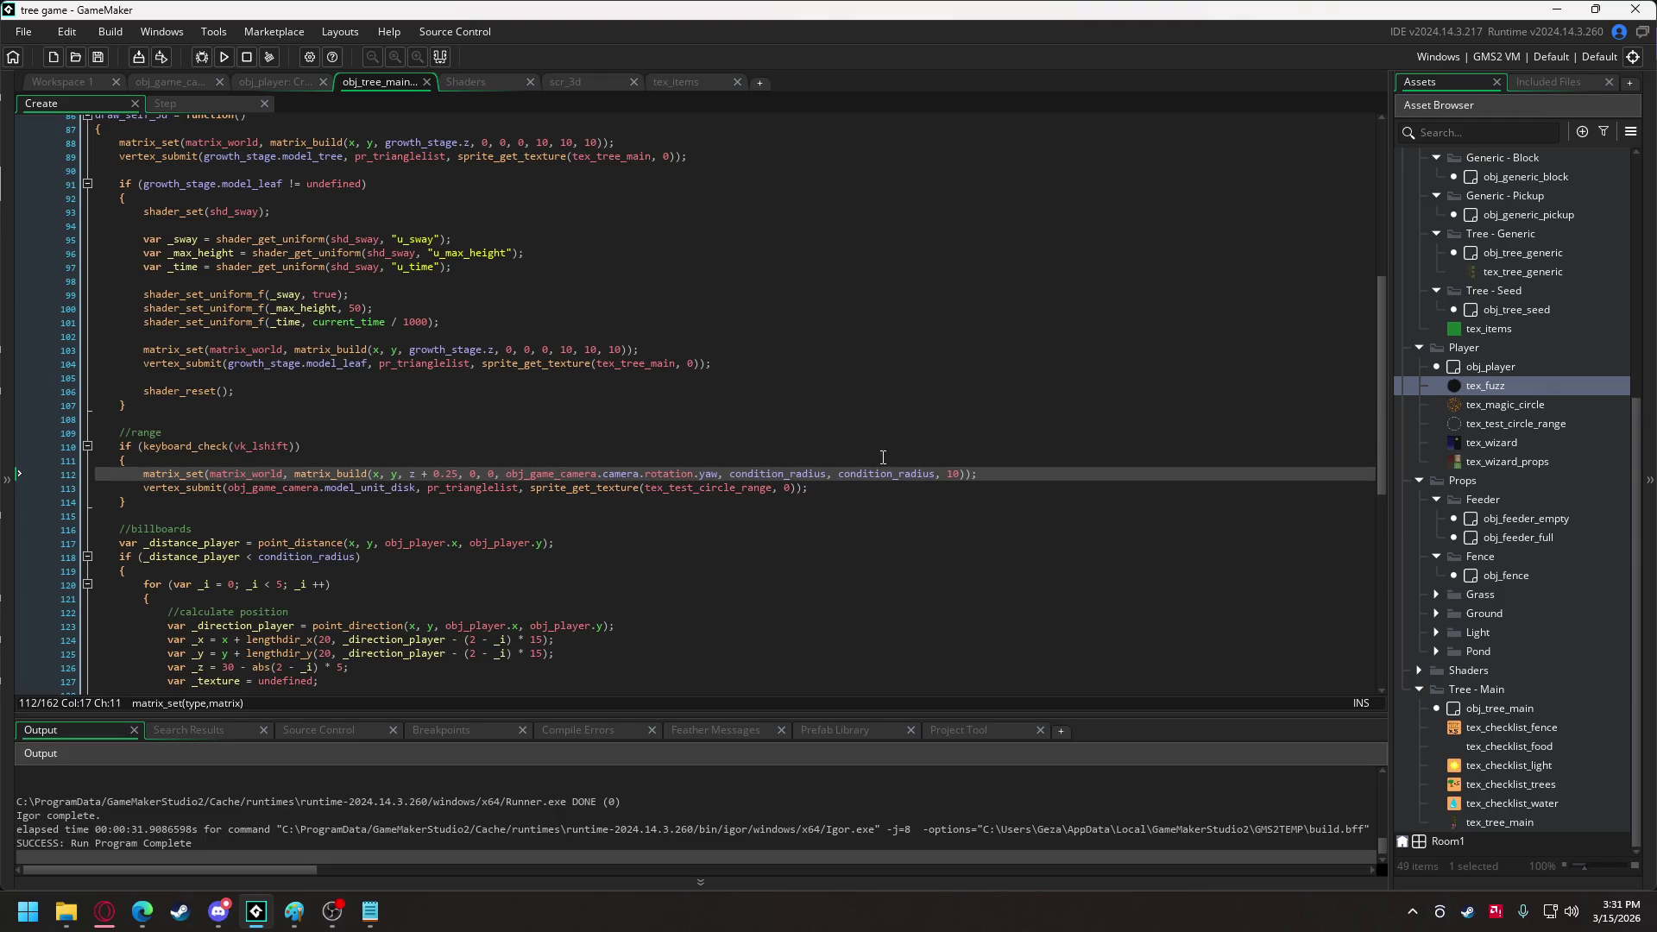
Replace the camera yaw on line 112 with a fixed 0 rotation, then go to obj_player's Create code.
drag(506, 474, 718, 474)
text(0)
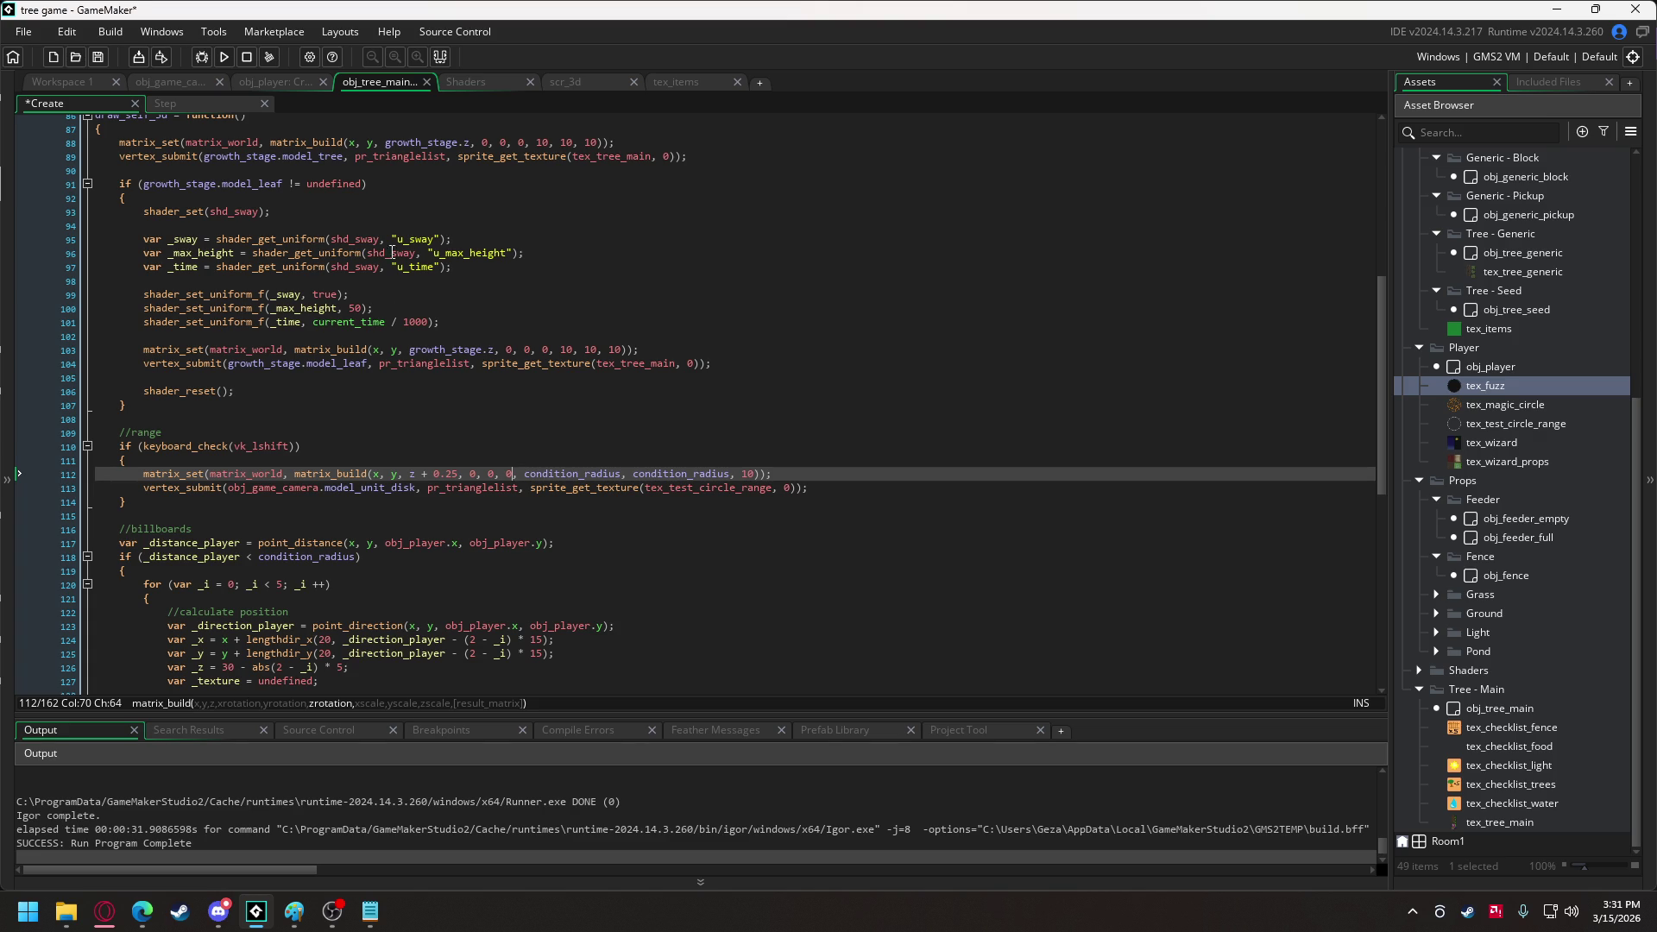
click(272, 84)
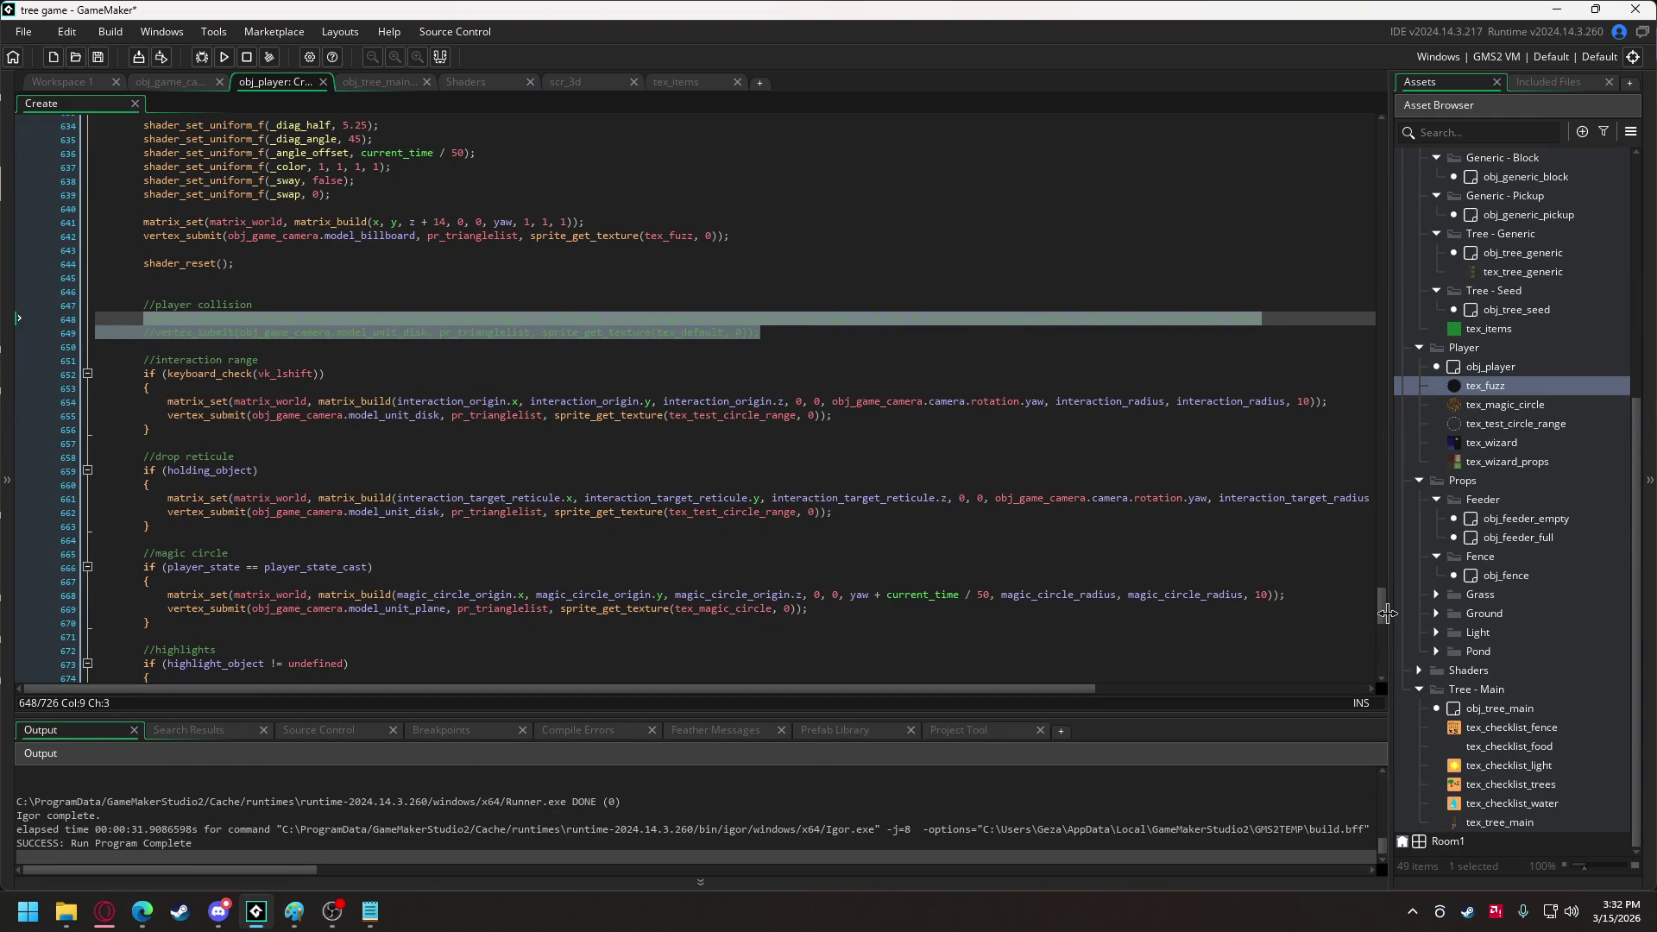
Scroll up in obj_player's code, then bring up obj_game_camera's Create code.
drag(1384, 614, 1372, 417)
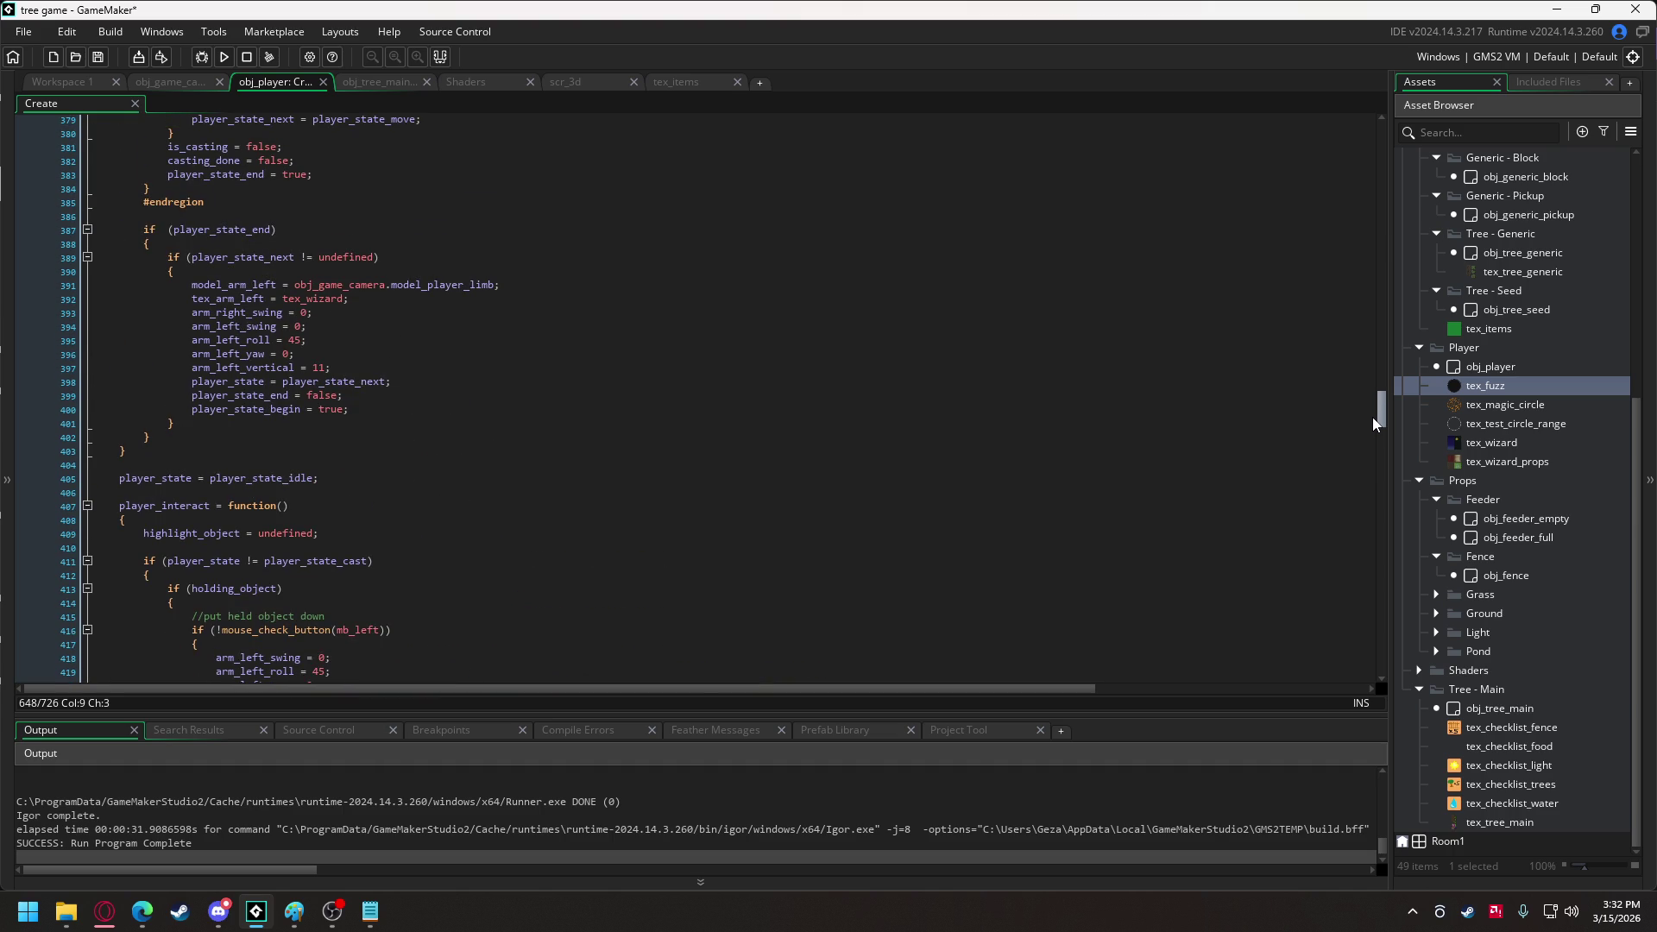
click(186, 82)
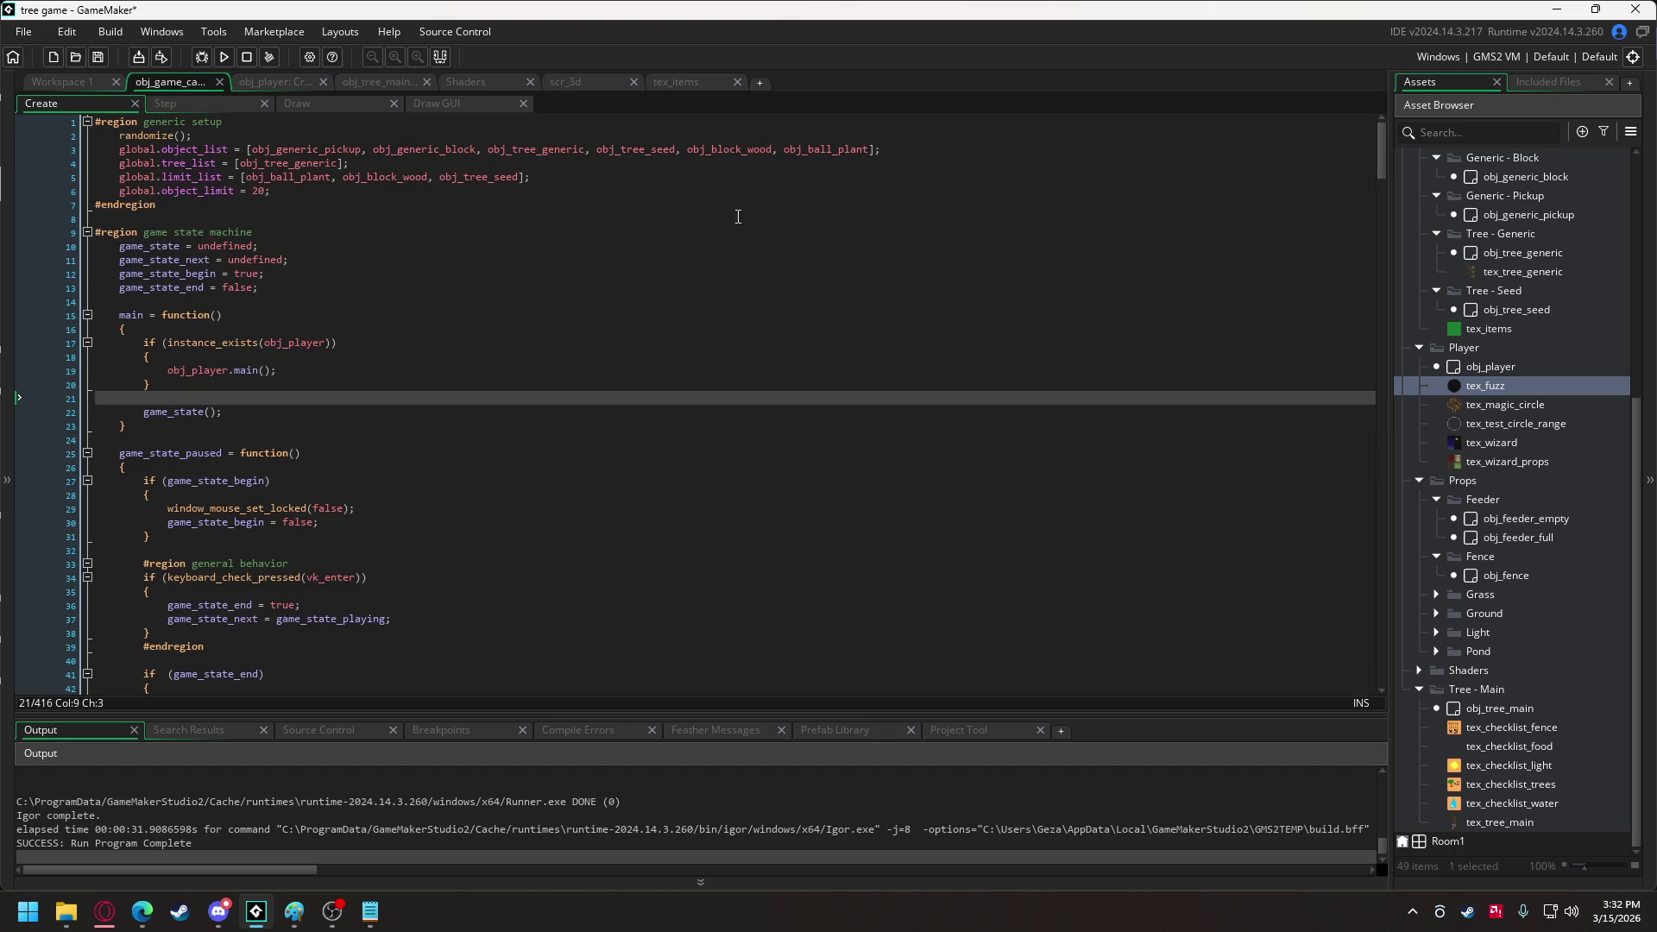
Add global.world_radius = 500 on a new line below the object limit setting.
click(464, 198)
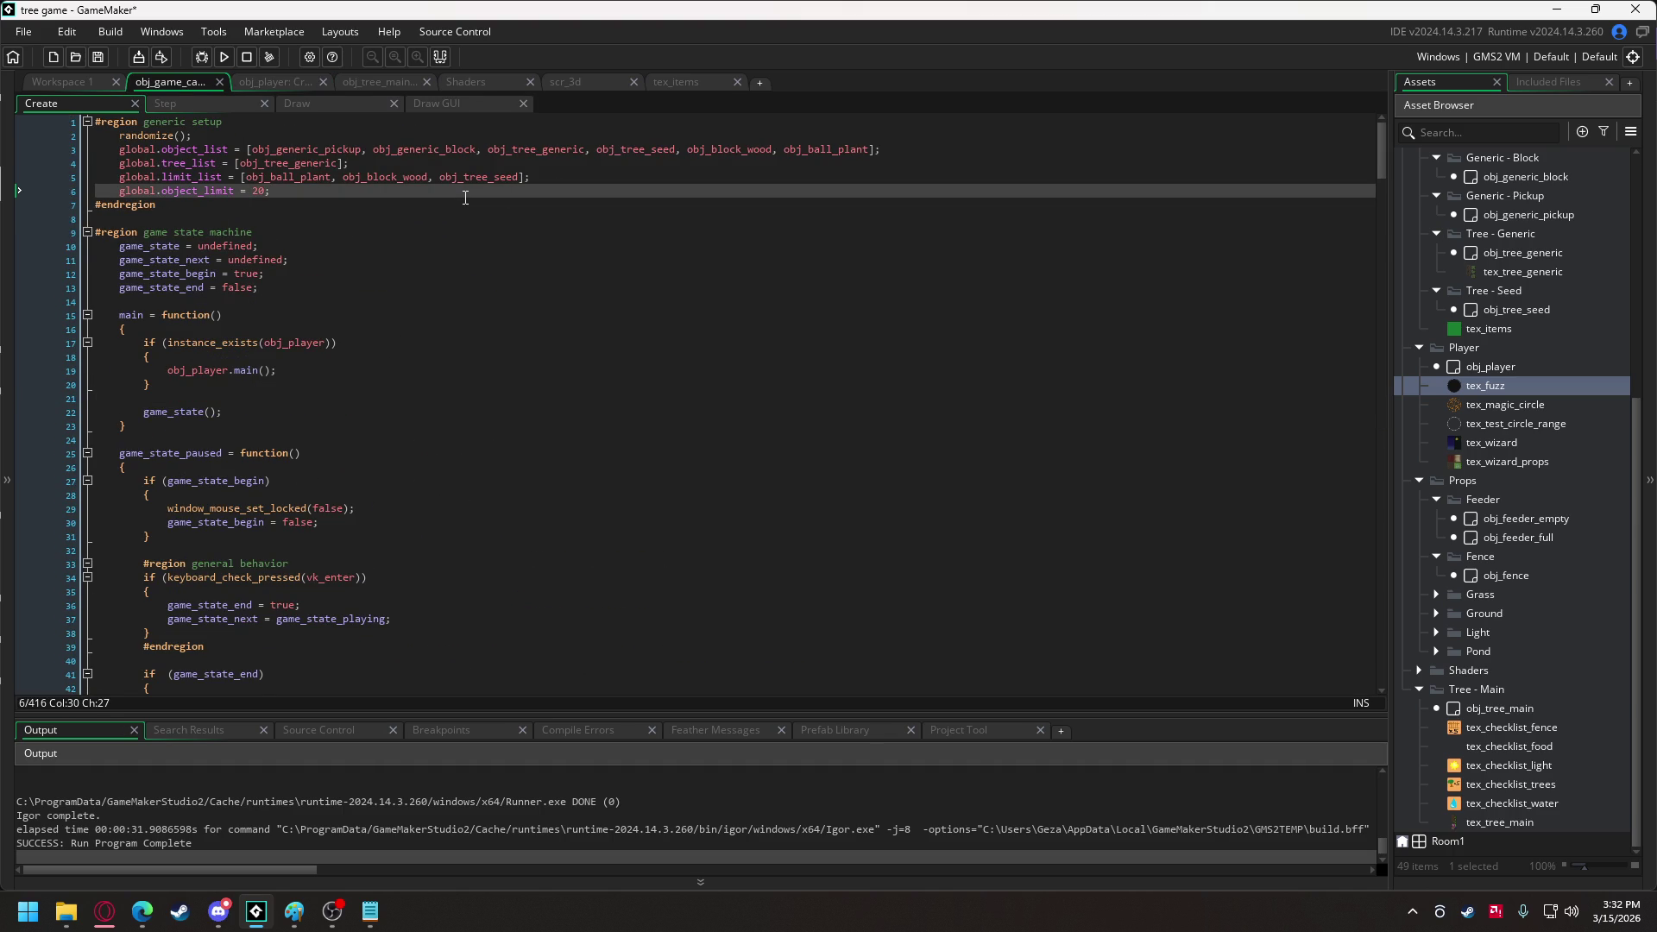
key(Return)
key(Return)
text(global.)
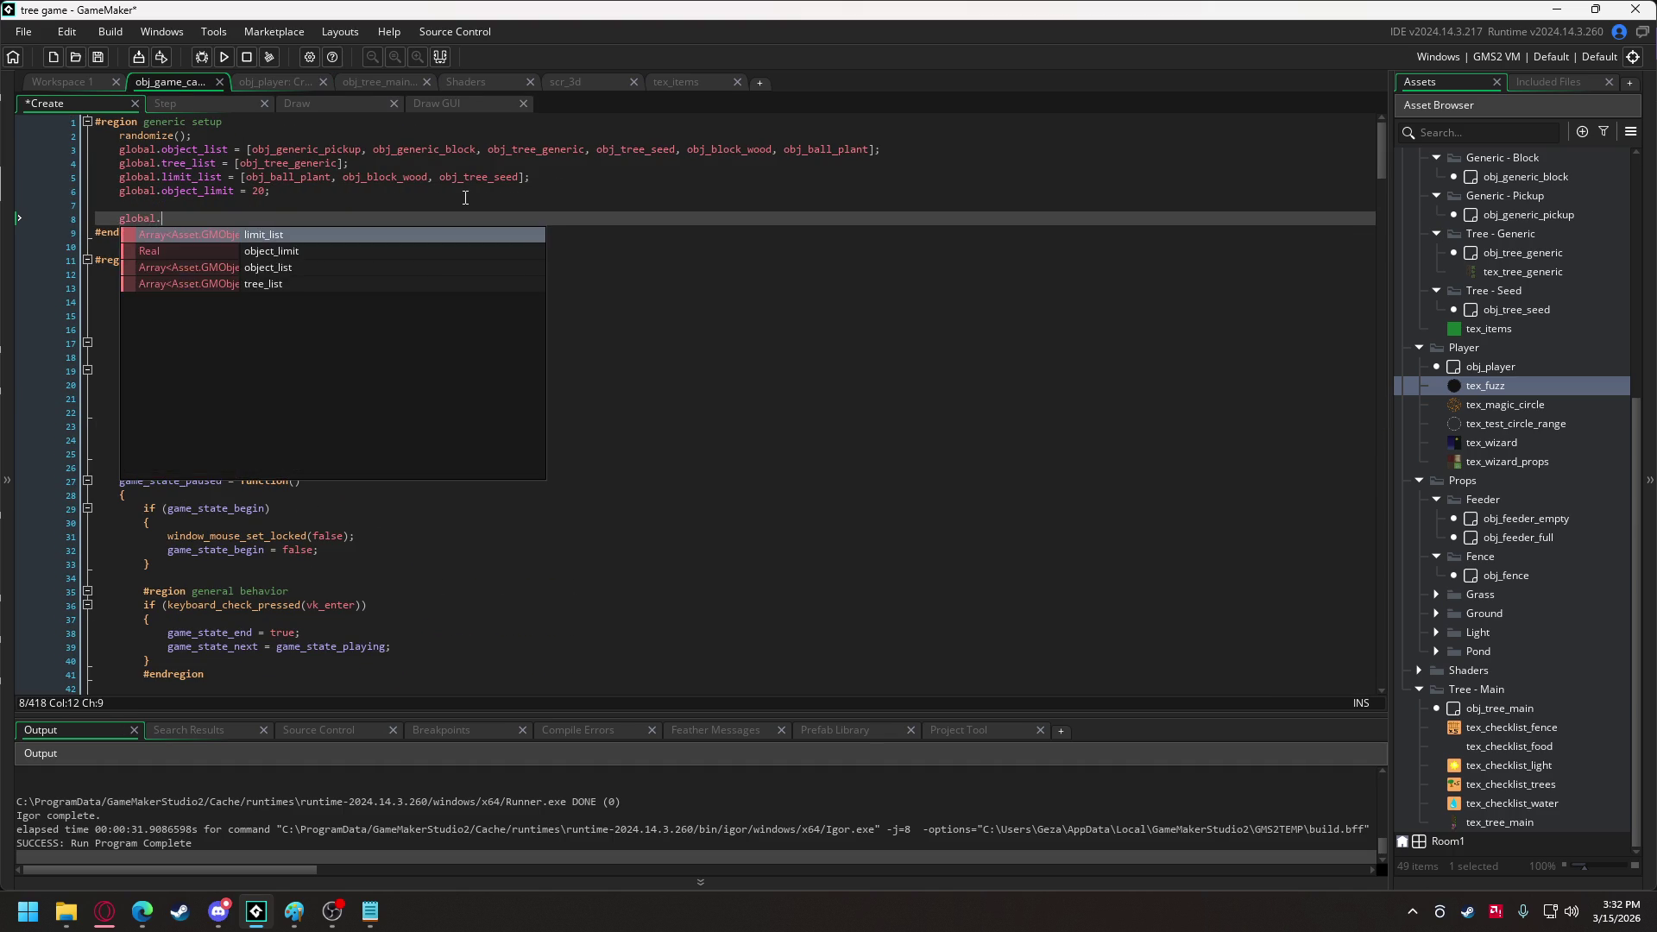
text(world_size)
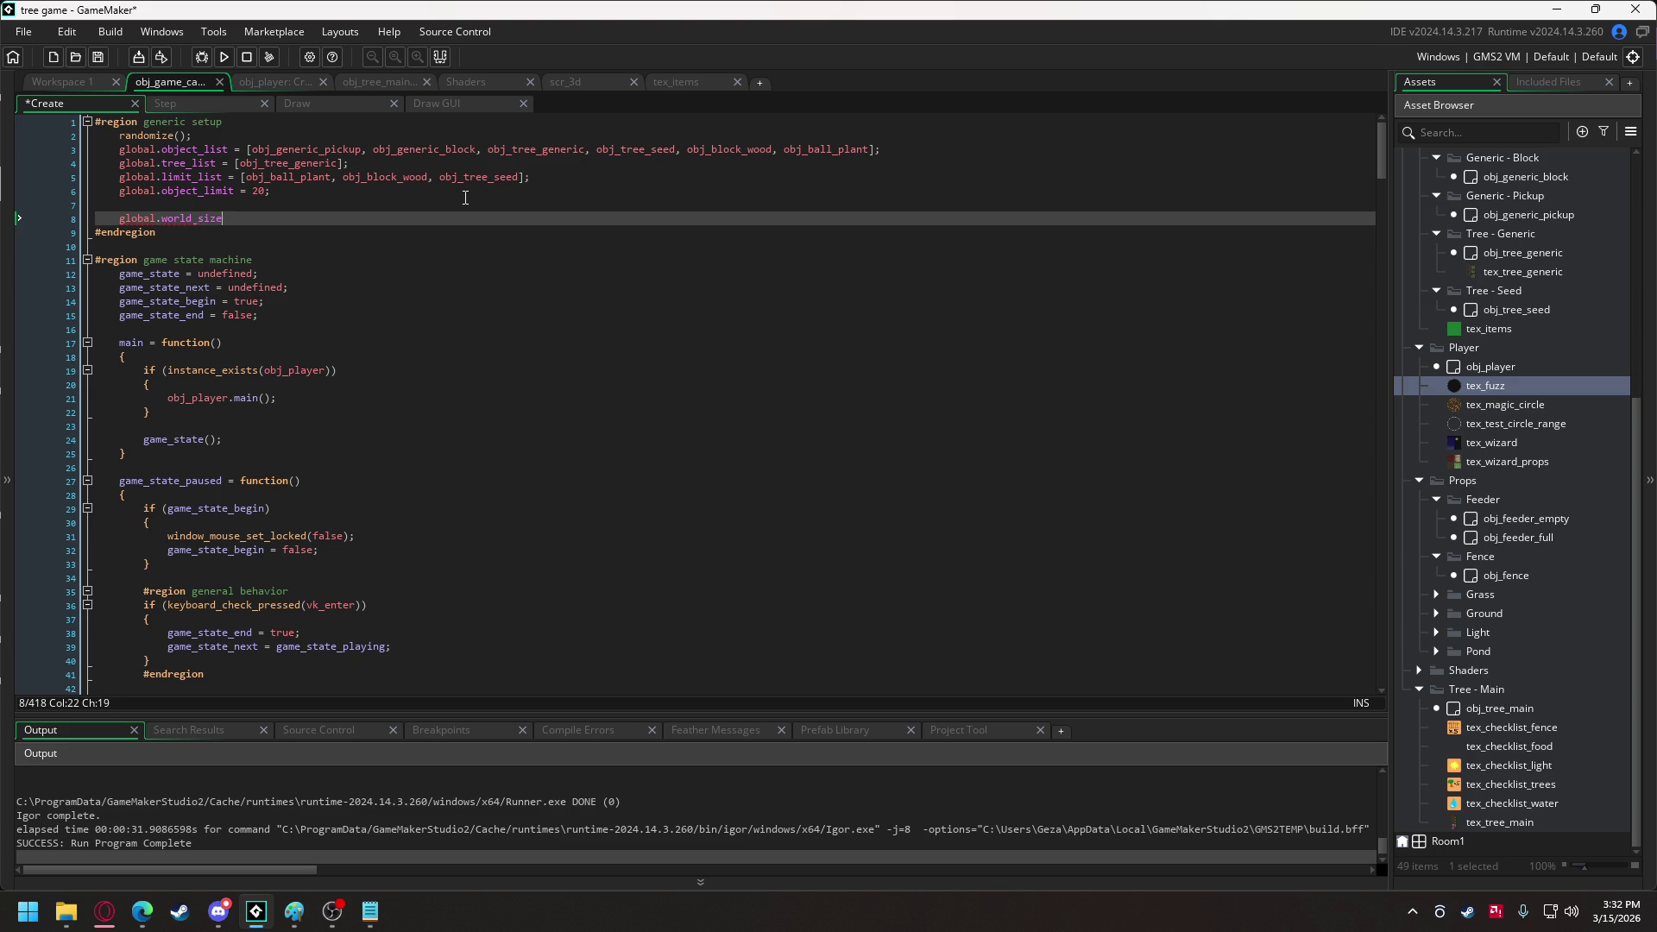
key(BackSpace)
key(BackSpace)
key(BackSpace)
text(rad)
text(ius = 500)
In obj_player's Create code, fold the player_interact and player_state_cast functions.
click(262, 85)
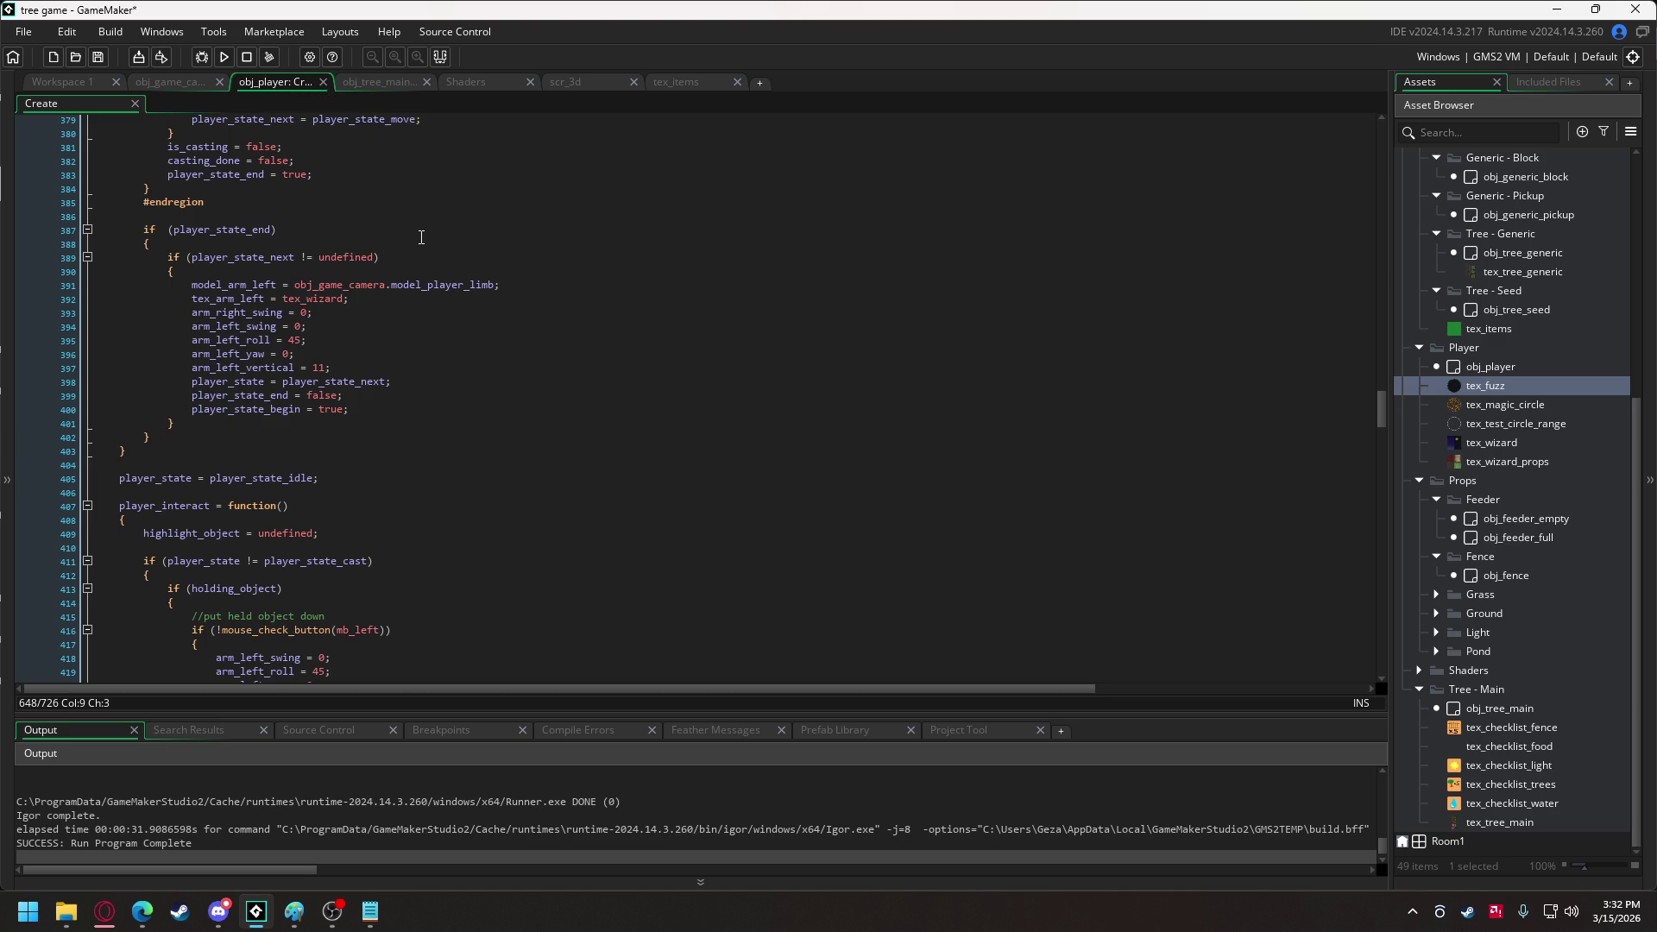
scroll(256, 441, down, 2)
scroll(258, 445, down, 20)
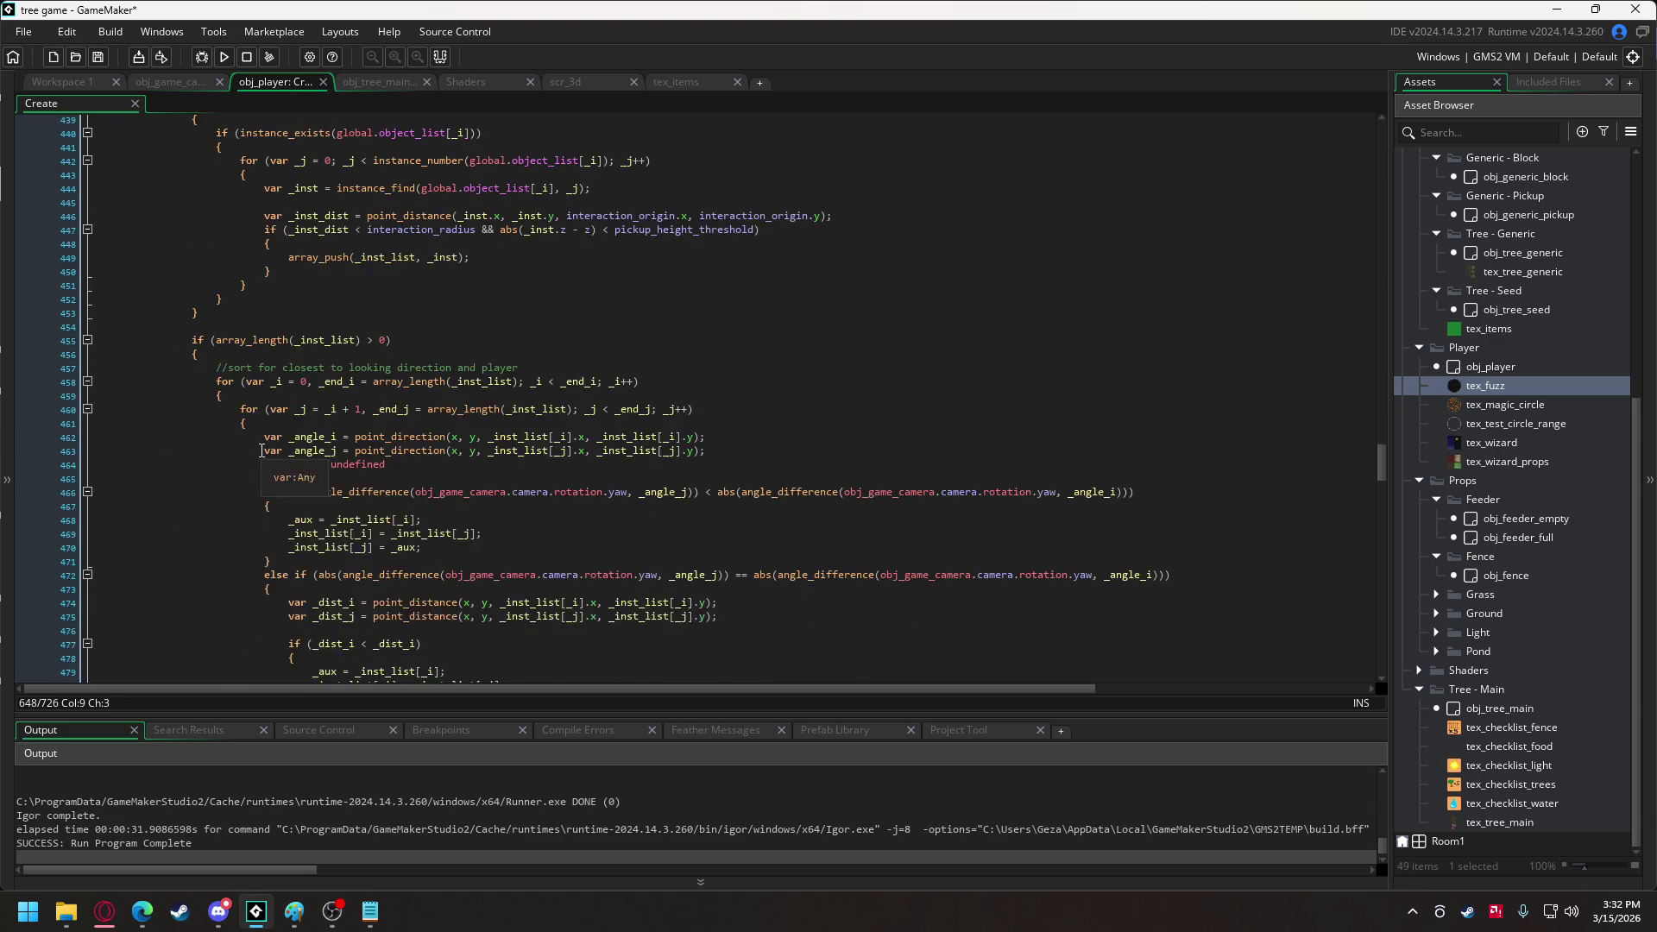
scroll(261, 451, down, 7)
scroll(262, 450, up, 20)
scroll(250, 434, up, 12)
click(87, 298)
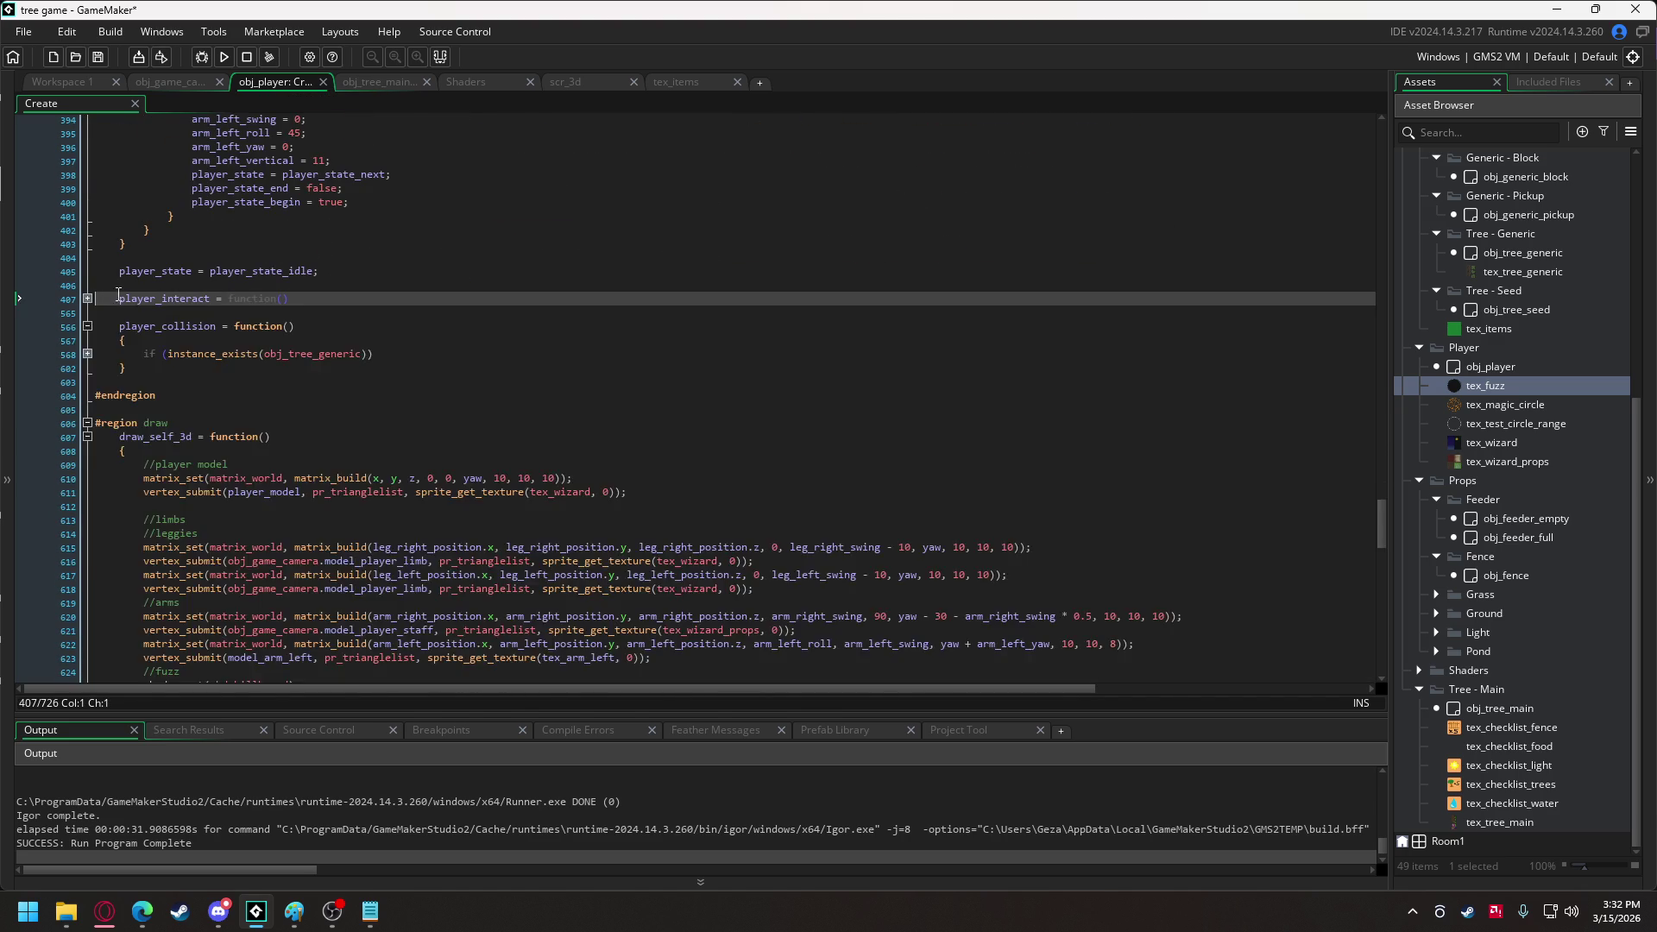
scroll(117, 294, up, 20)
scroll(119, 294, up, 15)
click(87, 346)
scroll(181, 327, up, 15)
scroll(182, 323, up, 4)
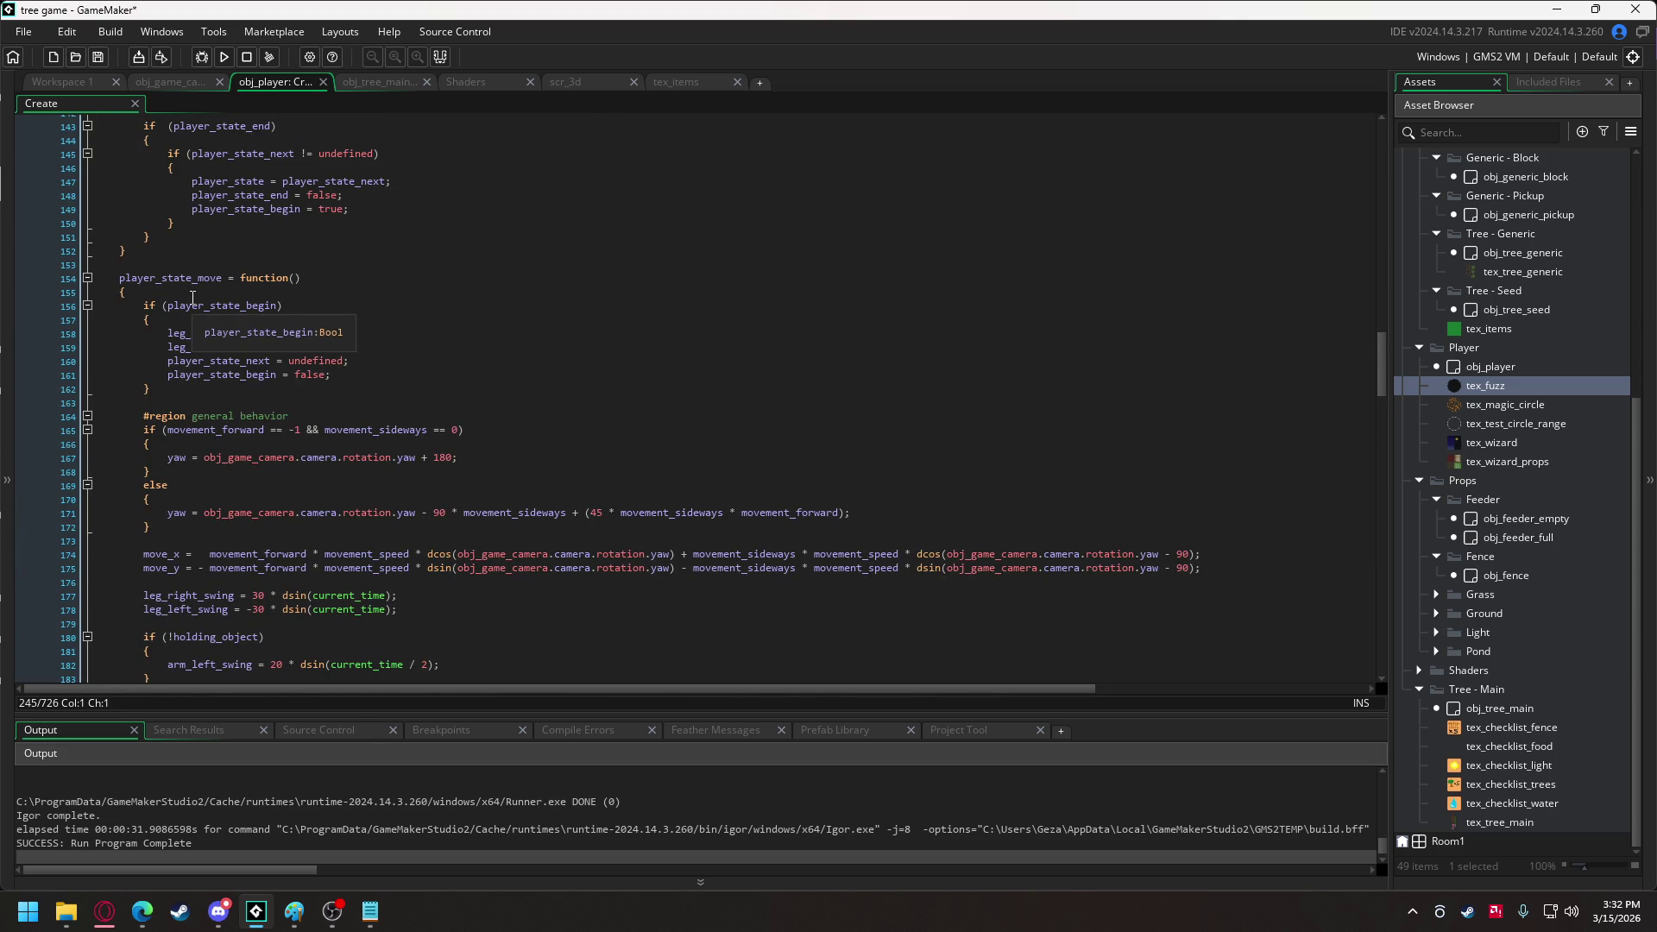
scroll(192, 297, down, 3)
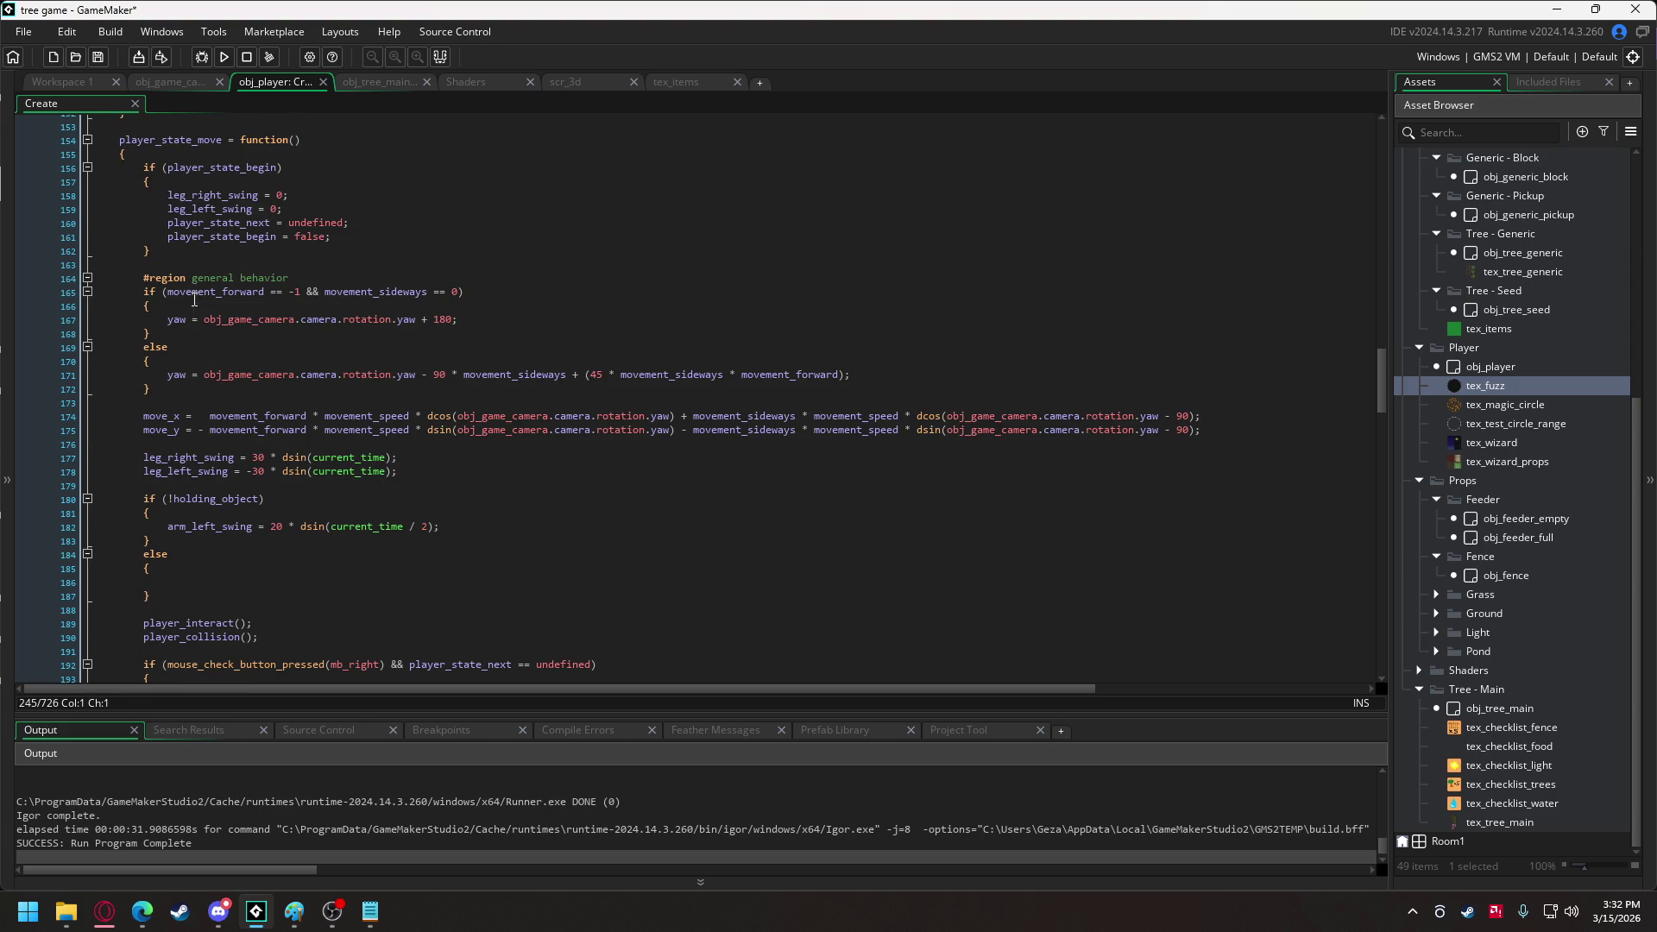
Delete the empty else block on lines 184–187 and its leftover blank line.
drag(152, 597, 81, 559)
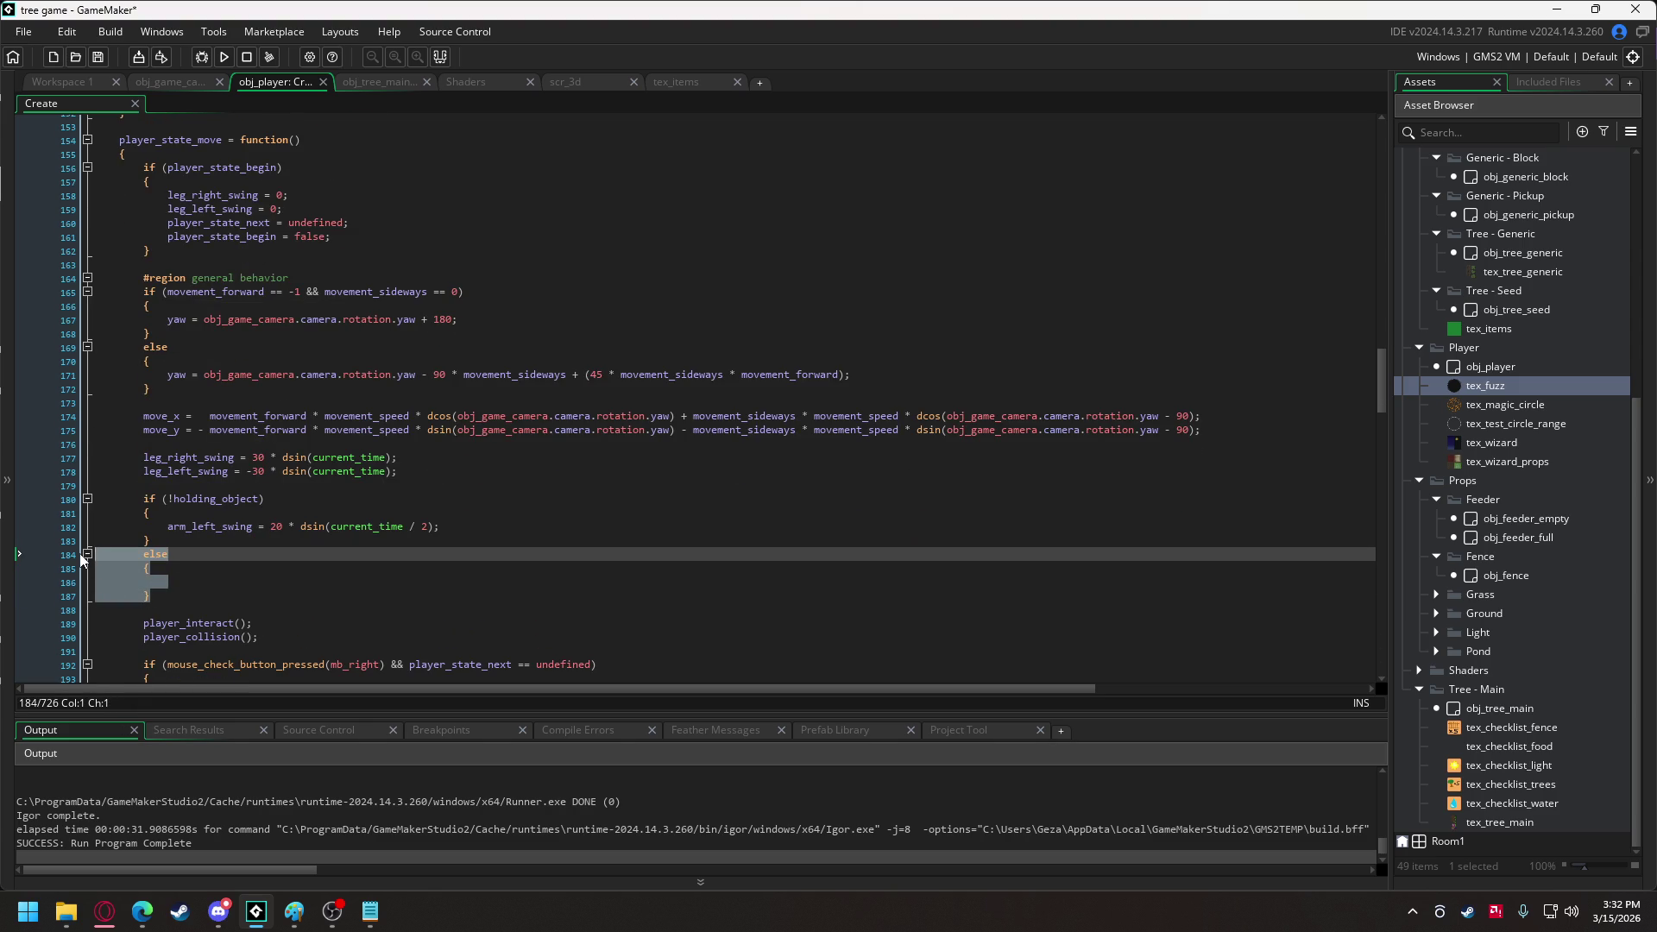
key(Delete)
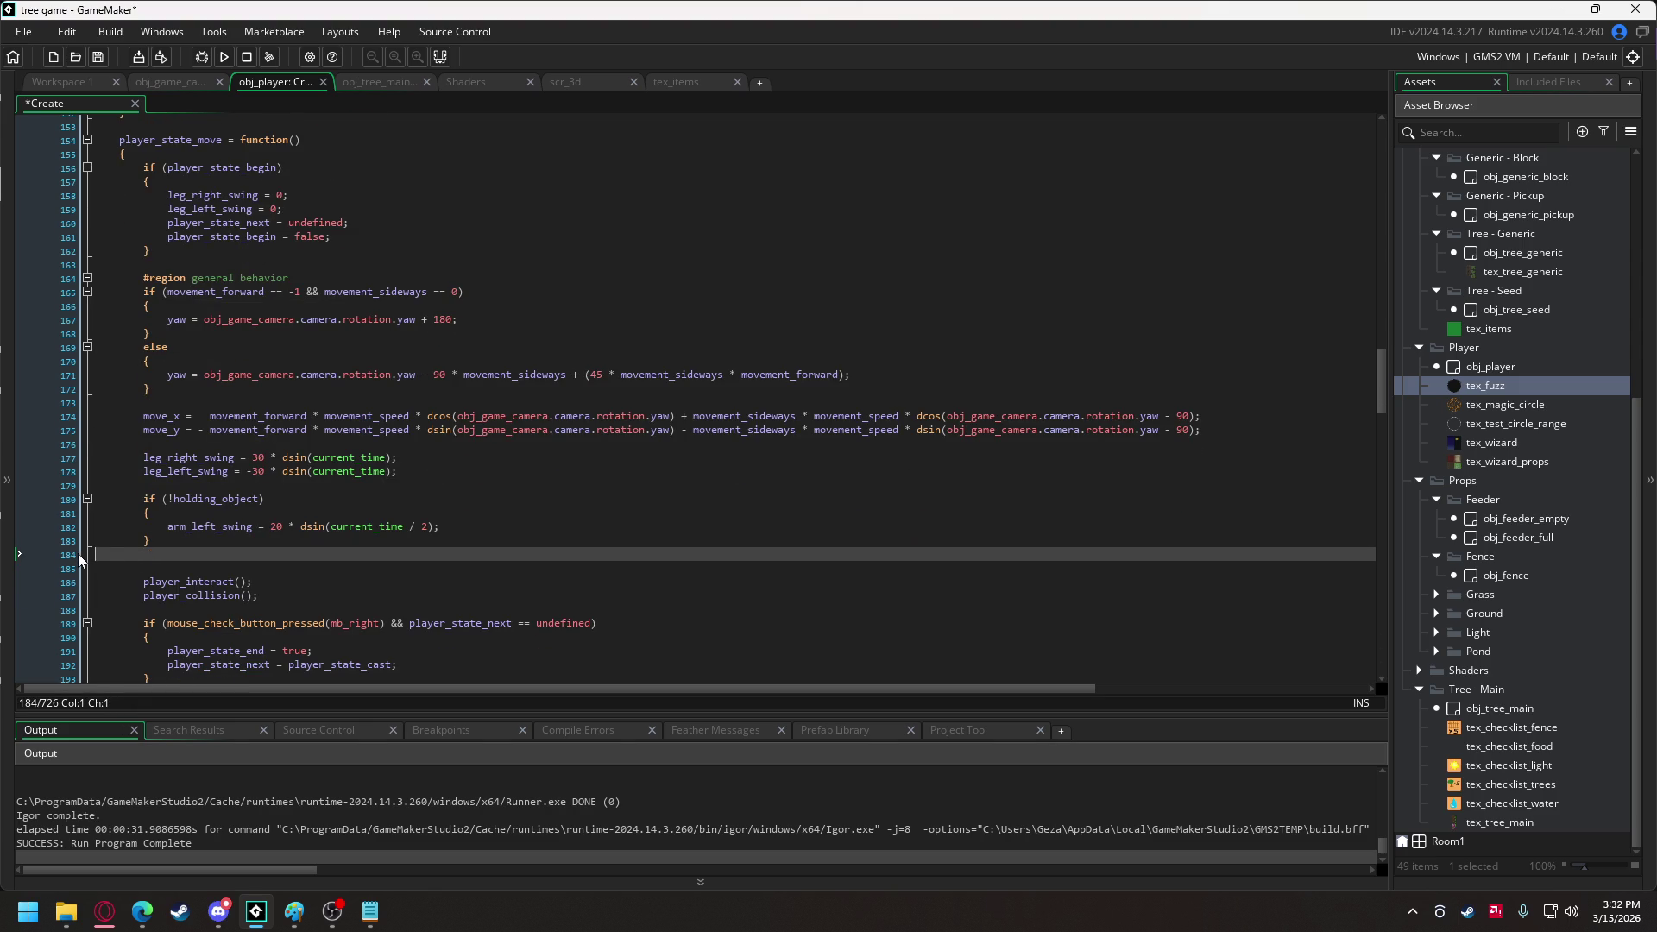
key(BackSpace)
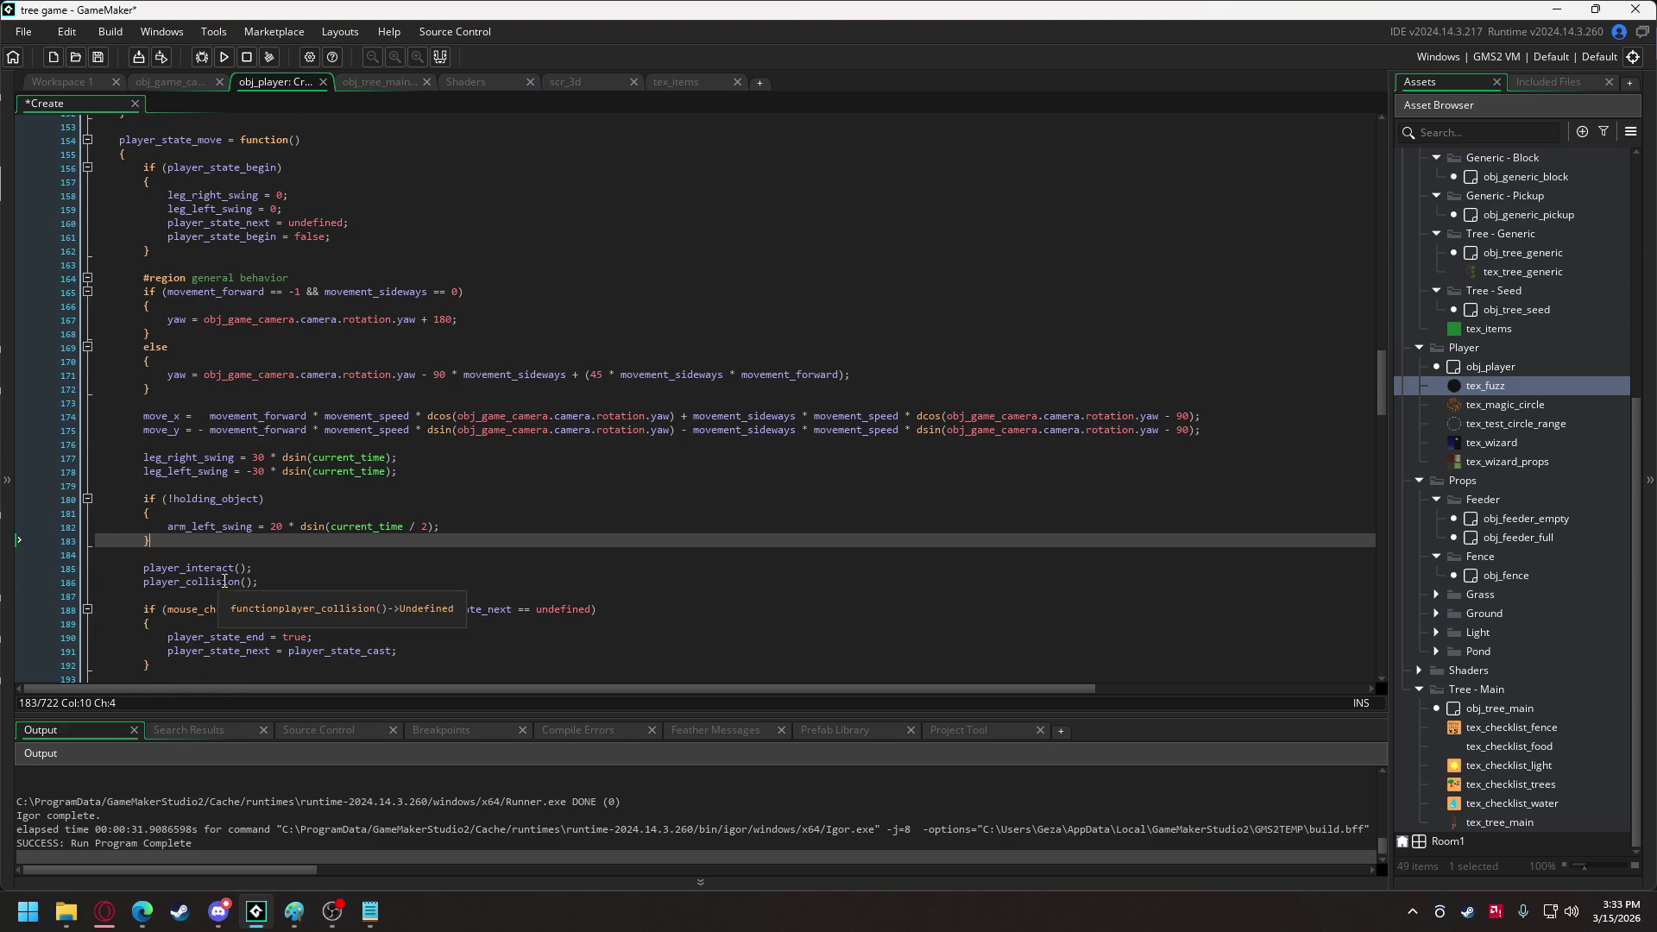
Expand the folded player_collision function and place the caret after its collision loop.
double_click(226, 582)
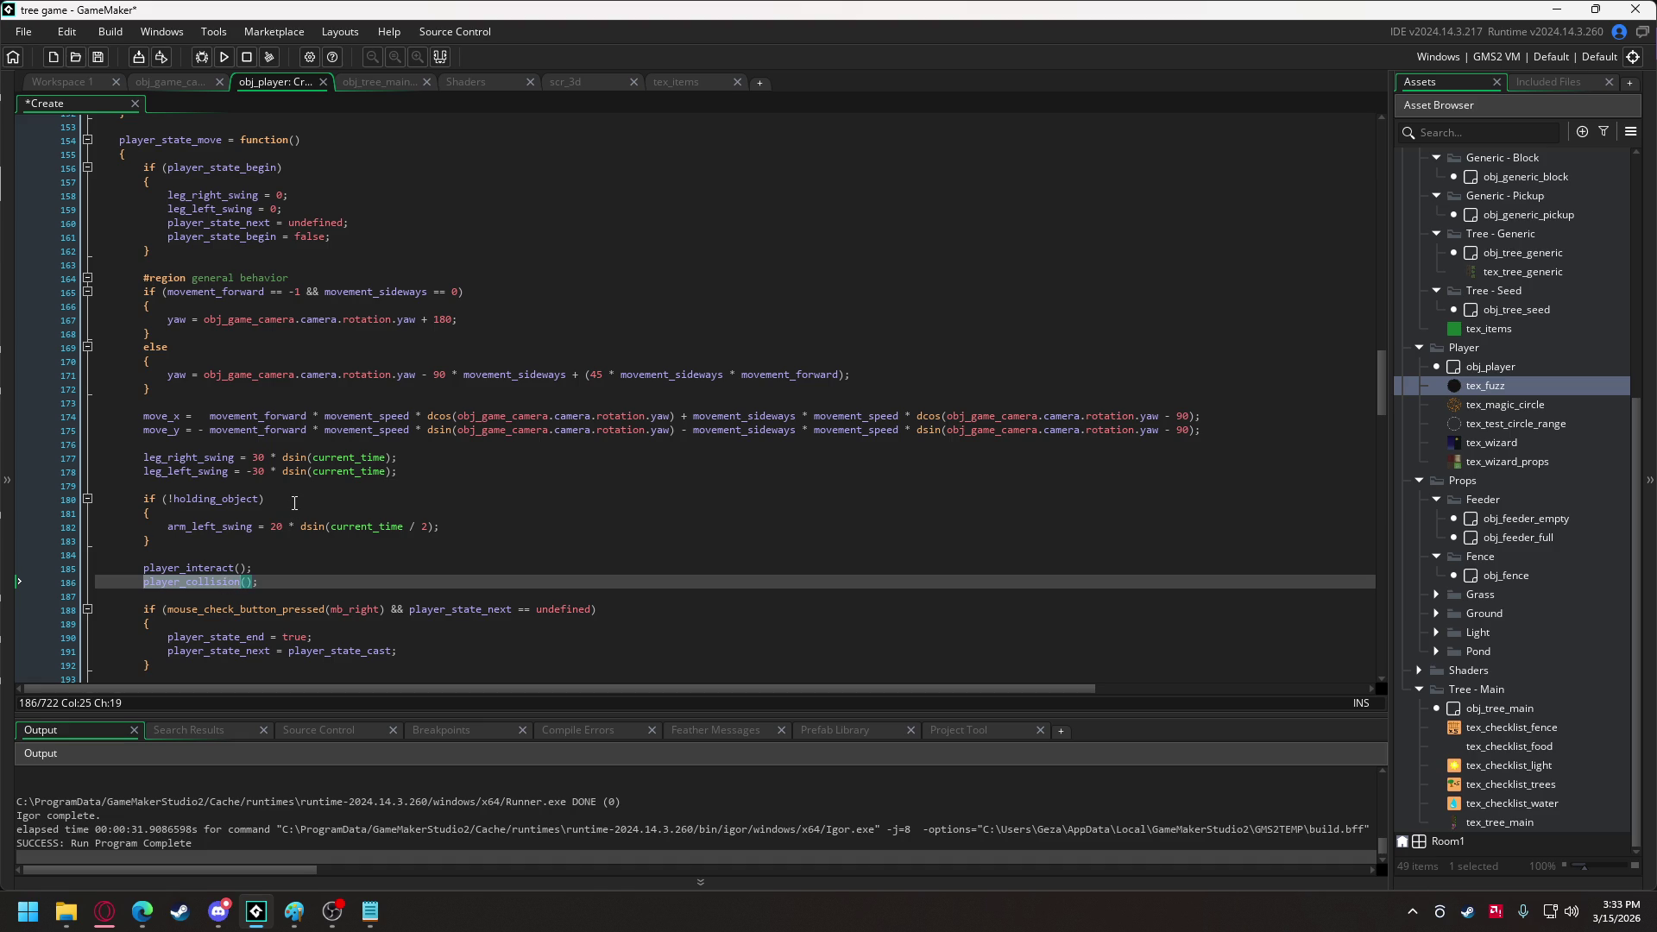
scroll(289, 504, down, 10)
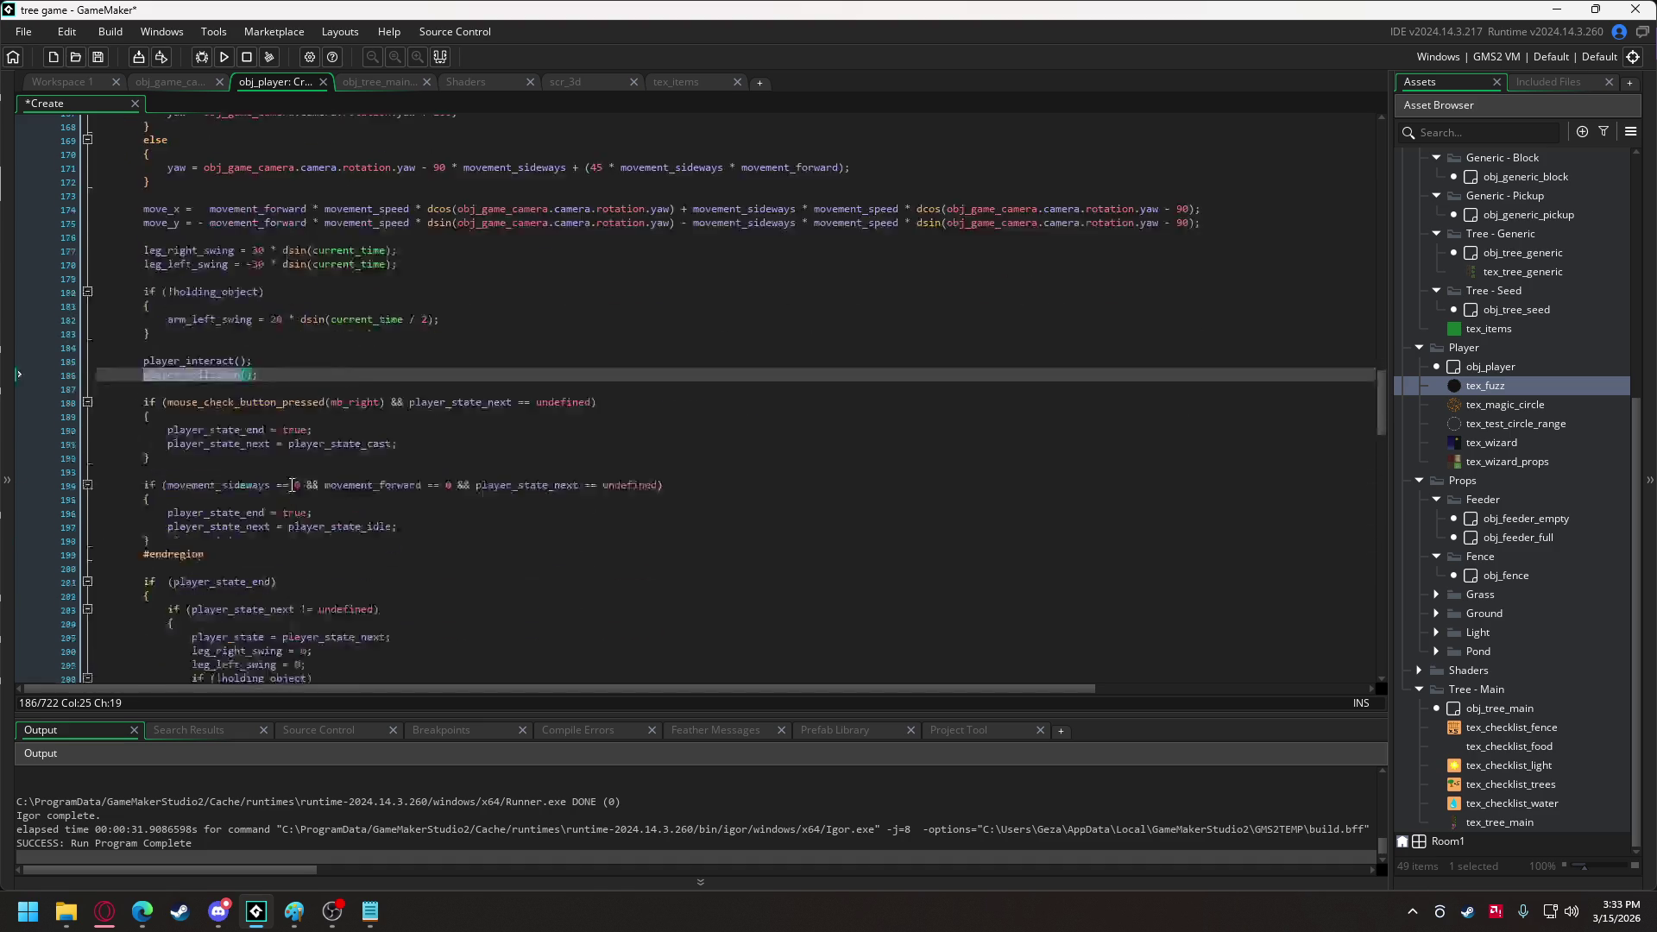
scroll(280, 503, down, 4)
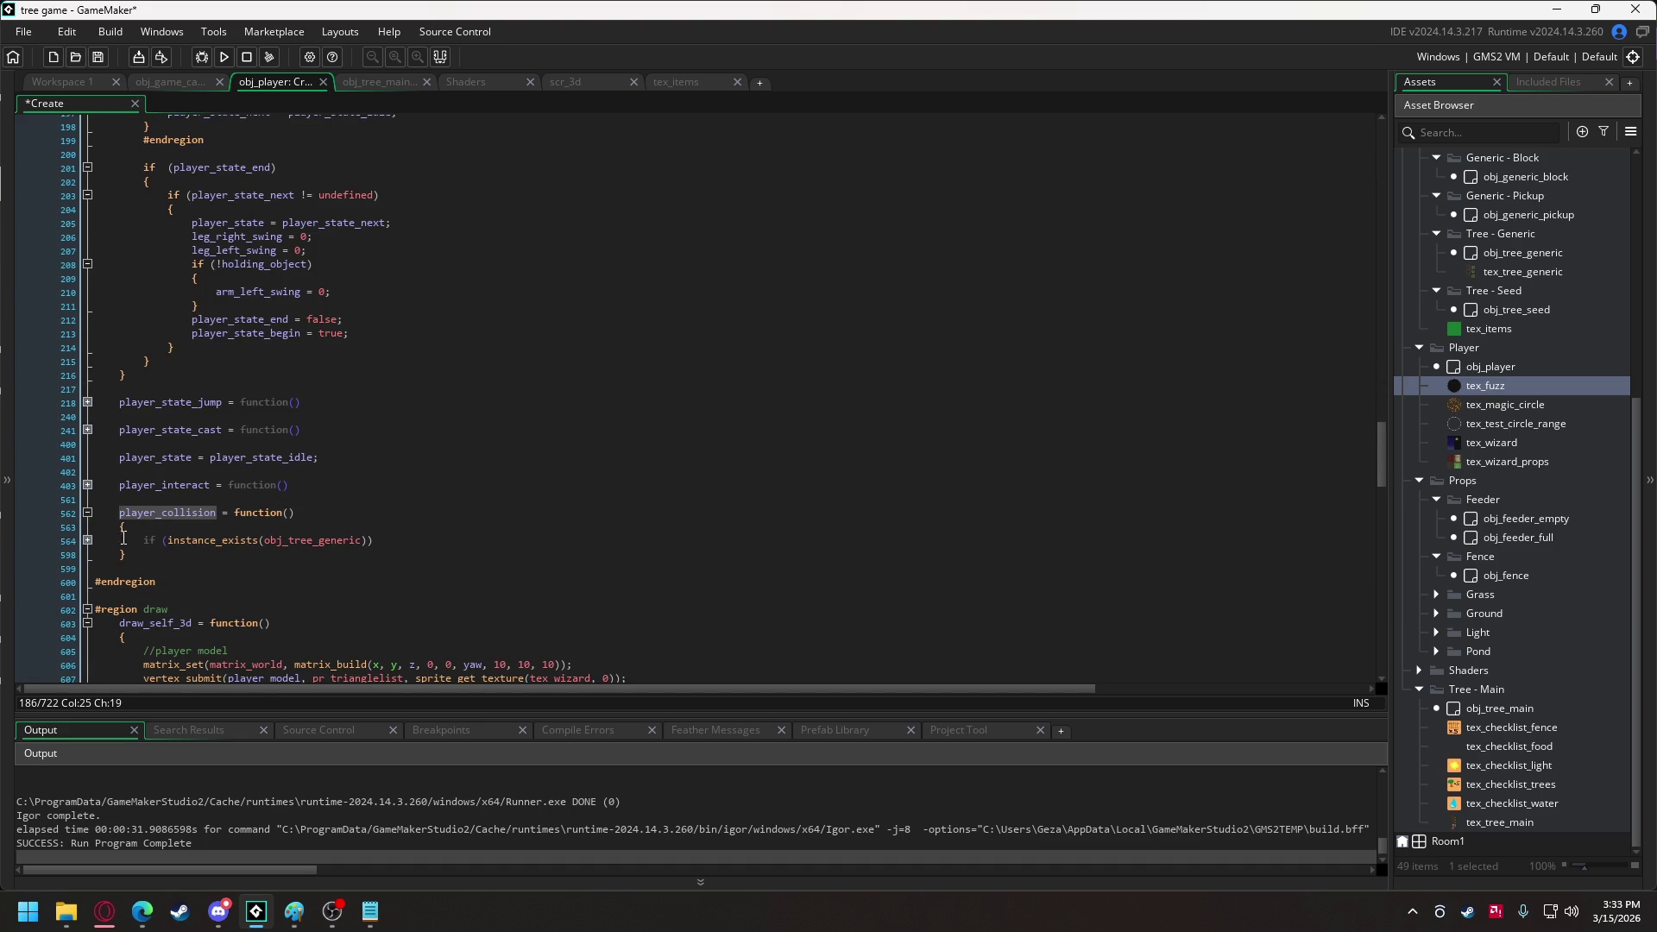
click(88, 540)
scroll(310, 453, down, 9)
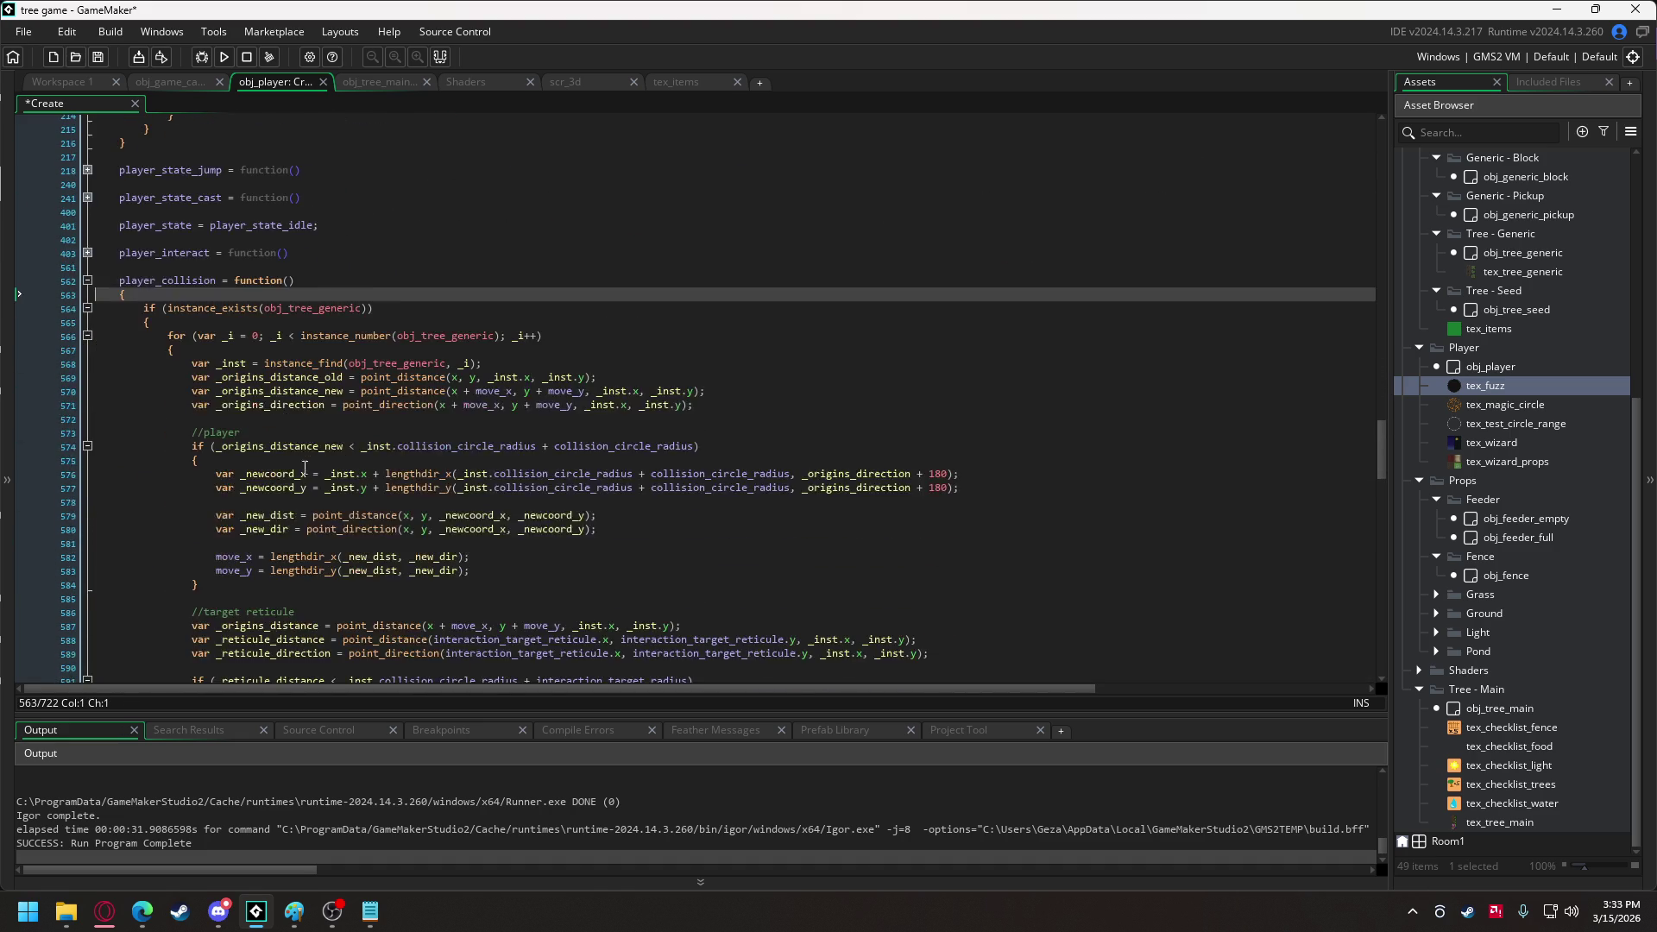
scroll(294, 414, down, 4)
scroll(258, 362, up, 4)
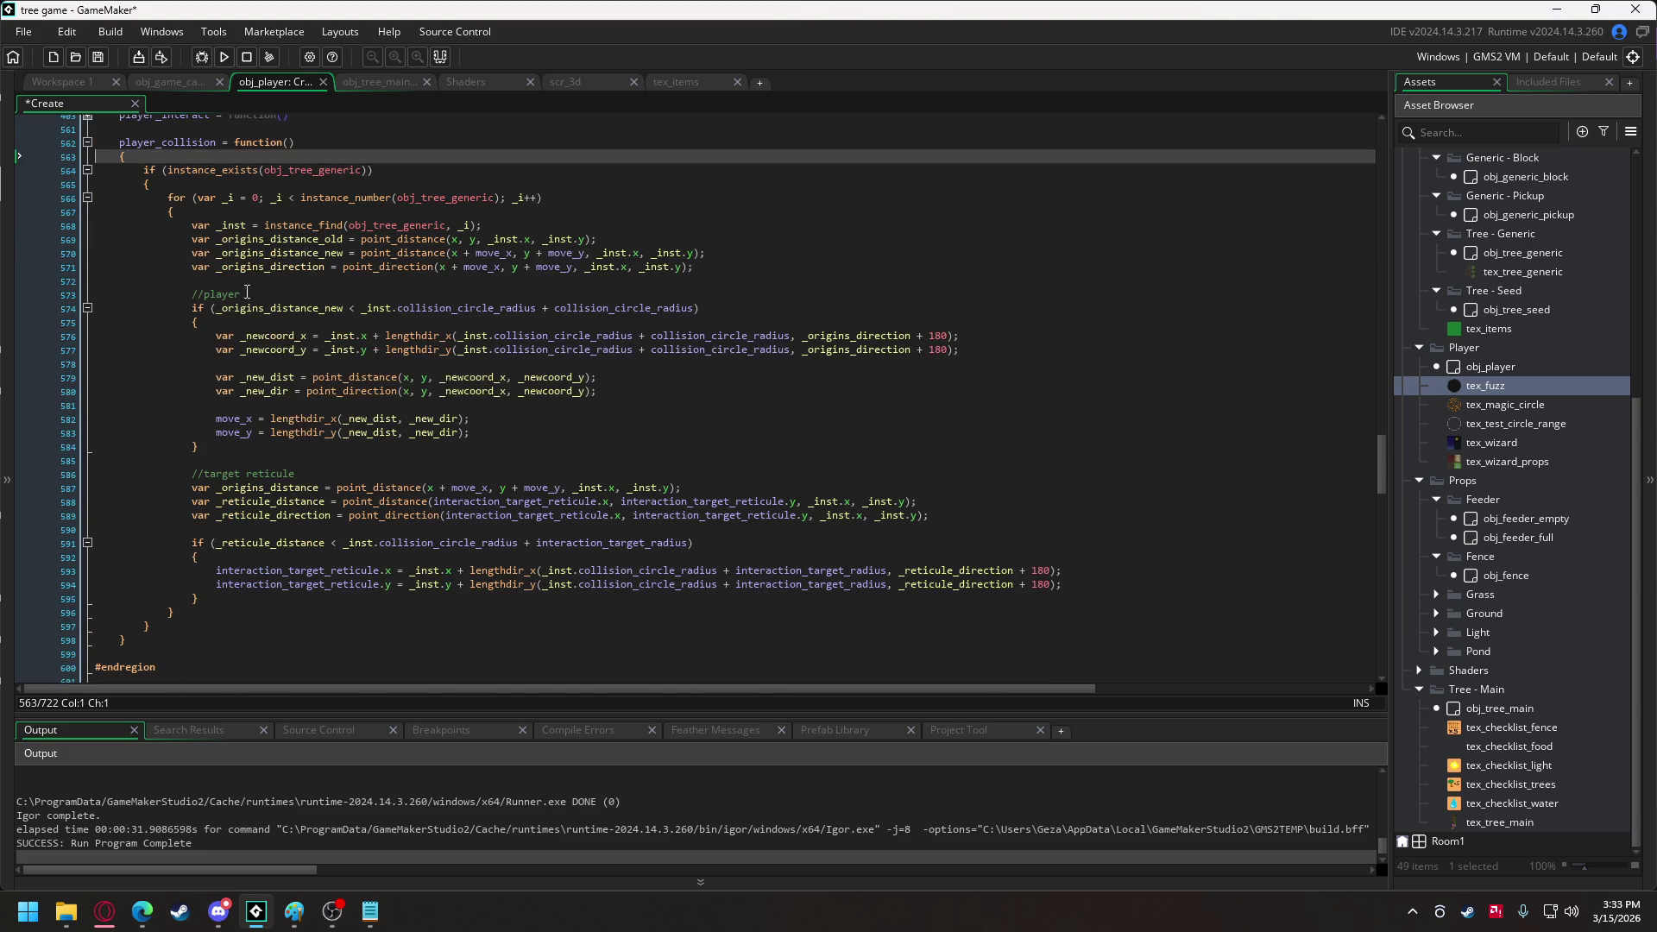
click(146, 183)
click(166, 624)
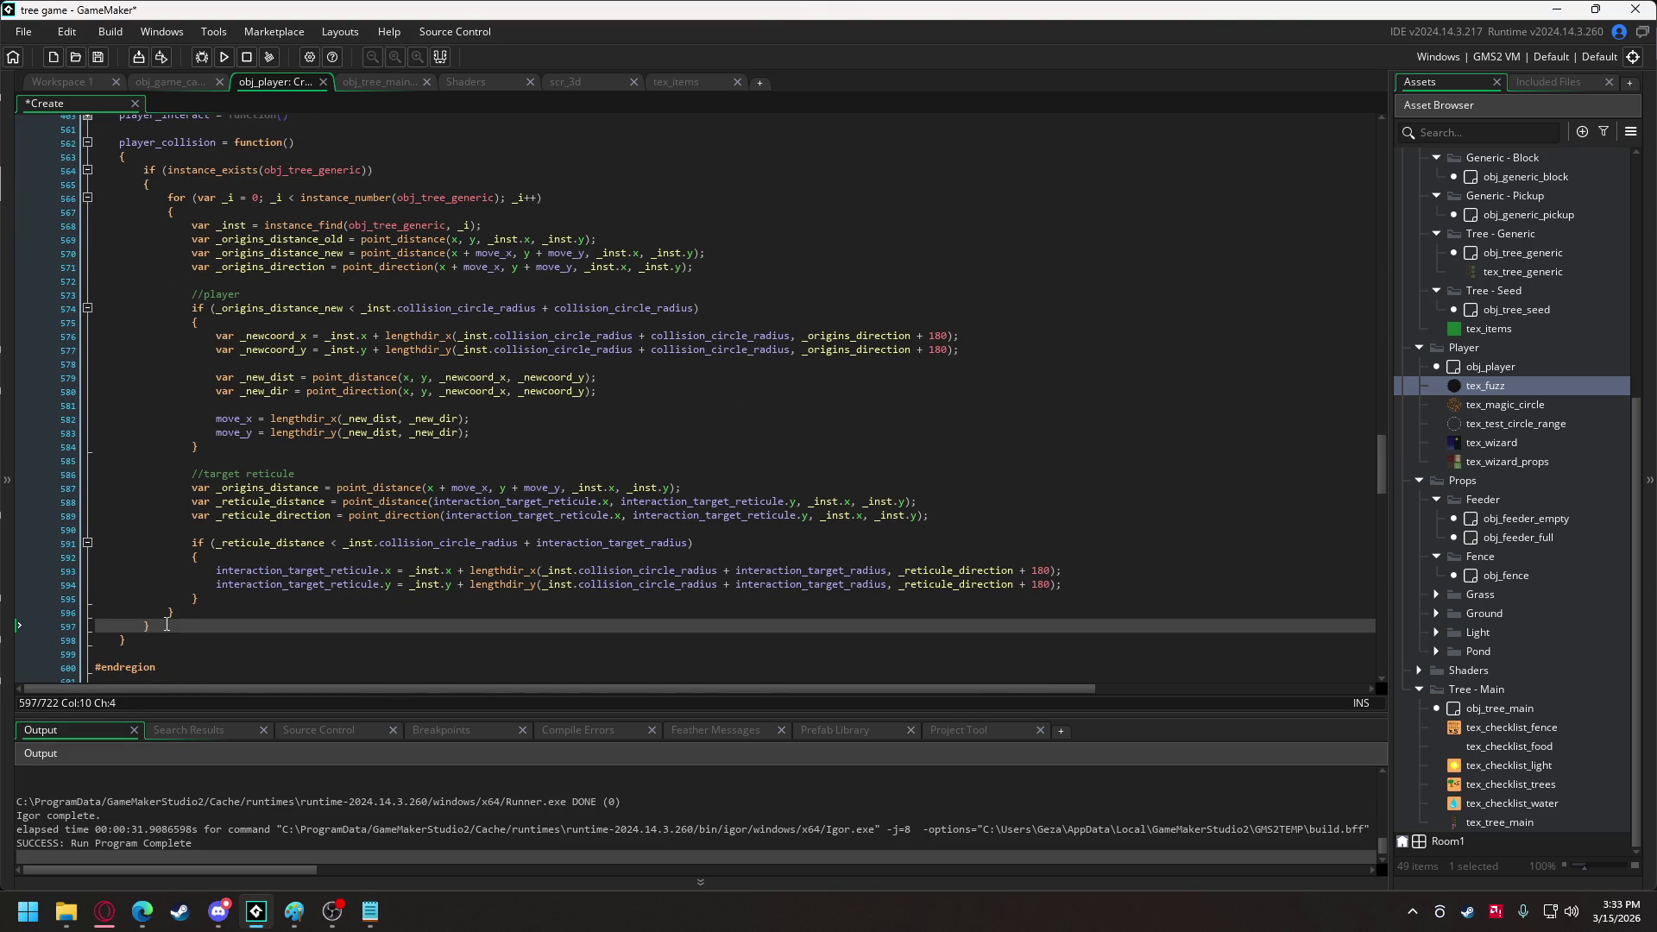
Add a //world limit check comment and var _limit_dist = point_distance(0, 0, x, y);.
key(Return)
key(Return)
text(//world l)
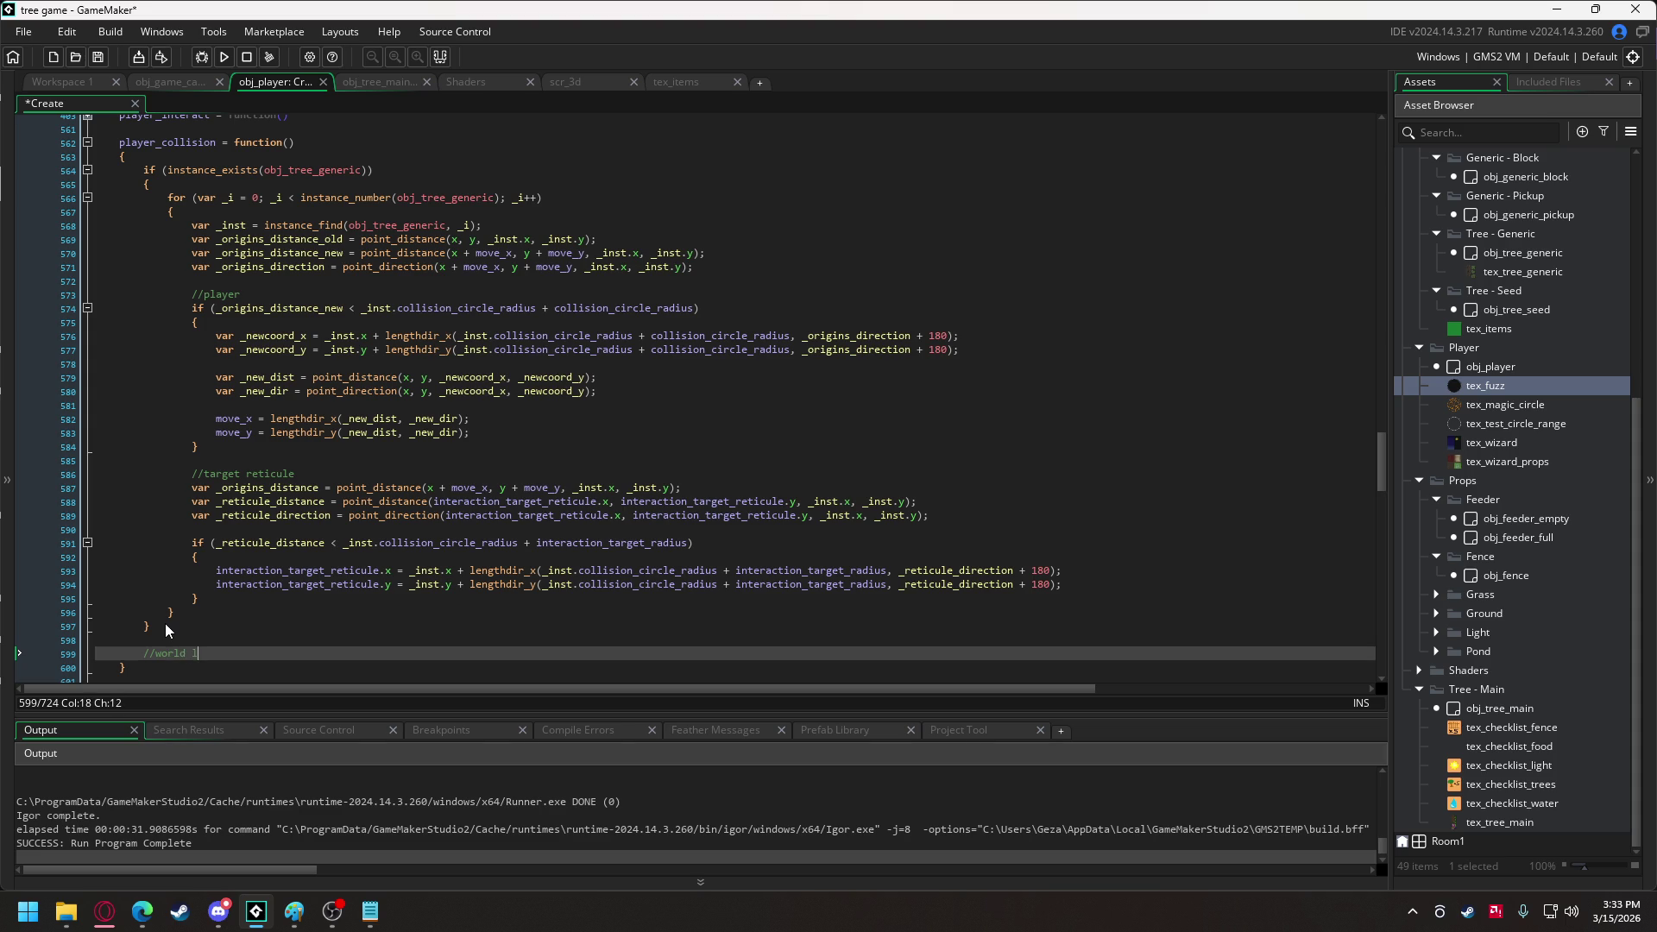
text(imit)
key(Return)
text(var )
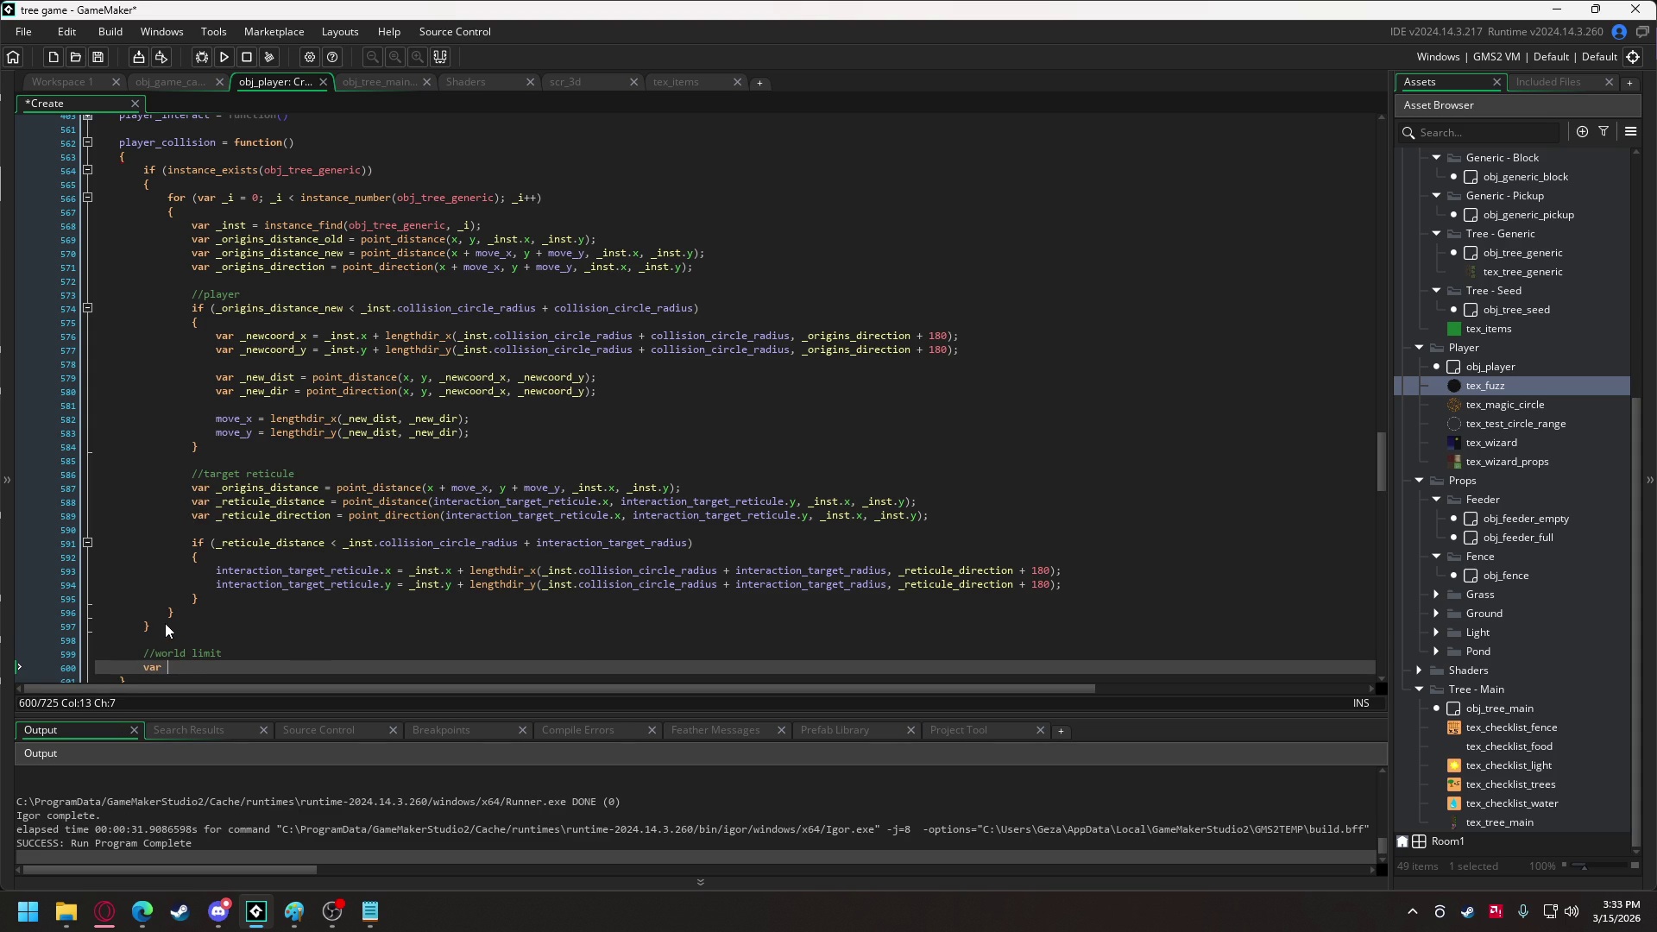
text(_)
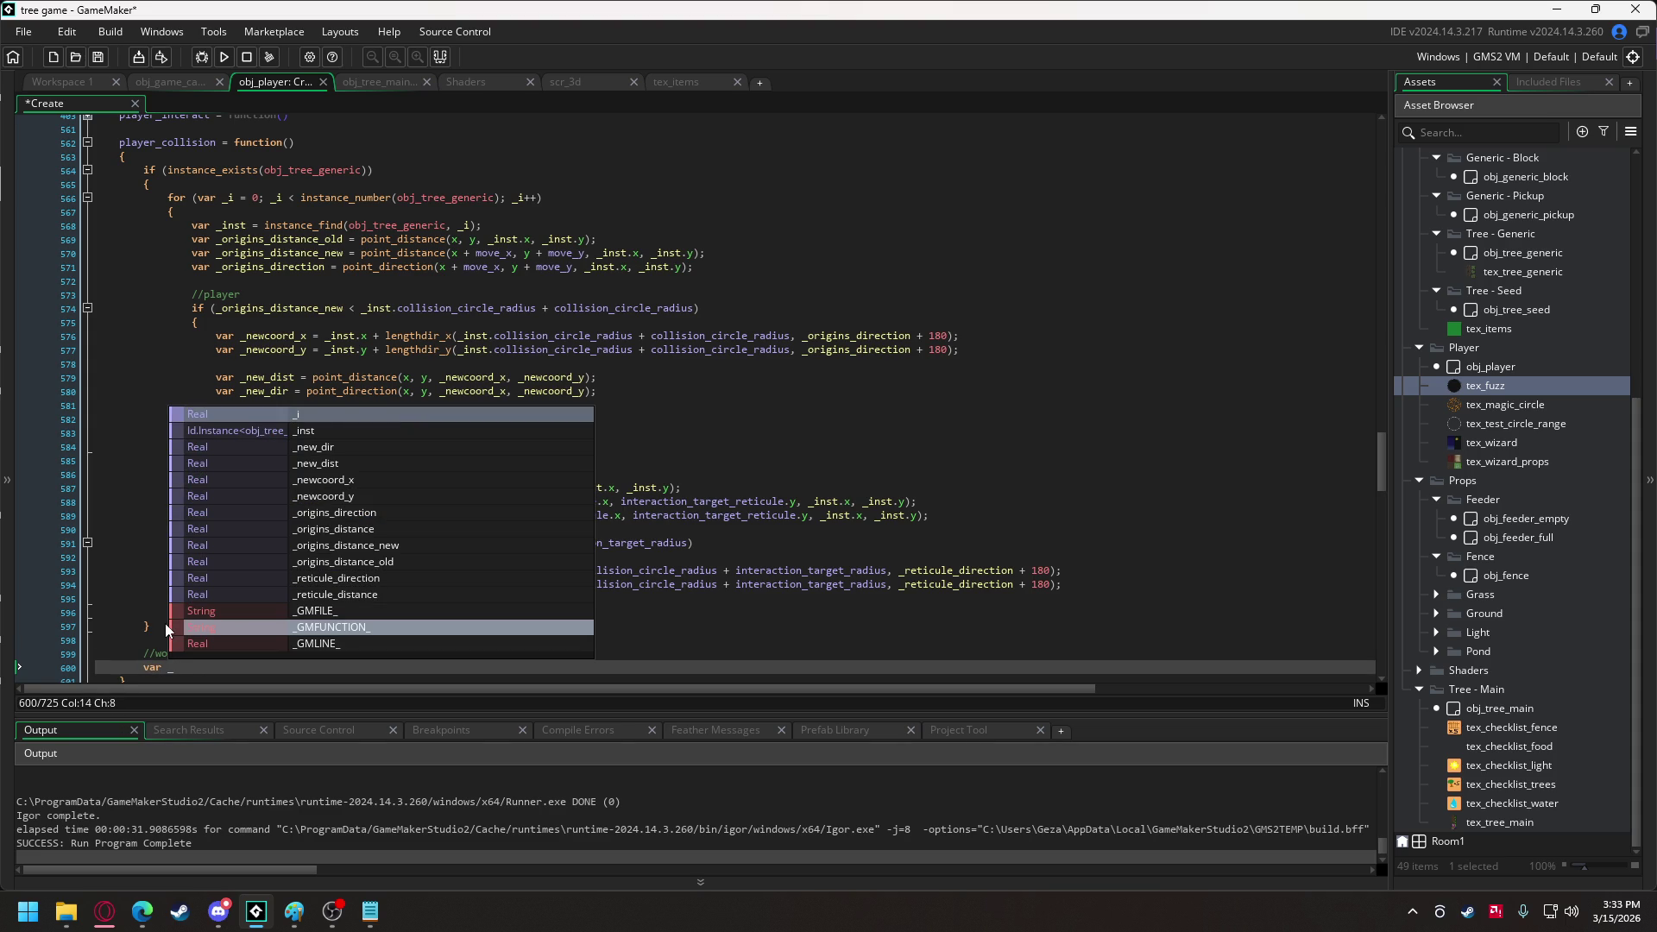
text(limit_dist)
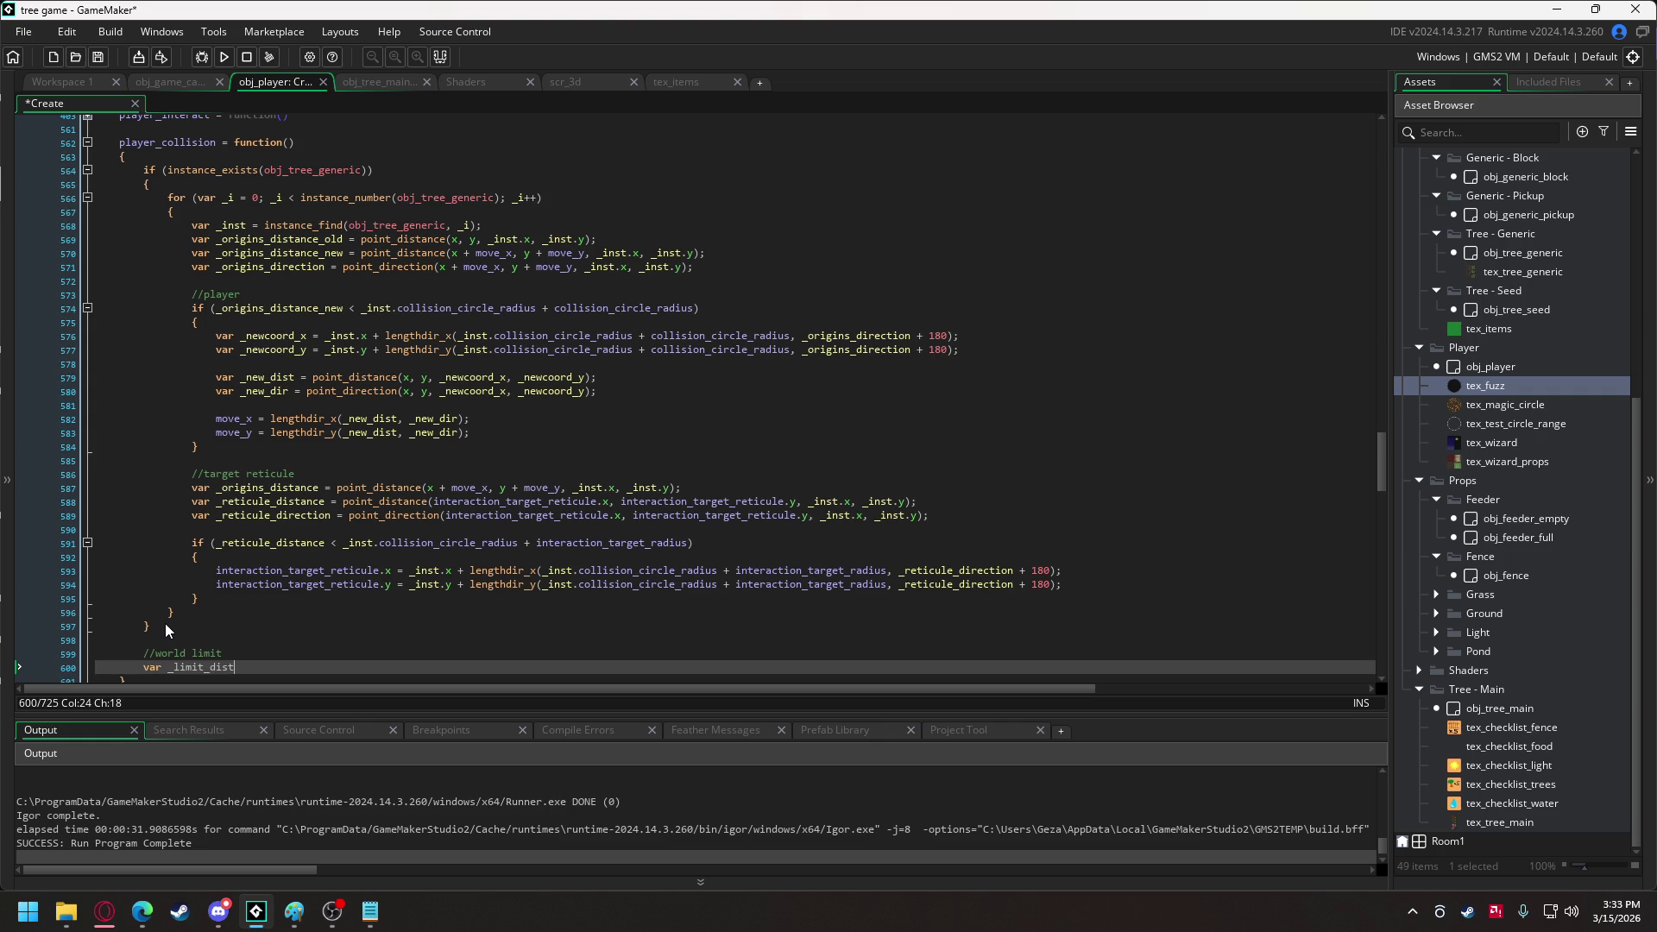
text( = point)
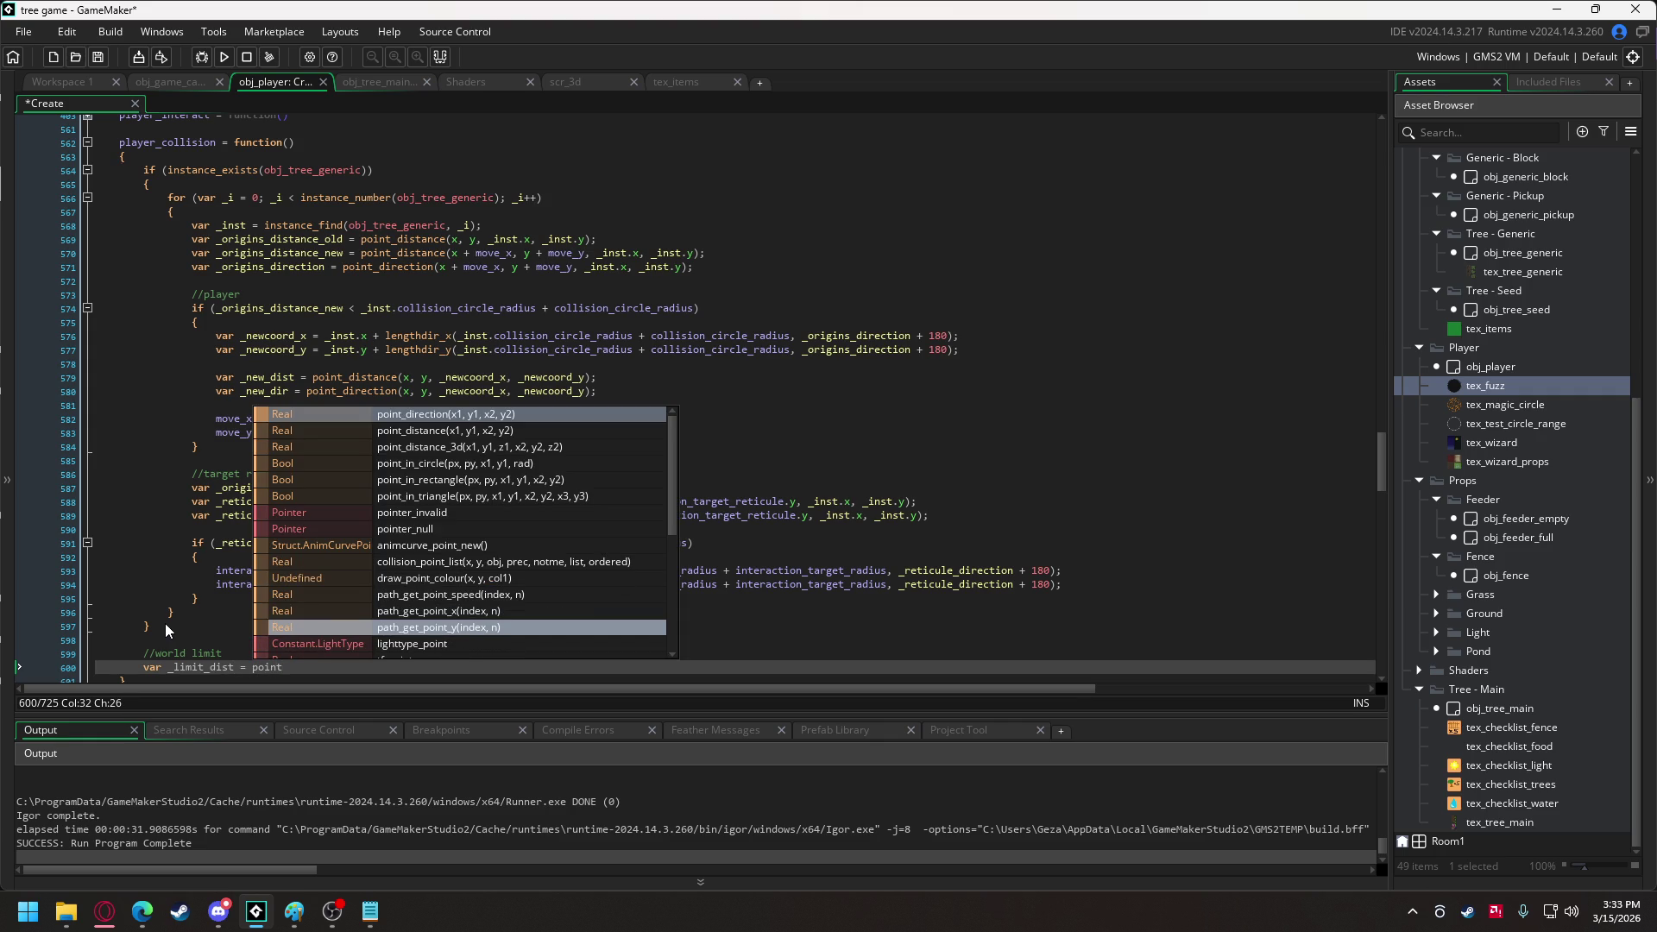
text(_distance(x, y,)
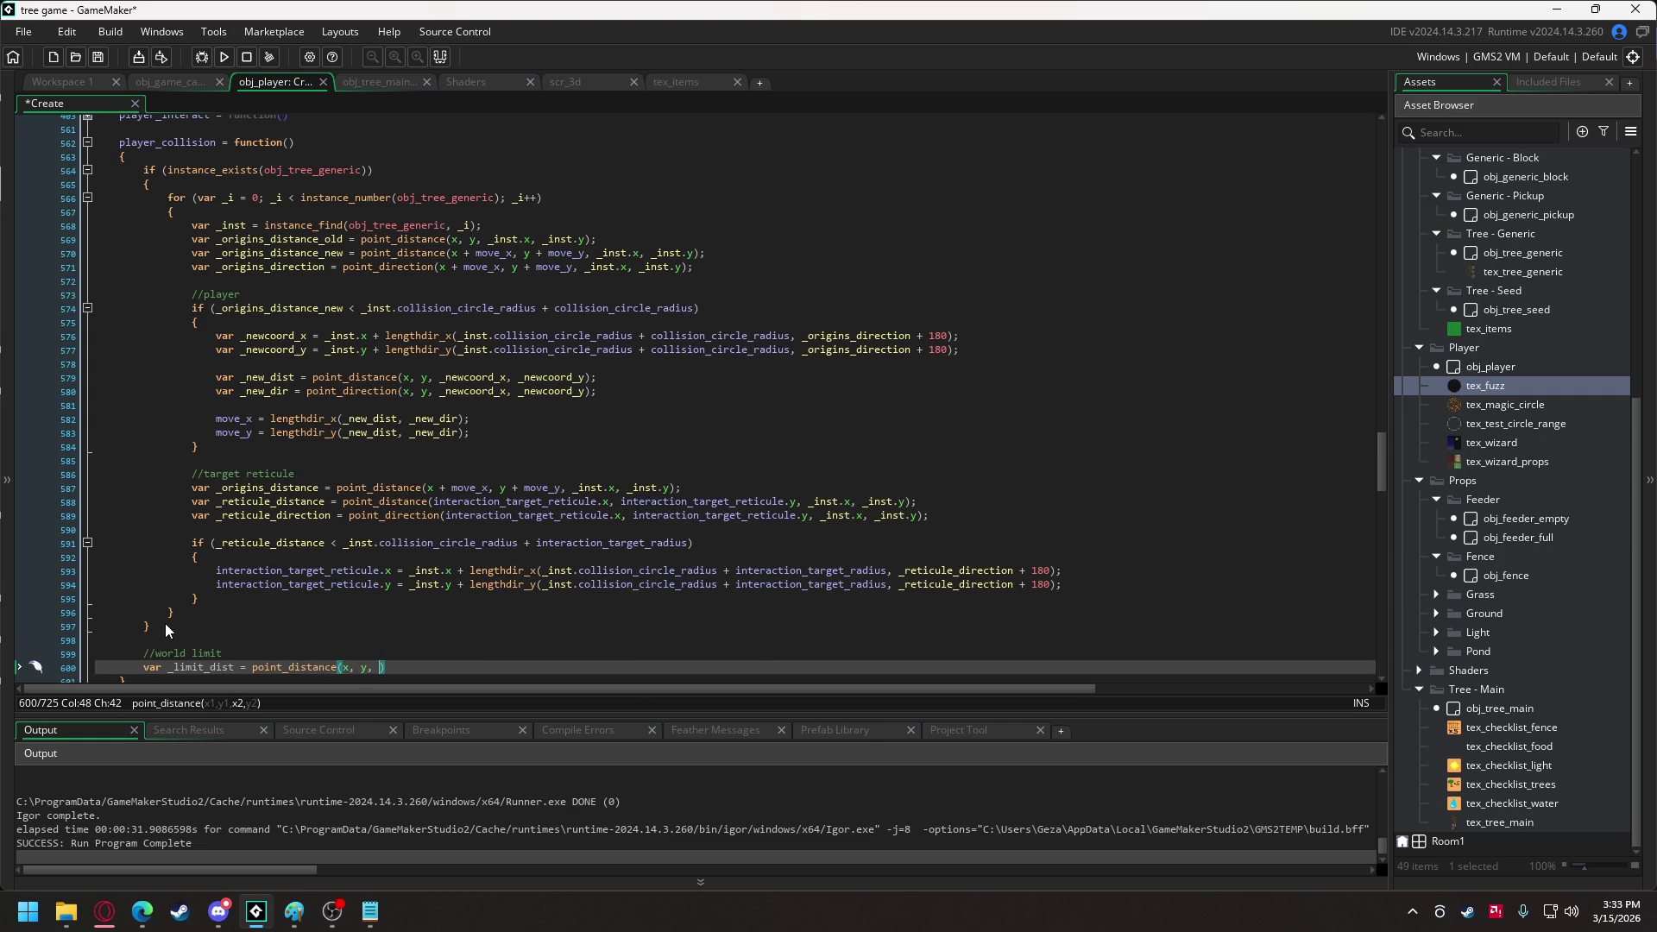
key(BackSpace)
key(BackSpace)
key(BackSpace)
text(0, 0, x, )
text(y))
text(;)
key(Return)
Add if (_limit_dist > global.world_radius - collision_circle_radius) followed by an empty brace block.
text(if )
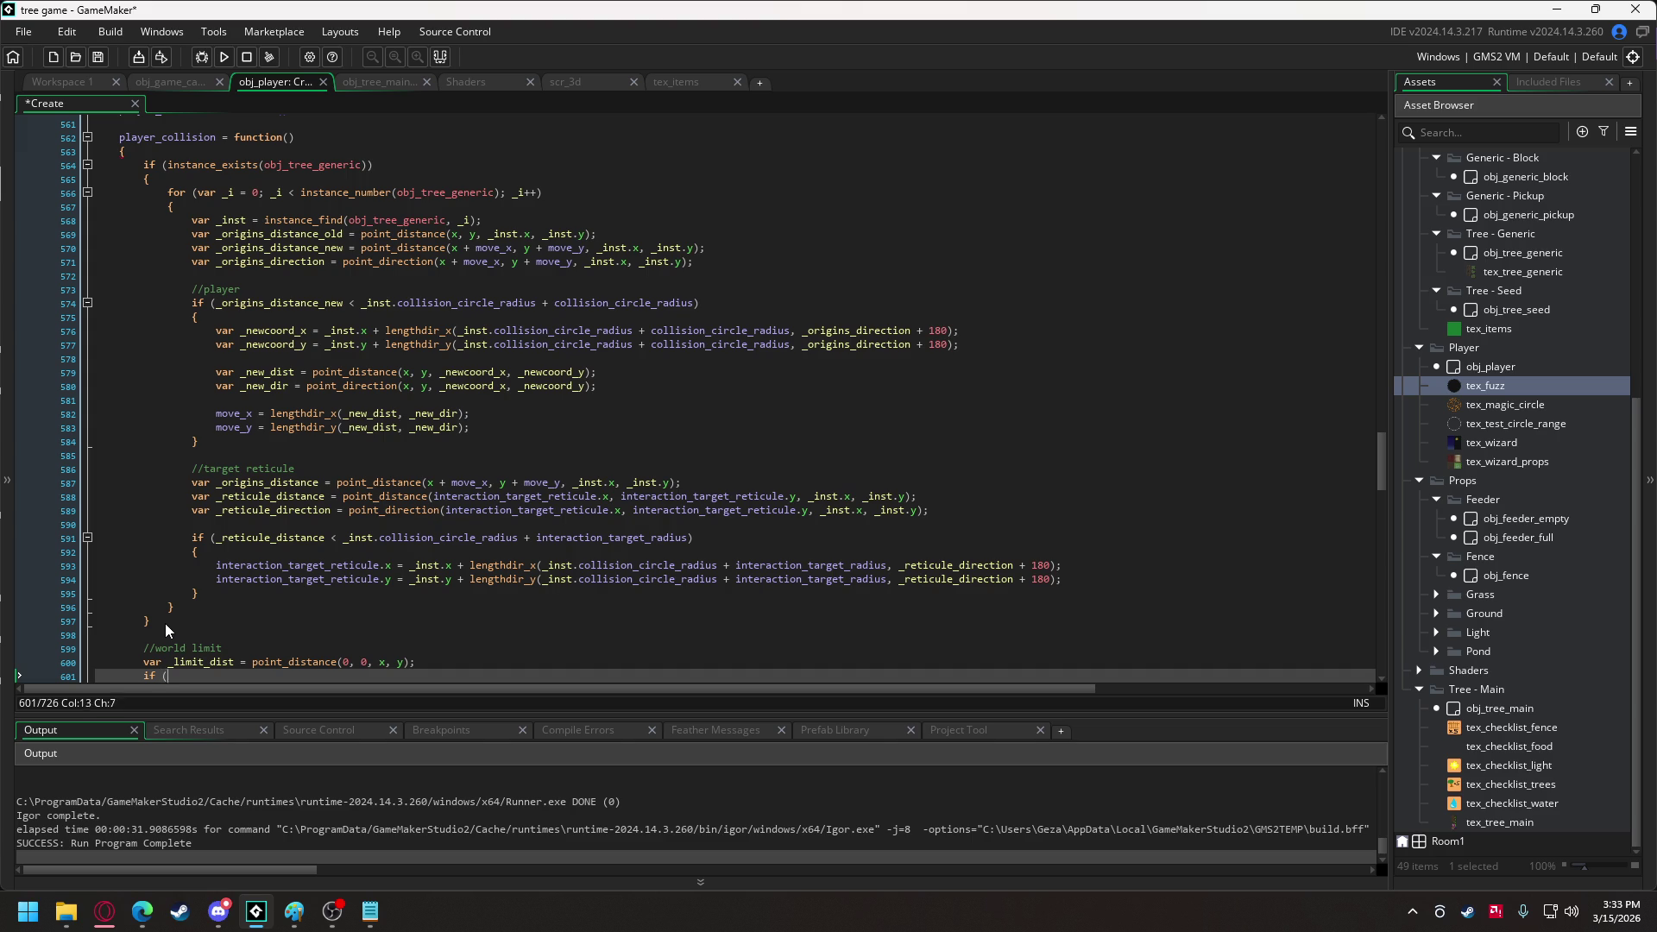
text((_lim)
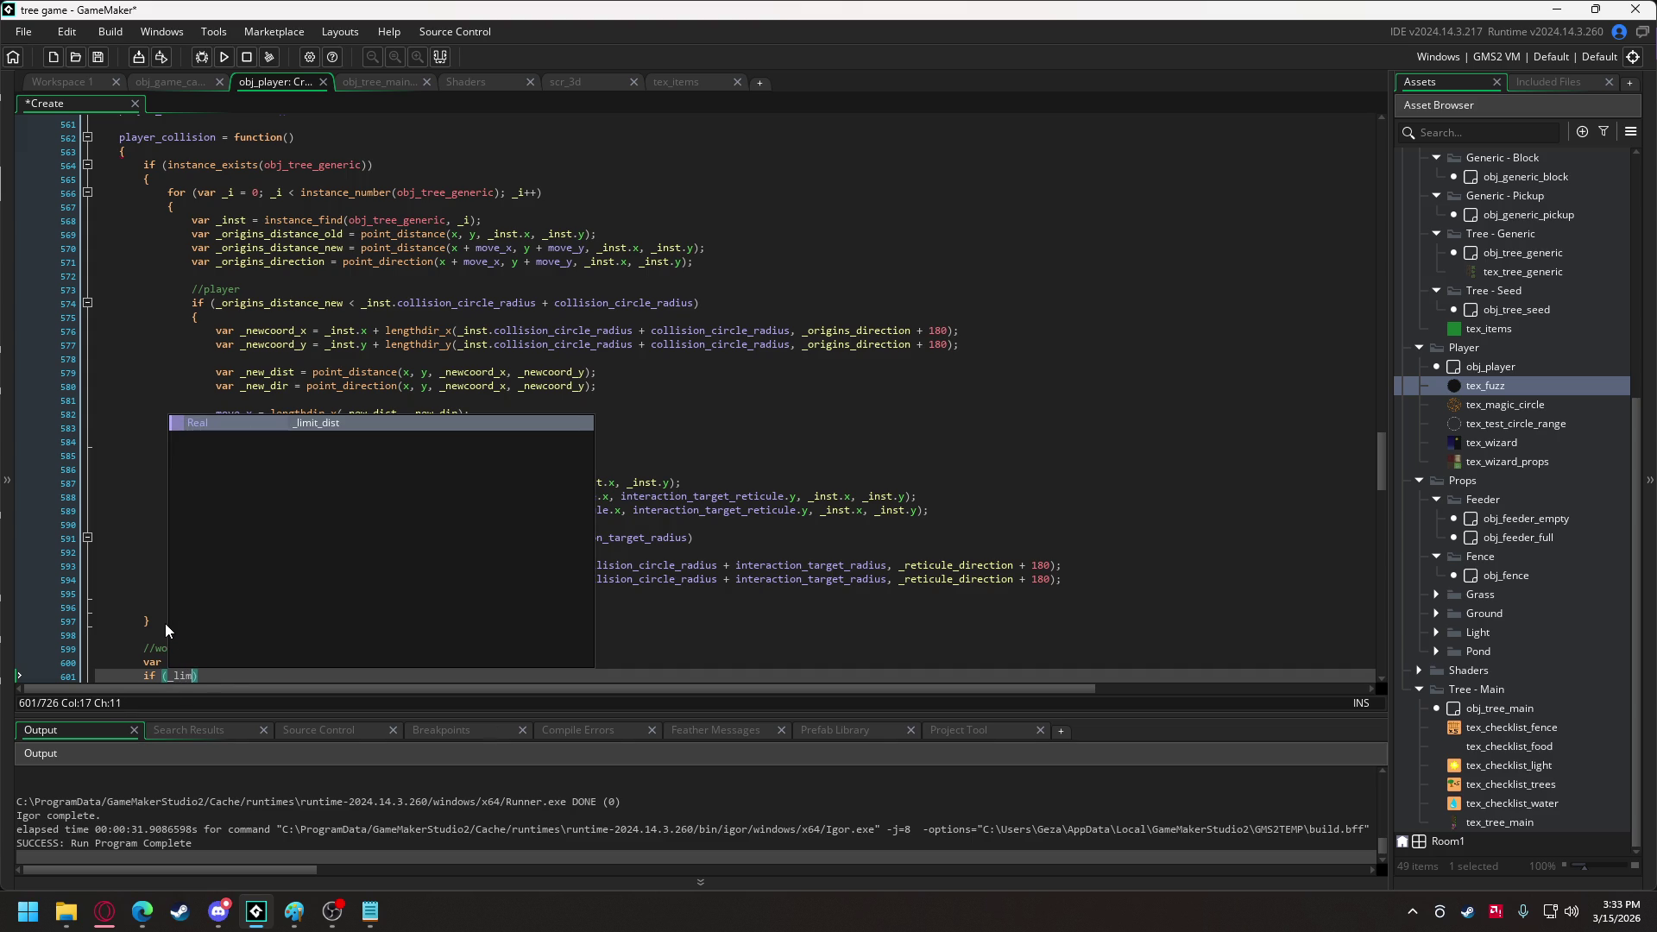
key(Return)
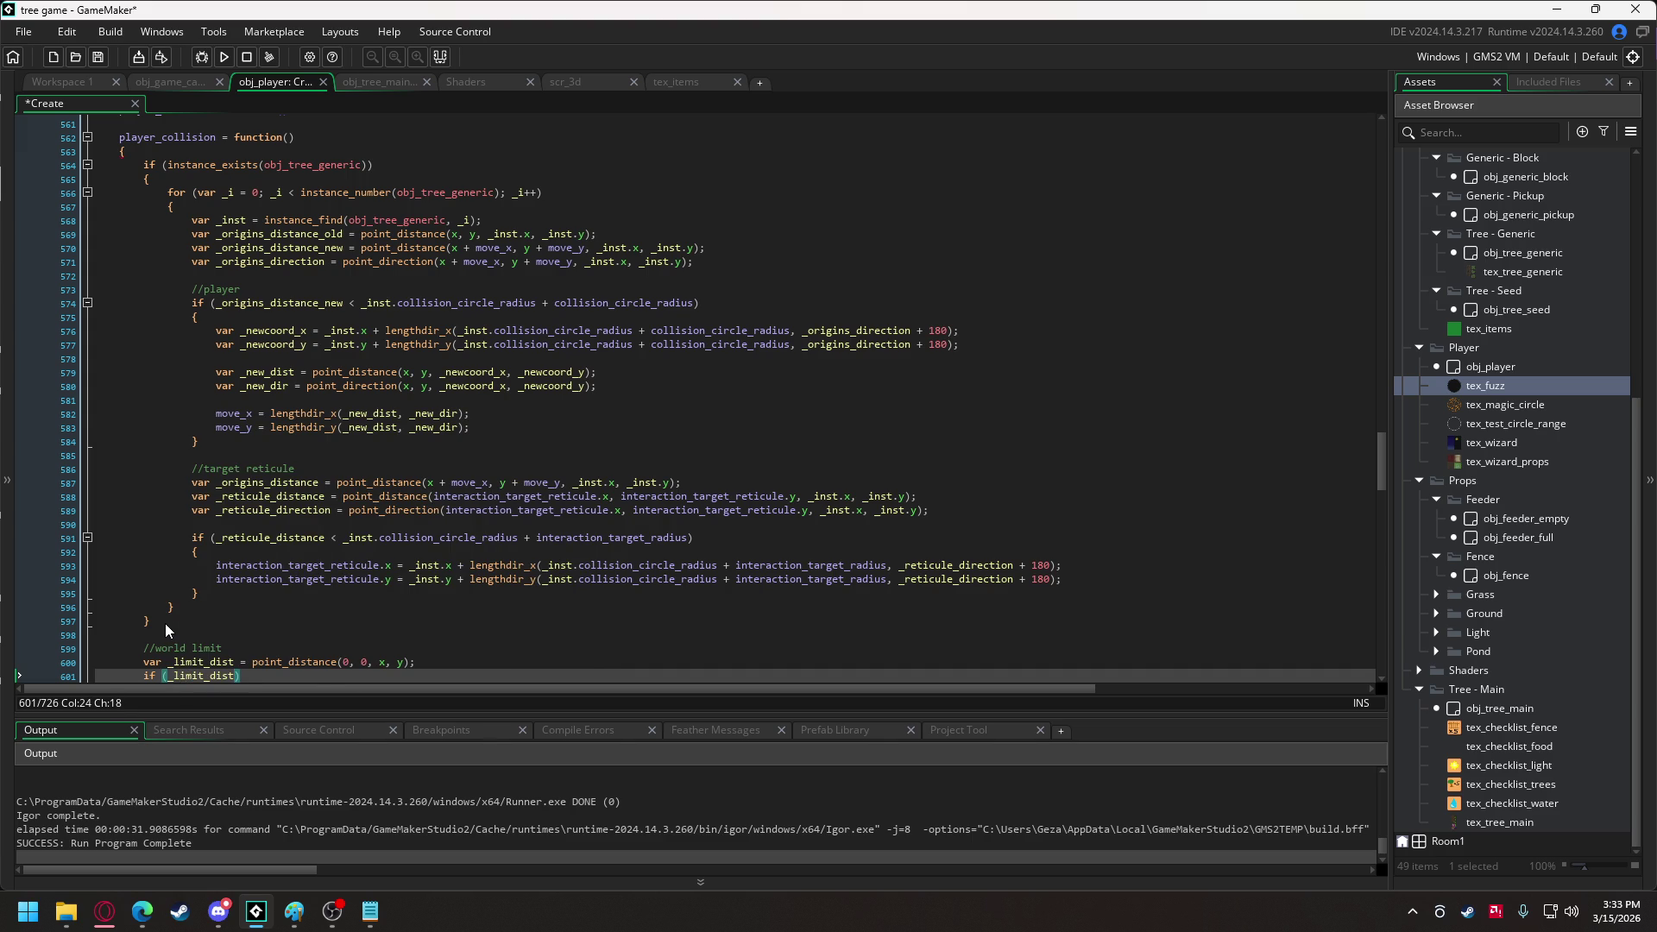
text(> global.w)
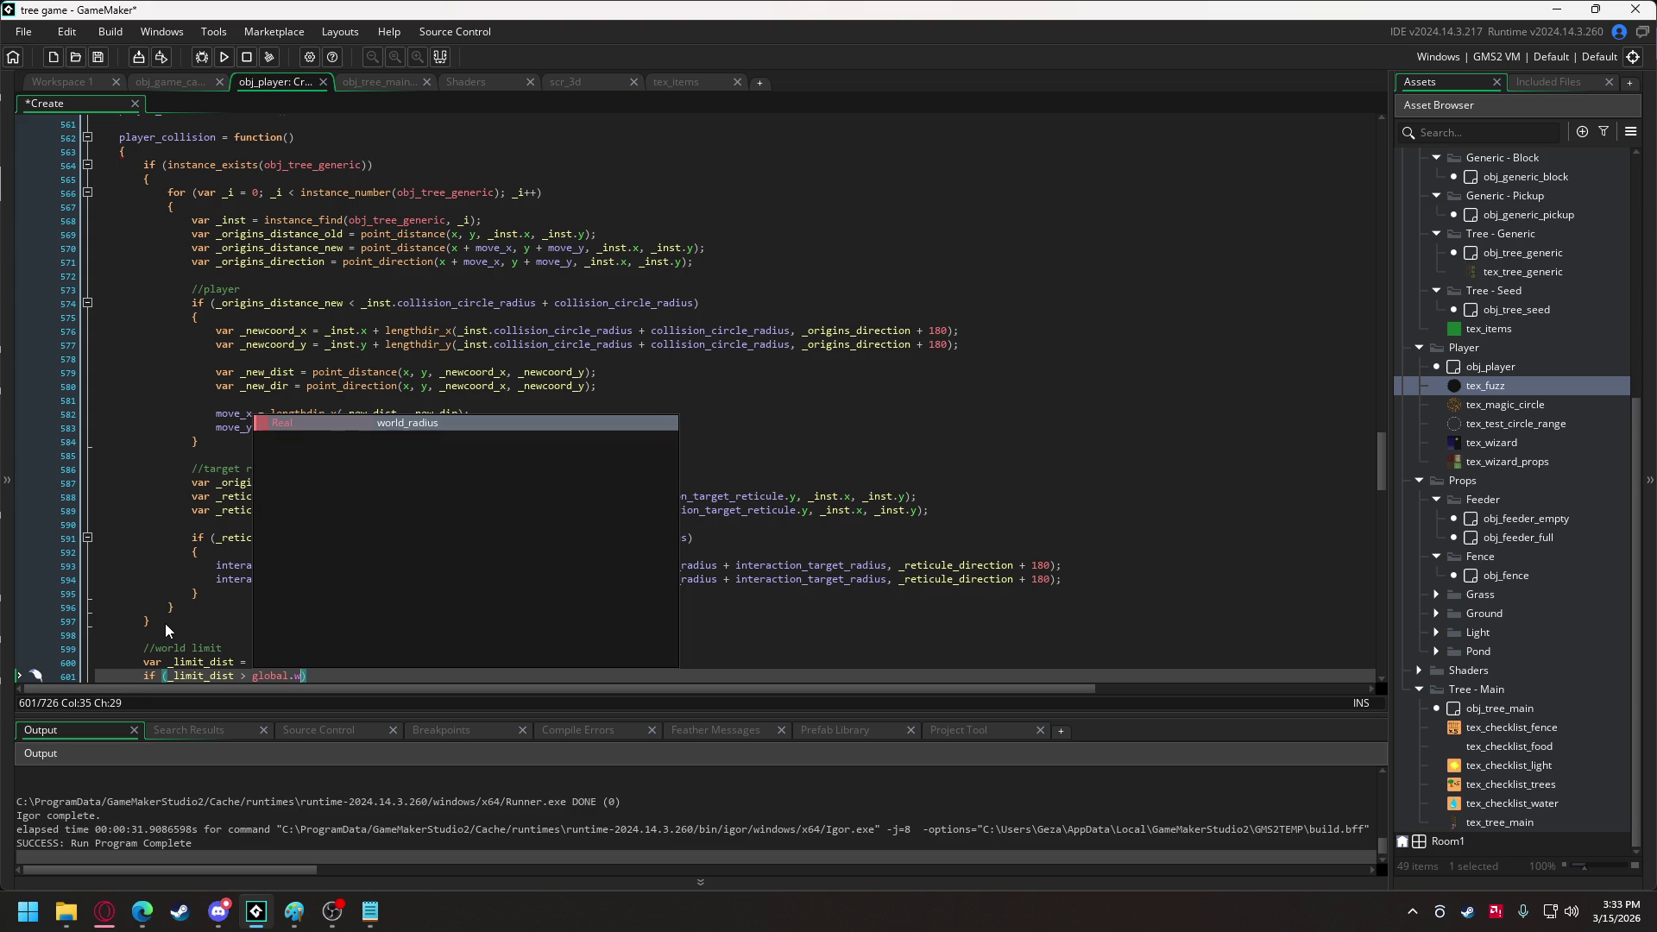
key(Return)
text(- )
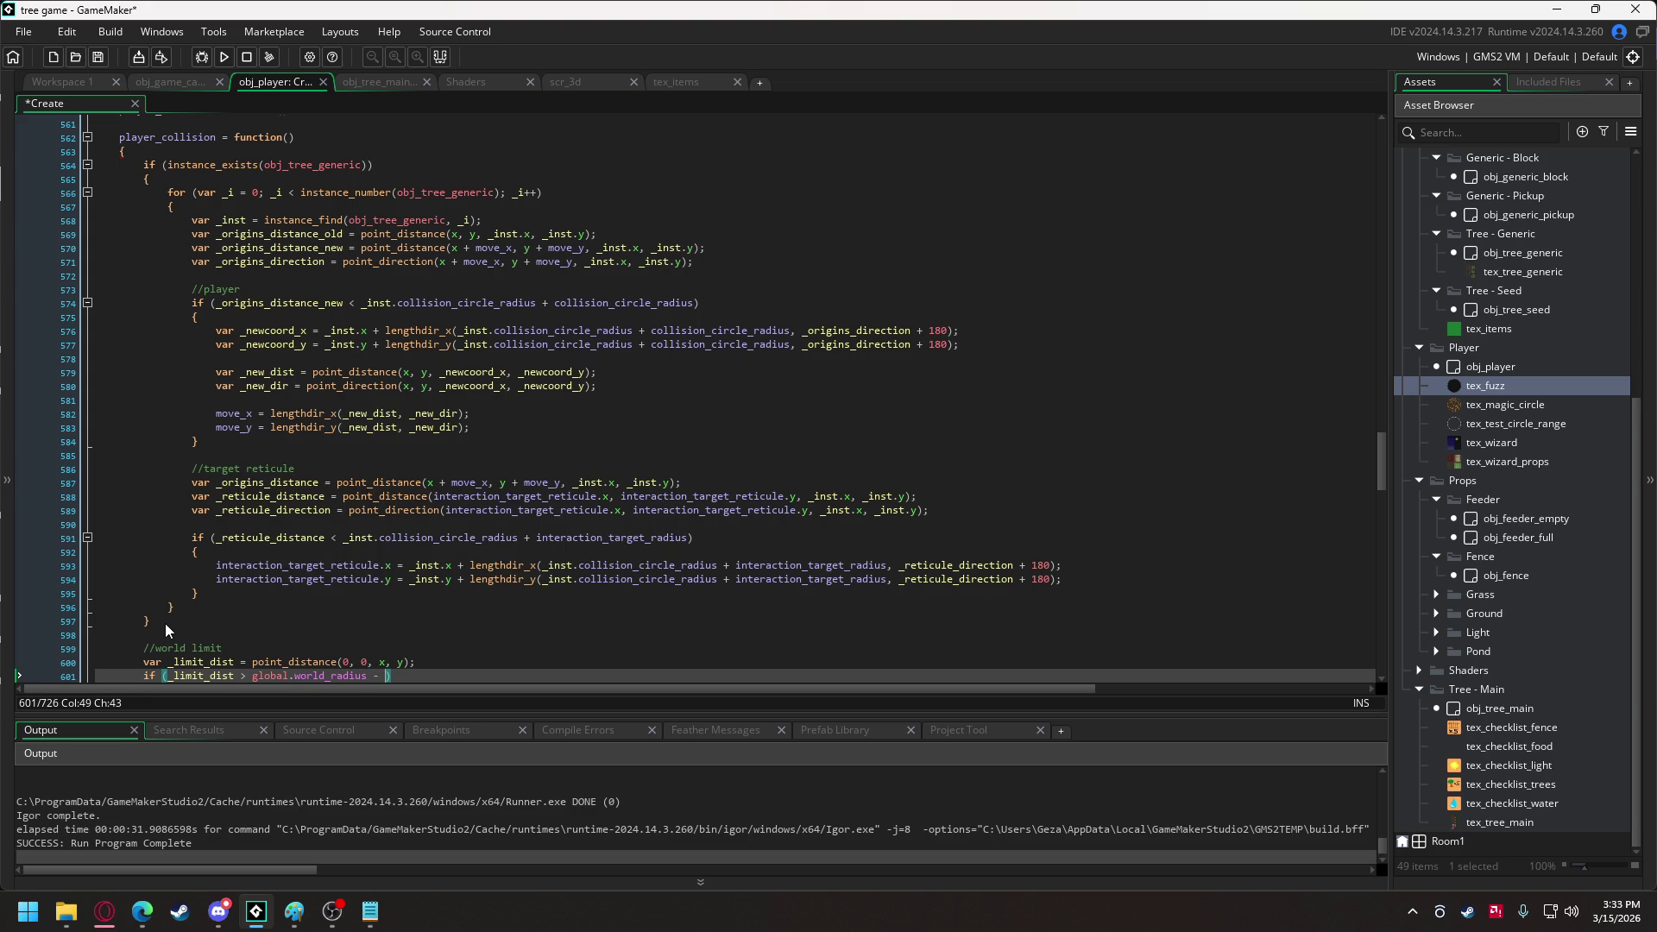
text(coll)
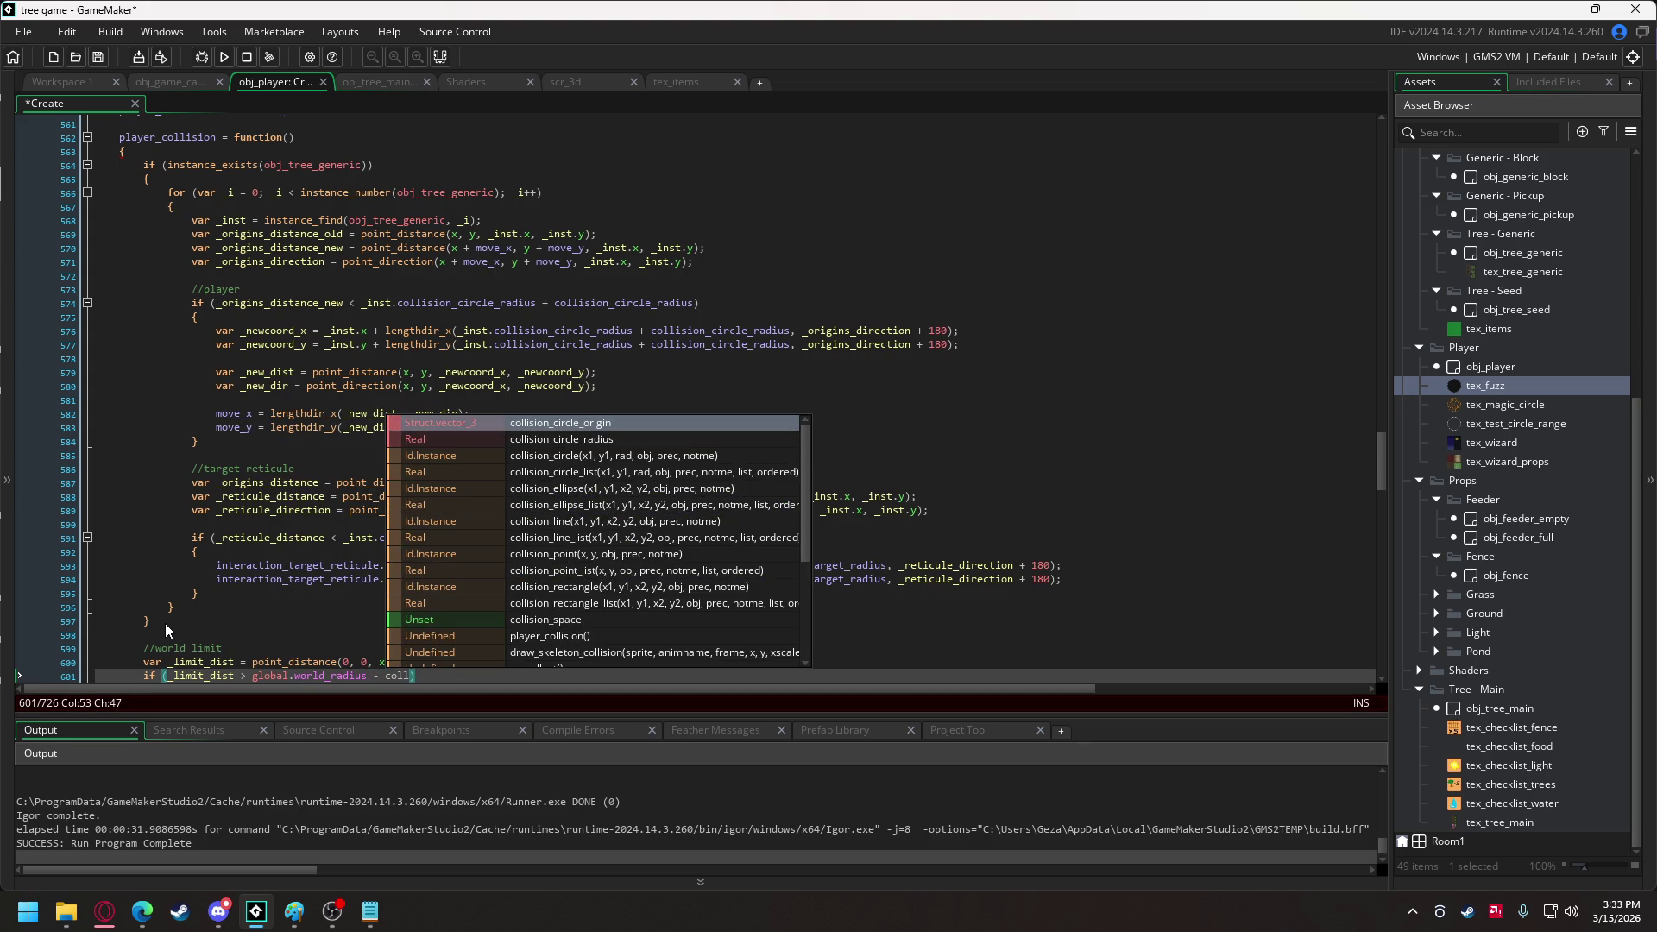
key(Down)
key(Return)
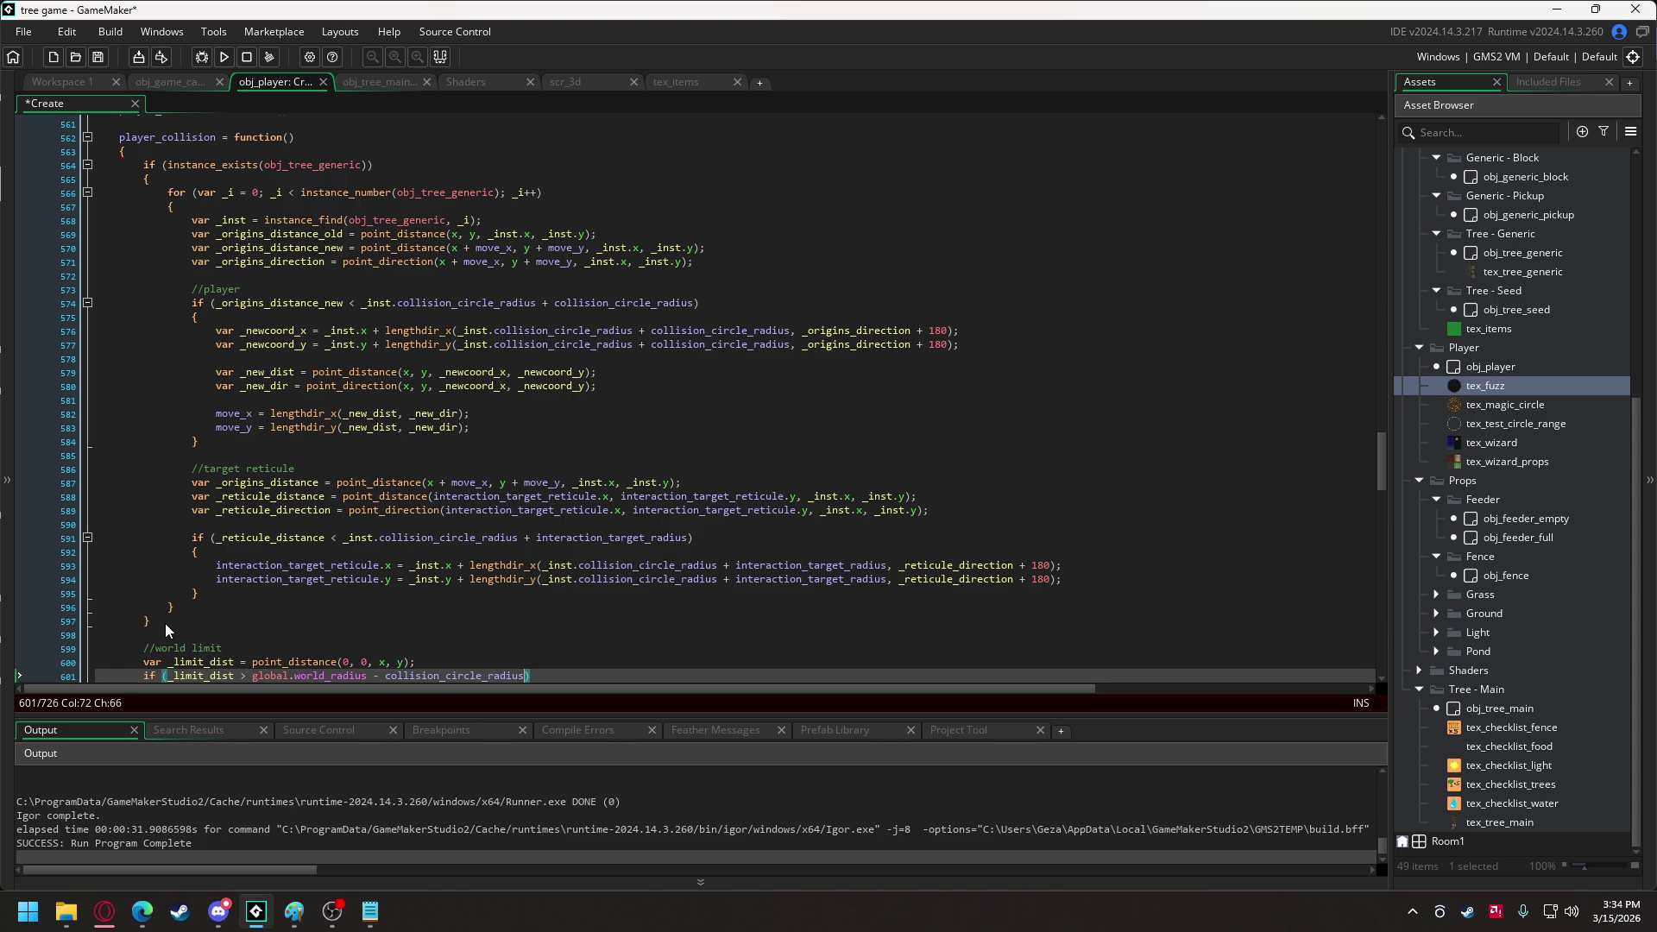
key(Right)
key(Return)
text({)
key(Return)
key(Return)
key(Up)
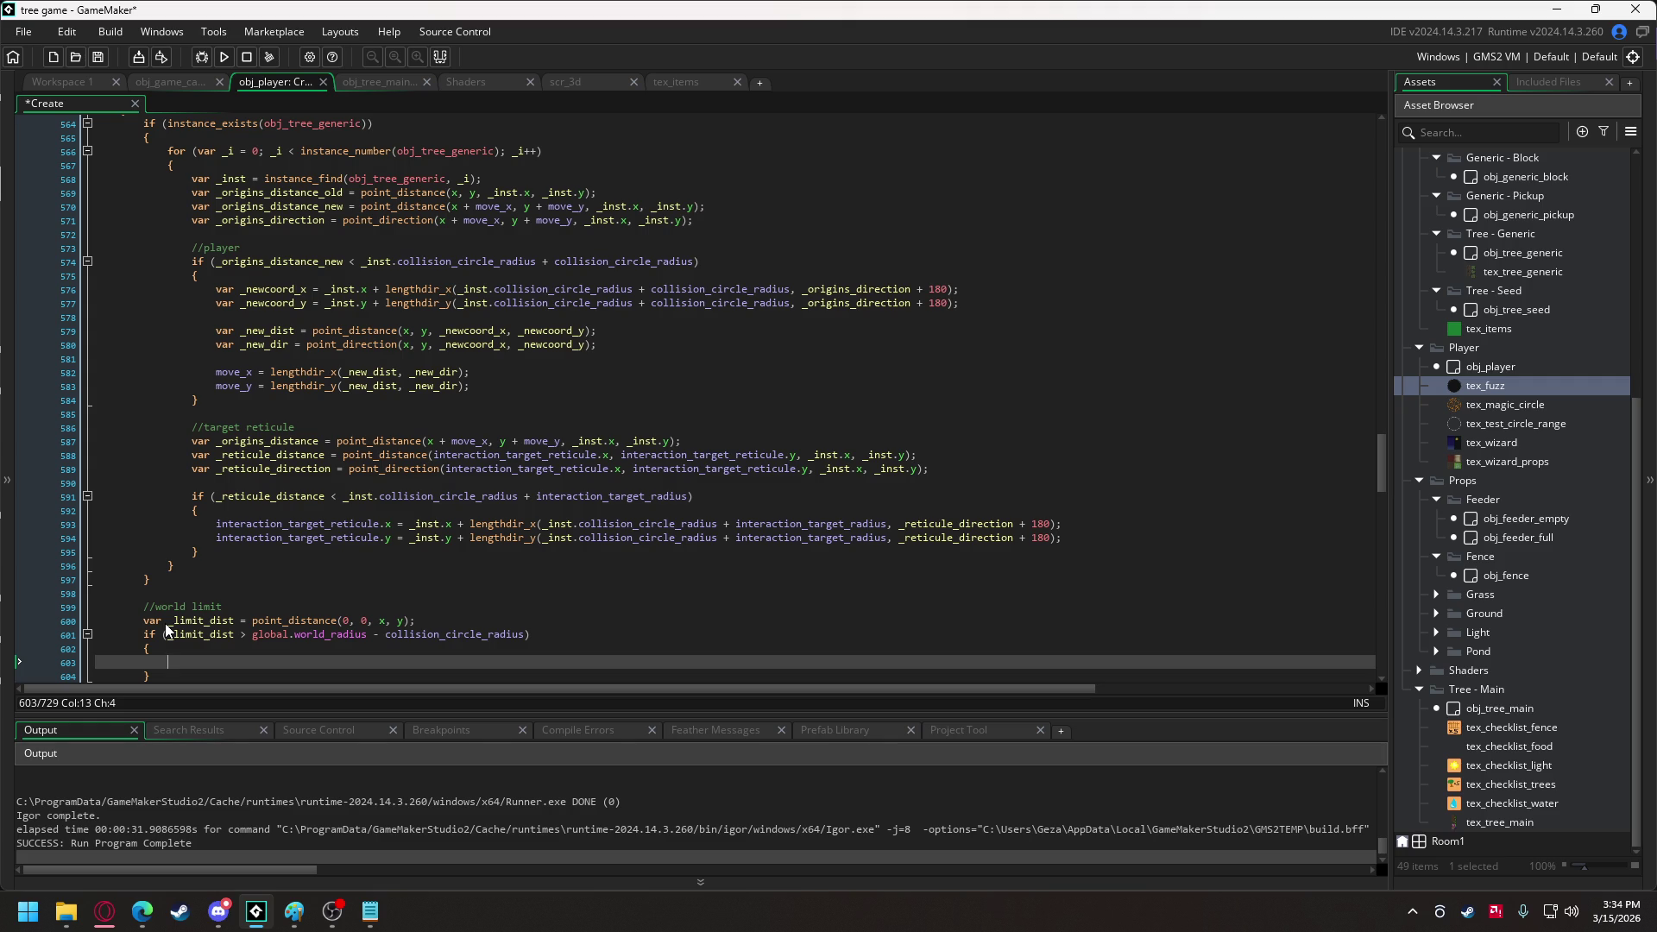
Start the block with x = lengthdir_x( using autocomplete.
text(x =)
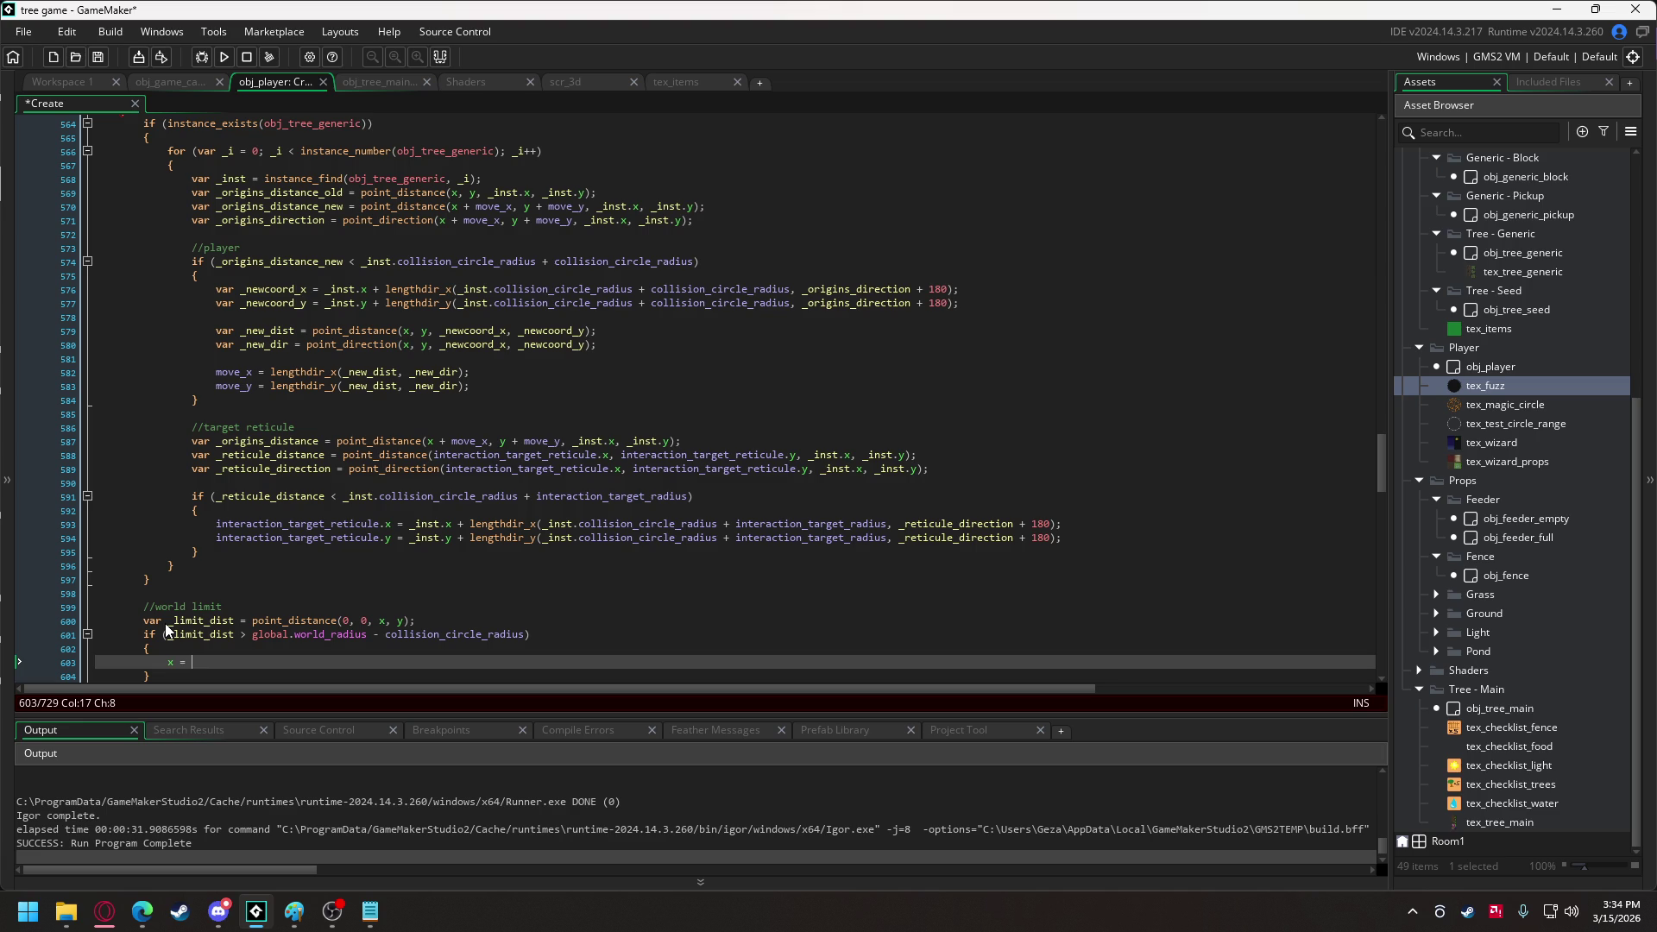
scroll(166, 630, down, 2)
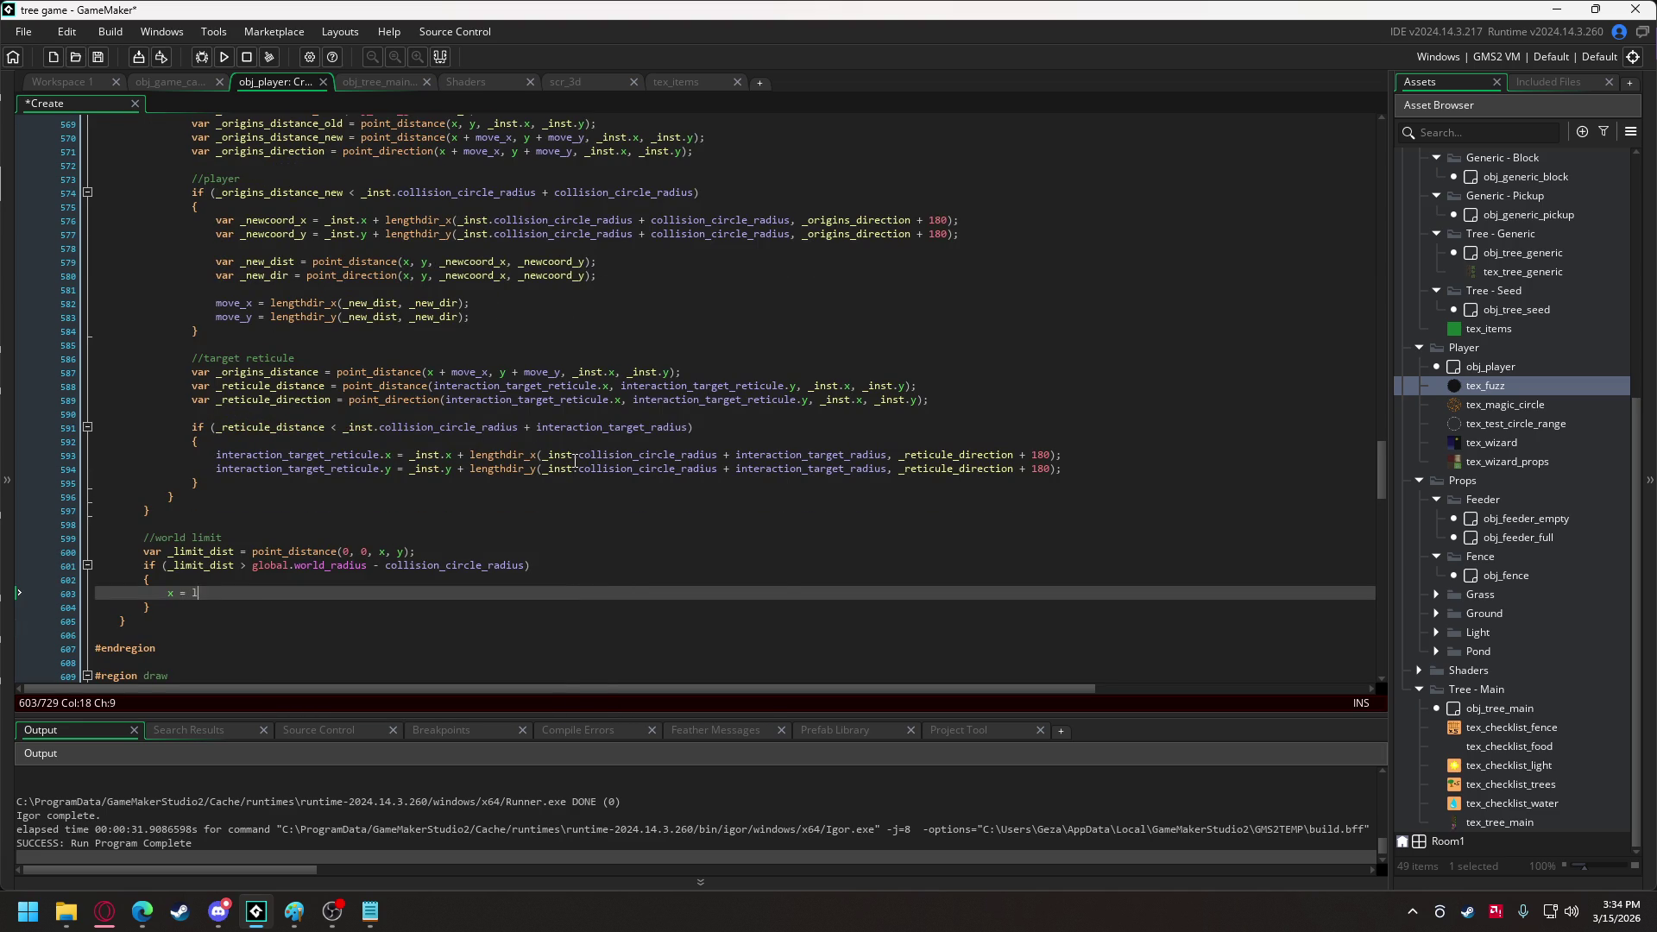
text(length_)
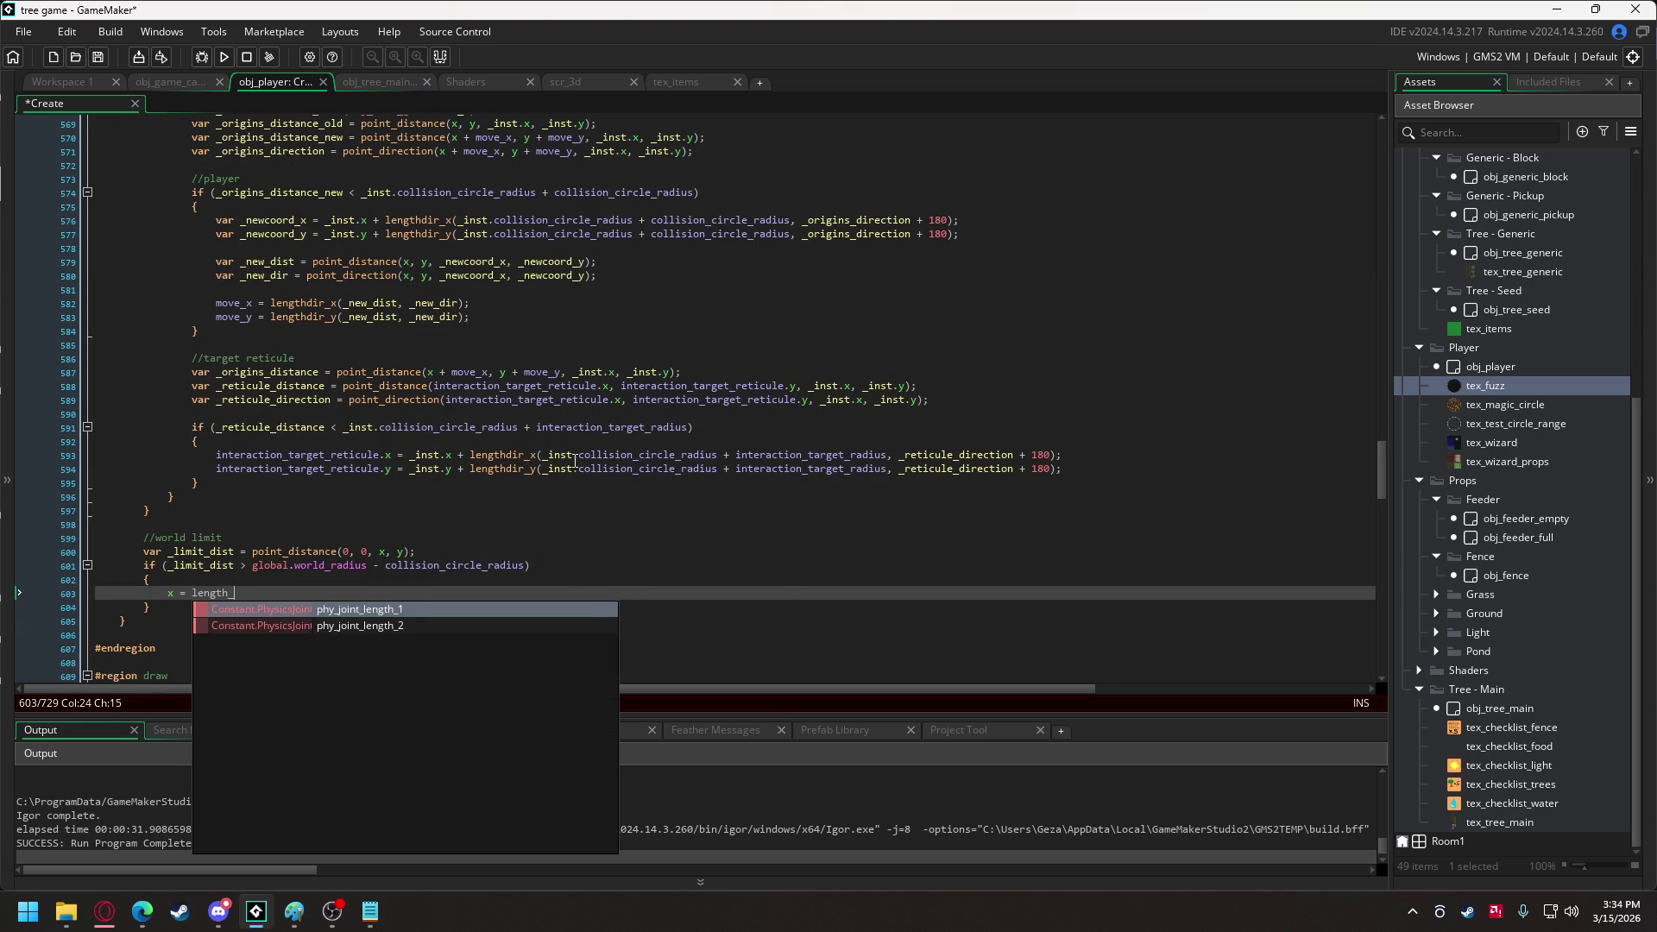
key(BackSpace)
key(BackSpace)
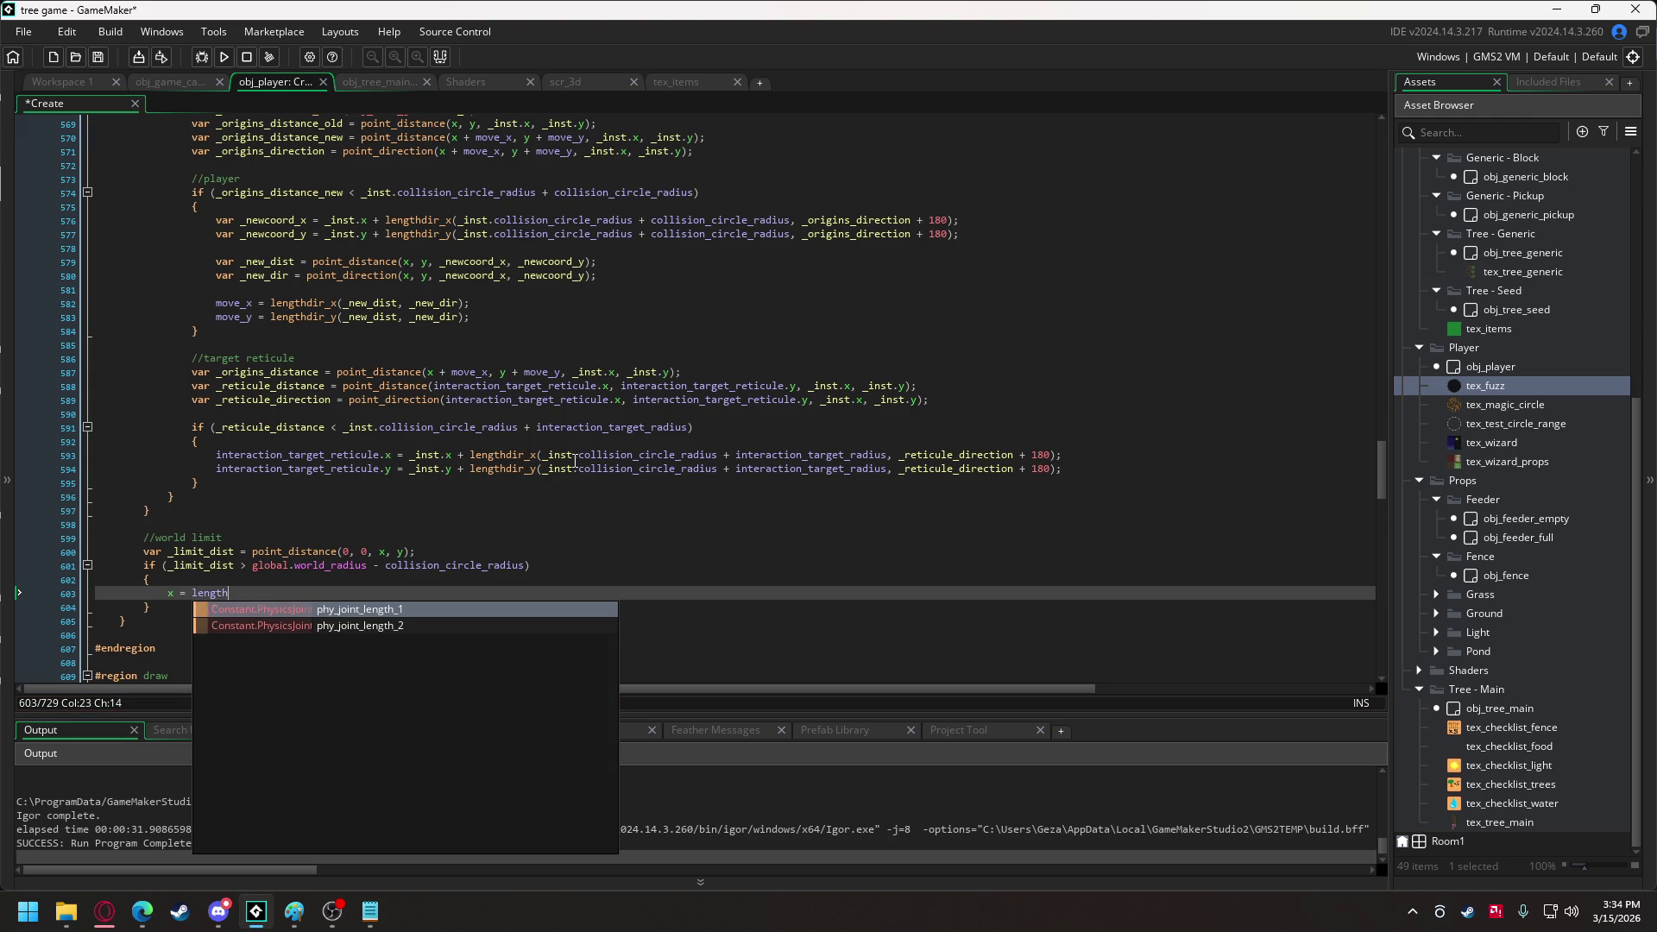
text(d)
text(h)
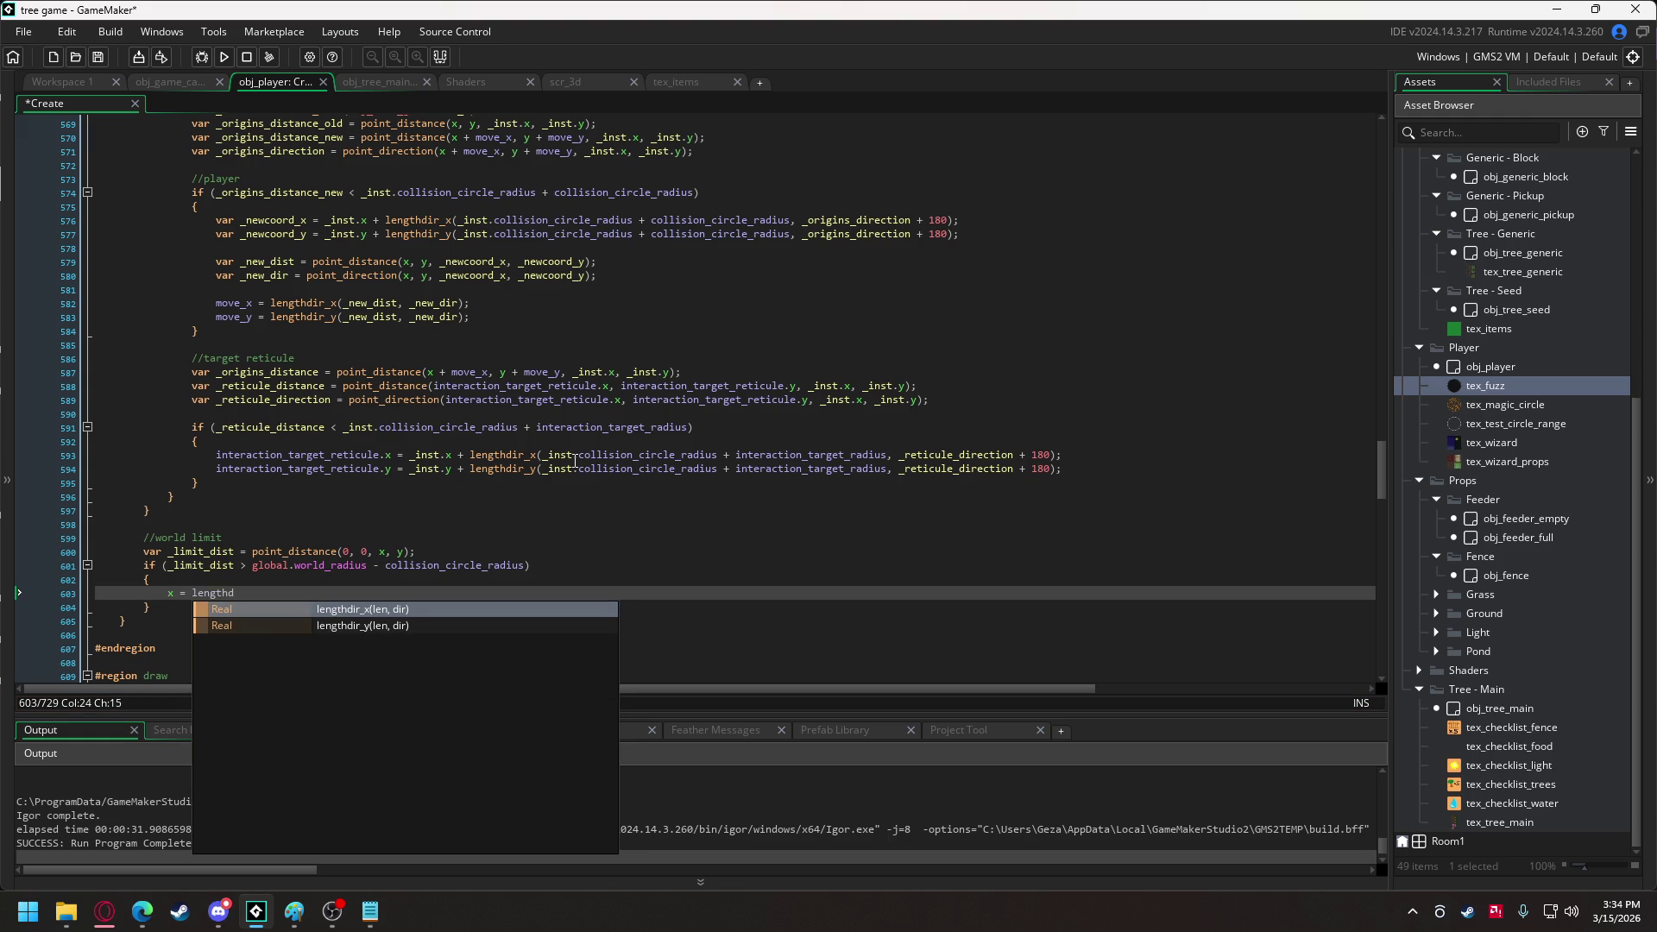
key(Return)
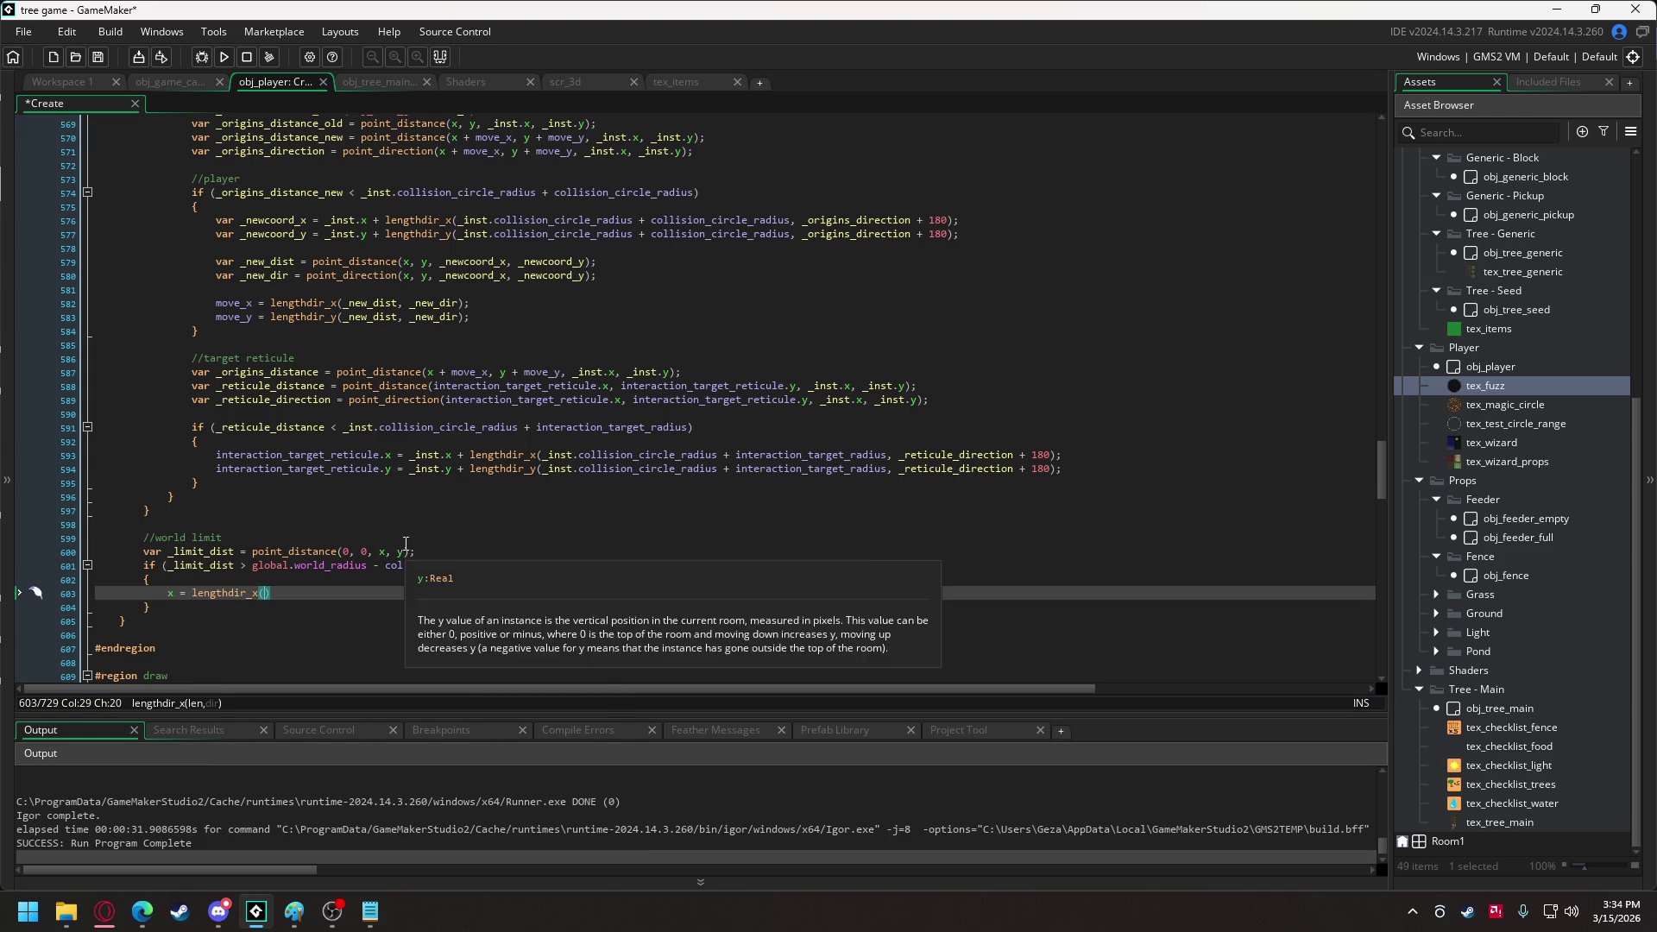
Duplicate the _limit_dist line as _limit_dir using point_direction.
drag(416, 551, 379, 551)
click(438, 551)
key(ctrl+d)
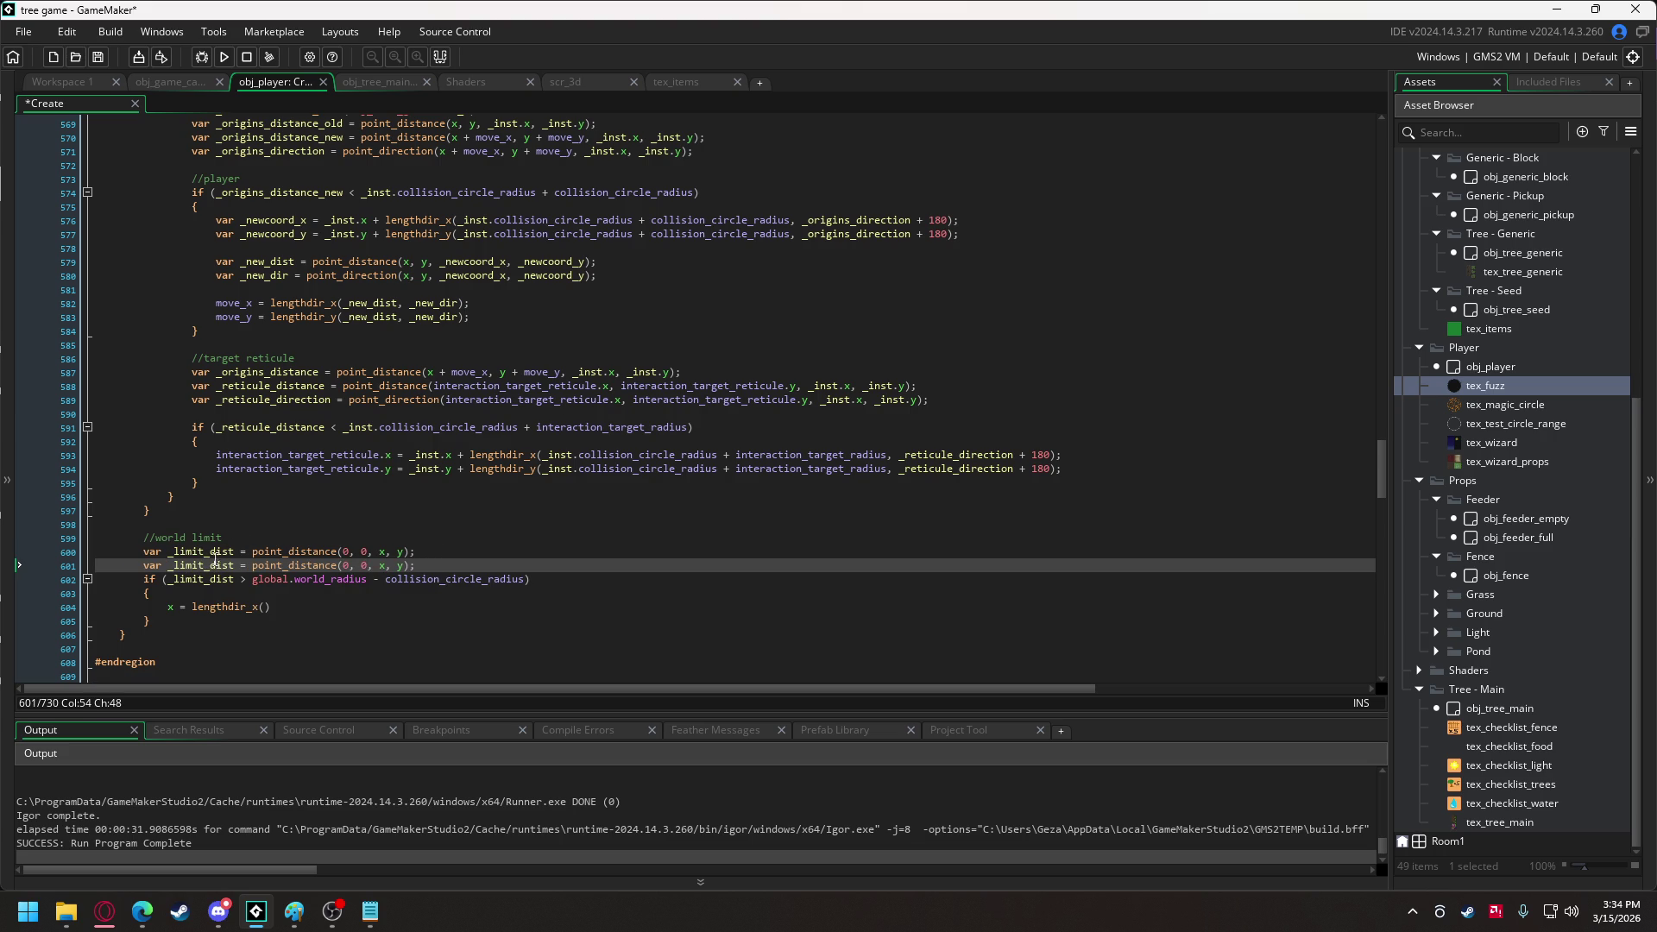
drag(215, 566, 235, 567)
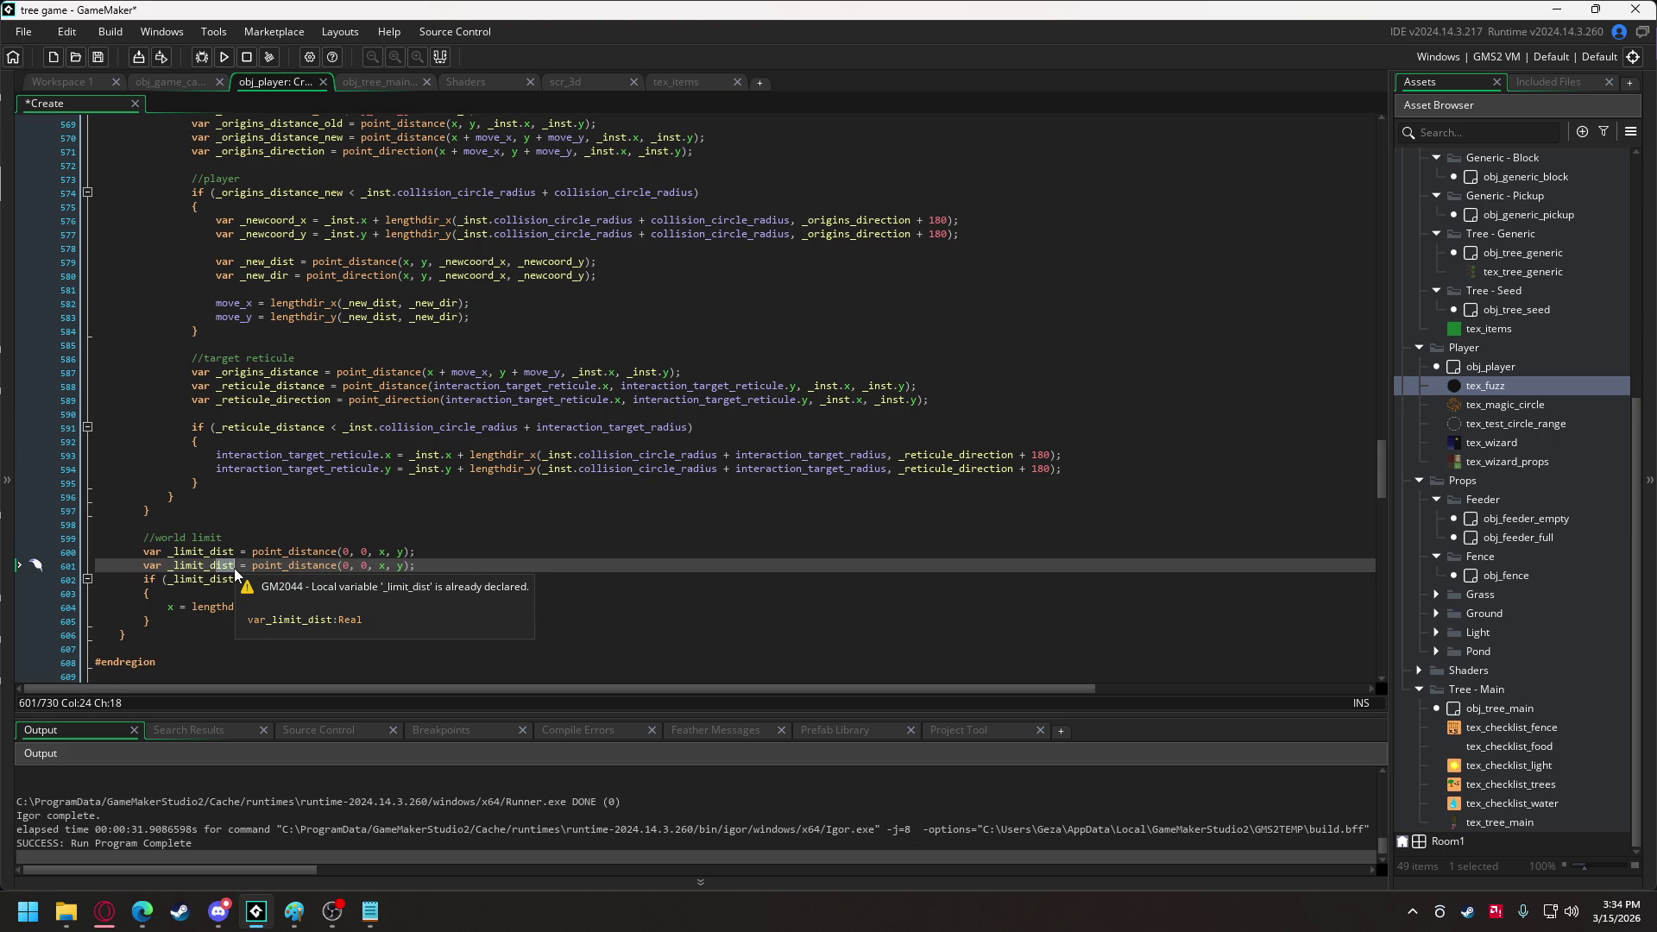
text(dir)
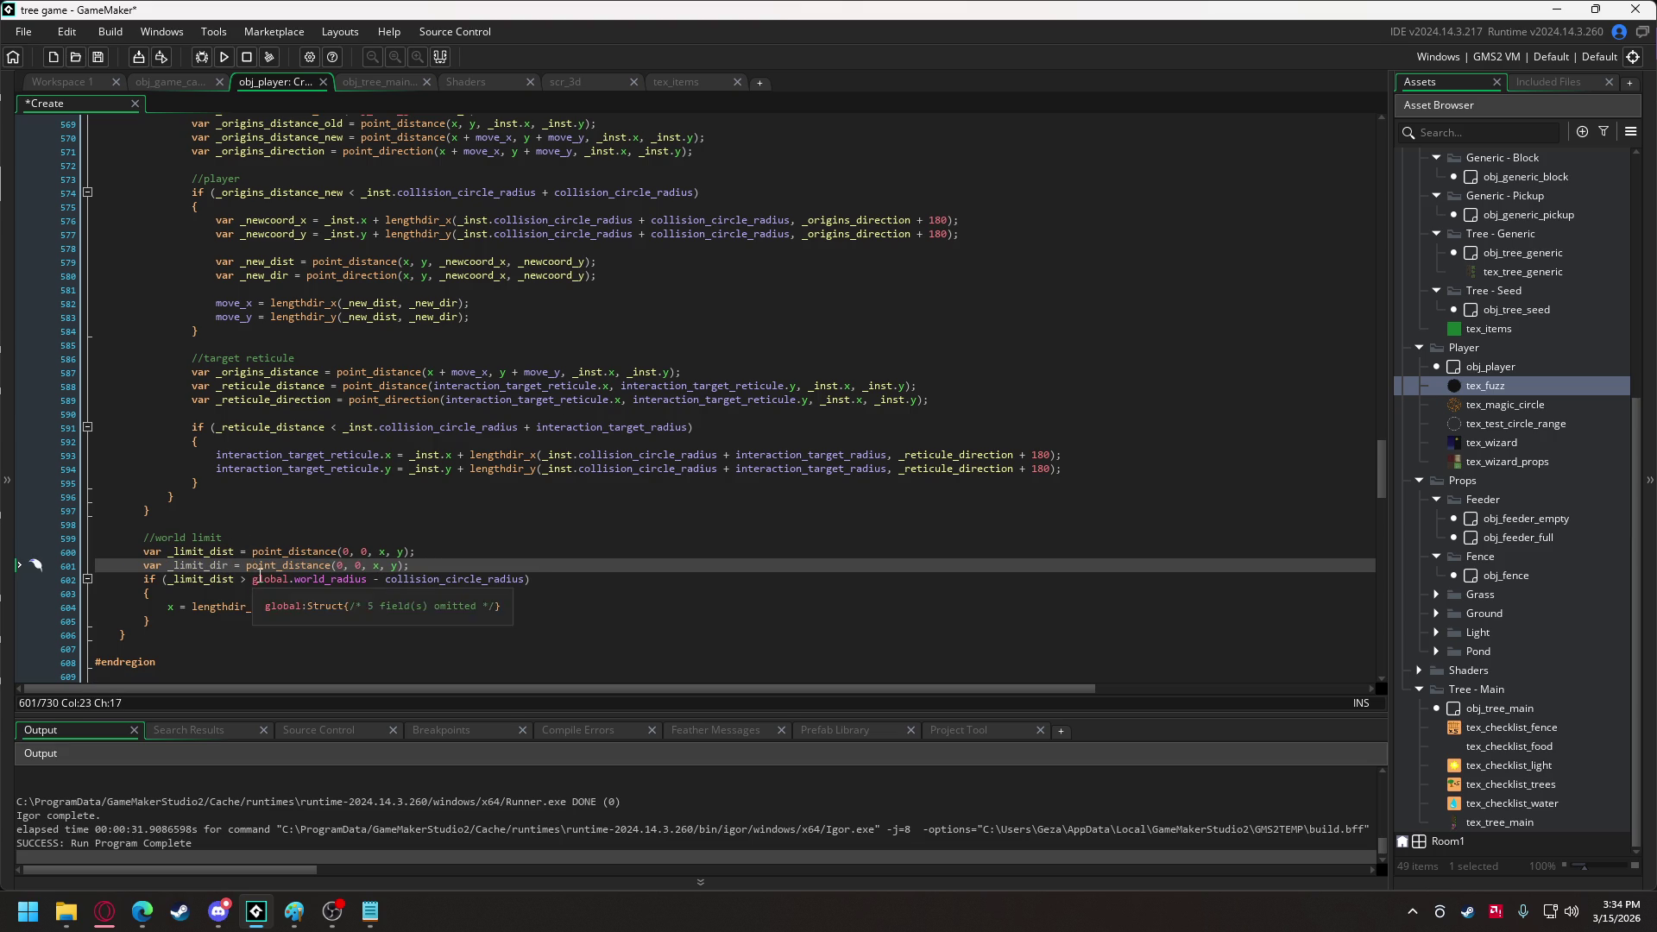
click(311, 565)
key(Delete)
key(Delete)
key(Delete)
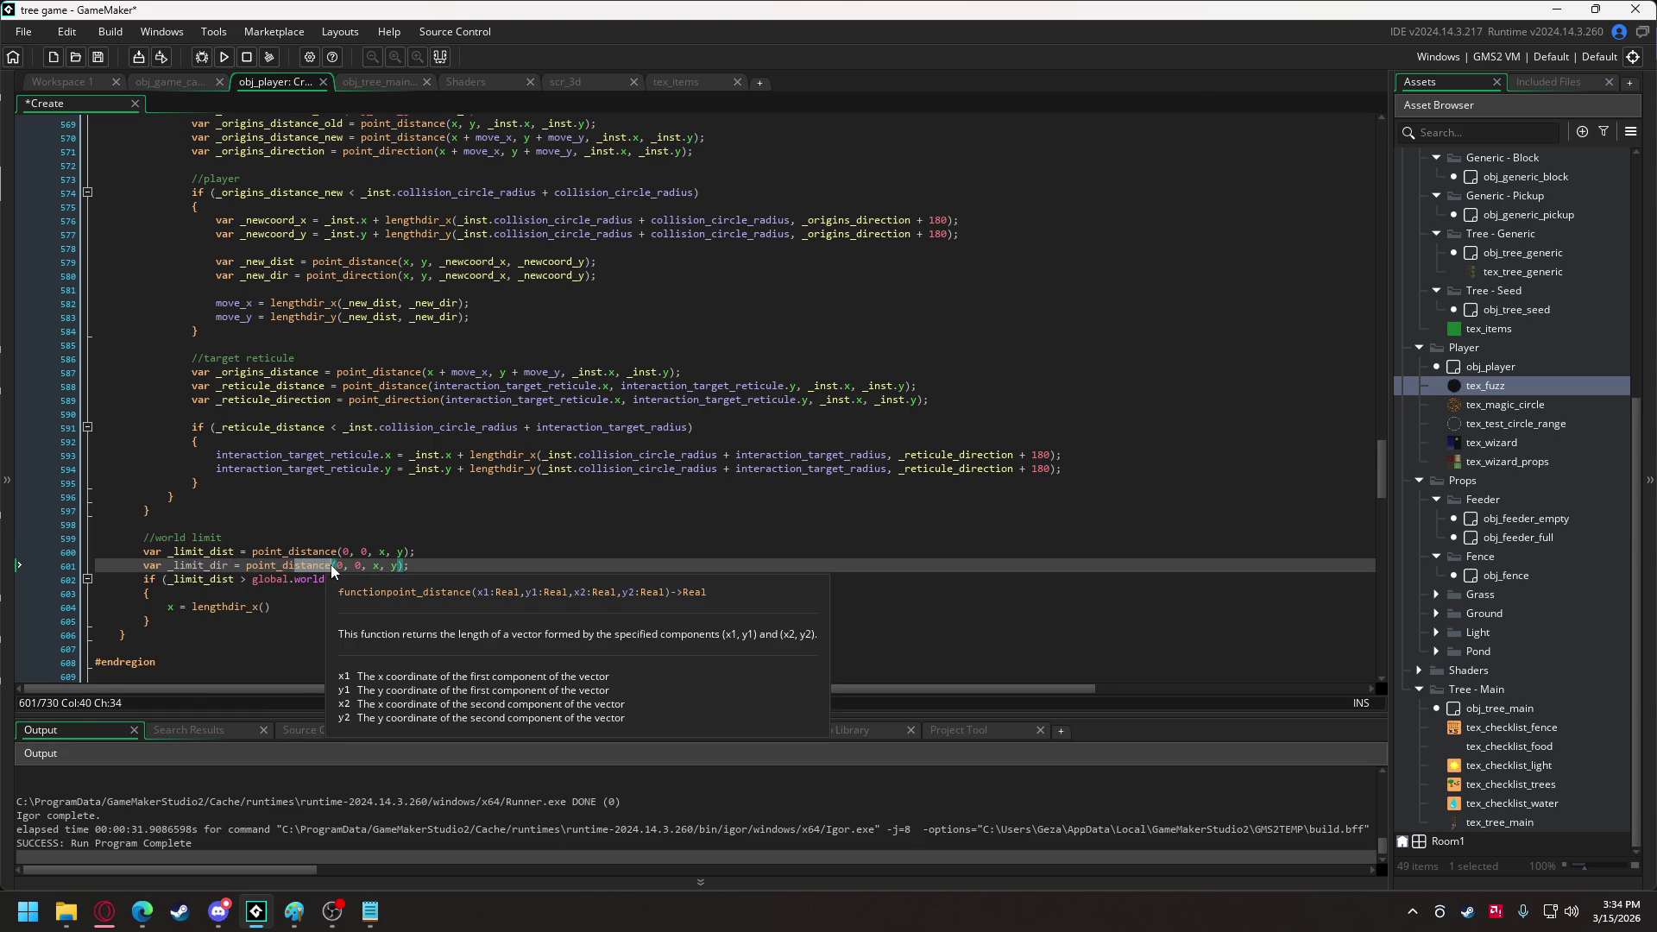
key(BackSpace)
key(BackSpace)
text(r)
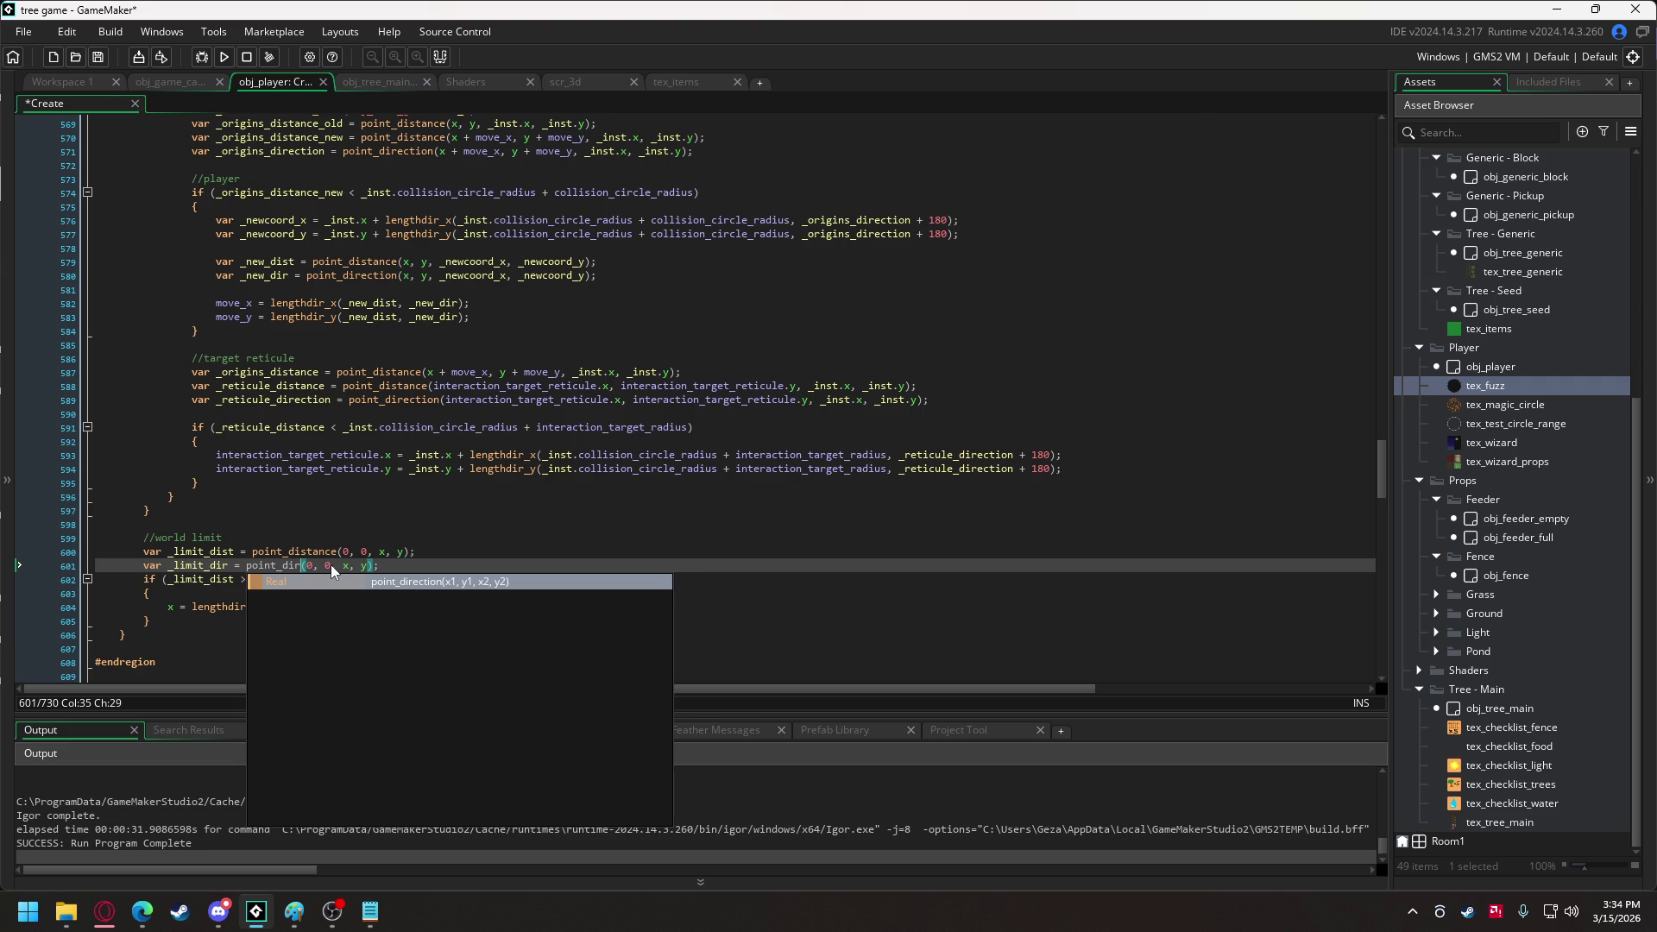
key(Return)
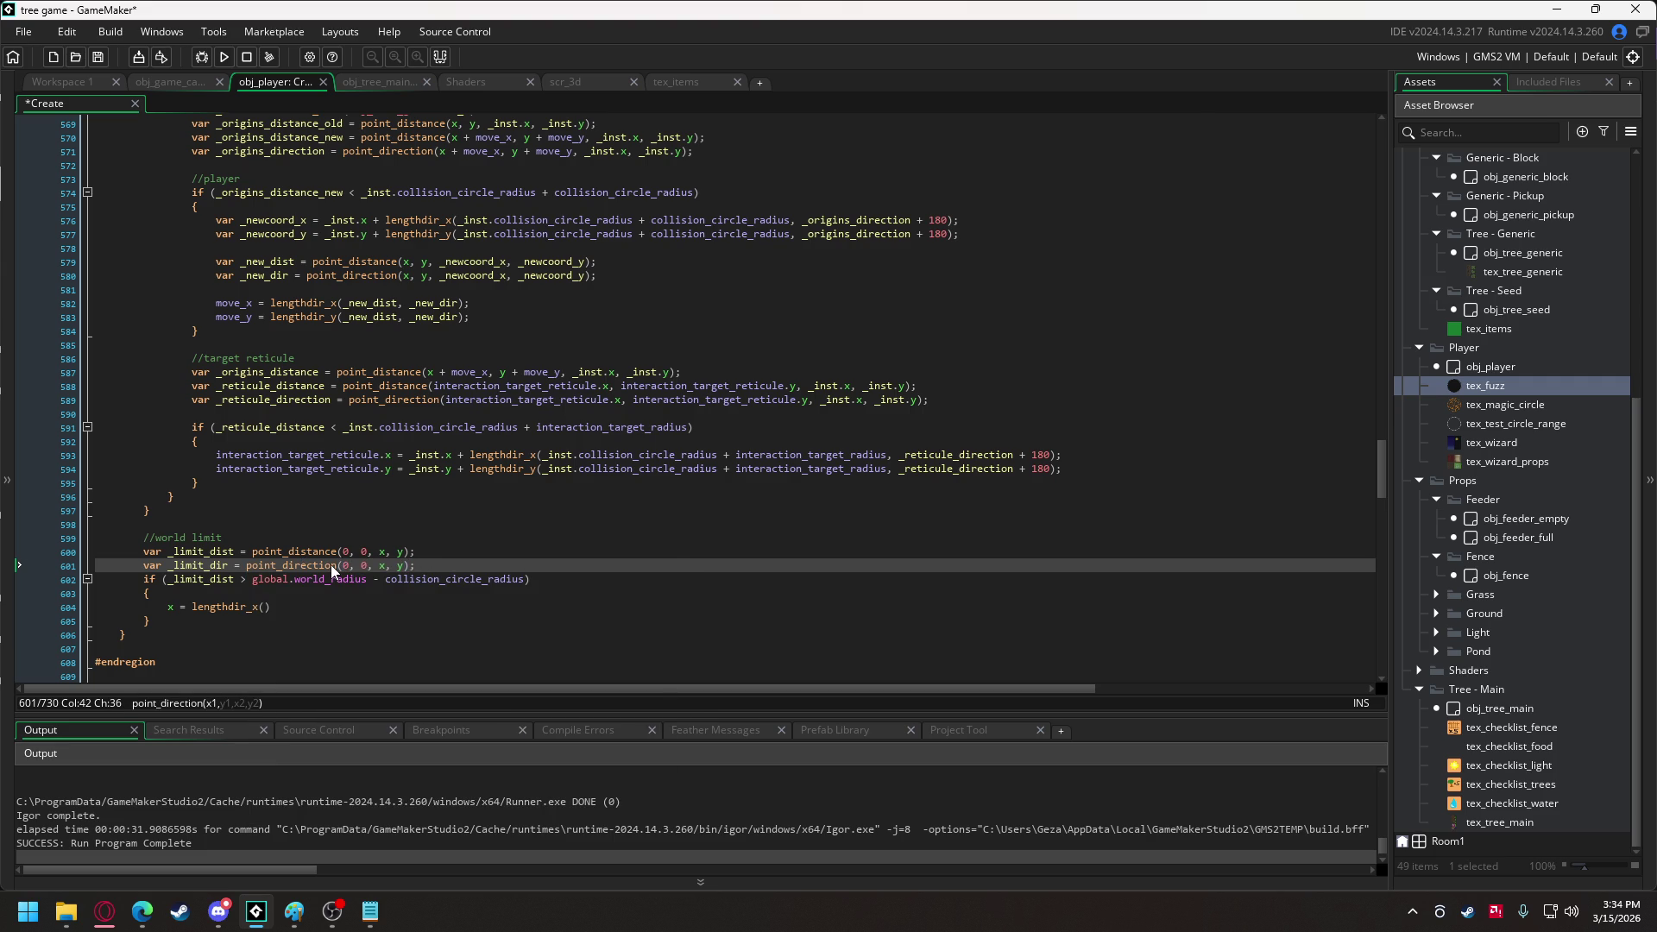
Fill lengthdir_x with global.world_radius - collision_circle_radius as length and _limit_dir as direction.
click(265, 607)
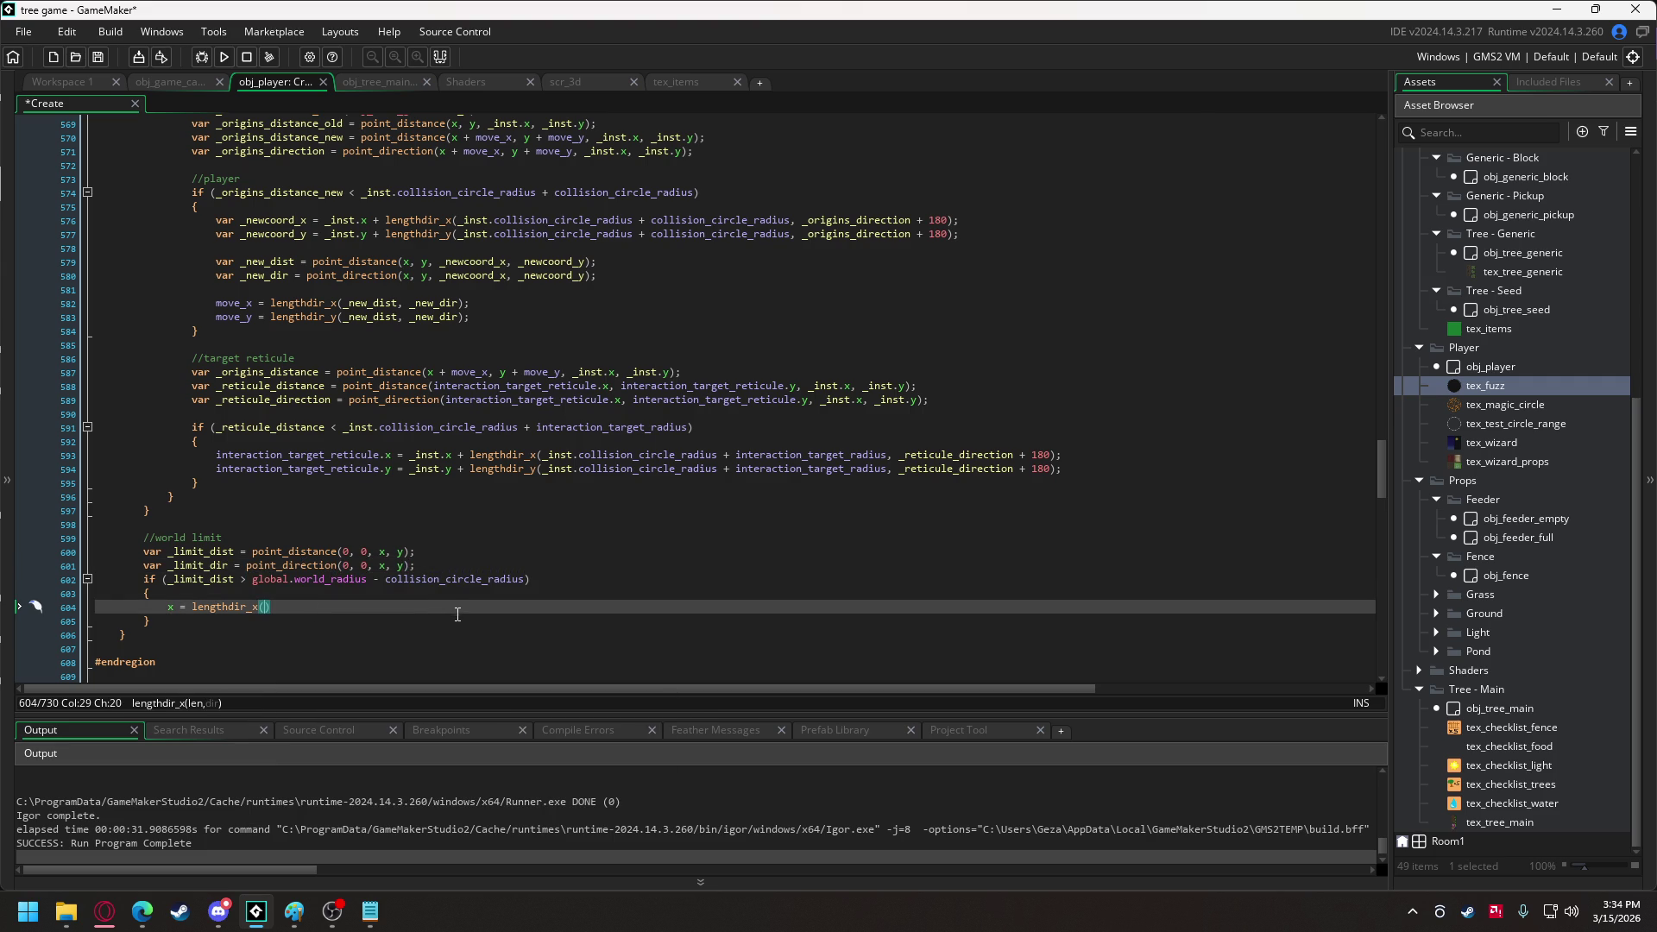
drag(272, 581, 528, 580)
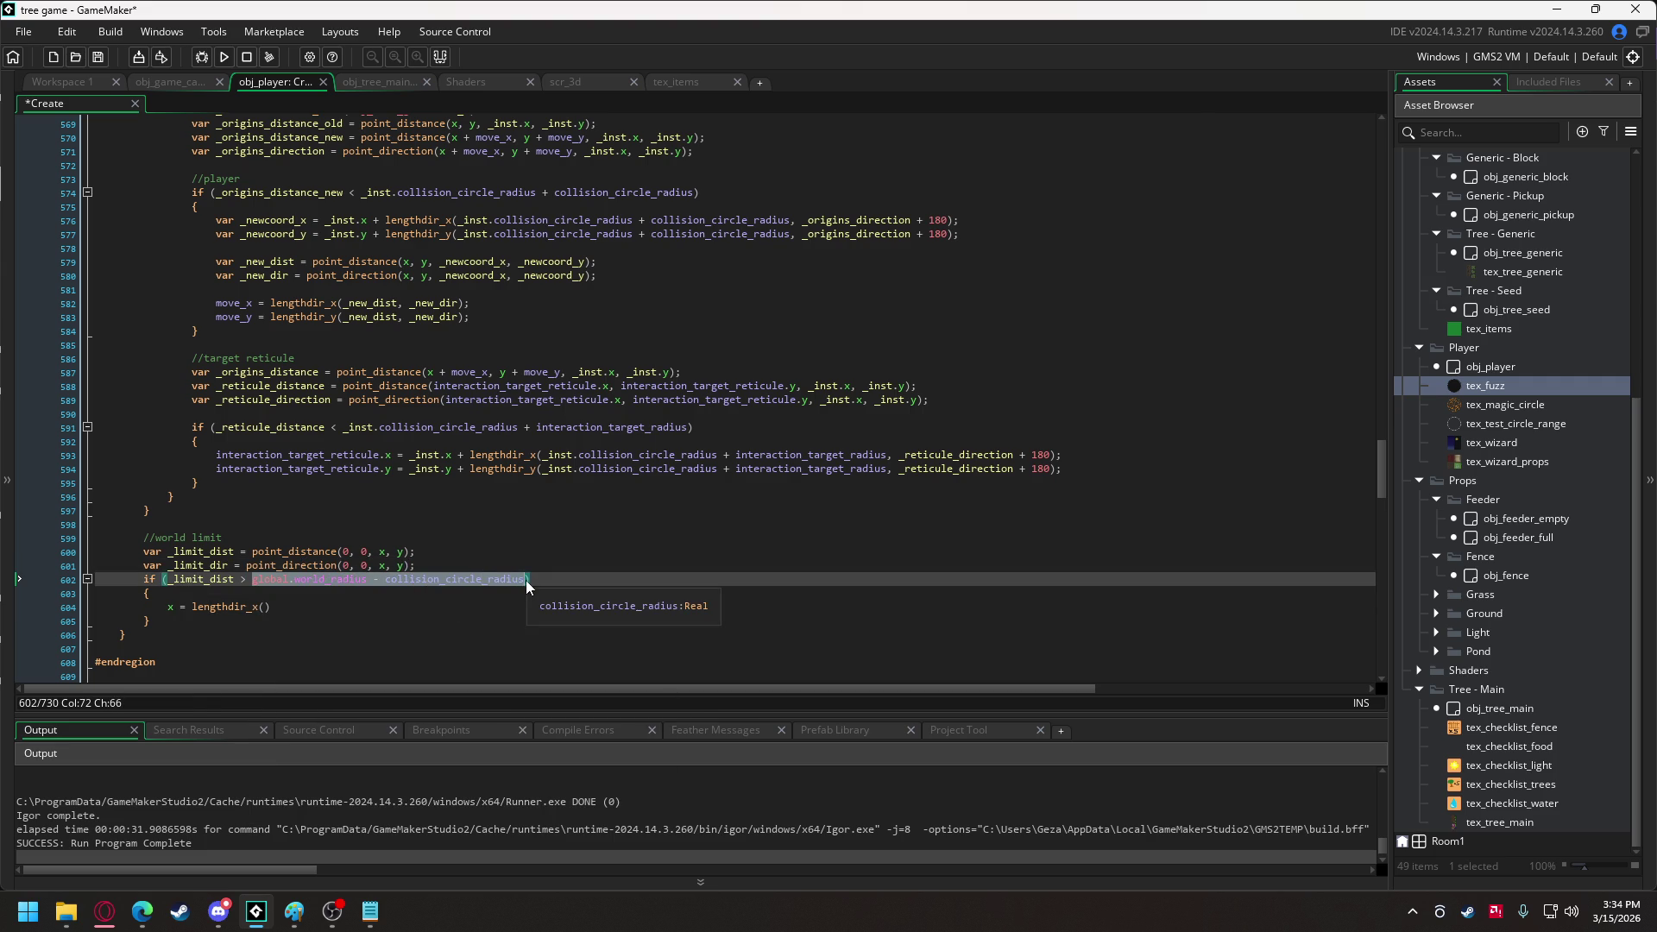
key(ctrl+c)
click(264, 607)
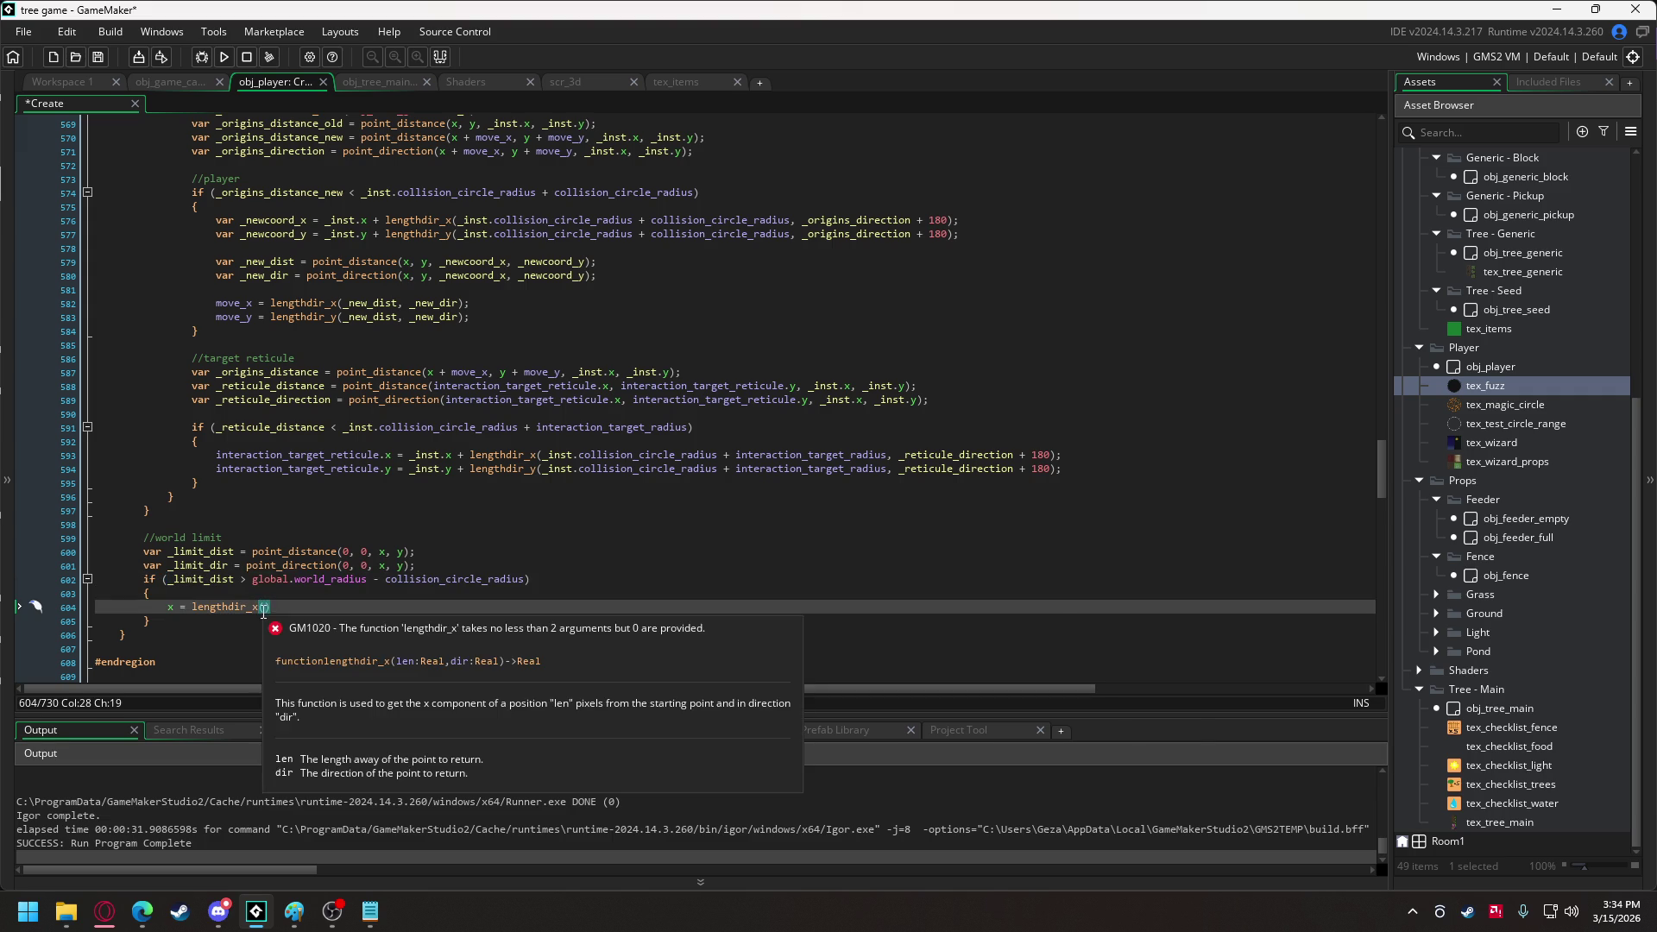
key(ctrl+v)
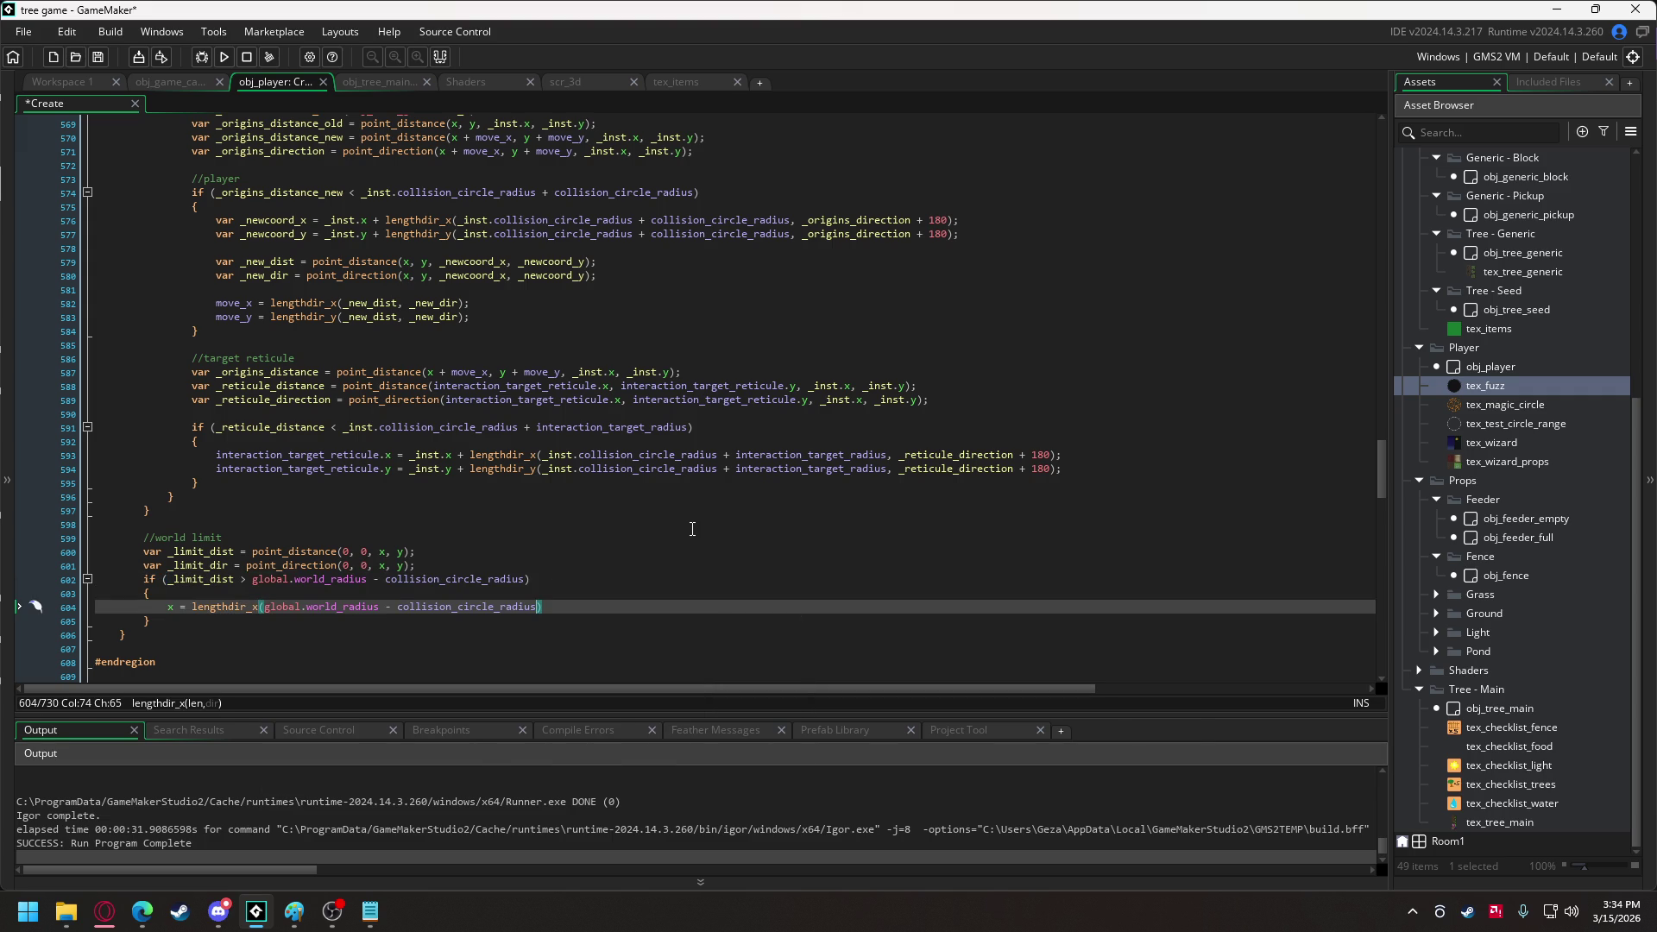
text(, _li)
key(Down)
key(Return)
Copy the x assignment into a matching y = lengthdir_y(...) line.
drag(623, 607, 167, 608)
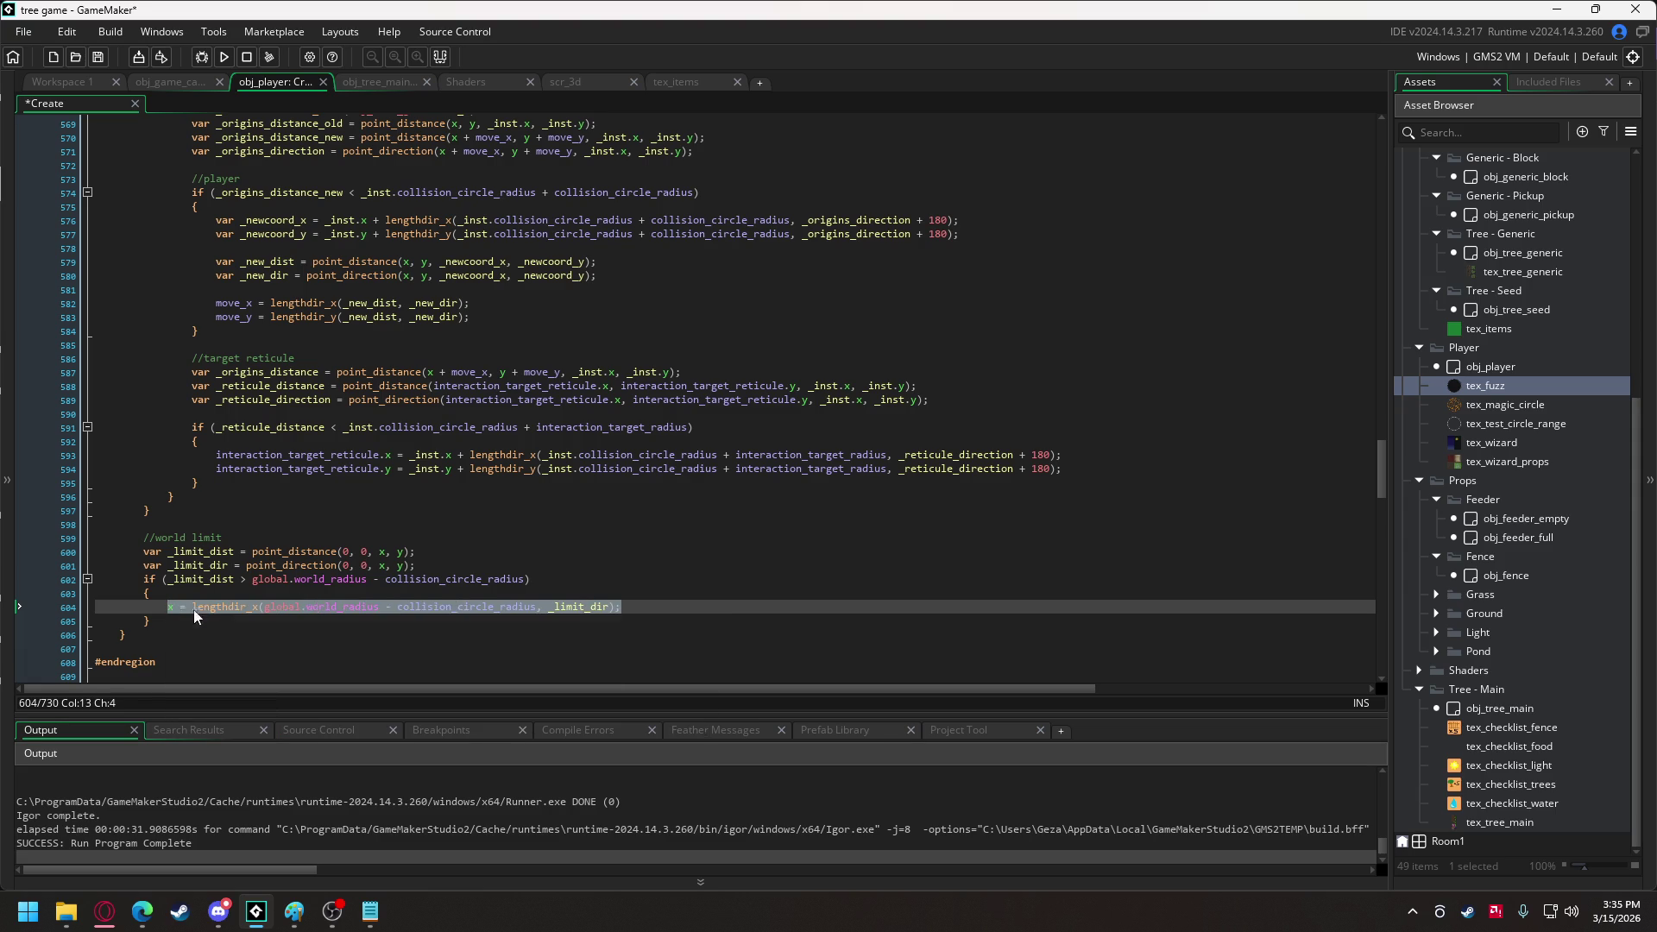
click(643, 610)
key(Return)
key(ctrl+v)
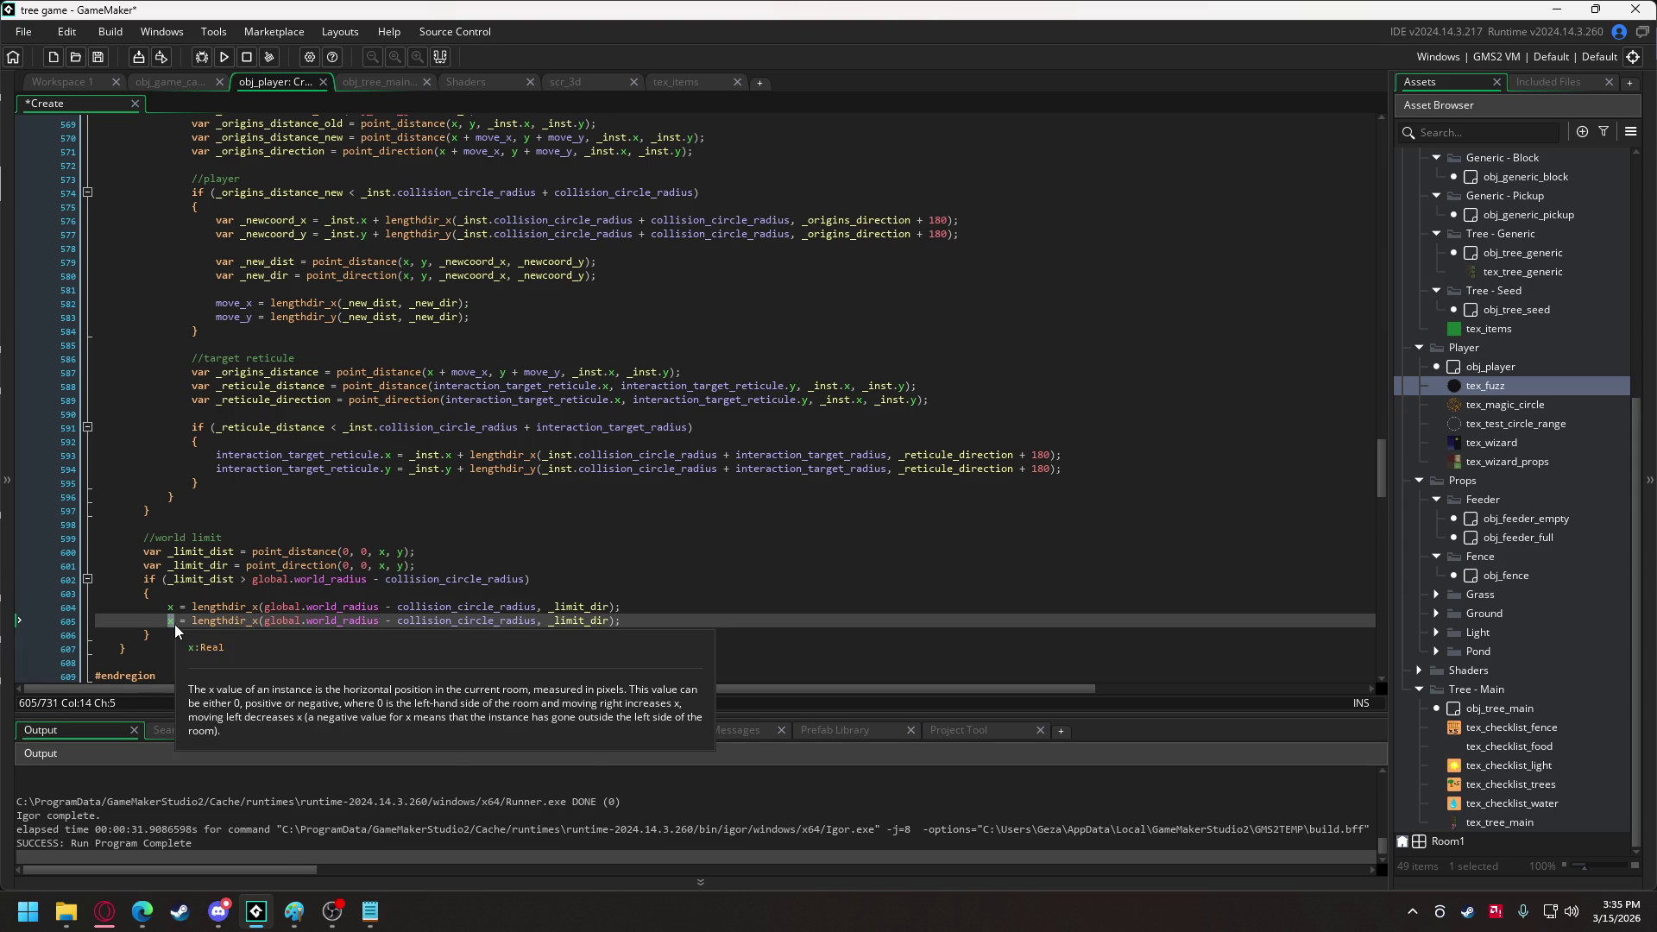
text(y)
click(251, 621)
key(Delete)
text(y)
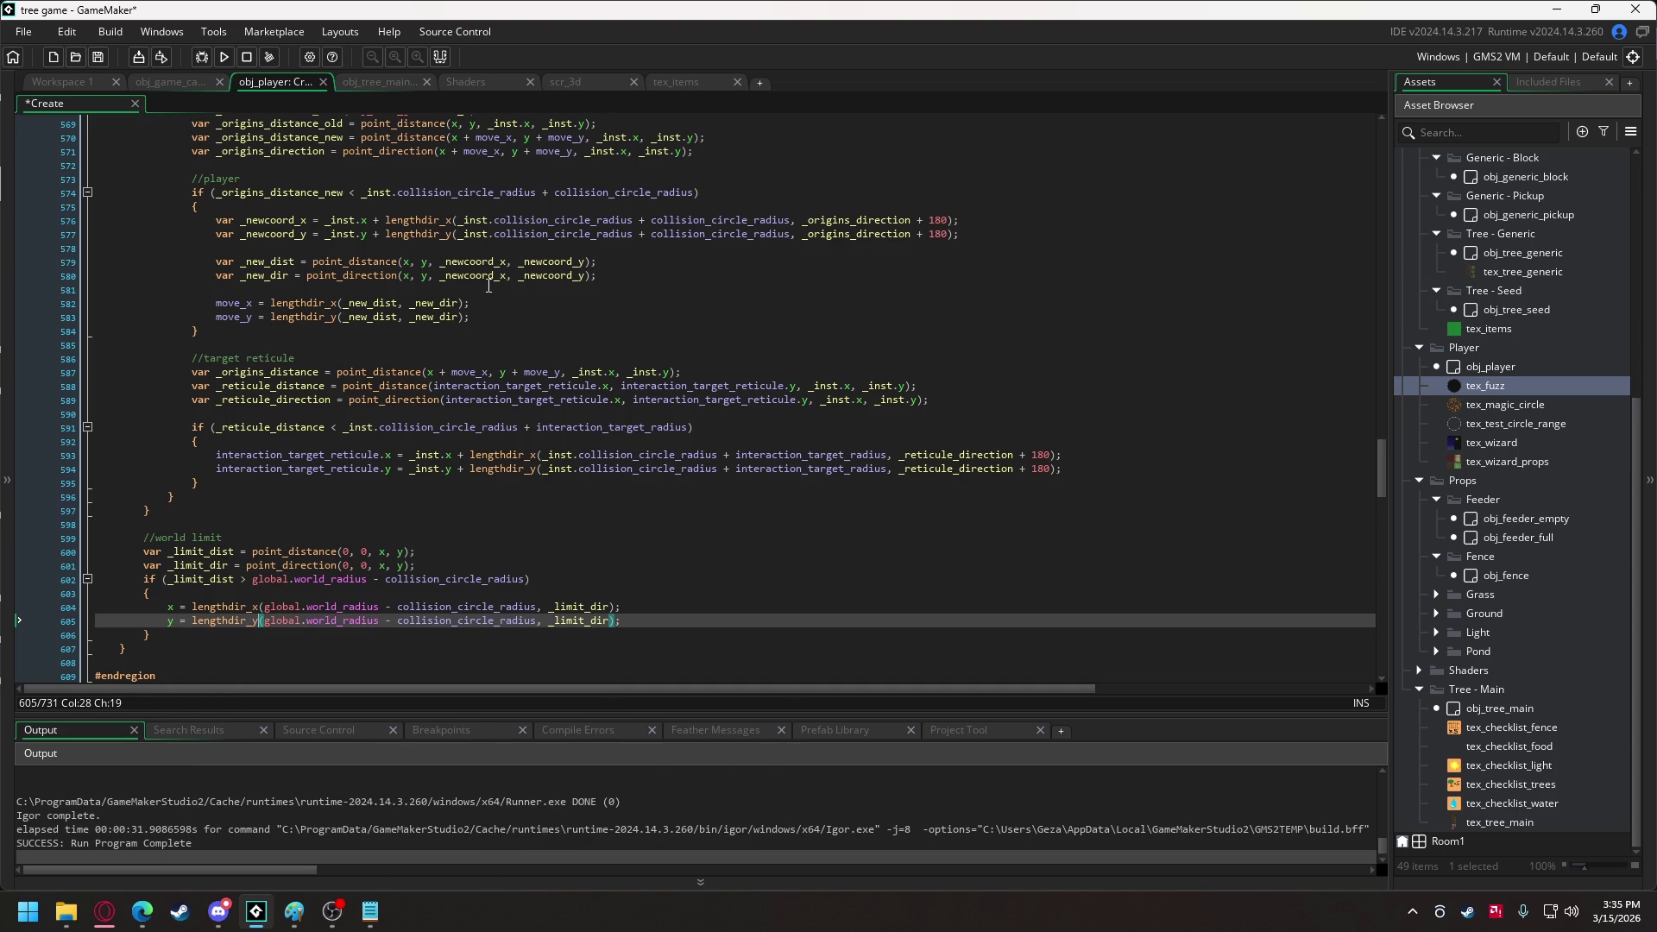
double_click(1458, 842)
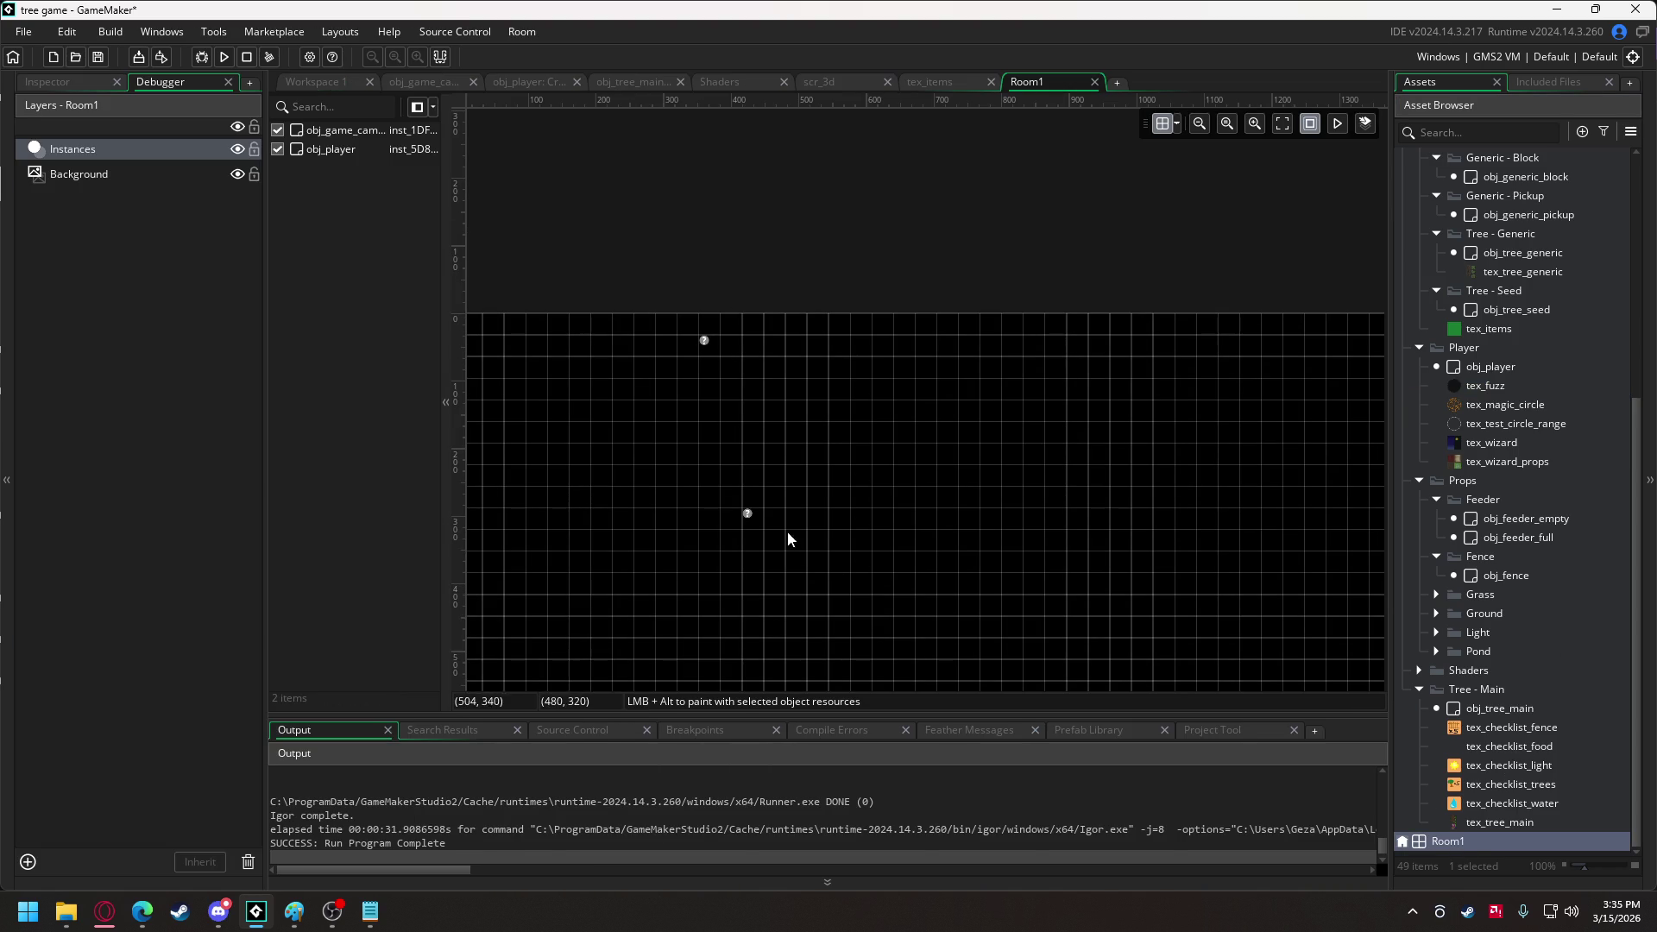
Move the obj_player instance in Room1 from (0, 192) to (0, 96).
drag(818, 590, 662, 440)
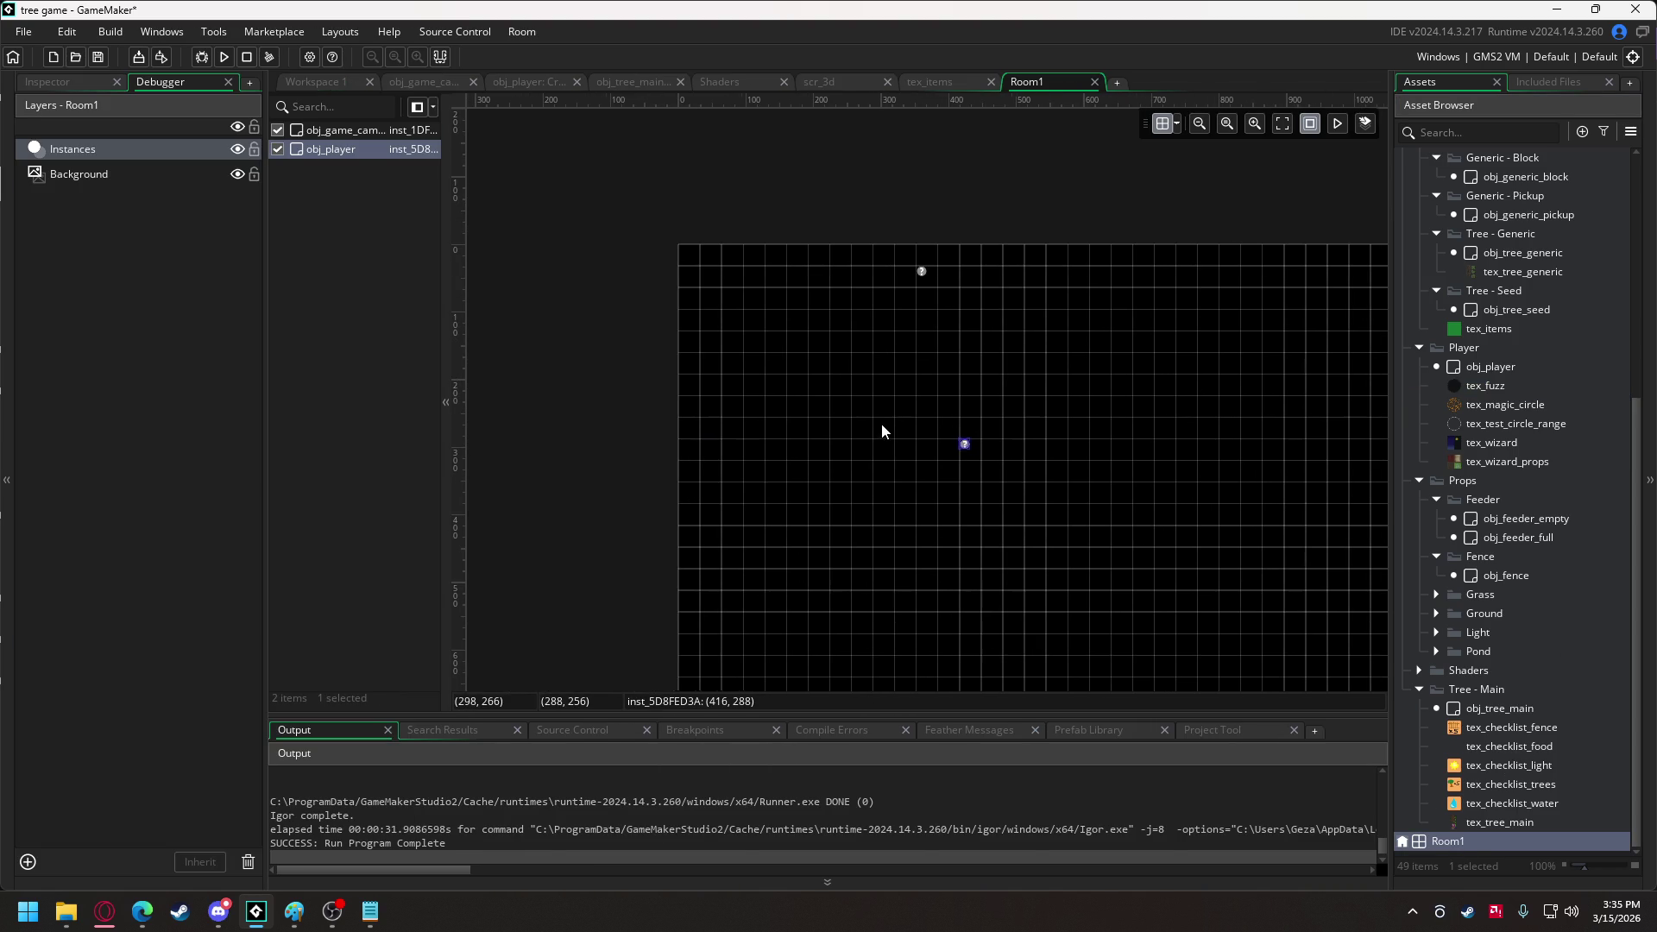
mouse_move(956, 443)
mouse_down()
mouse_move(704, 424)
mouse_move(683, 361)
mouse_move(683, 377)
mouse_up()
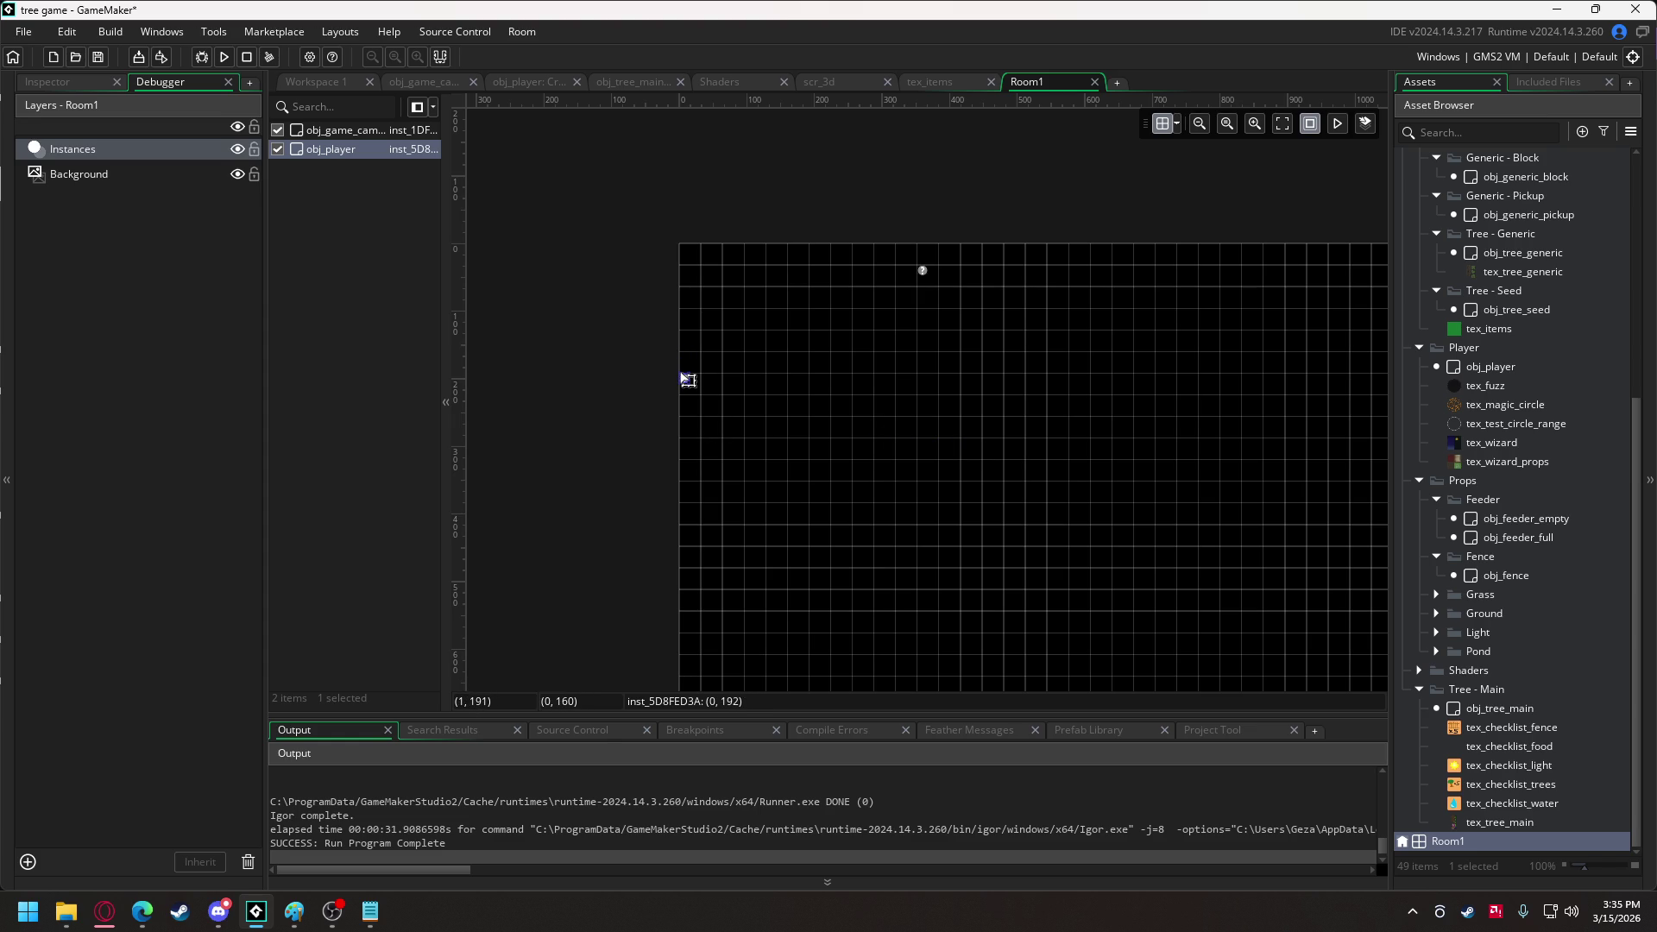
drag(682, 373, 683, 323)
Run the game, walk the witch across the field toward the world edge, then quit.
click(231, 62)
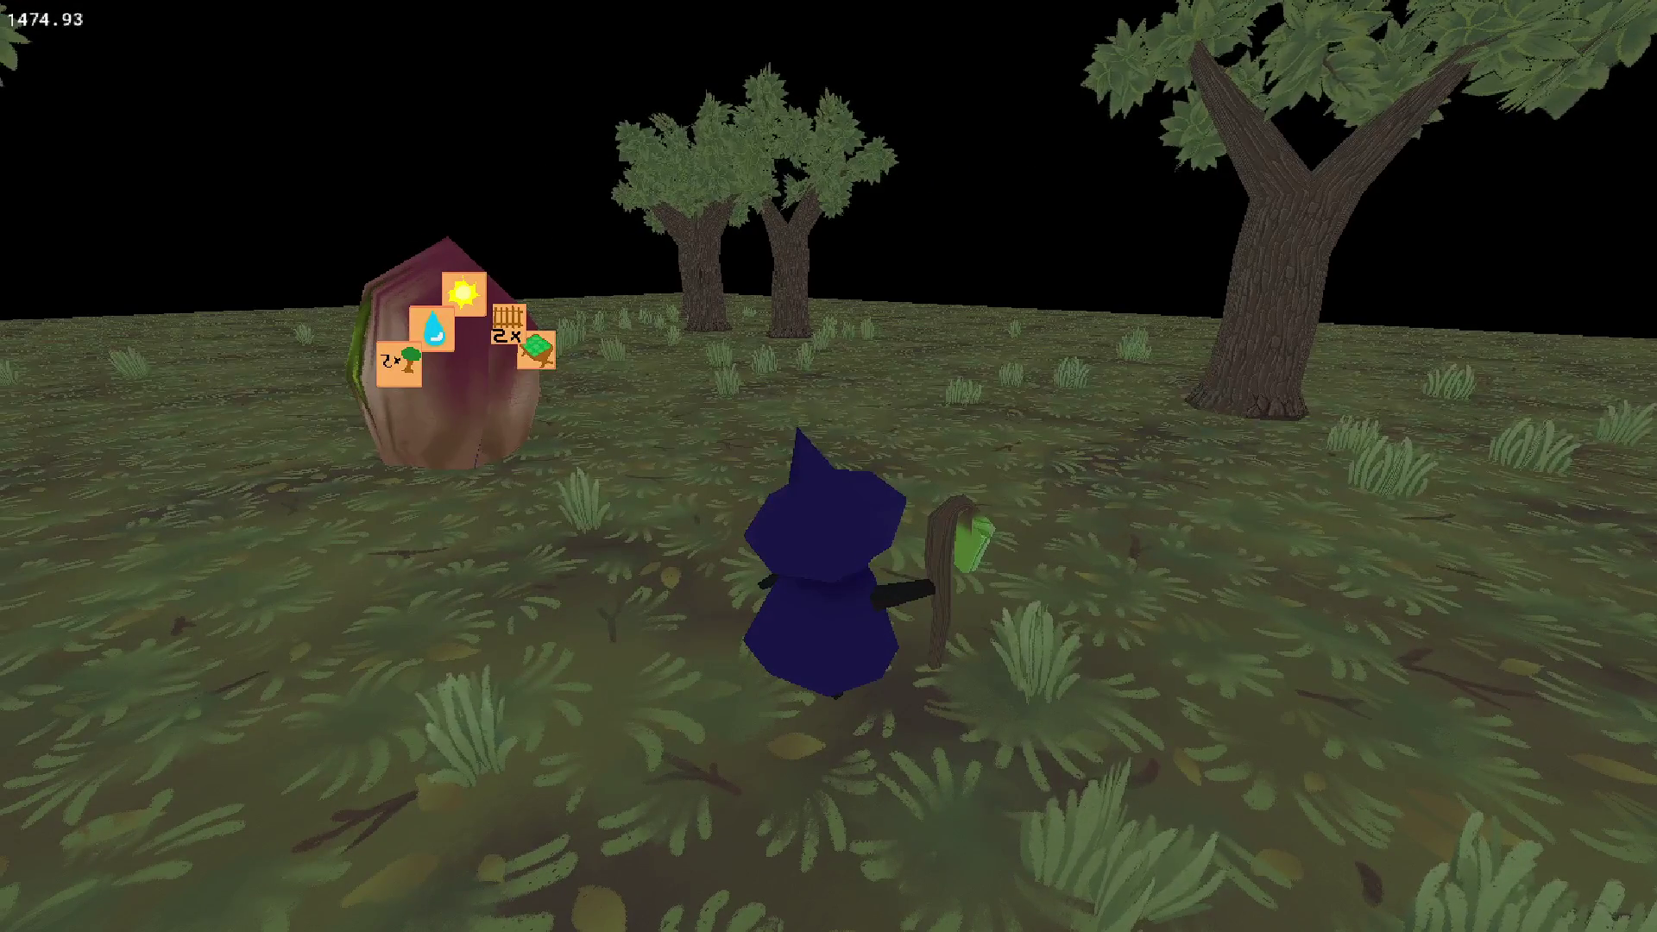
key(w)
key(a)
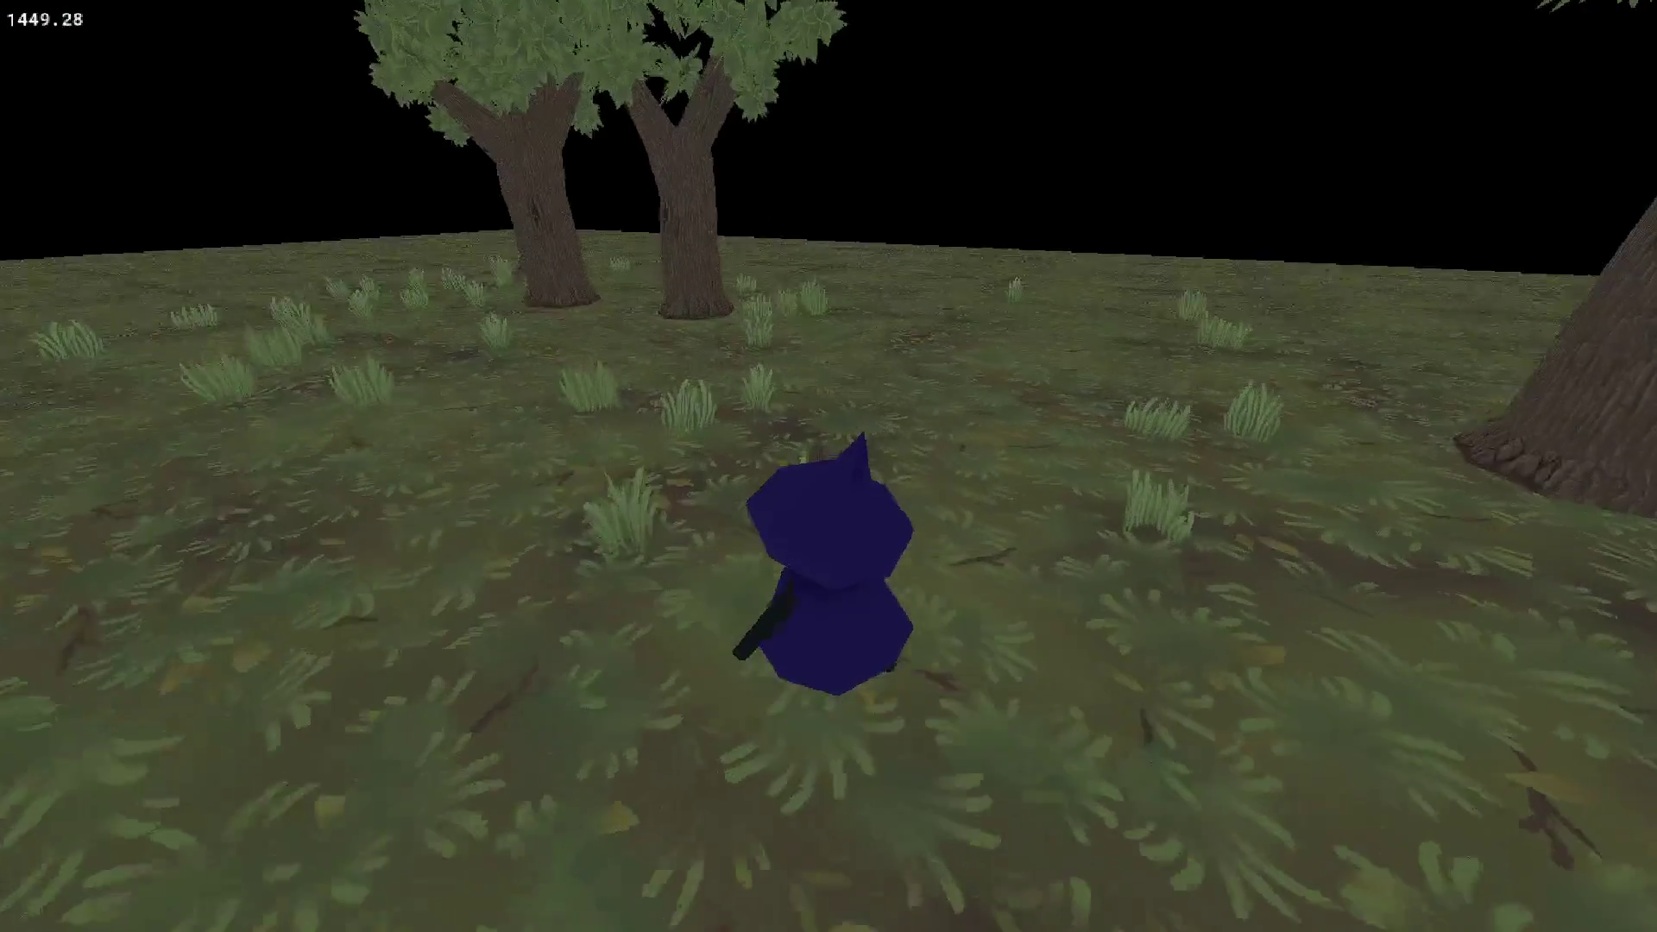
key(a)
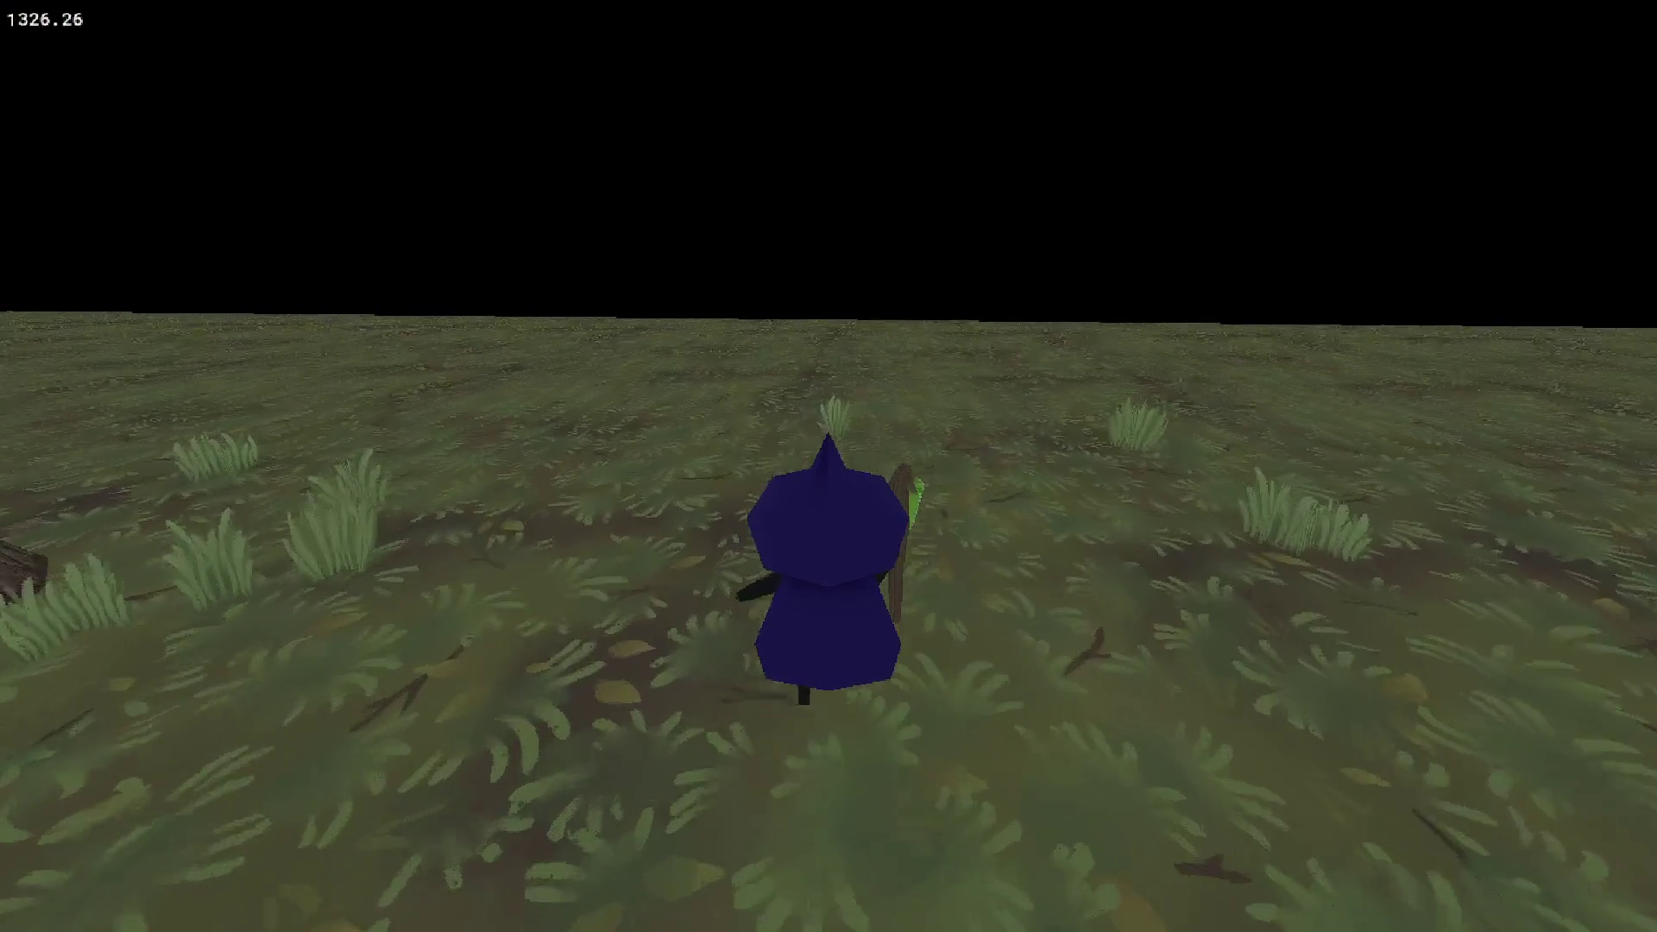
key(w)
key(w)
key(w)
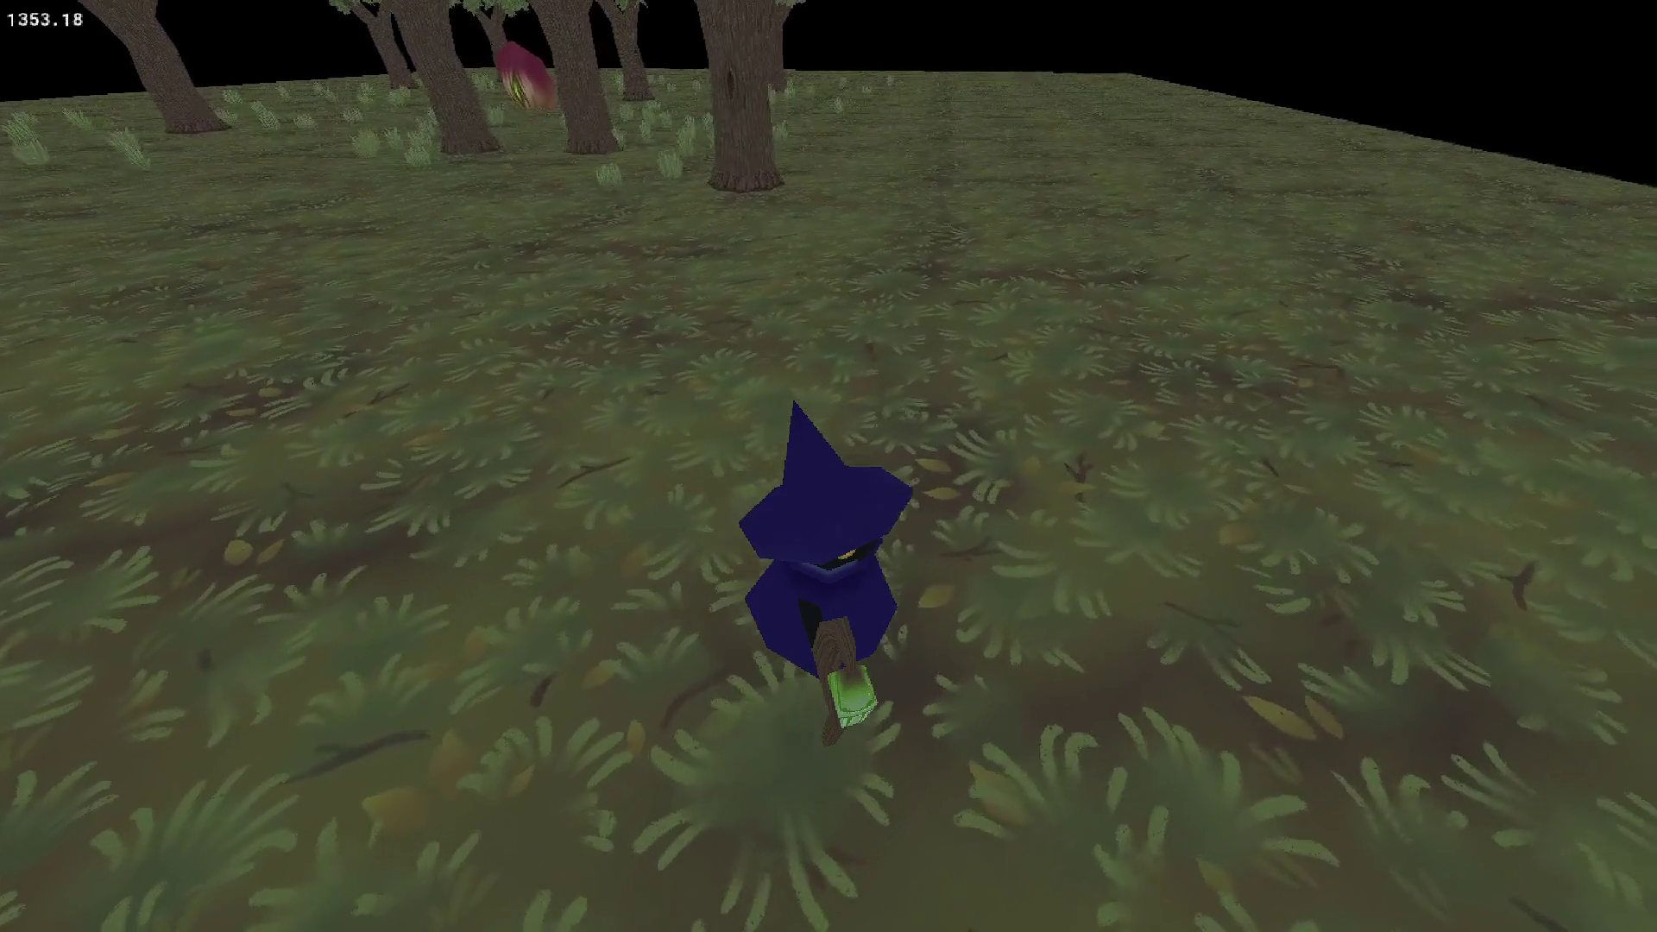
key(Escape)
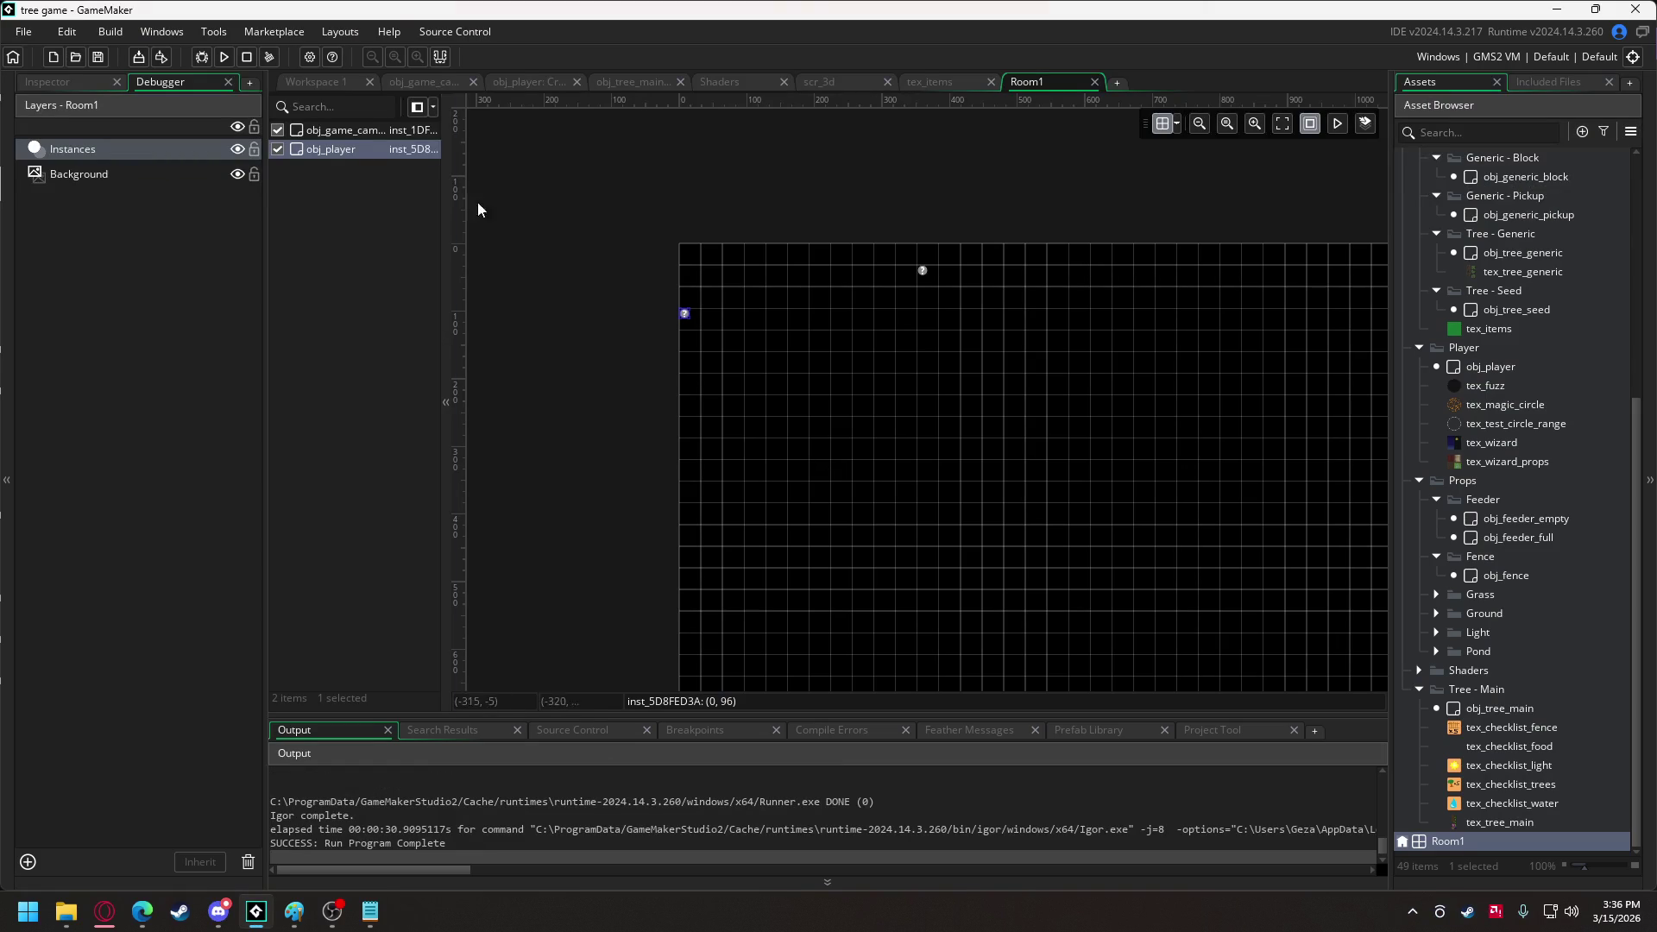
In obj_game_camera's Draw event, change both ground-tiling loop limits from 10 to 11.
click(420, 82)
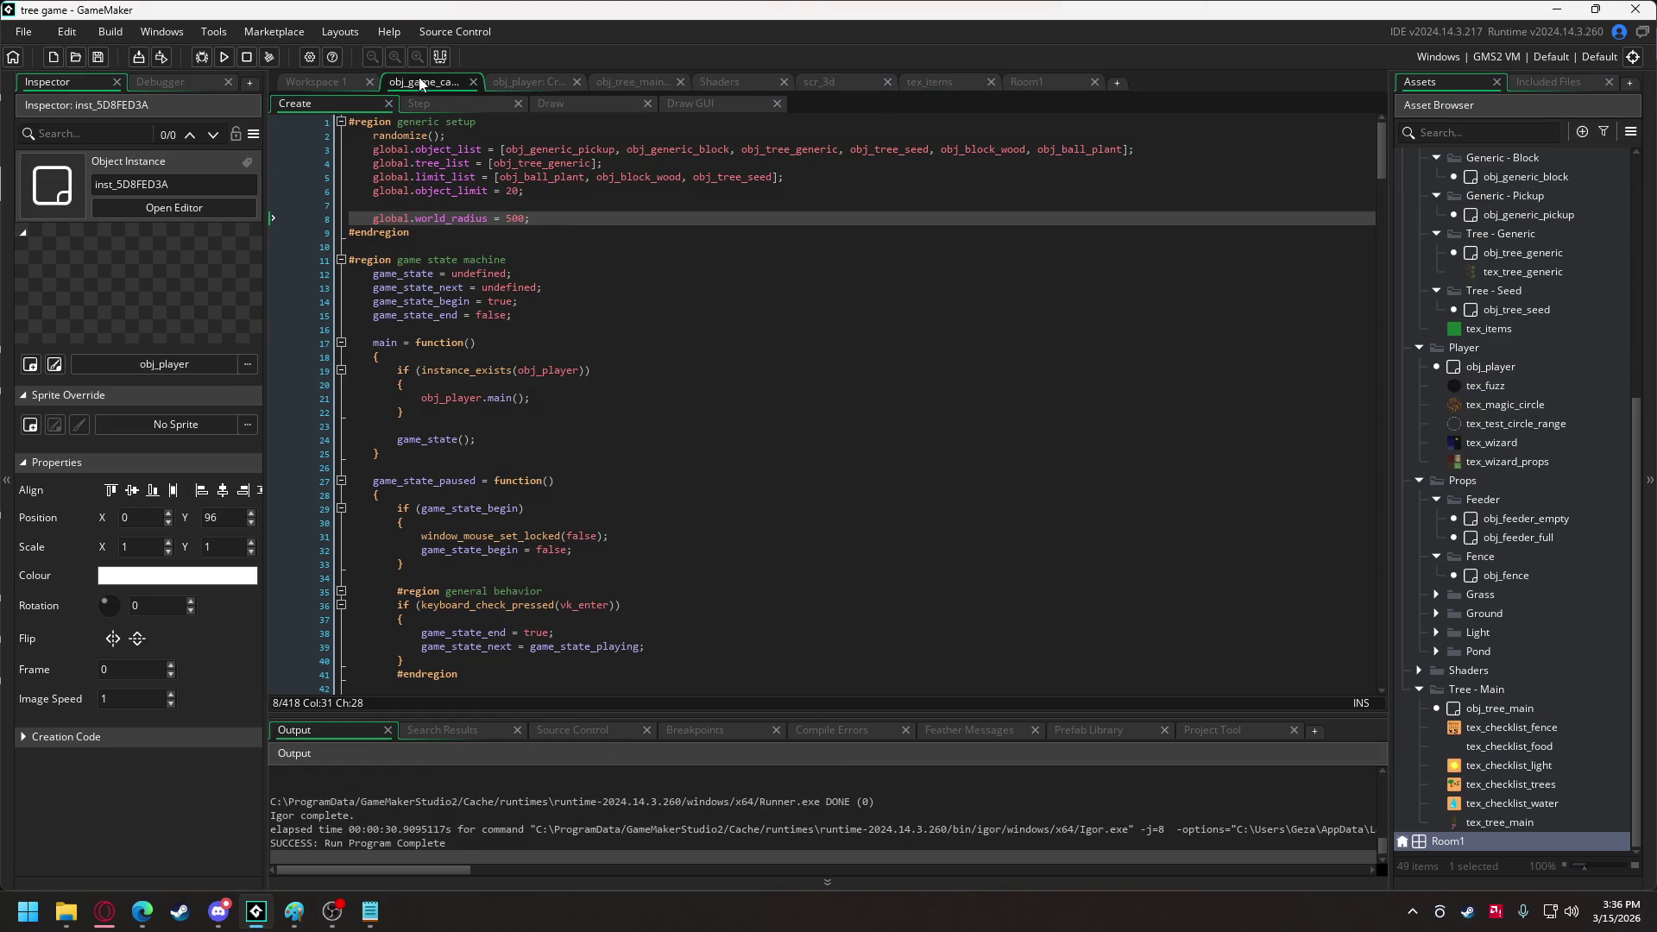
click(561, 104)
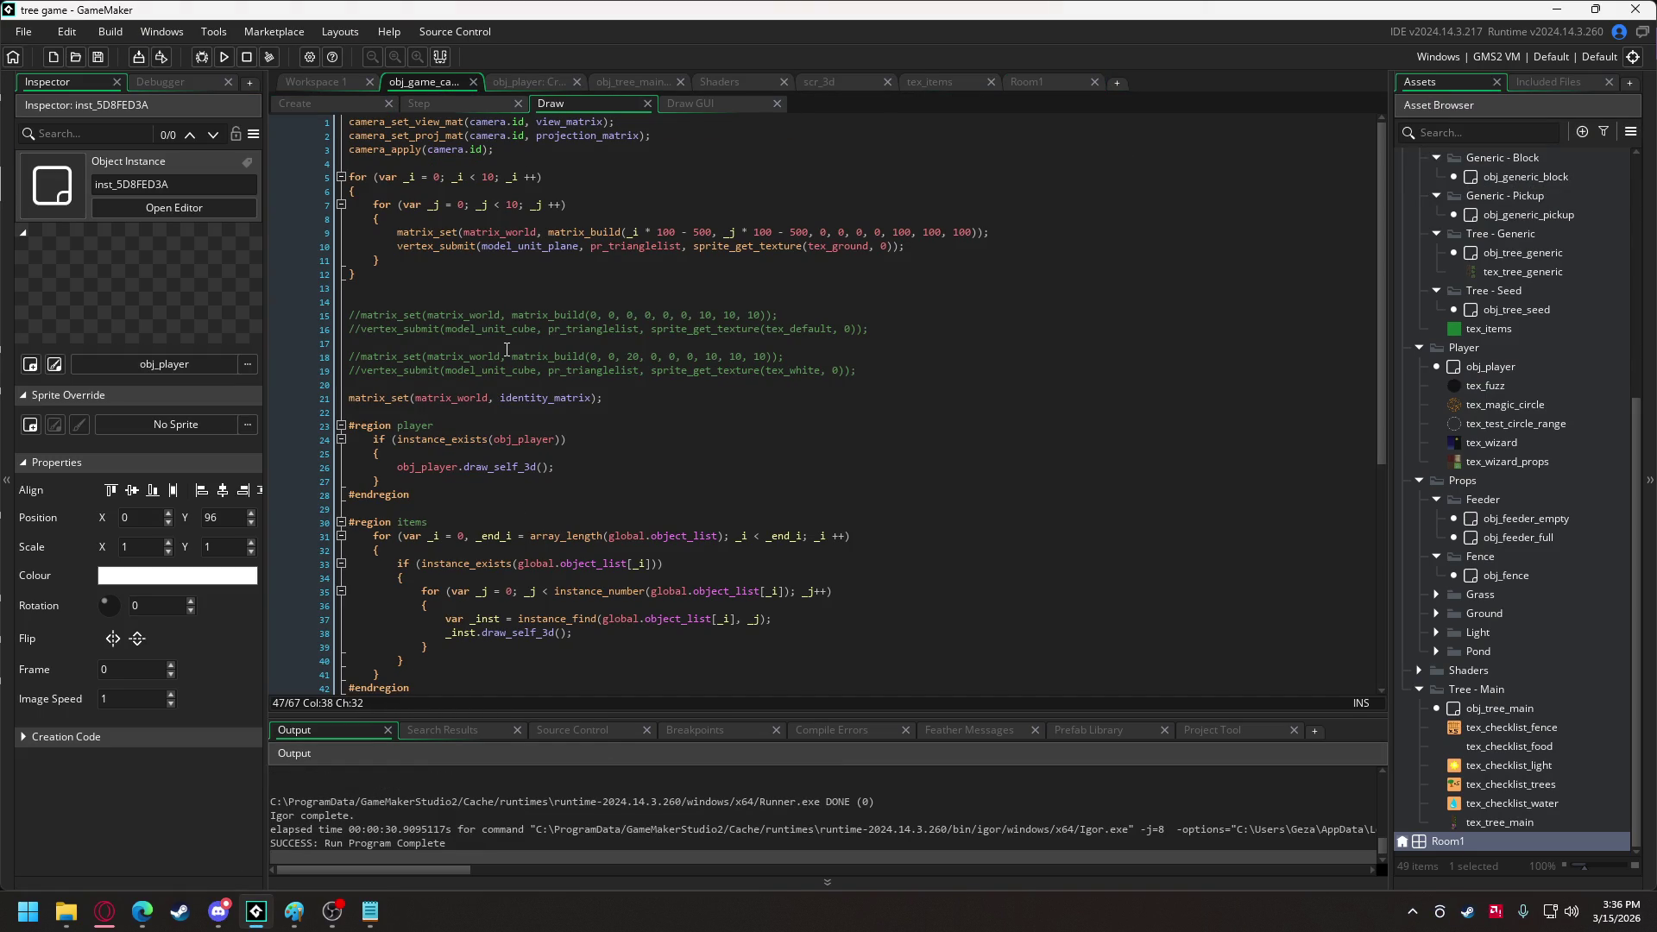
click(526, 246)
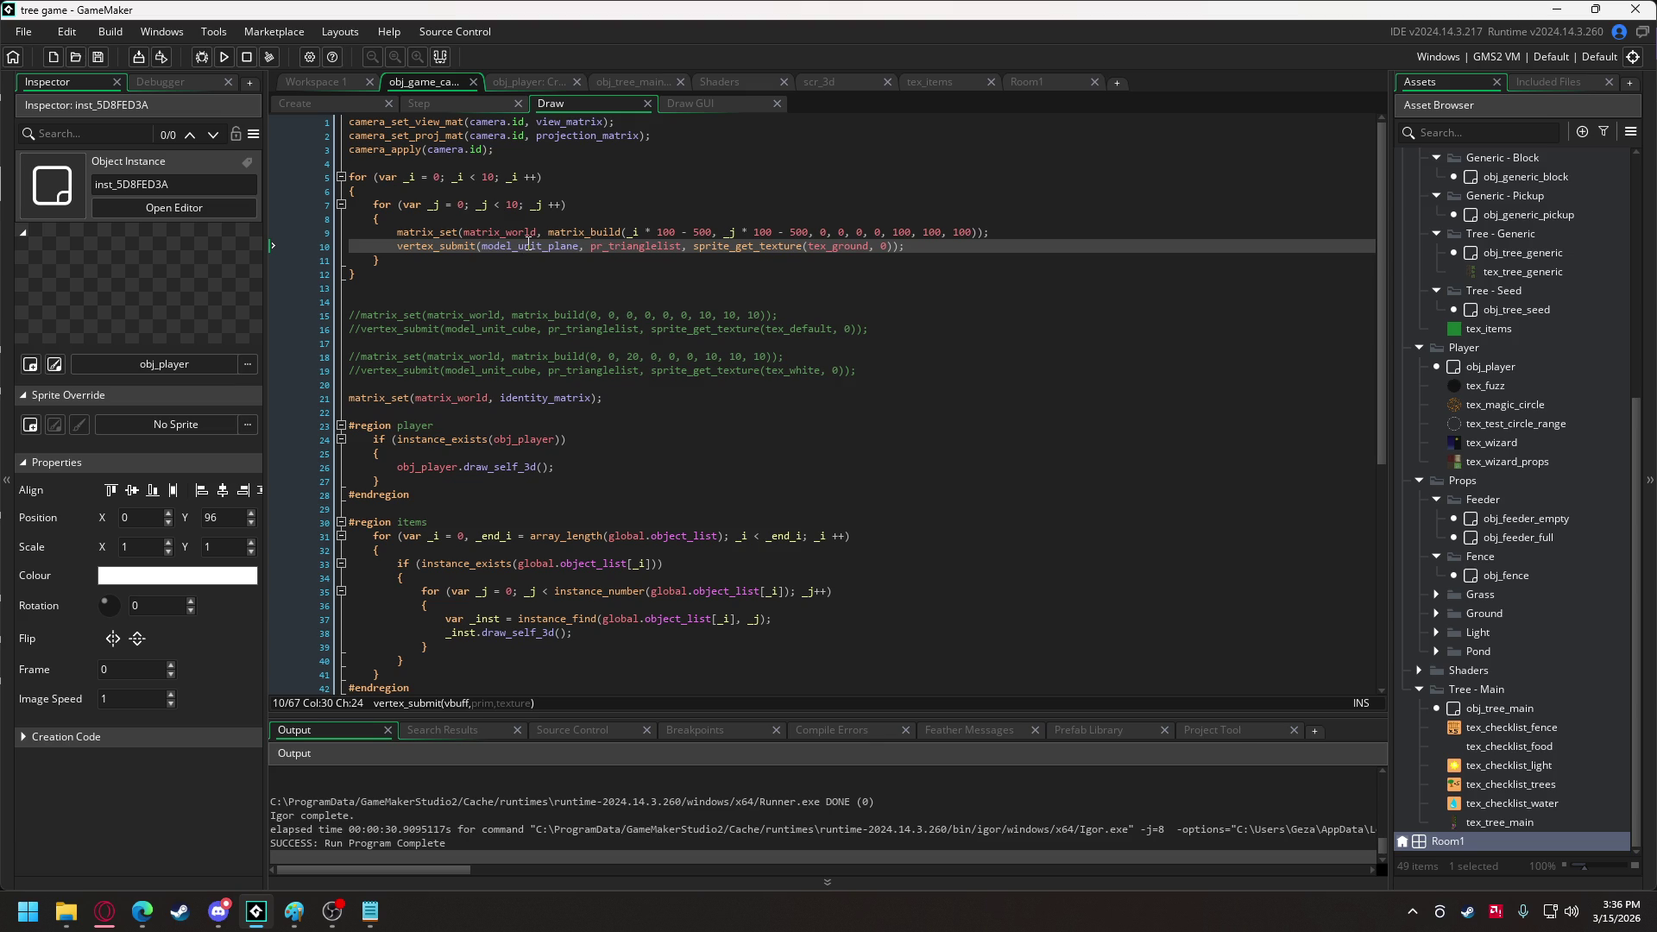
click(492, 176)
key(BackSpace)
text(1)
click(521, 204)
key(BackSpace)
text(1)
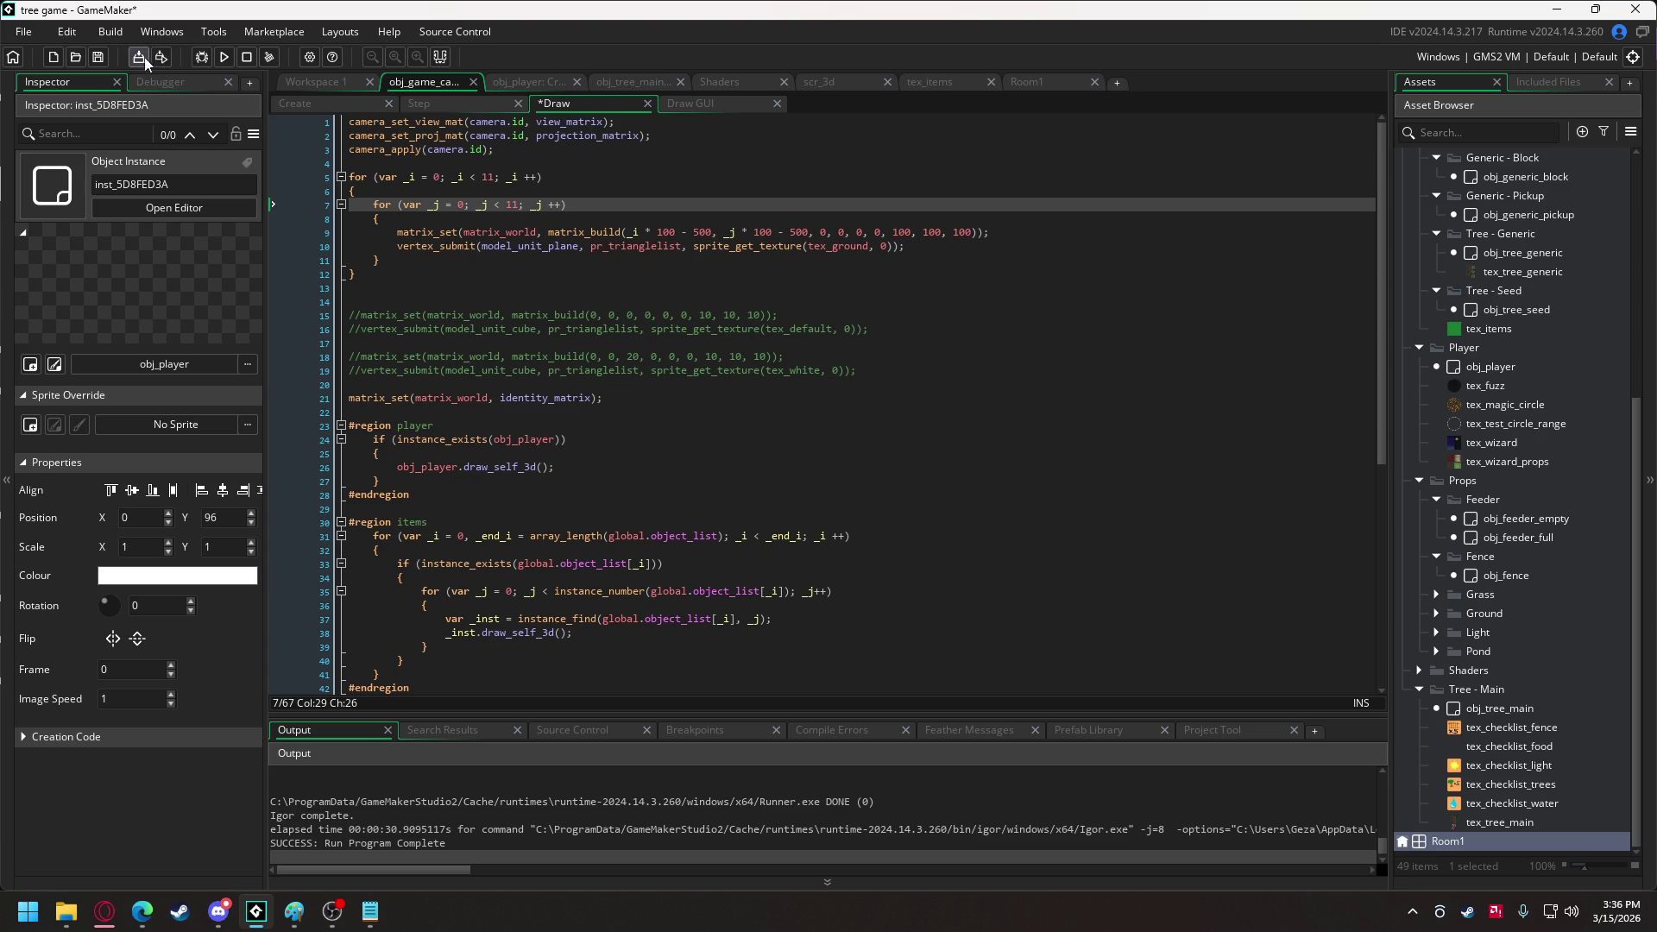
Playtest by walking the witch across the grassland to the ground's far edge, then quit.
click(225, 57)
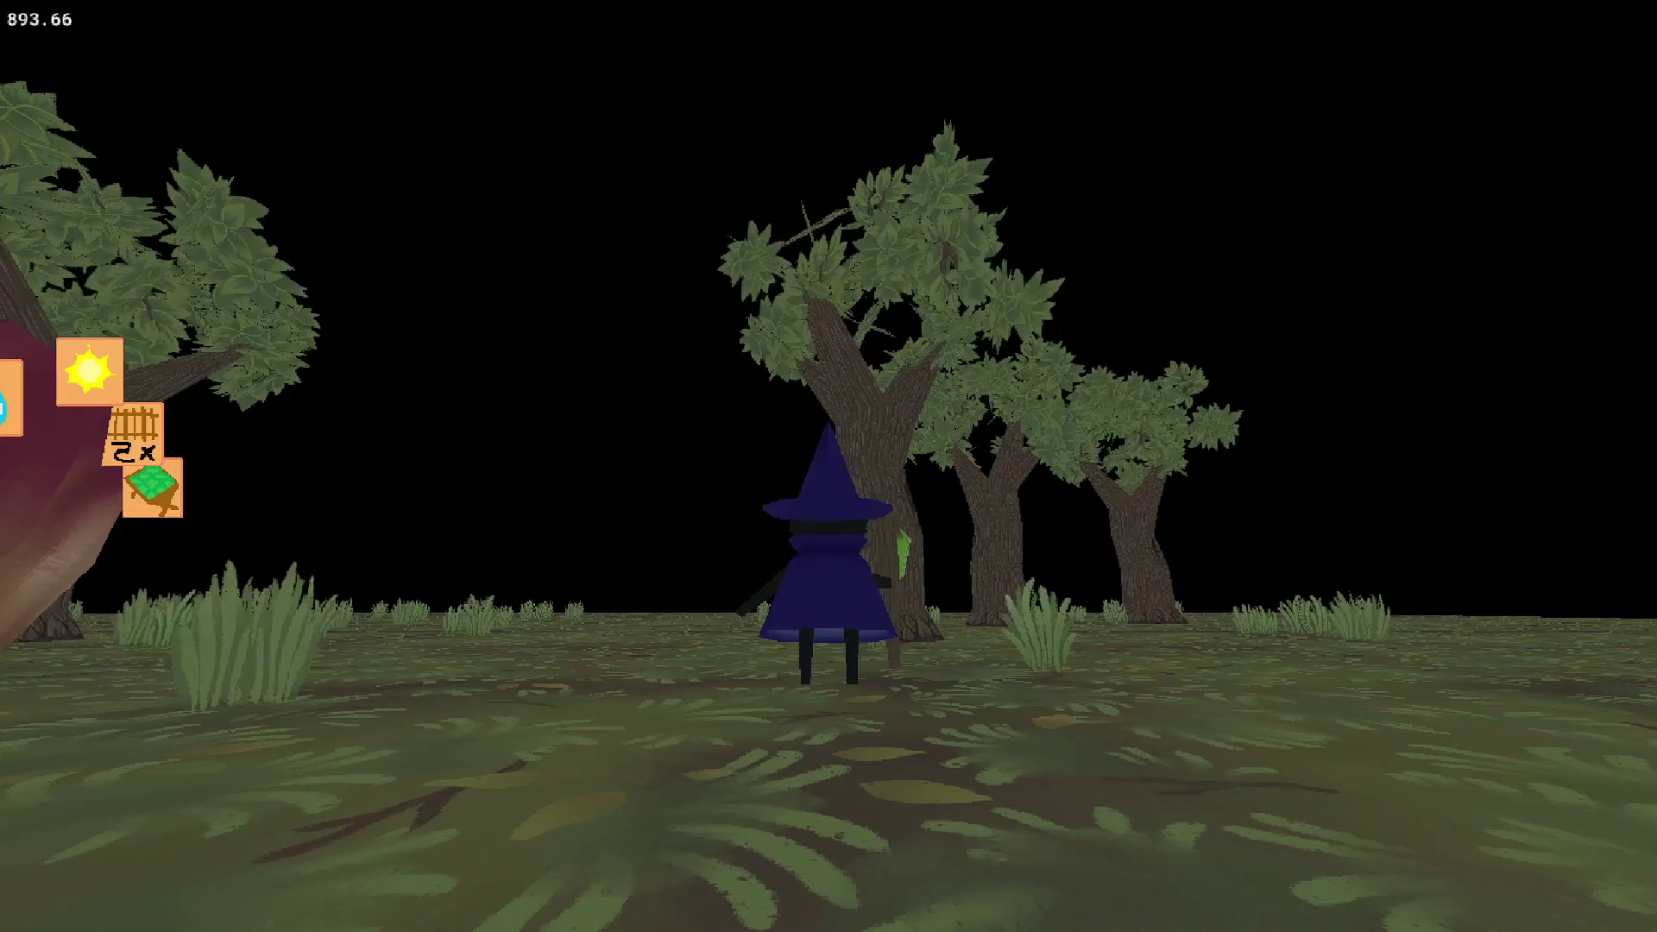
key(w)
key(a)
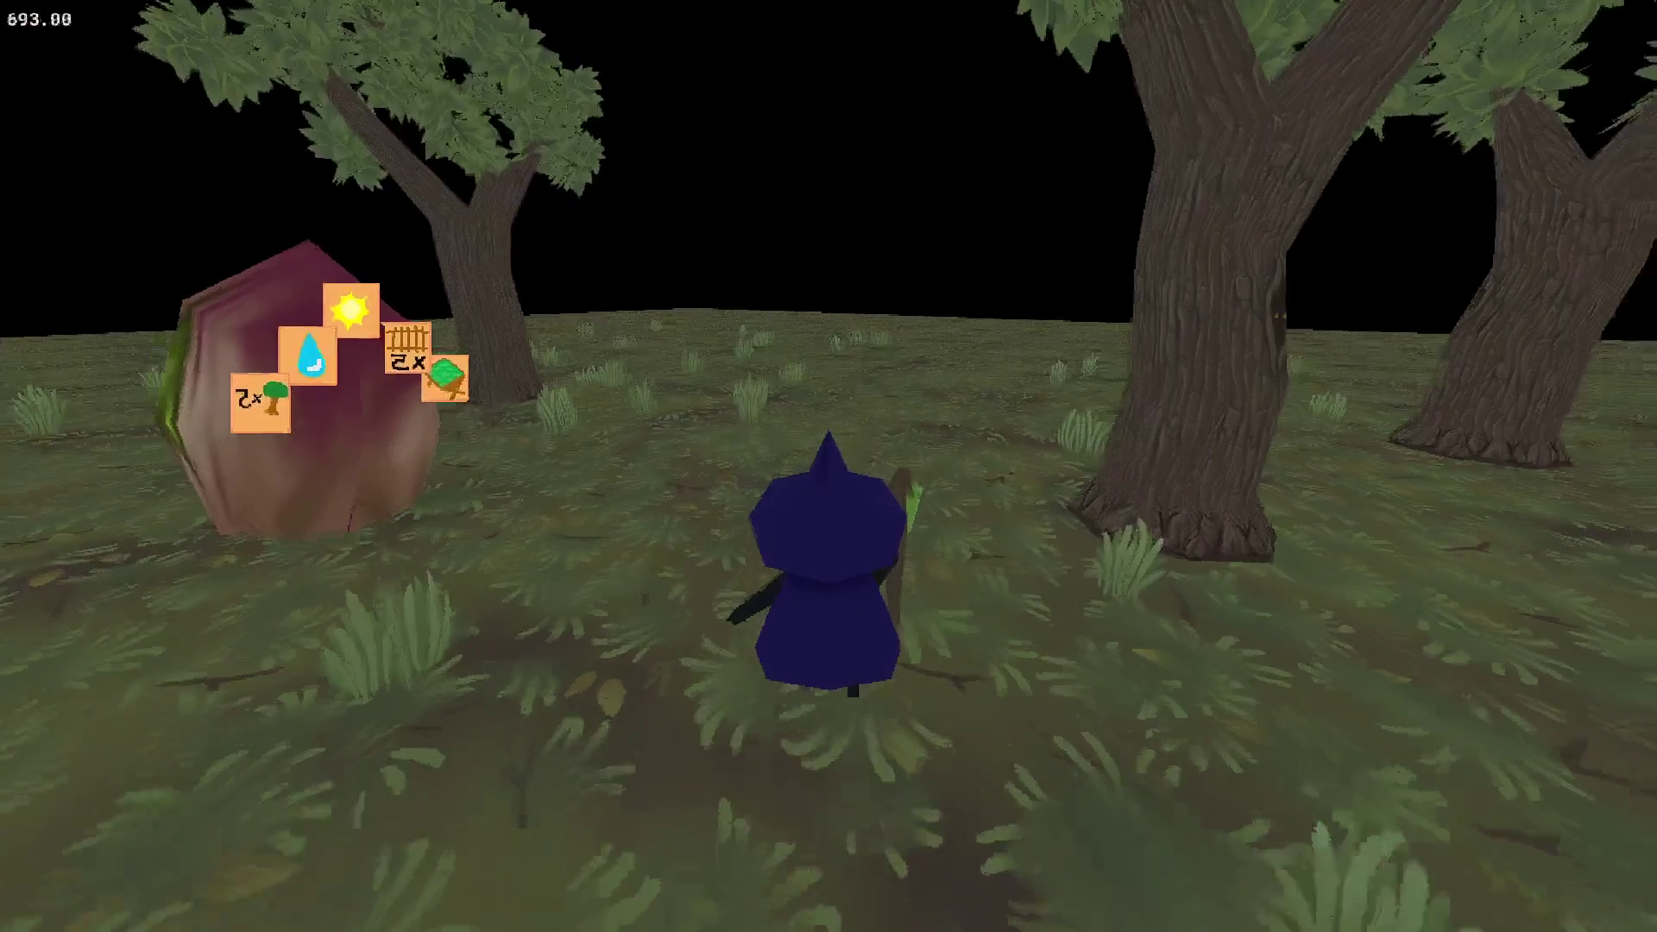
key(d)
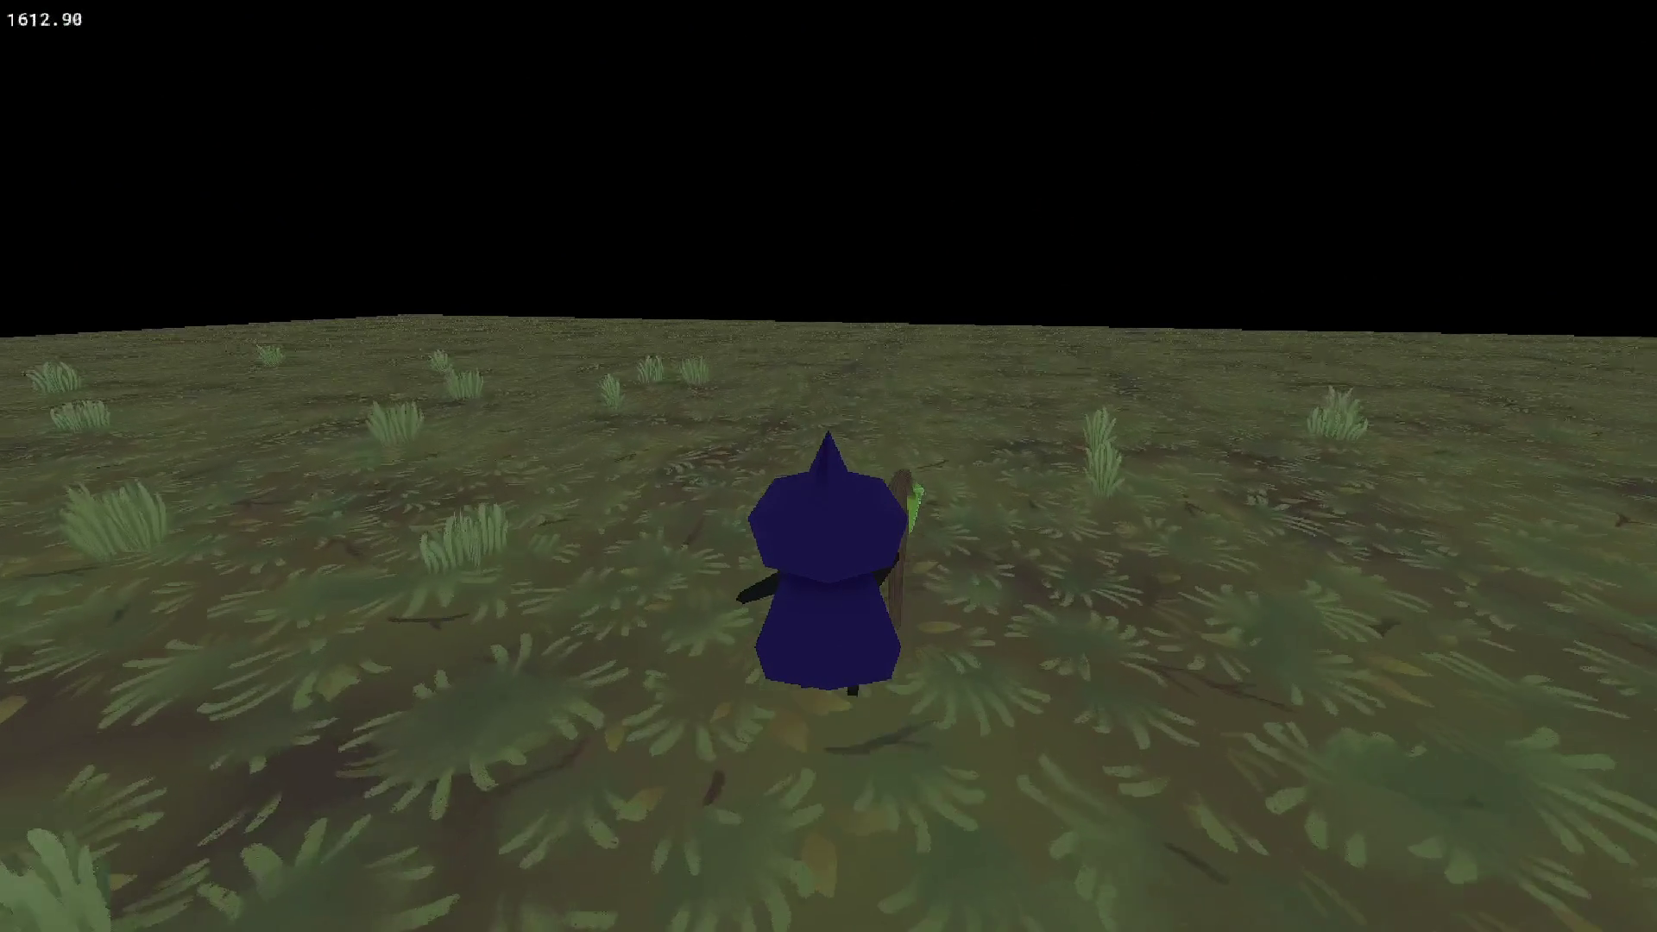
key(w)
key(w)
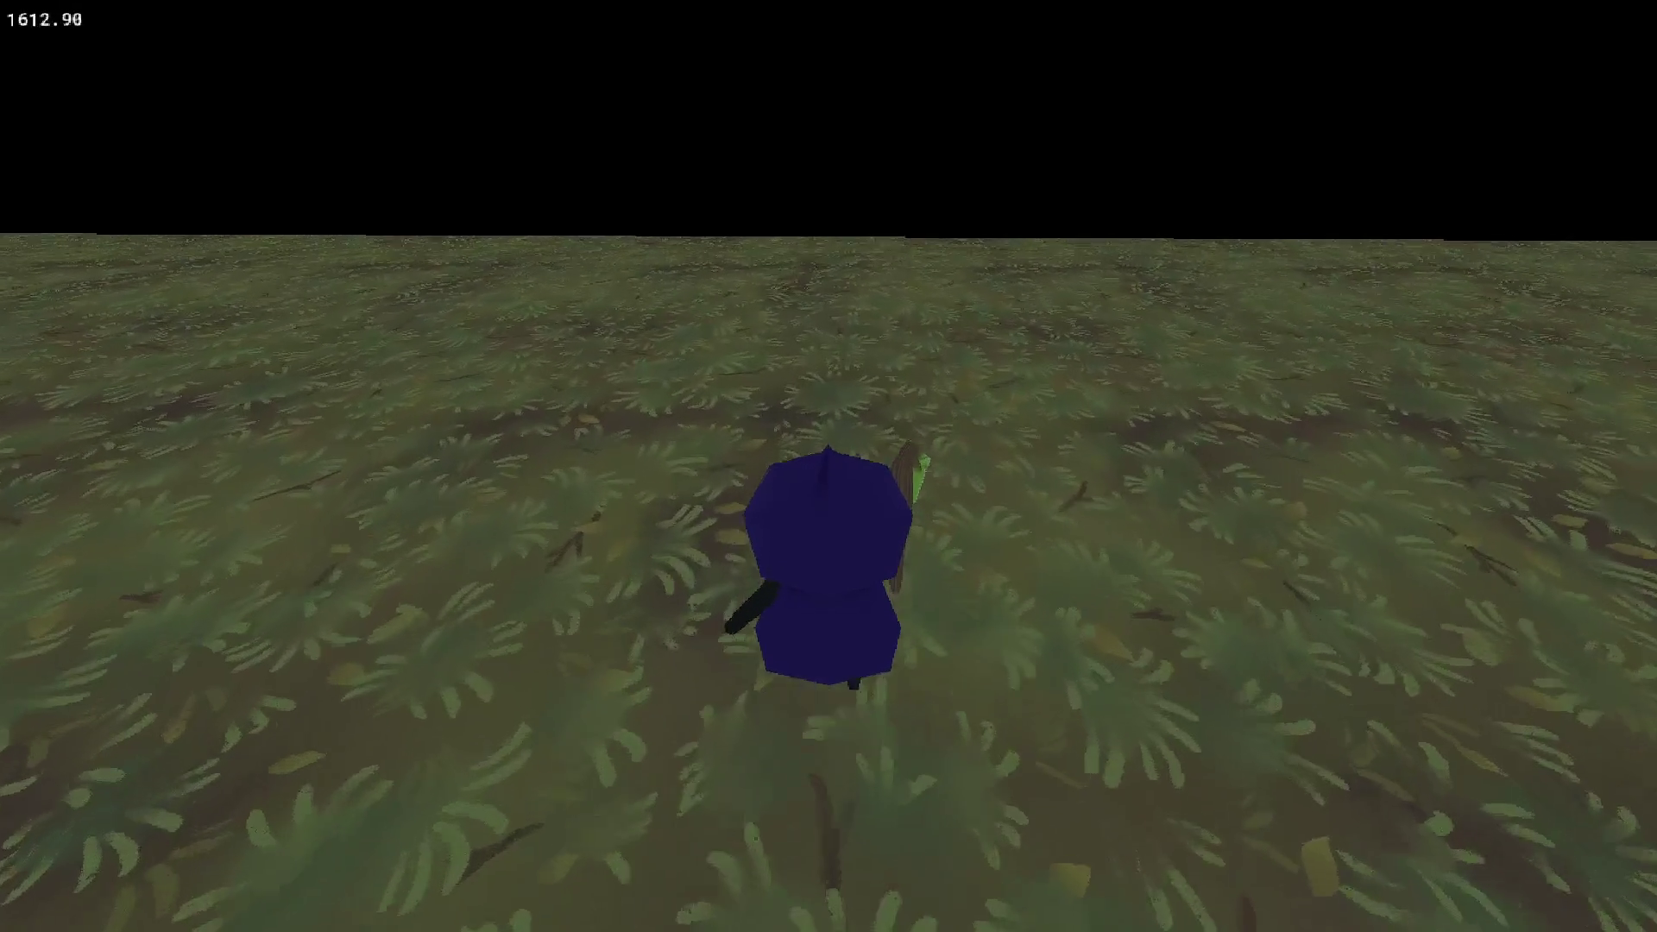
key(w)
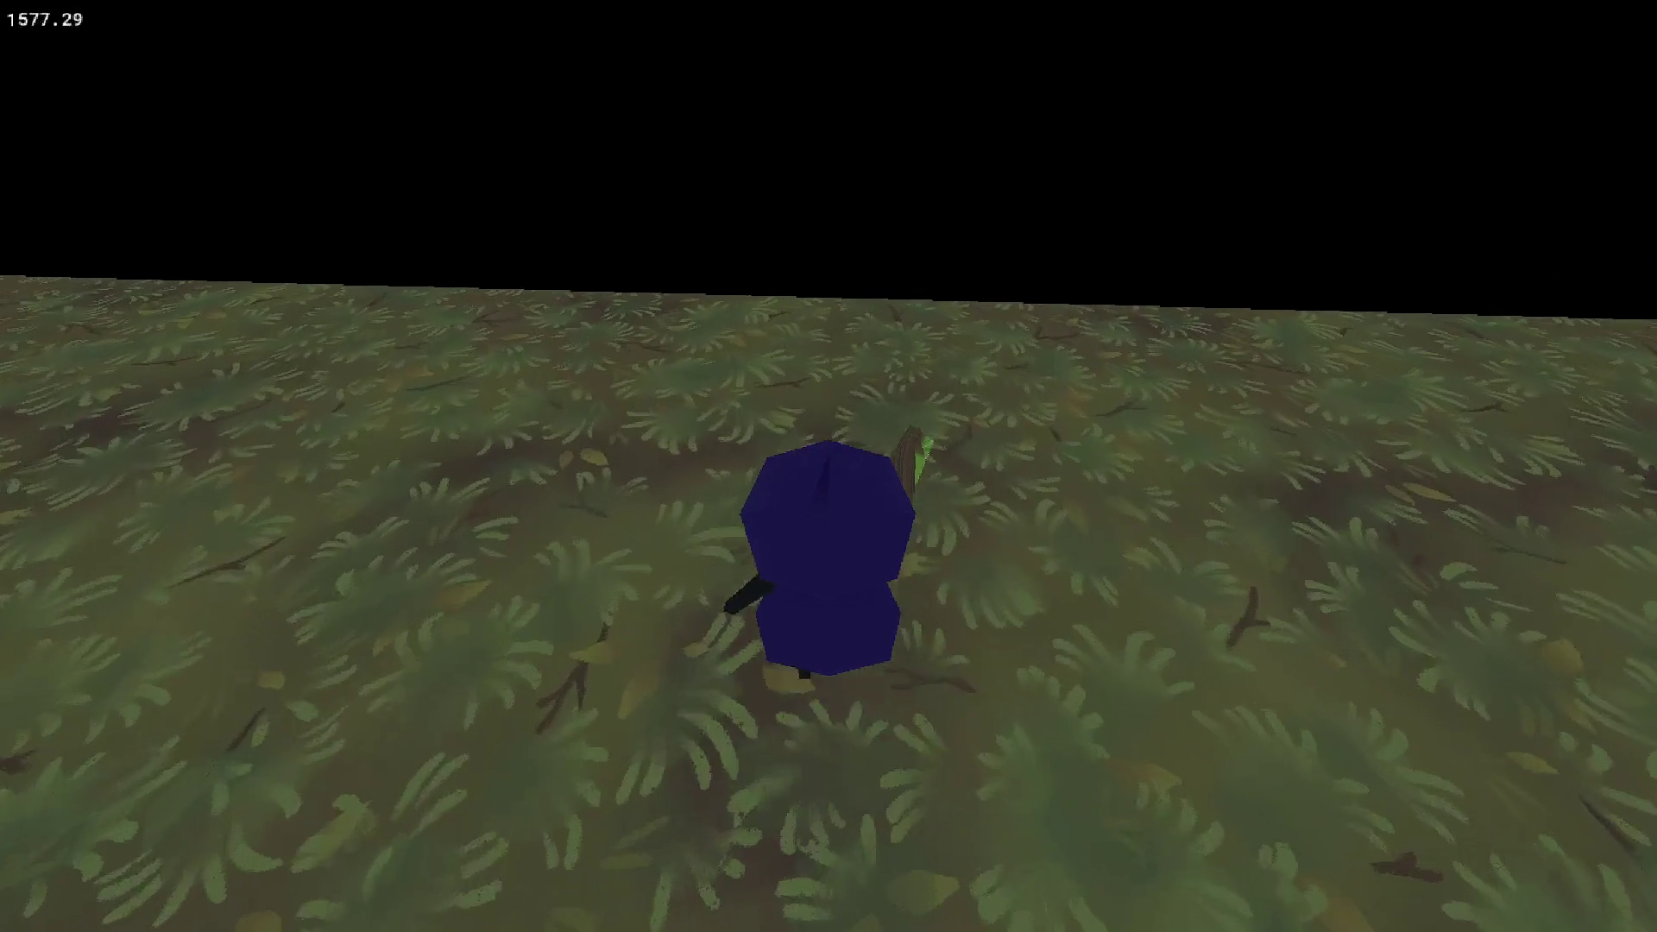
key(w)
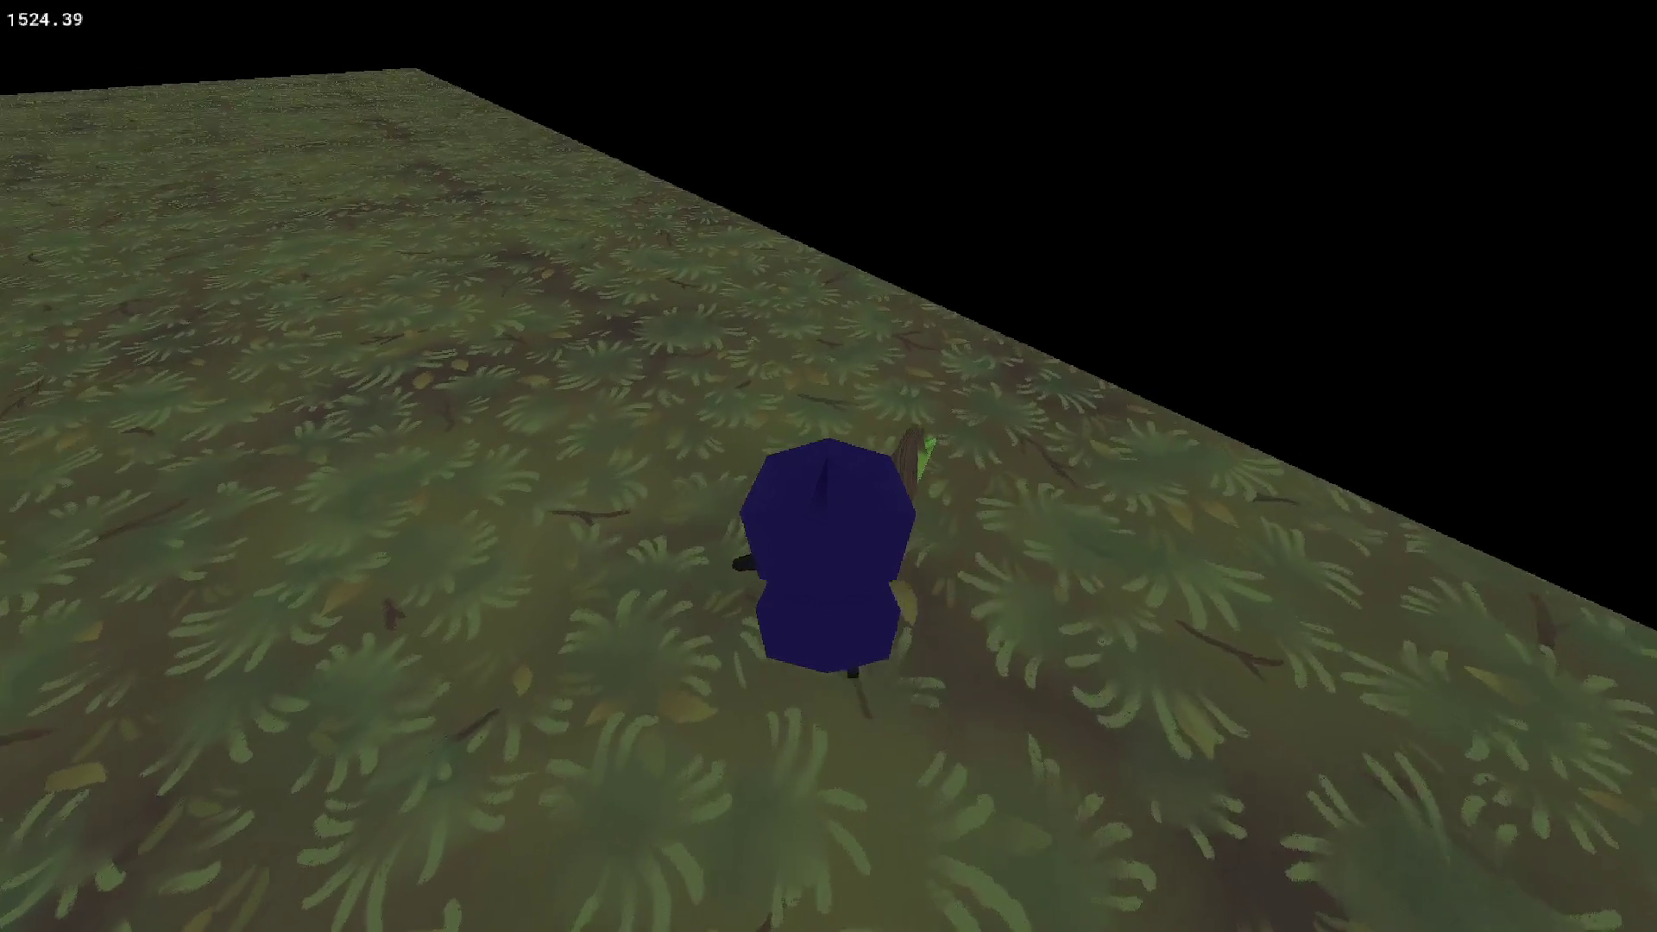
key(Escape)
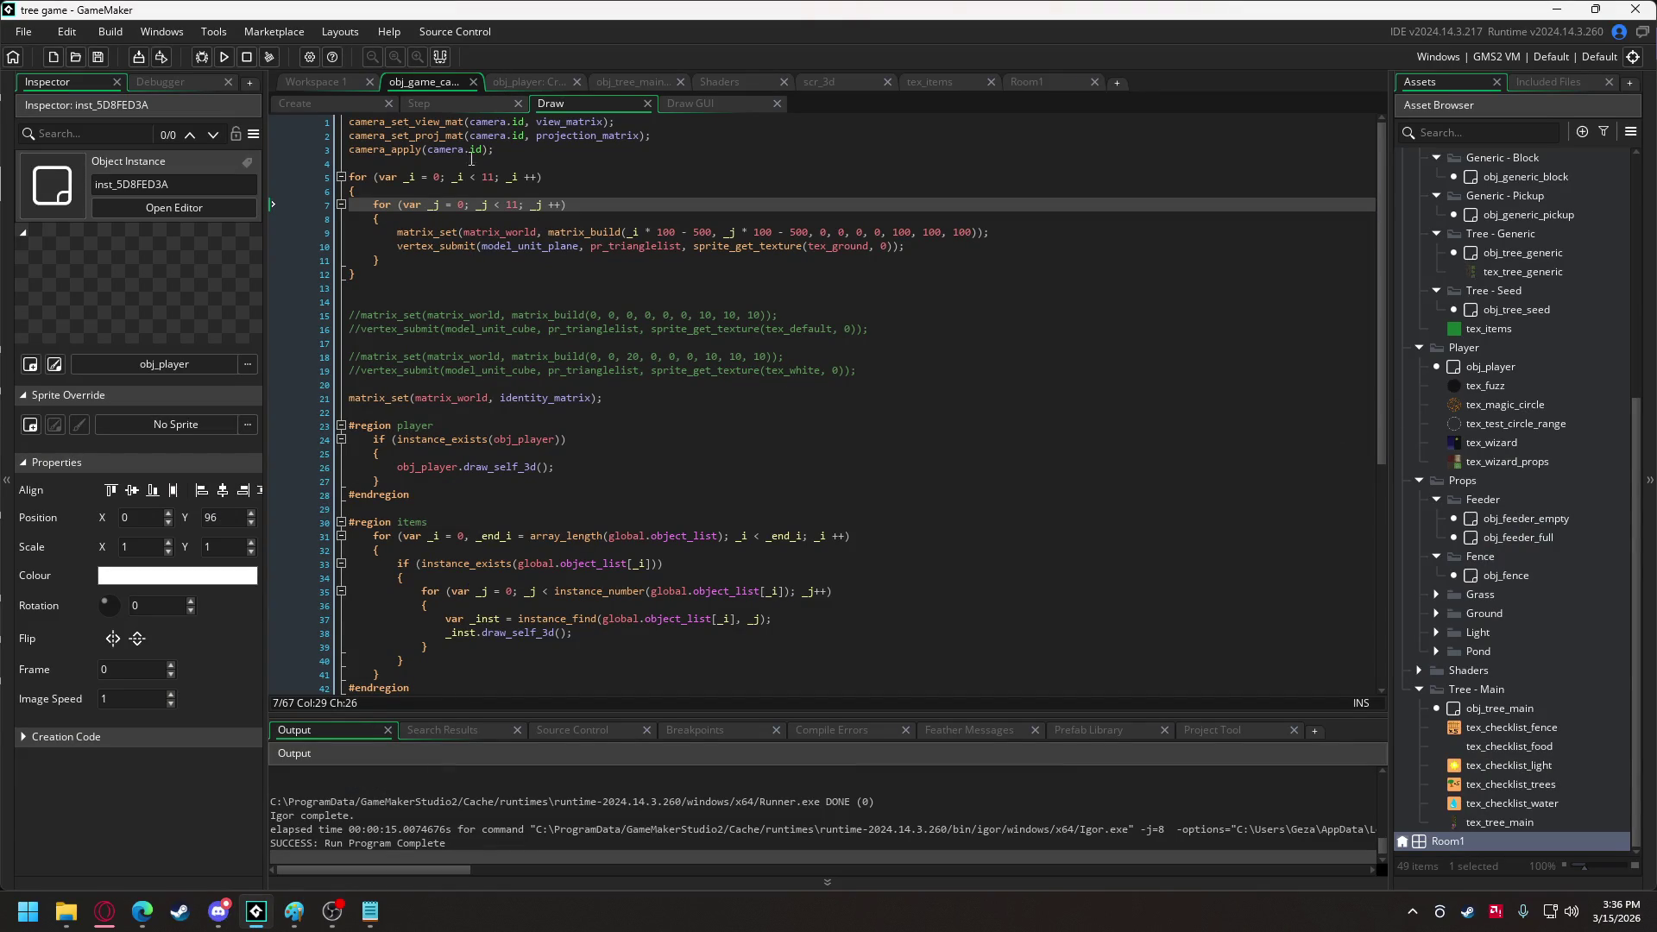
Change the camera's starting yaw on line 176 from 0 to 90 and run the game.
click(295, 108)
drag(1375, 122, 1358, 357)
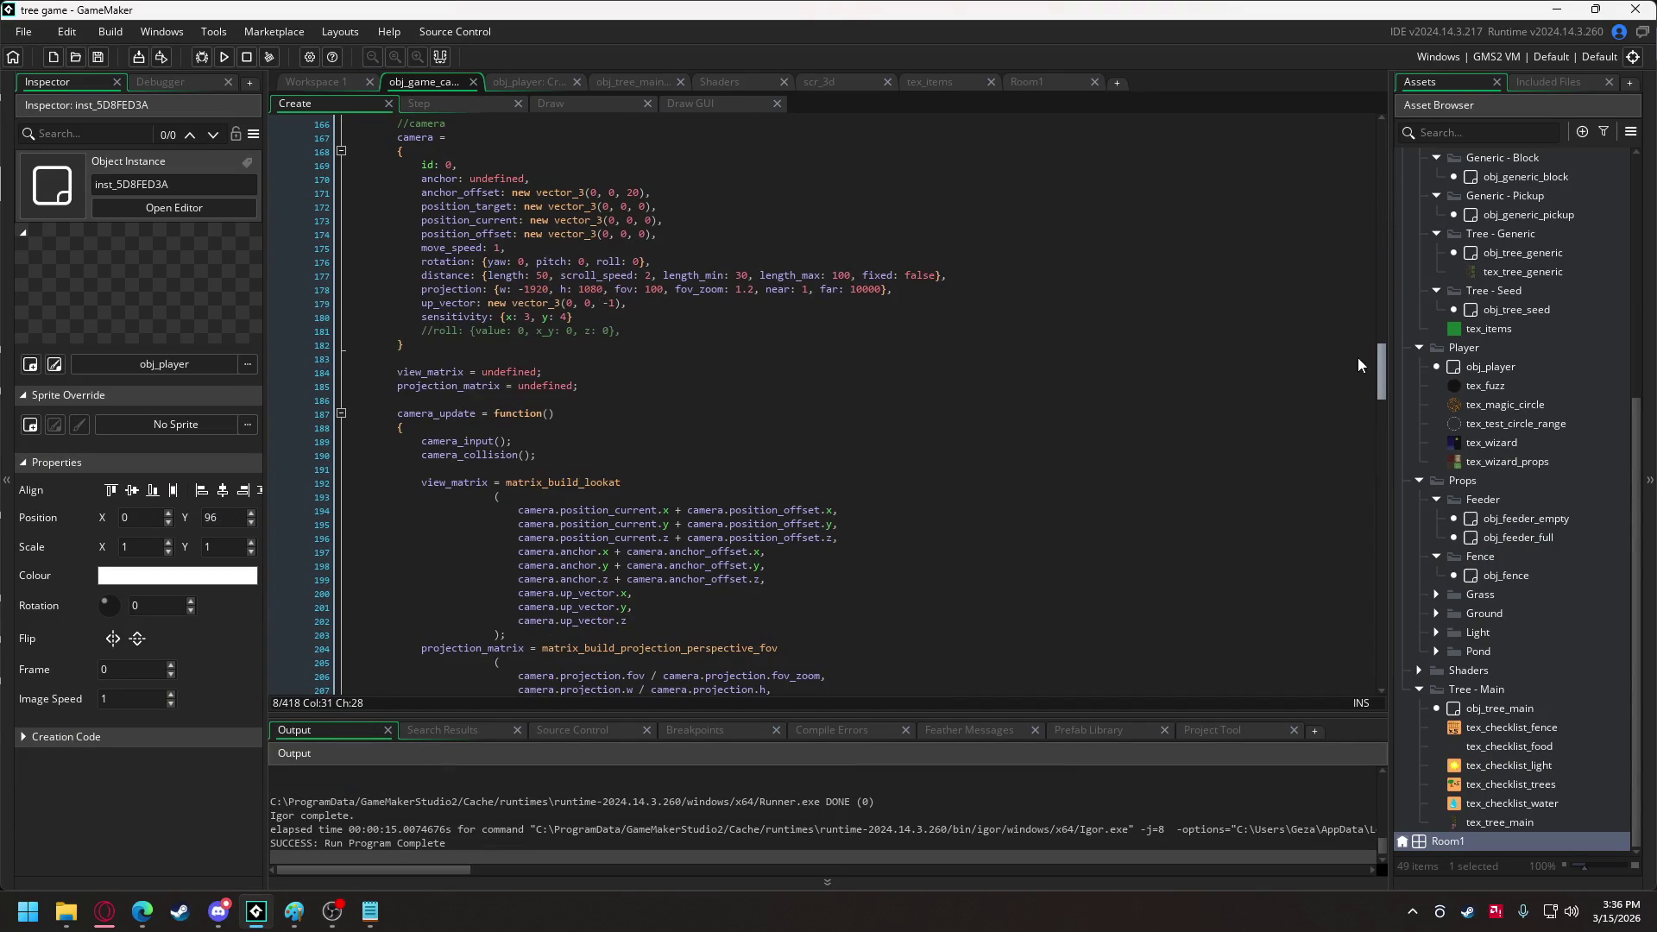
click(520, 261)
text(9)
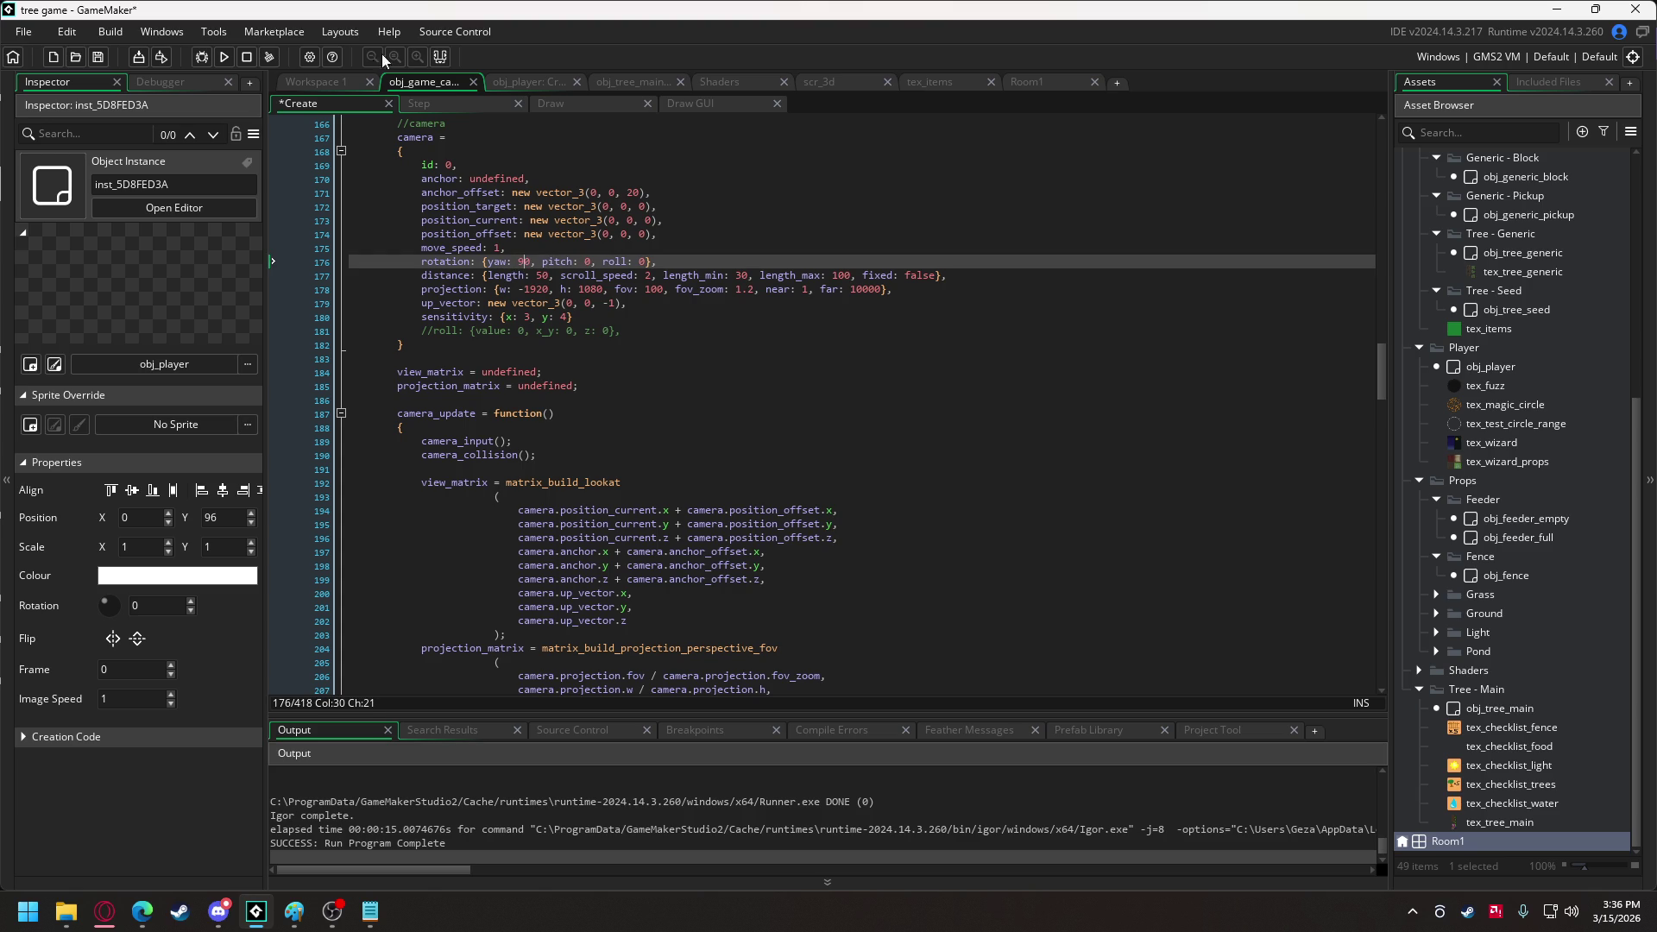
click(223, 57)
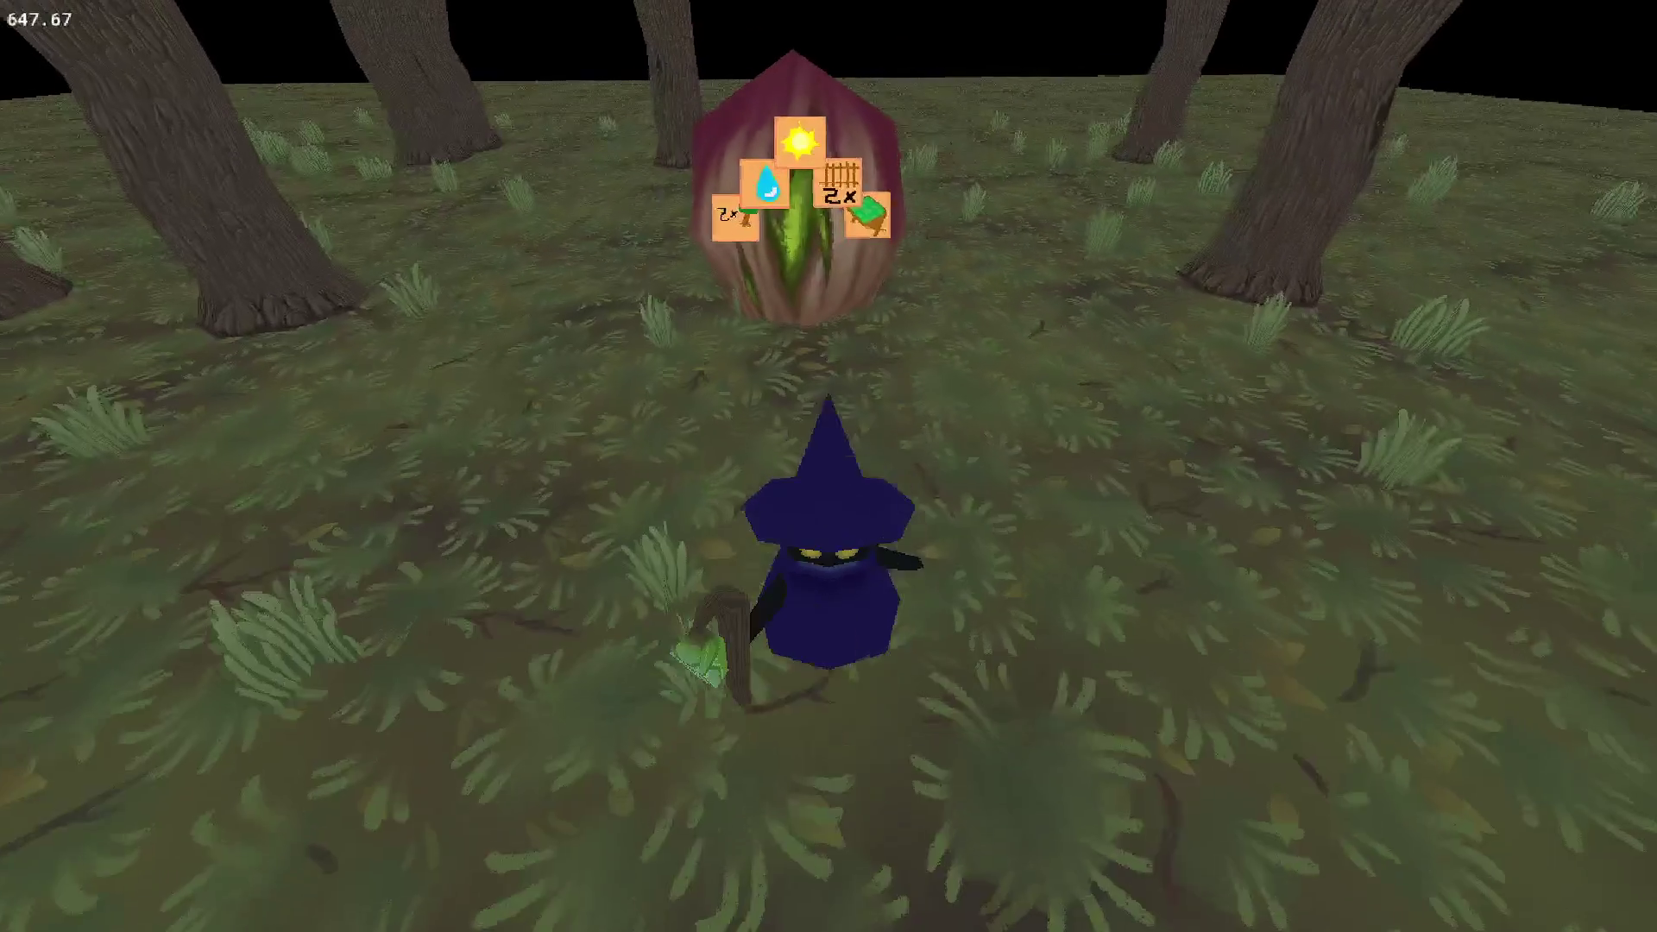
Close the game and set the camera's starting yaw back to 0.
key(Escape)
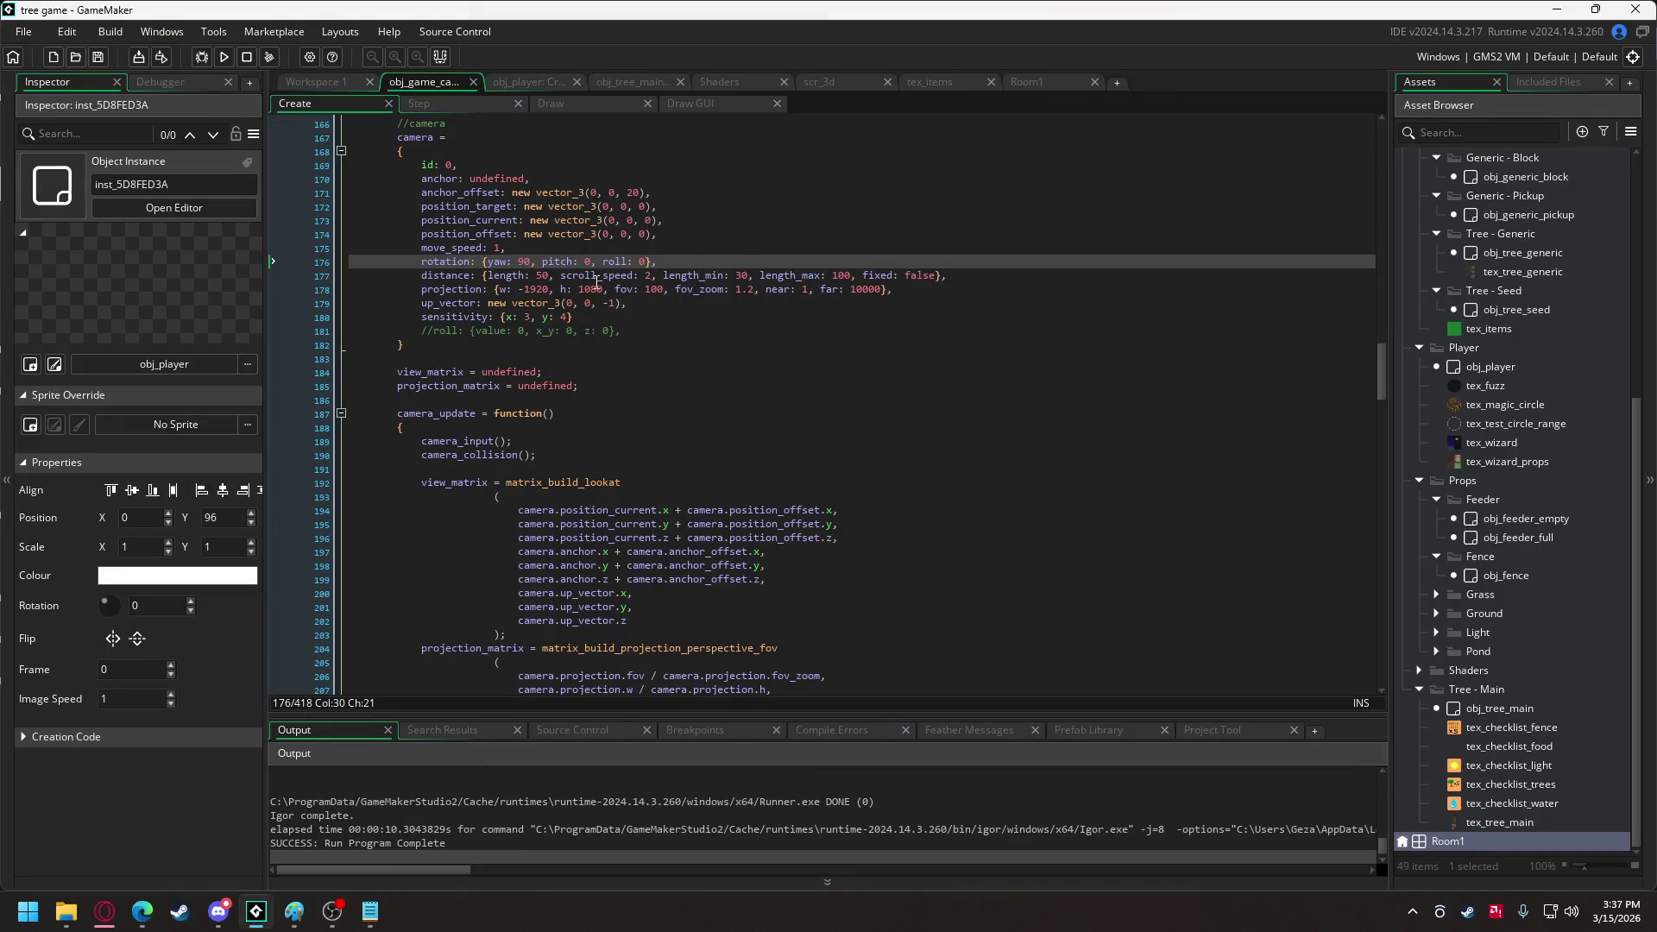
key(BackSpace)
key(BackSpace)
text(0)
Move the player instance in Room1 to (-96, 0), then test-run and quit the game.
click(1053, 76)
drag(737, 343, 660, 282)
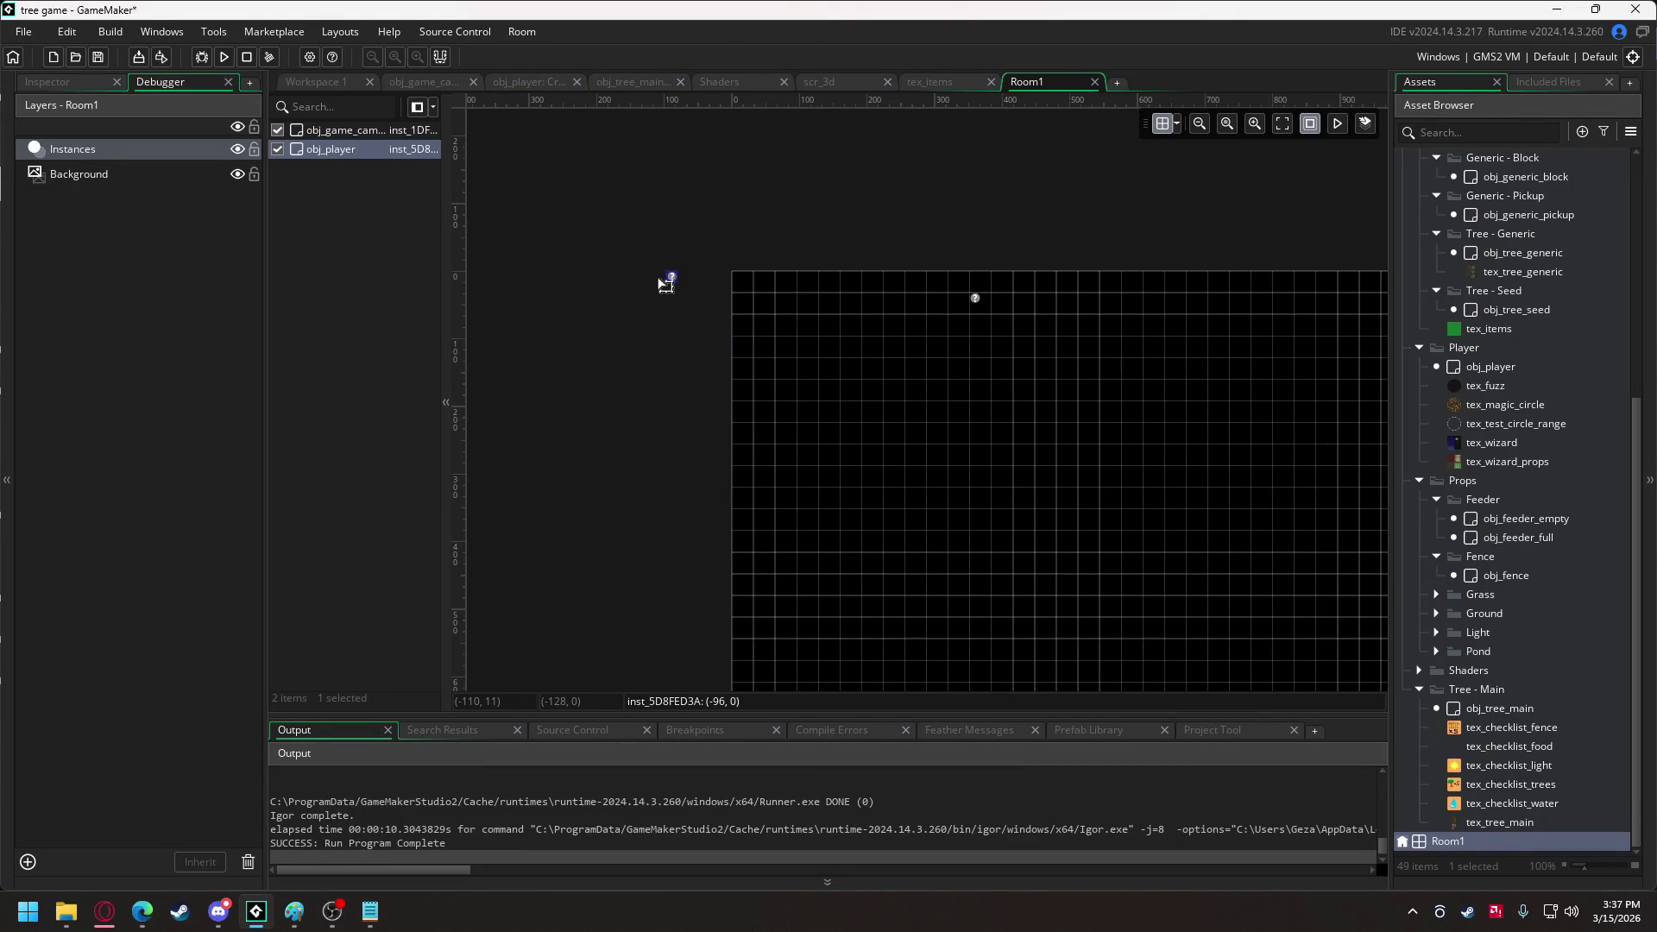
click(224, 56)
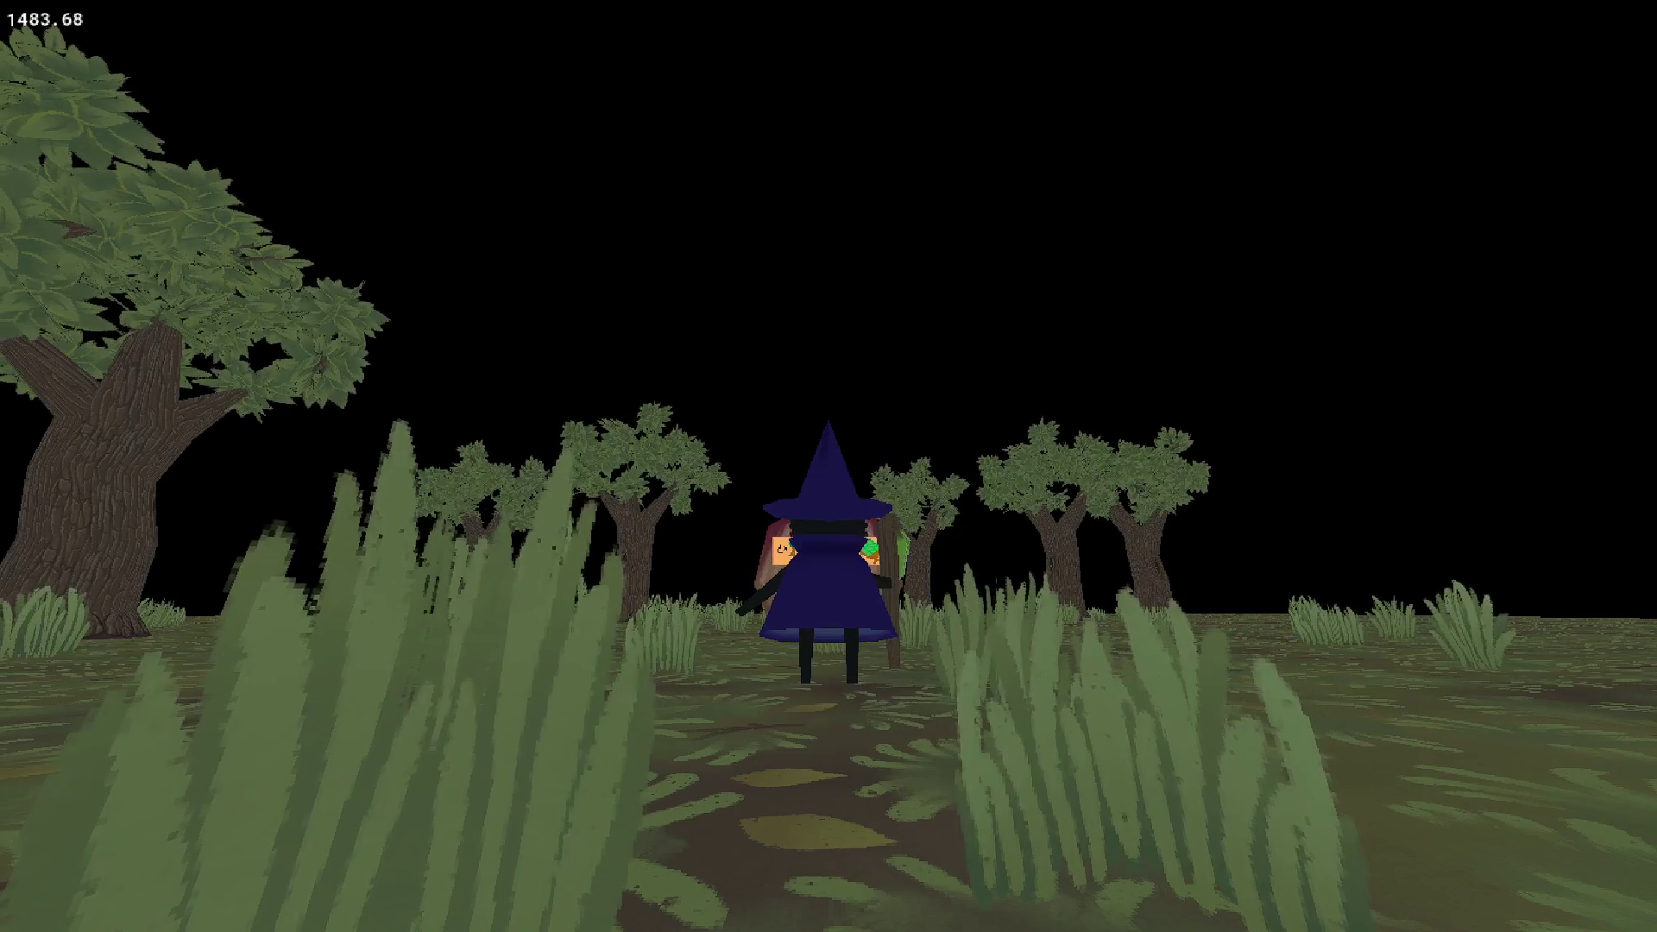
key(Escape)
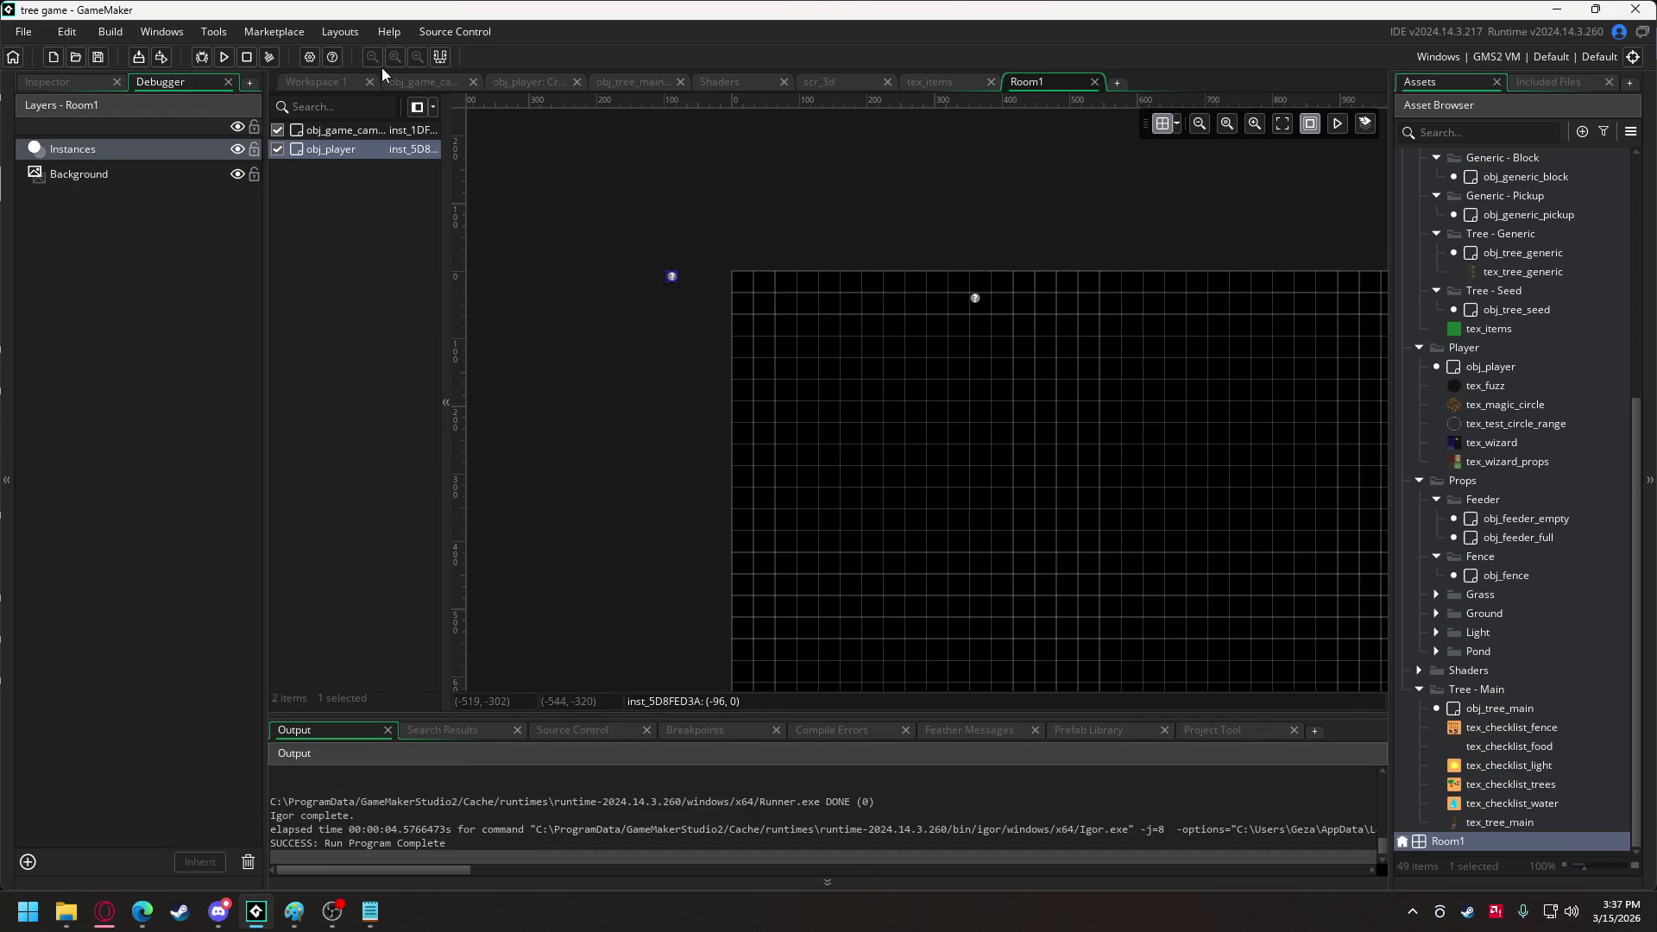
Set the camera's starting pitch on line 176 to 45 in obj_game_camera, then save and run.
click(401, 79)
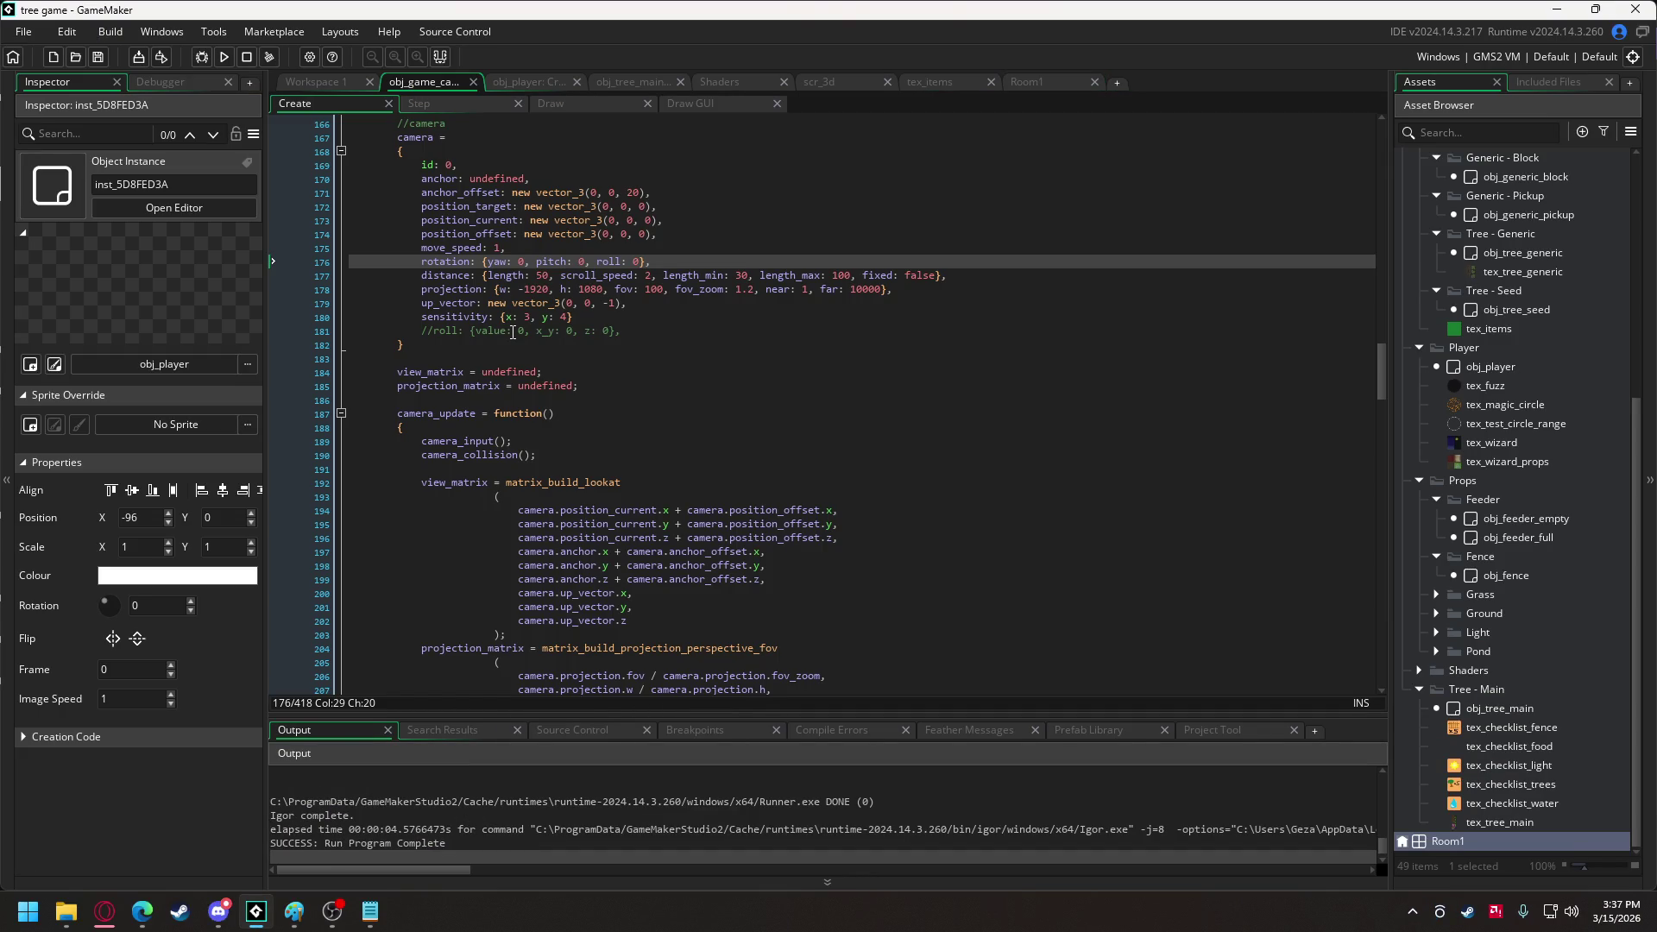
scroll(513, 332, down, 10)
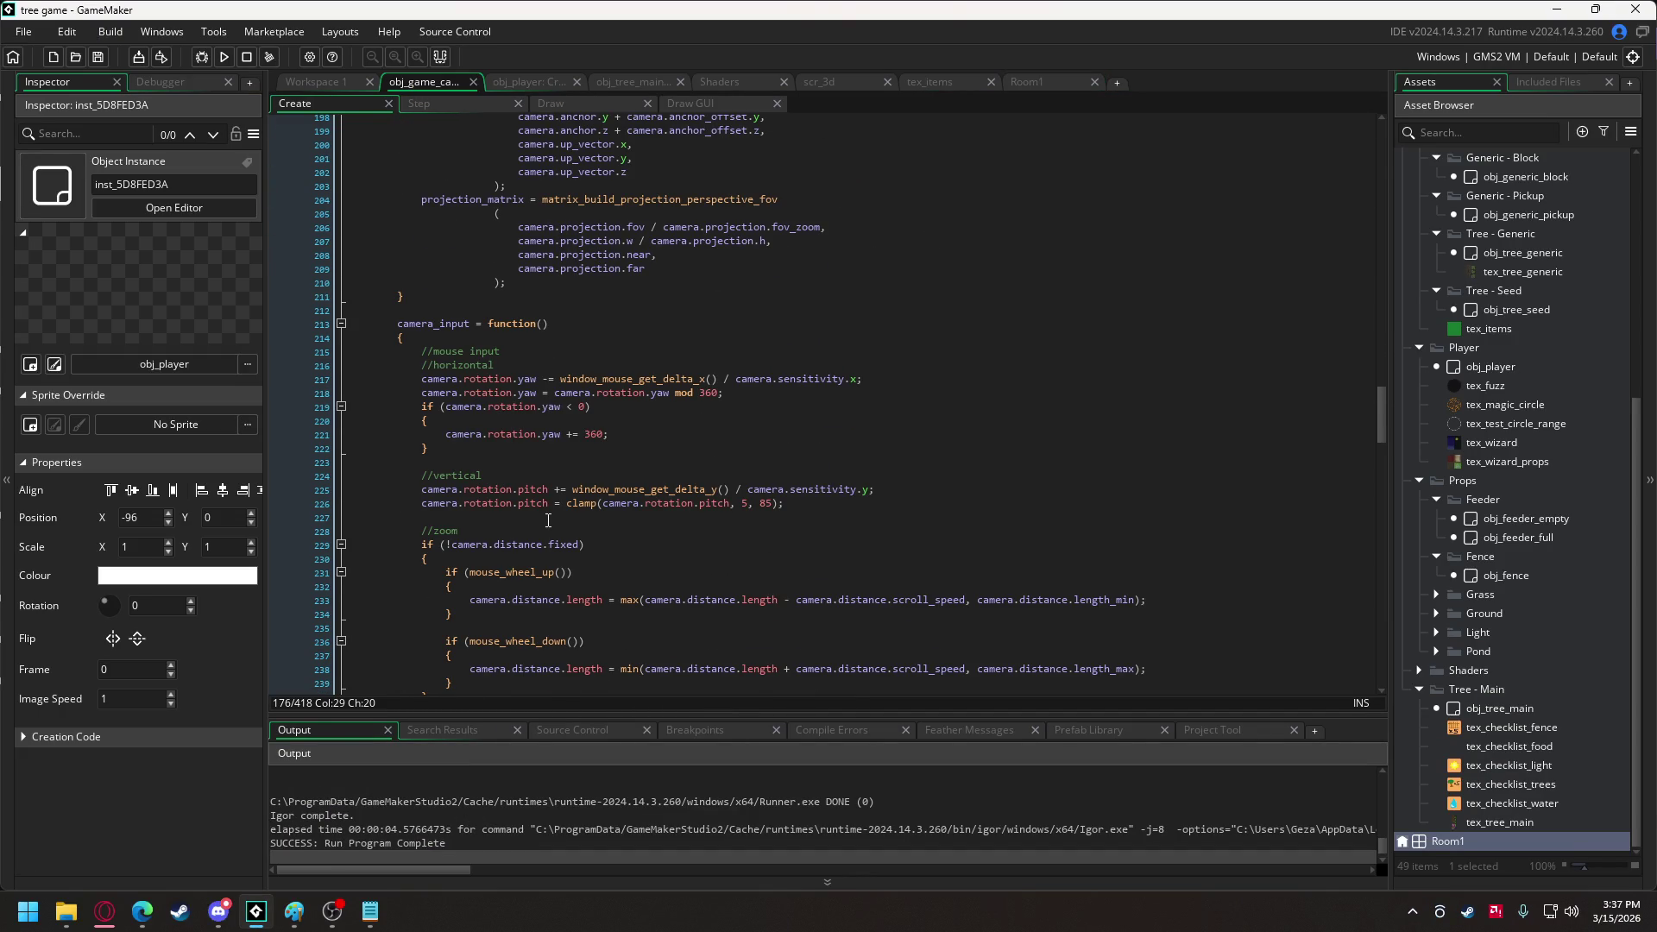
scroll(539, 454, up, 7)
scroll(530, 316, down, 3)
scroll(529, 316, up, 7)
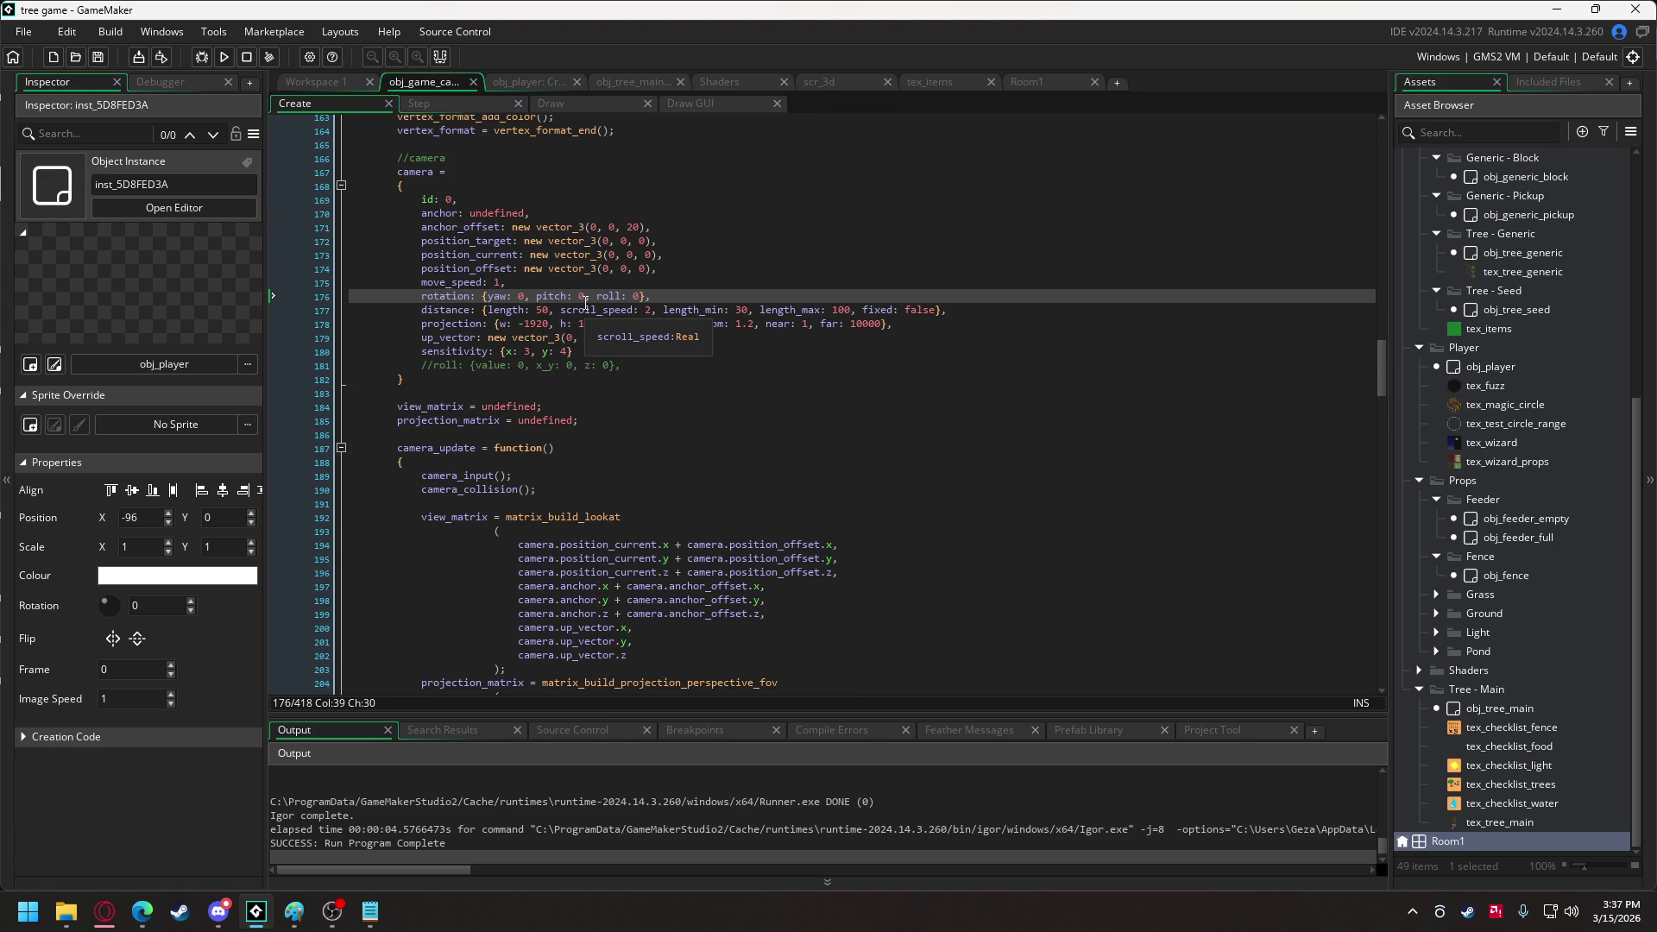
text(45)
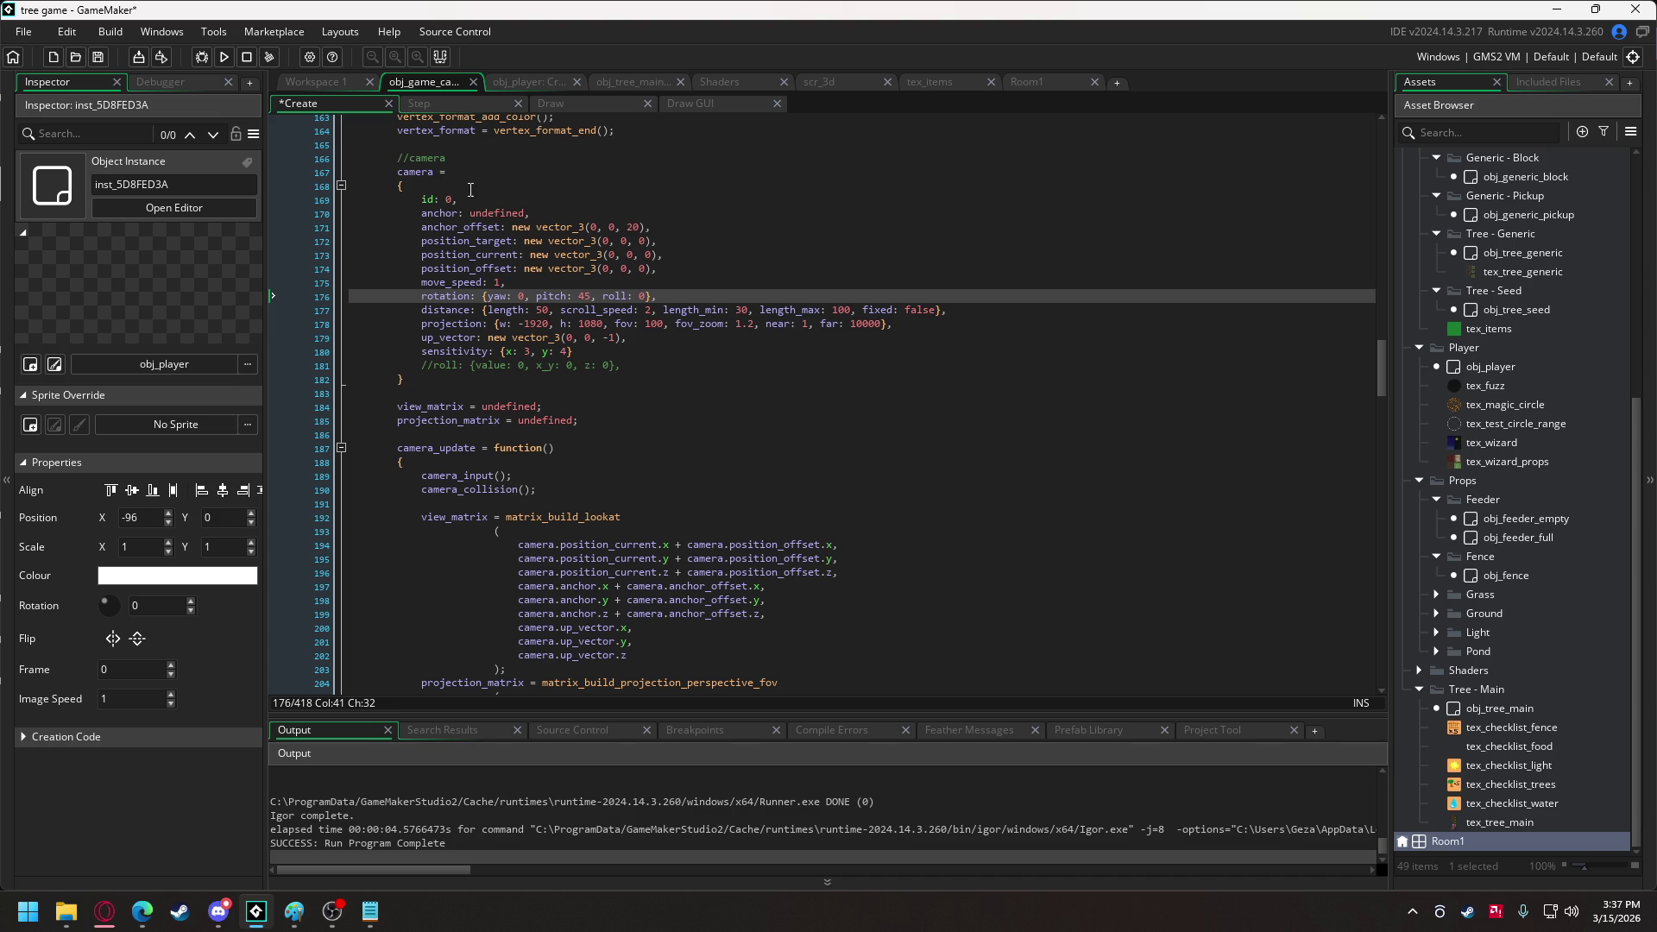
click(223, 56)
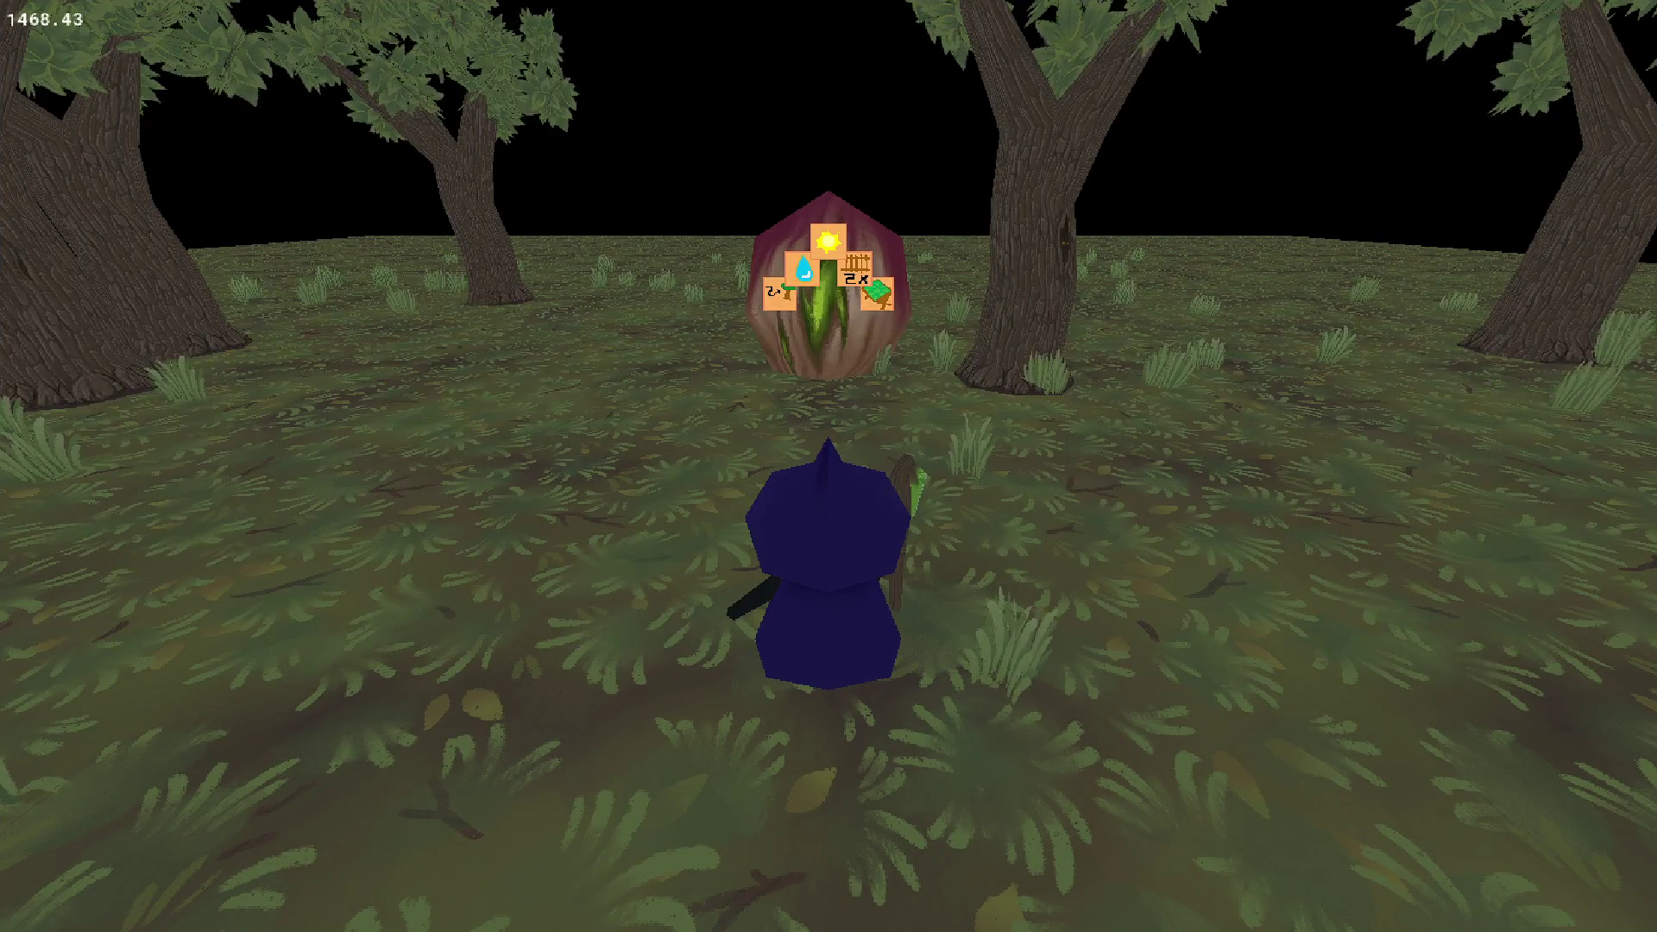
Walk the witch up to the seed to view its icon arc, then quit the game.
key(s)
key(w)
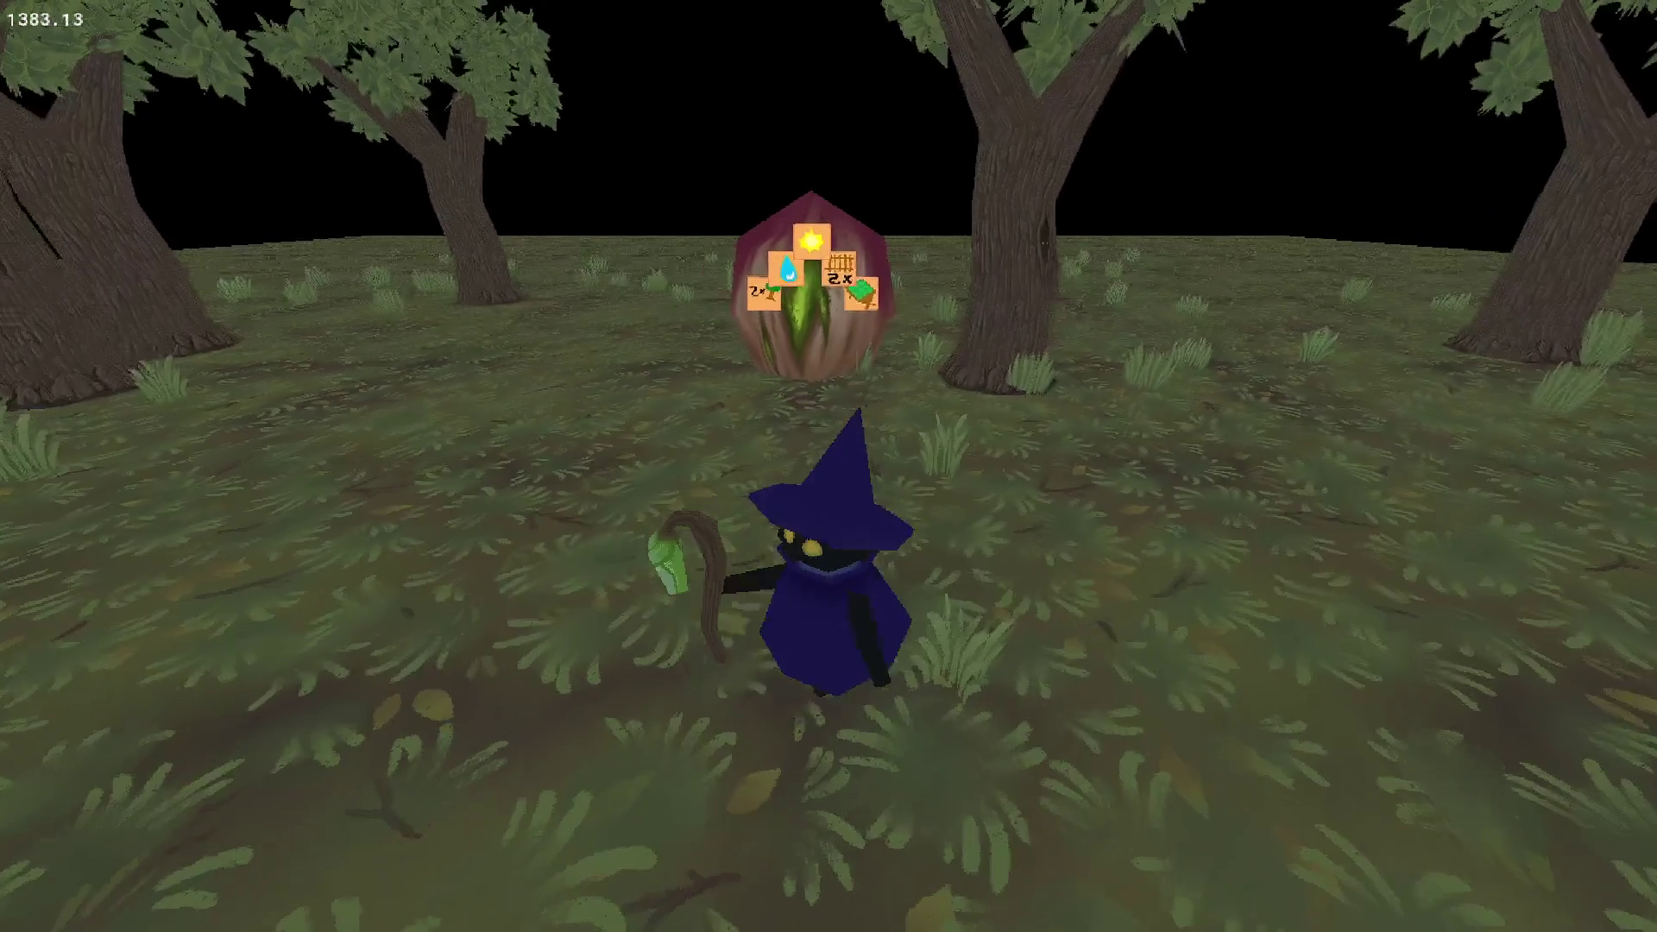
key(w)
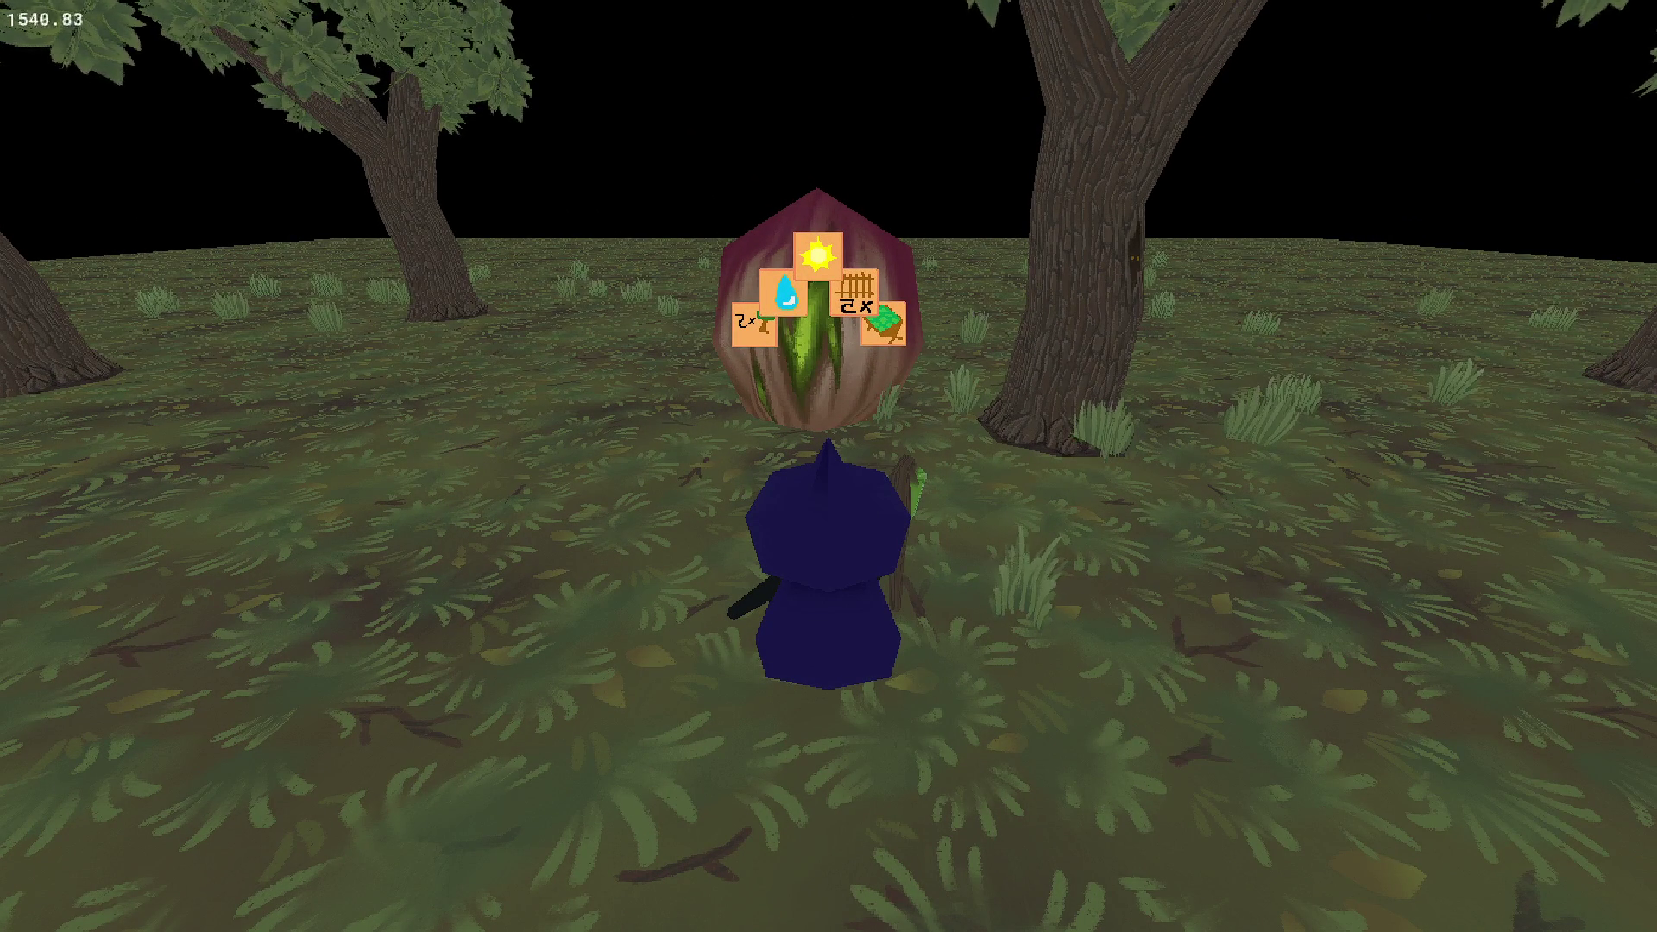
key(Escape)
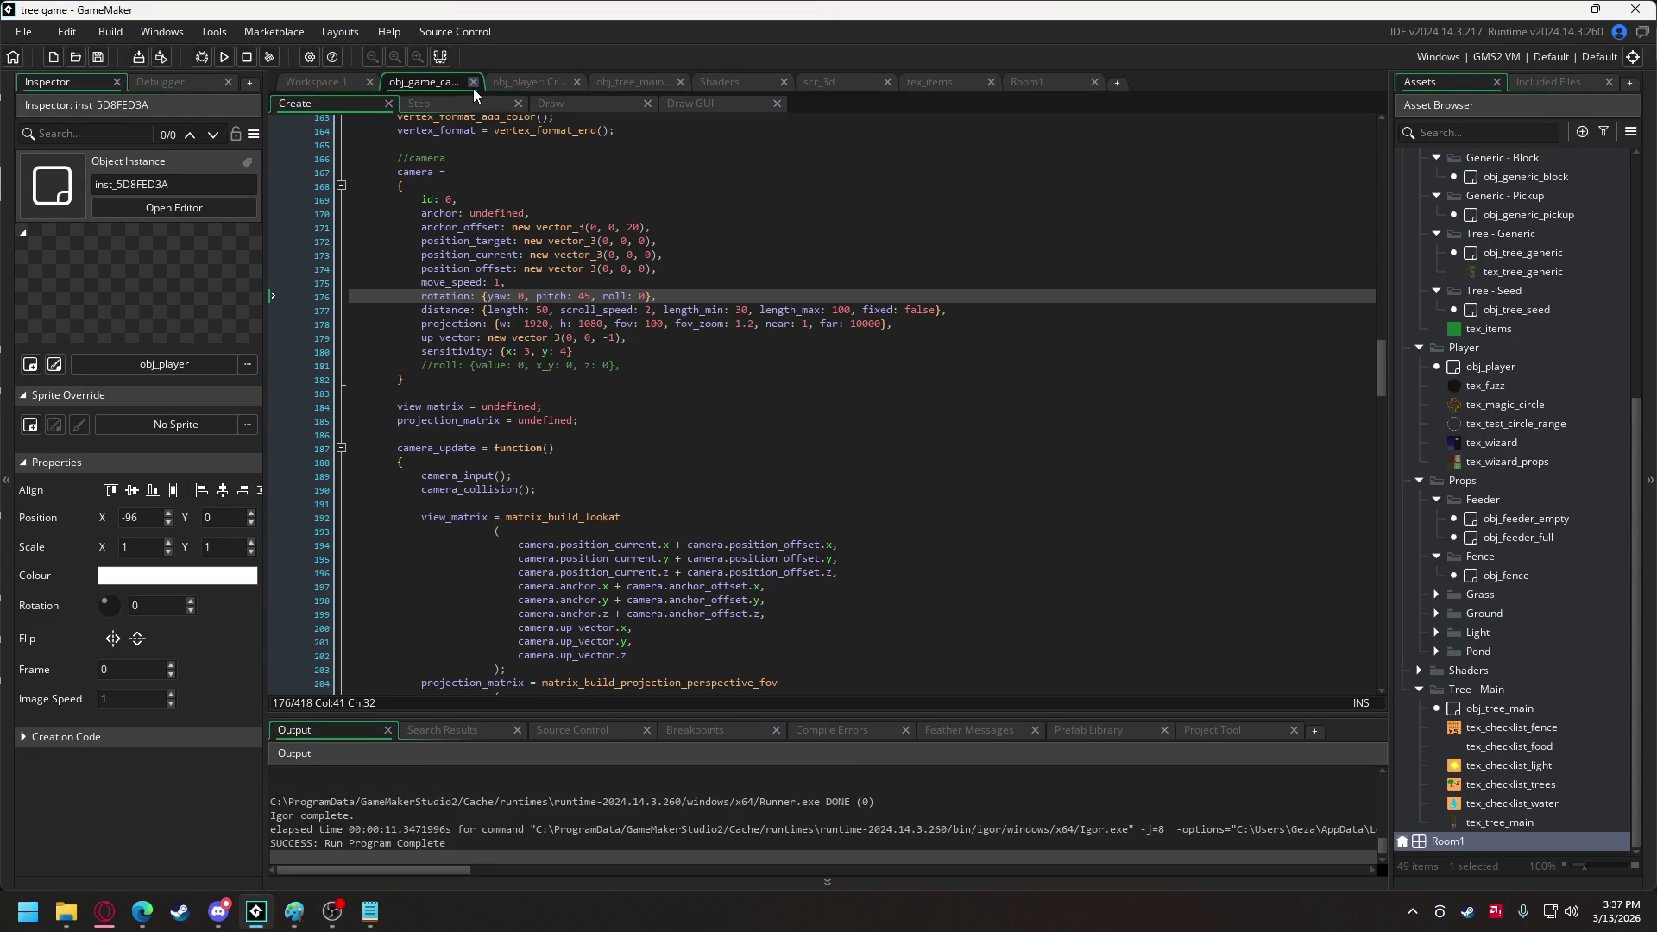
In obj_tree_main's Create code, change the icon arc spacing from 15 to 20.
click(638, 83)
scroll(622, 536, down, 8)
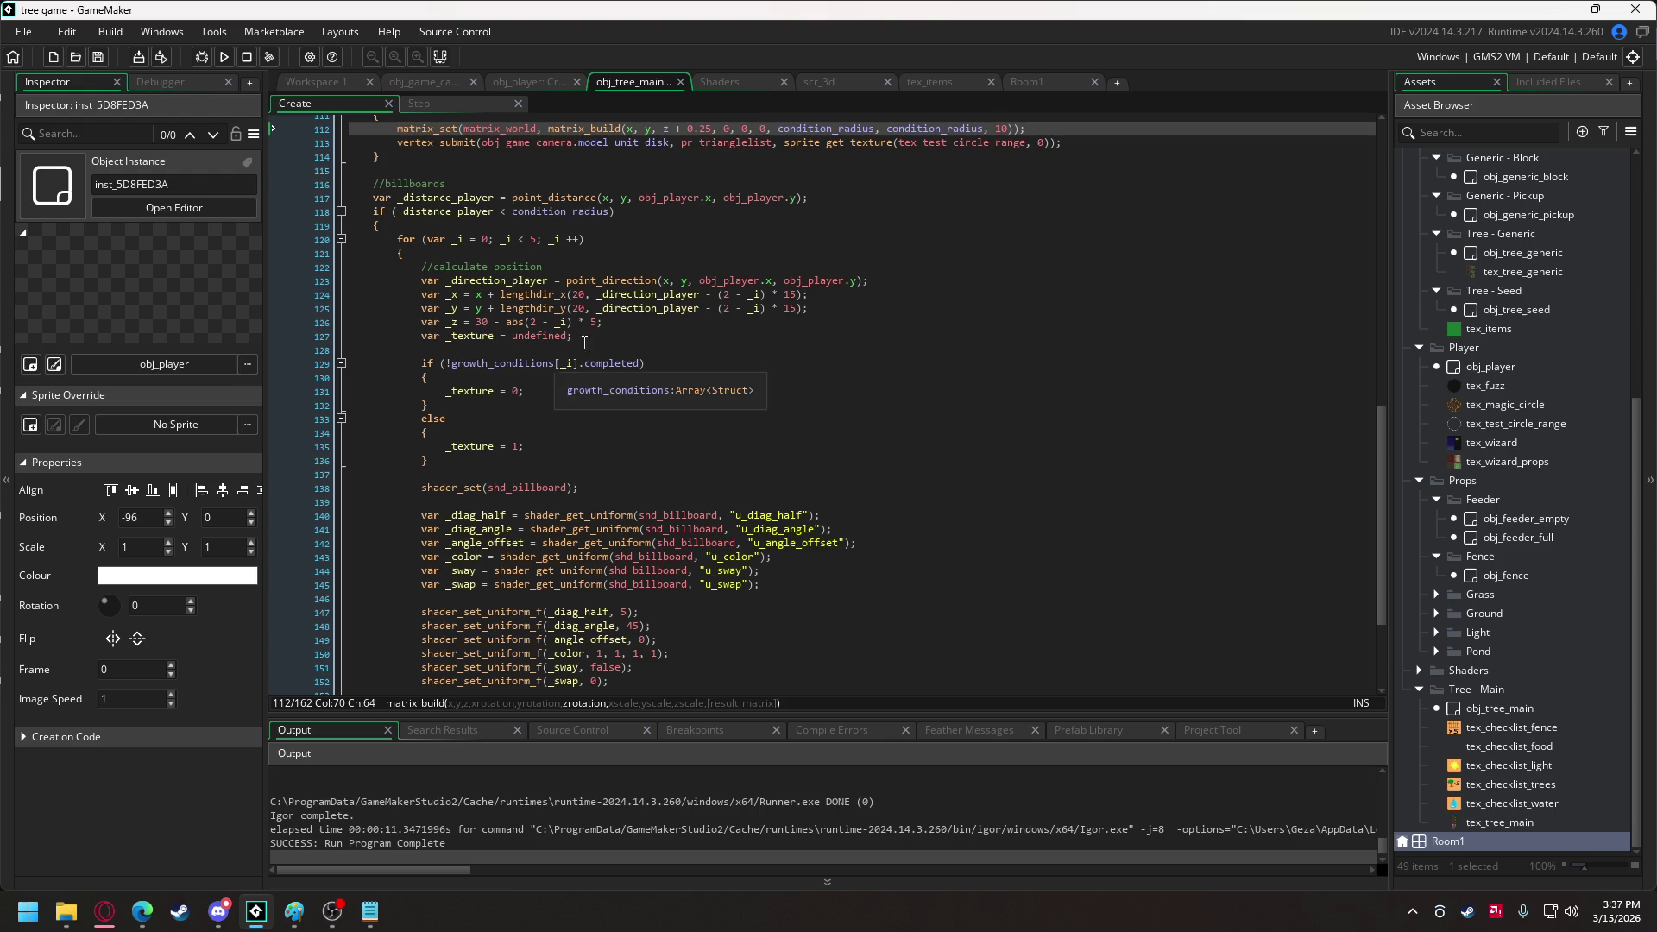
double_click(789, 307)
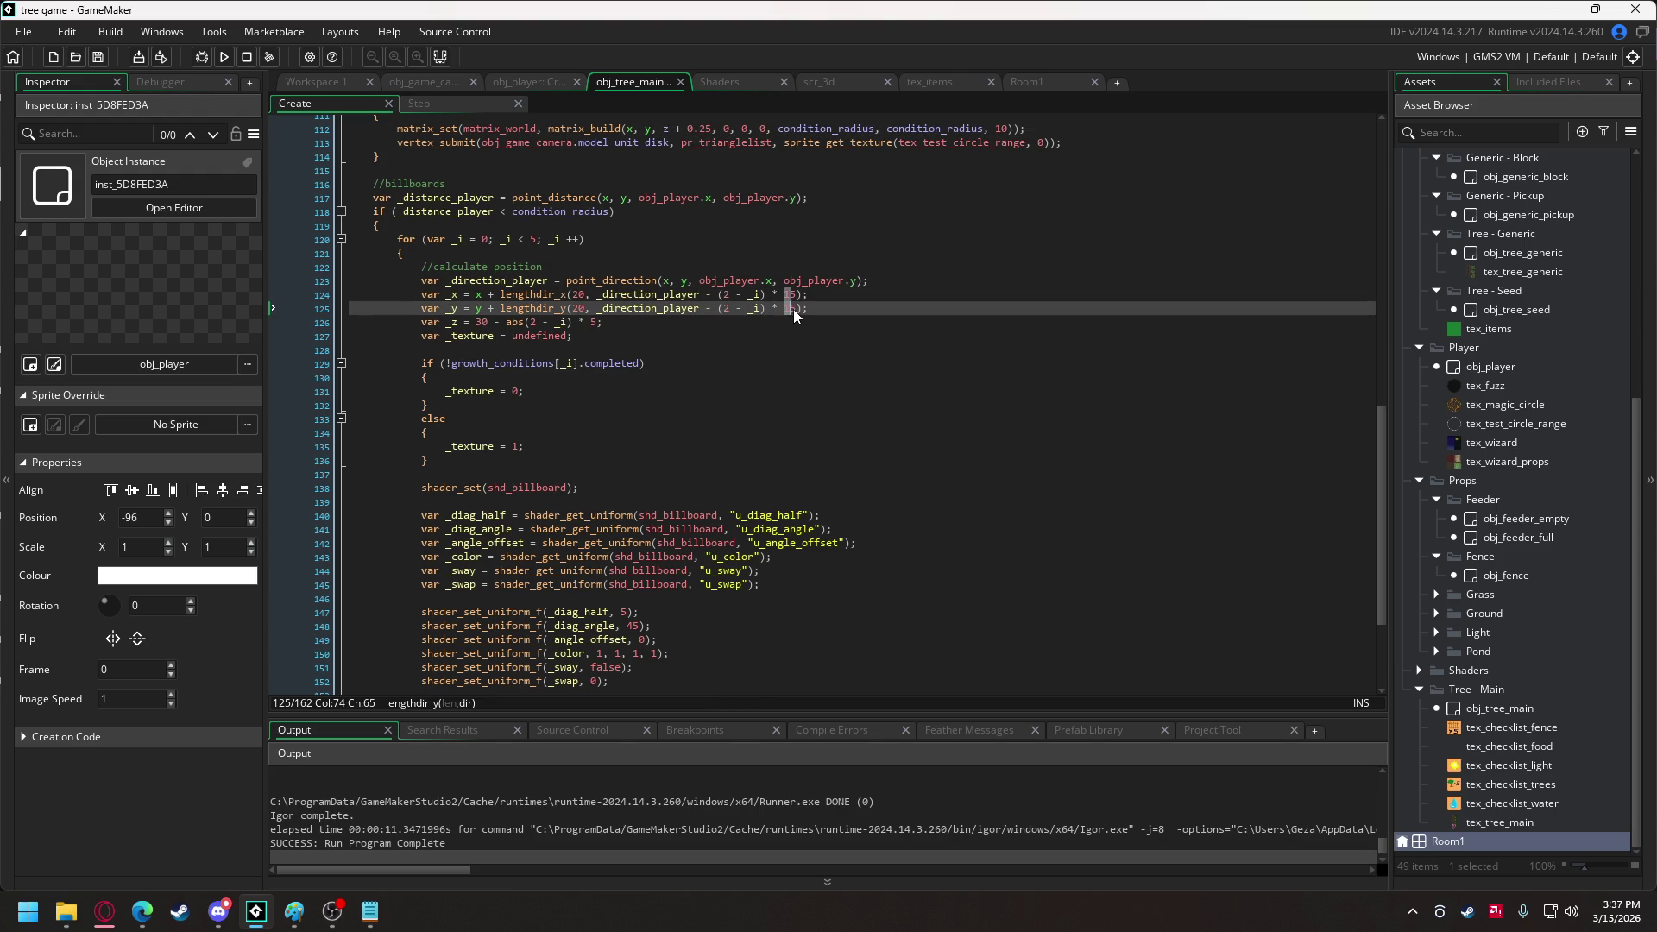
text(20)
double_click(482, 322)
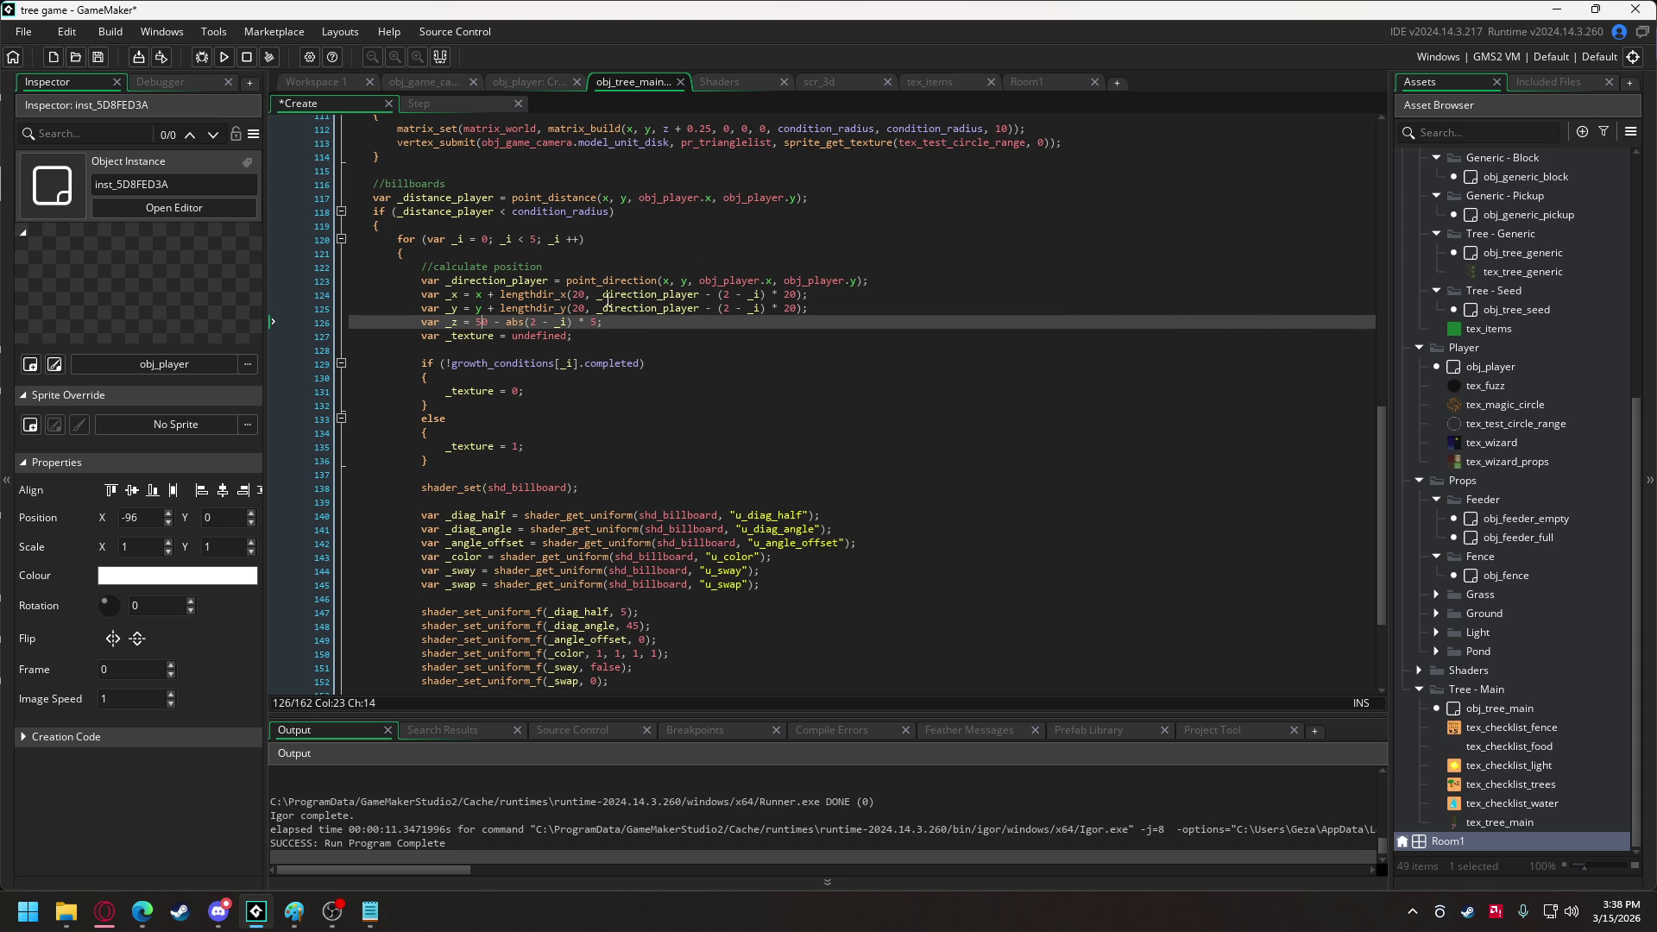
double_click(580, 308)
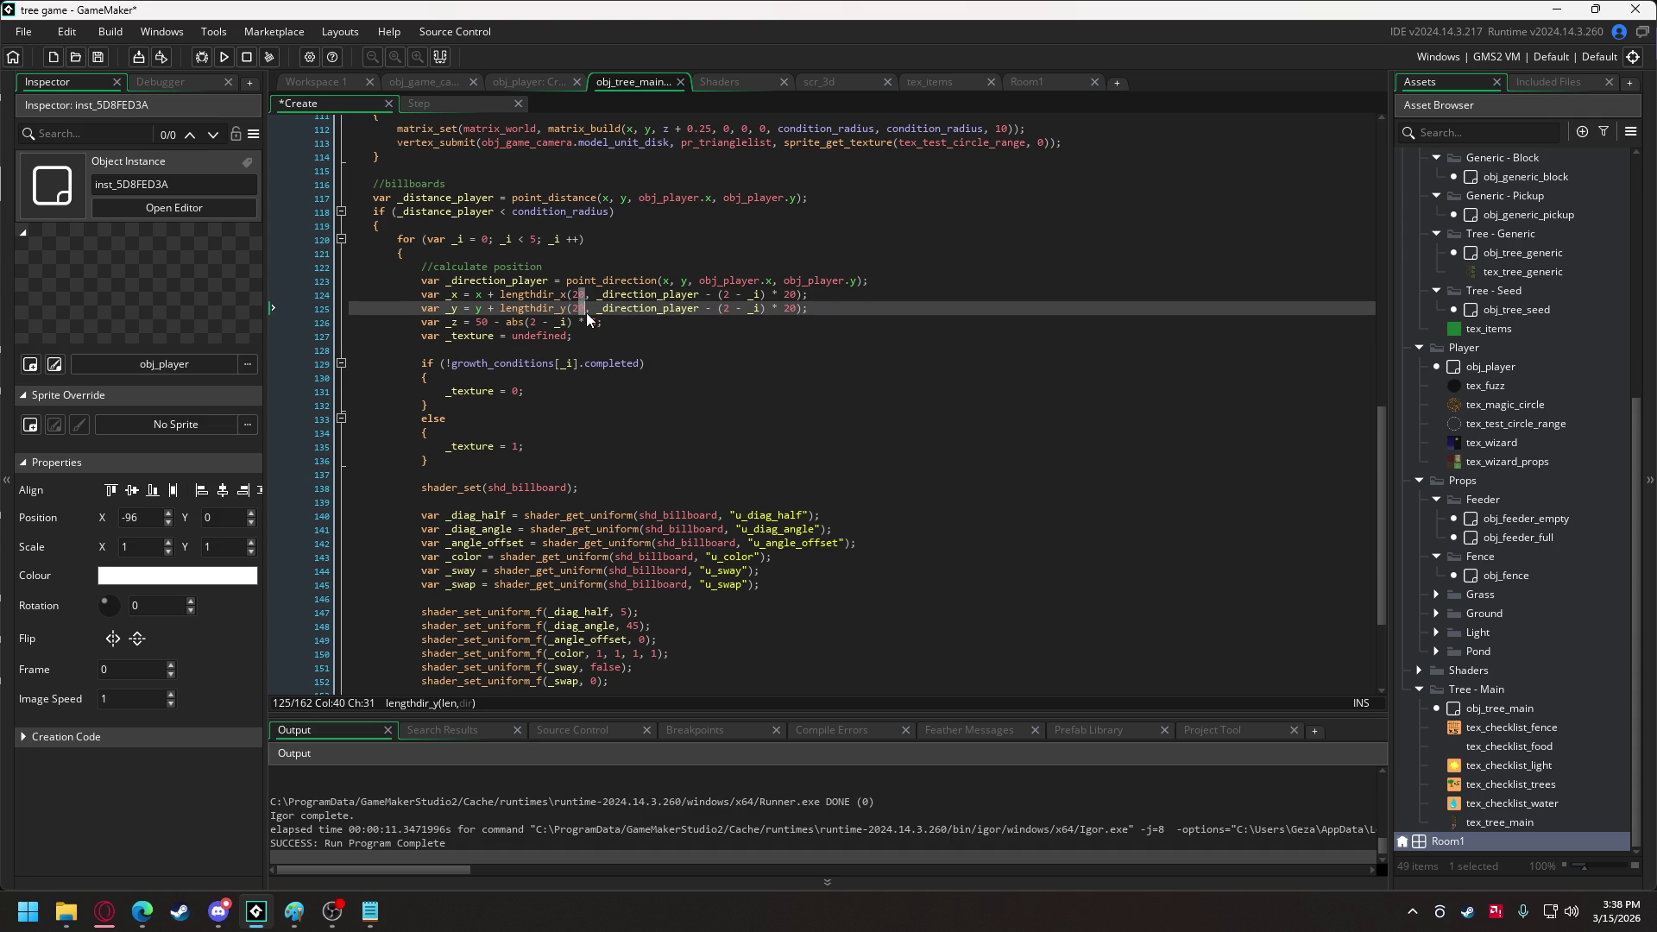
text(5)
Rewrite the spacing term on lines 124–125 as ((2 - _i) * 0.5) * 20.
click(729, 290)
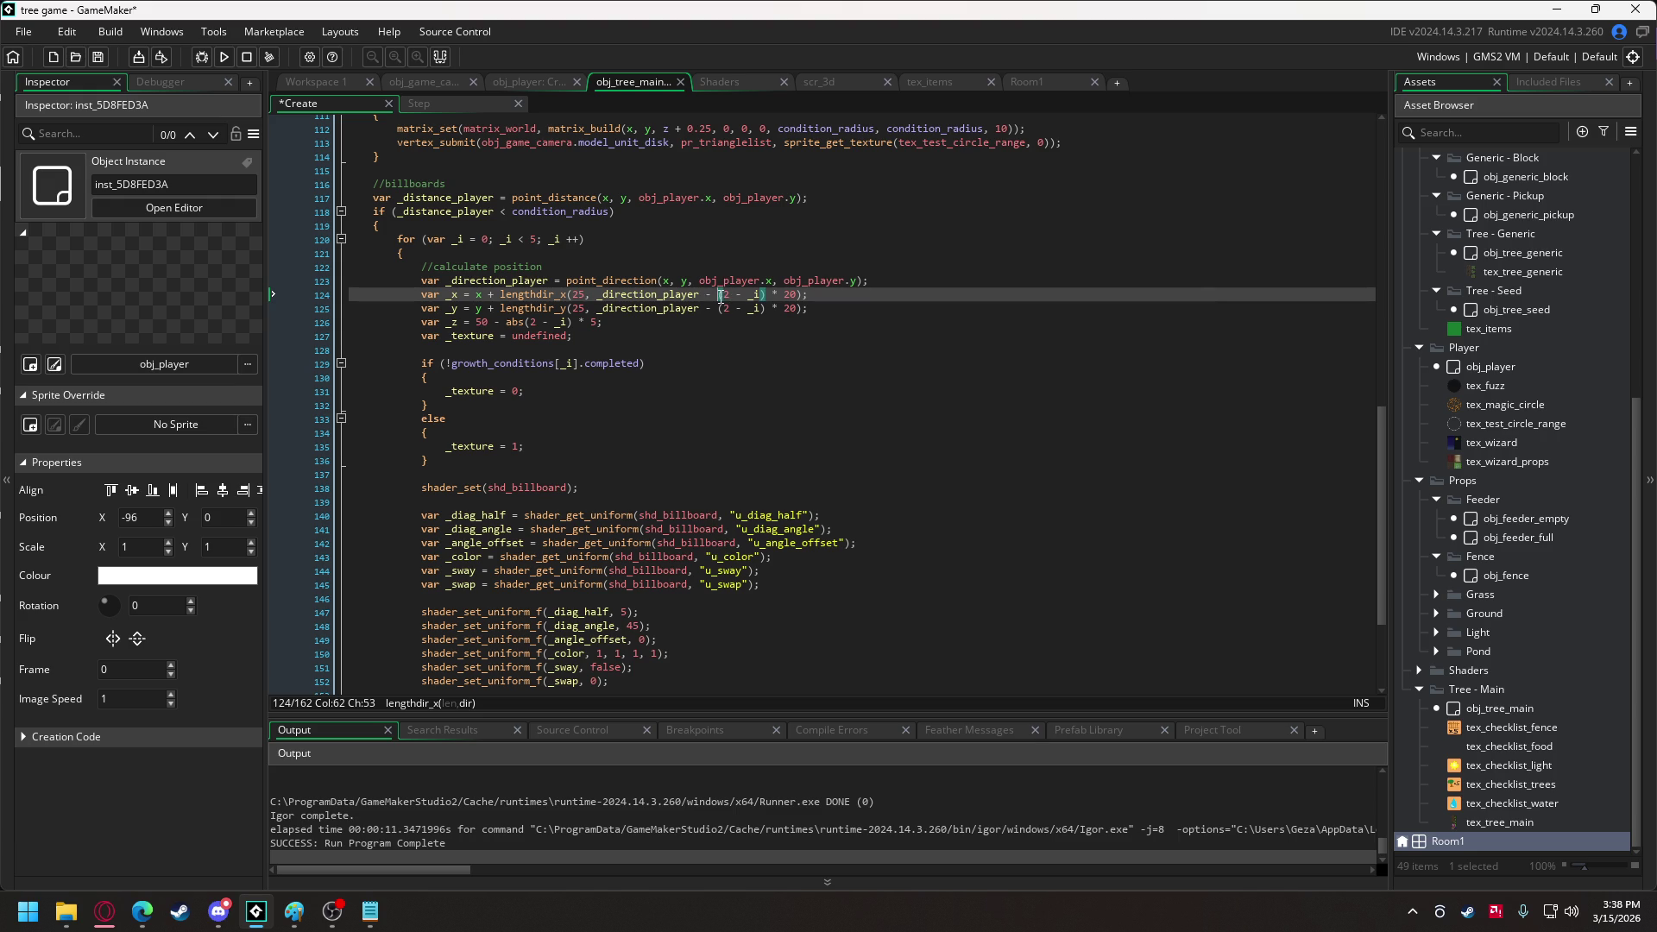
click(717, 308)
text())
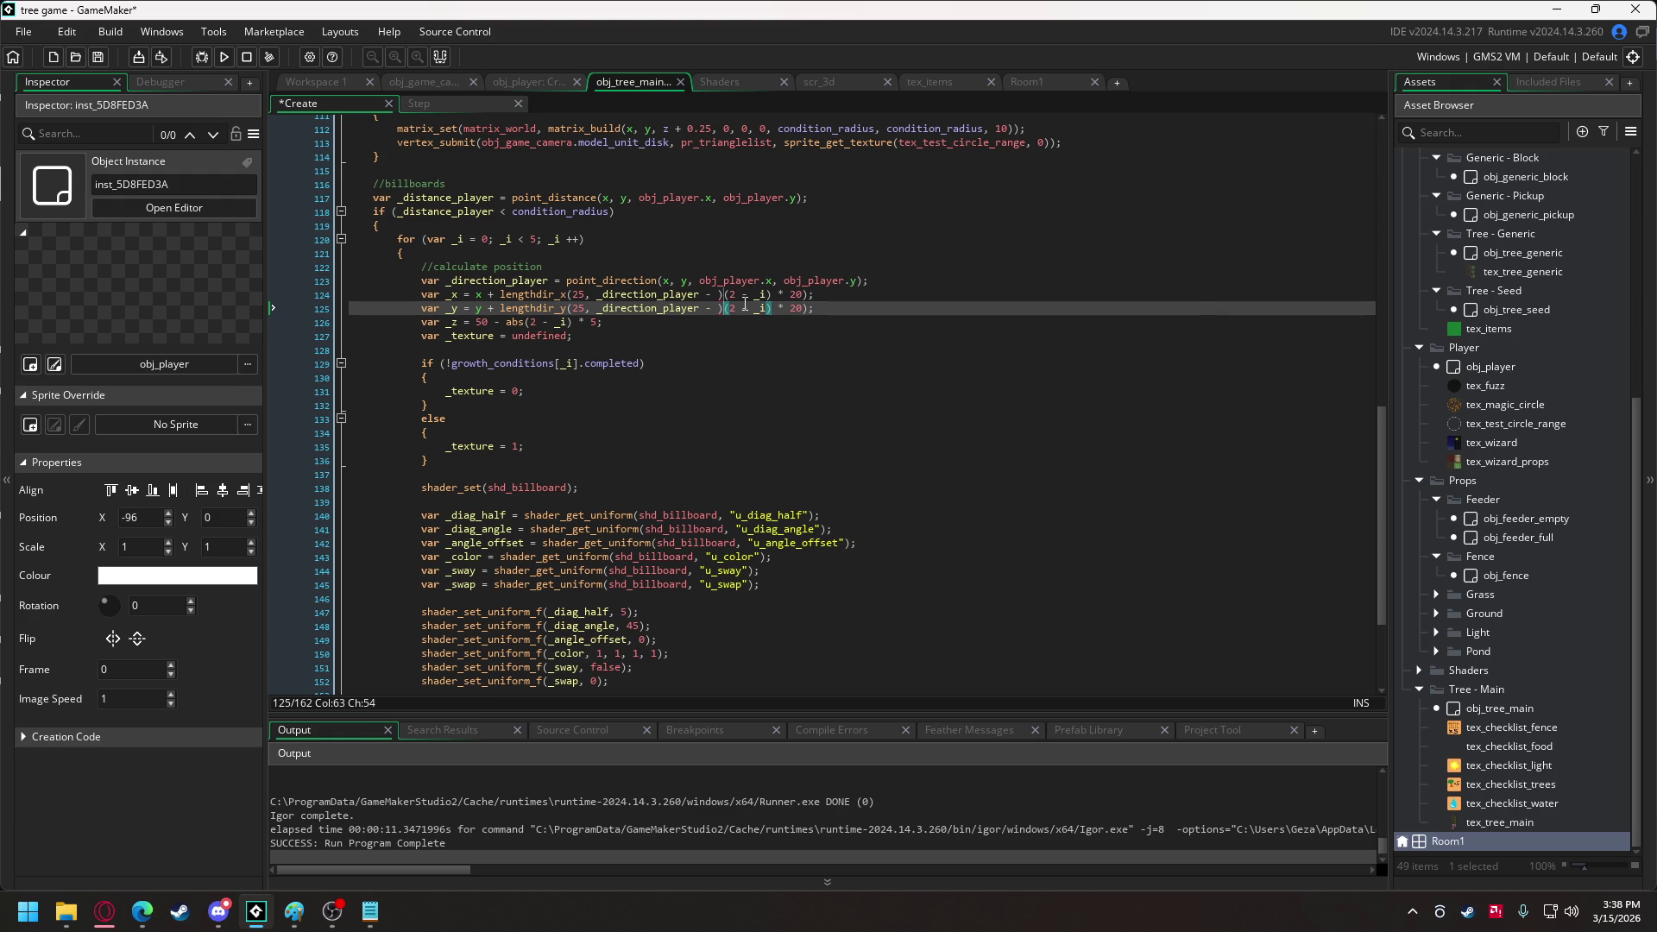
key(BackSpace)
text(()
key(Right)
key(Right)
key(Right)
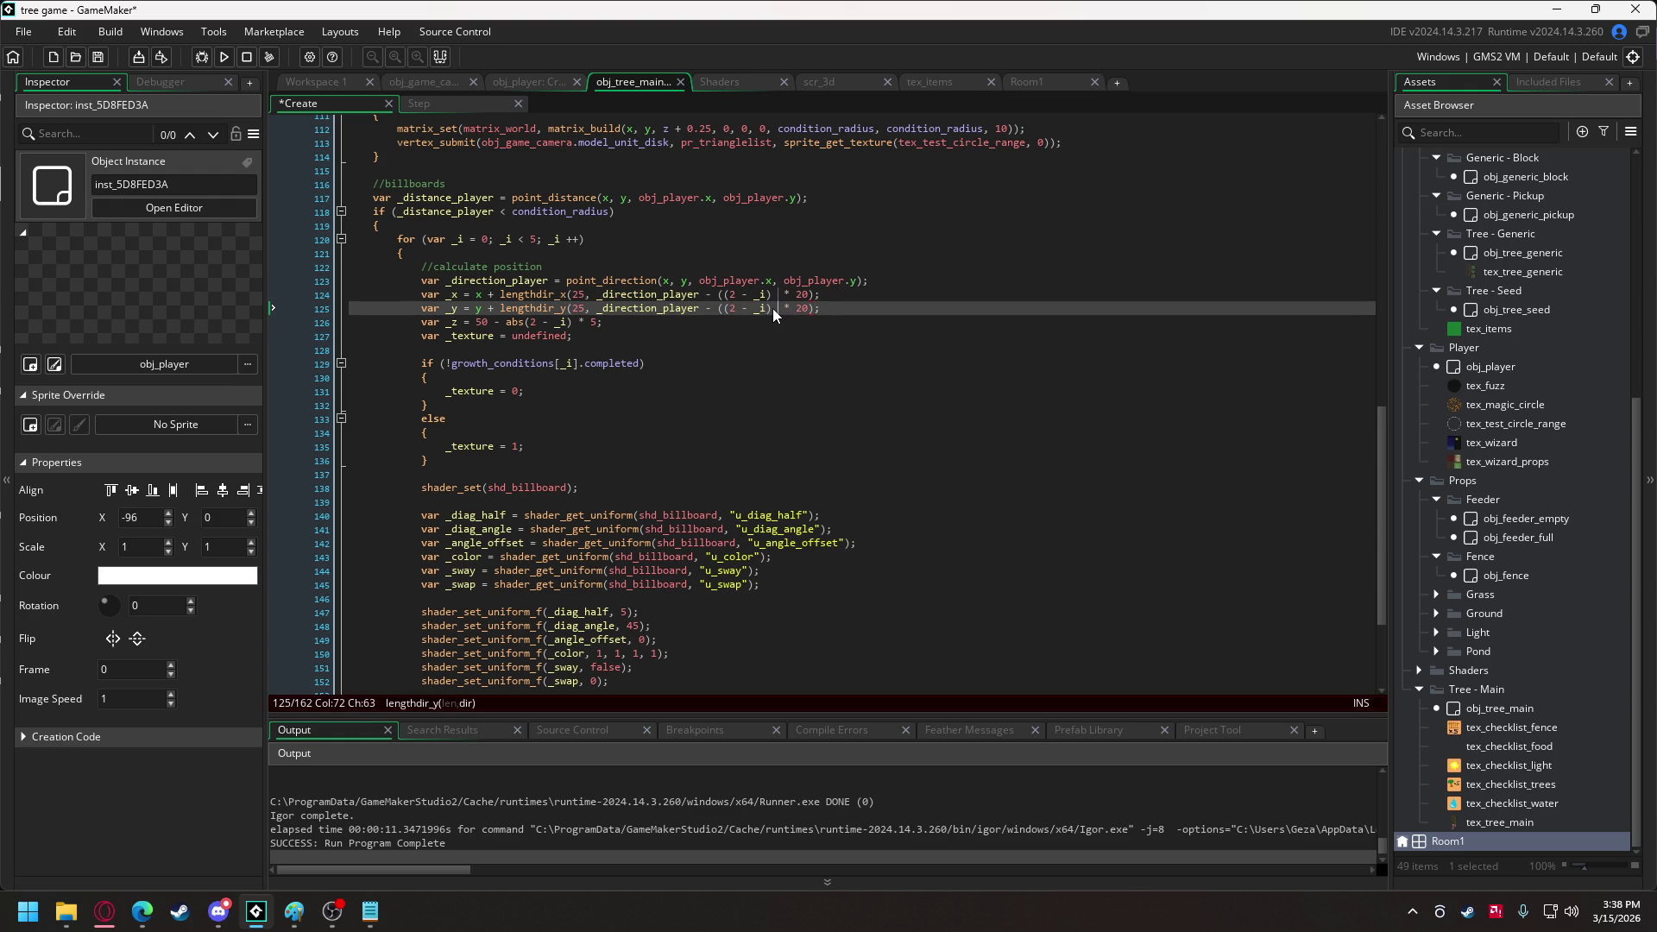
text(0.5) *)
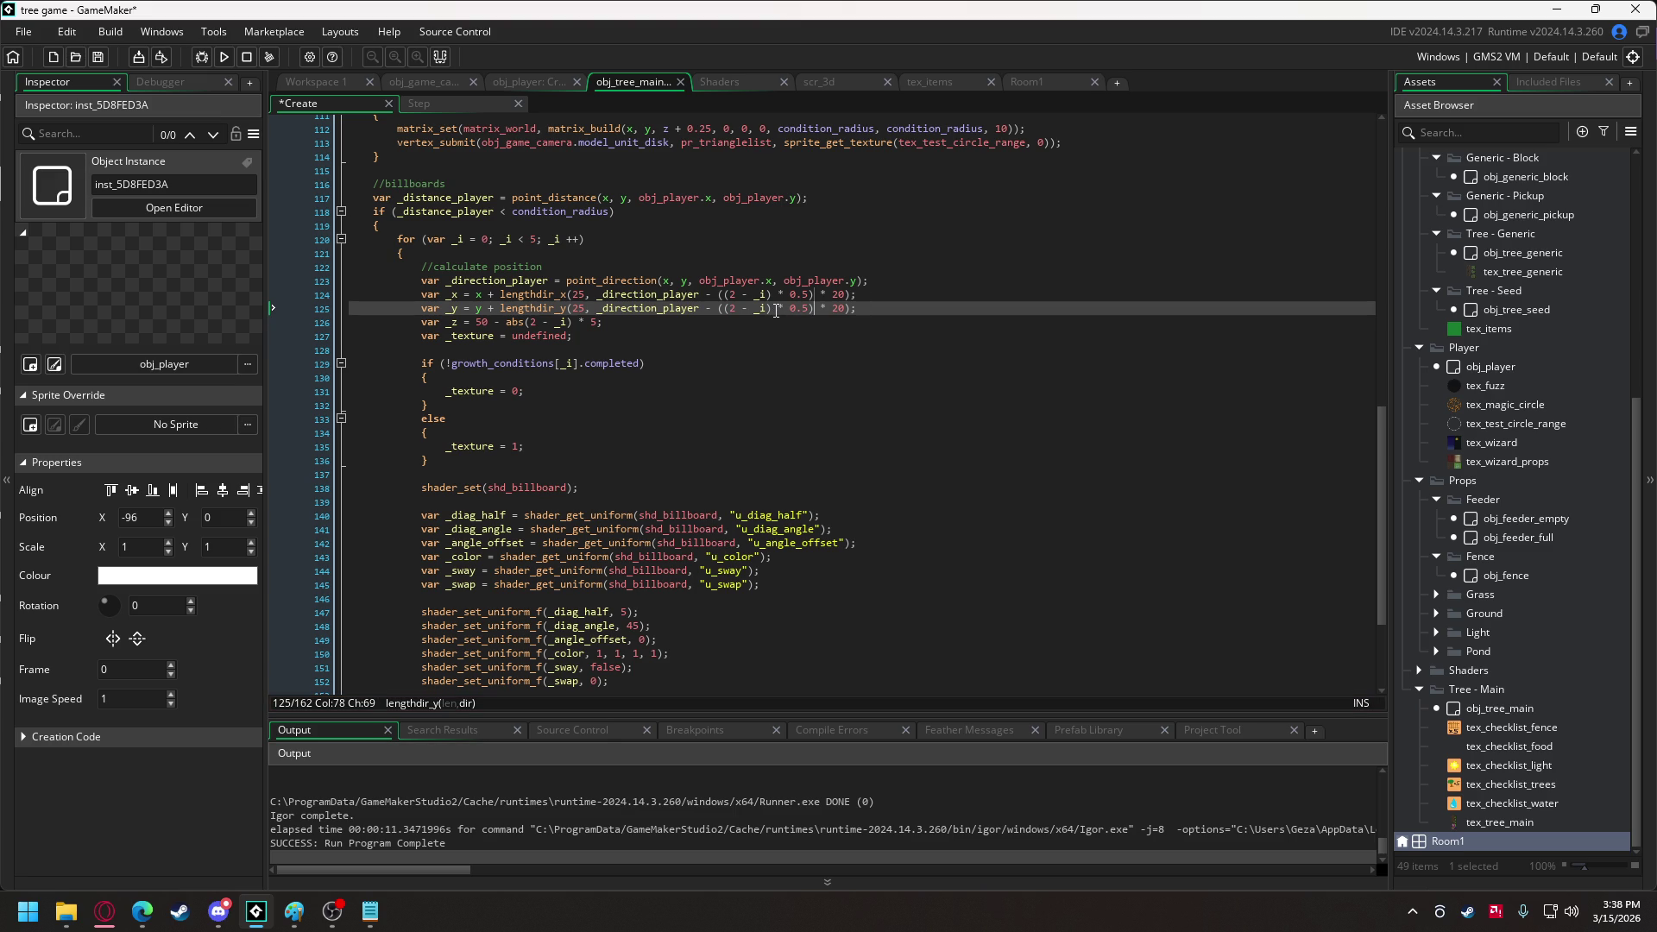
key(Right)
key(Right)
key(Right)
click(715, 295)
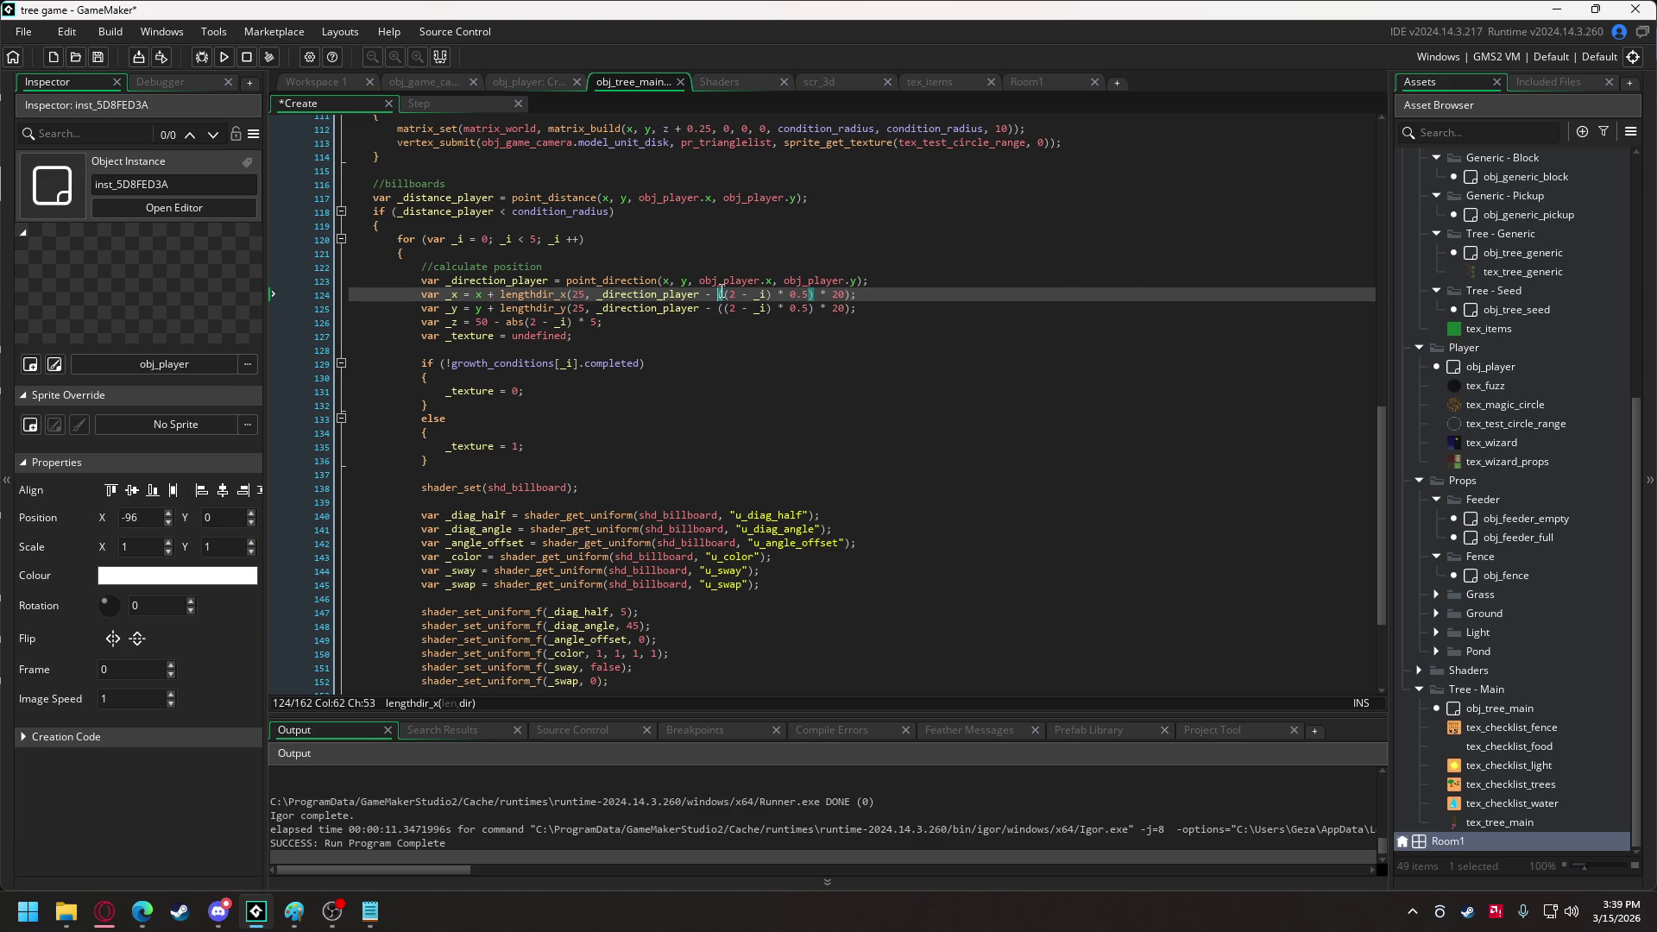
Wrap the ((2 - _i) * 0.5) spacing terms on lines 124–125 in sqr.
click(720, 309)
text(sqr)
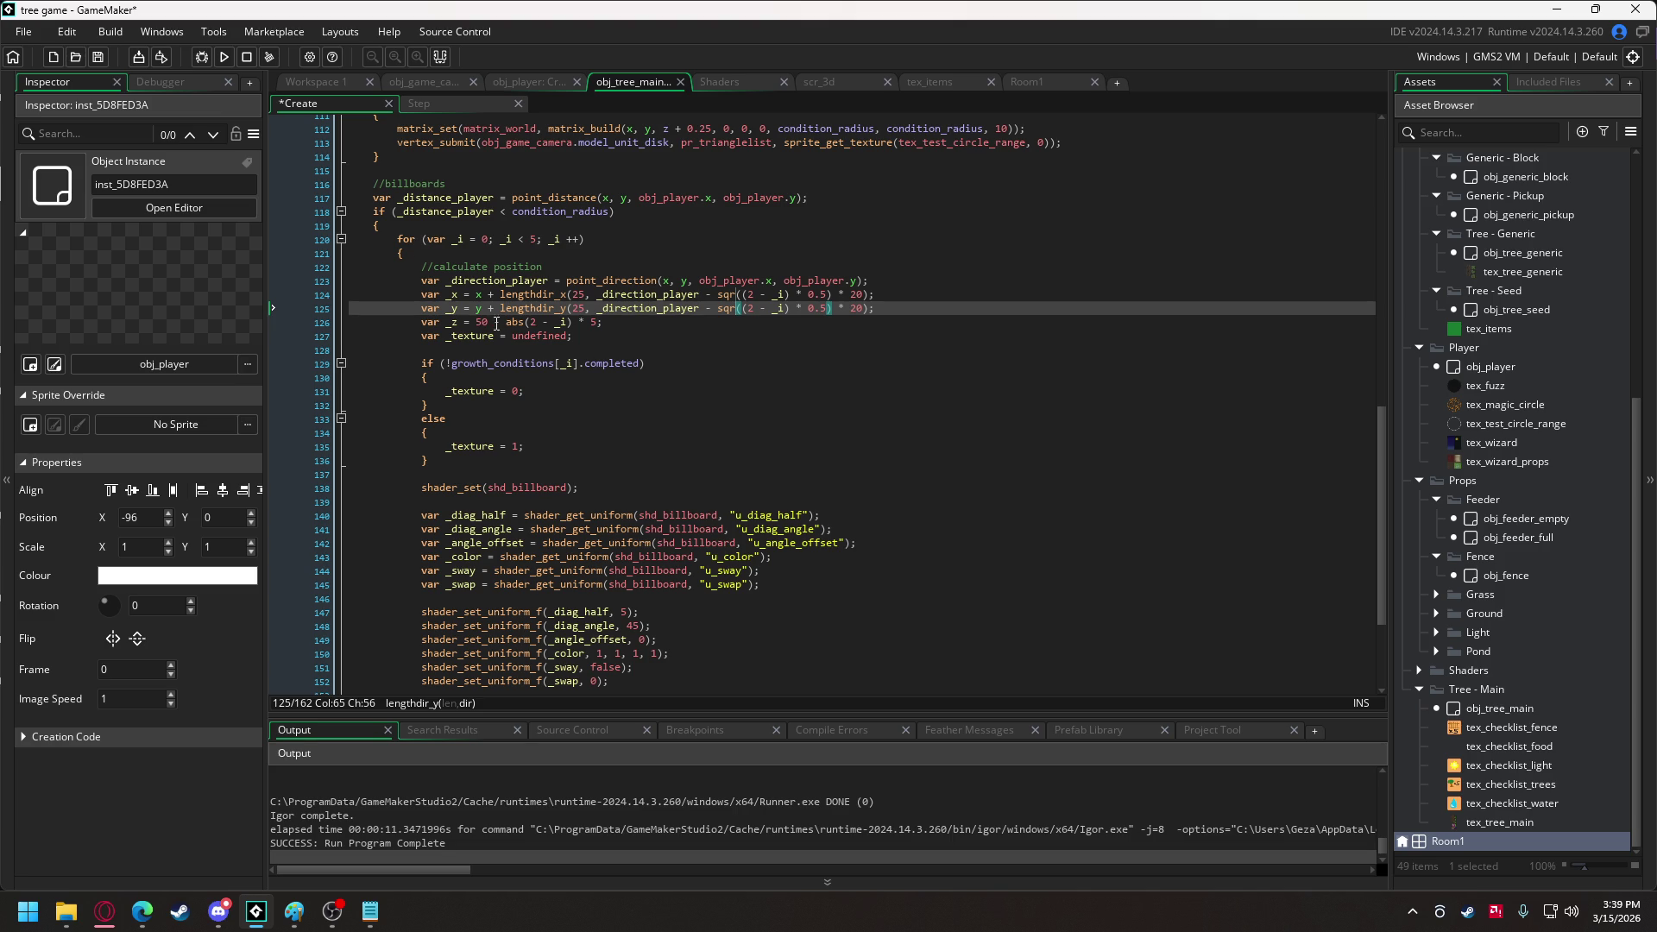
mouse_move(509, 325)
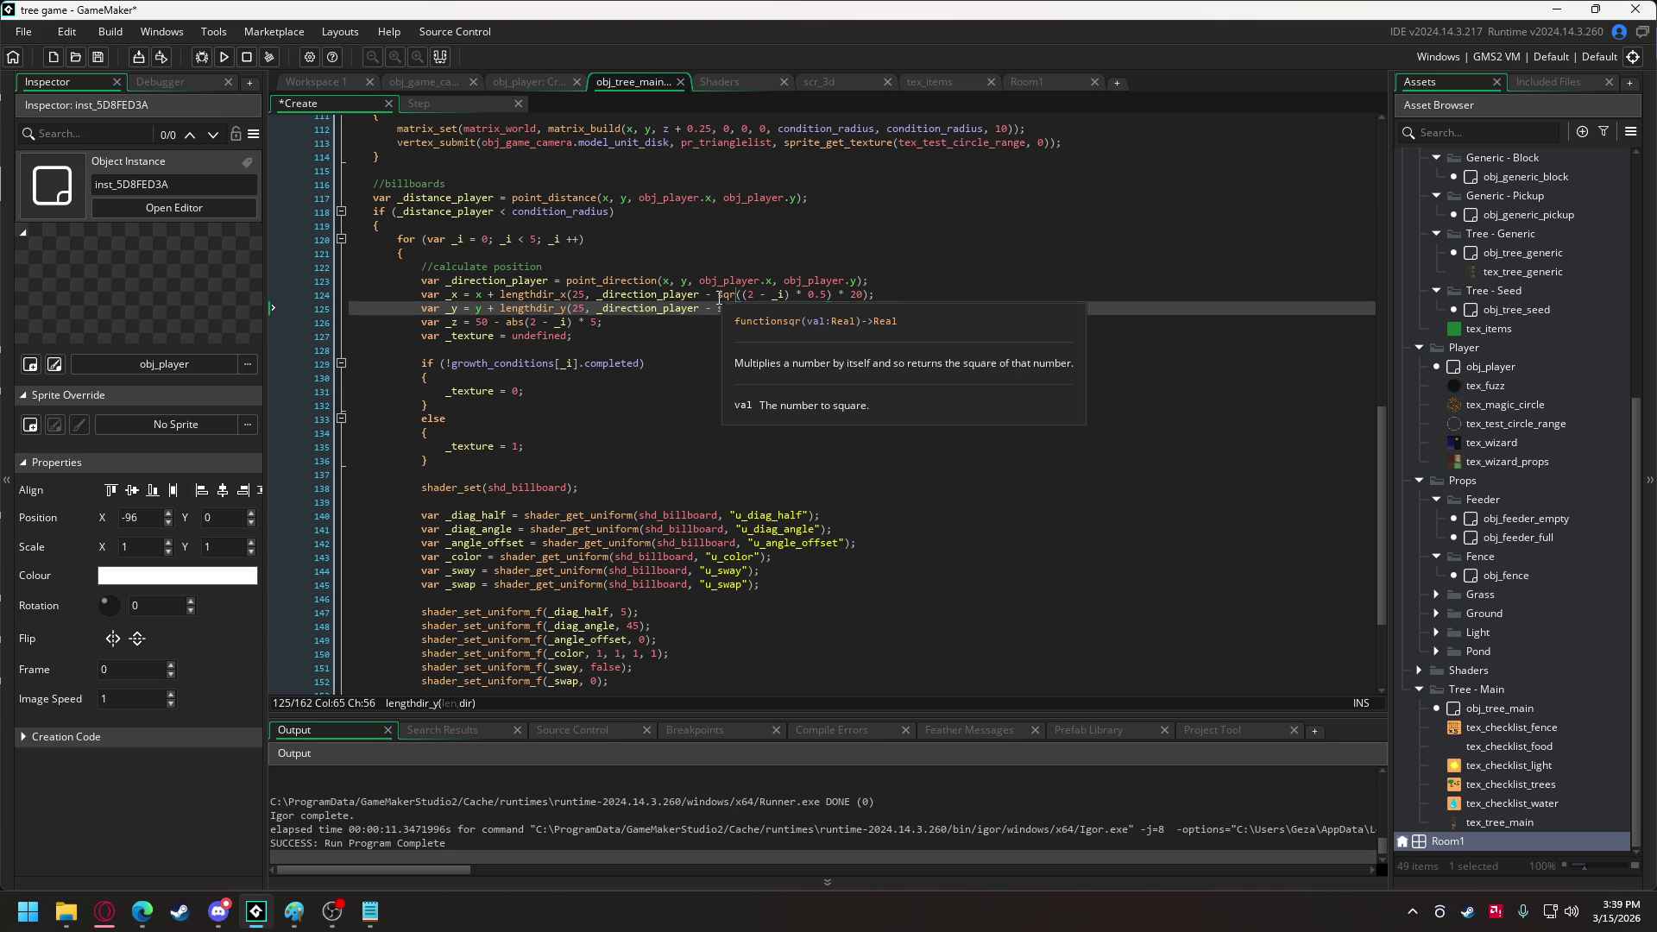
click(719, 295)
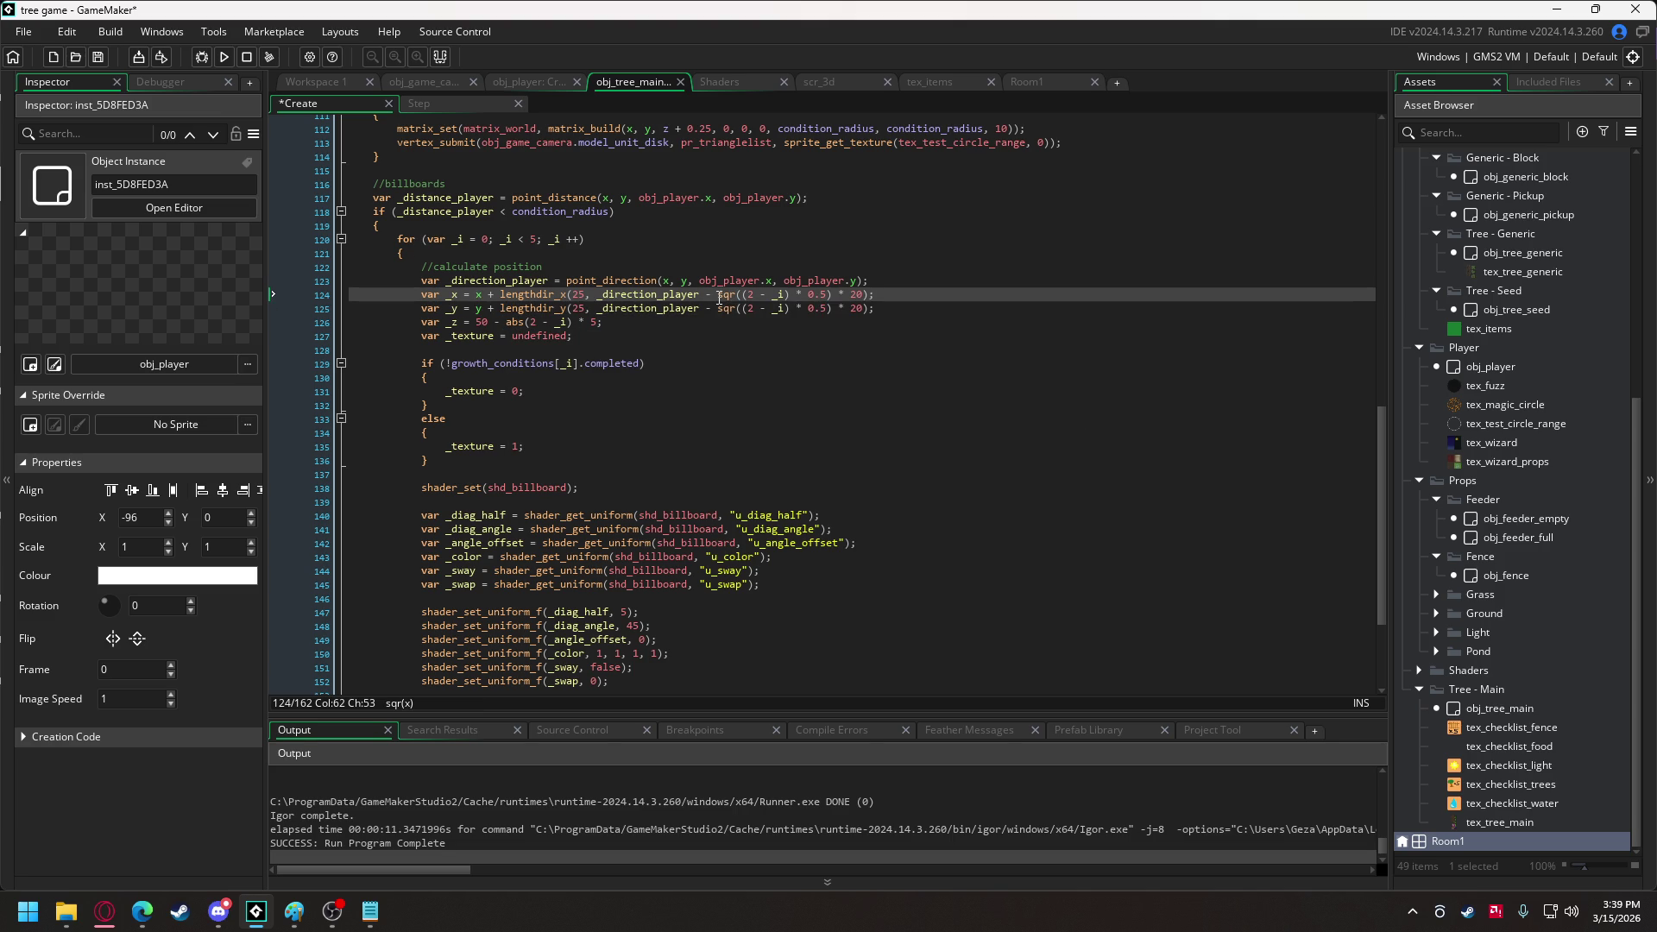
alt+shift+click(820, 314)
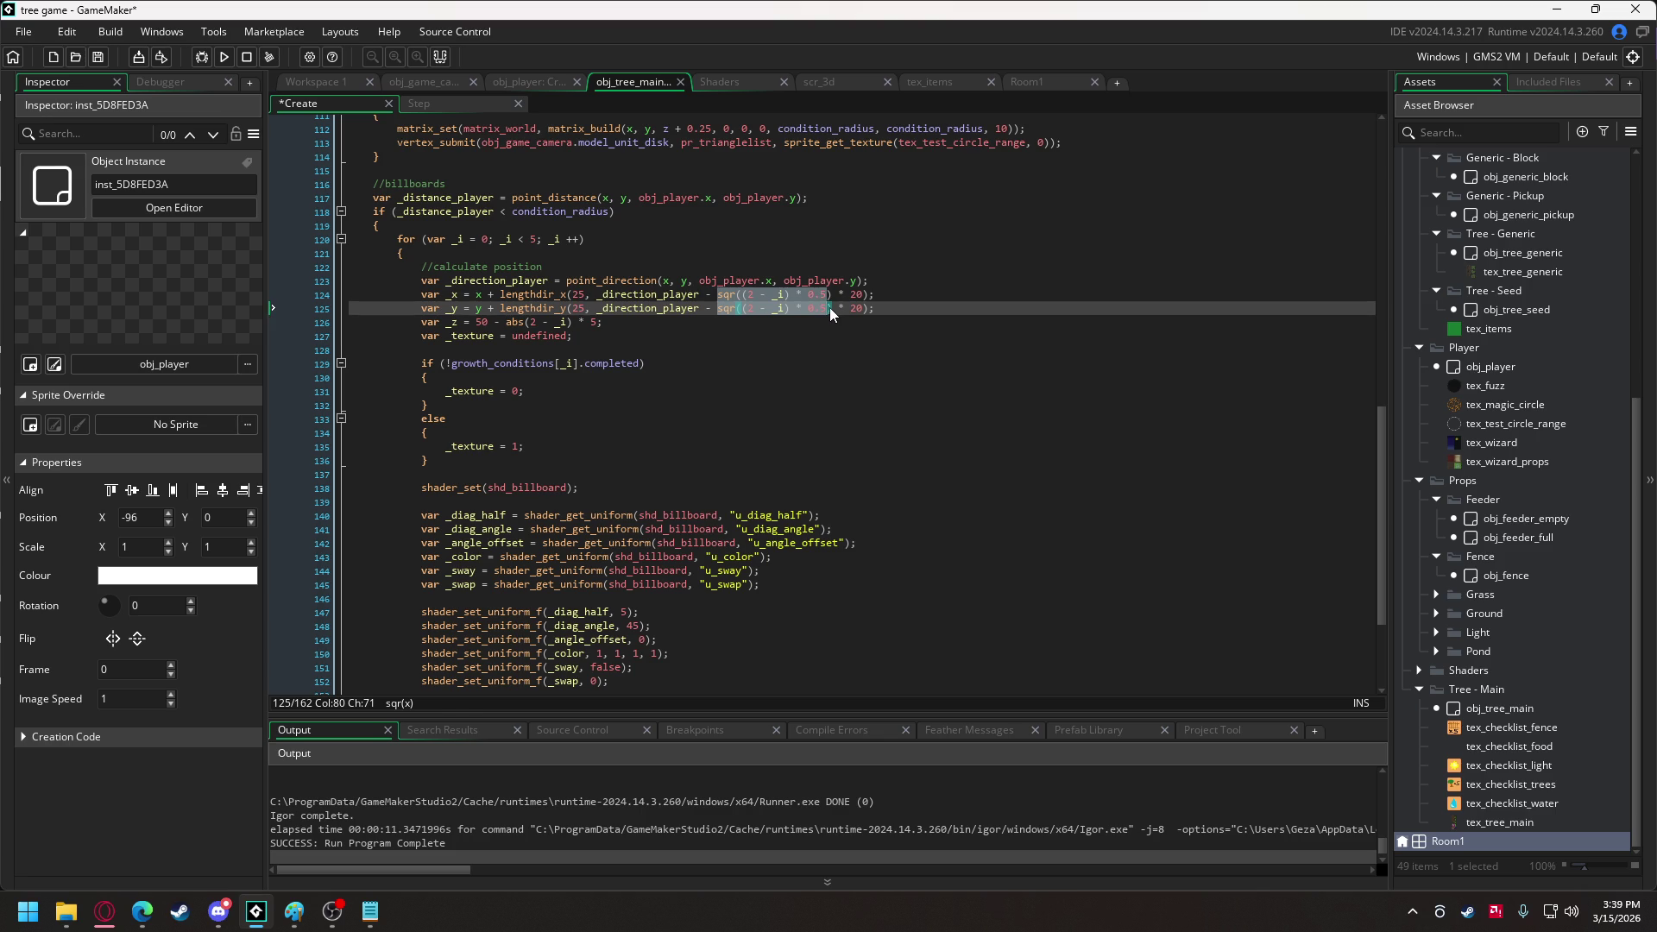
alt+shift+click(832, 295)
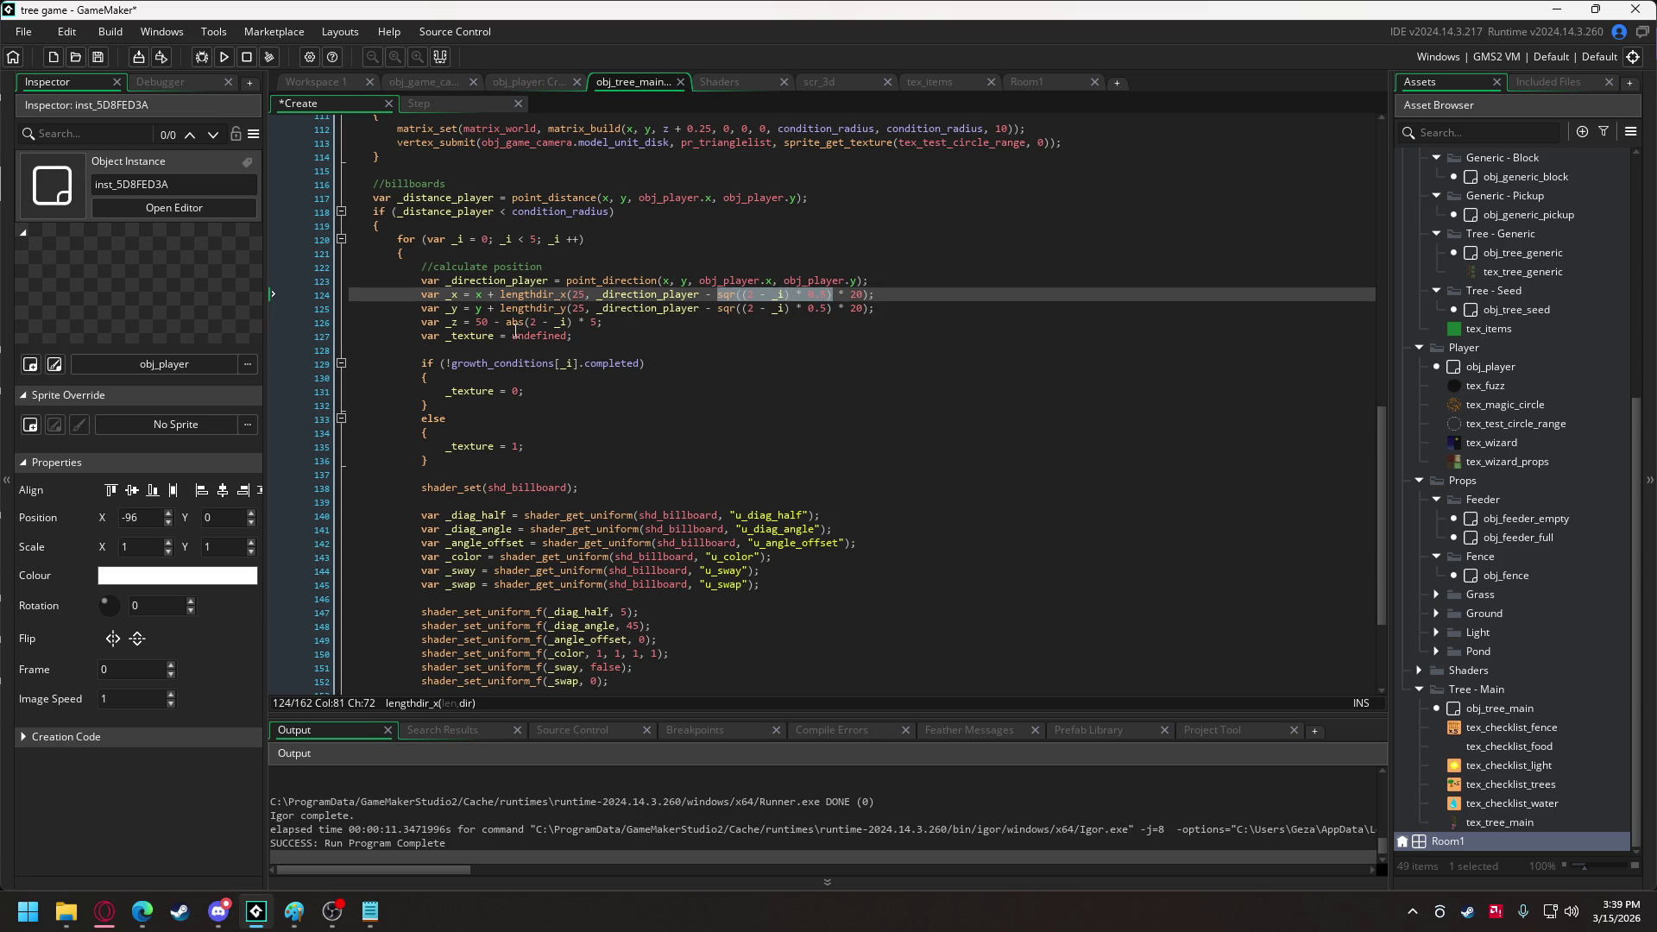
Set line 126's icon height to use sqr(abs(2 - _i) * 0.5) * 10, then launch the game.
drag(505, 322, 573, 326)
text(sqr((2 - _i) * 0.5))
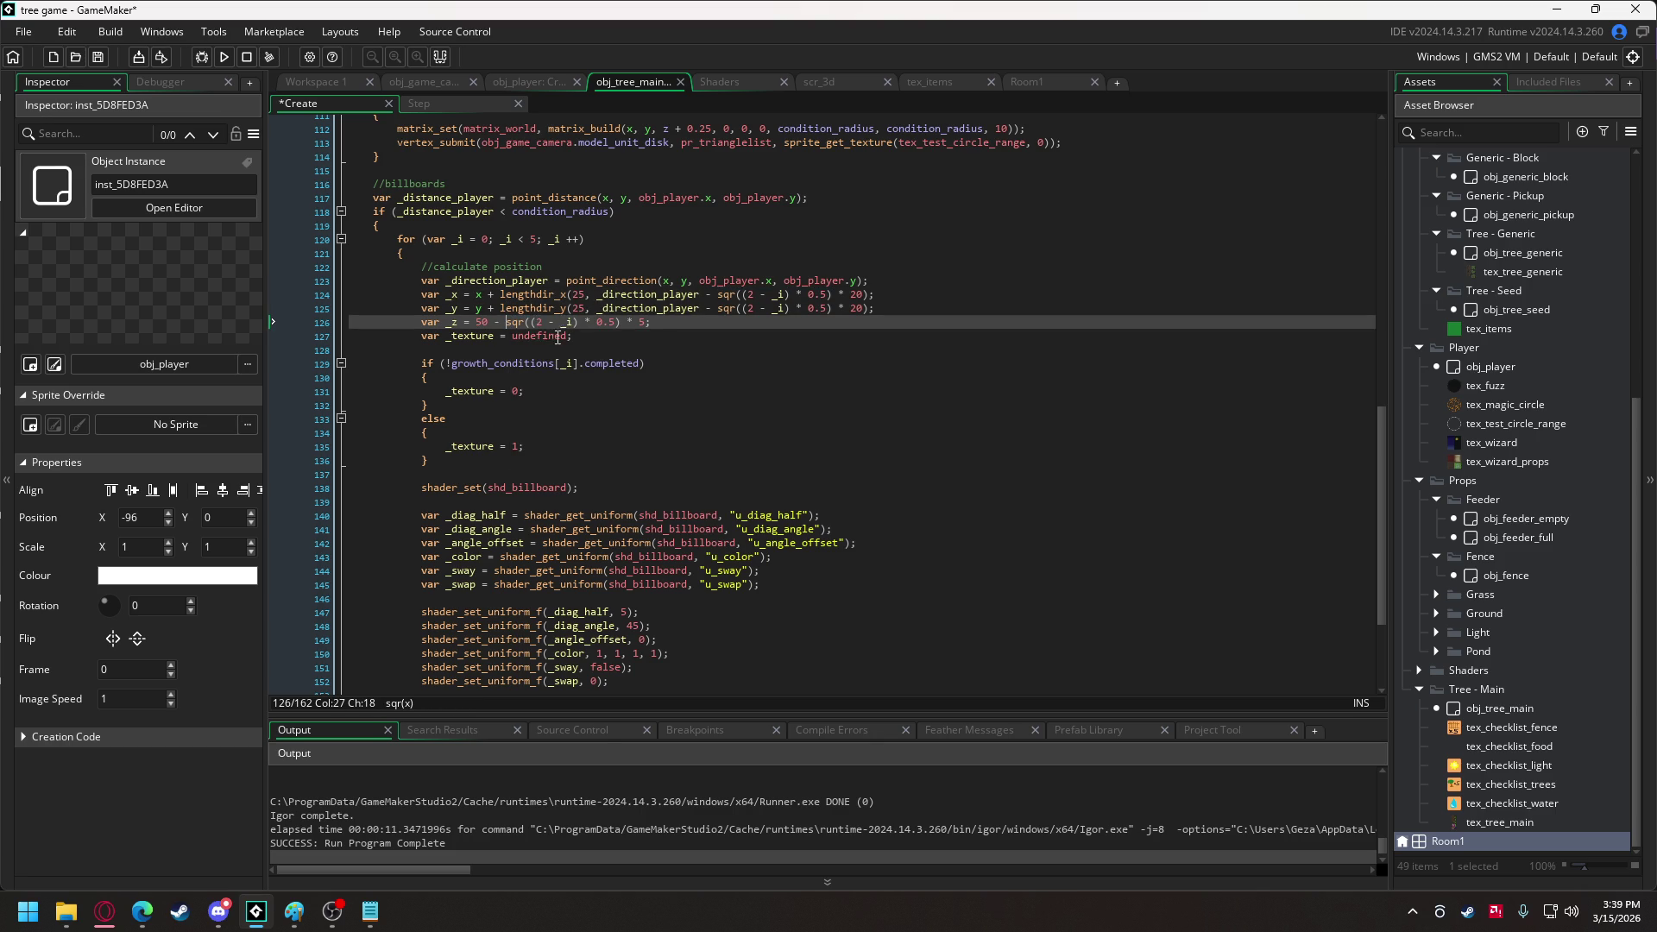
click(532, 323)
text(abs)
double_click(658, 322)
text(10)
key(F5)
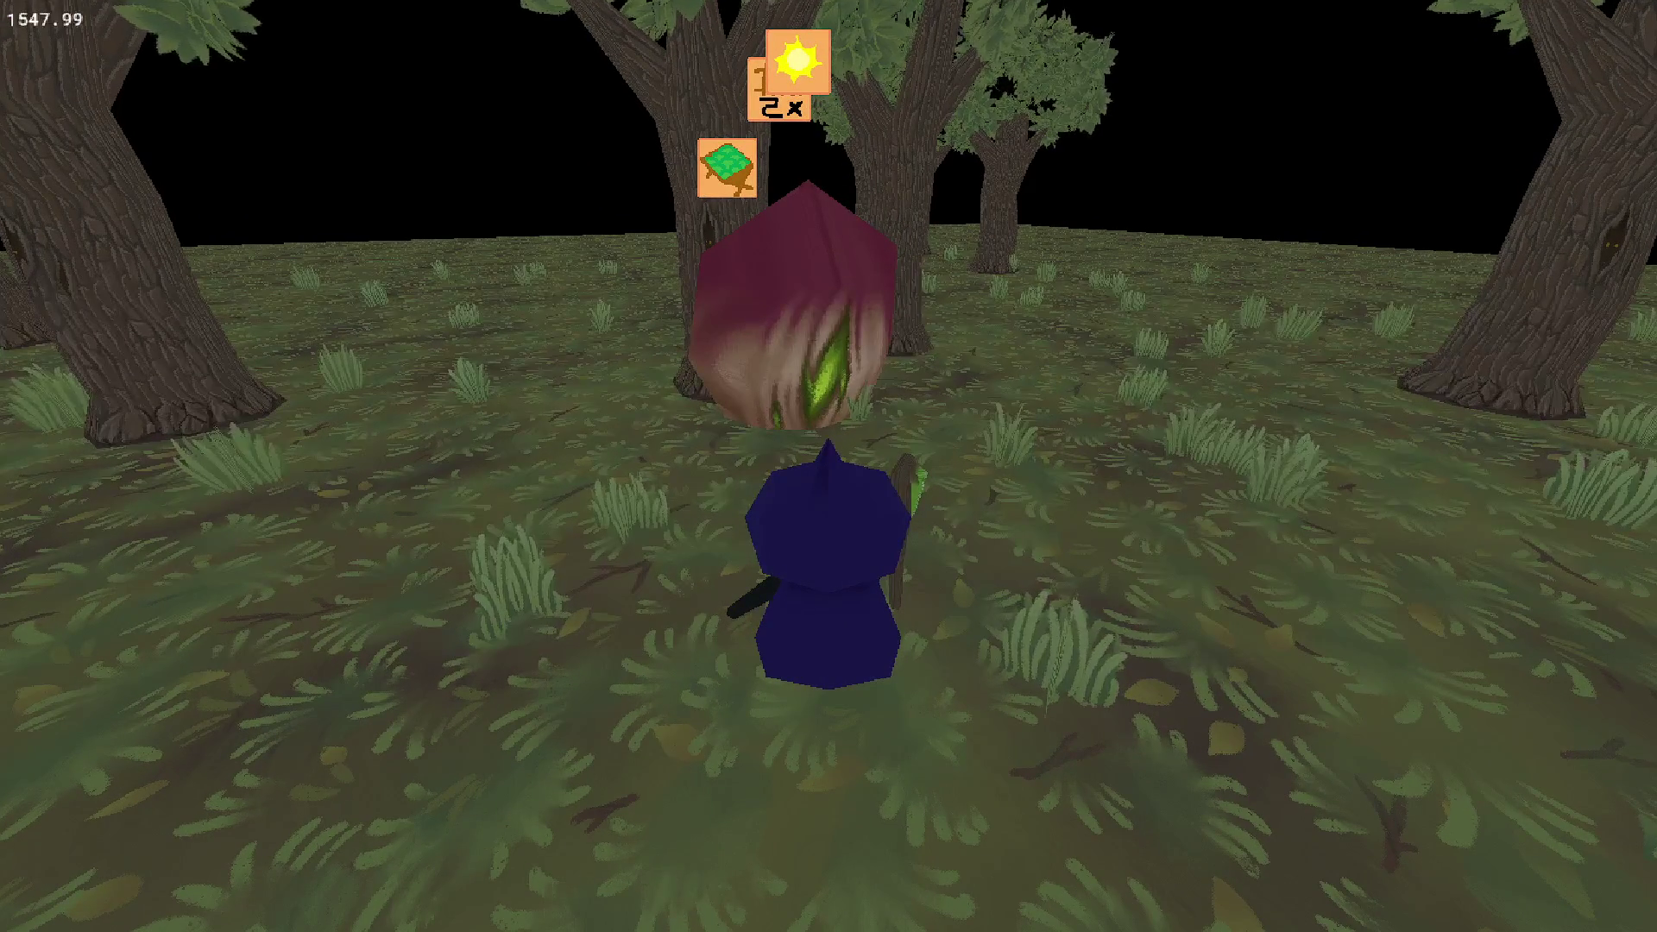
Revert line 126 to 50 - sqr((2 - _i) * 0.5) * 5 and test-run the game.
key(Escape)
key(BackSpace)
key(BackSpace)
text(5)
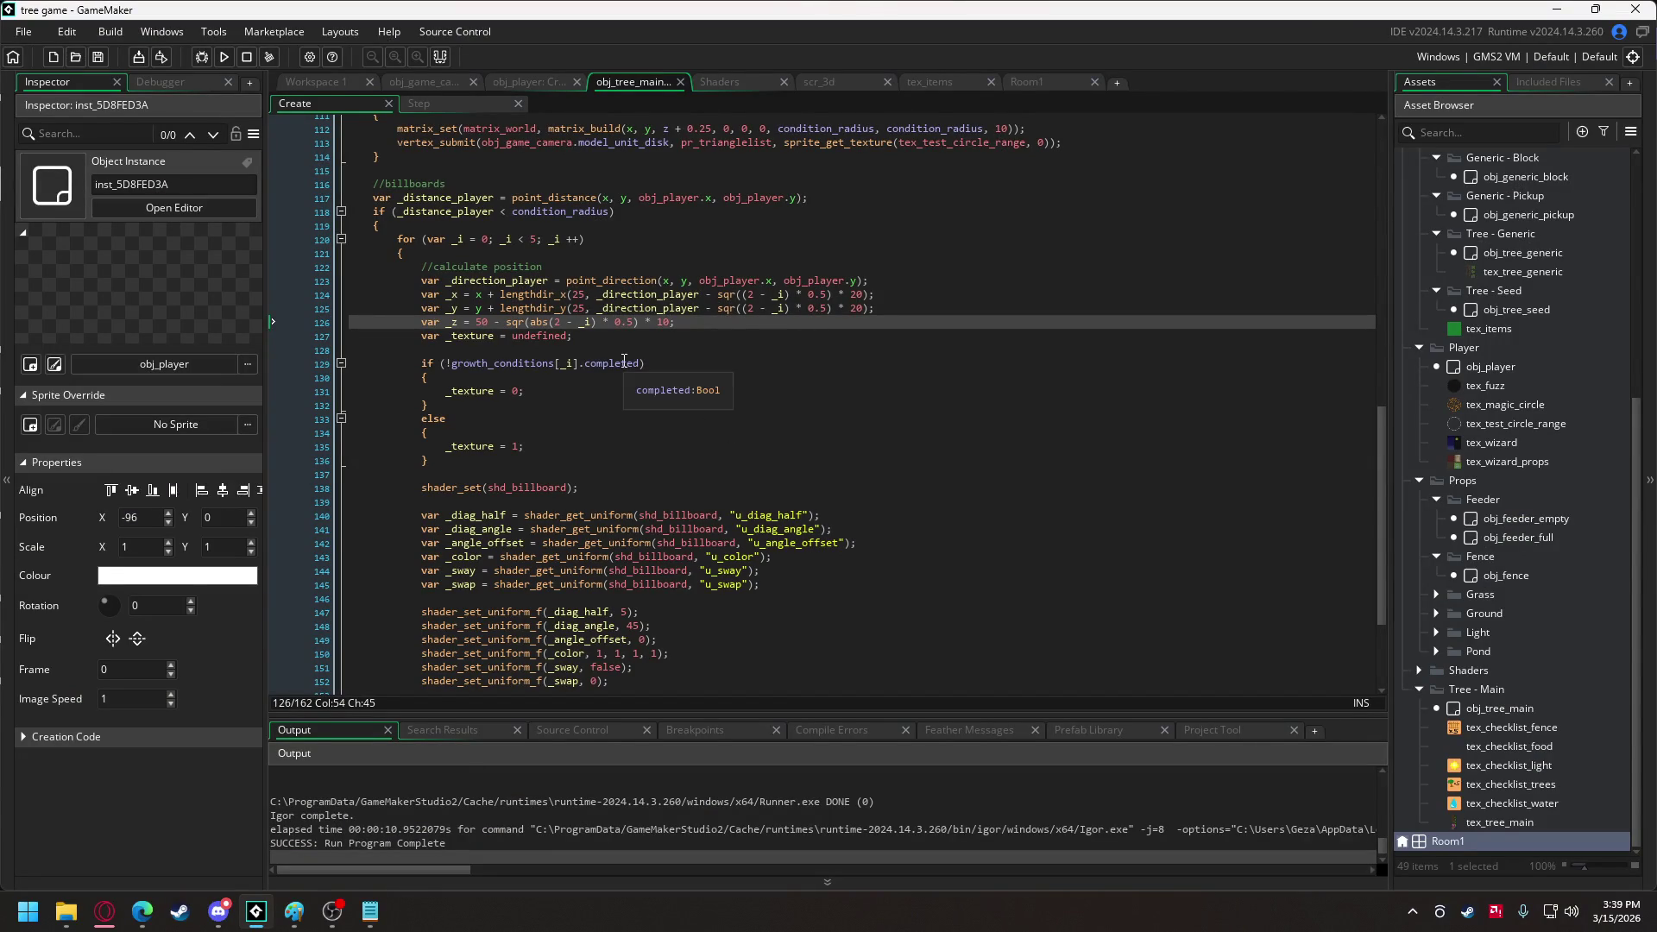
double_click(538, 322)
key(Delete)
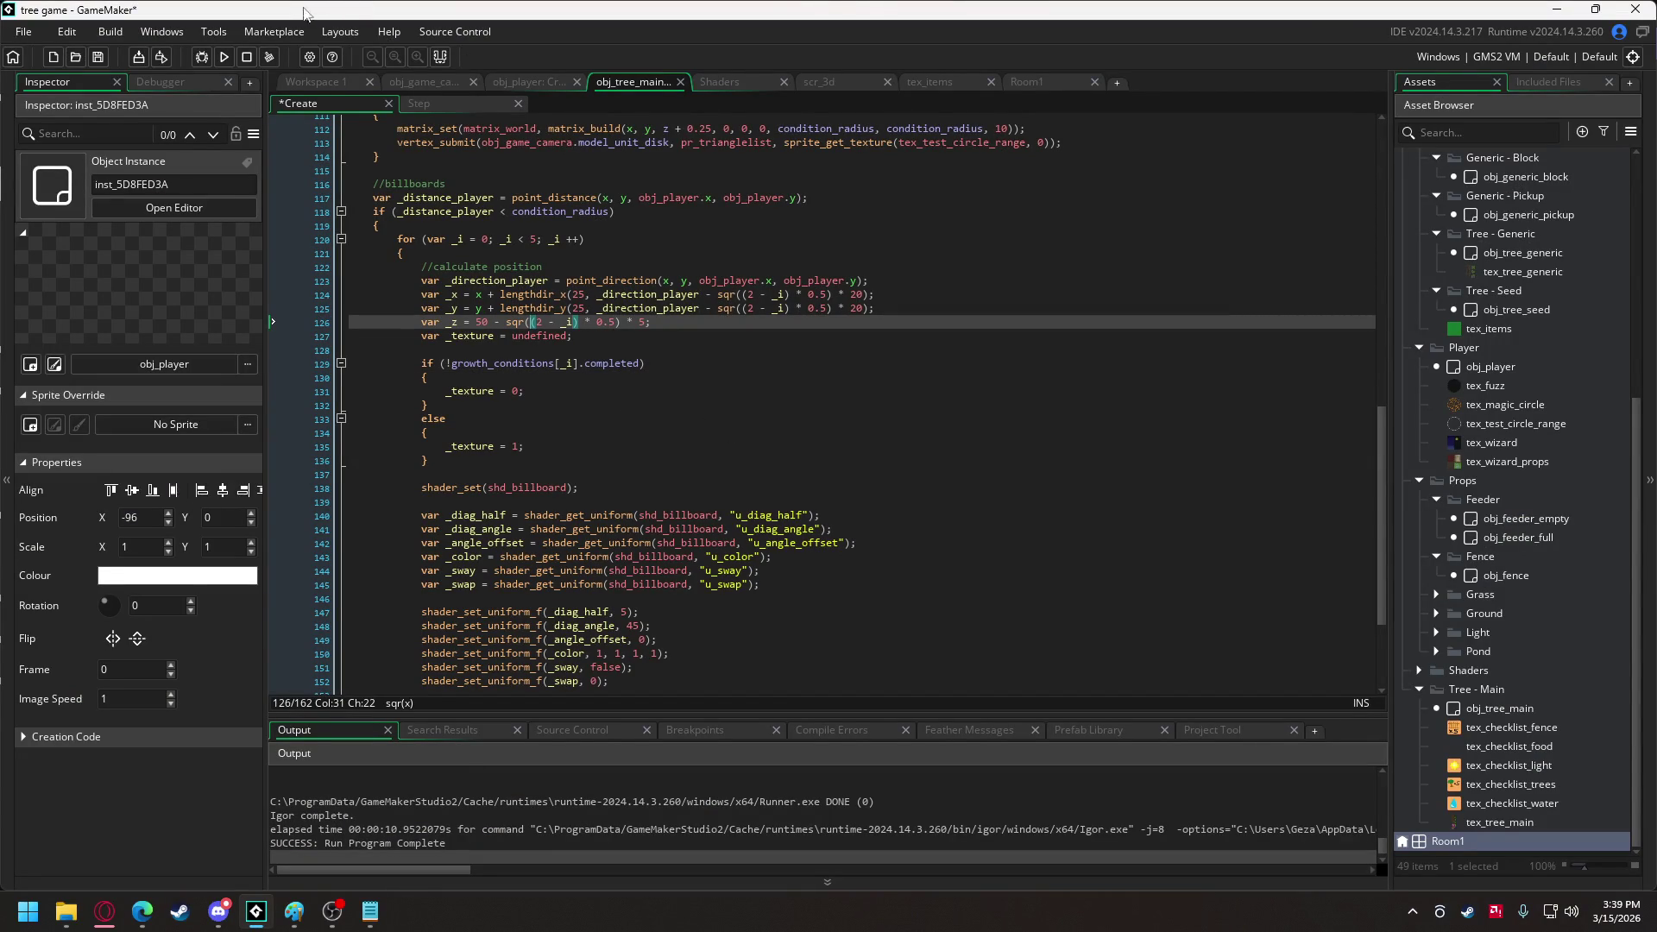
click(225, 58)
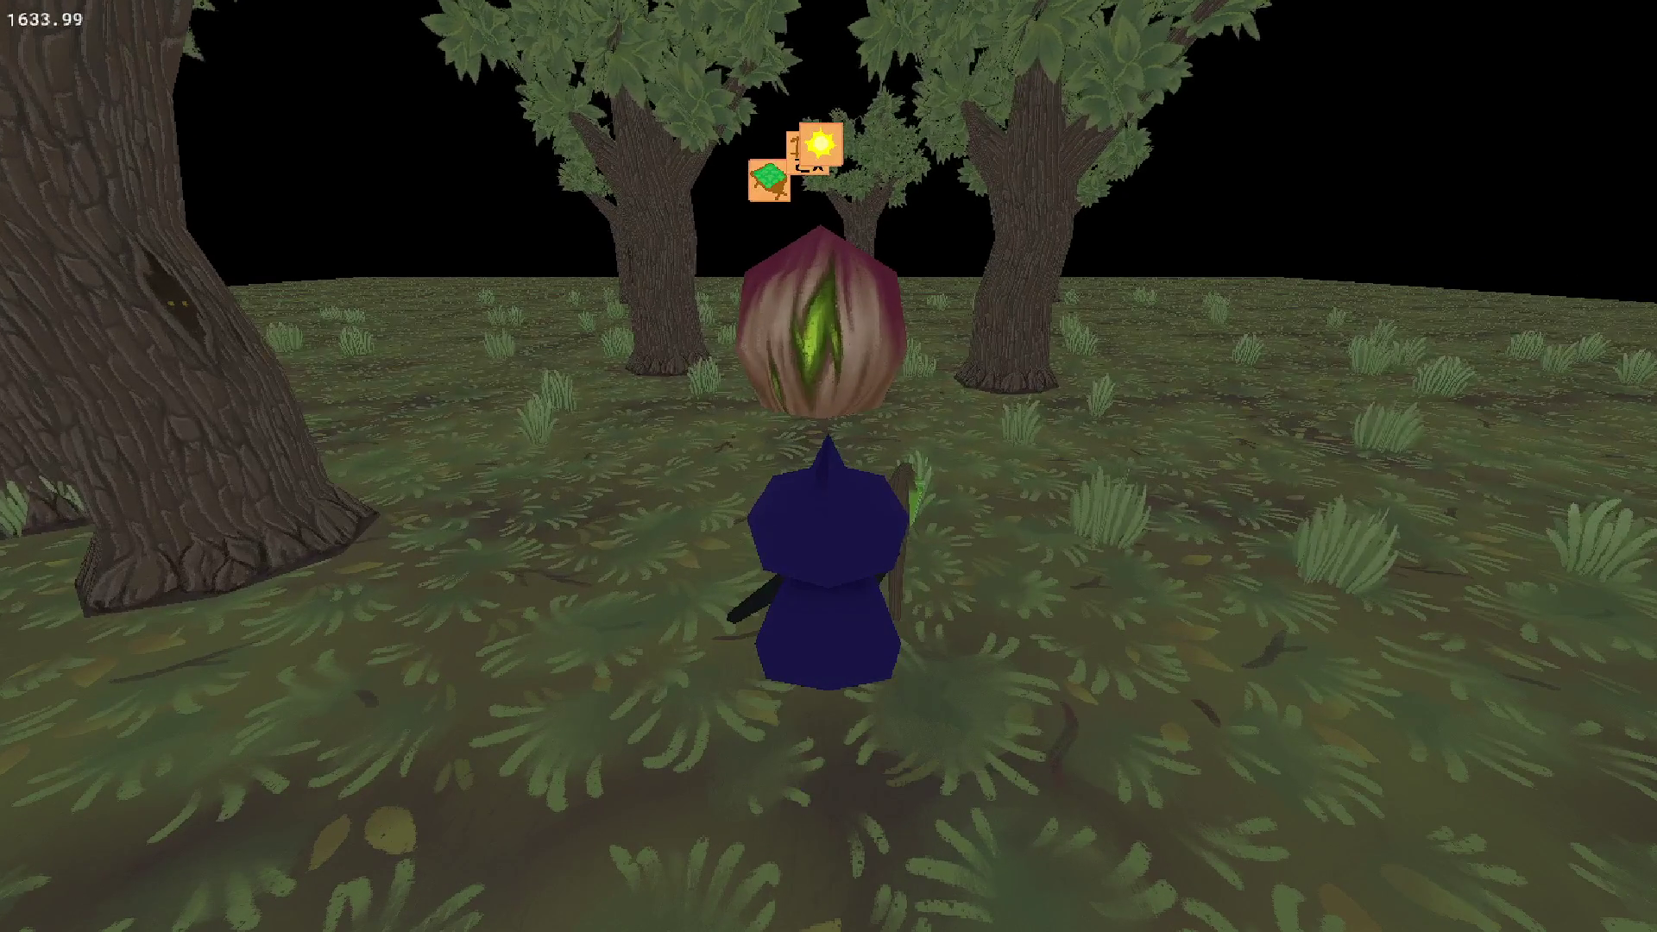
key(Escape)
mouse_move(731, 306)
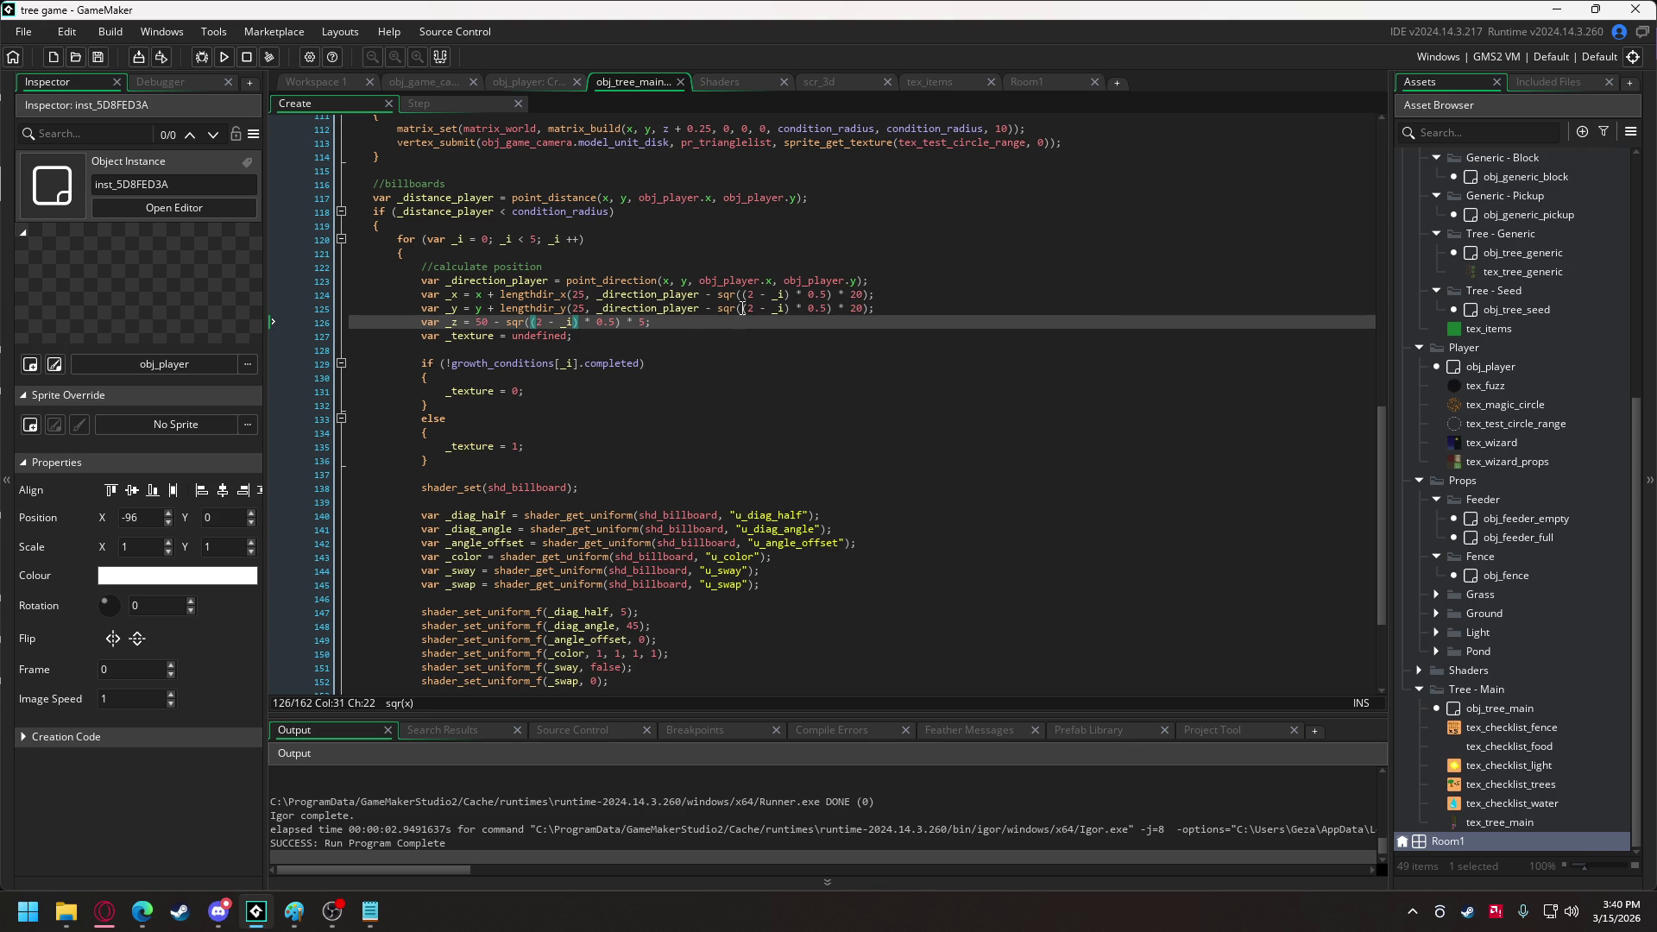
Append * sign(2 - _i) after the sqr spacing terms on lines 124–125, then run.
click(763, 309)
drag(763, 313, 791, 314)
key(ctrl+c)
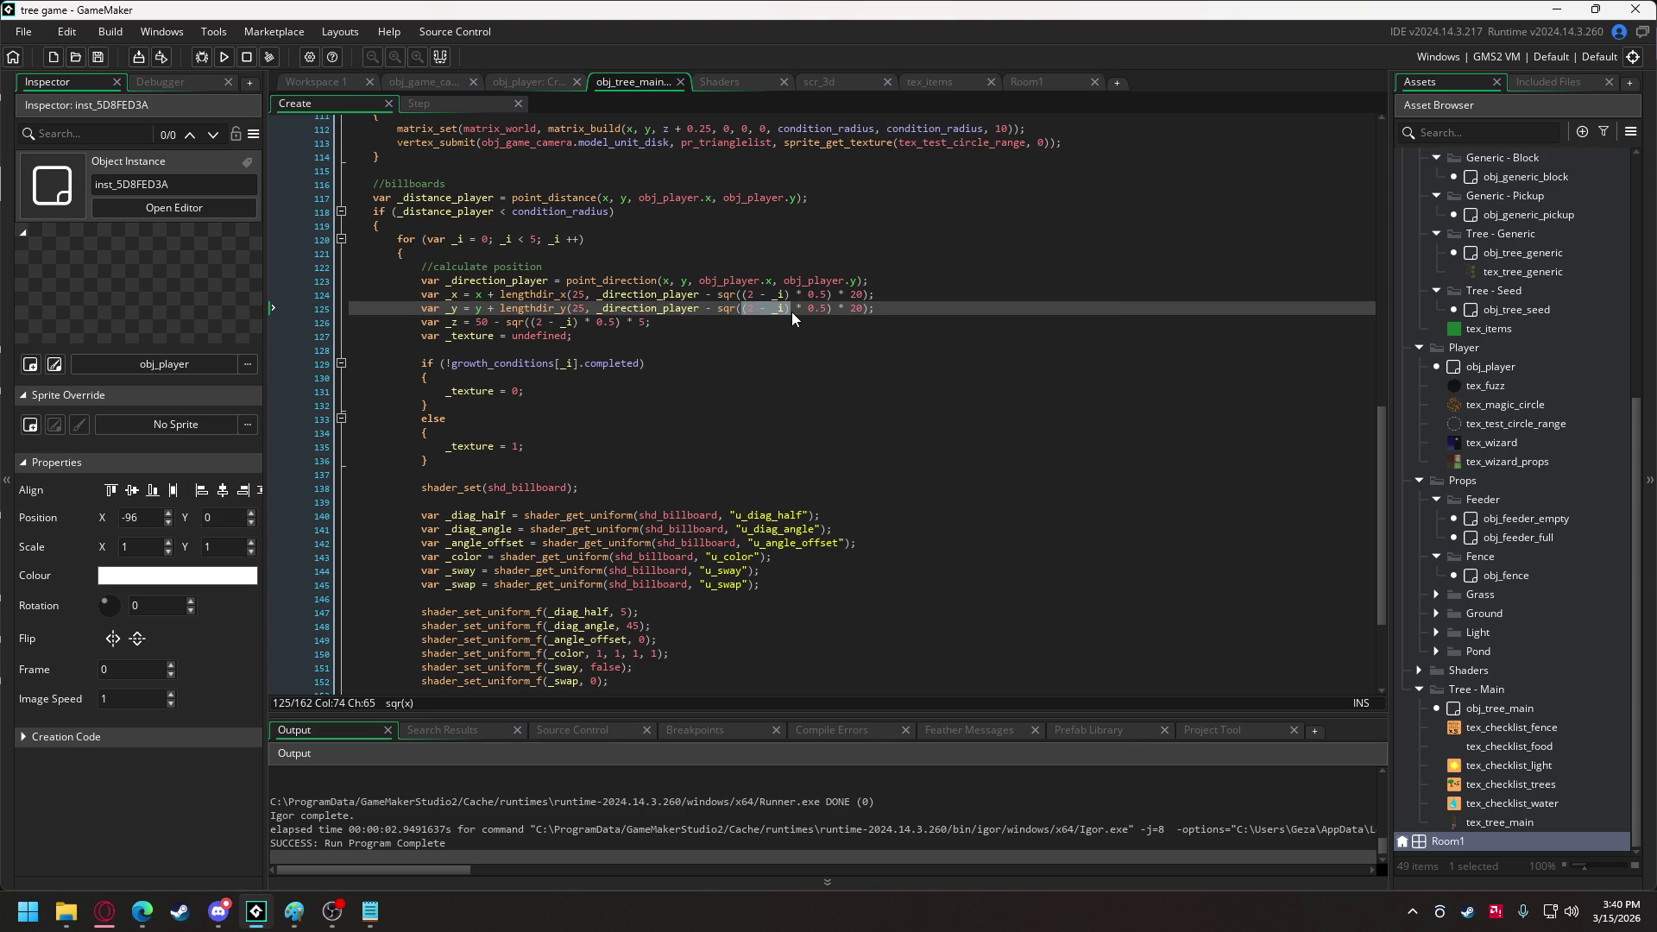
click(833, 294)
text(* sign()
key(ctrl+v)
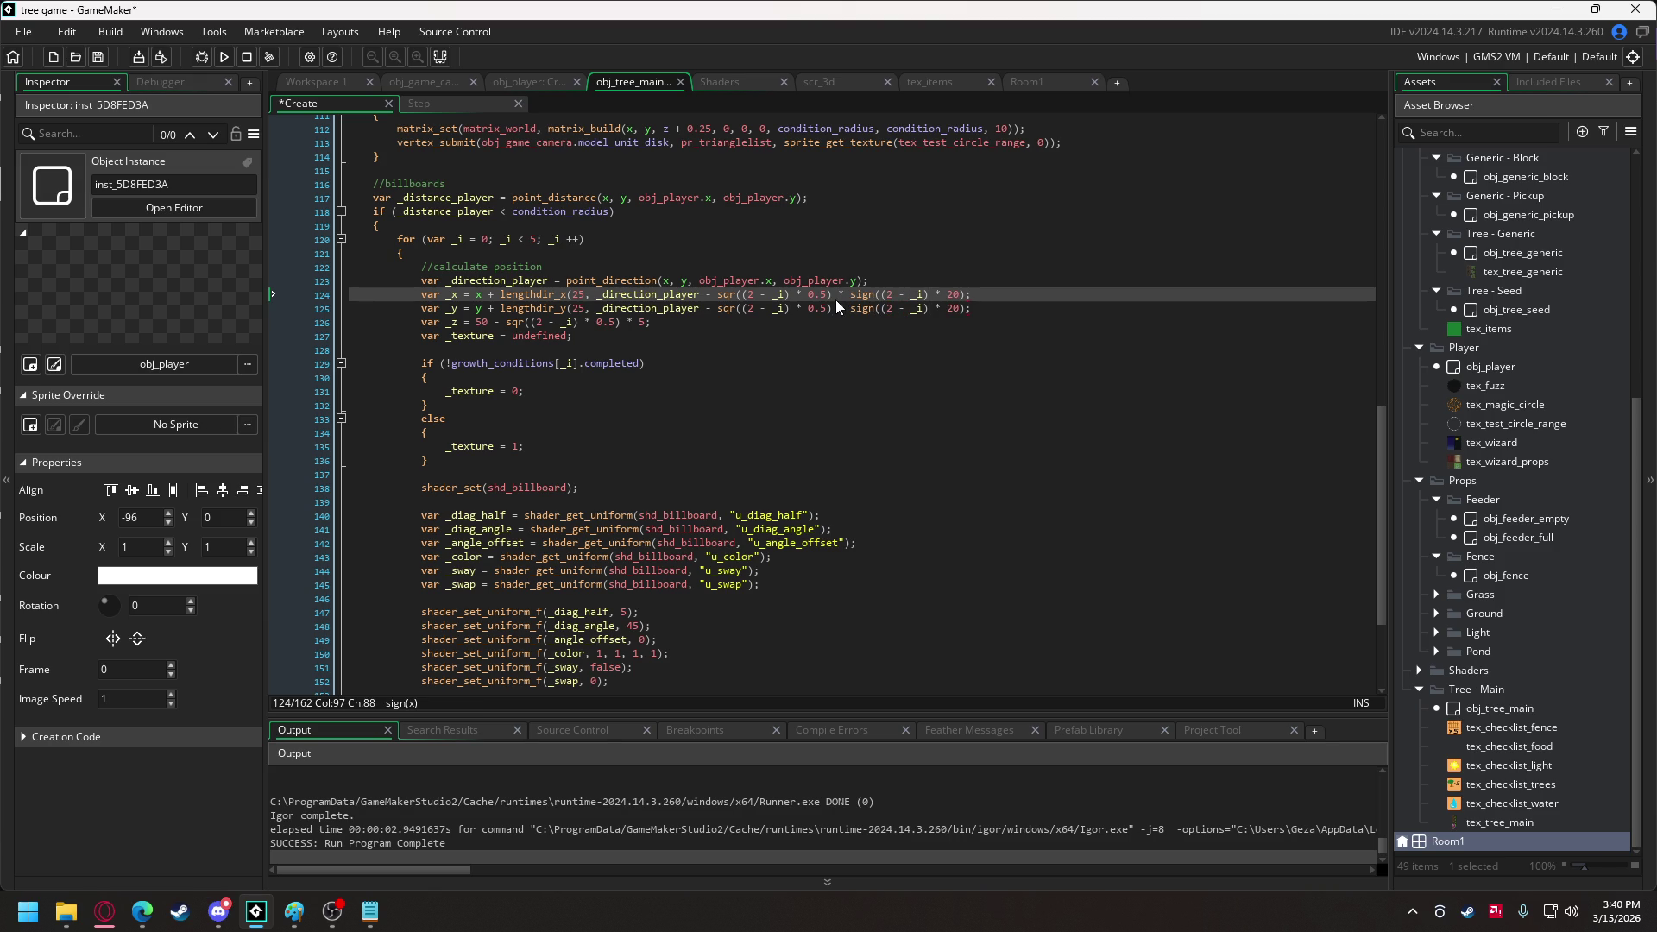
click(884, 308)
key(BackSpace)
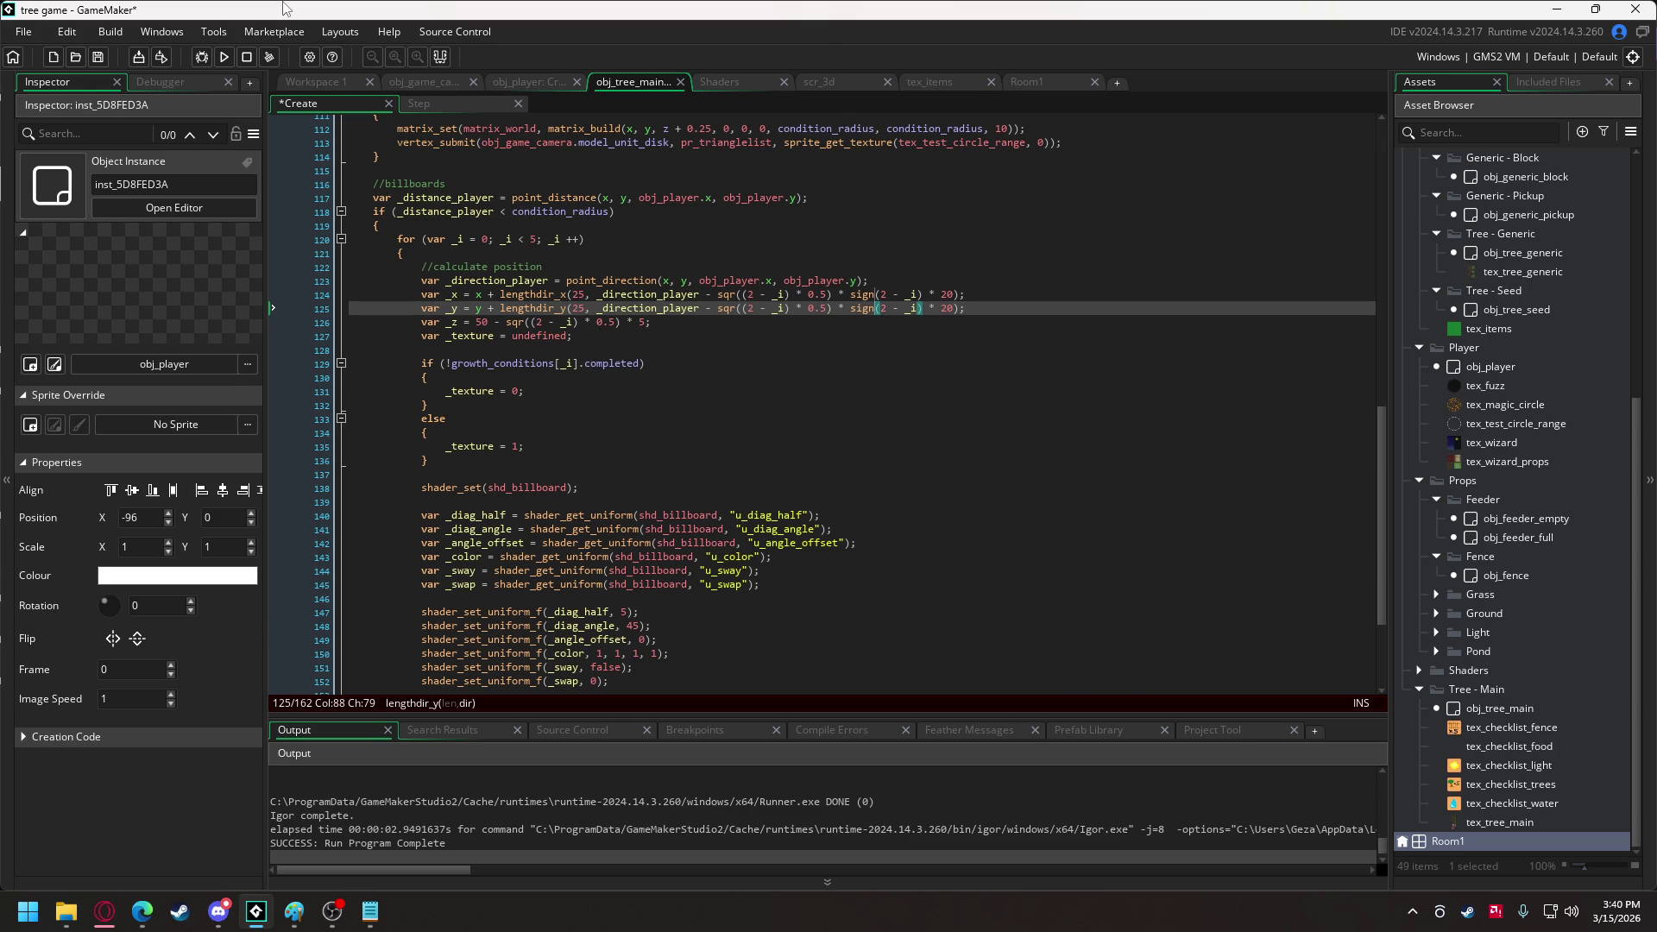
click(225, 59)
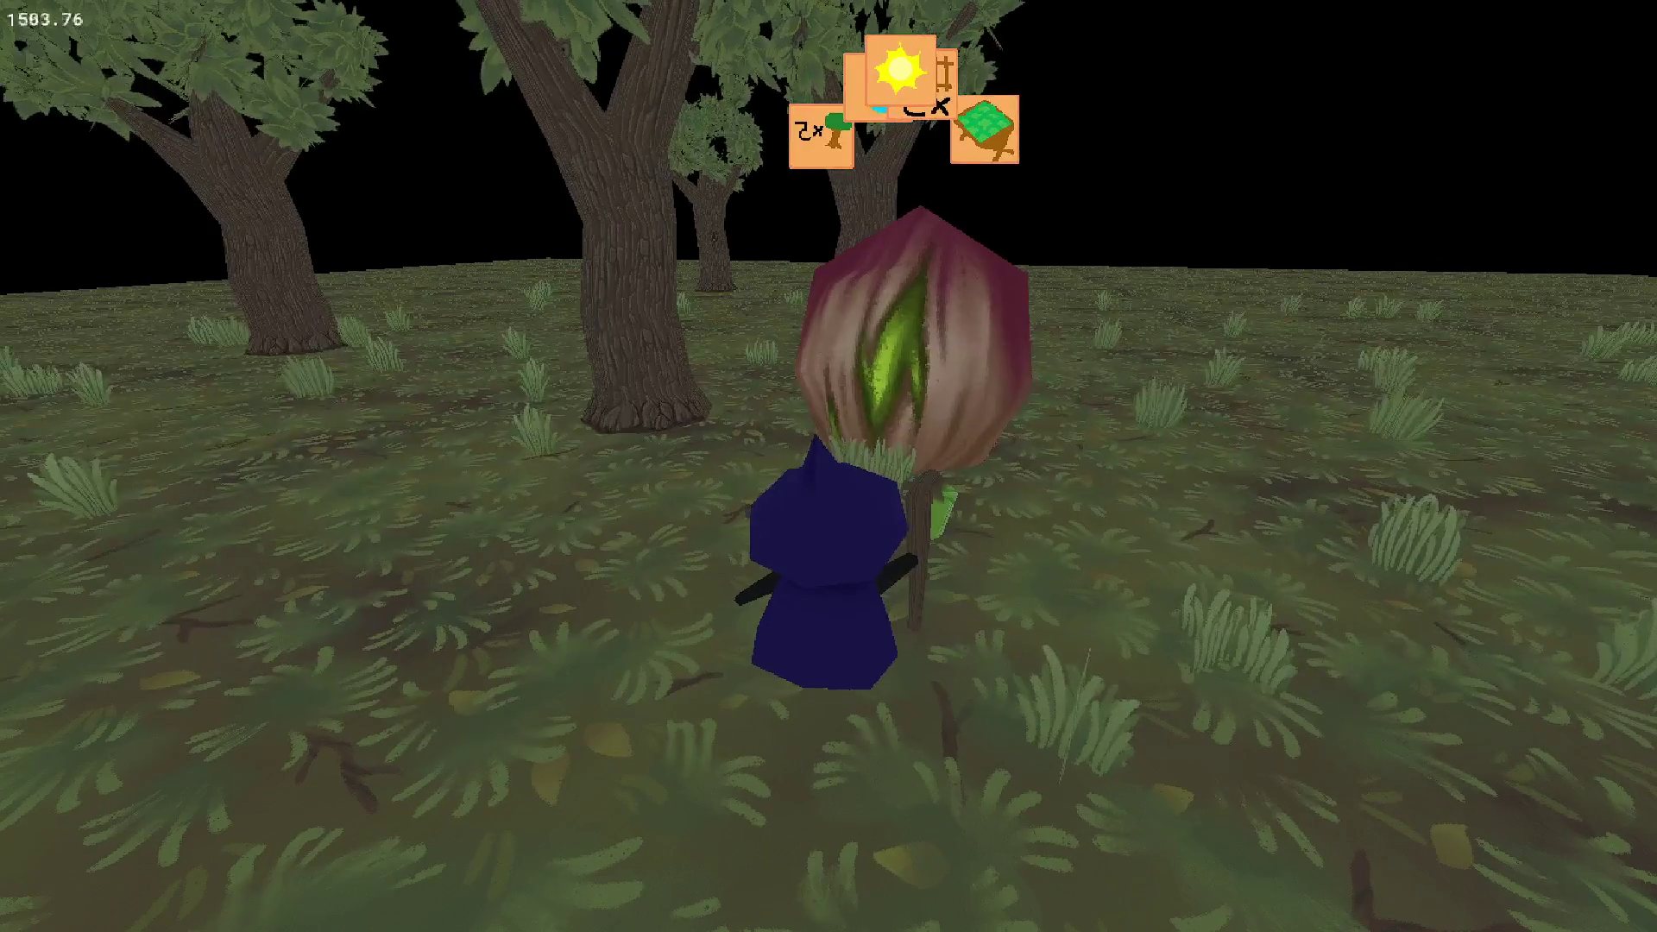
Inspect the icon arc in the running game, close it, and open shd_billboard.vsh.
scroll(828, 466, down, 1)
scroll(828, 466, up, 1)
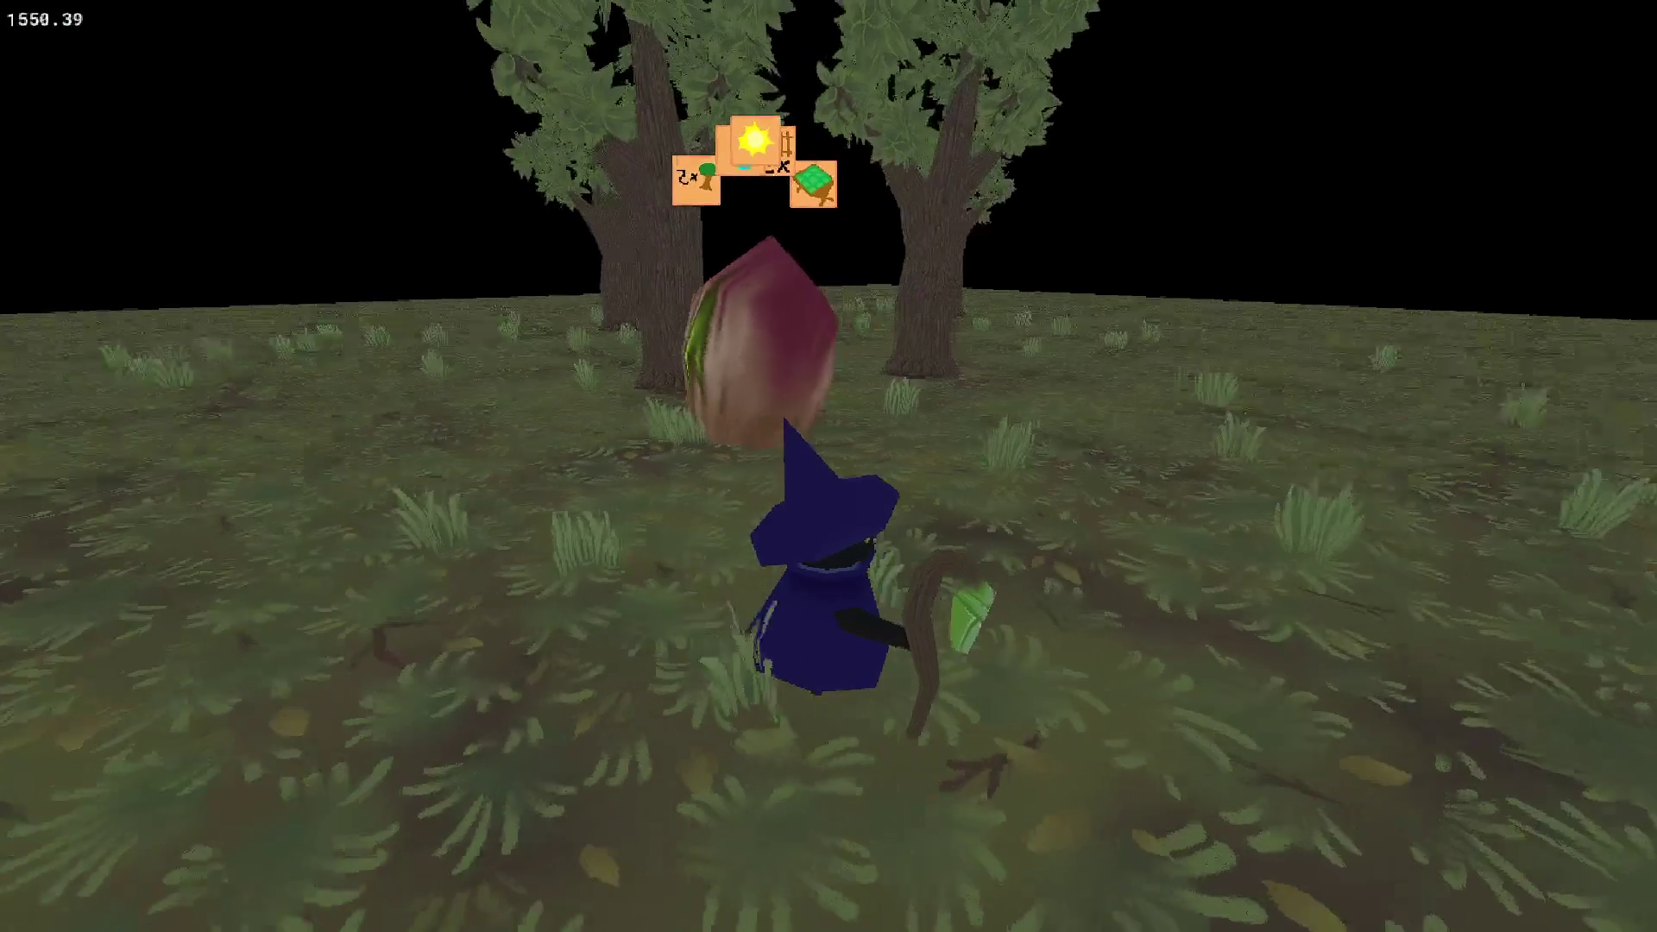
key(Escape)
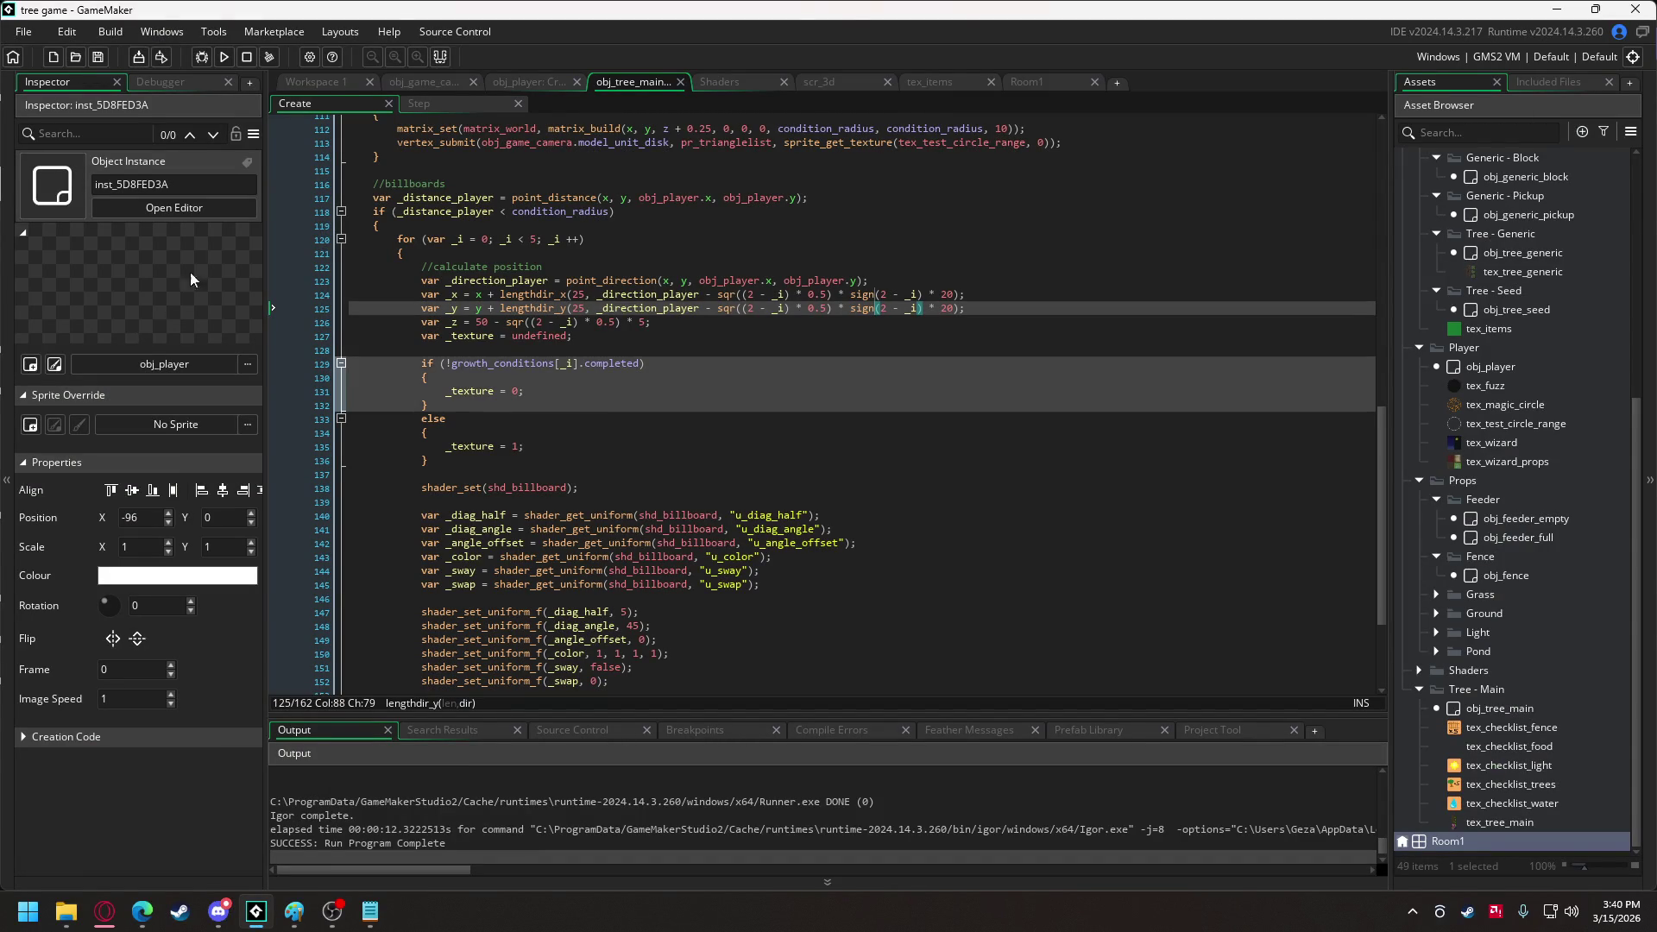
click(744, 83)
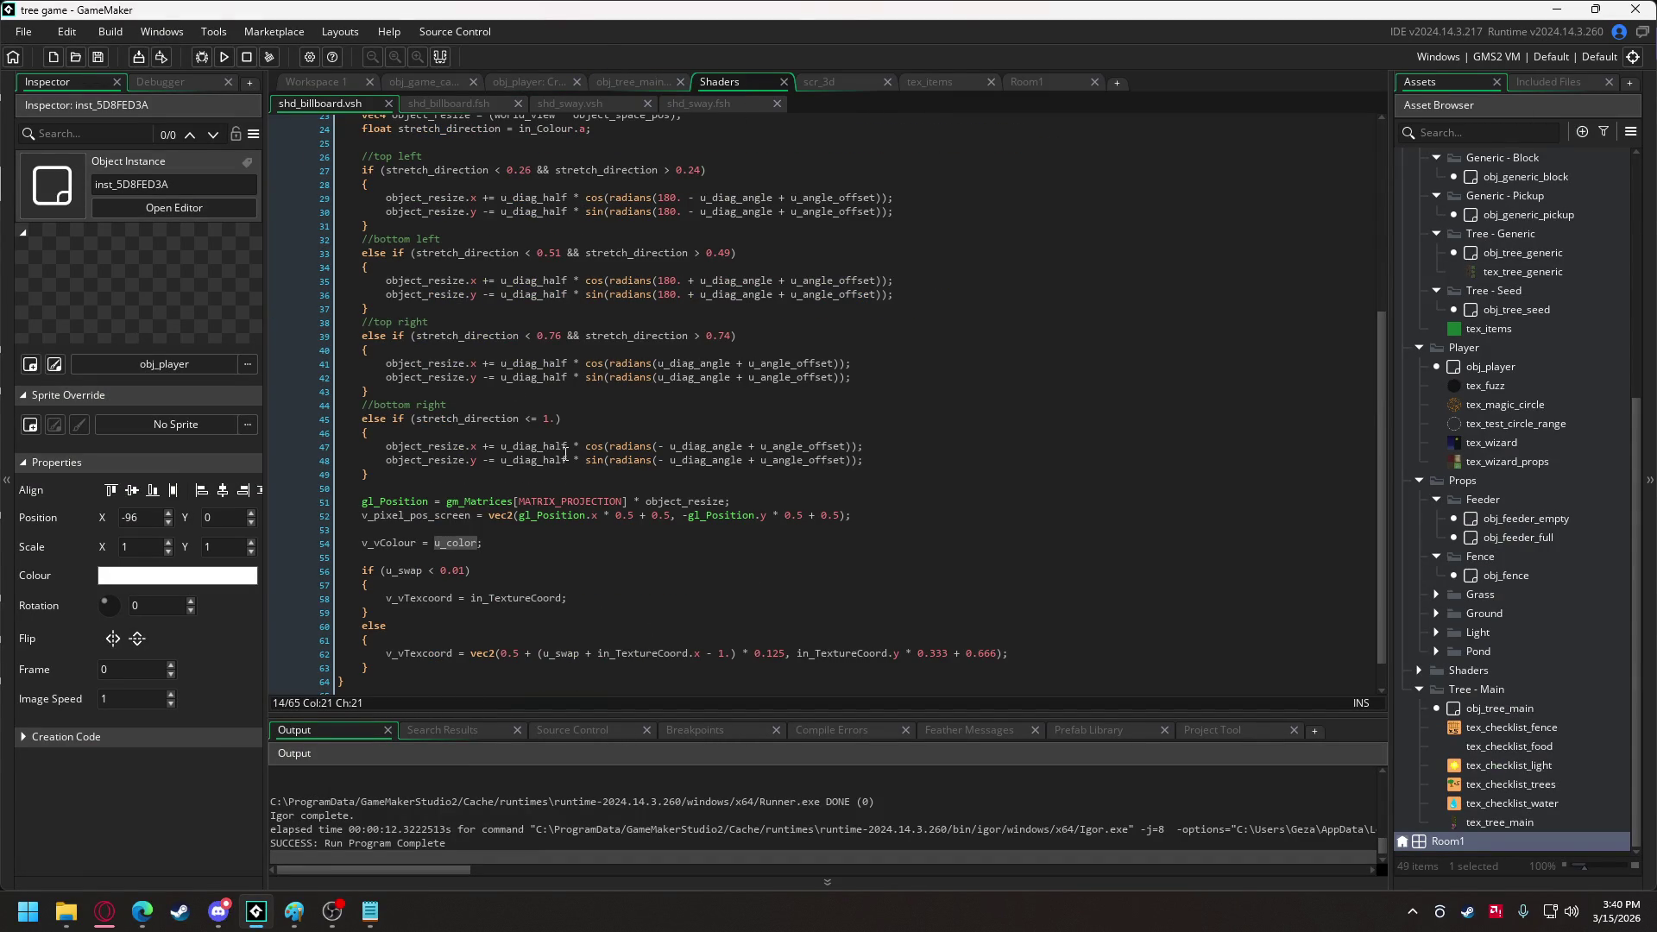
Review shd_billboard.vsh's u_diag_half corner offsets, then switch to obj_game_camera's Create code.
scroll(517, 389, up, 1)
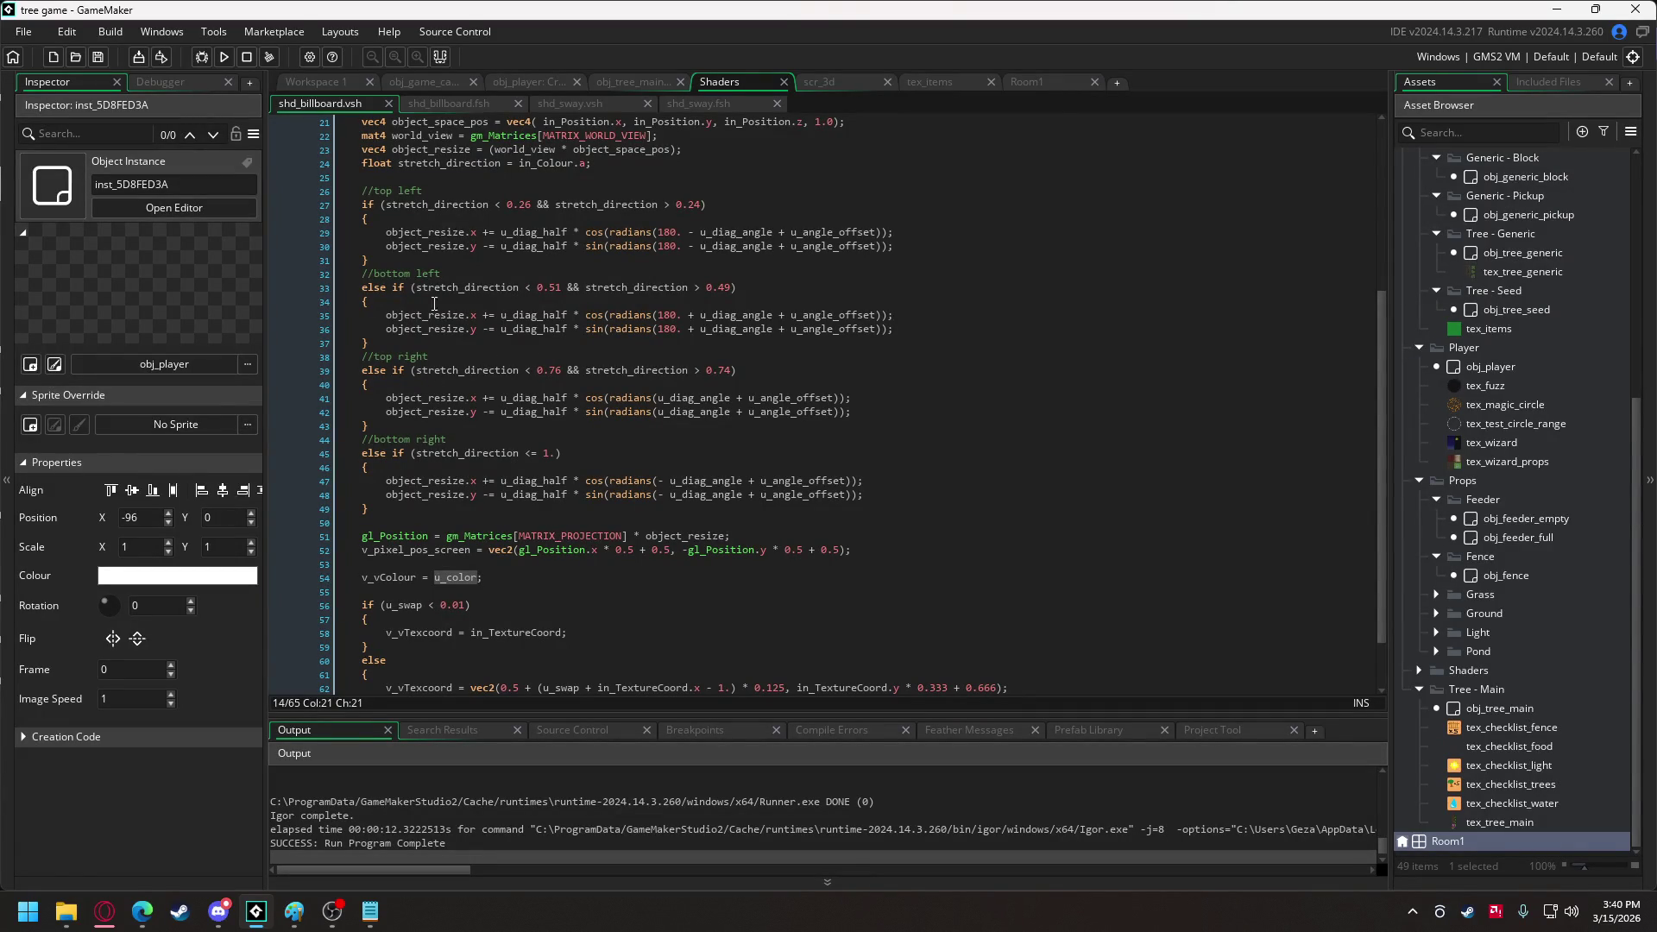
scroll(435, 249, up, 1)
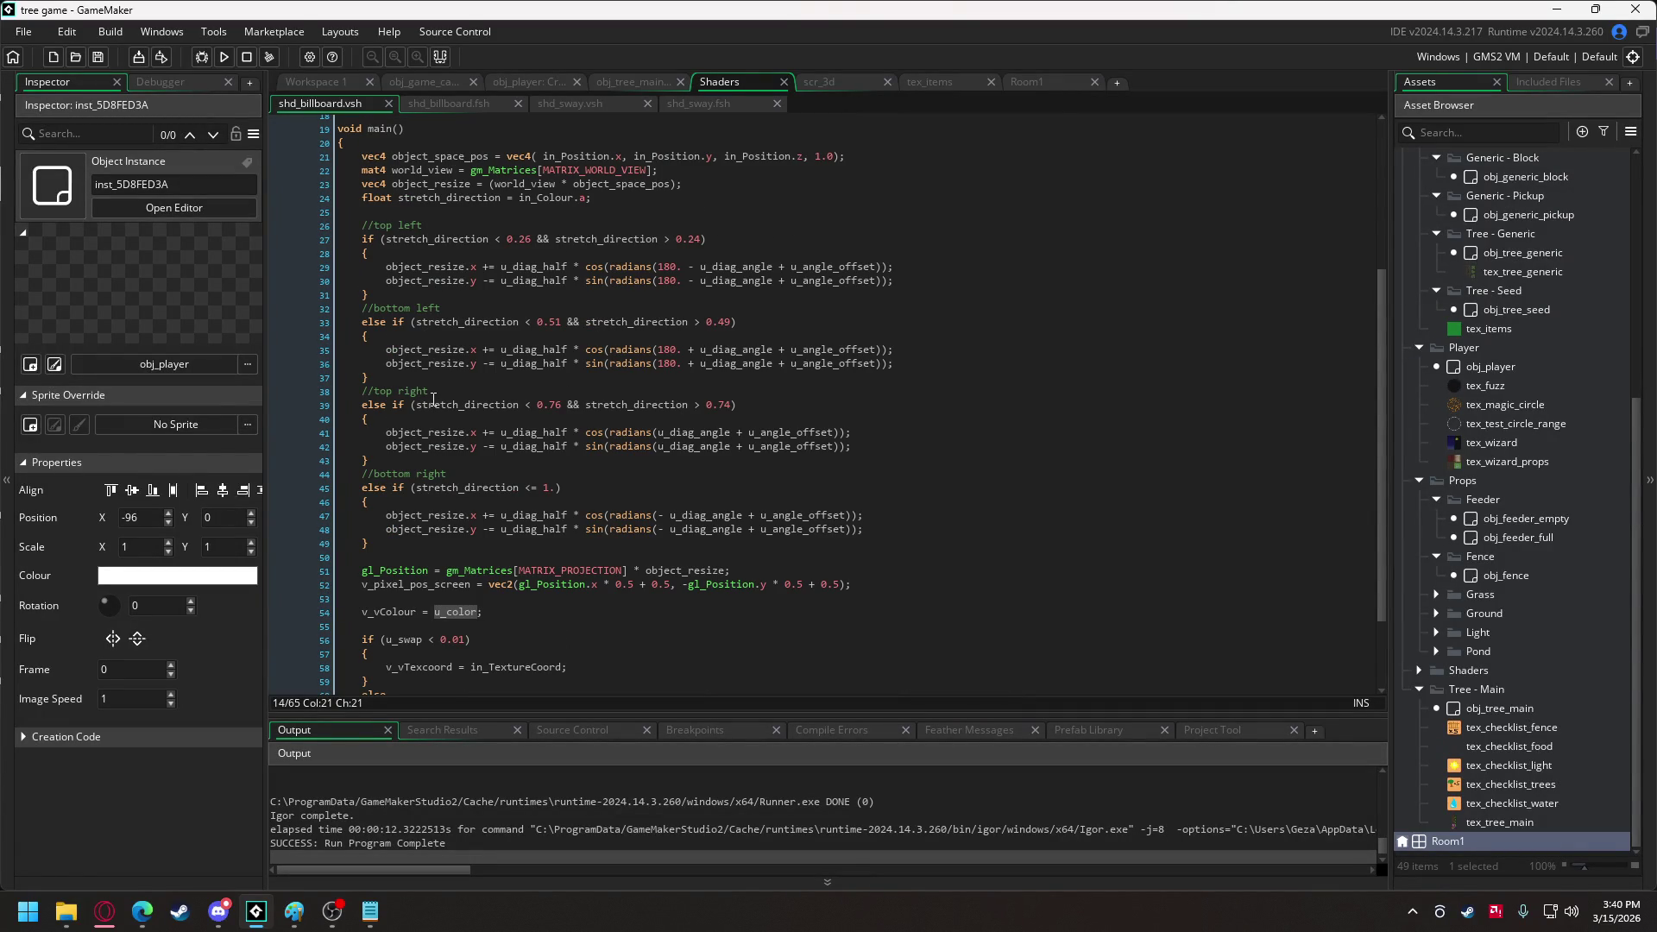
click(432, 83)
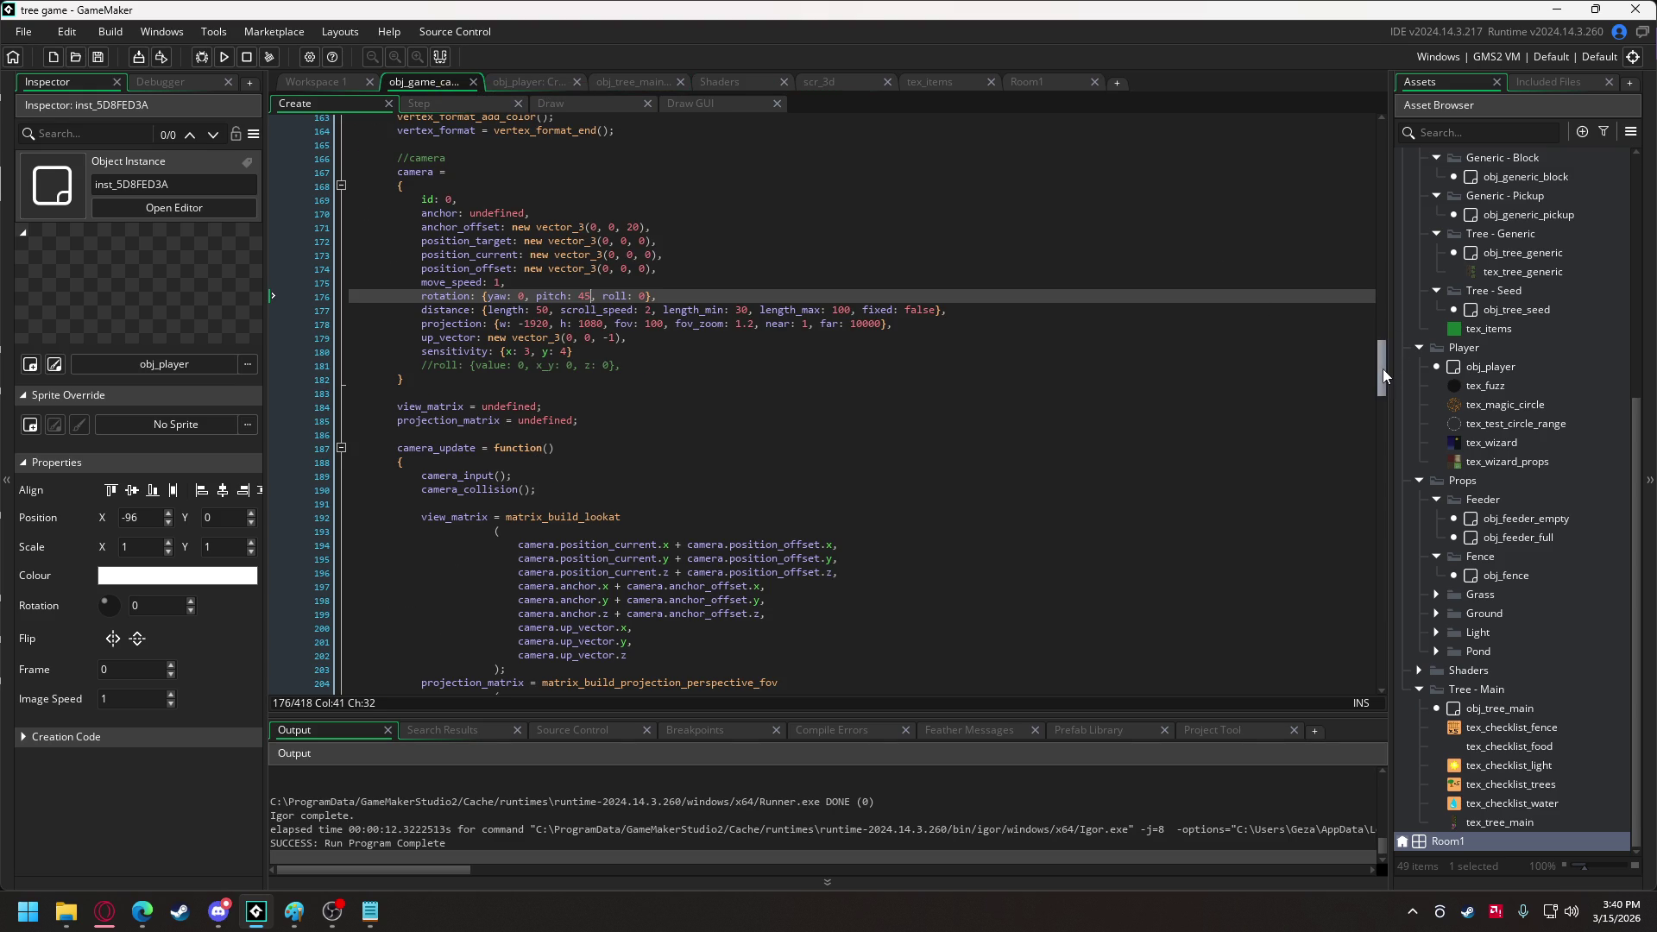
Start editing the first texture coordinates on lines 345 and 340, trying values 0 and 1.
scroll(1382, 369, down, 5)
scroll(1376, 431, down, 20)
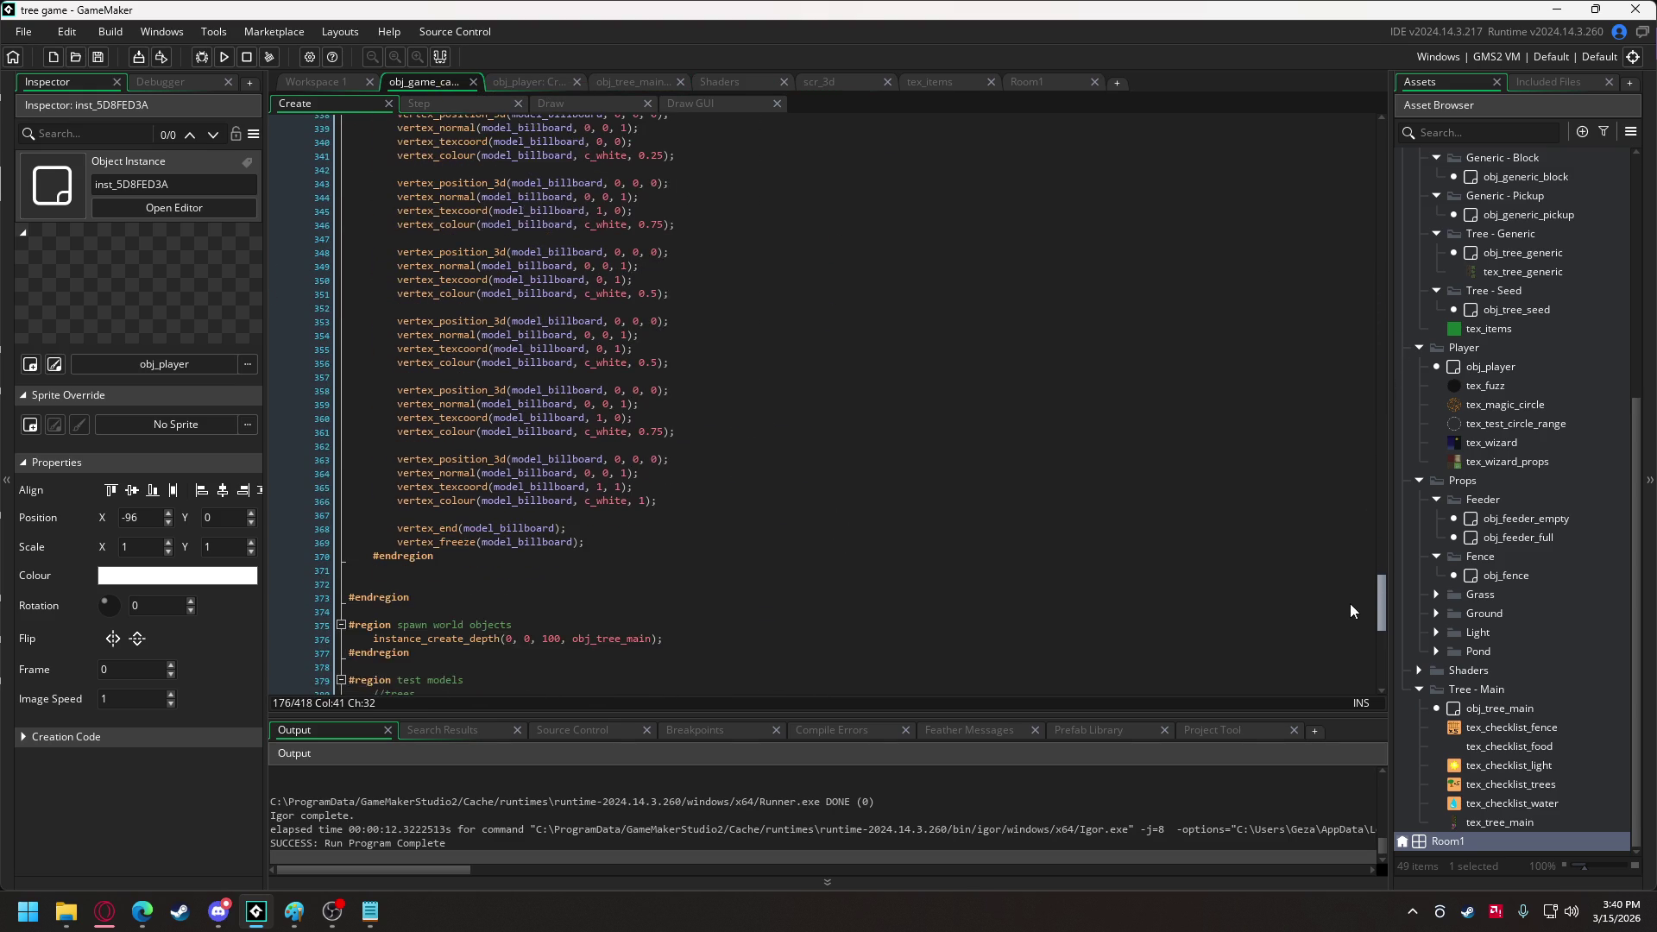
scroll(1351, 597, down, 1)
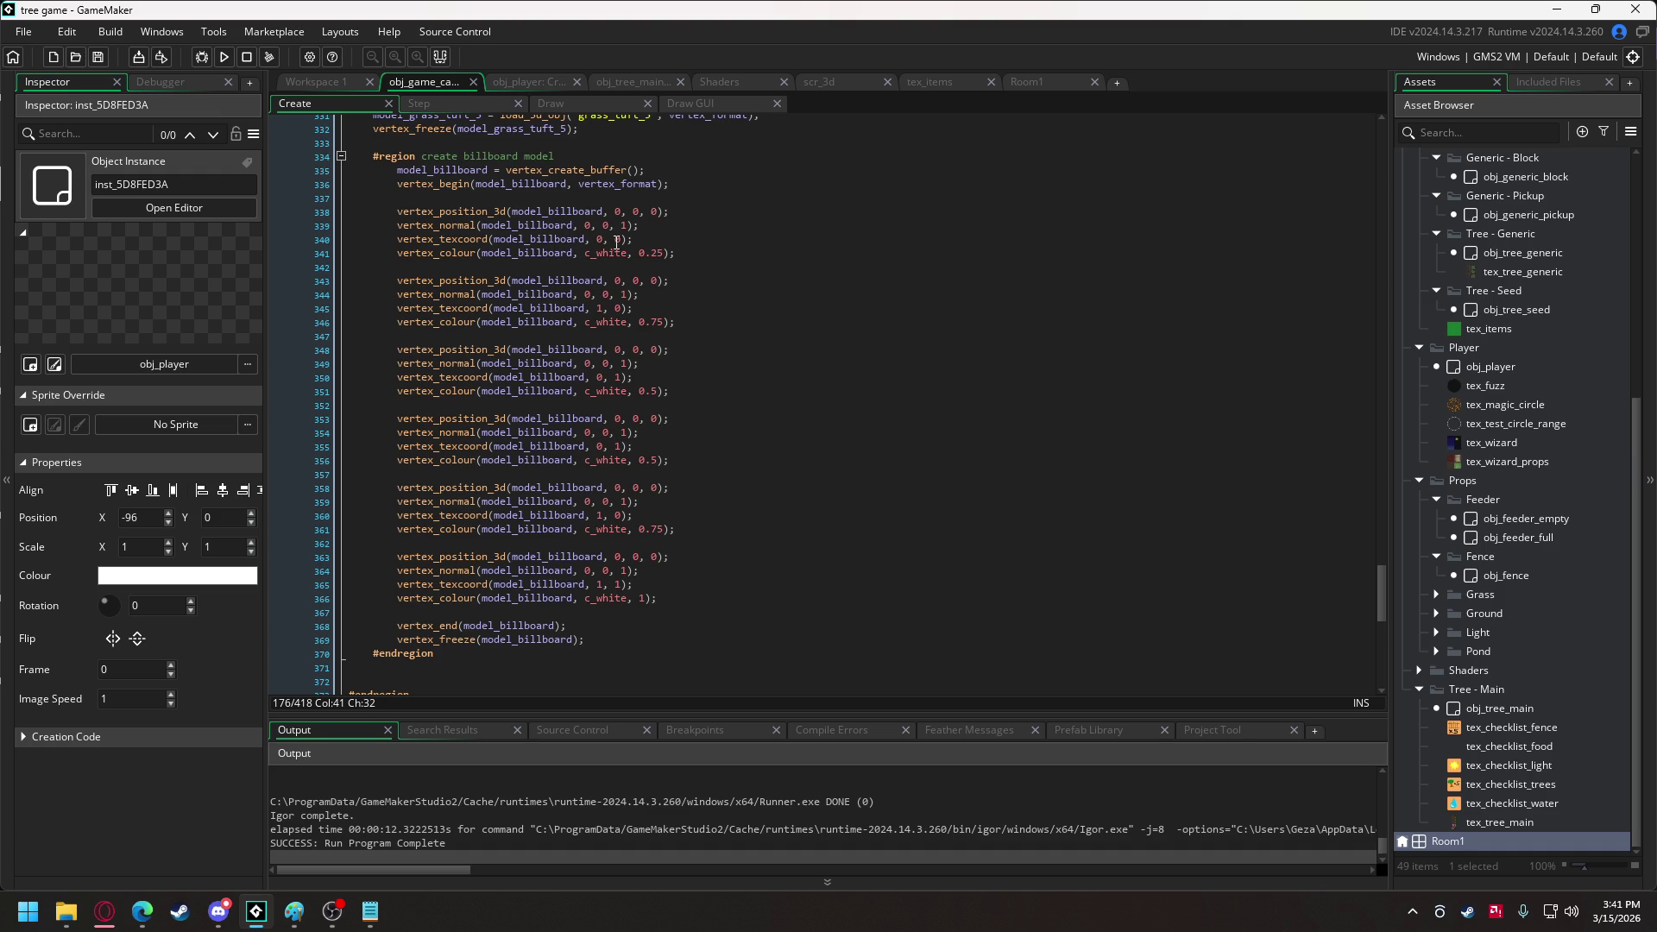
click(602, 308)
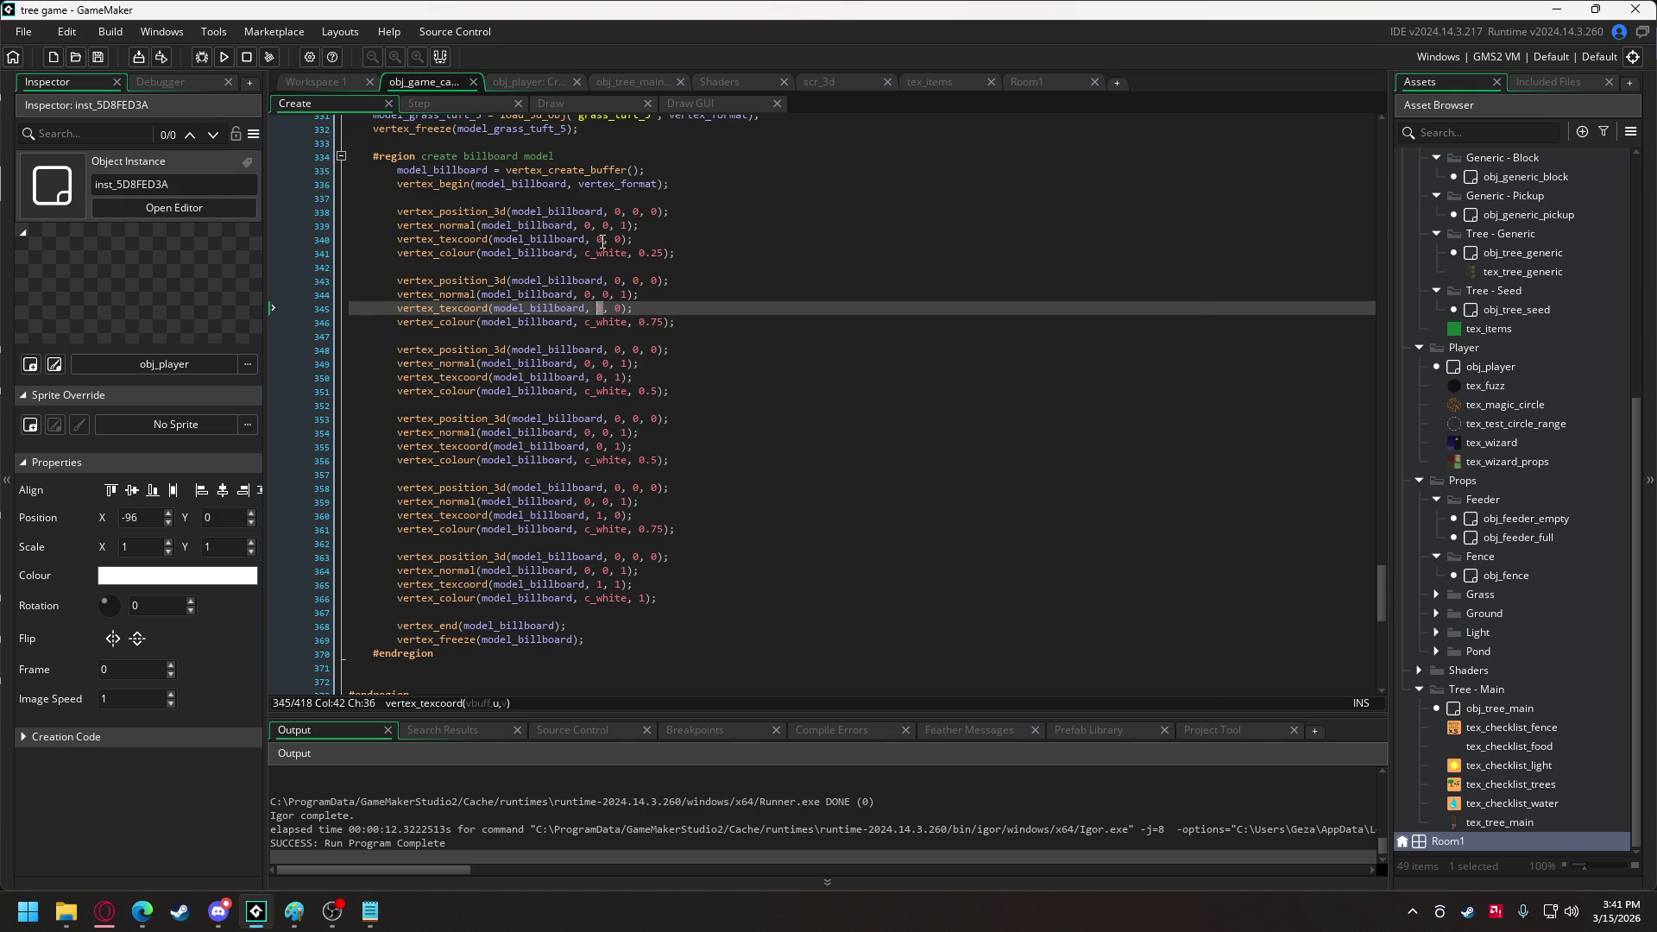
text(0)
click(619, 308)
key(ctrl+z)
key(ctrl+z)
text(1)
click(602, 241)
text(1)
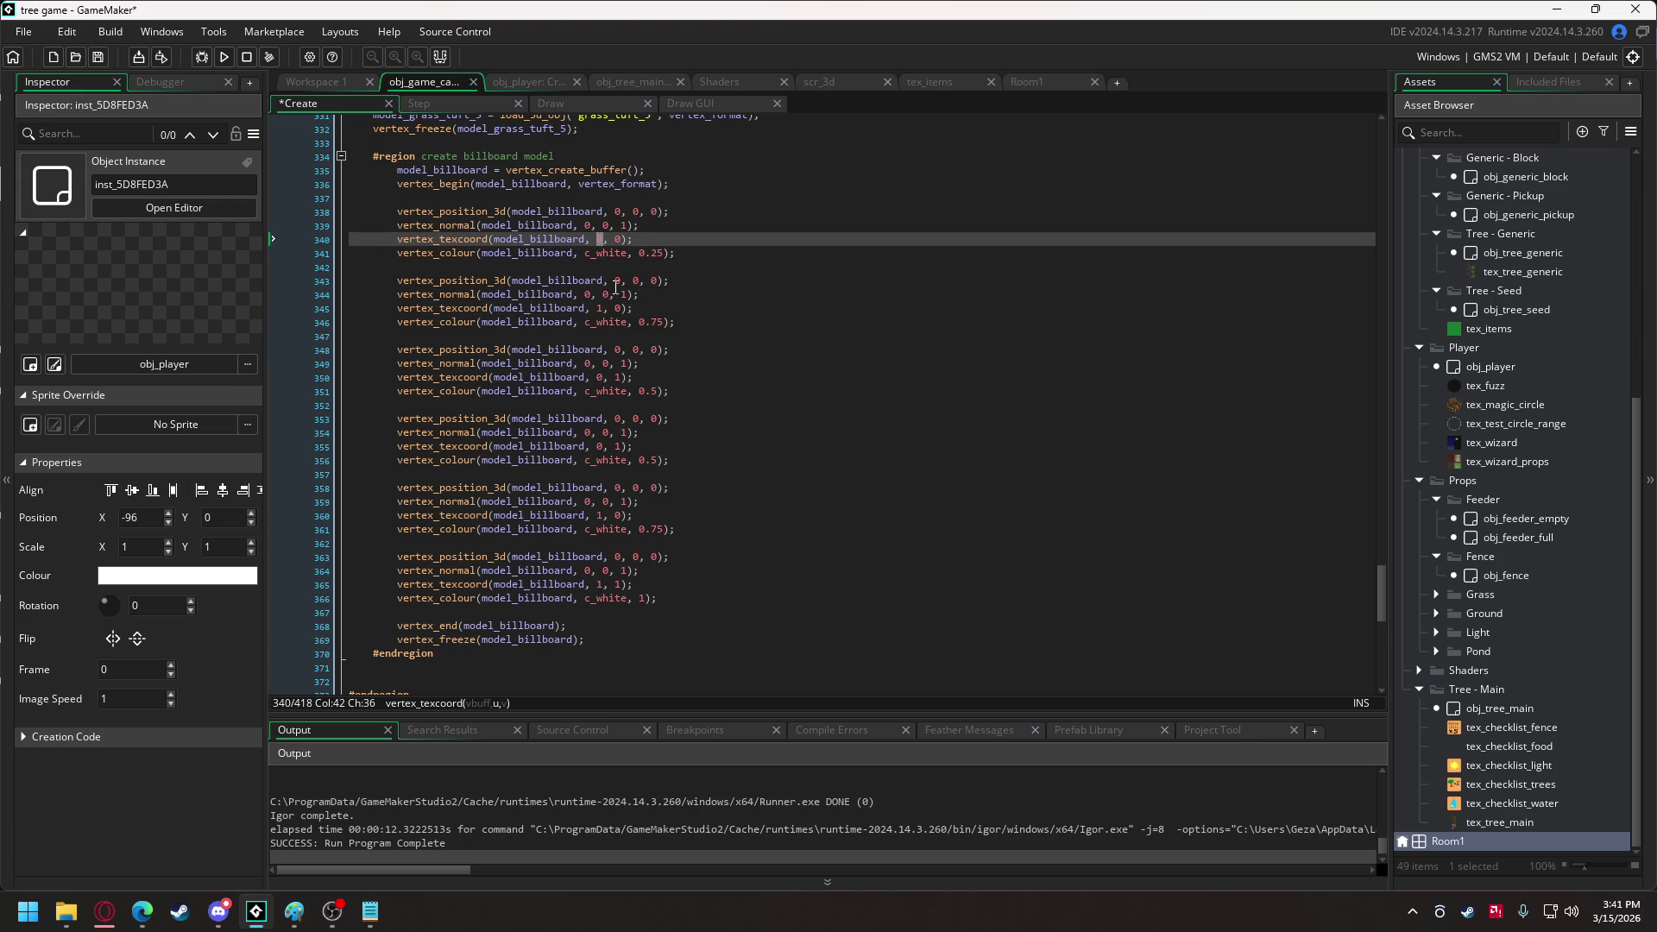
Set the first vertex_texcoord value on lines 345–365 to 0, 1, 1, 0, 0.
double_click(600, 308)
text(0)
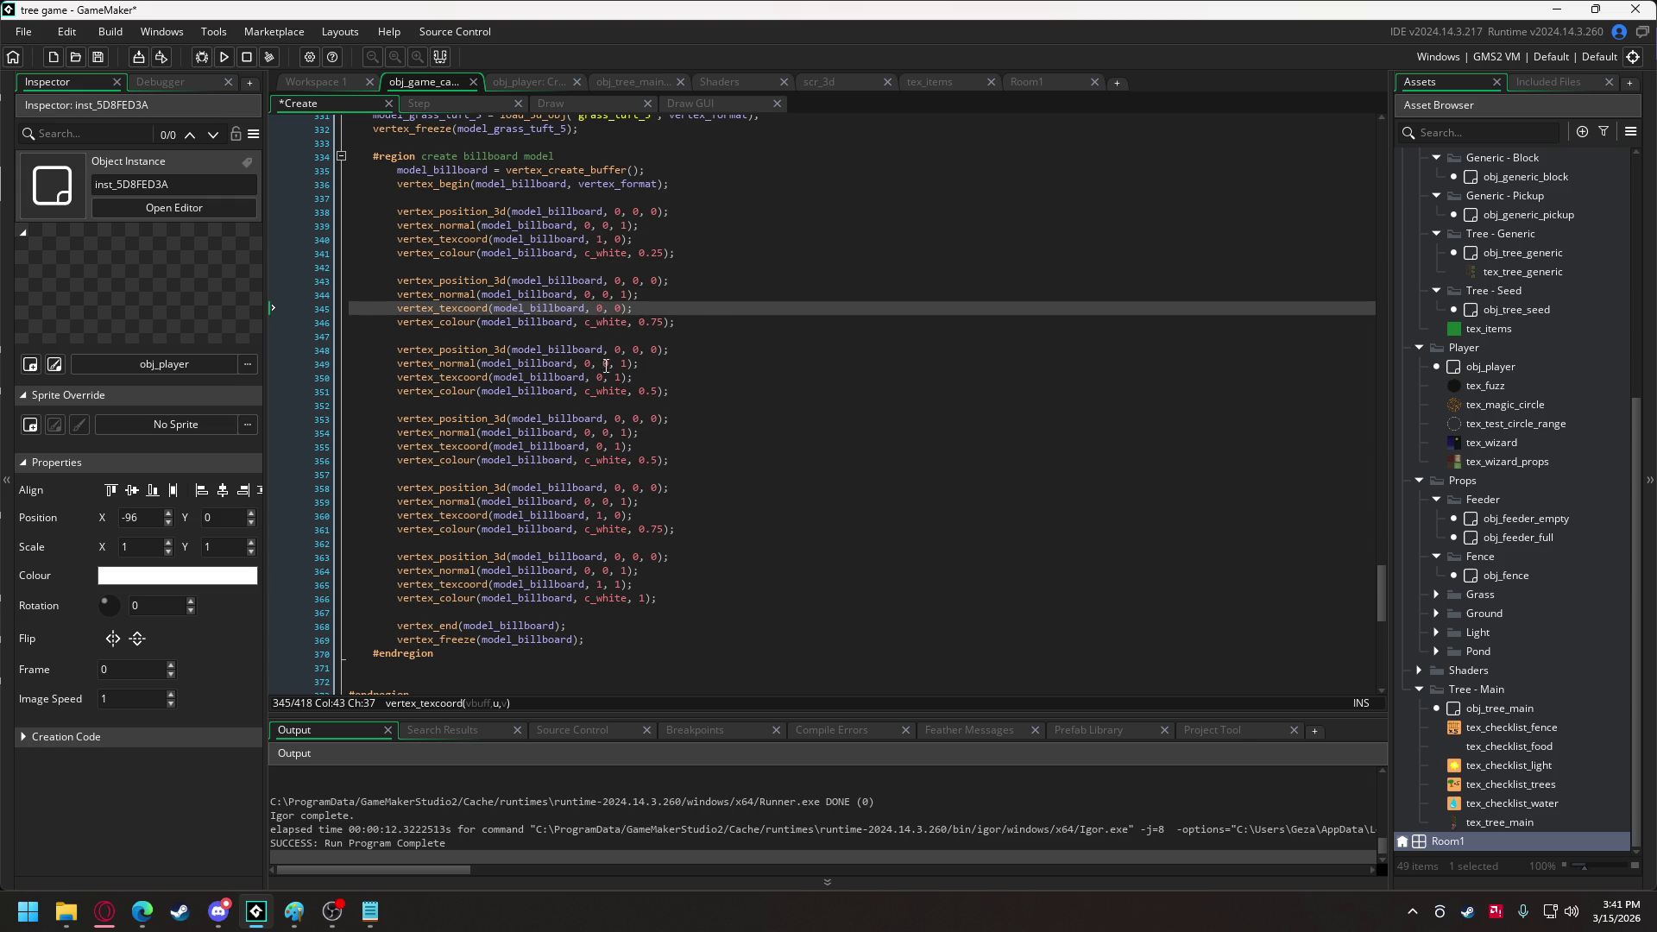
double_click(601, 377)
text(1)
double_click(601, 446)
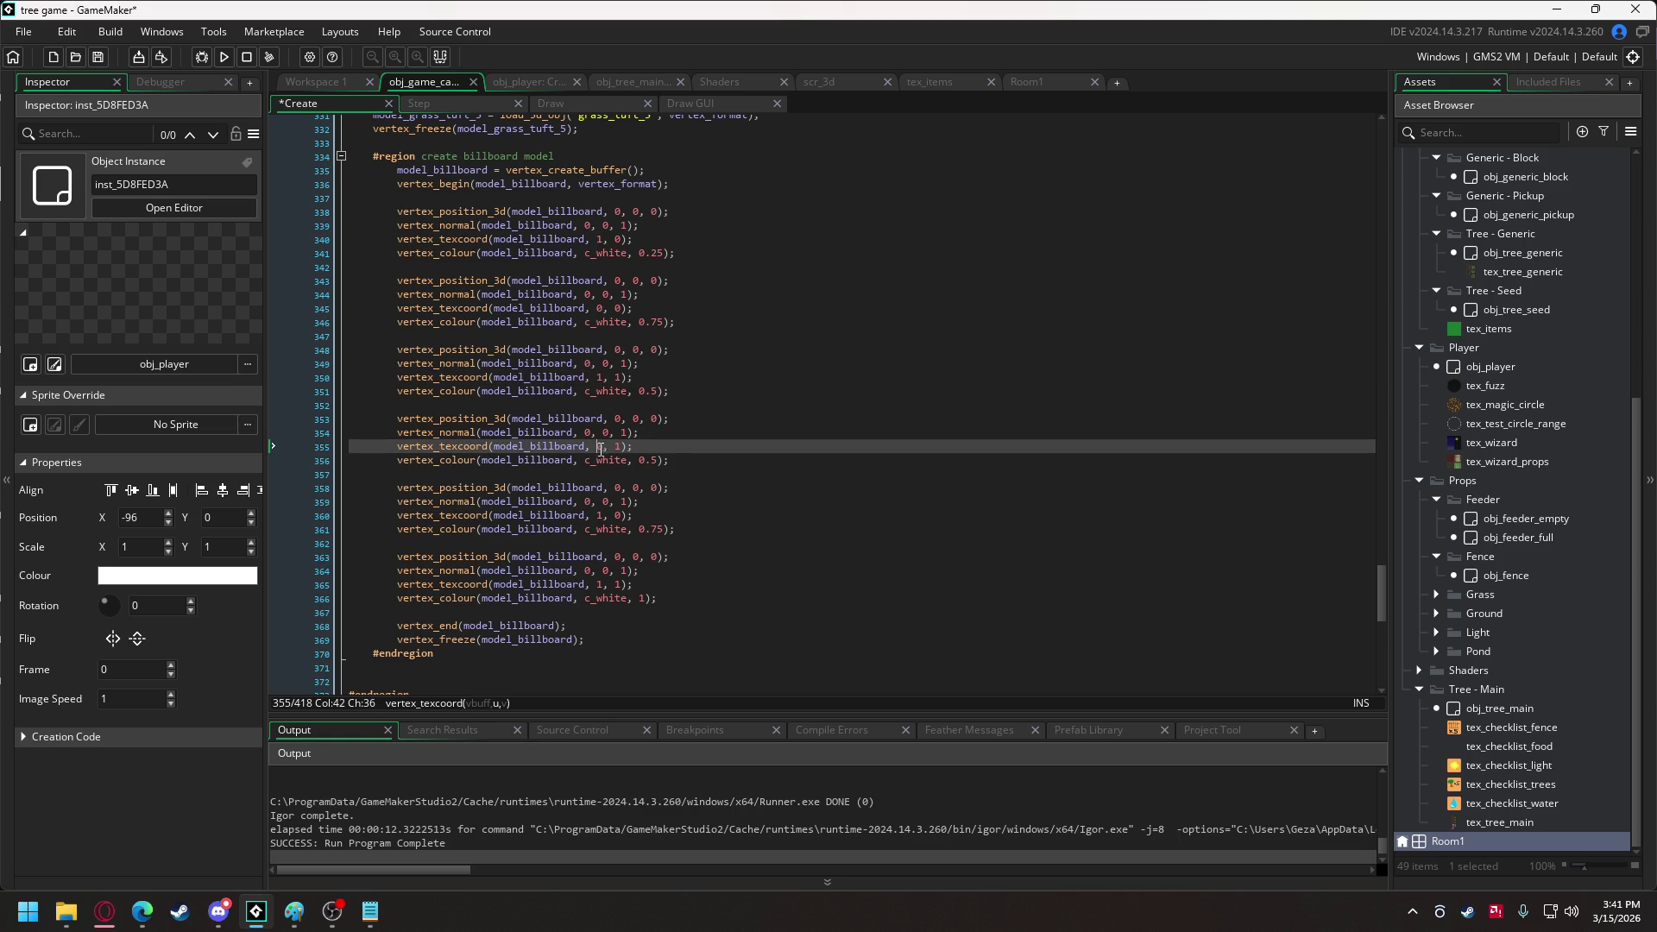
text(1)
double_click(601, 515)
text(0)
double_click(600, 584)
text(0)
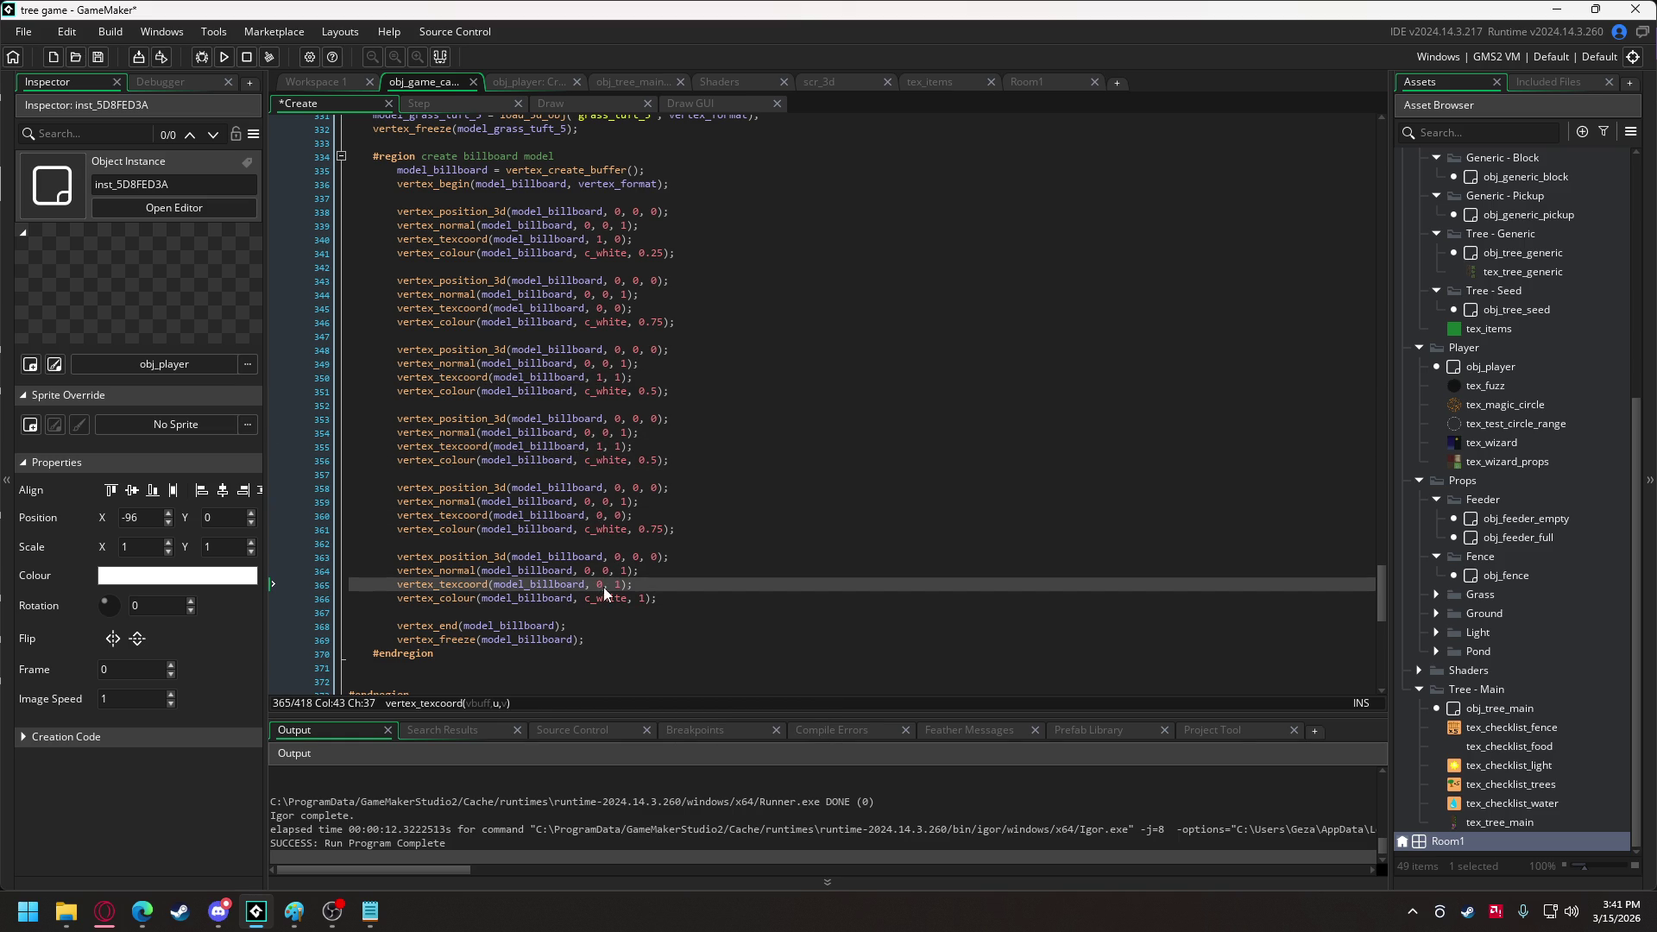
Test-run the game walking toward the seed, then close it and show obj_tree_main's Create code.
click(223, 57)
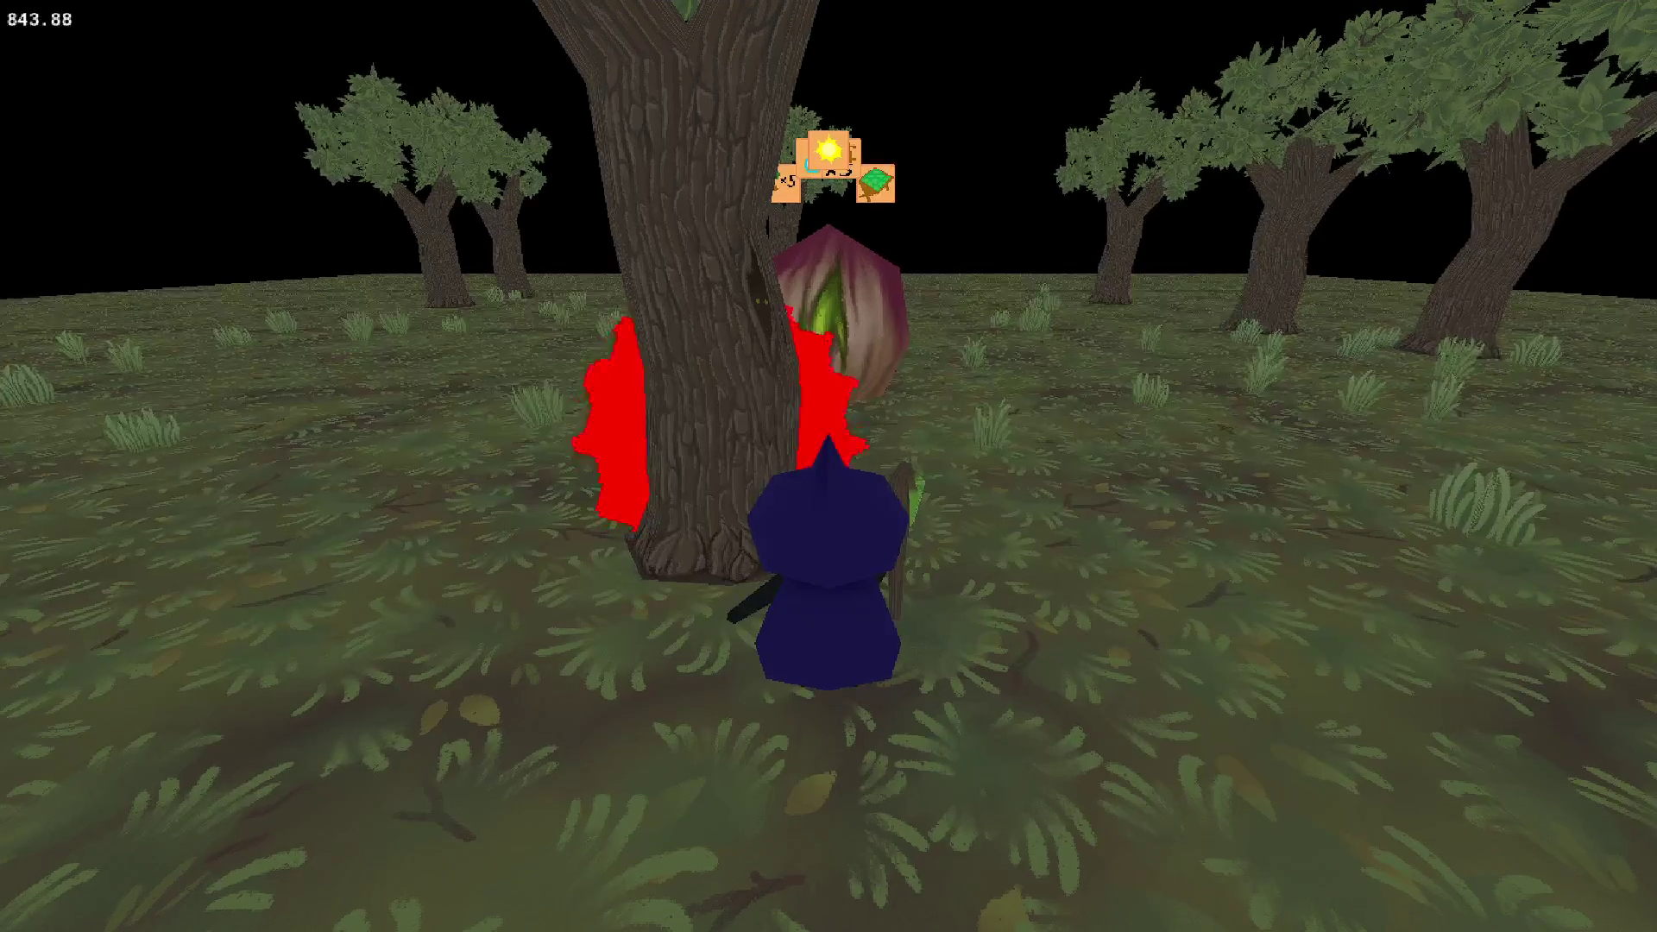
key(w)
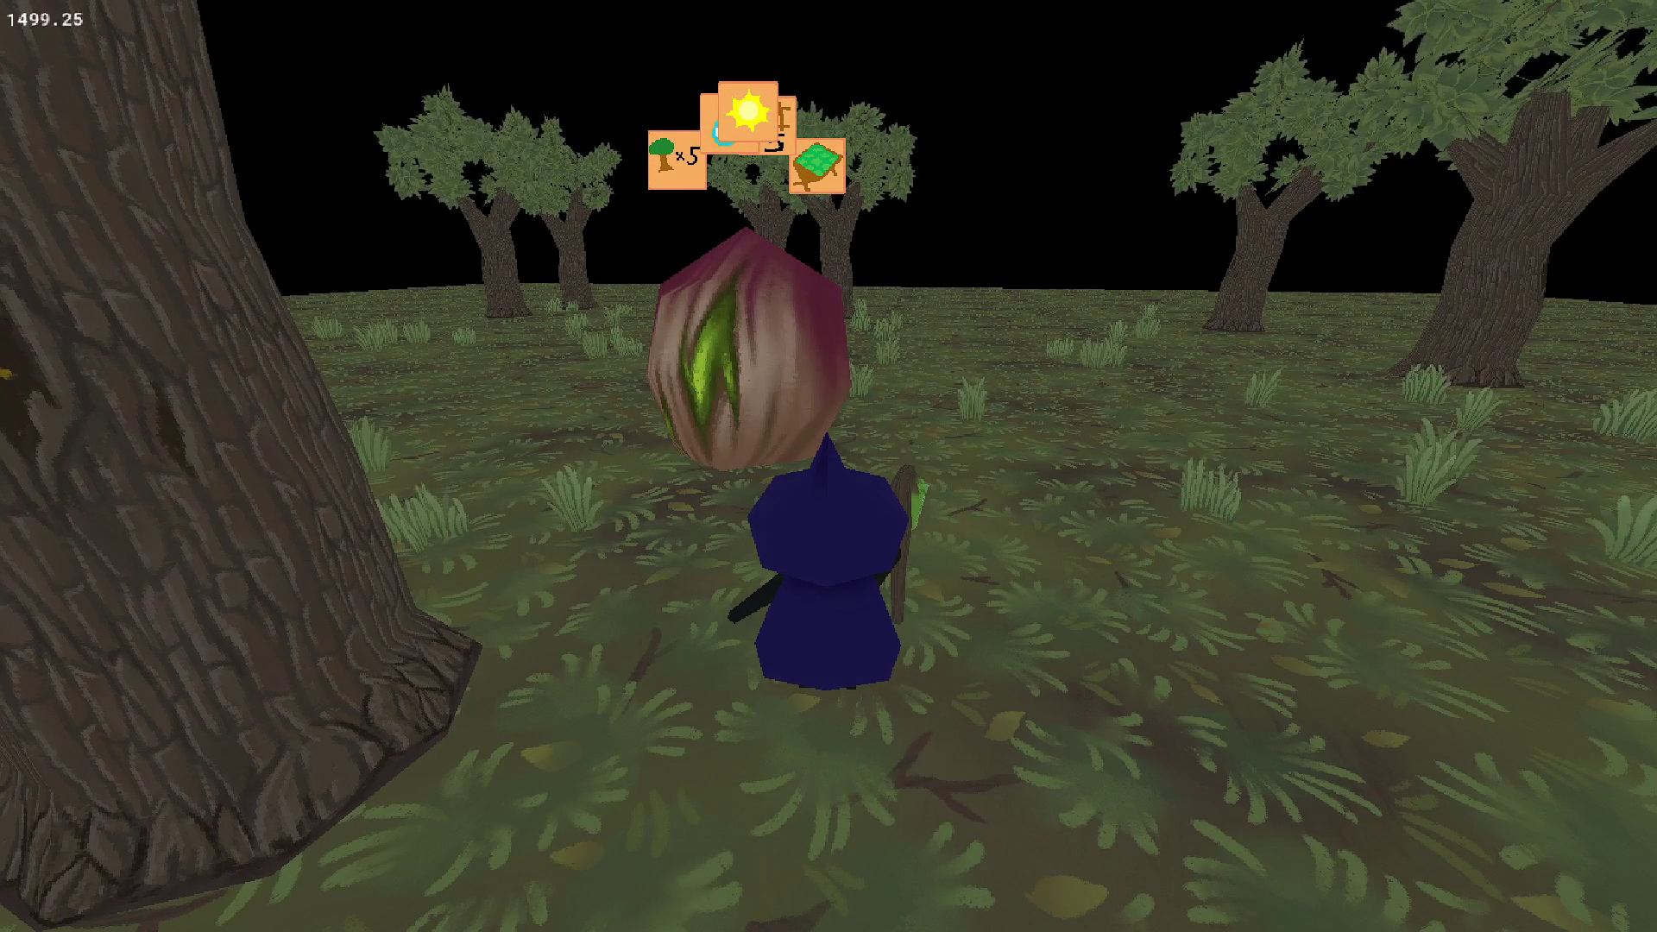
key(Escape)
click(634, 82)
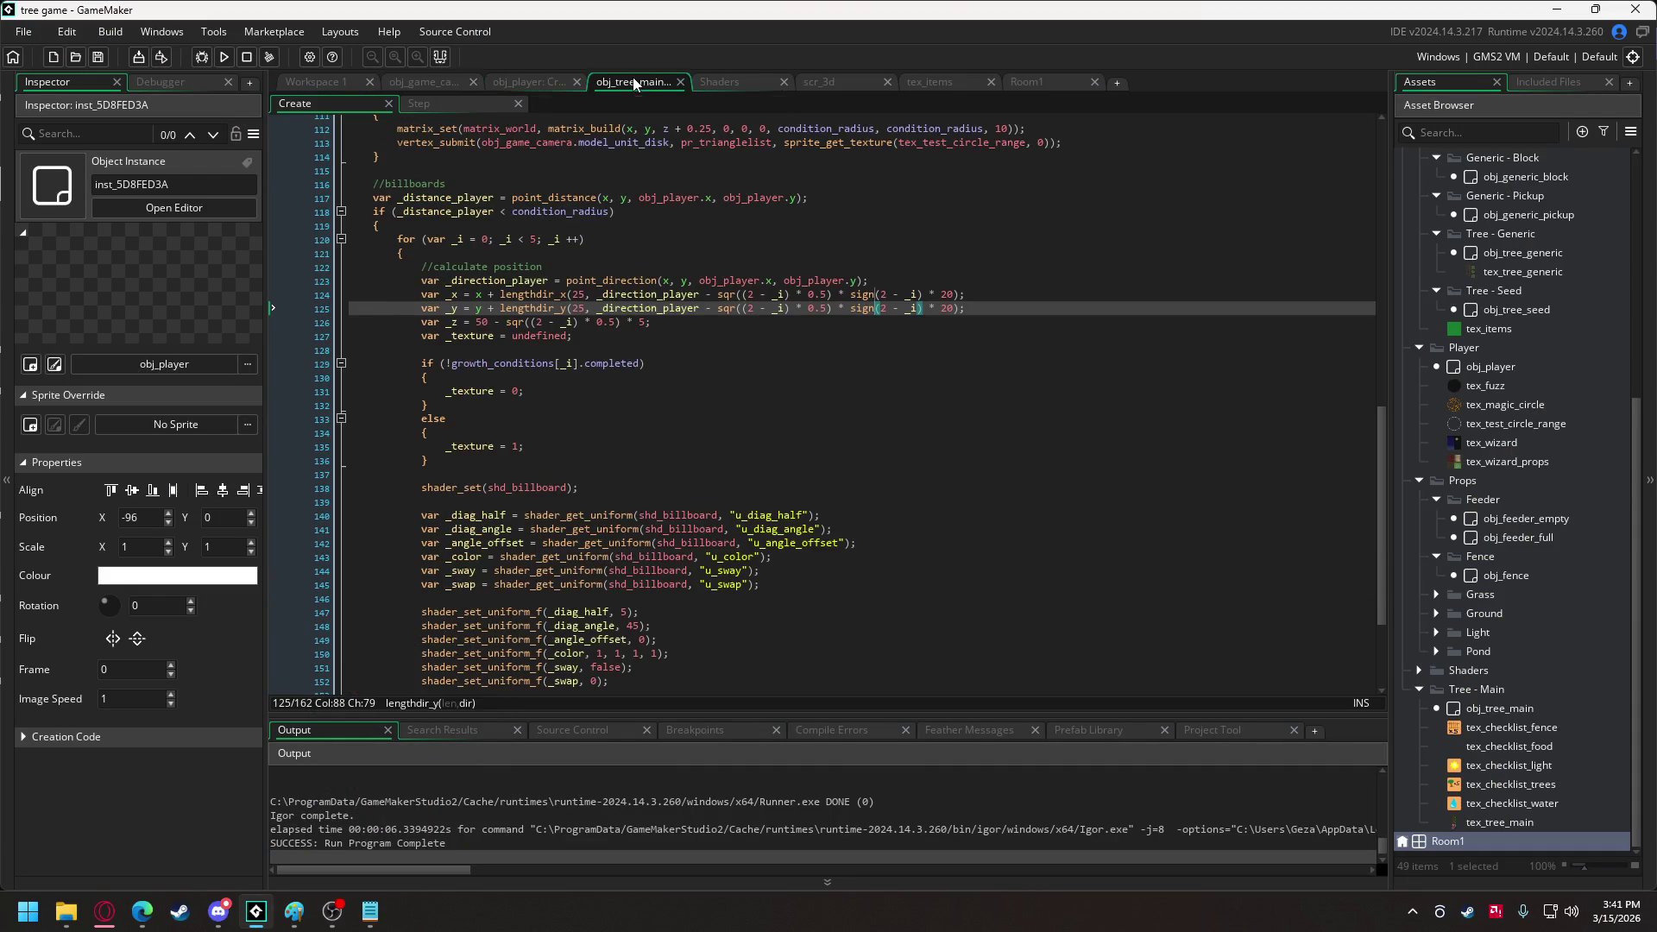
Change sqr to sqrt and drop '* sign(2 - _i)' on lines 124–125, then run and abort the error.
mouse_move(734, 298)
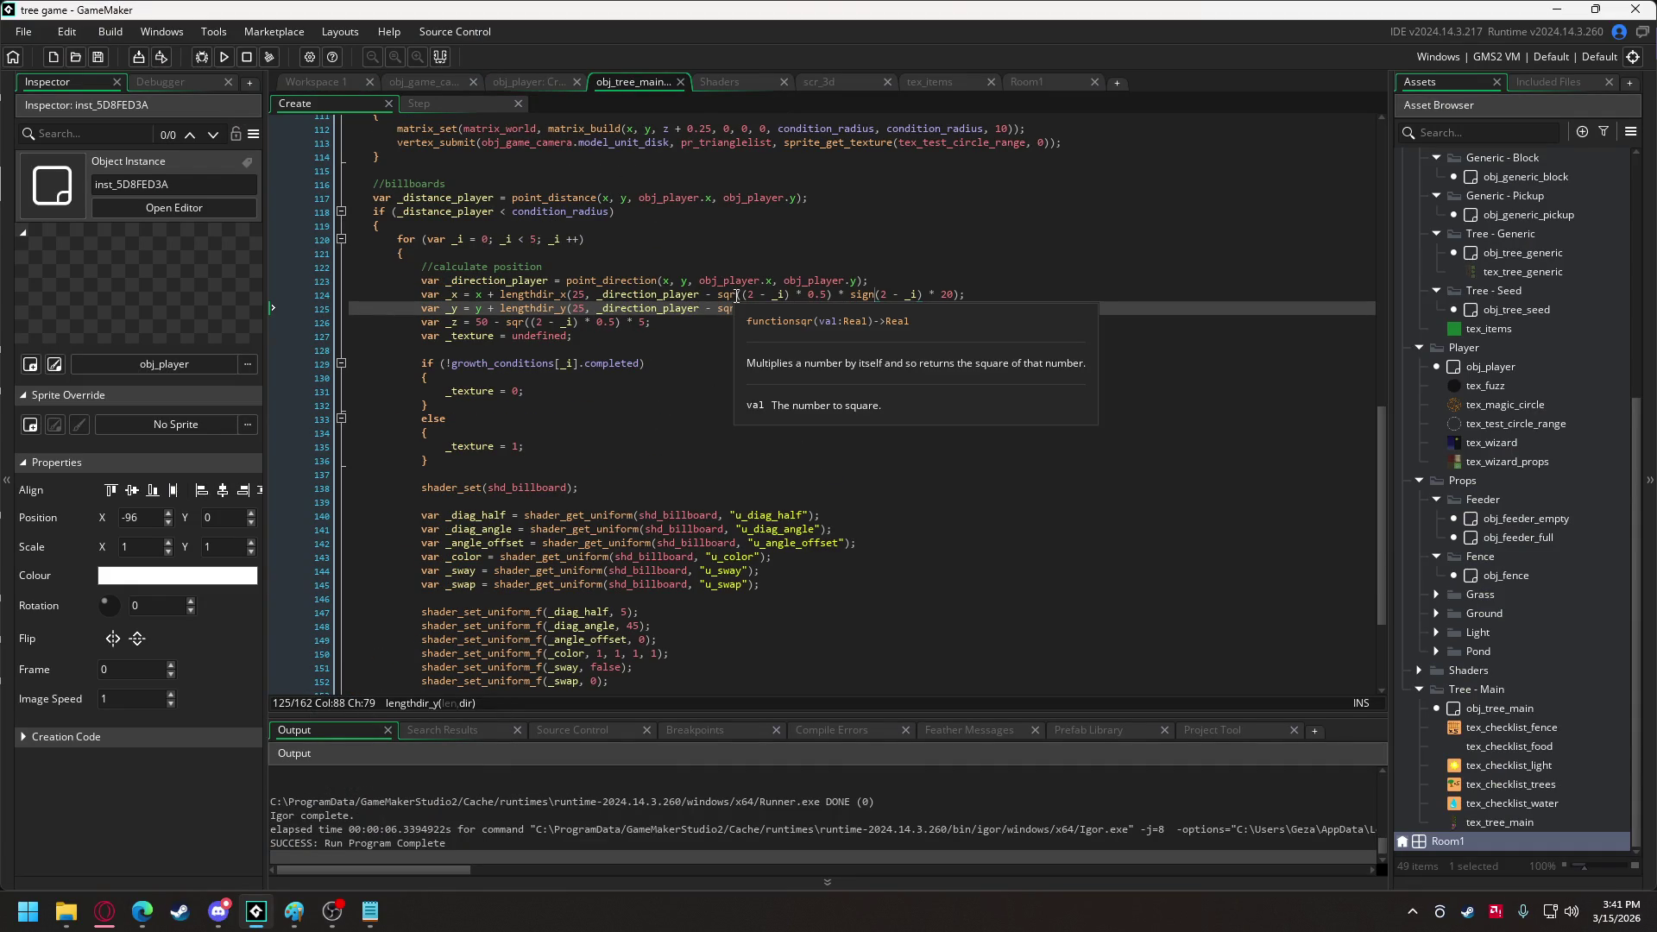
click(733, 312)
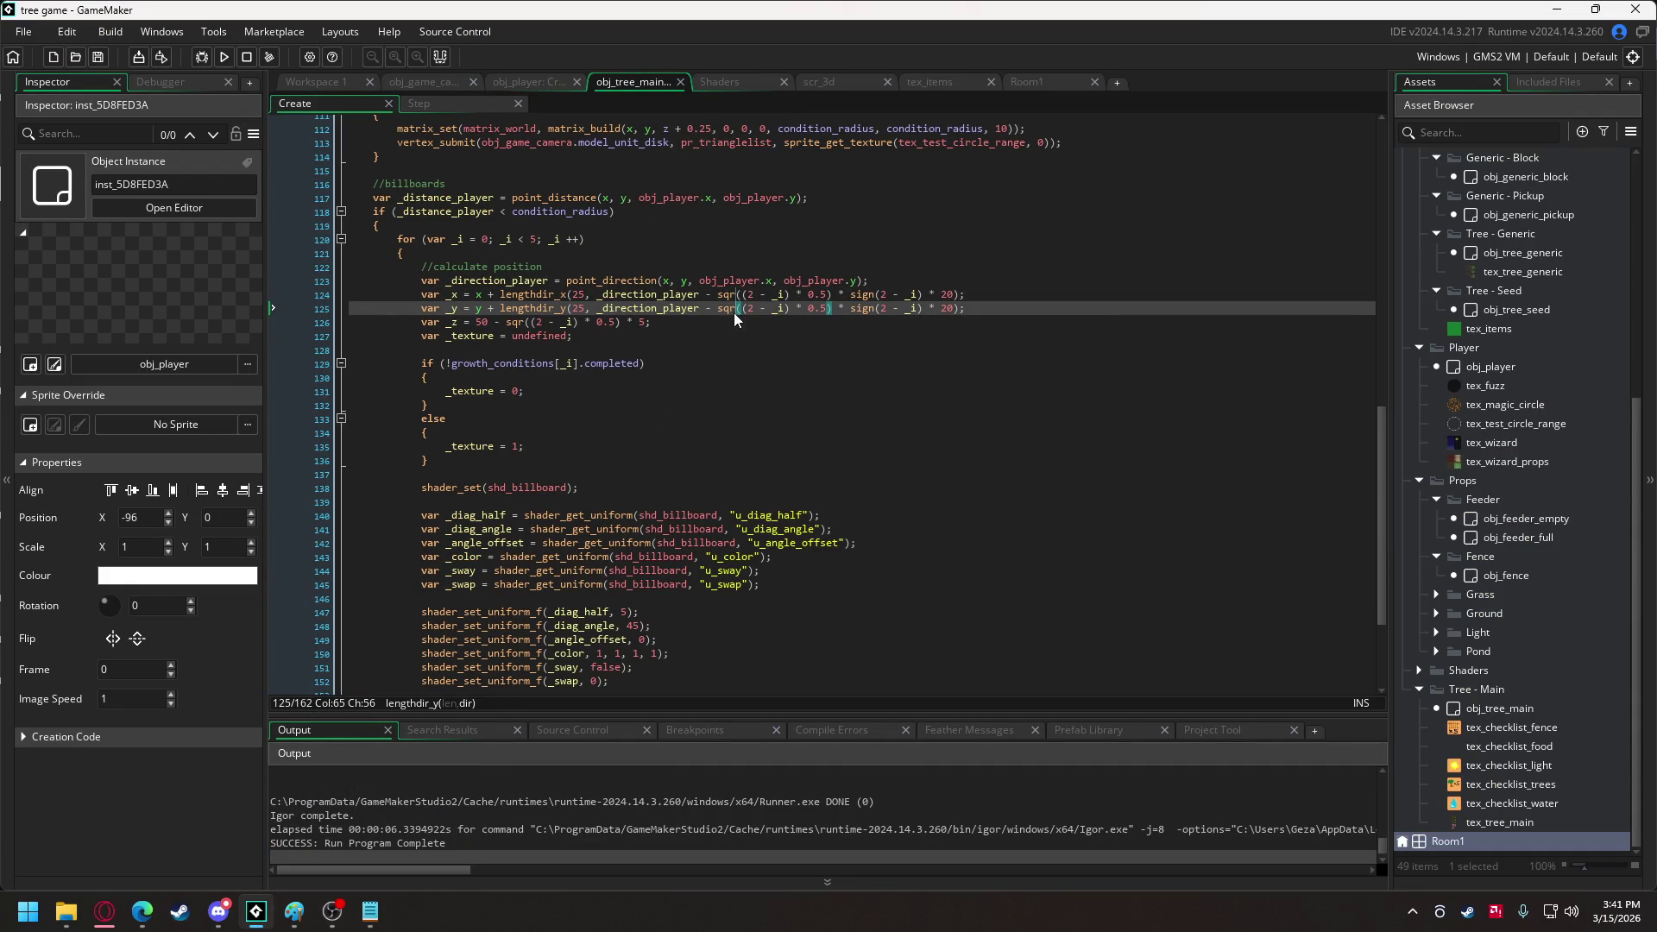
text(t)
drag(843, 308, 935, 309)
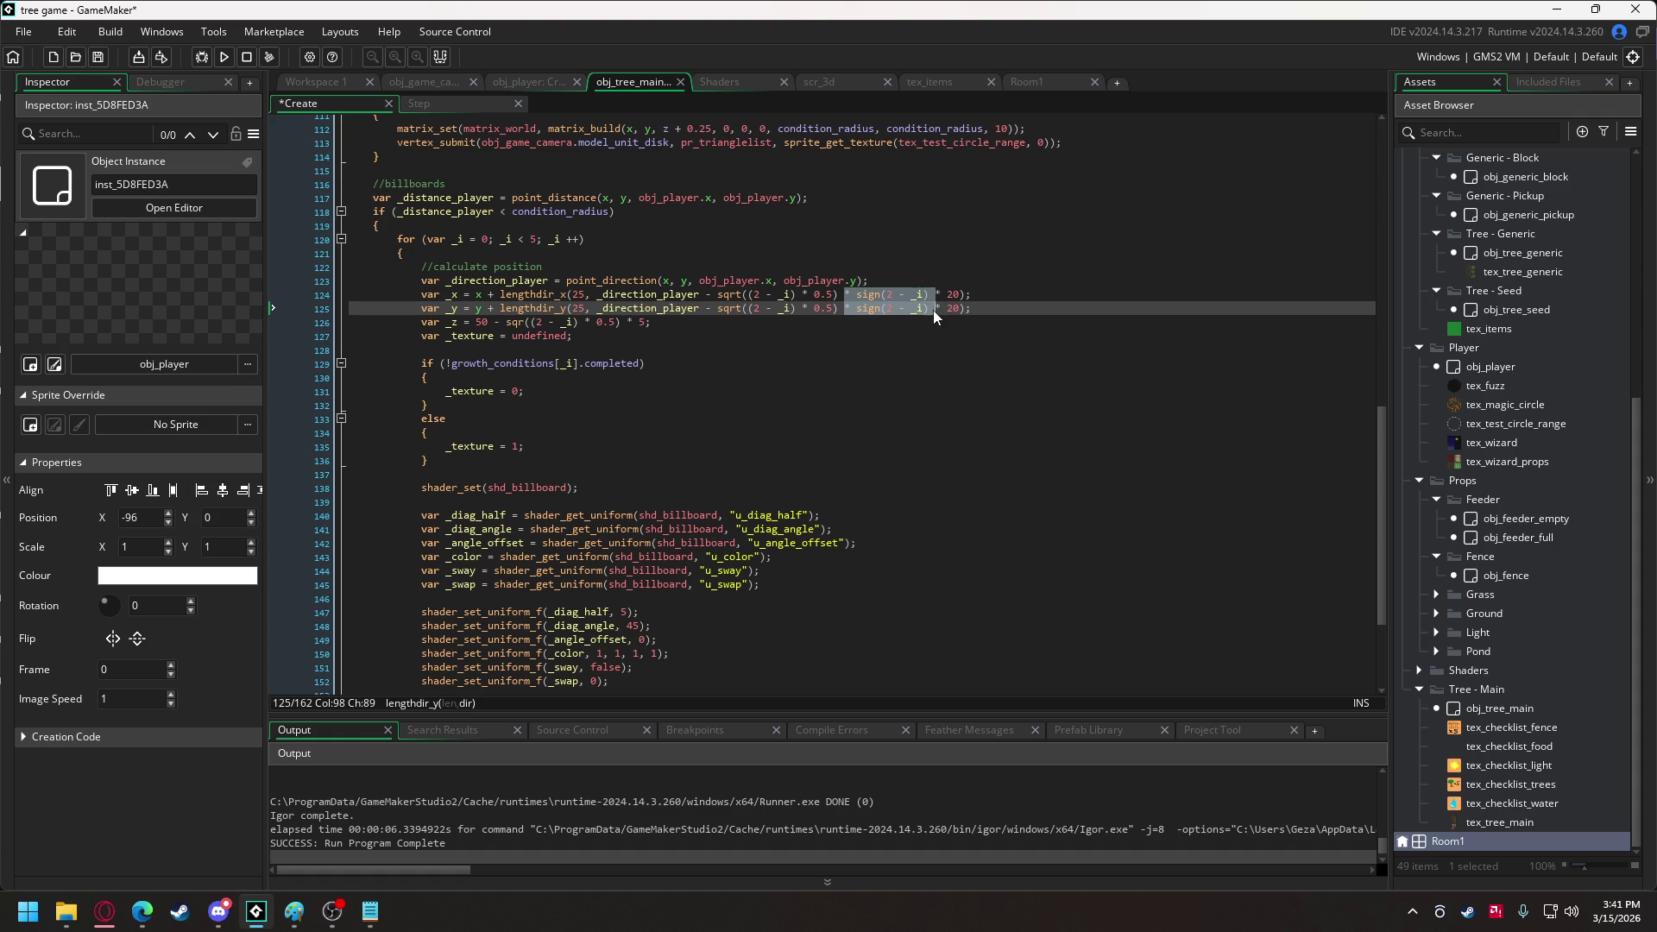
key(Delete)
key(F5)
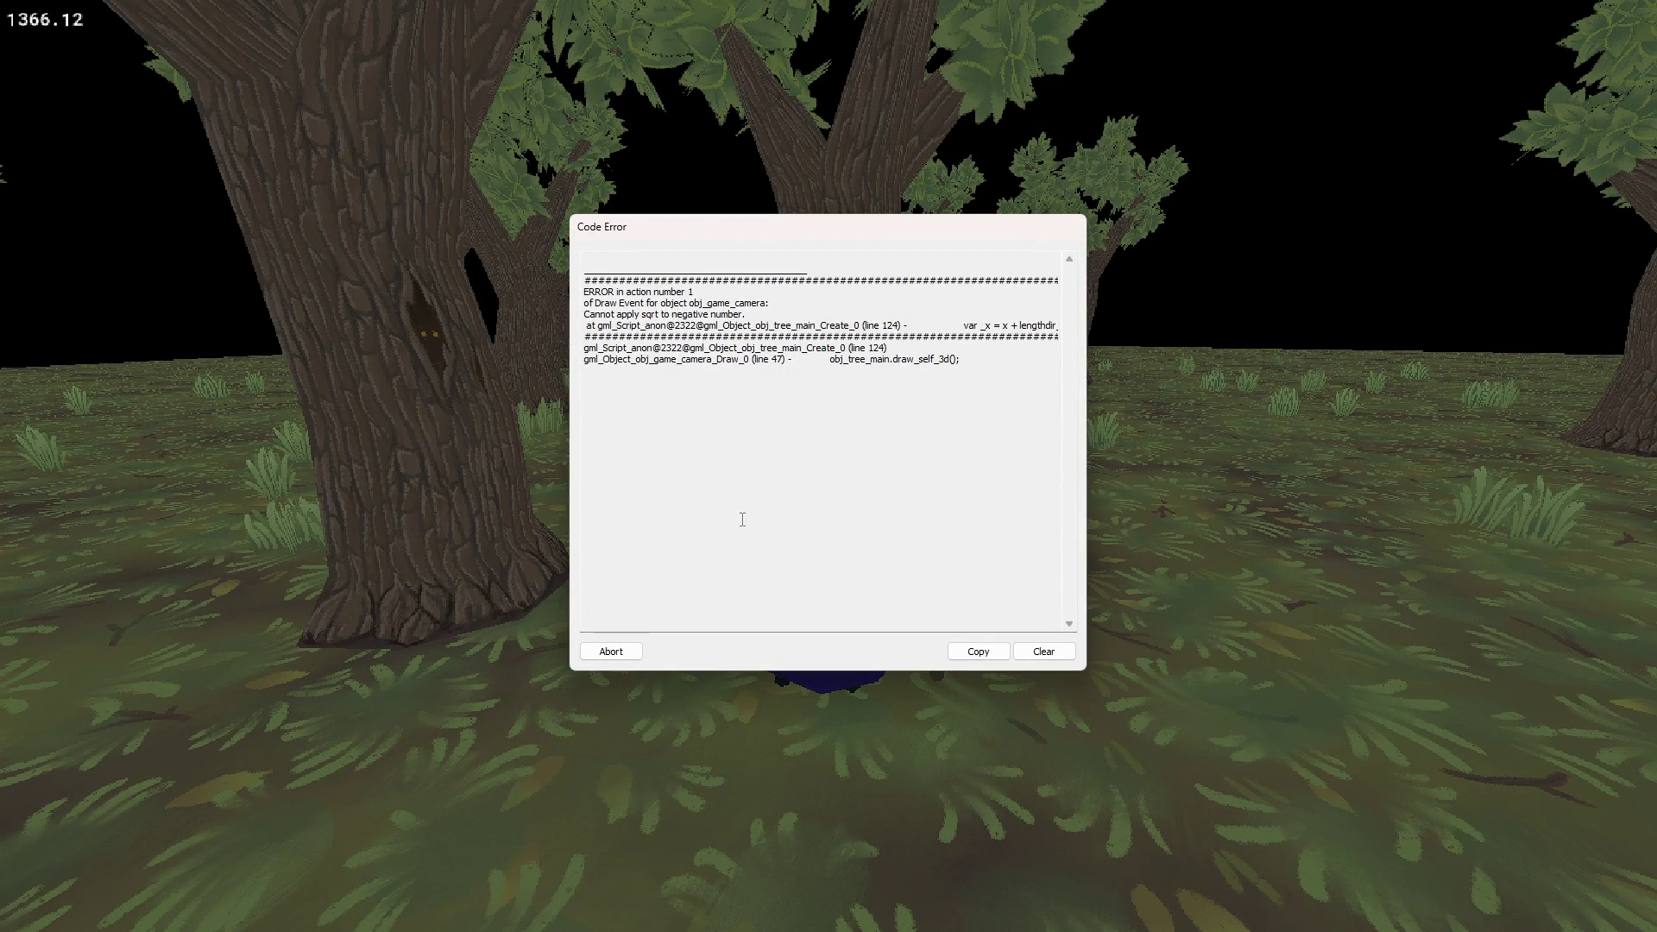
click(612, 651)
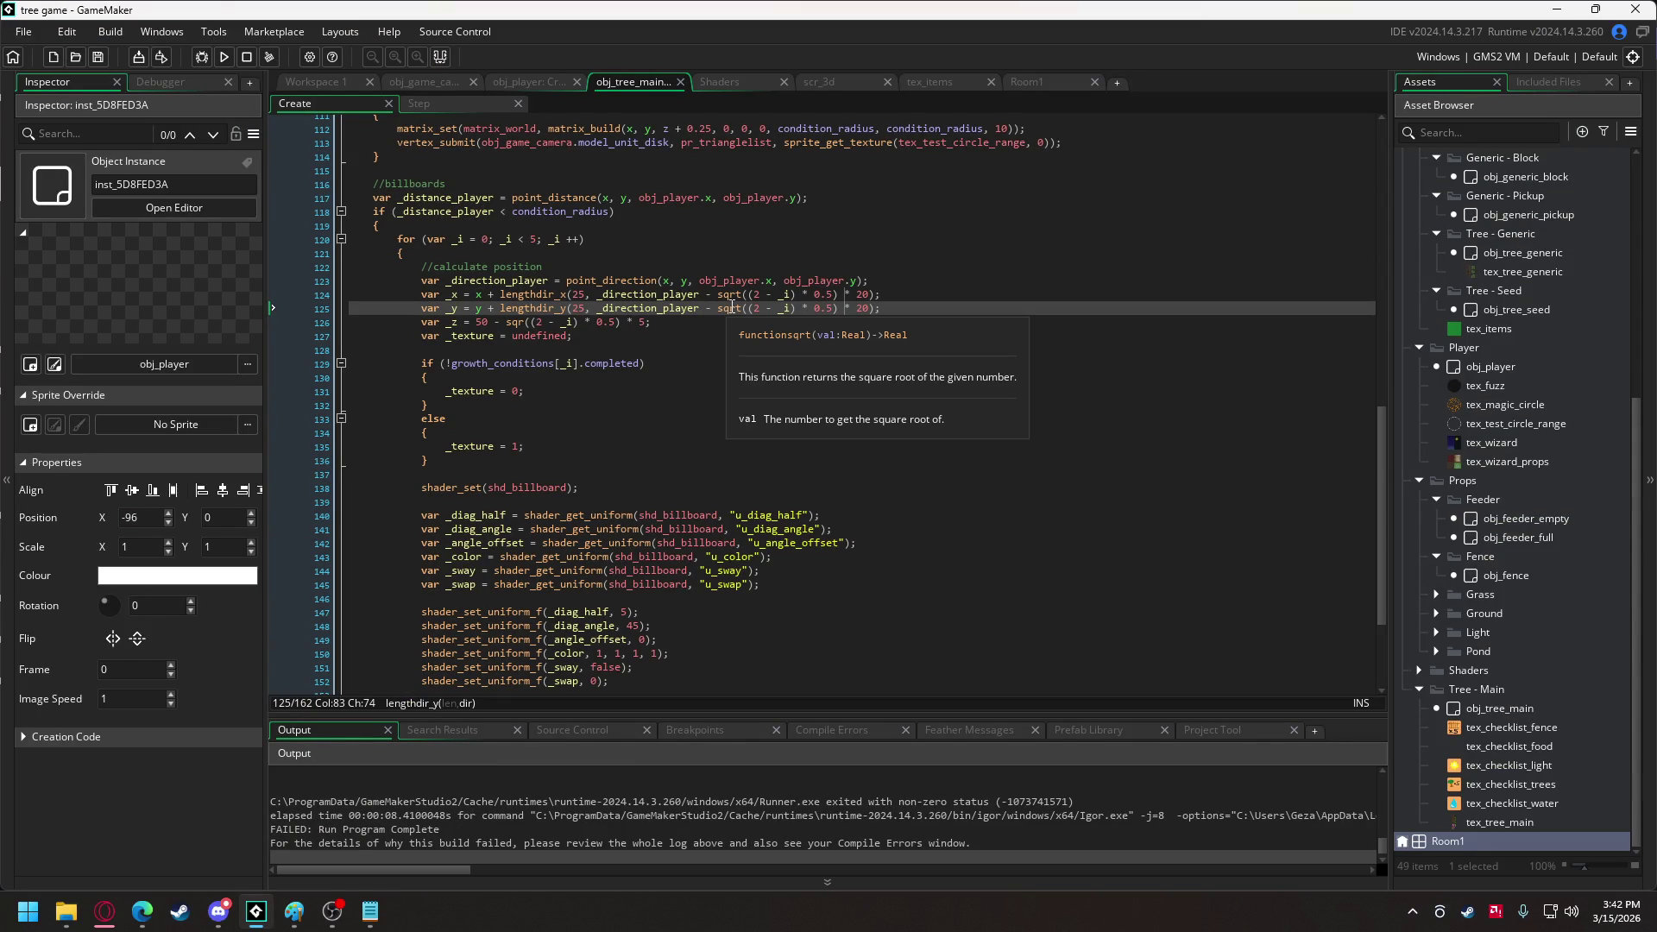
Remove sqrt from the offset lines 124–125 and test-run the game.
click(741, 310)
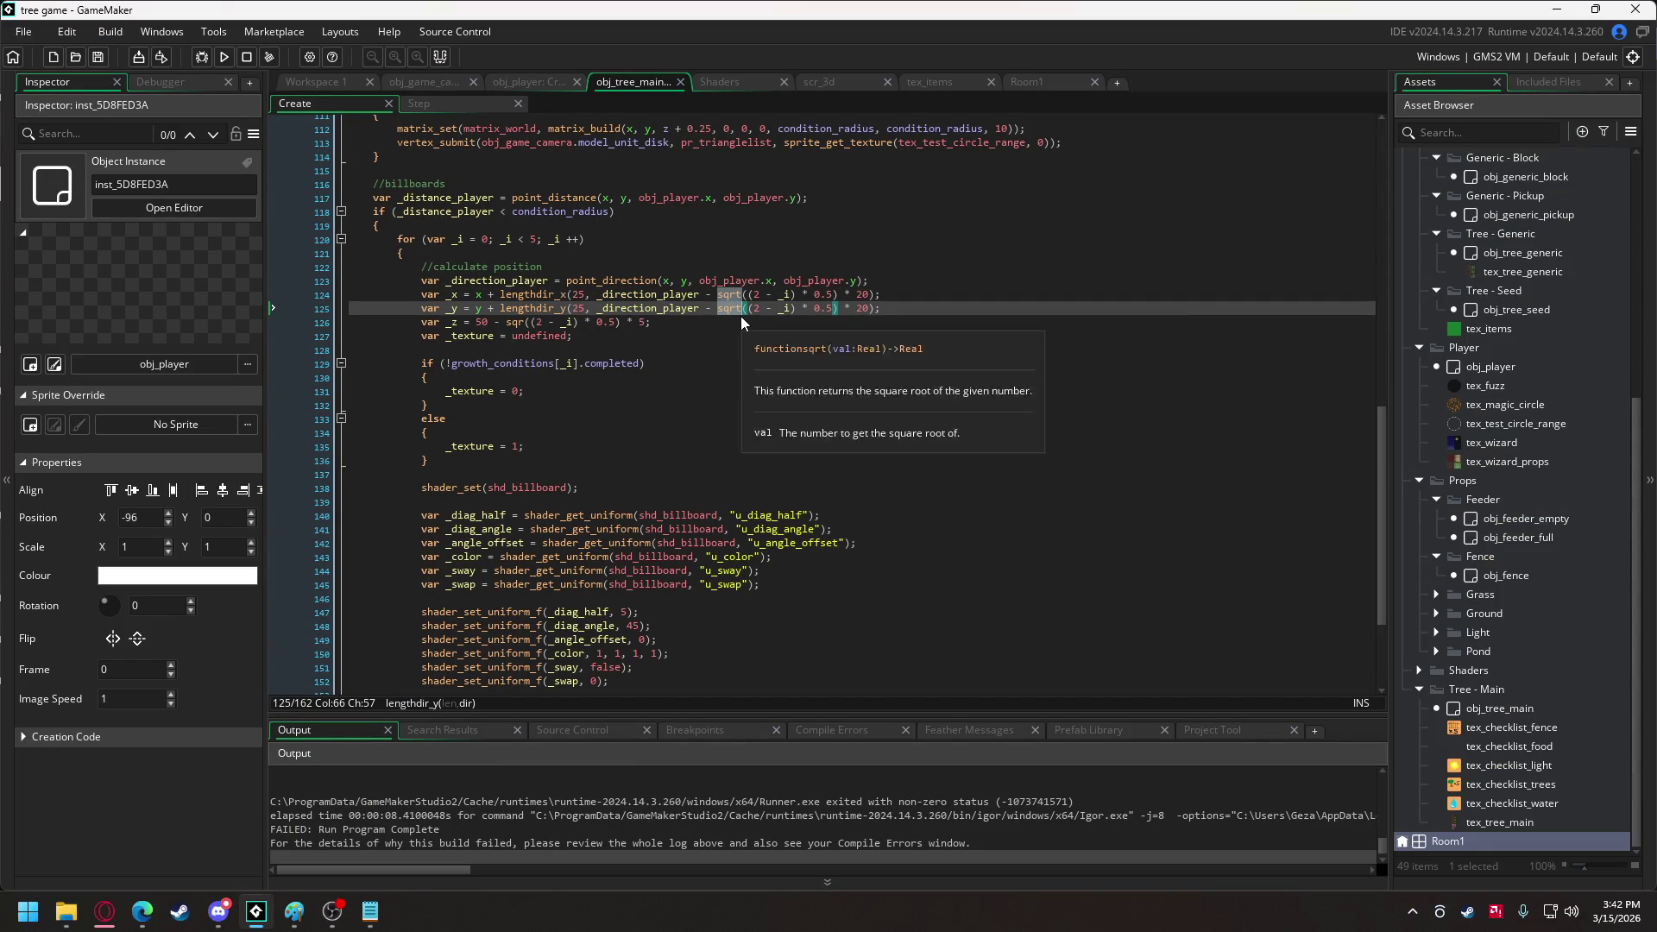
key(BackSpace)
key(BackSpace)
key(BackSpace)
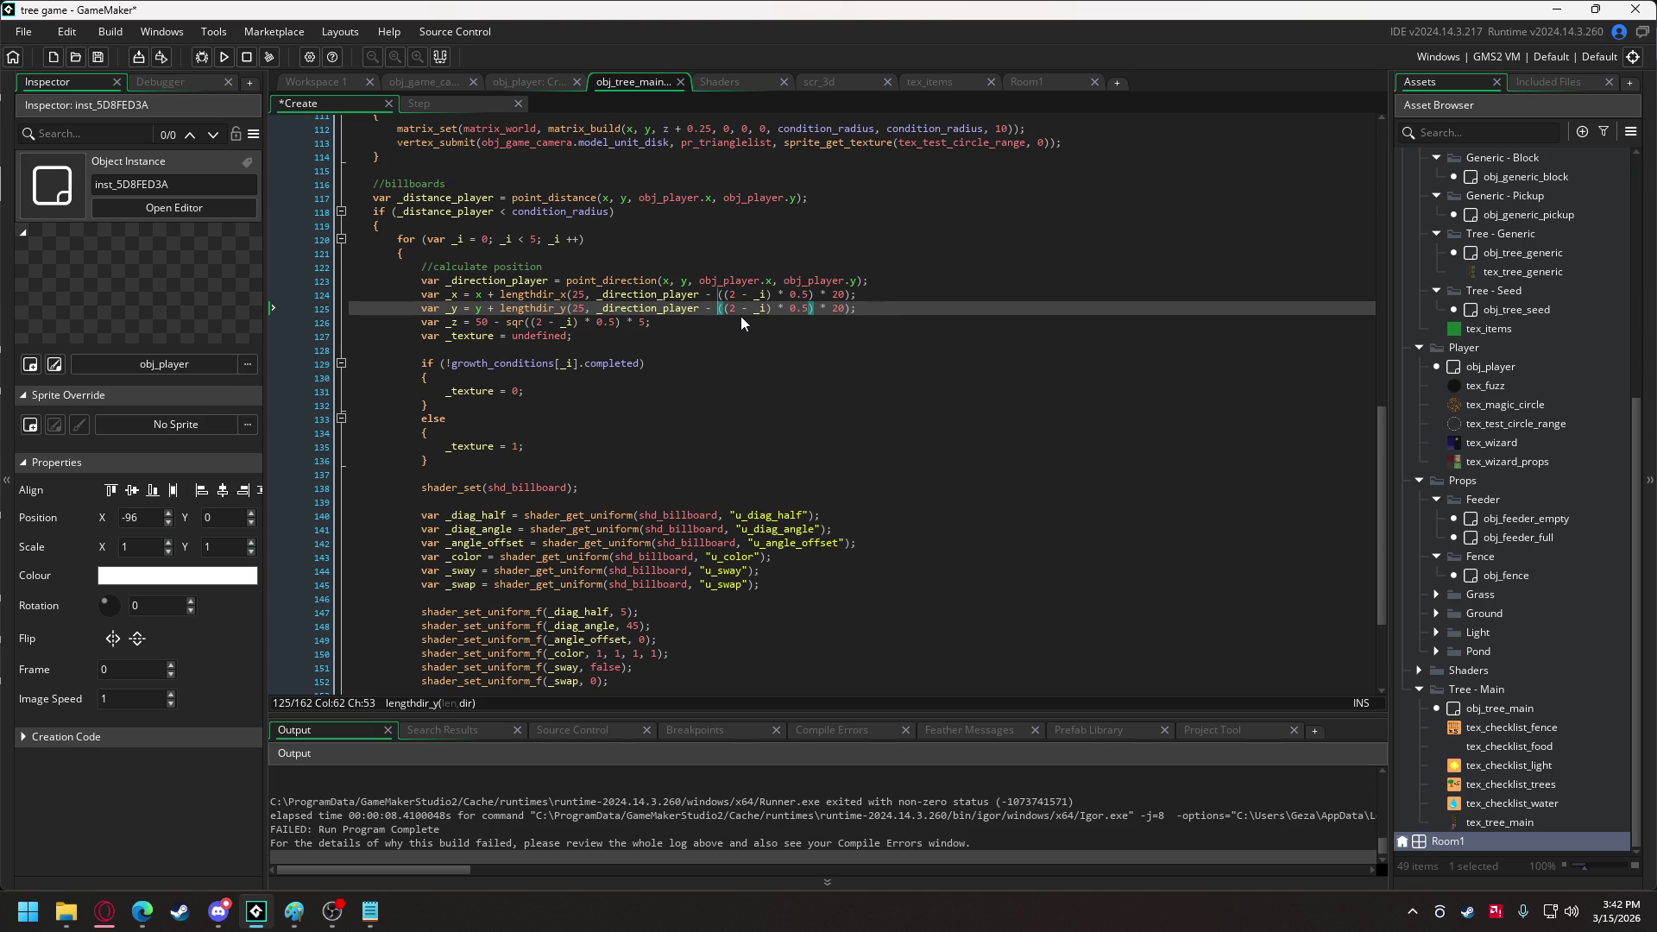
click(224, 56)
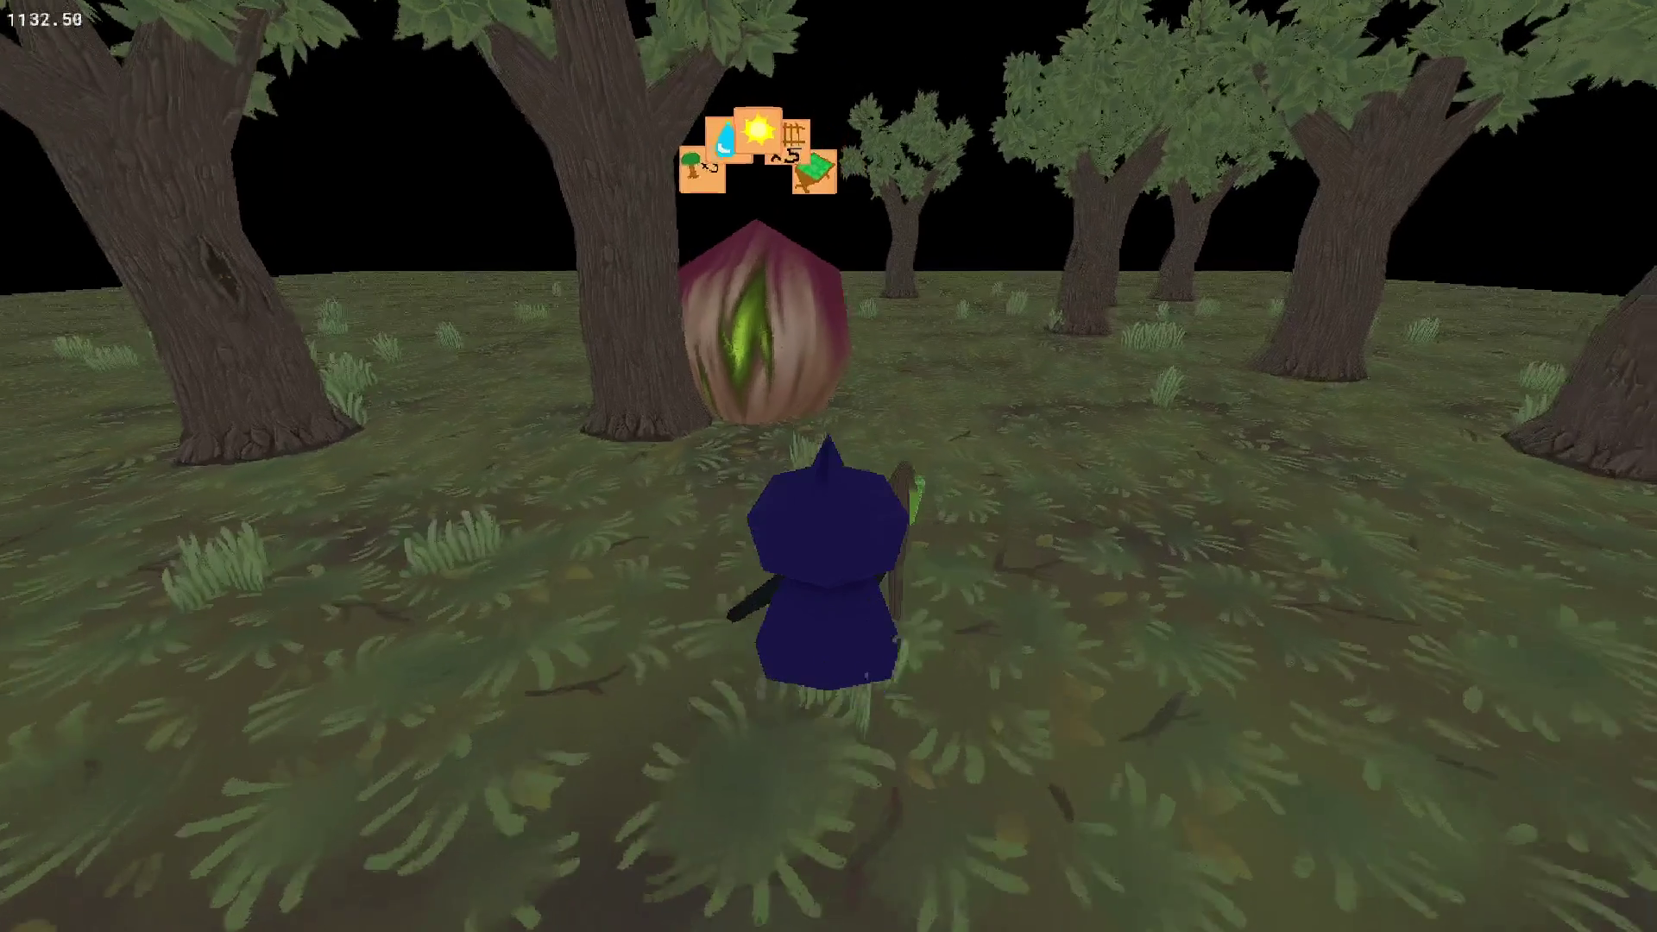
key(s)
key(w)
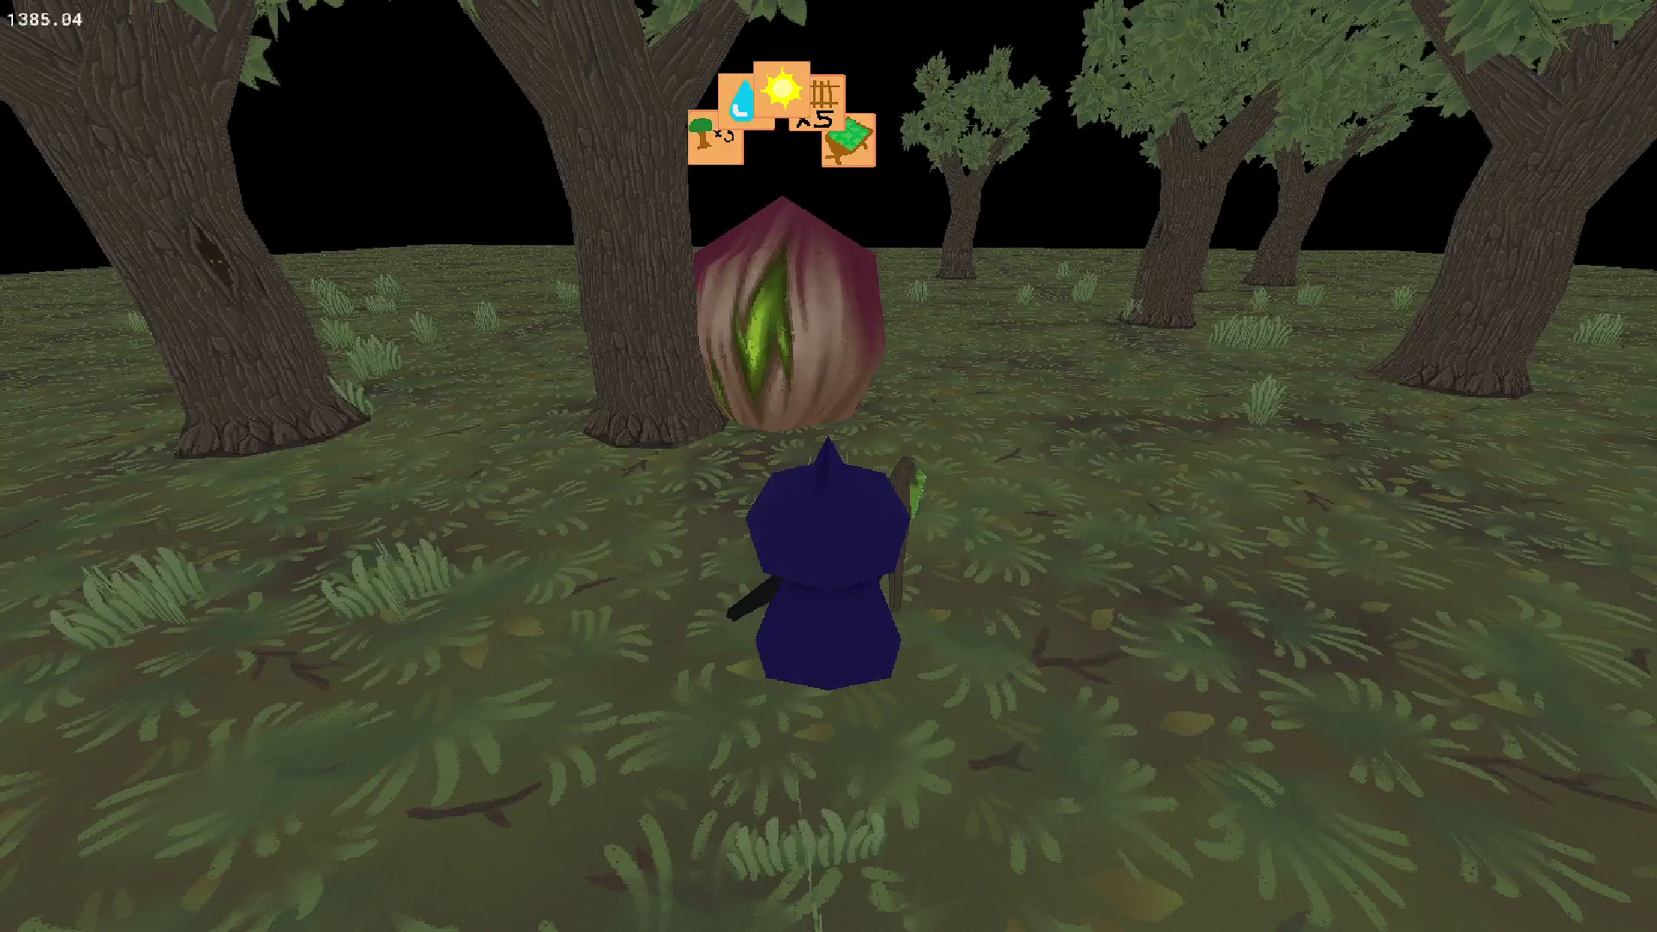
key(Escape)
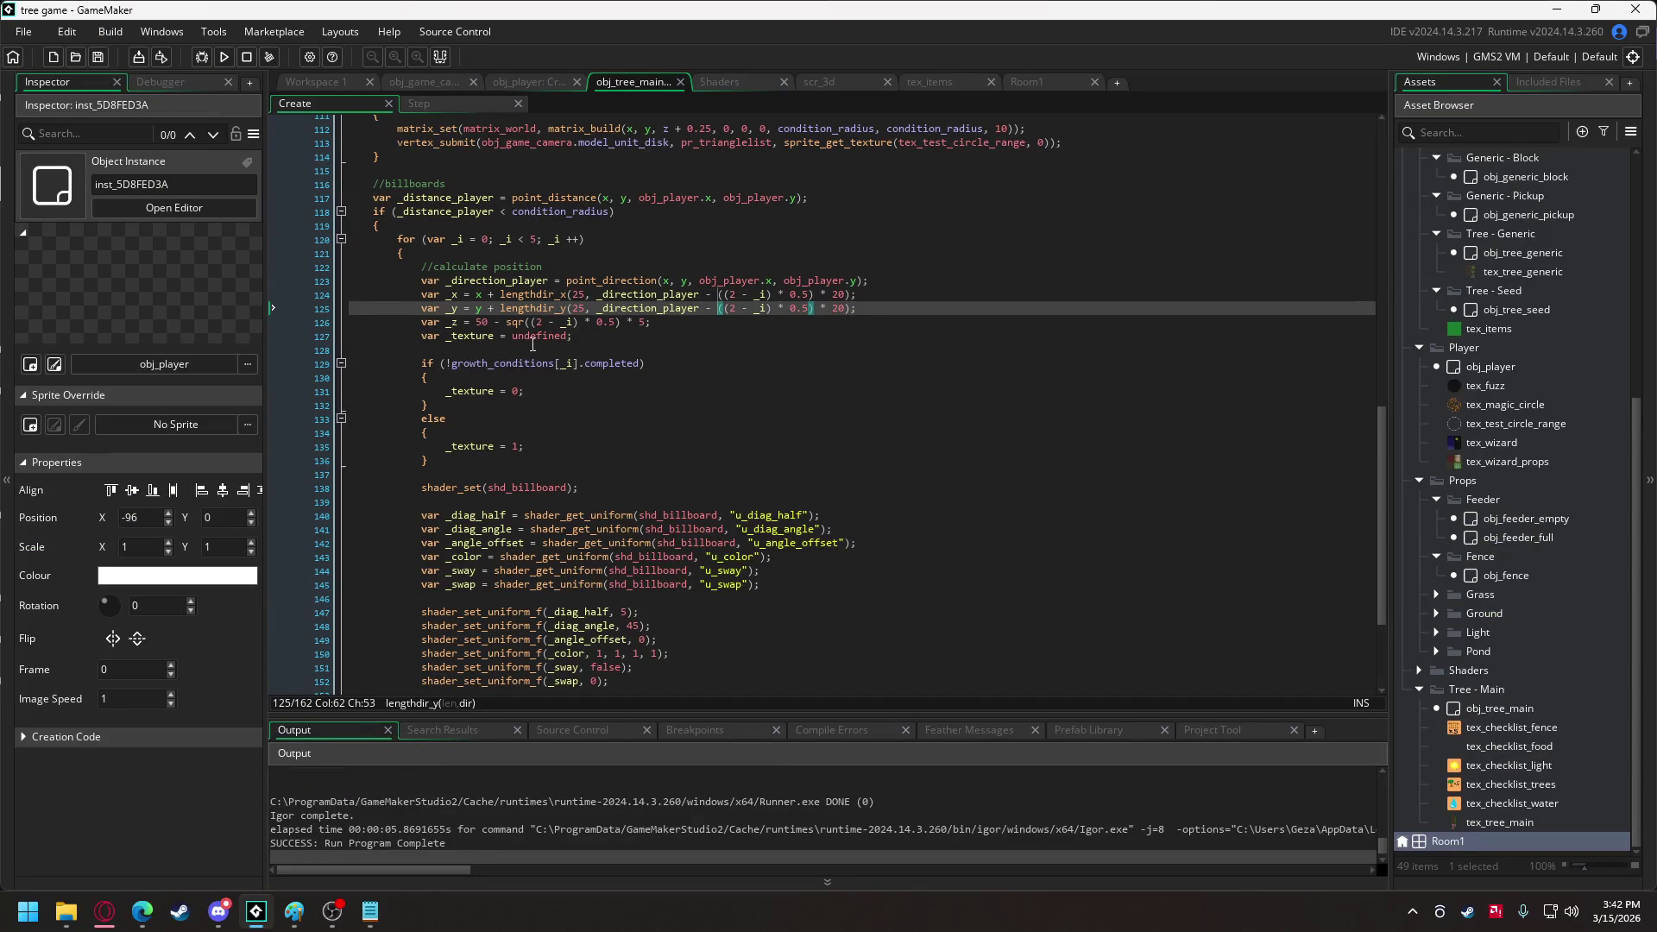
Strip sqr and the * 0.5 factor from line 126's height formula and test it.
click(505, 324)
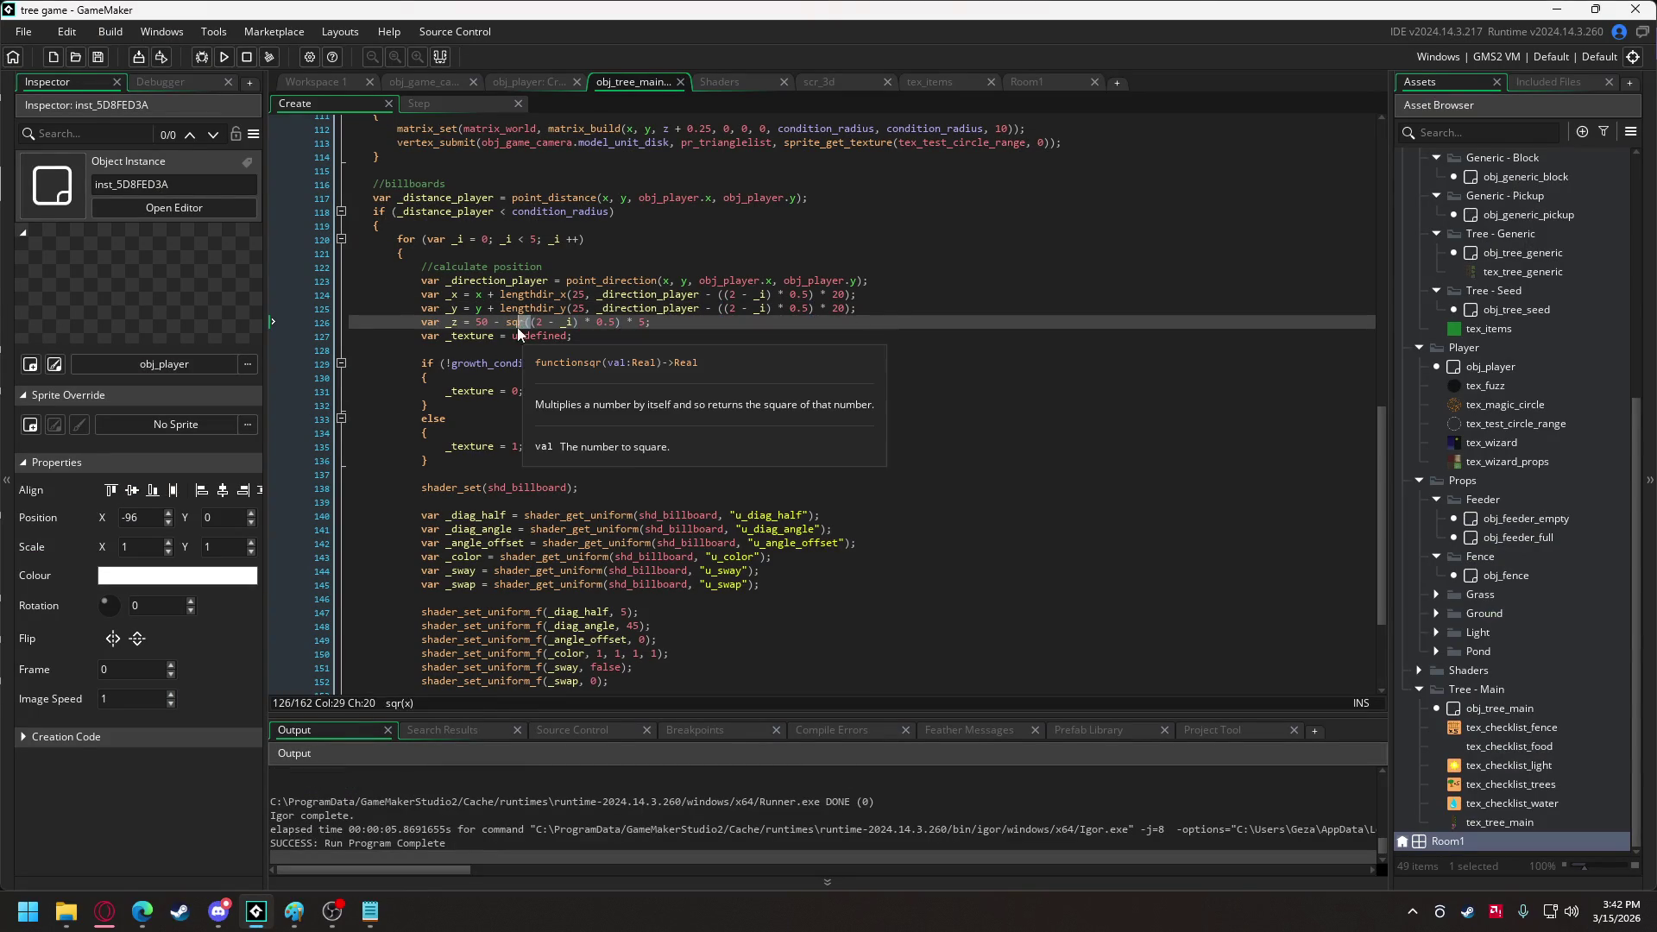
key(Delete)
key(Delete)
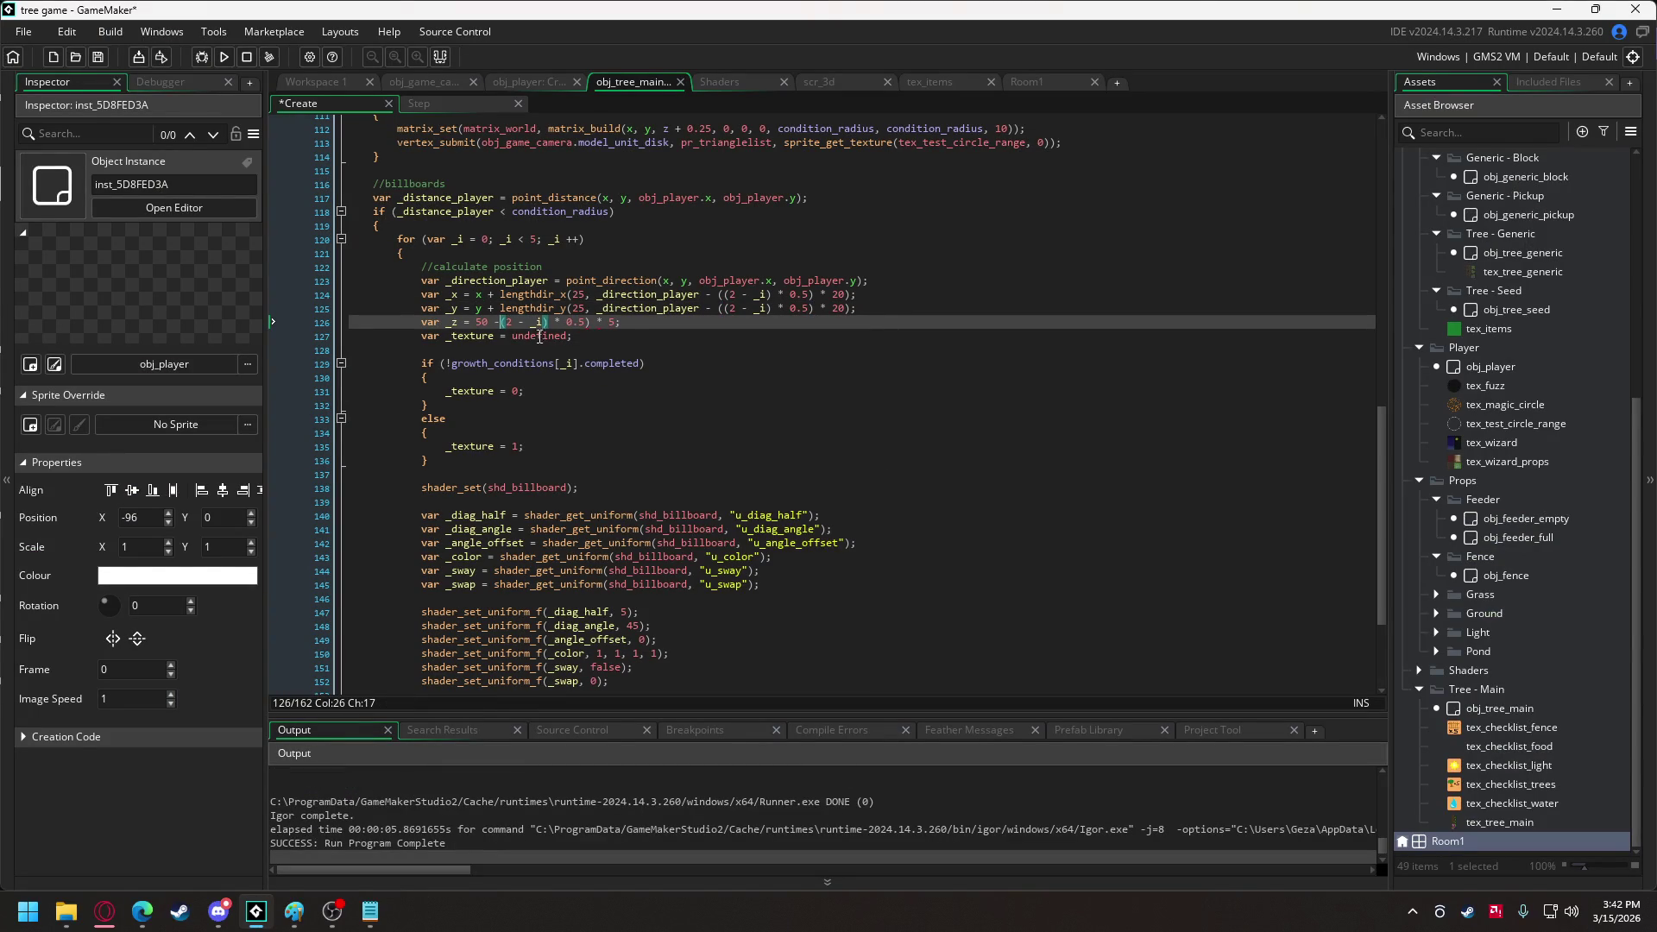
text(()
click(597, 323)
key(BackSpace)
key(BackSpace)
key(BackSpace)
key(BackSpace)
key(F5)
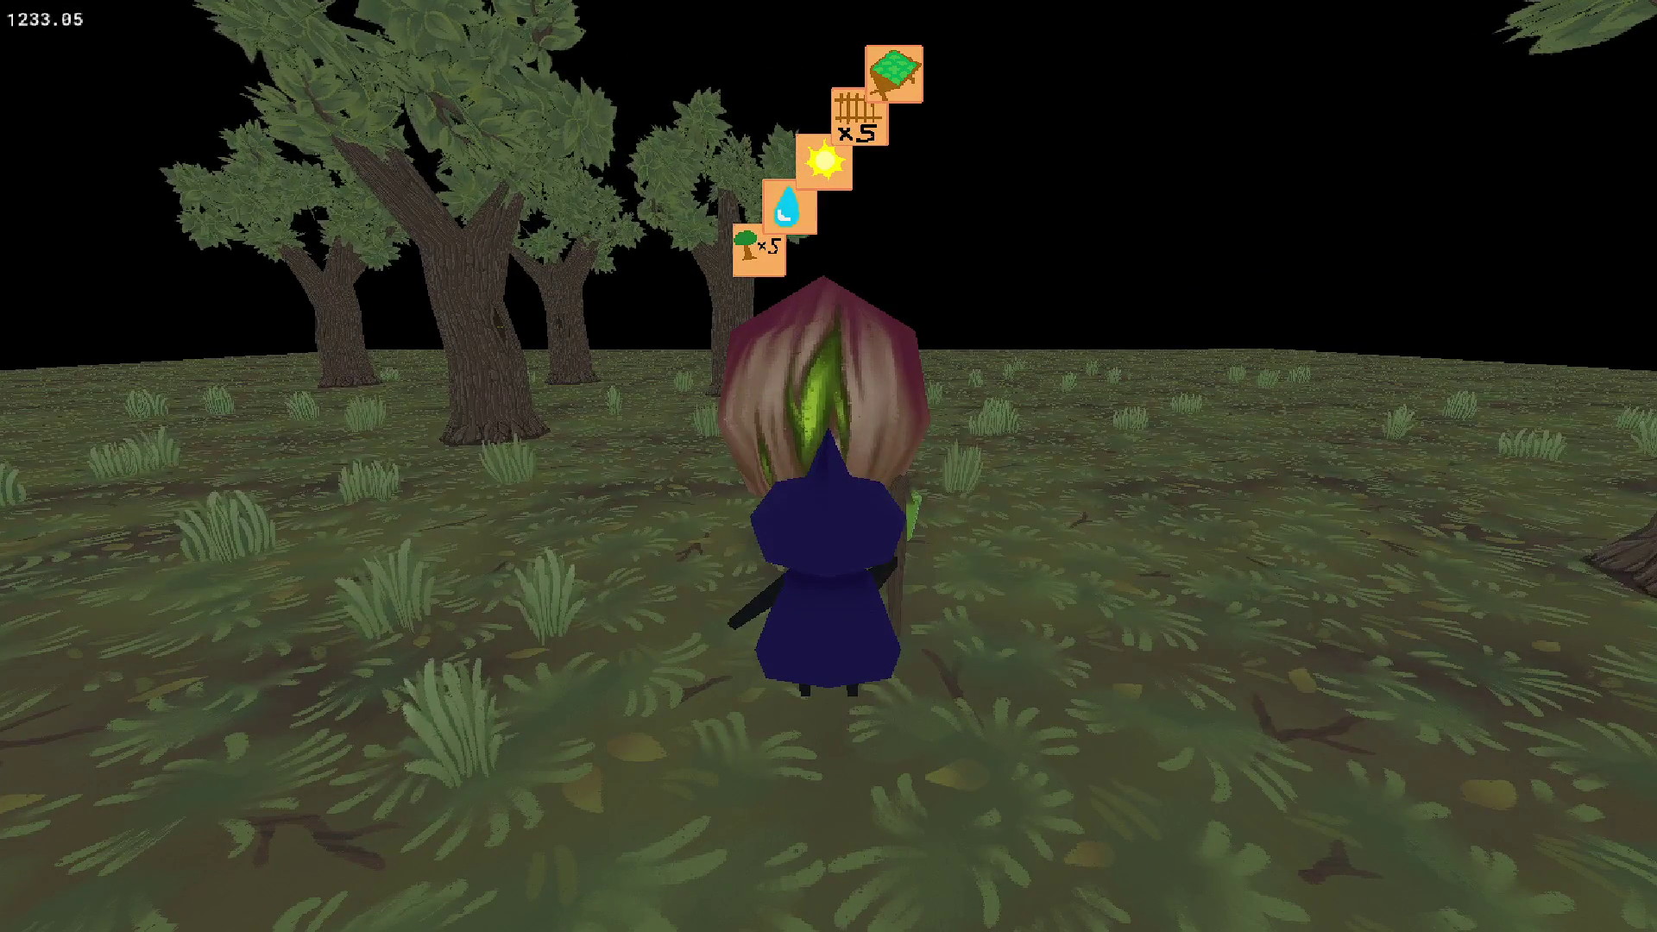
key(Escape)
Wrap line 126's height term in abs(2 - _i) and run, walking up to the seed.
click(506, 321)
text(abs)
click(531, 321)
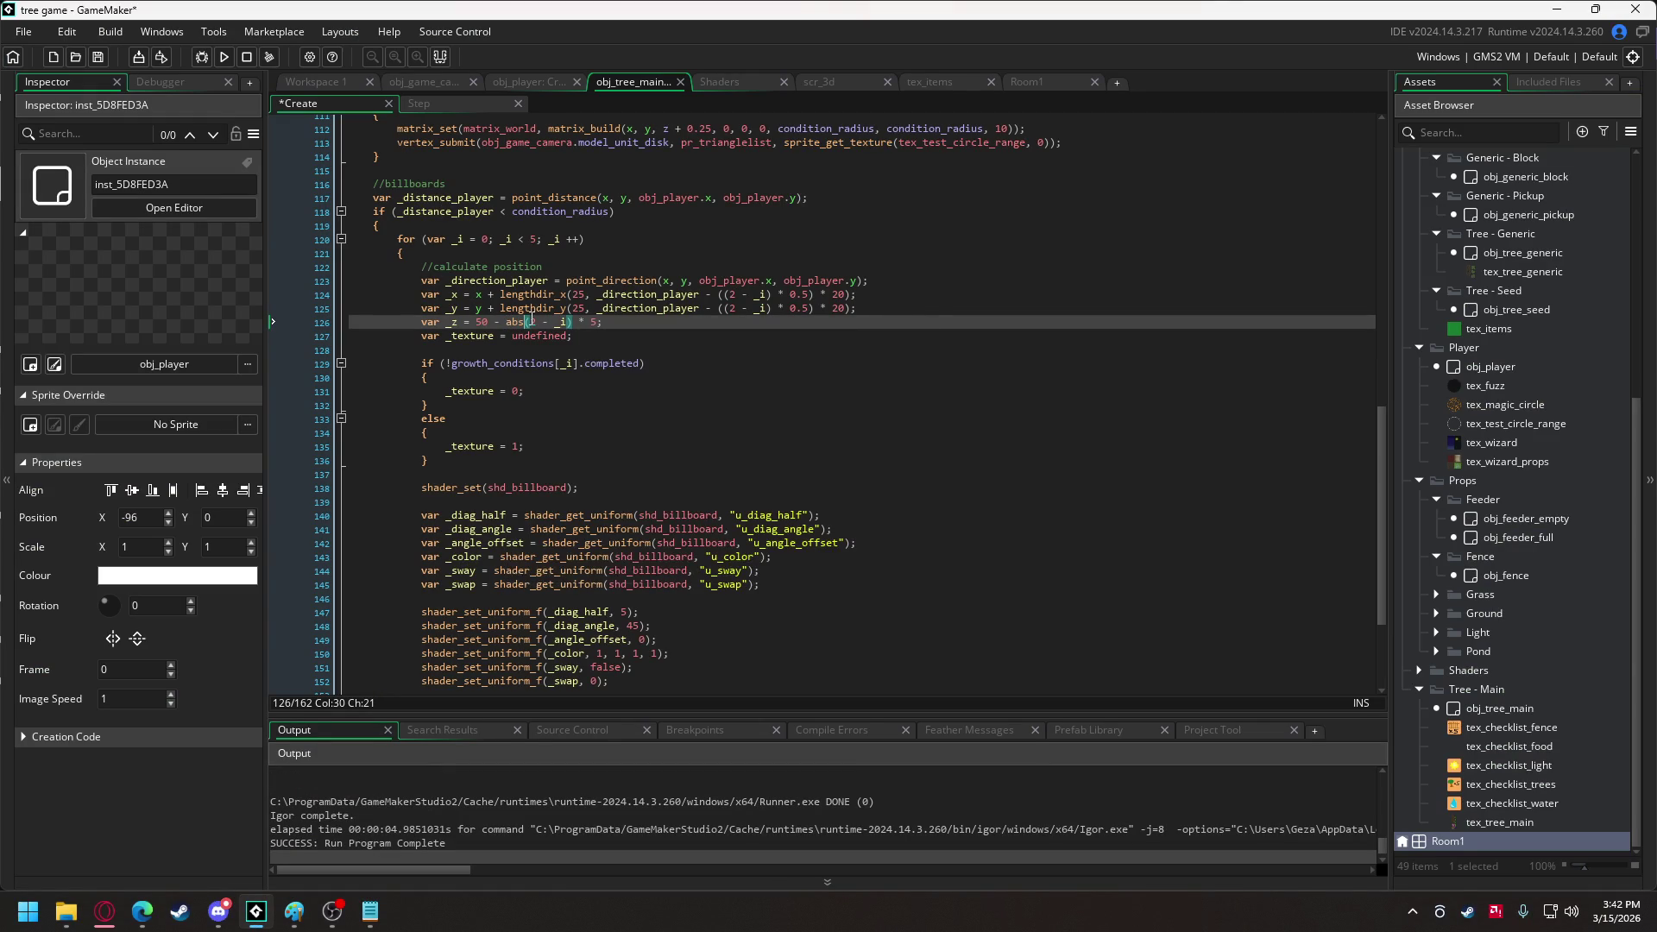
key(F5)
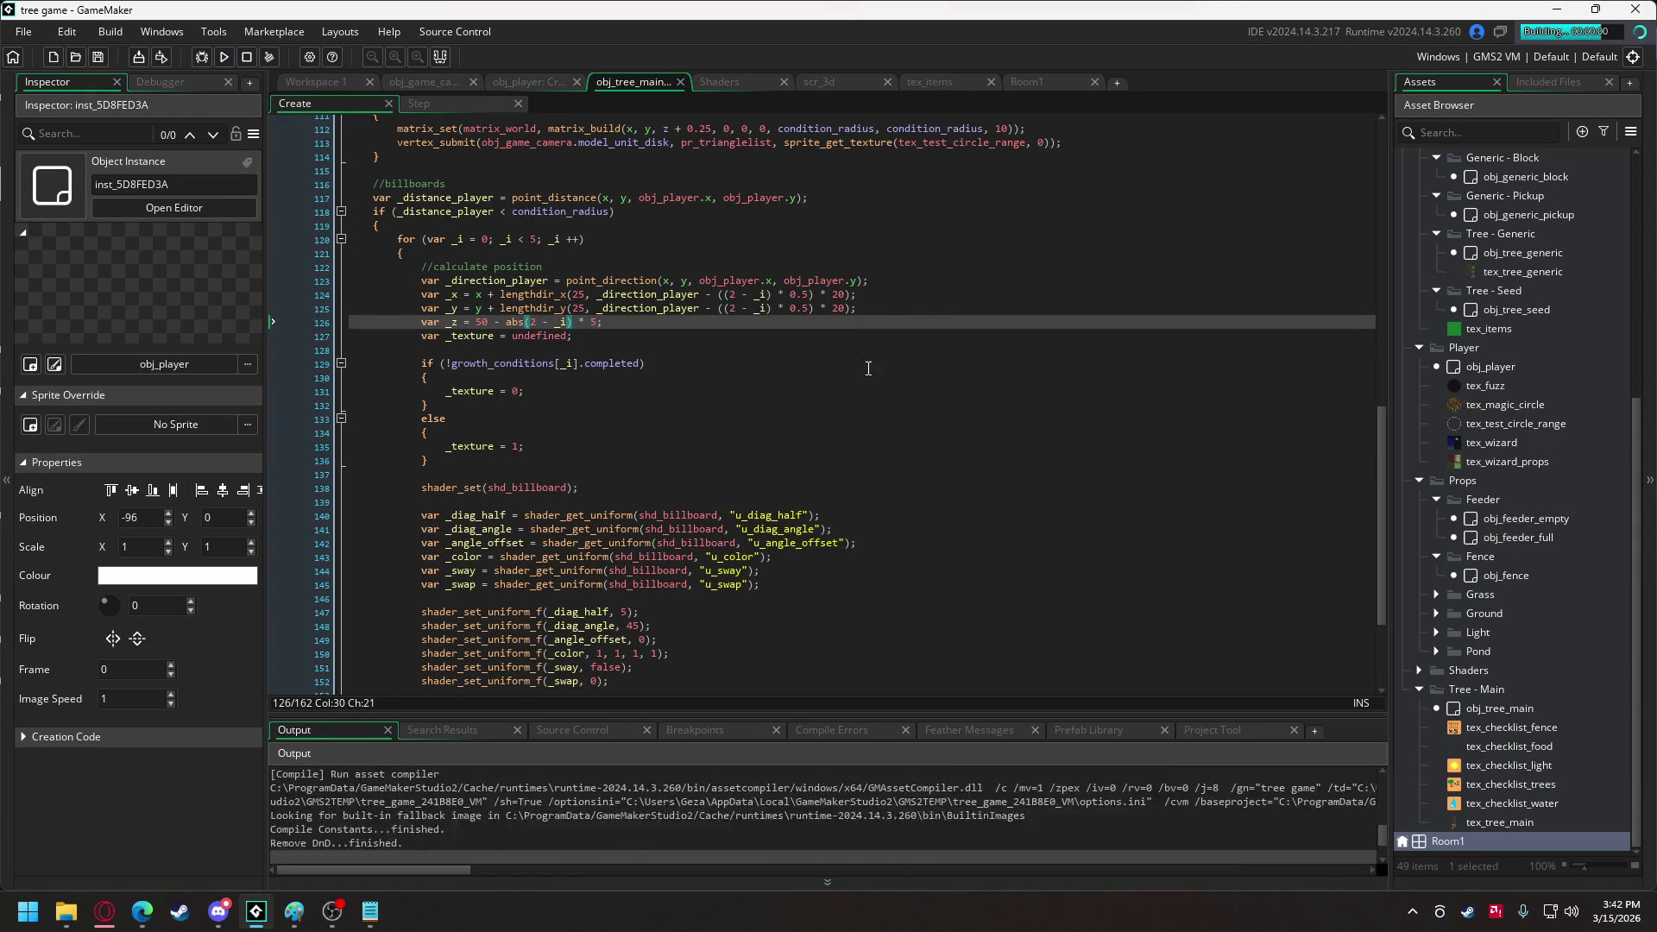
key(w)
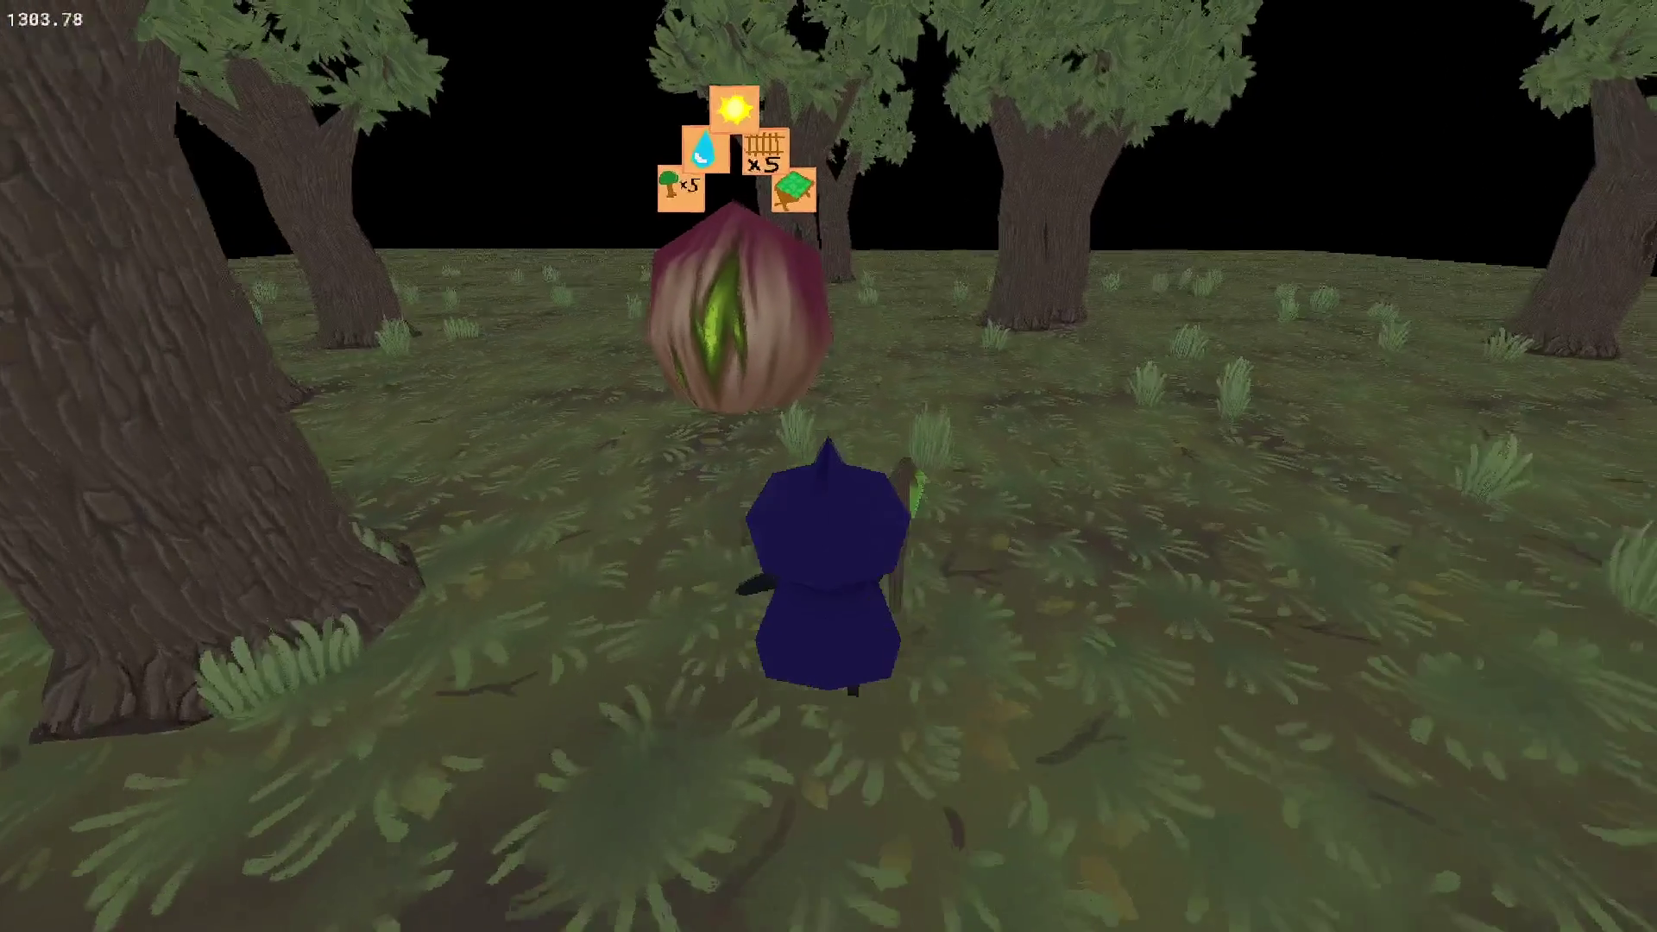
key(w)
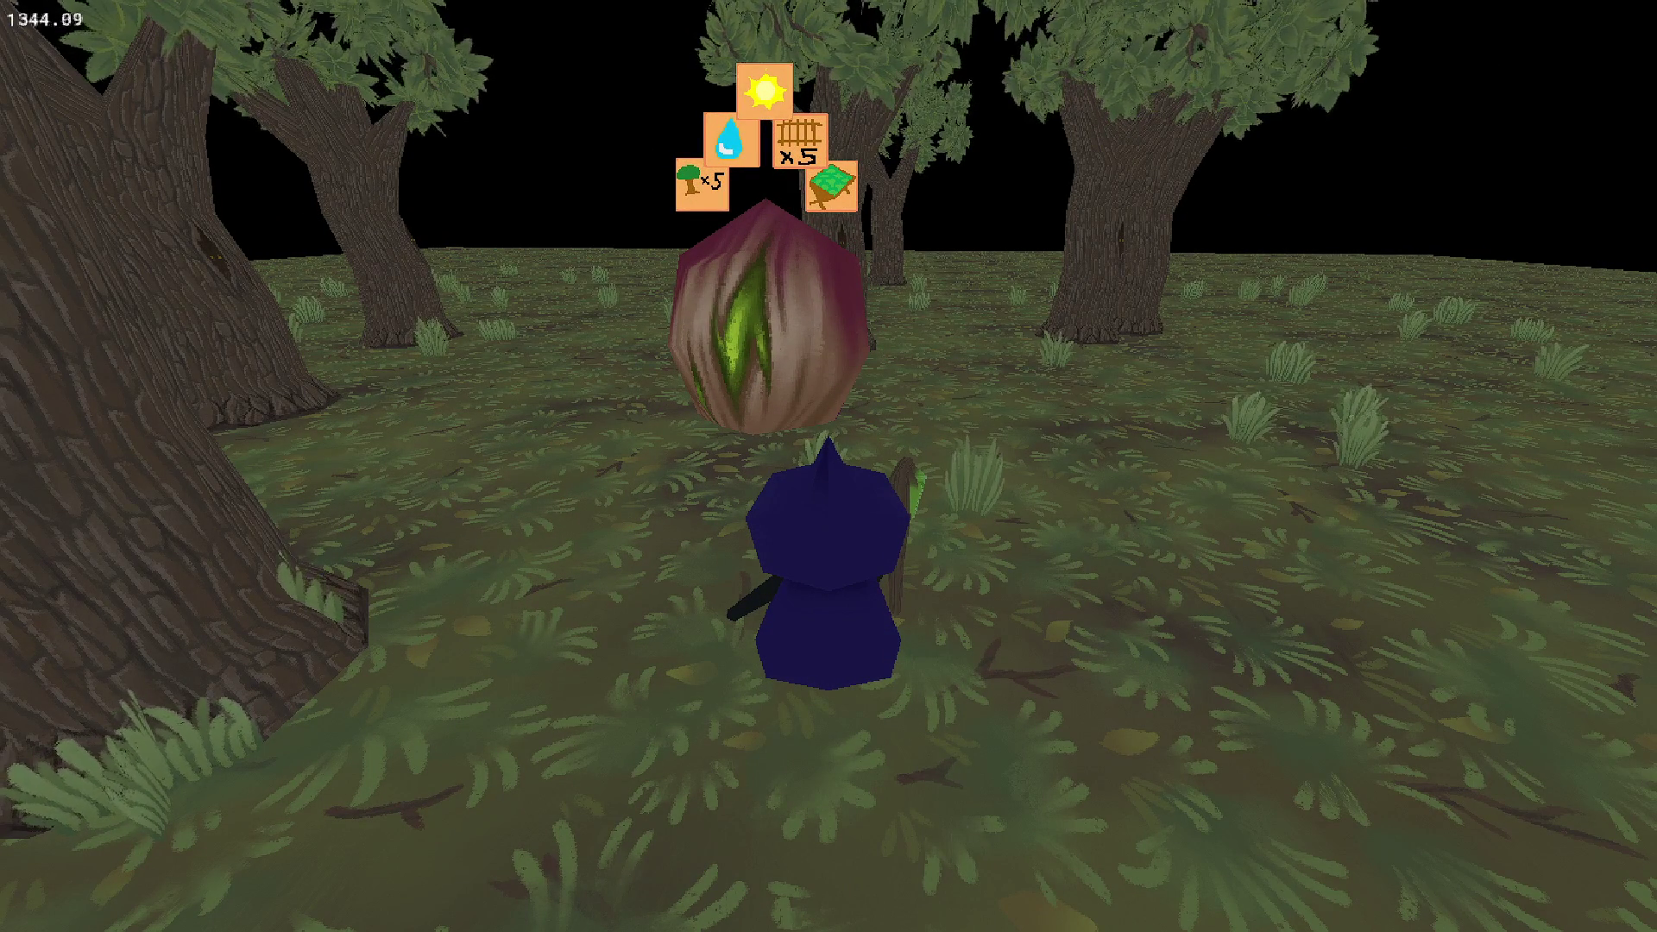
key(Escape)
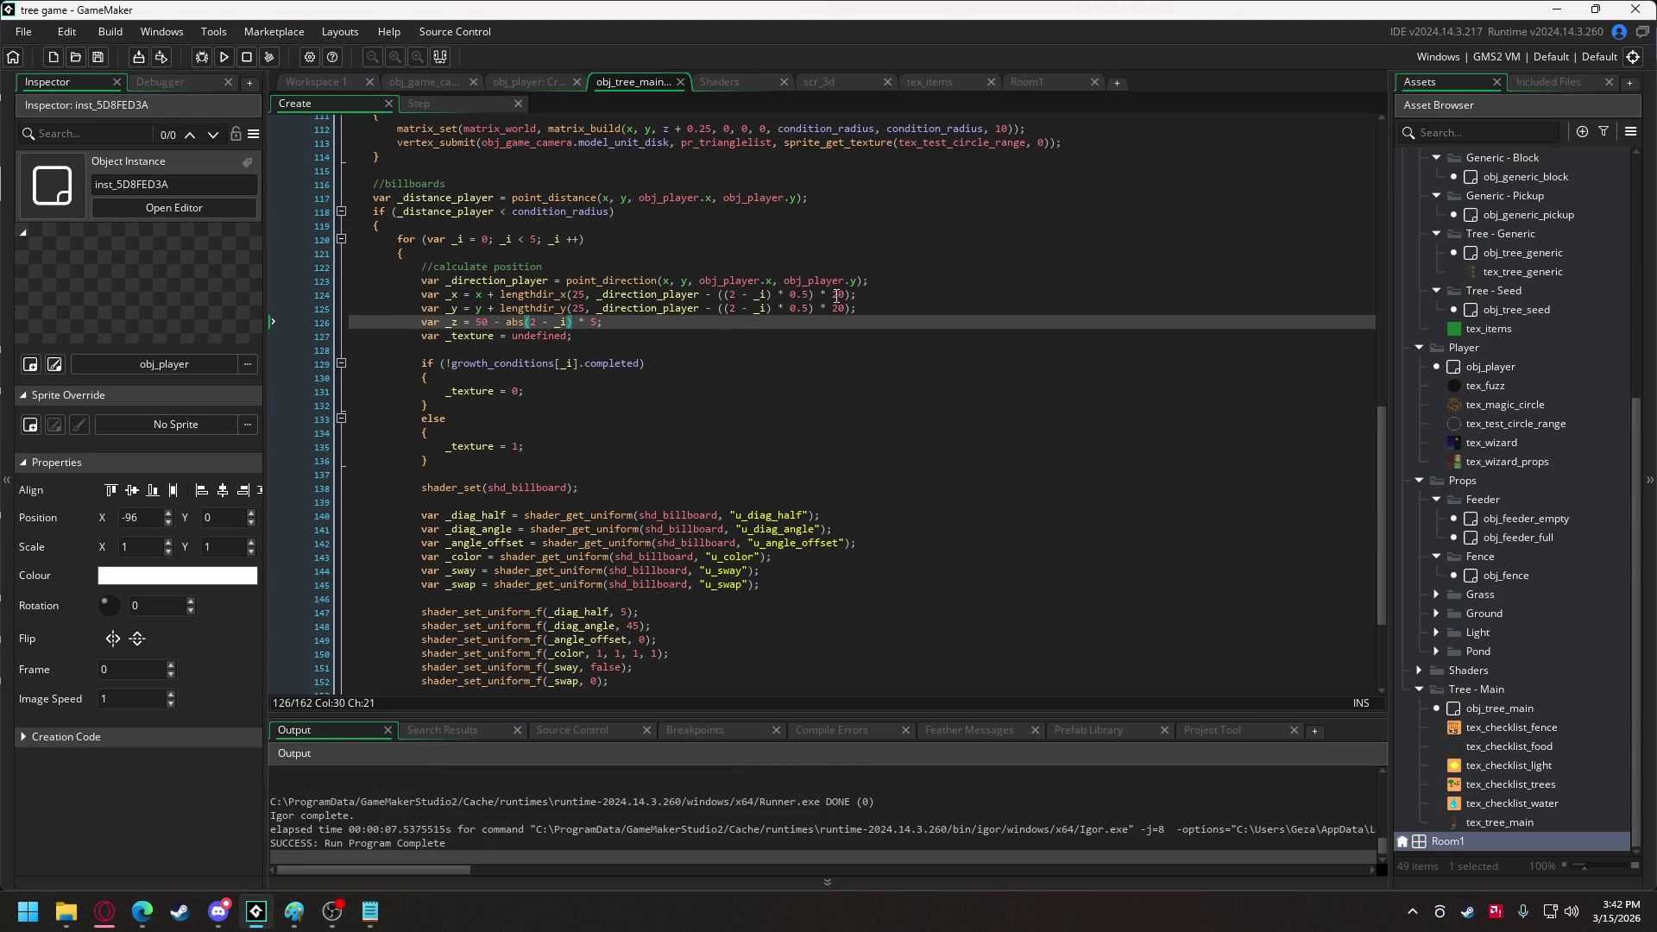
Change the icon spacing on lines 124–125 from 20 to 40 and run the game.
click(836, 296)
click(838, 309)
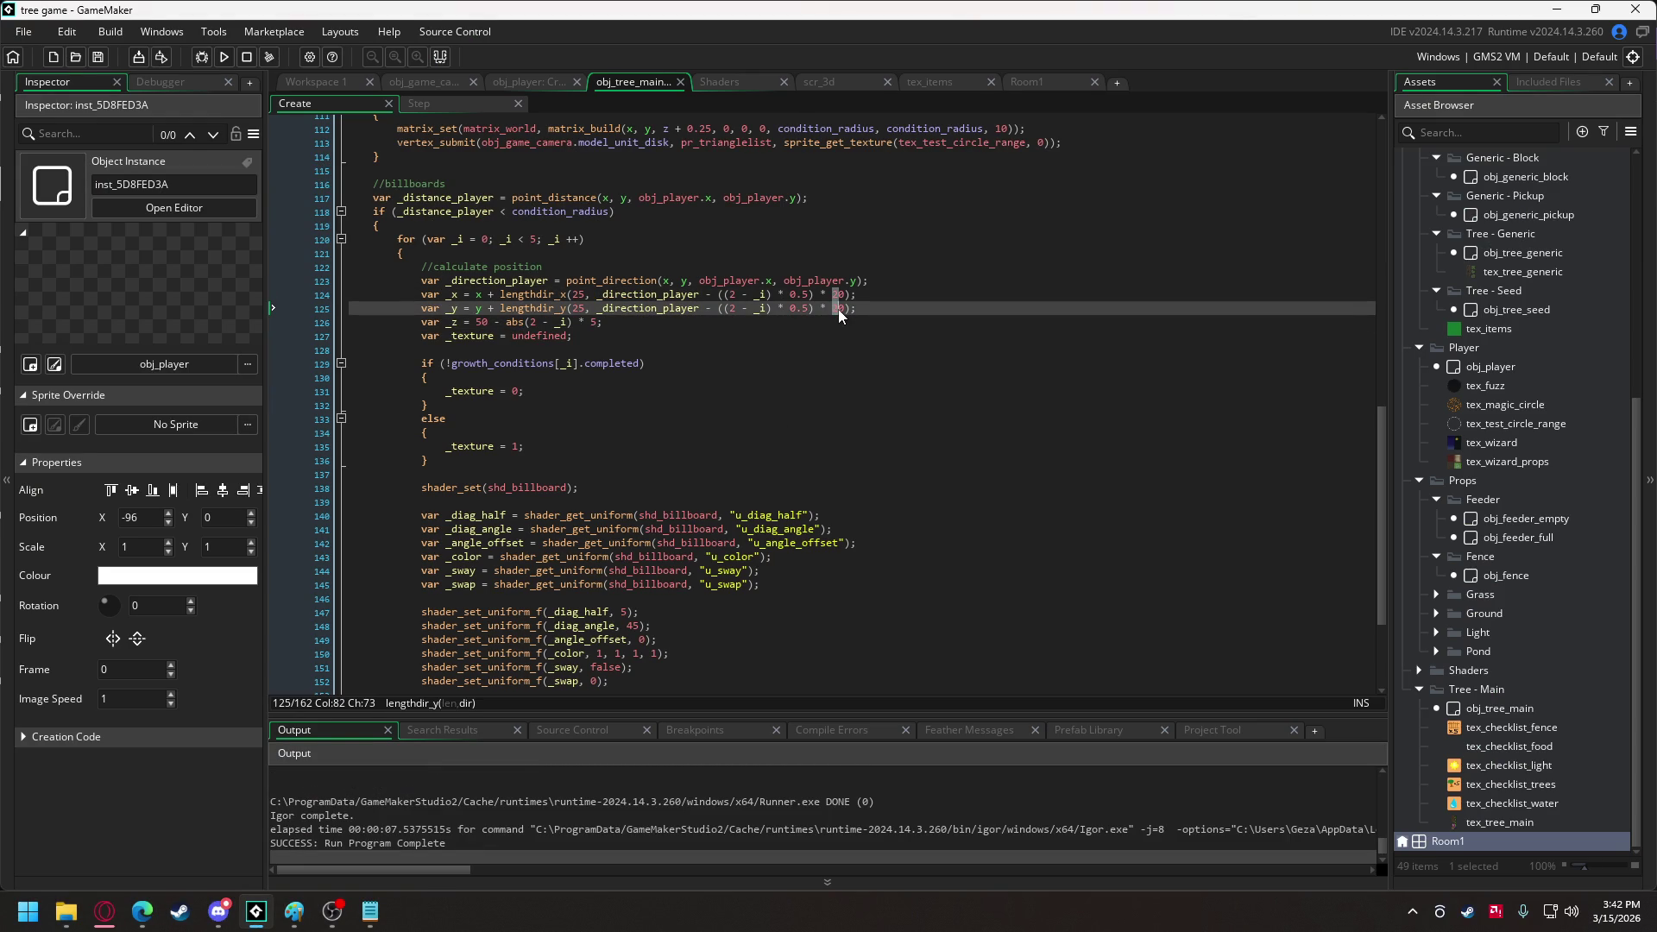
text(4)
click(223, 56)
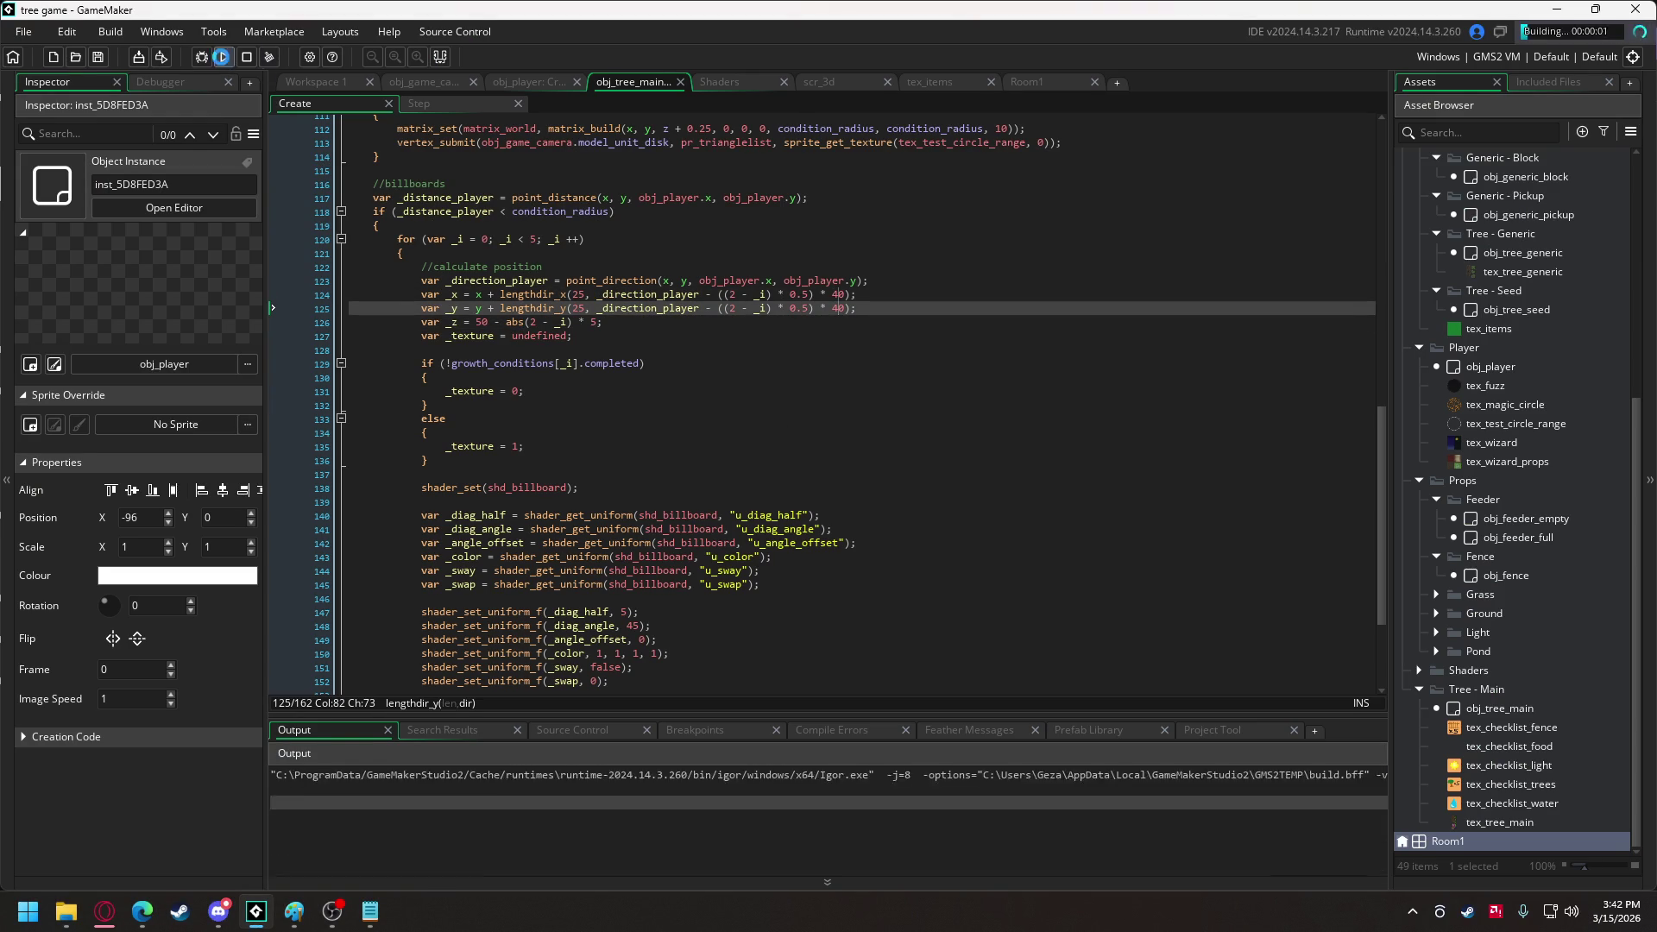
Walk and circle around the seed to inspect the icon arc, then quit back to the code.
key(w)
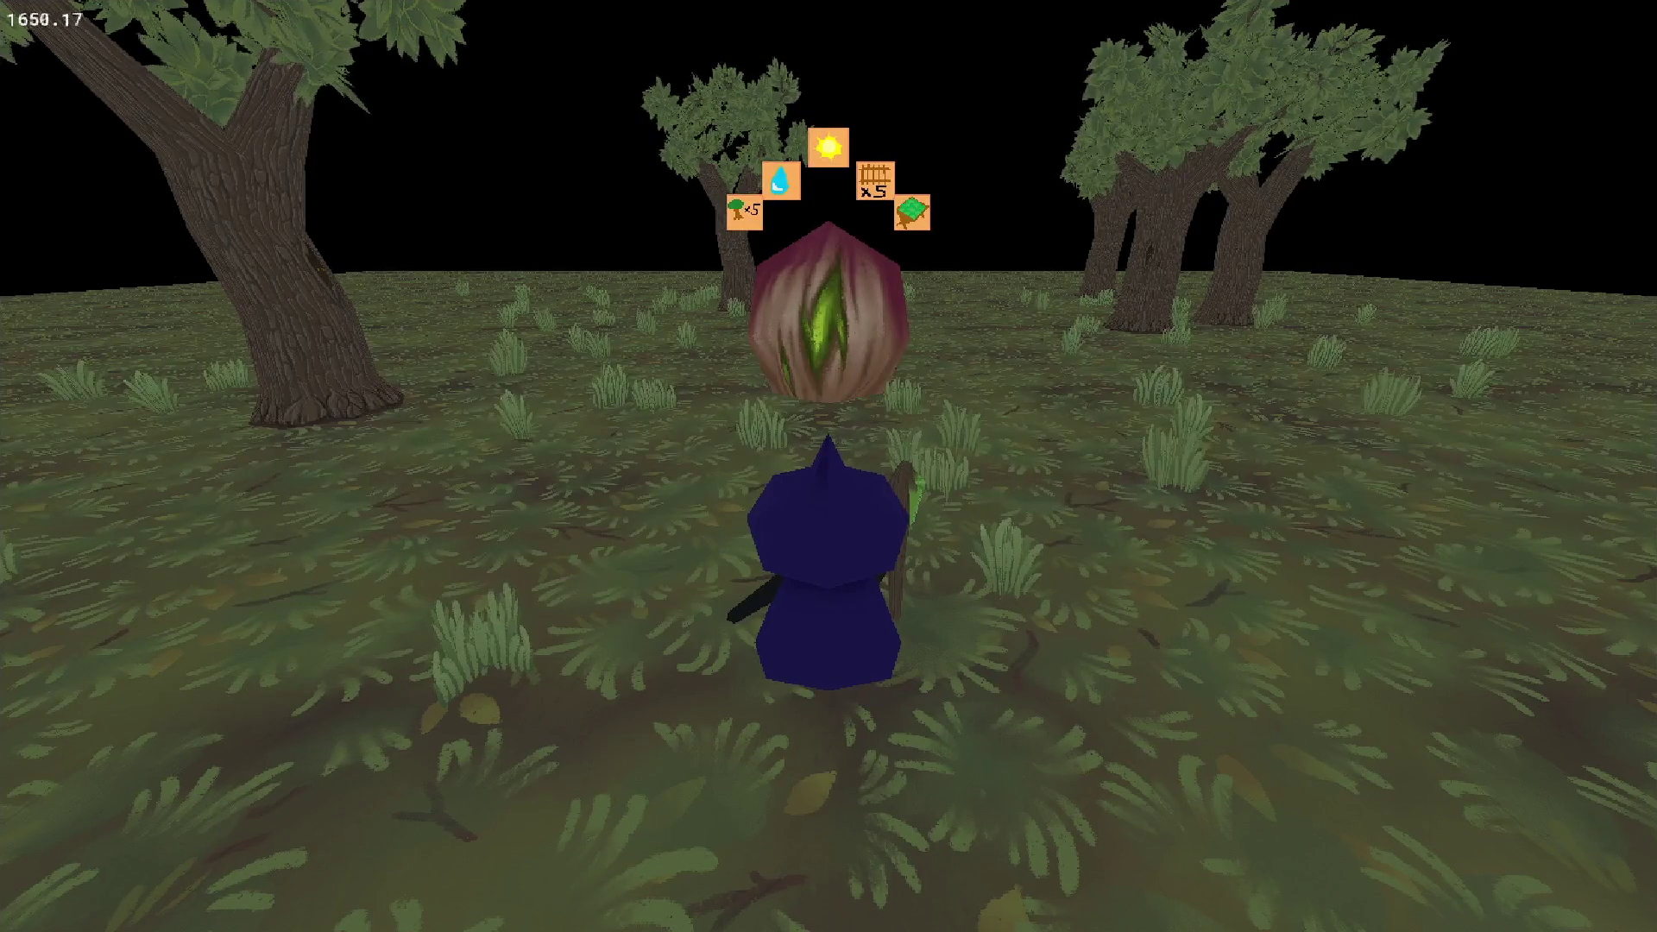
key(a)
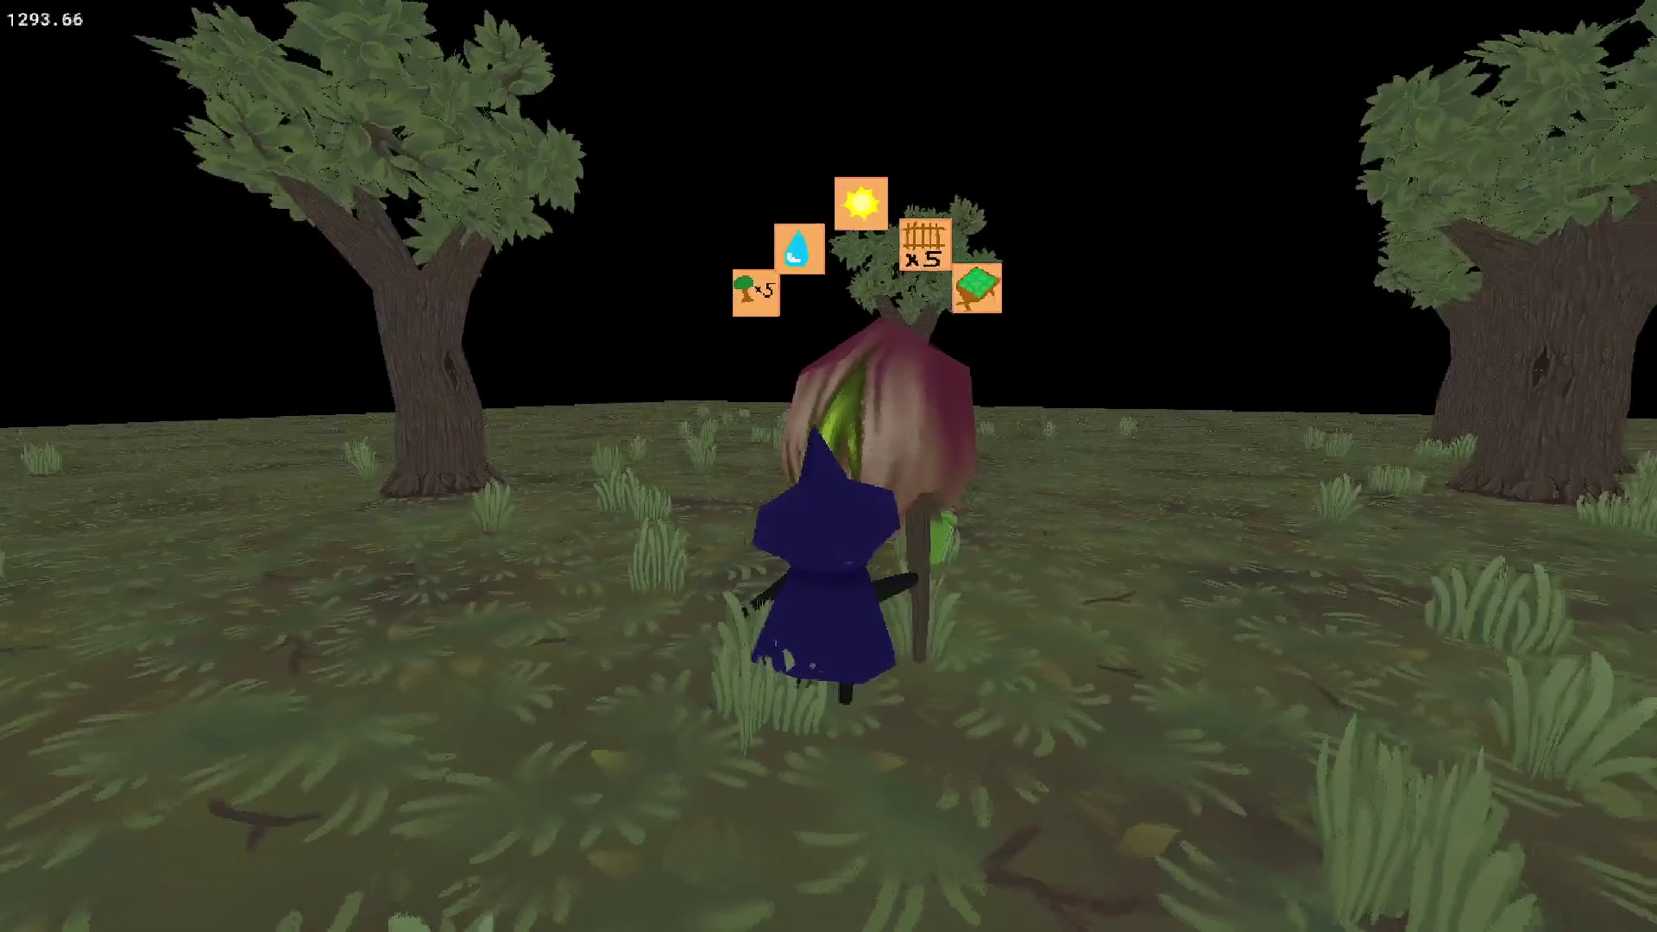
key(d)
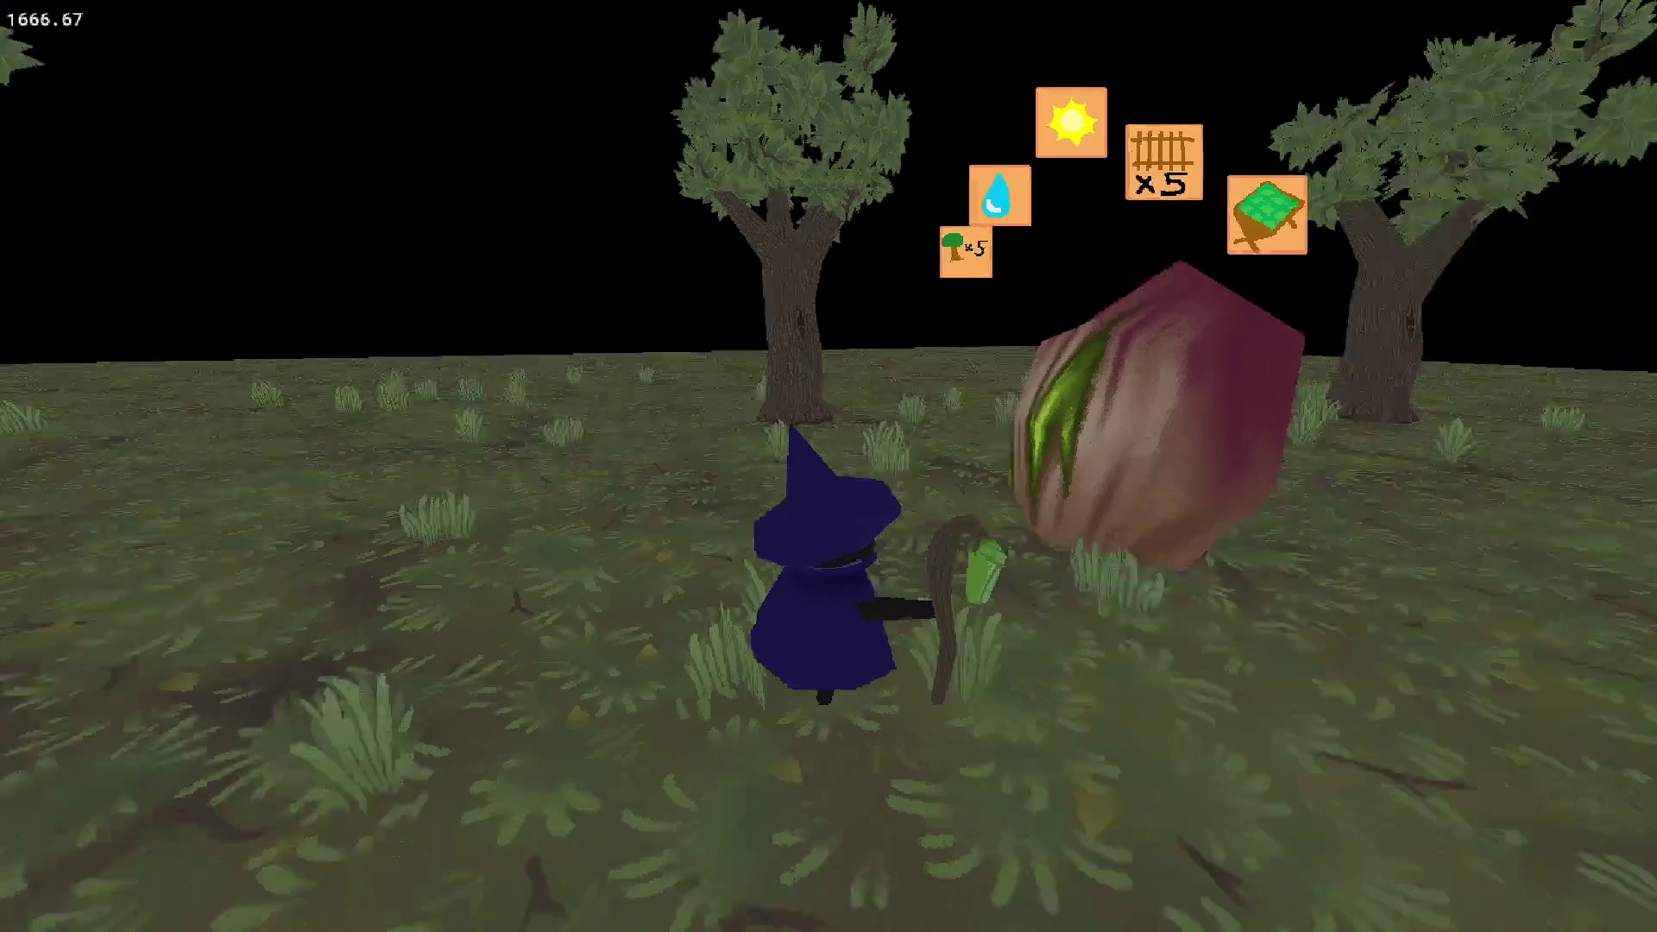
key(s)
key(e)
key(w)
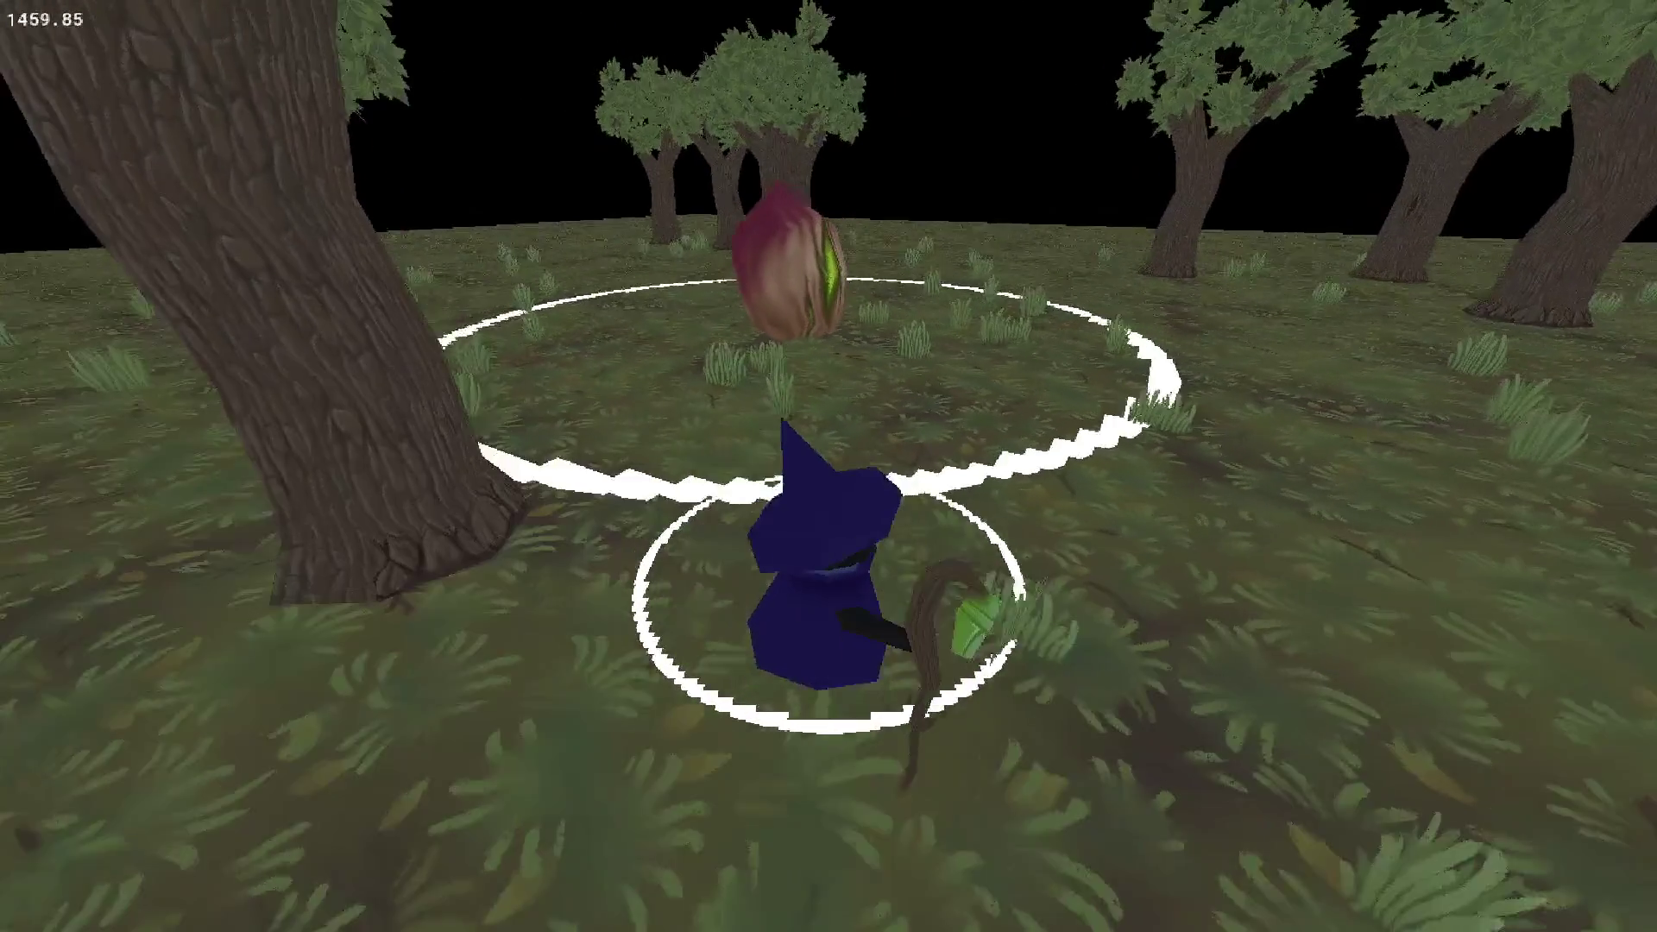
key(s)
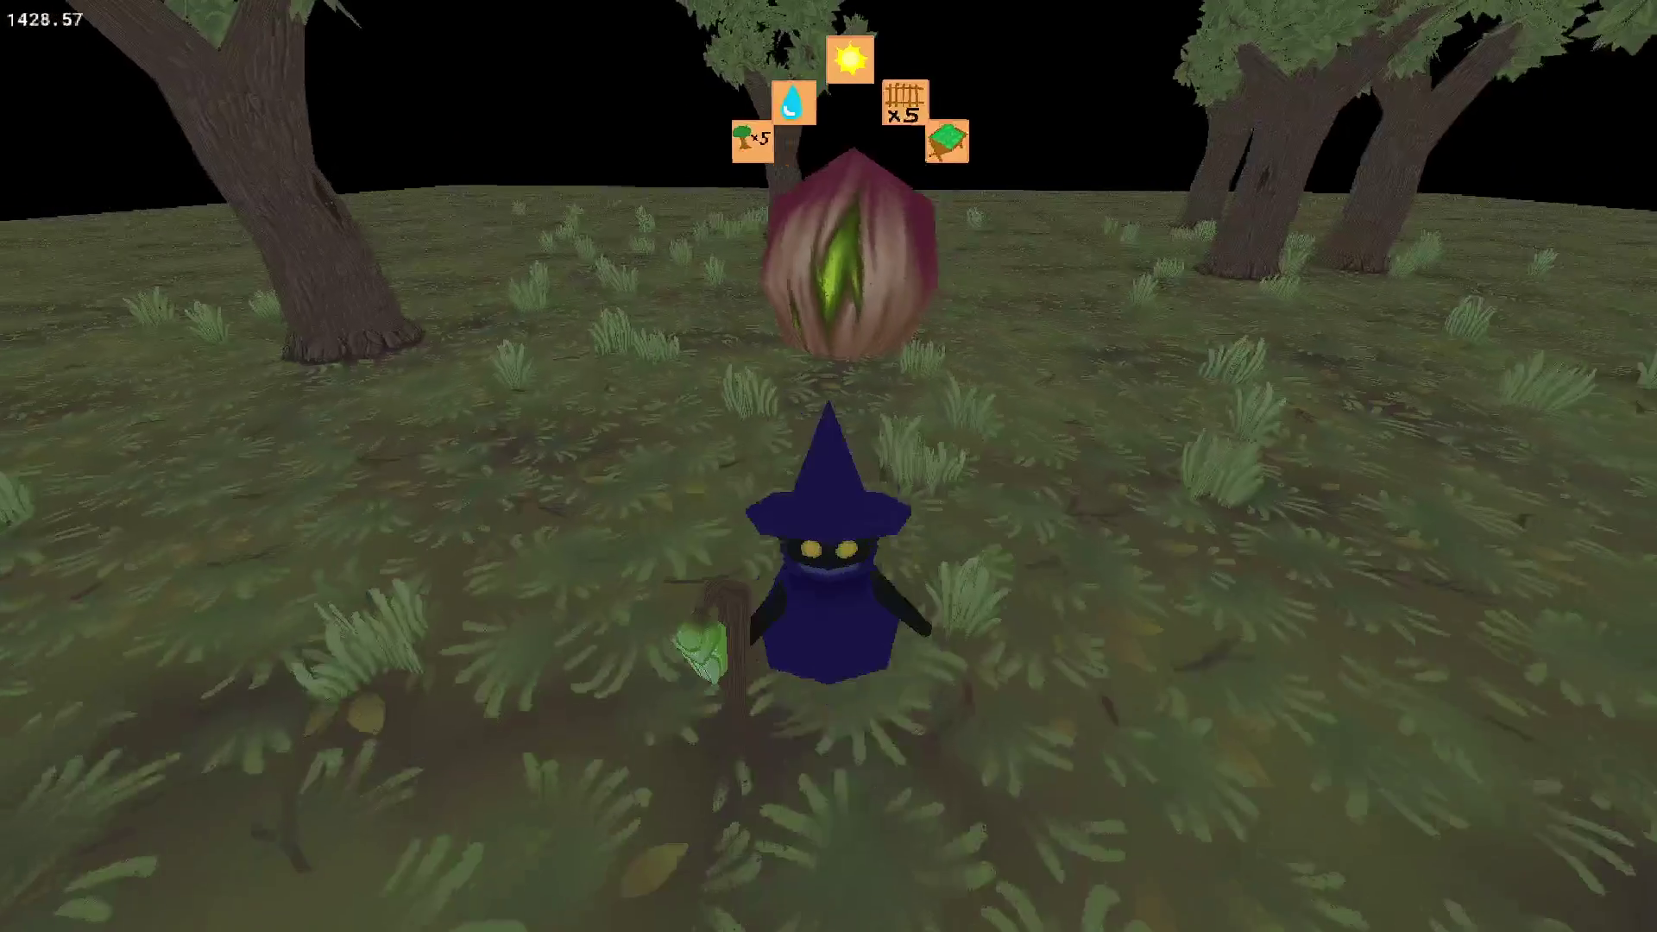
key(w)
key(w)
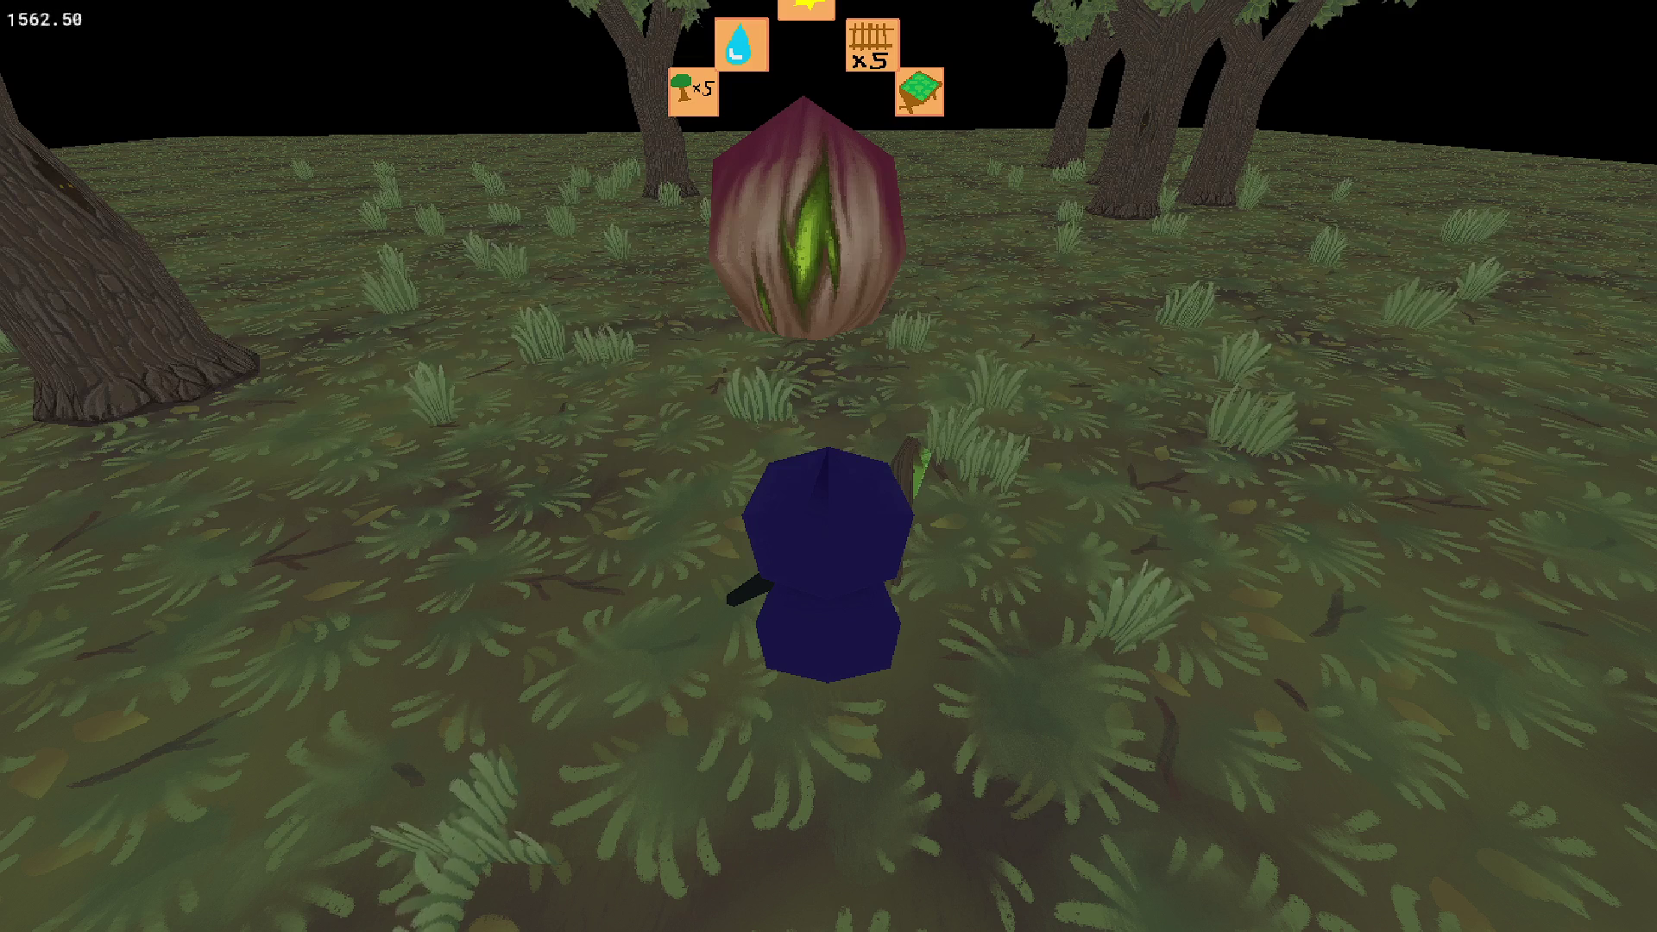
key(Escape)
scroll(711, 446, up, 5)
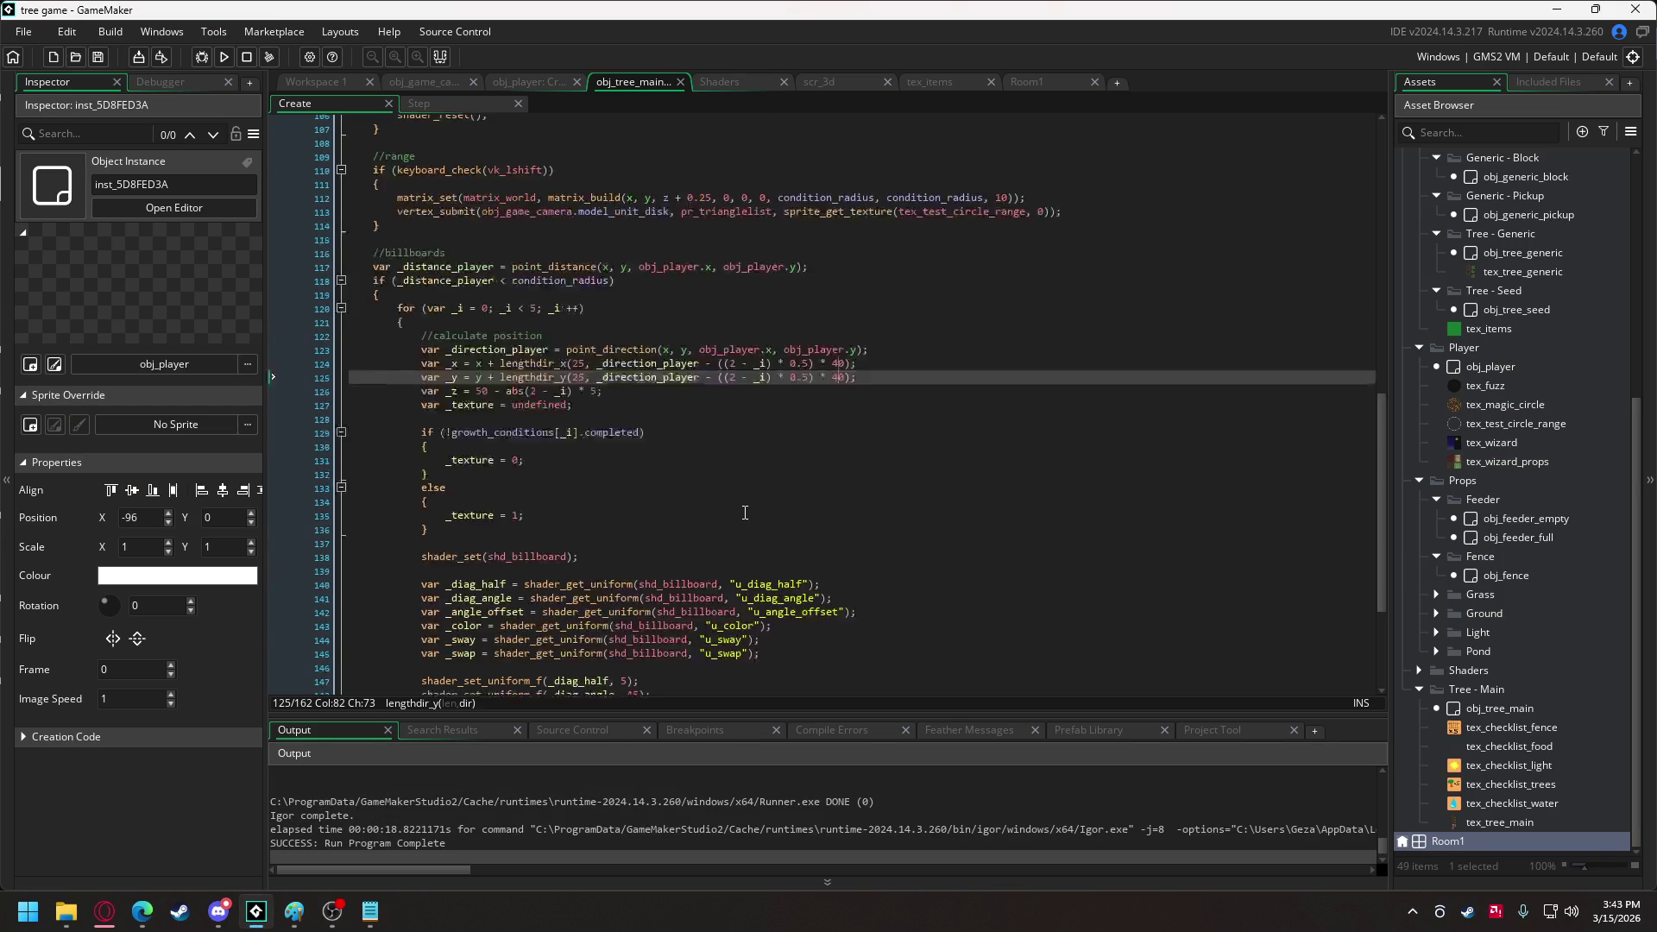
In the camera's Draw event, add a var _texture = tex_ground line inside the outer loop.
click(443, 84)
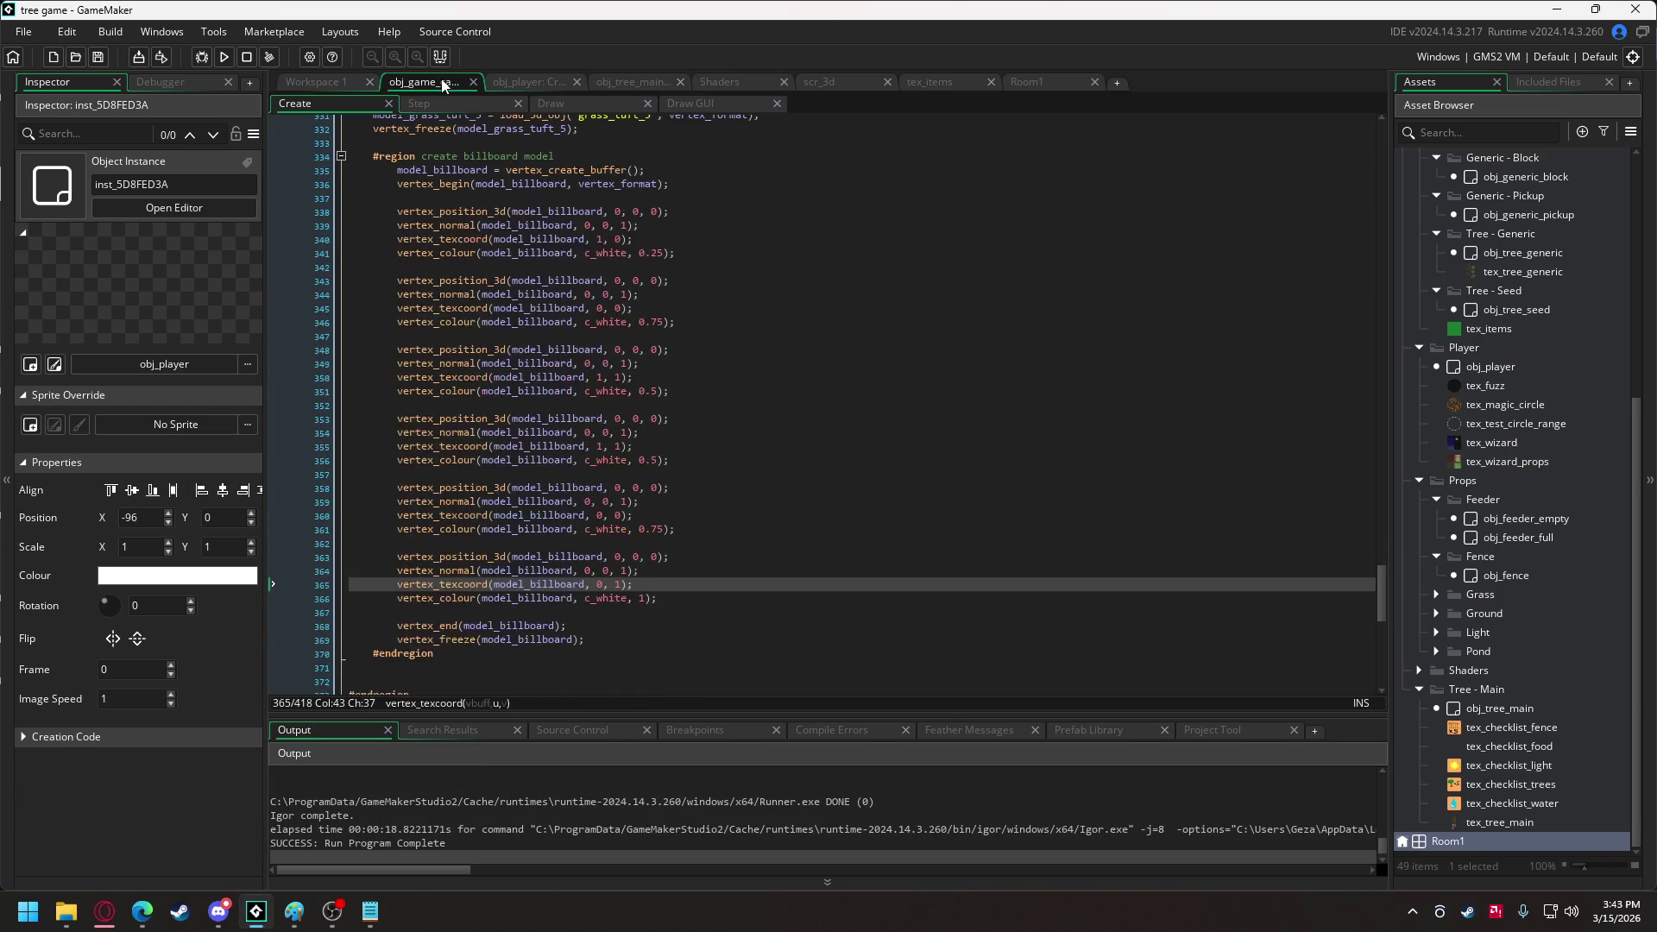
scroll(723, 332, up, 5)
click(580, 107)
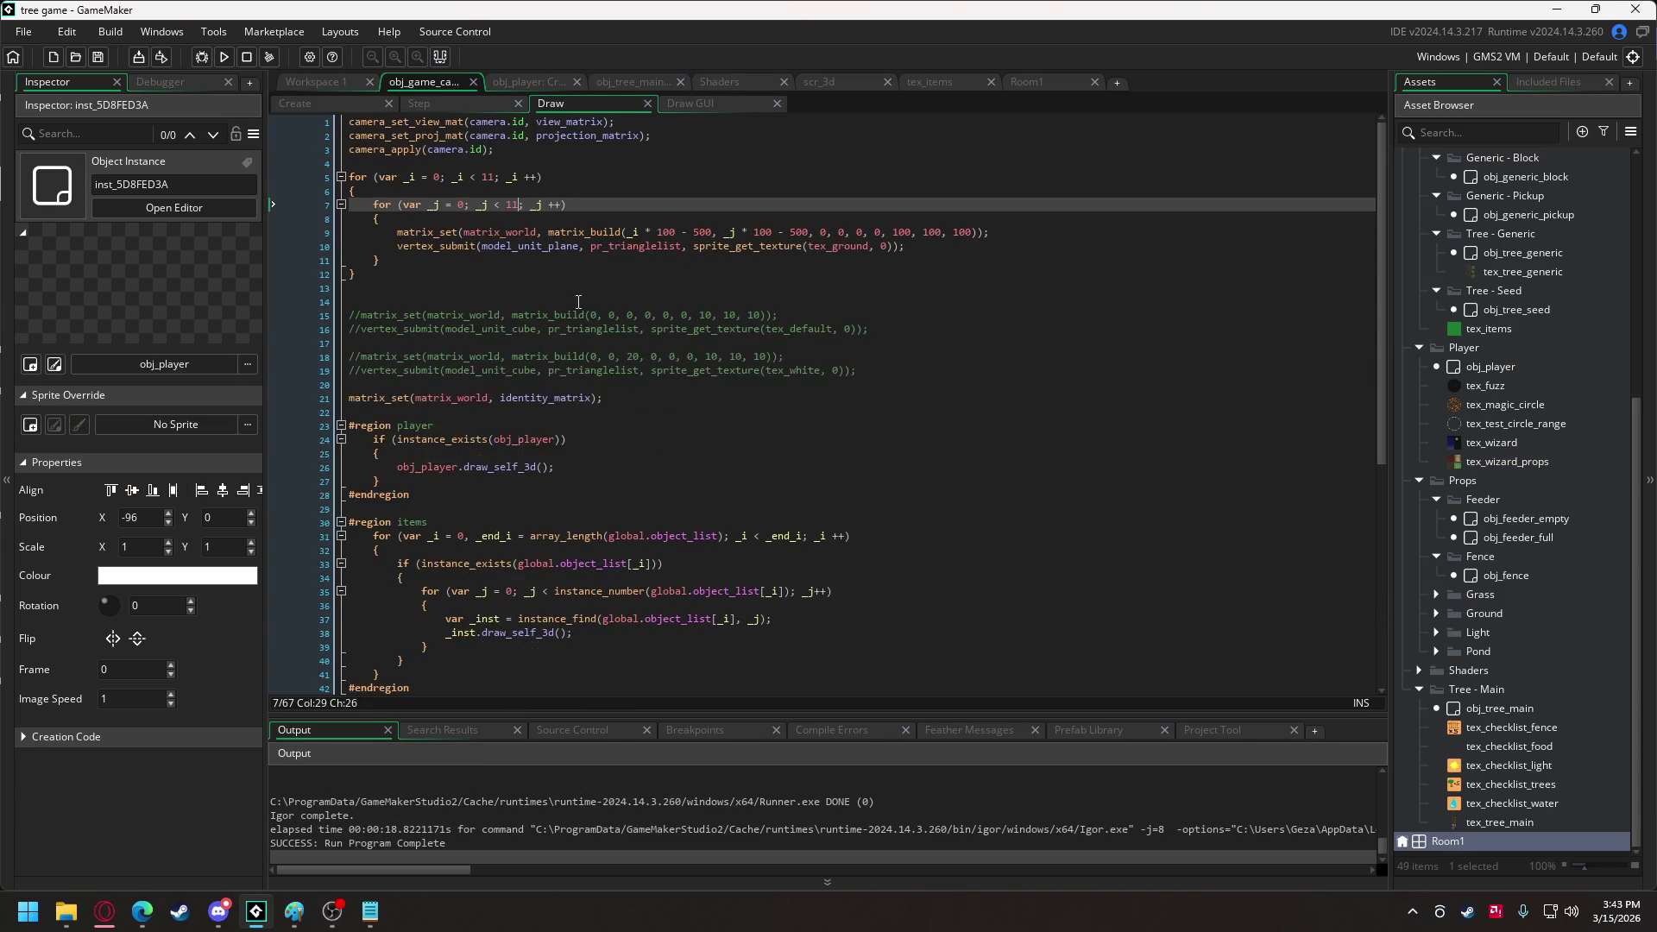
click(470, 223)
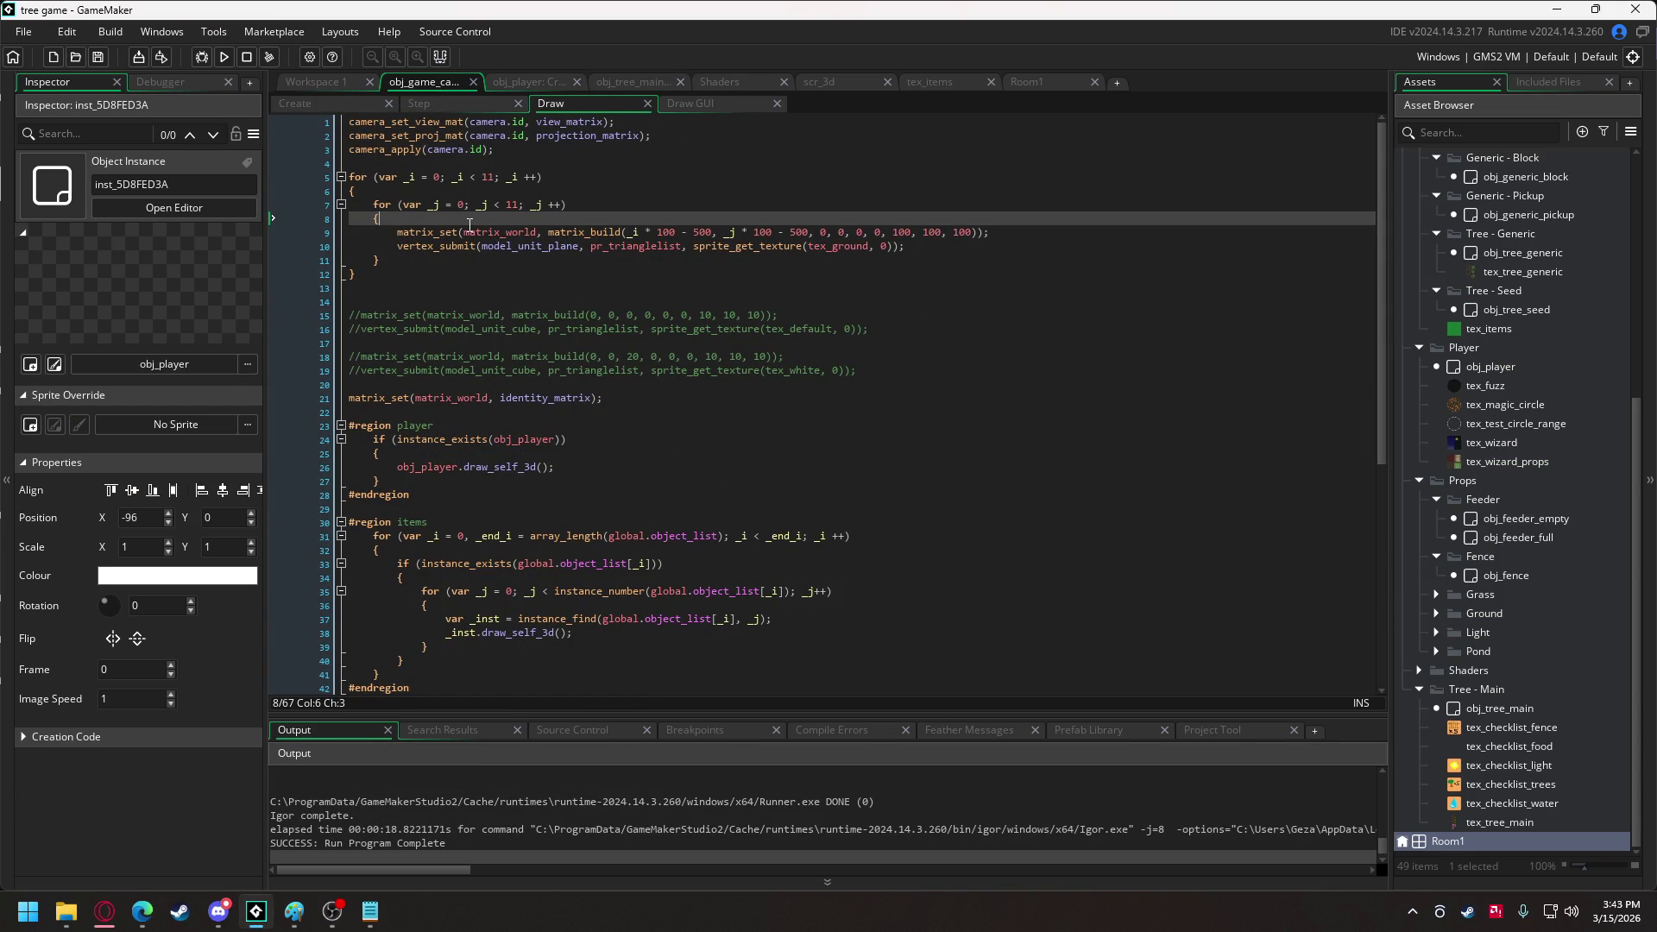
click(409, 191)
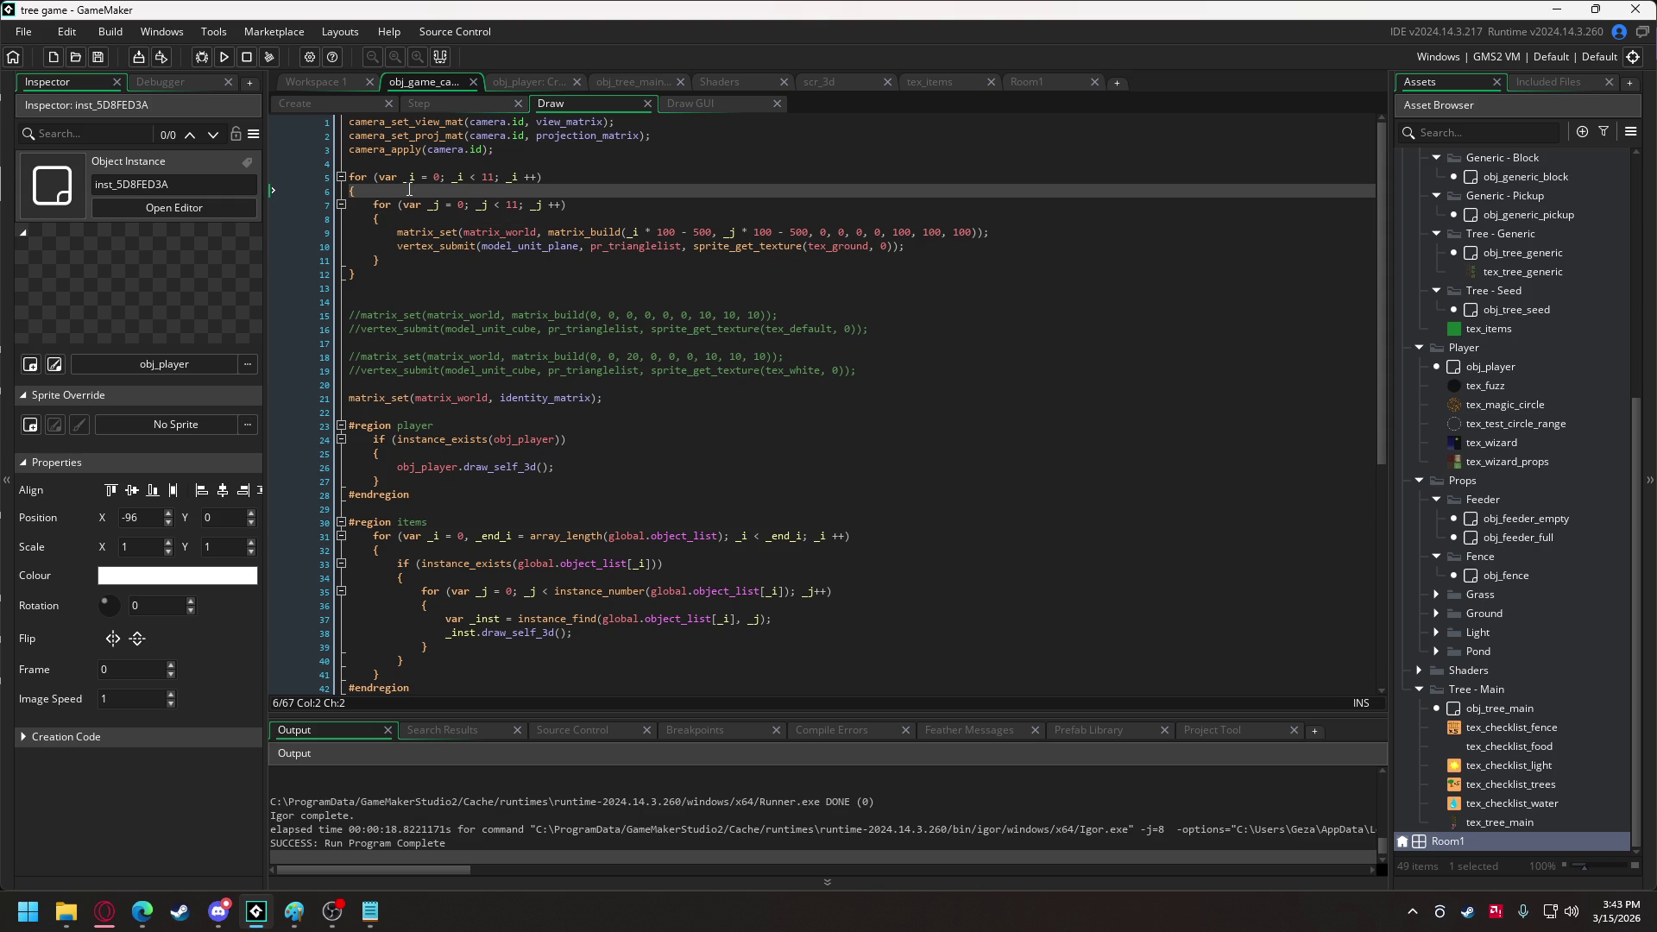
key(Return)
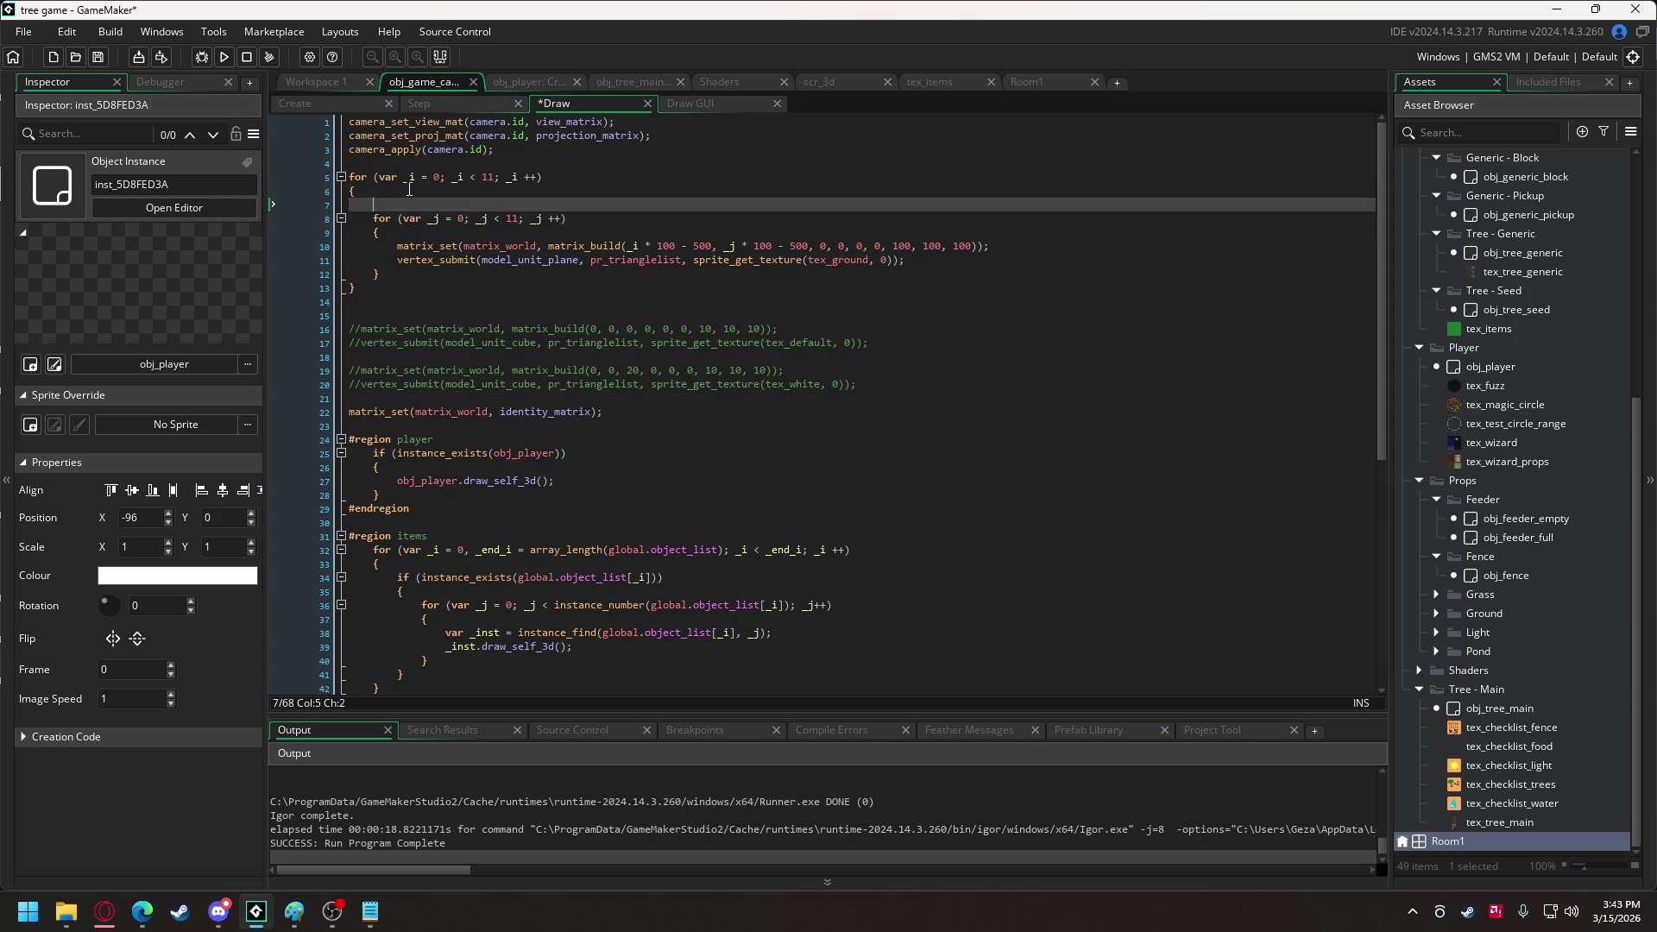
text(var)
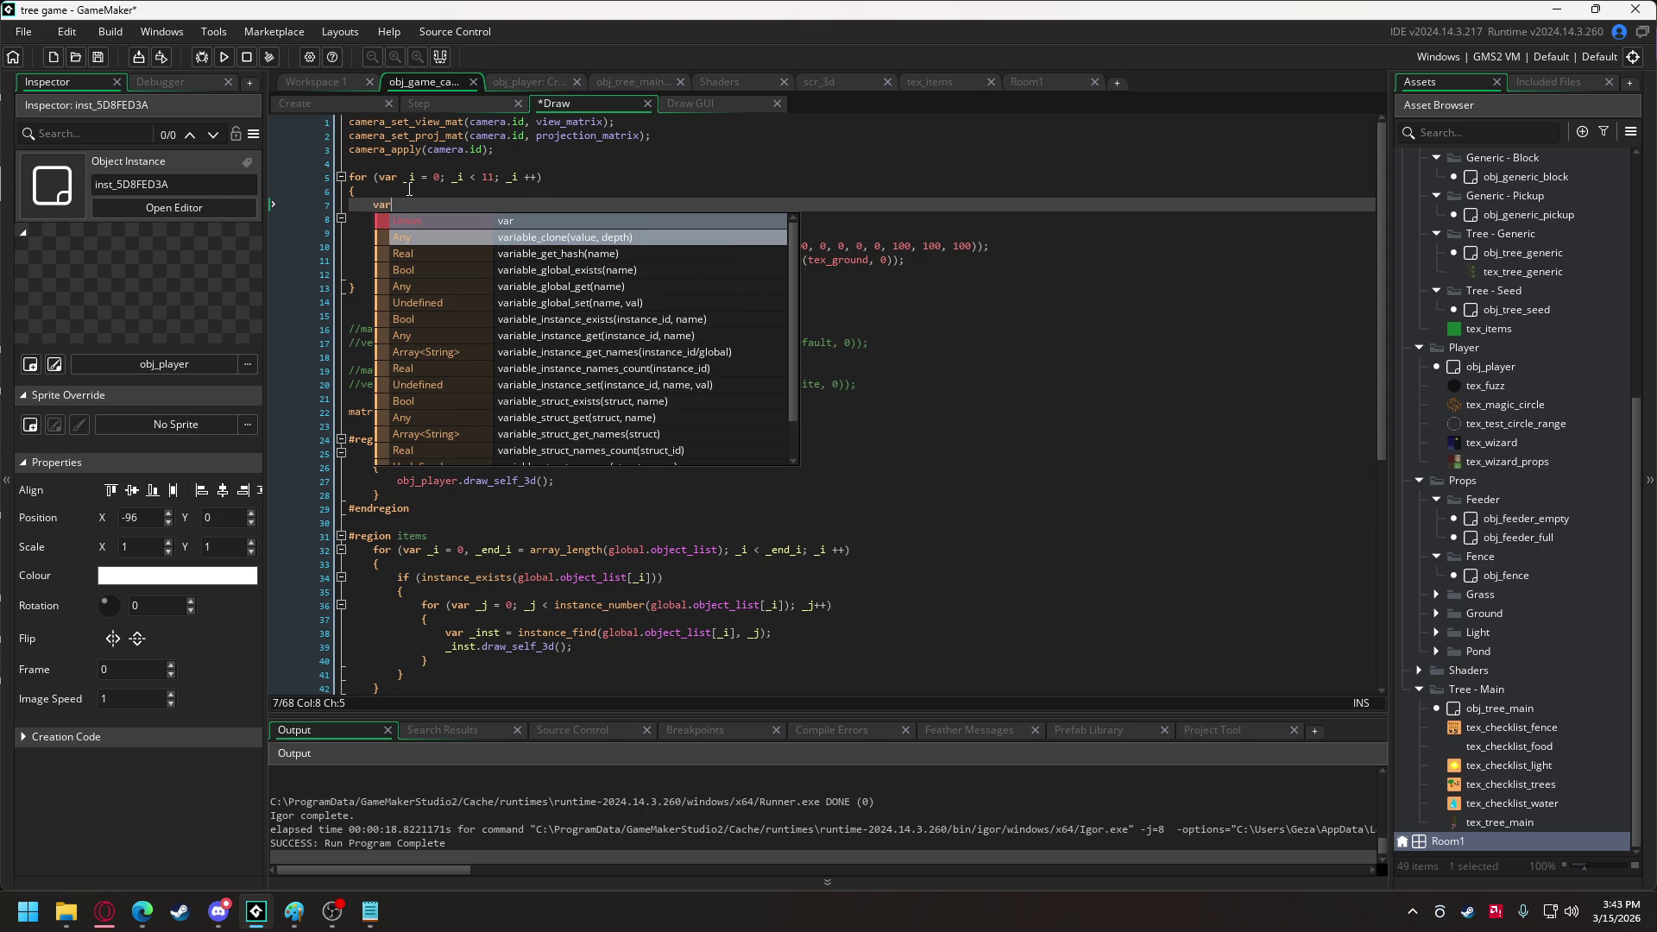
text( _texture =)
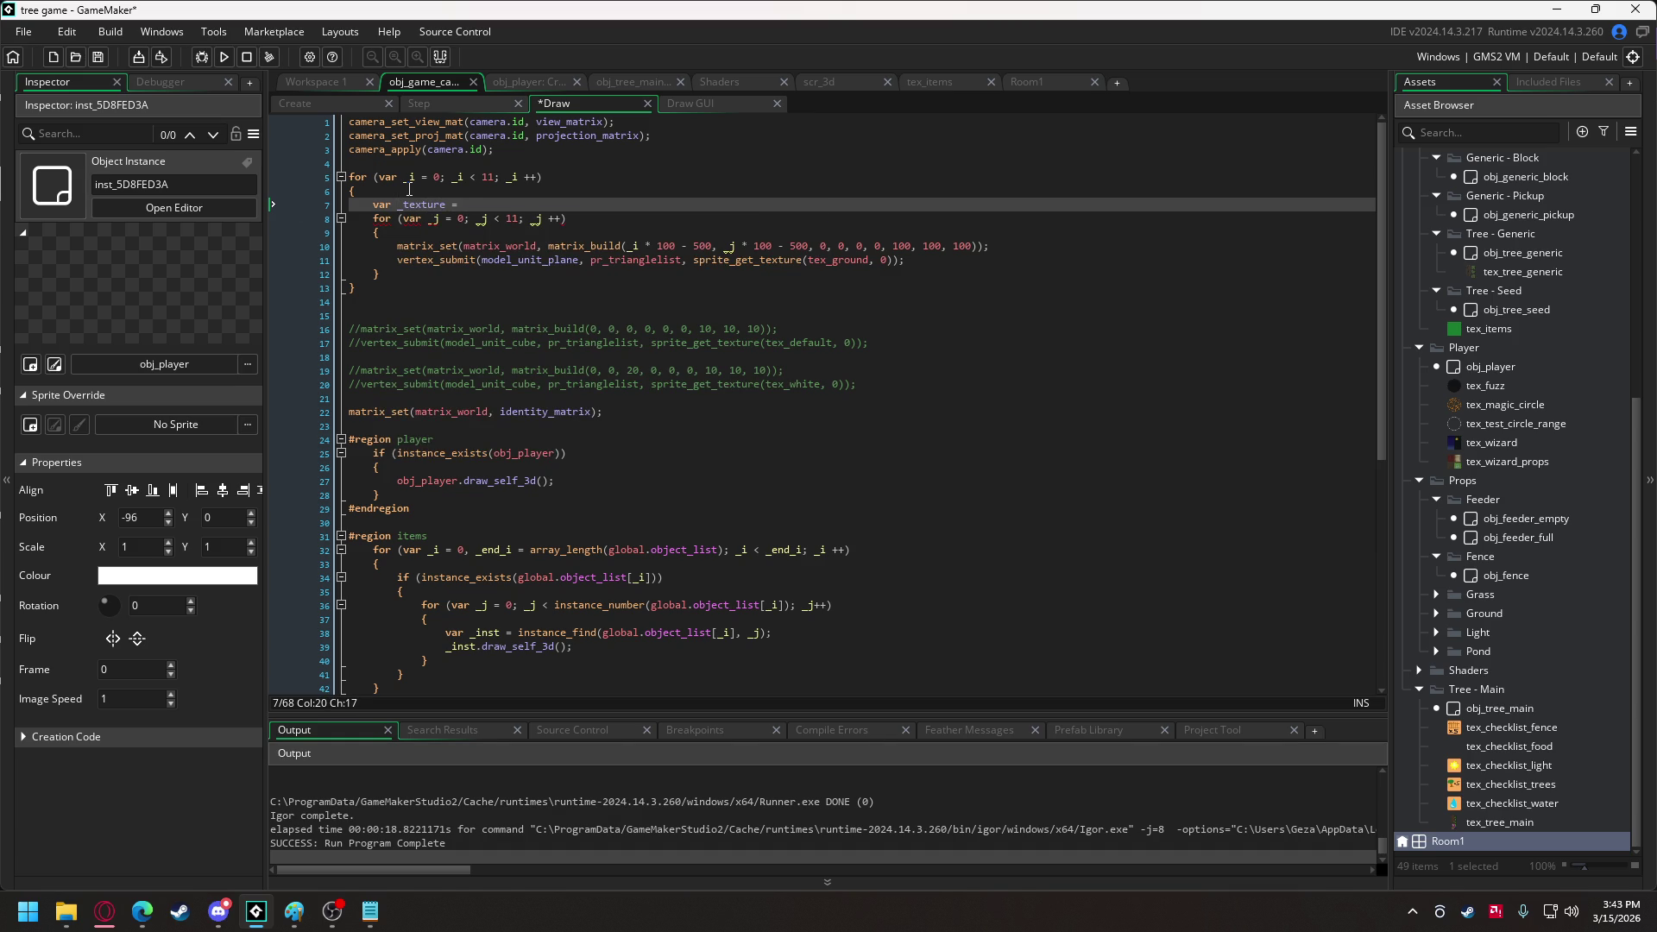
double_click(841, 259)
key(ctrl+c)
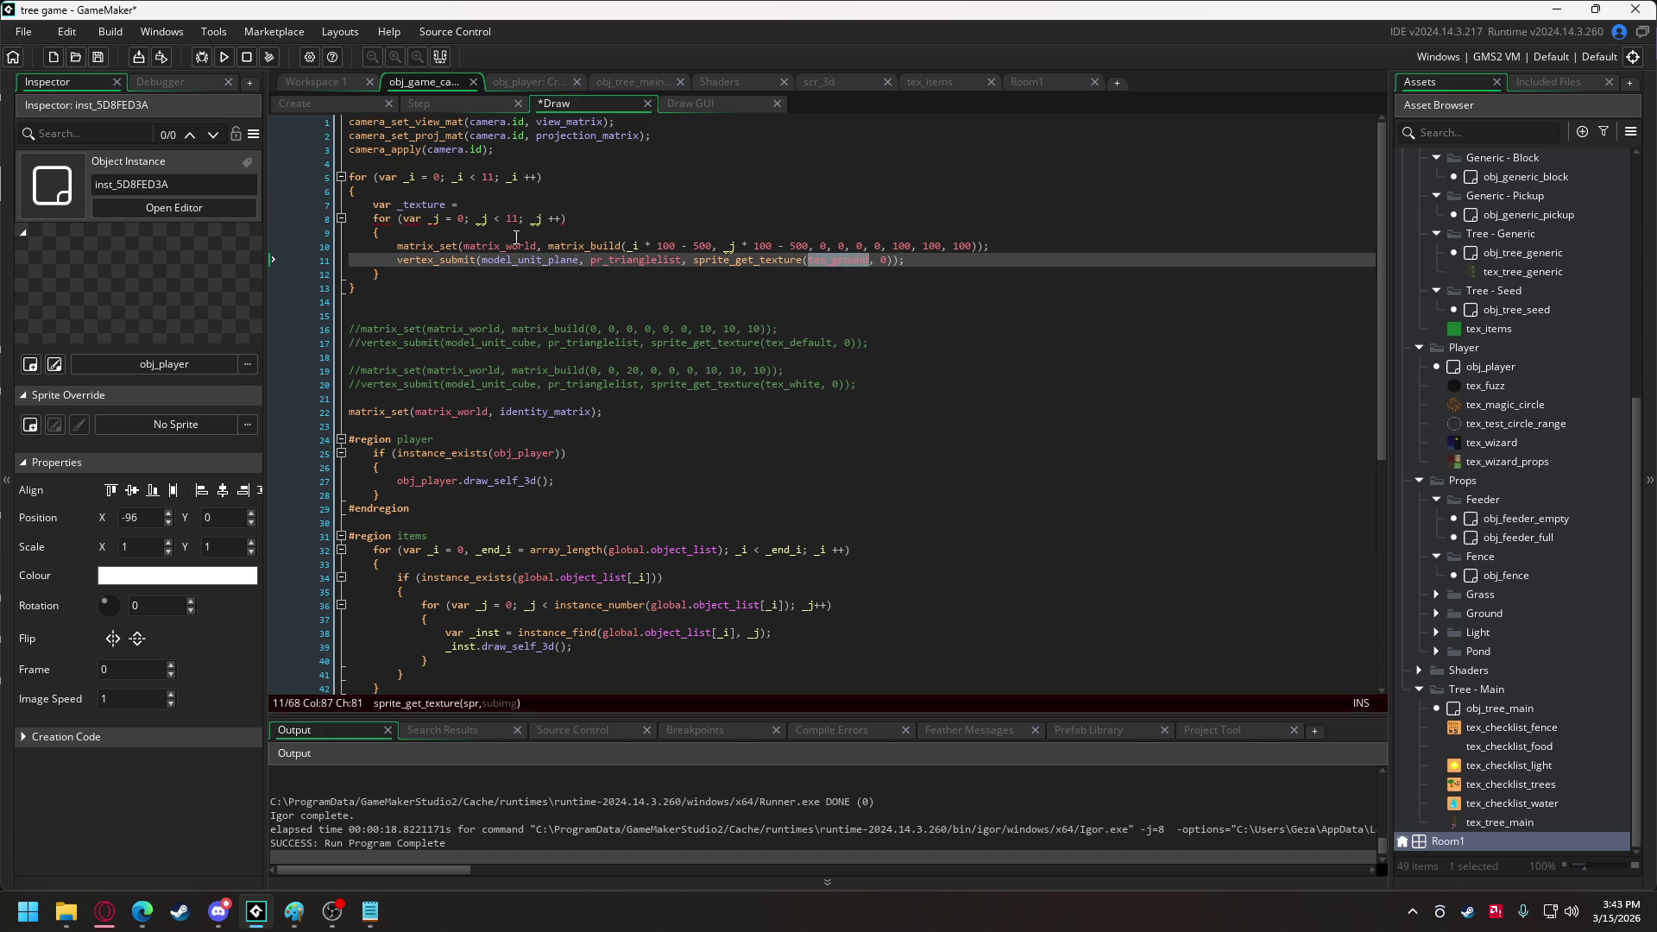
click(465, 204)
key(ctrl+v)
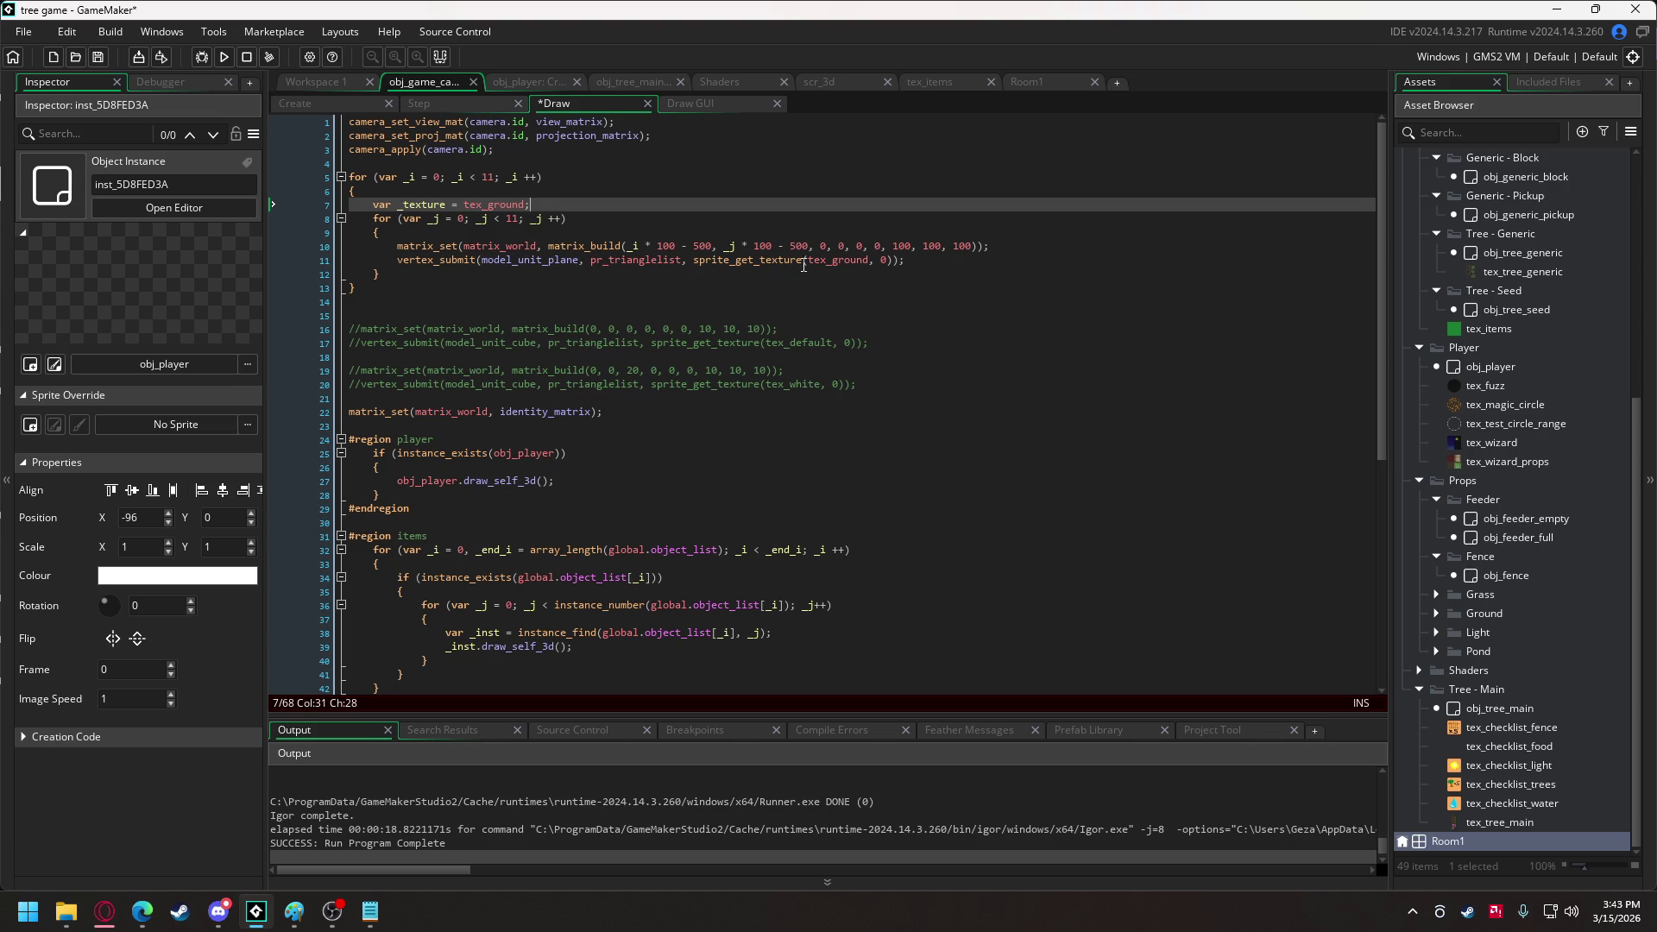
Move the _texture declaration above the loops and tidy the leftover blank lines.
click(411, 233)
key(Return)
key(Return)
key(Up)
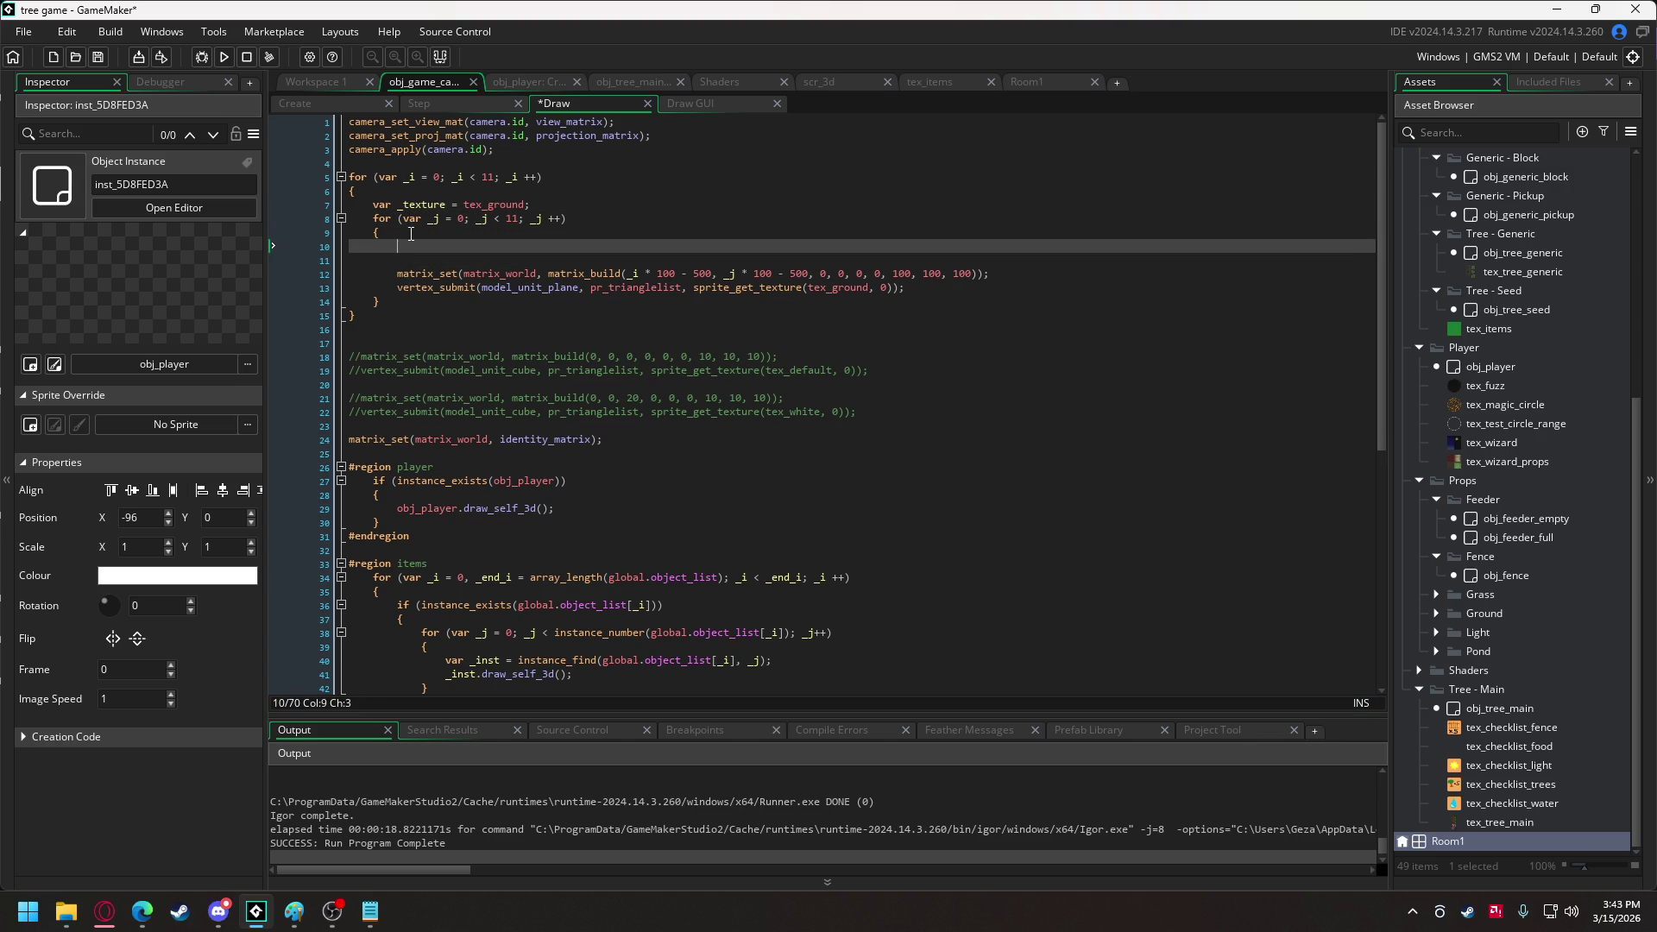
drag(529, 207, 344, 209)
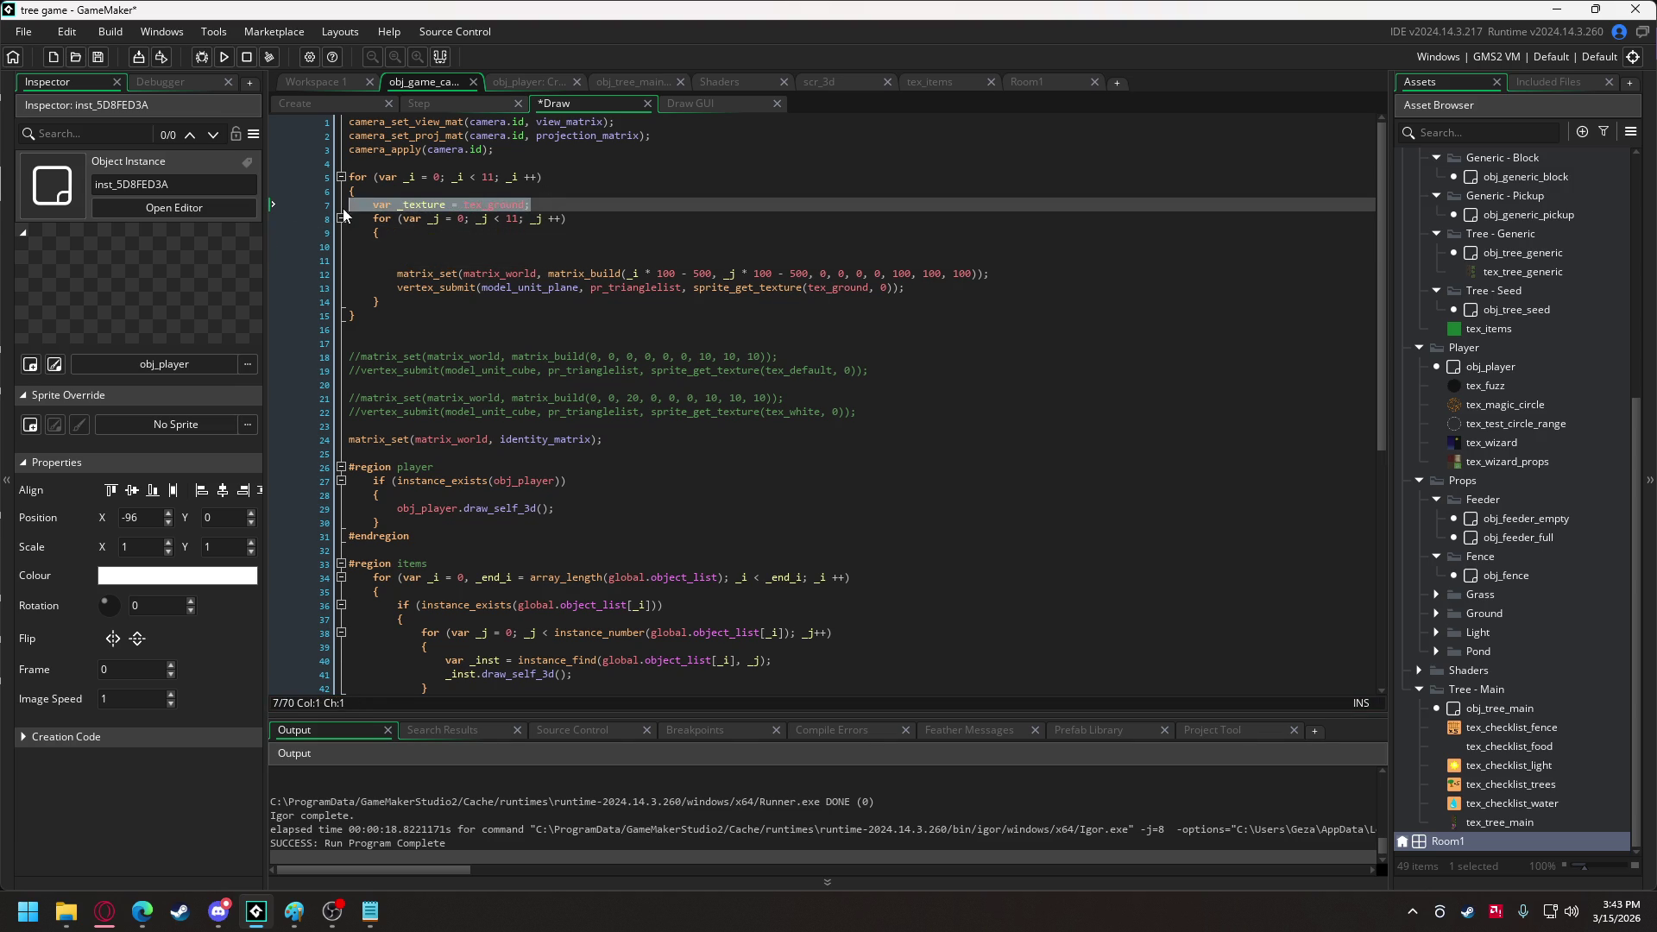
key(ctrl+x)
click(369, 163)
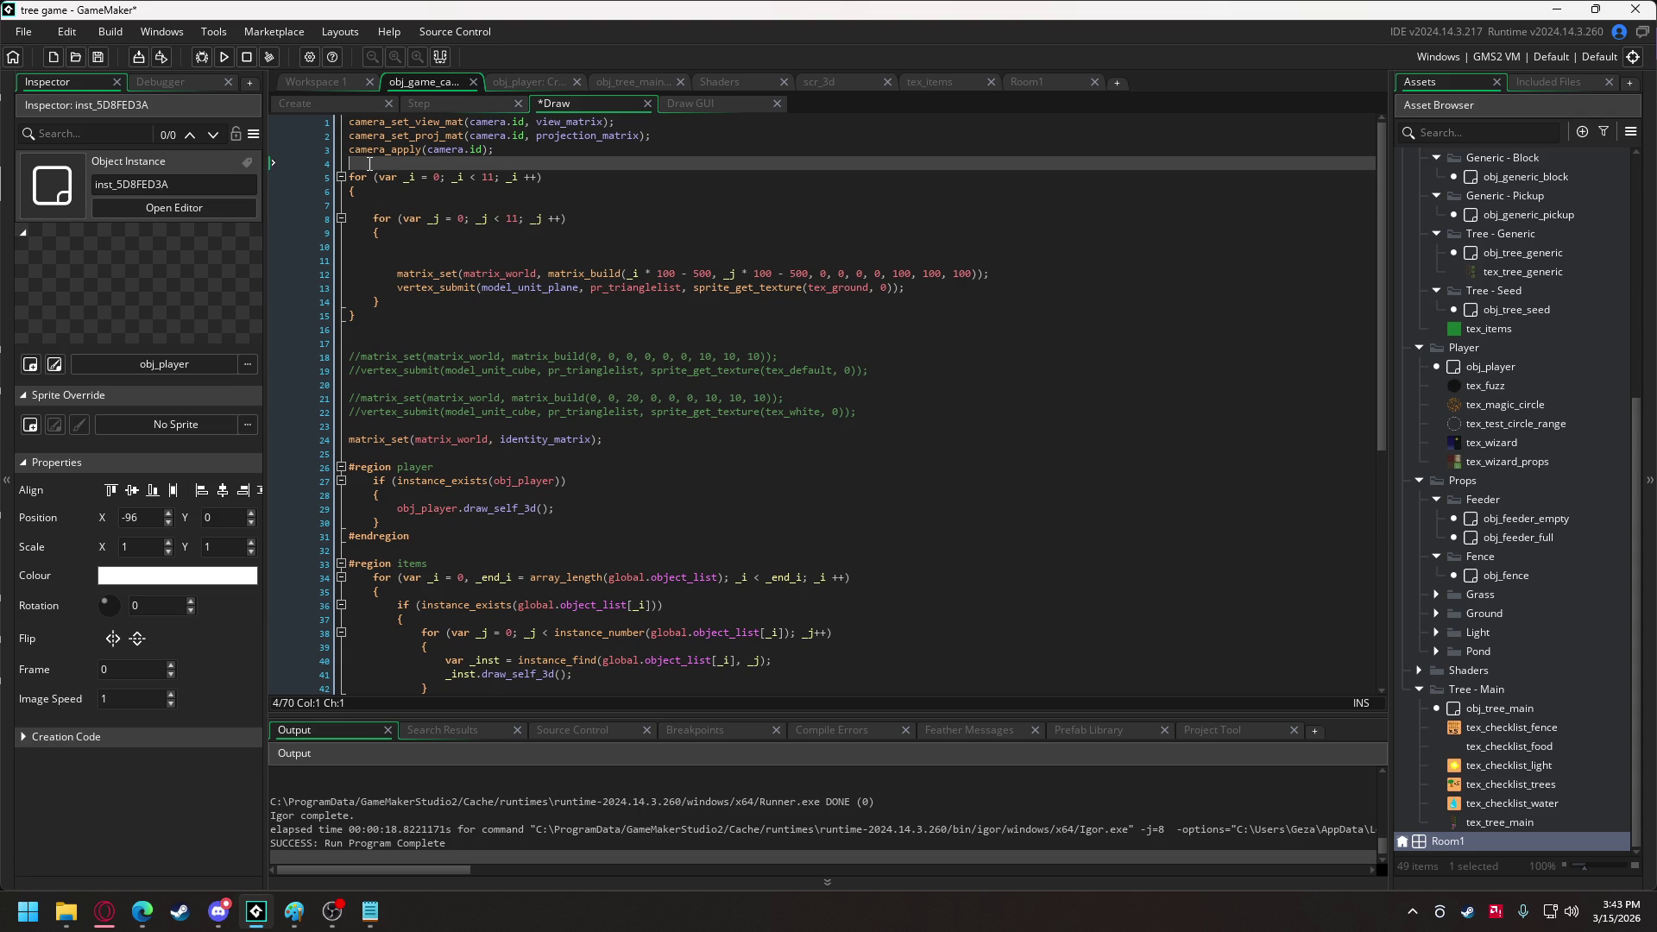
key(Return)
key(ctrl+v)
click(388, 221)
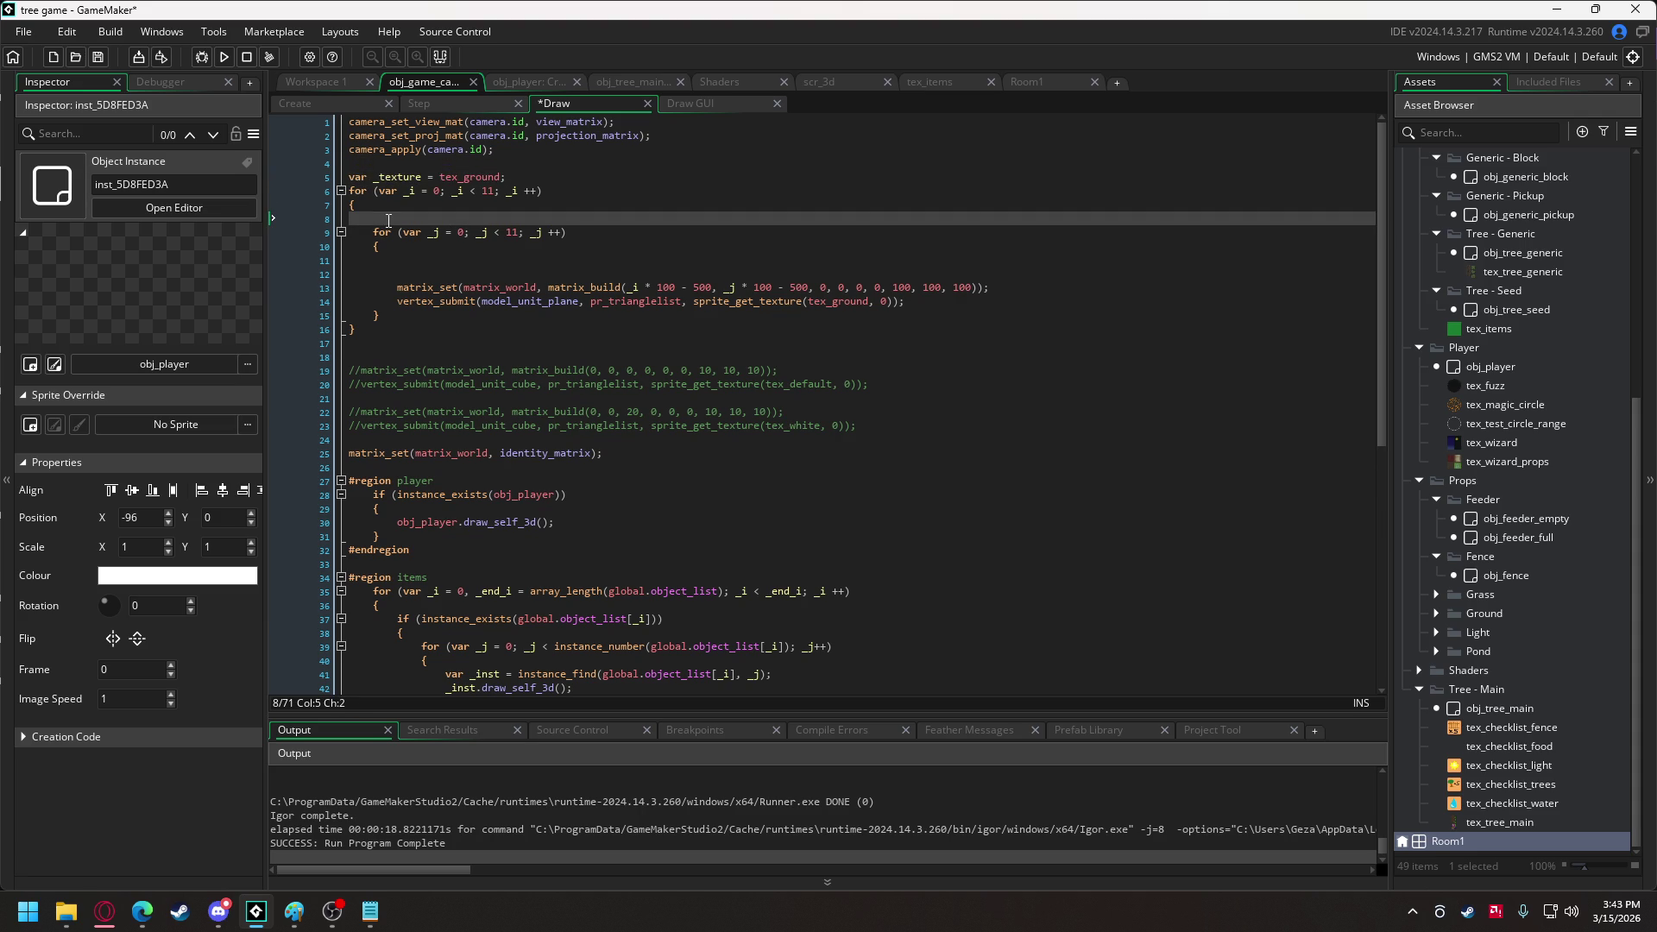
key(BackSpace)
key(BackSpace)
Add an if (_i == 5 && _j == 5) block setting _texture = tex_fuzz.
click(422, 245)
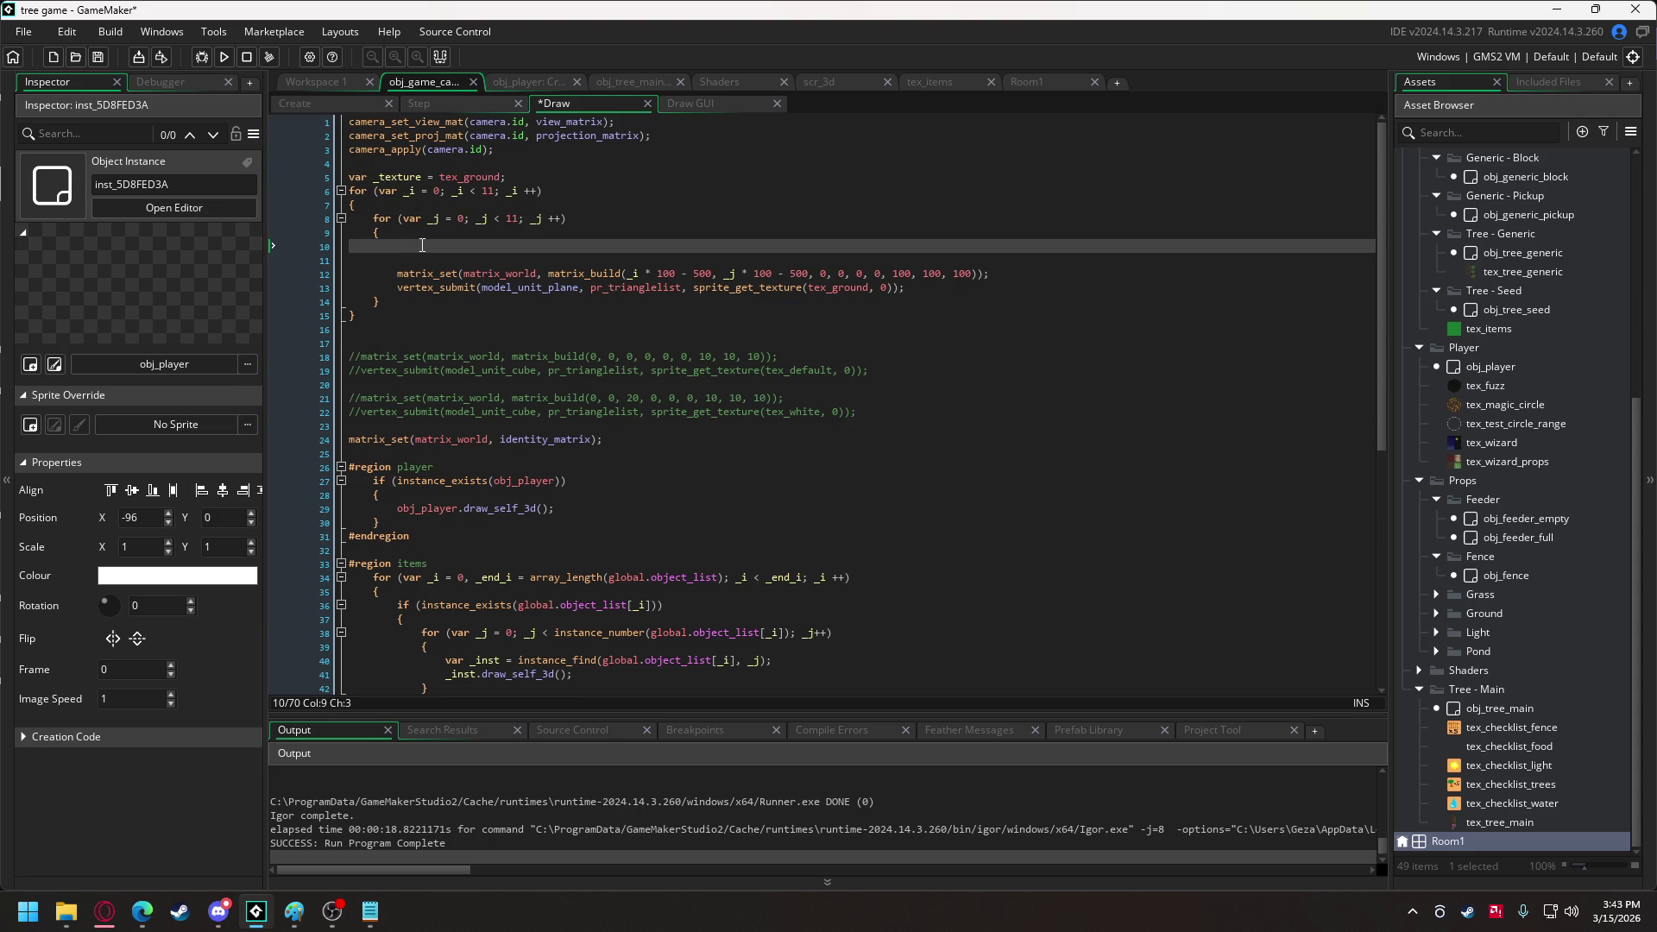
text(if ()
text(_i == 5 && _j == 5)
key(Return)
text({)
key(Return)
key(Return)
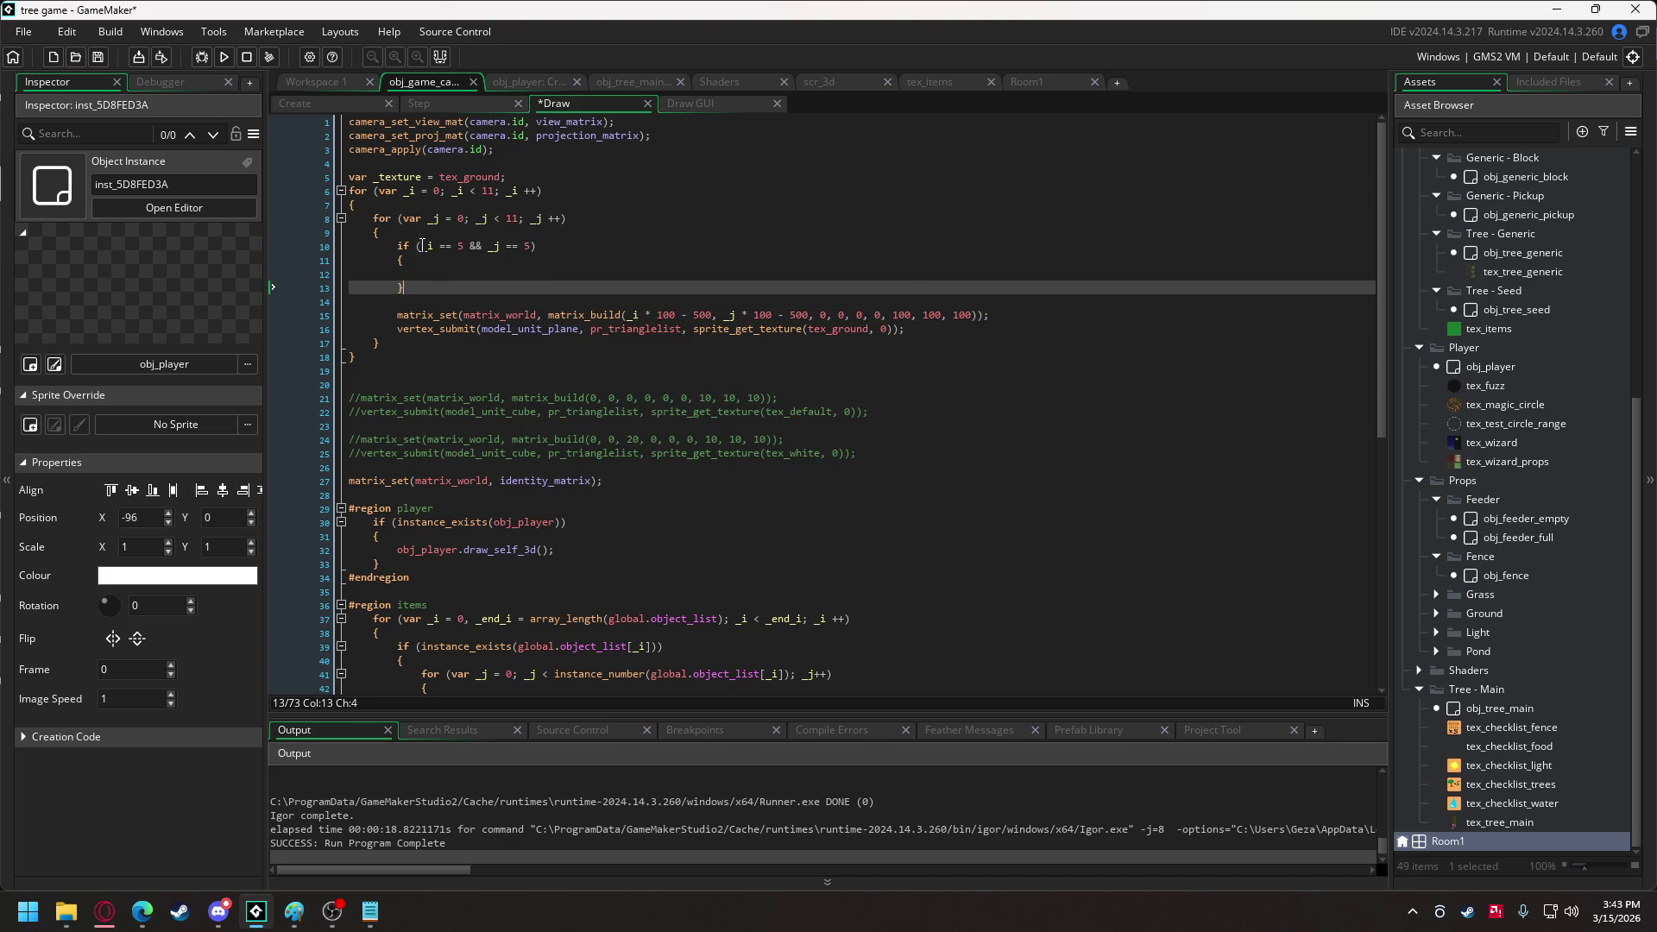
drag(372, 176, 499, 178)
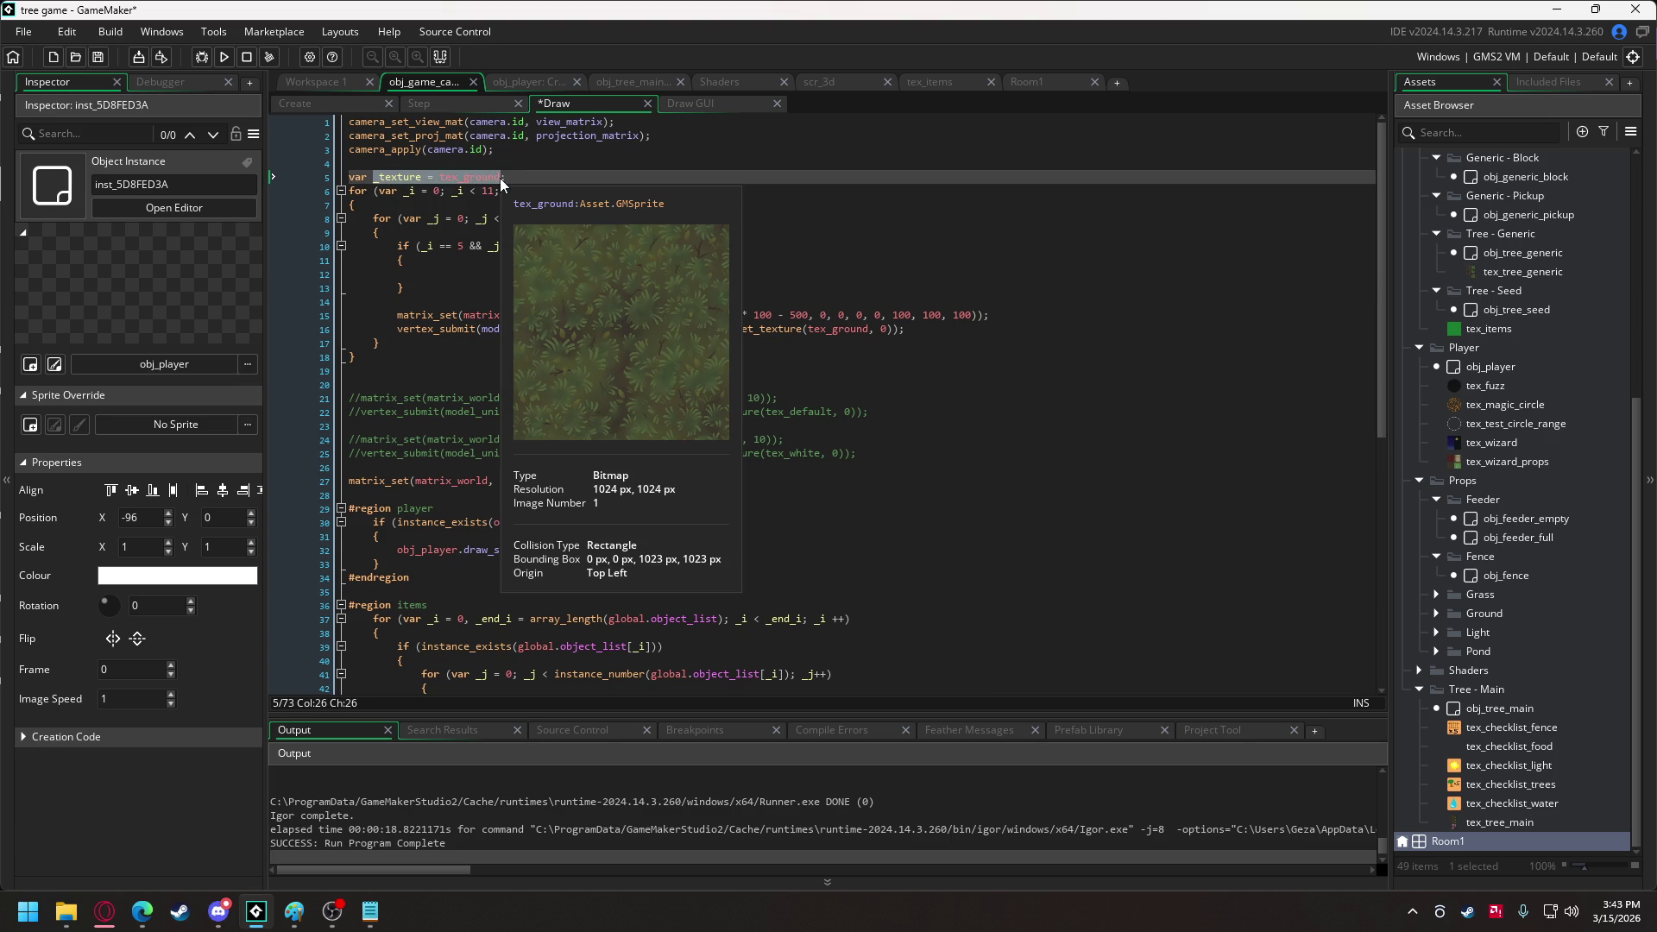
key(ctrl+c)
click(522, 273)
key(ctrl+v)
text(;)
drag(511, 274, 550, 274)
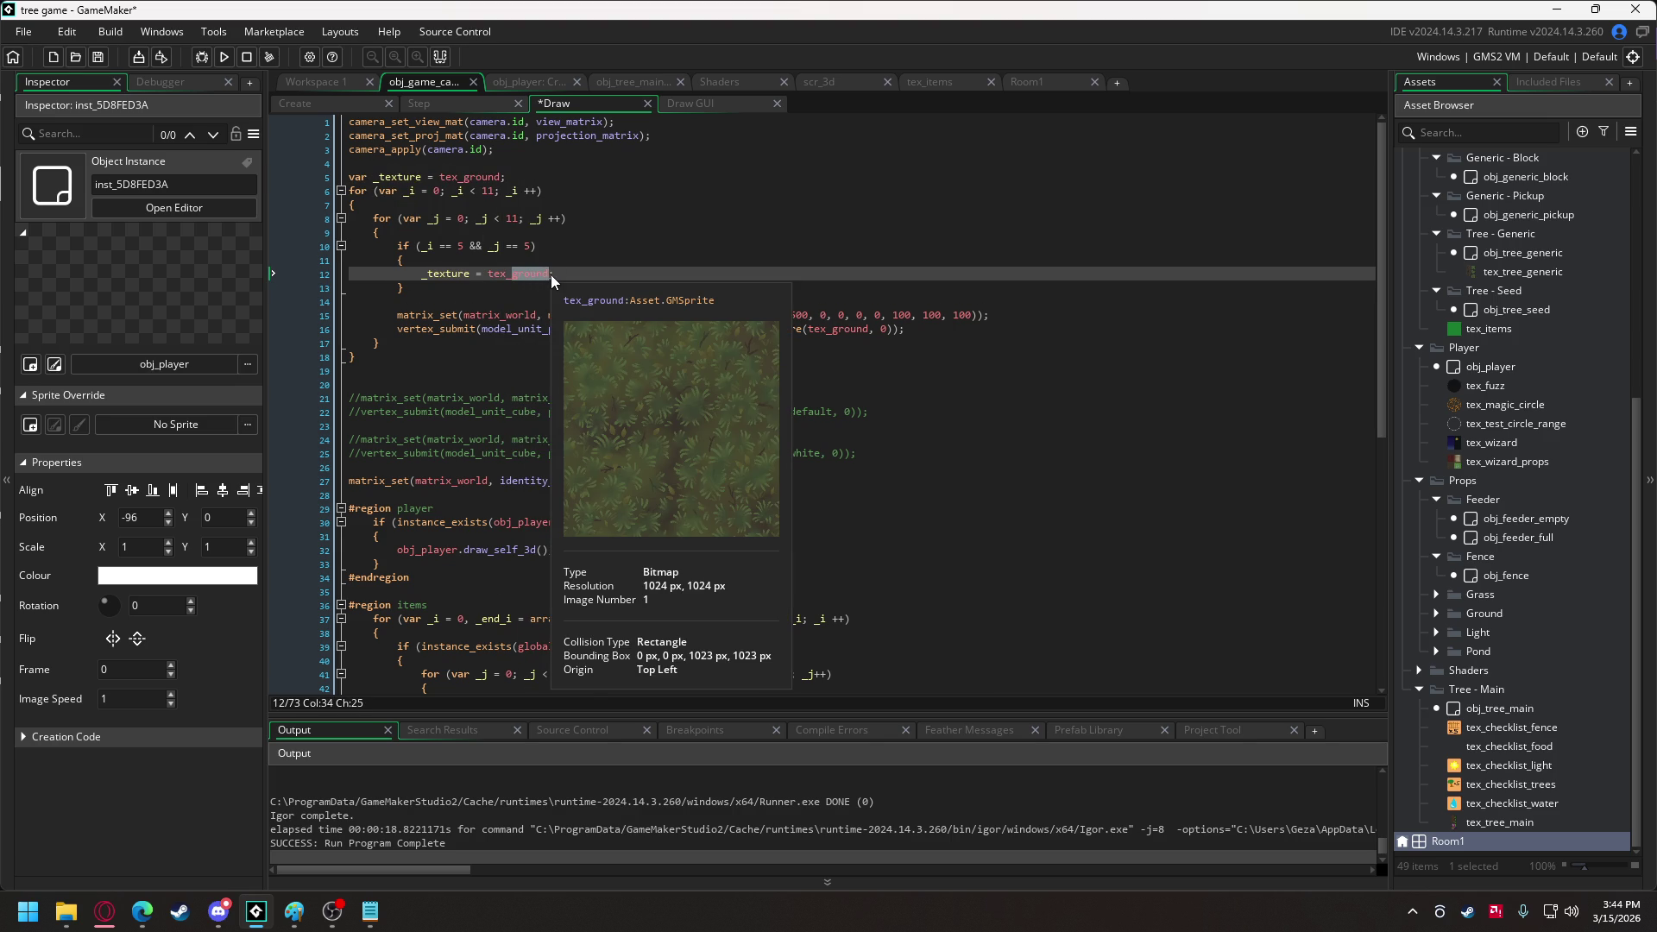
key(BackSpace)
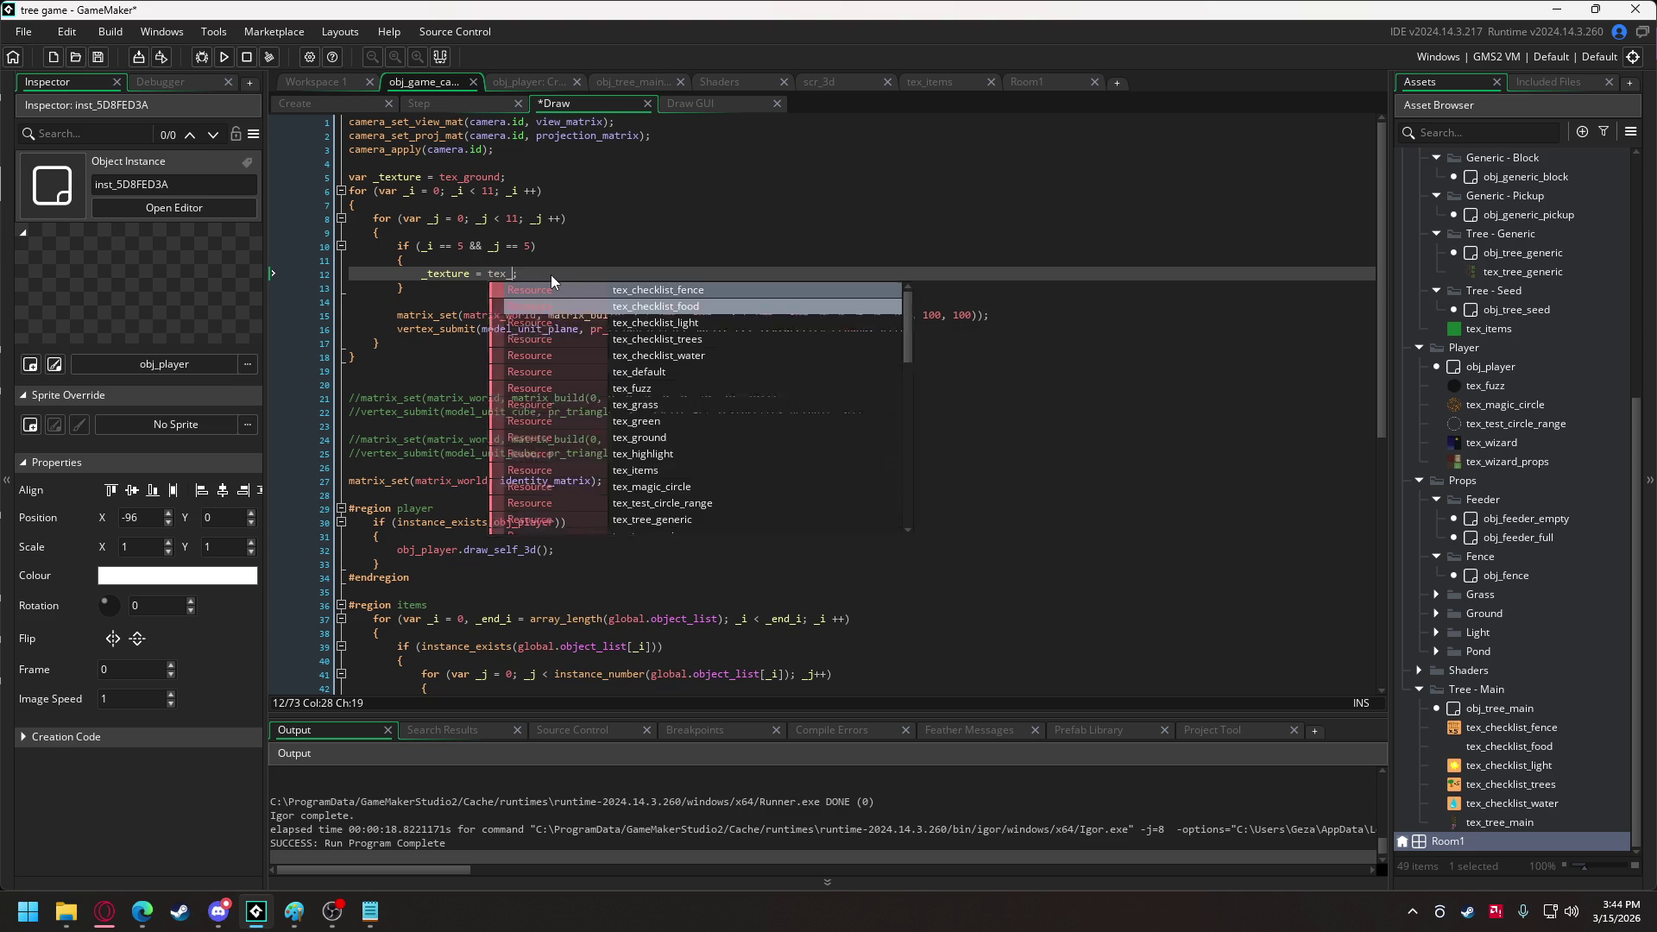
click(639, 391)
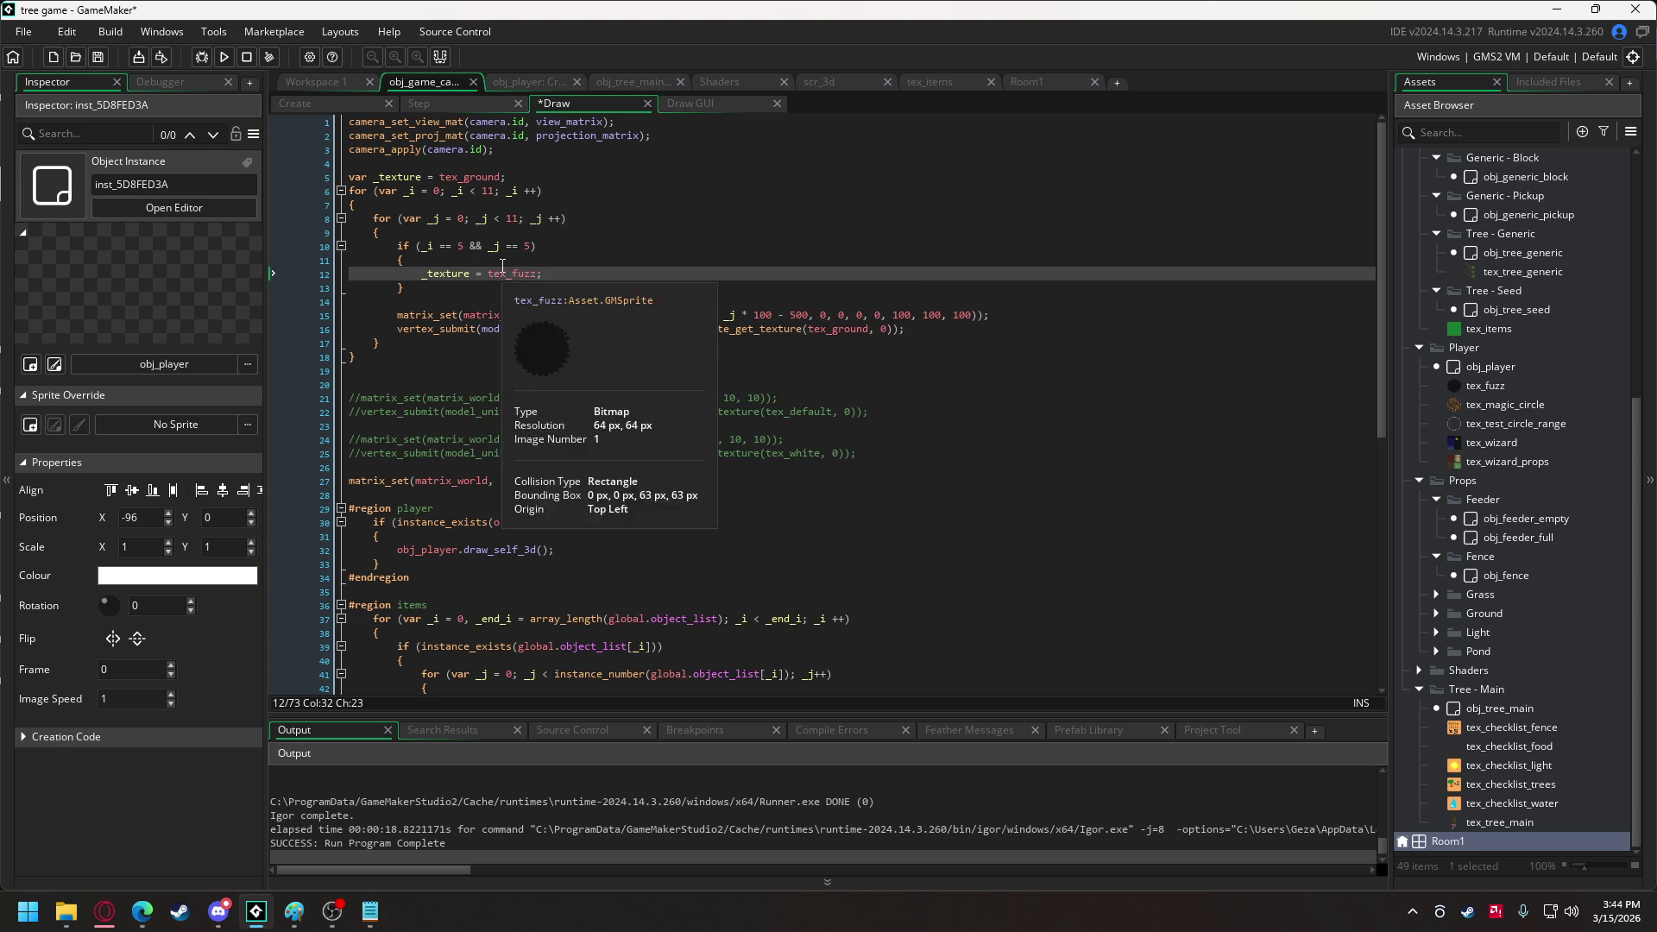
Add an else block setting _texture = tex_ground; and run the game.
click(434, 290)
key(Return)
text(else)
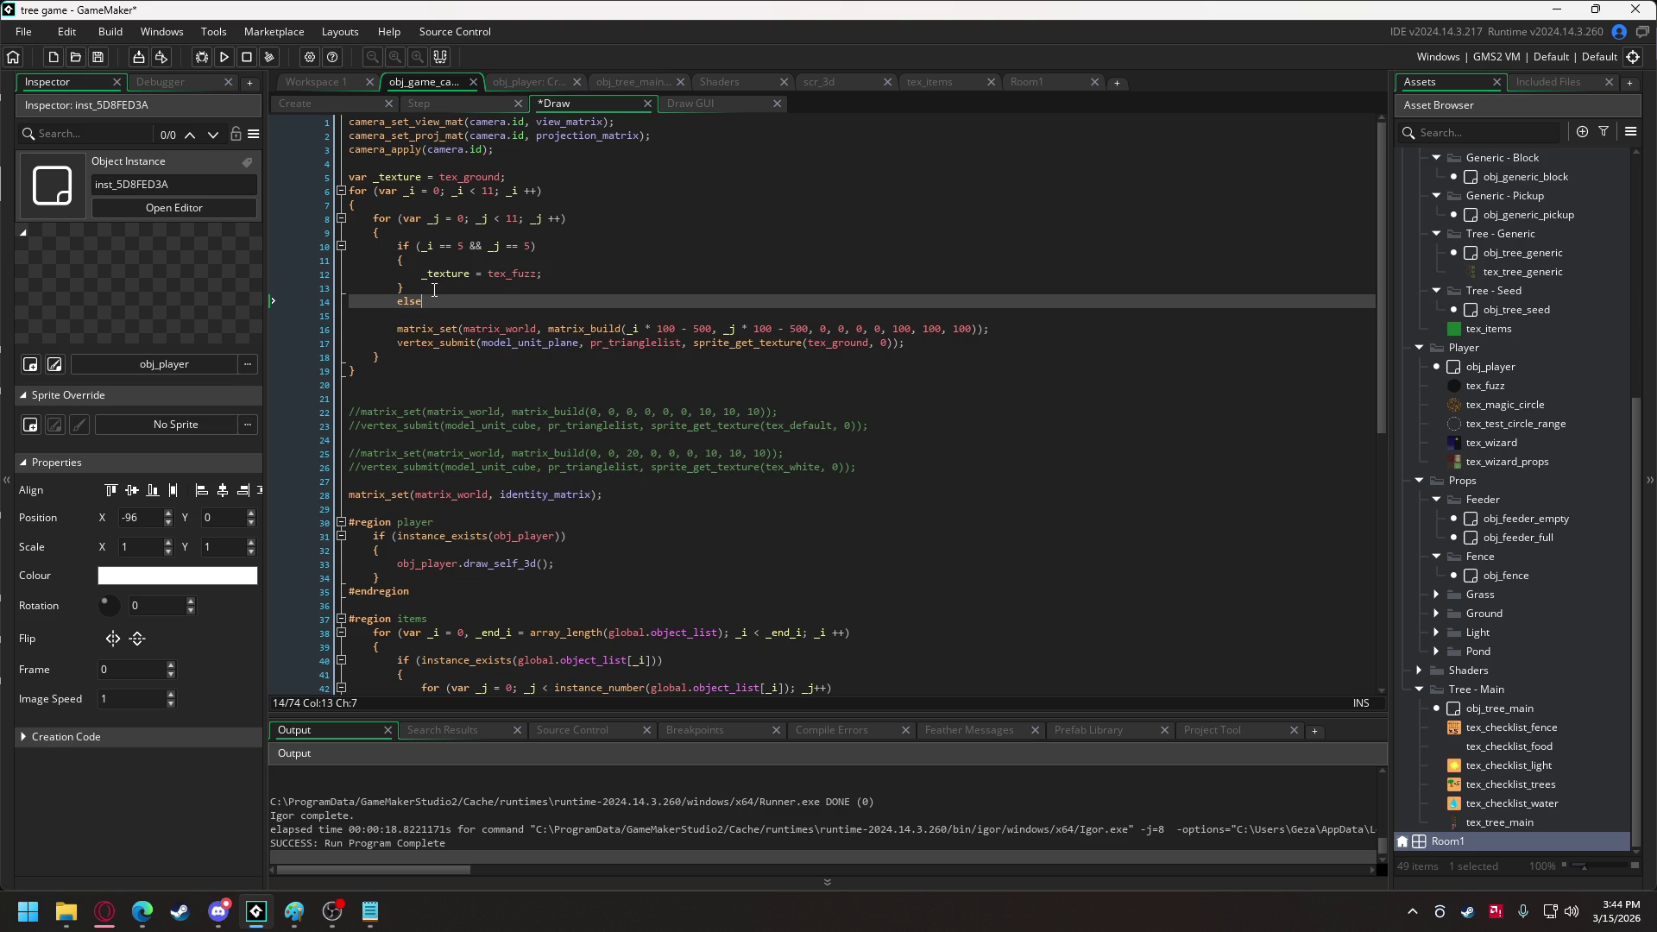
key(Return)
text({)
key(Return)
key(Return)
text(})
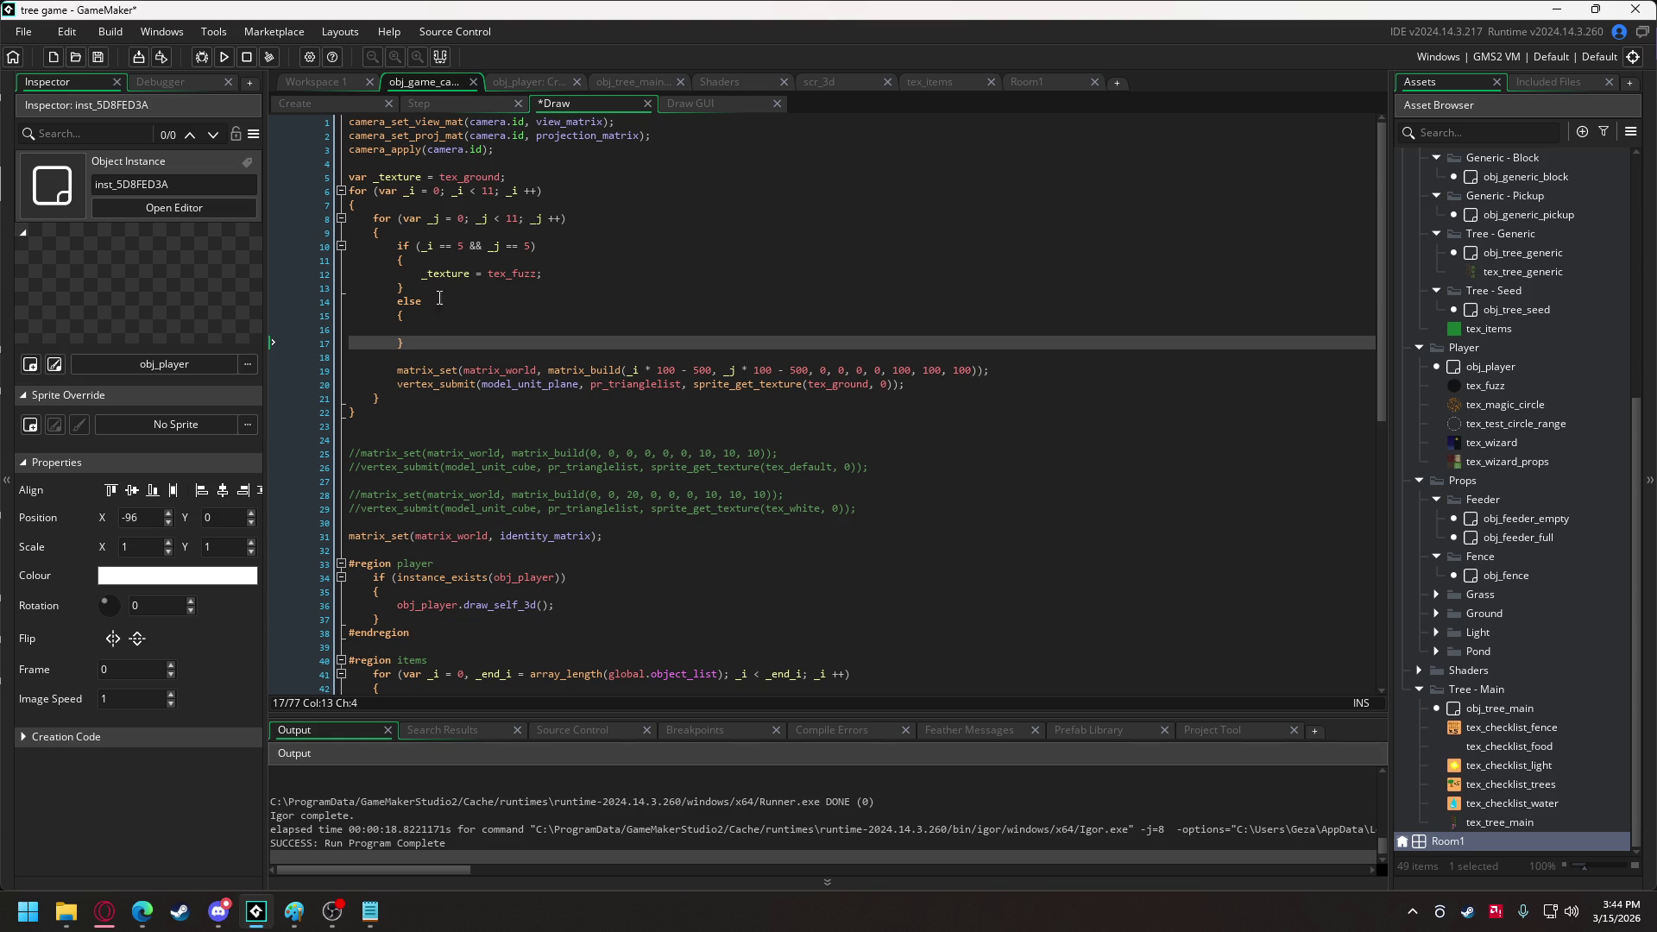
click(460, 332)
text(_texture = tex_ground;)
click(223, 56)
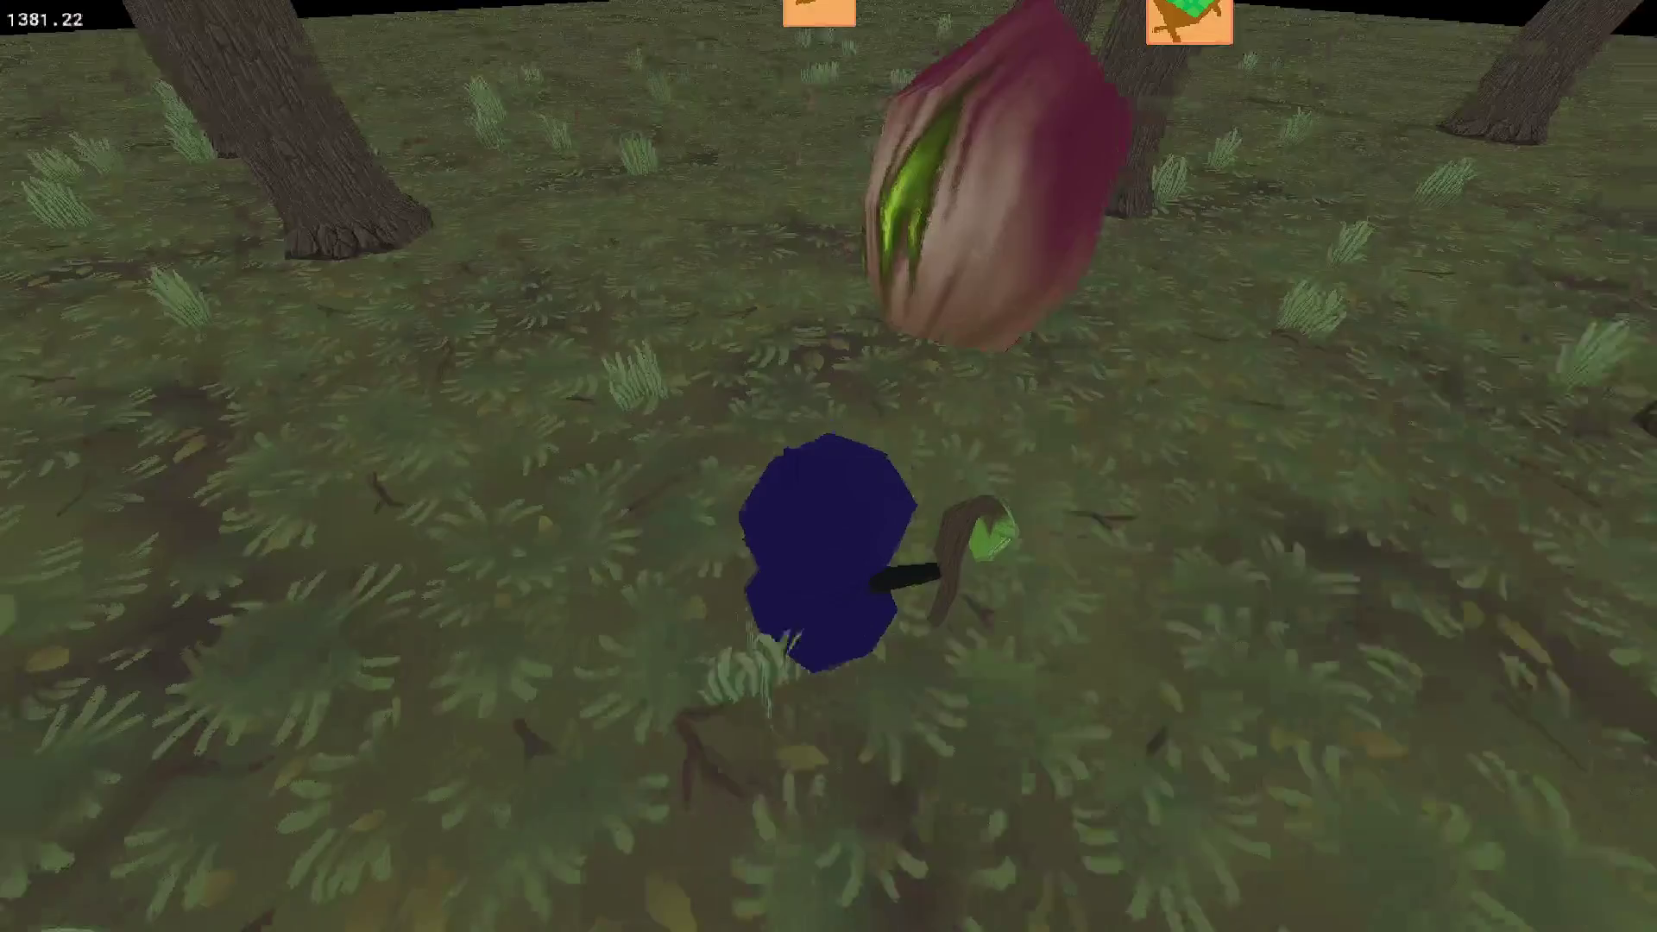
Submit each tile with _texture instead of tex_ground and test-run to see the dark centre patch.
key(Escape)
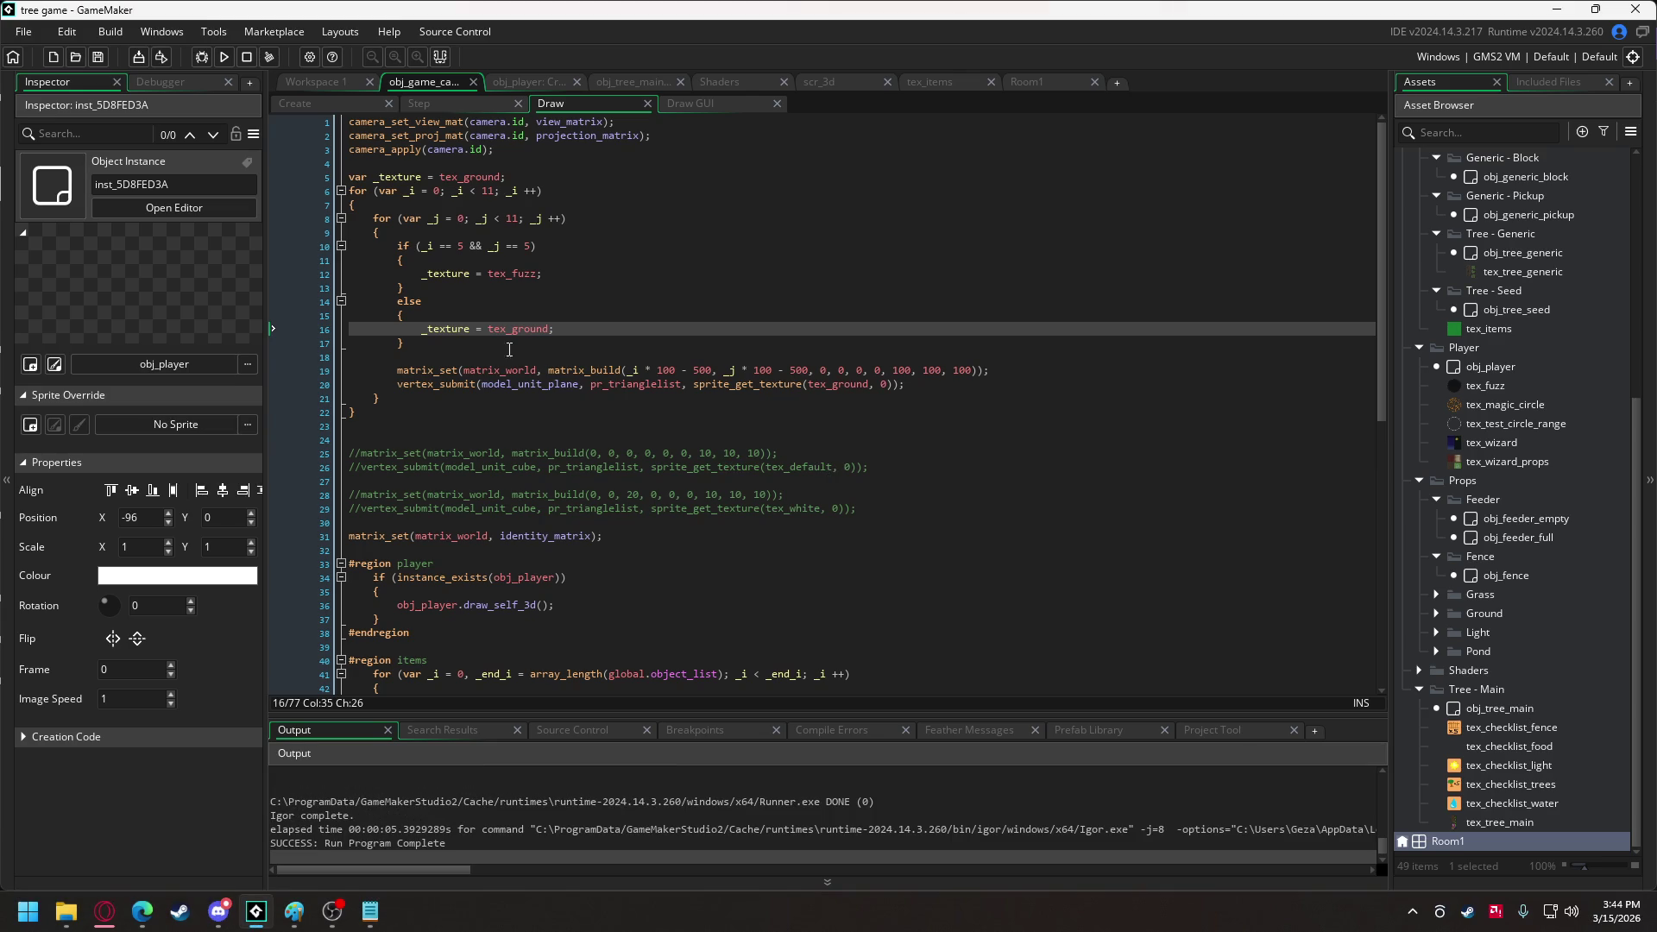
click(448, 330)
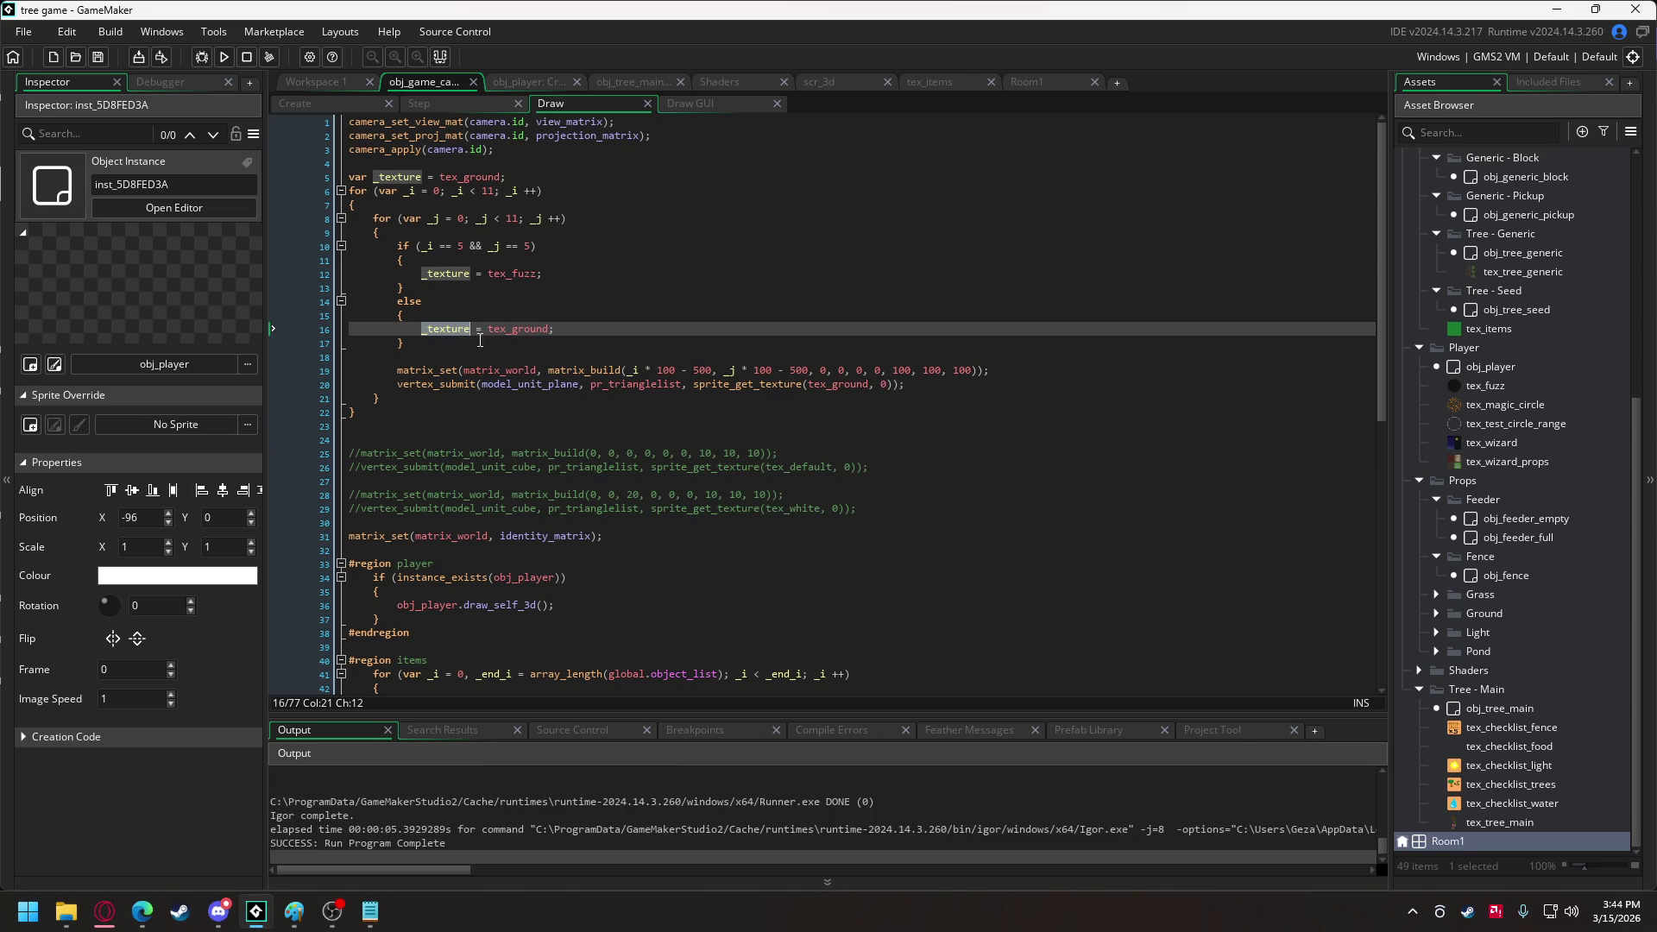
double_click(829, 384)
text(_texture)
click(224, 56)
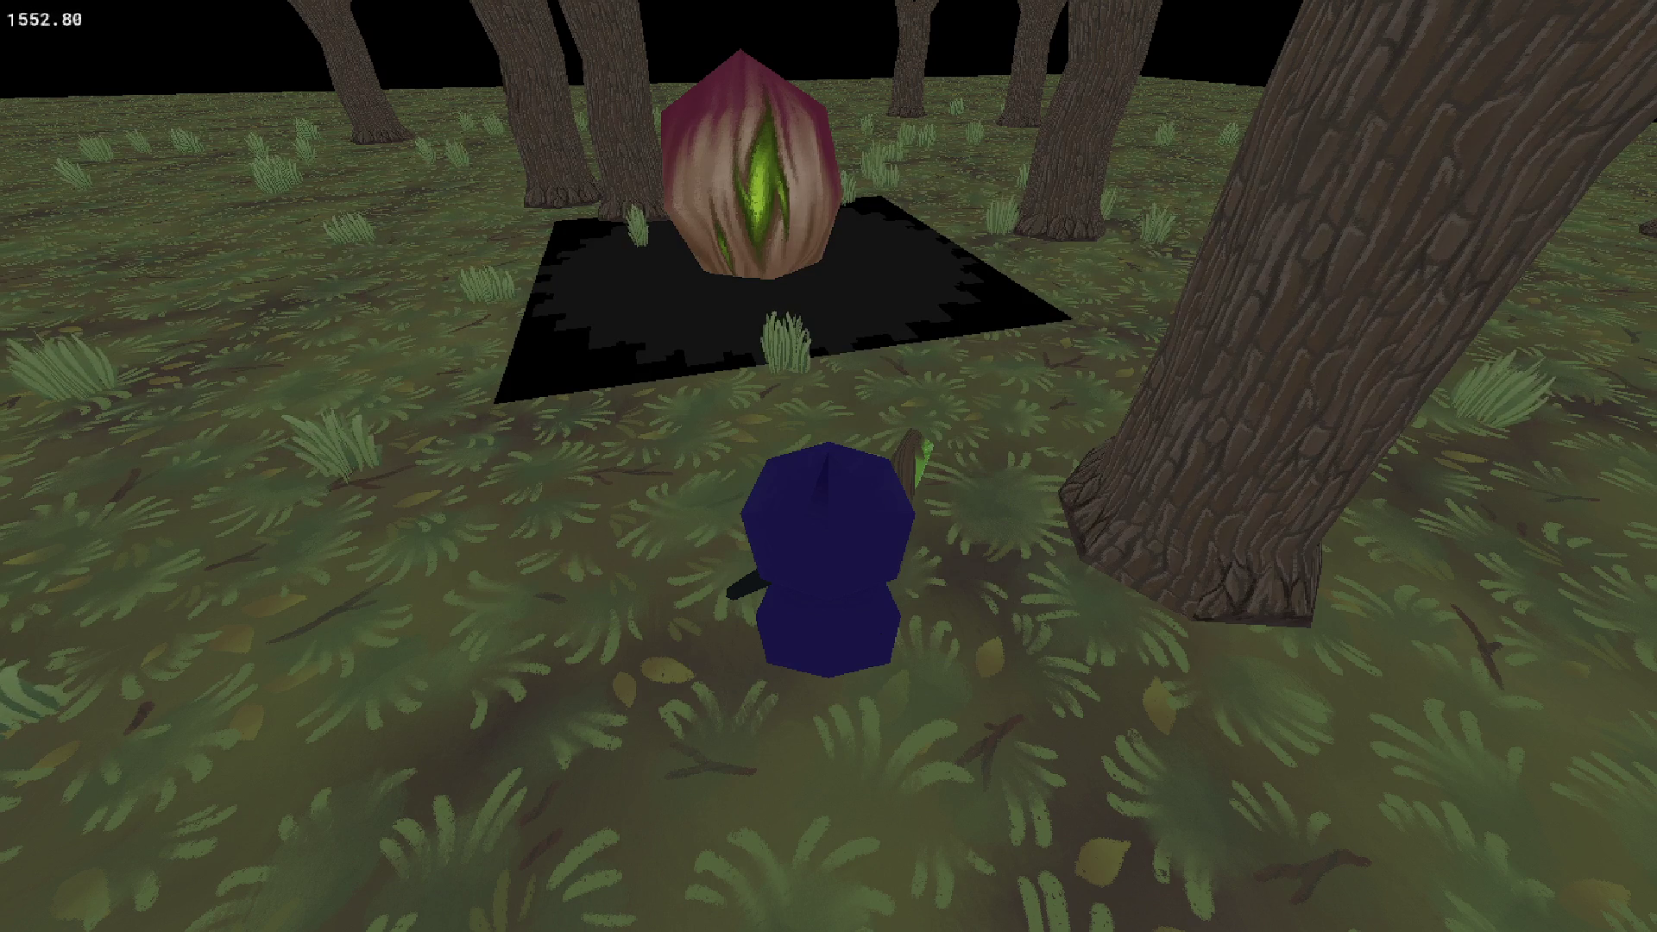
key(Escape)
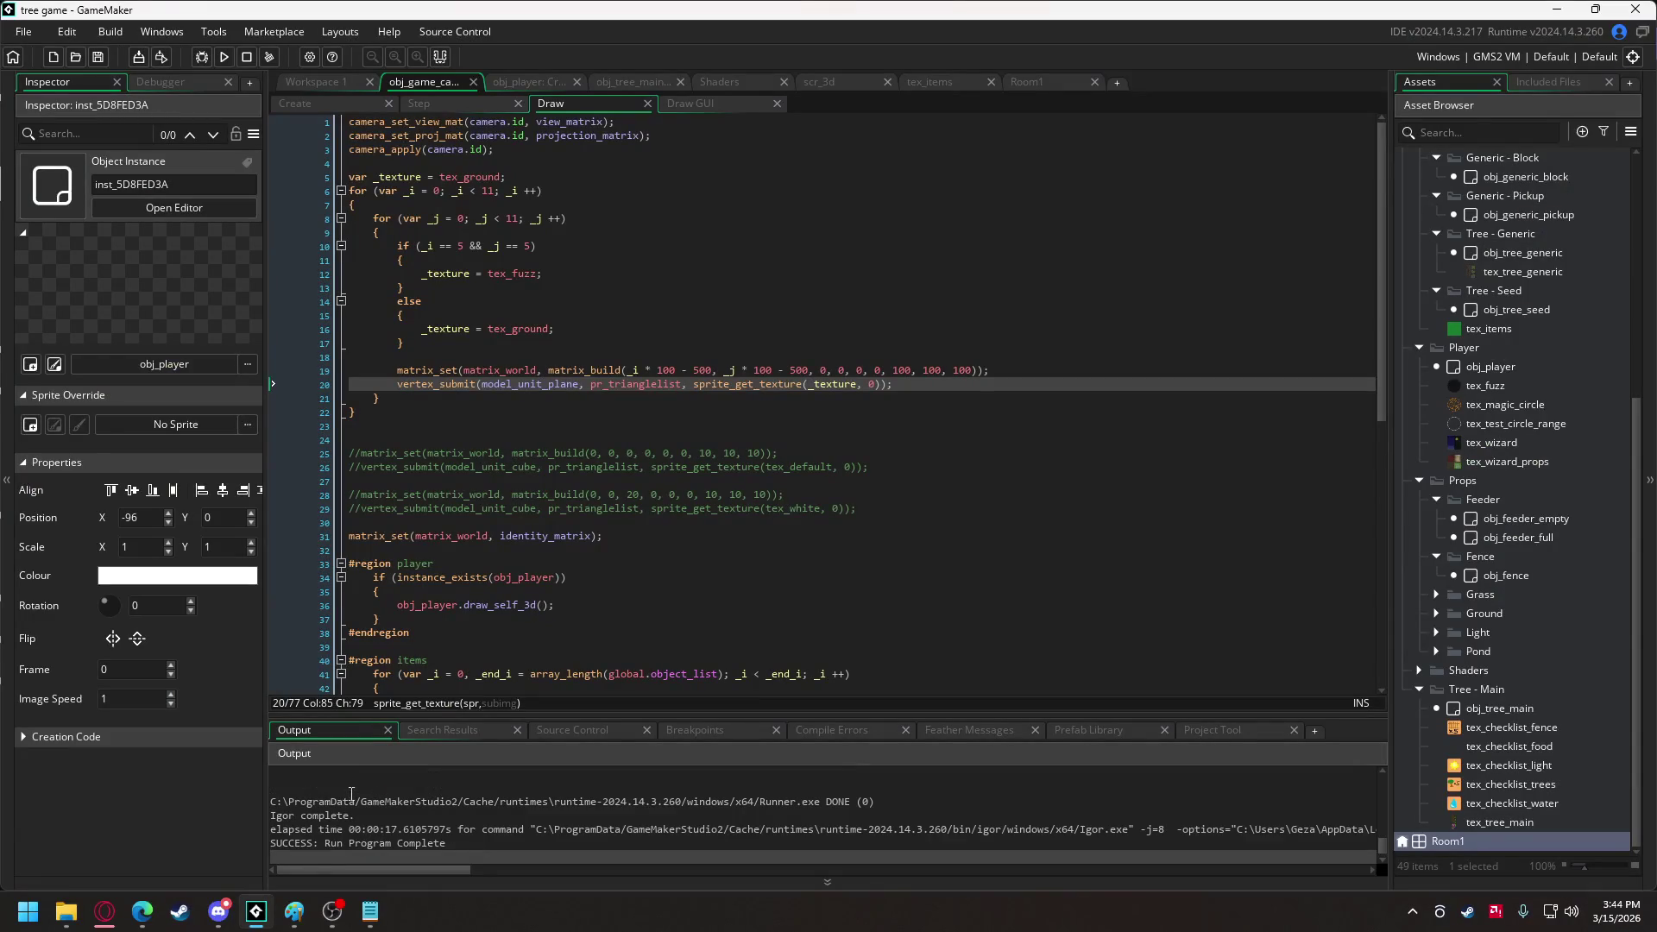
click(221, 912)
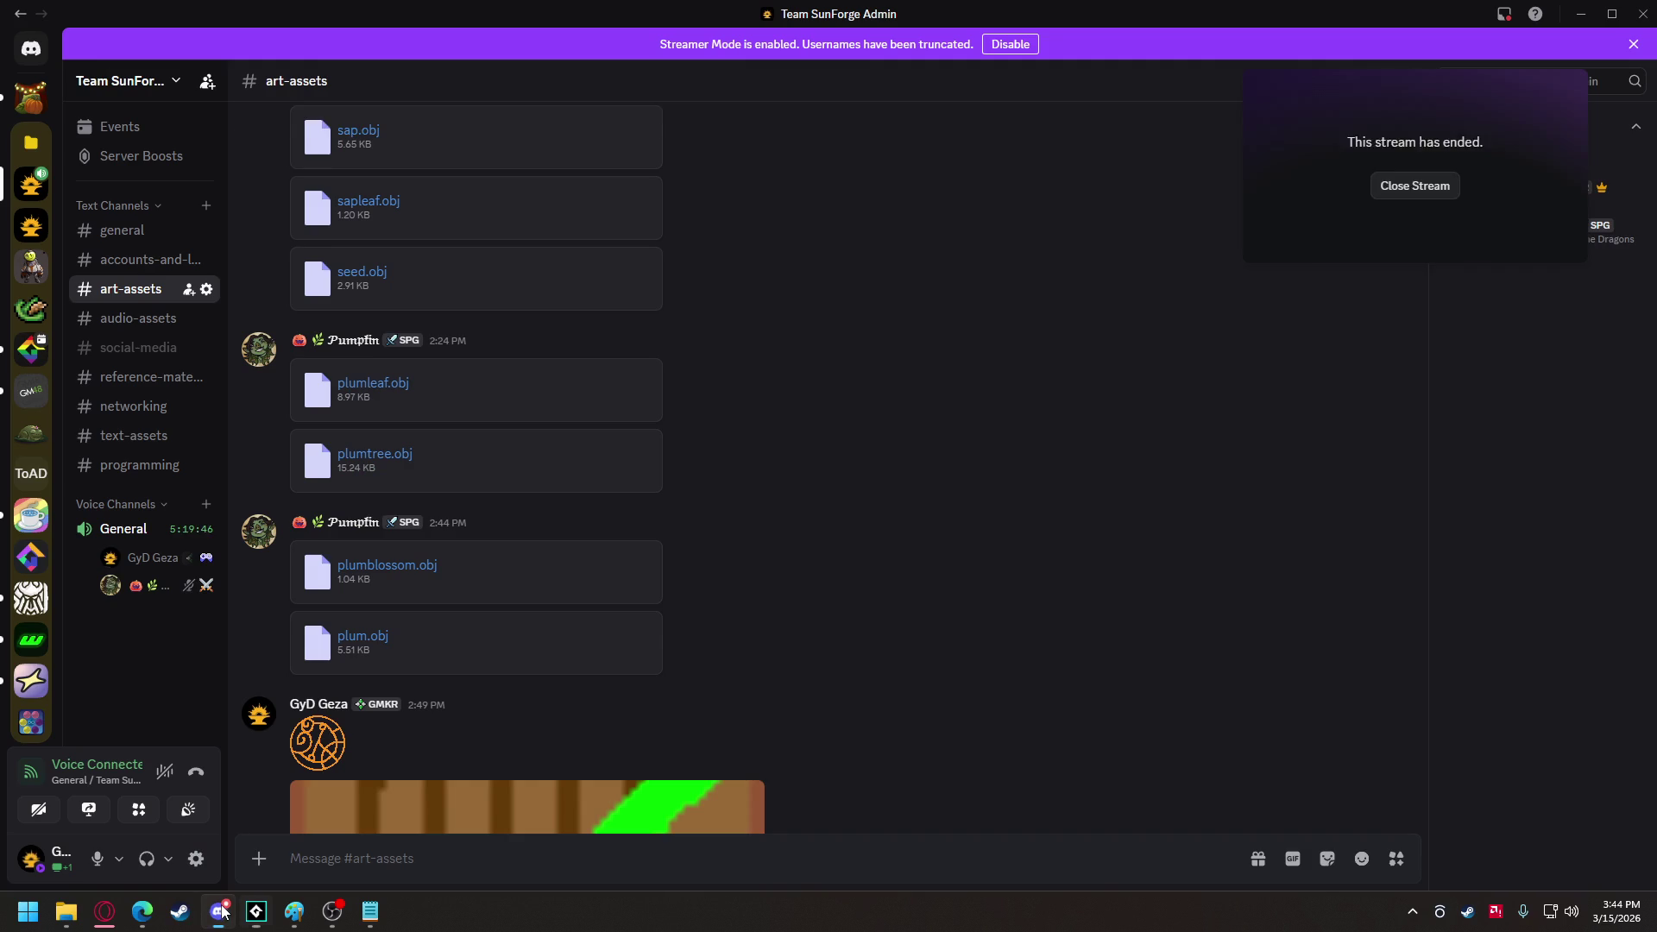
Save the newest #art-assets dirt-patch image as tex_ground_dirt.png in the models and textures folder.
scroll(841, 542, down, 5)
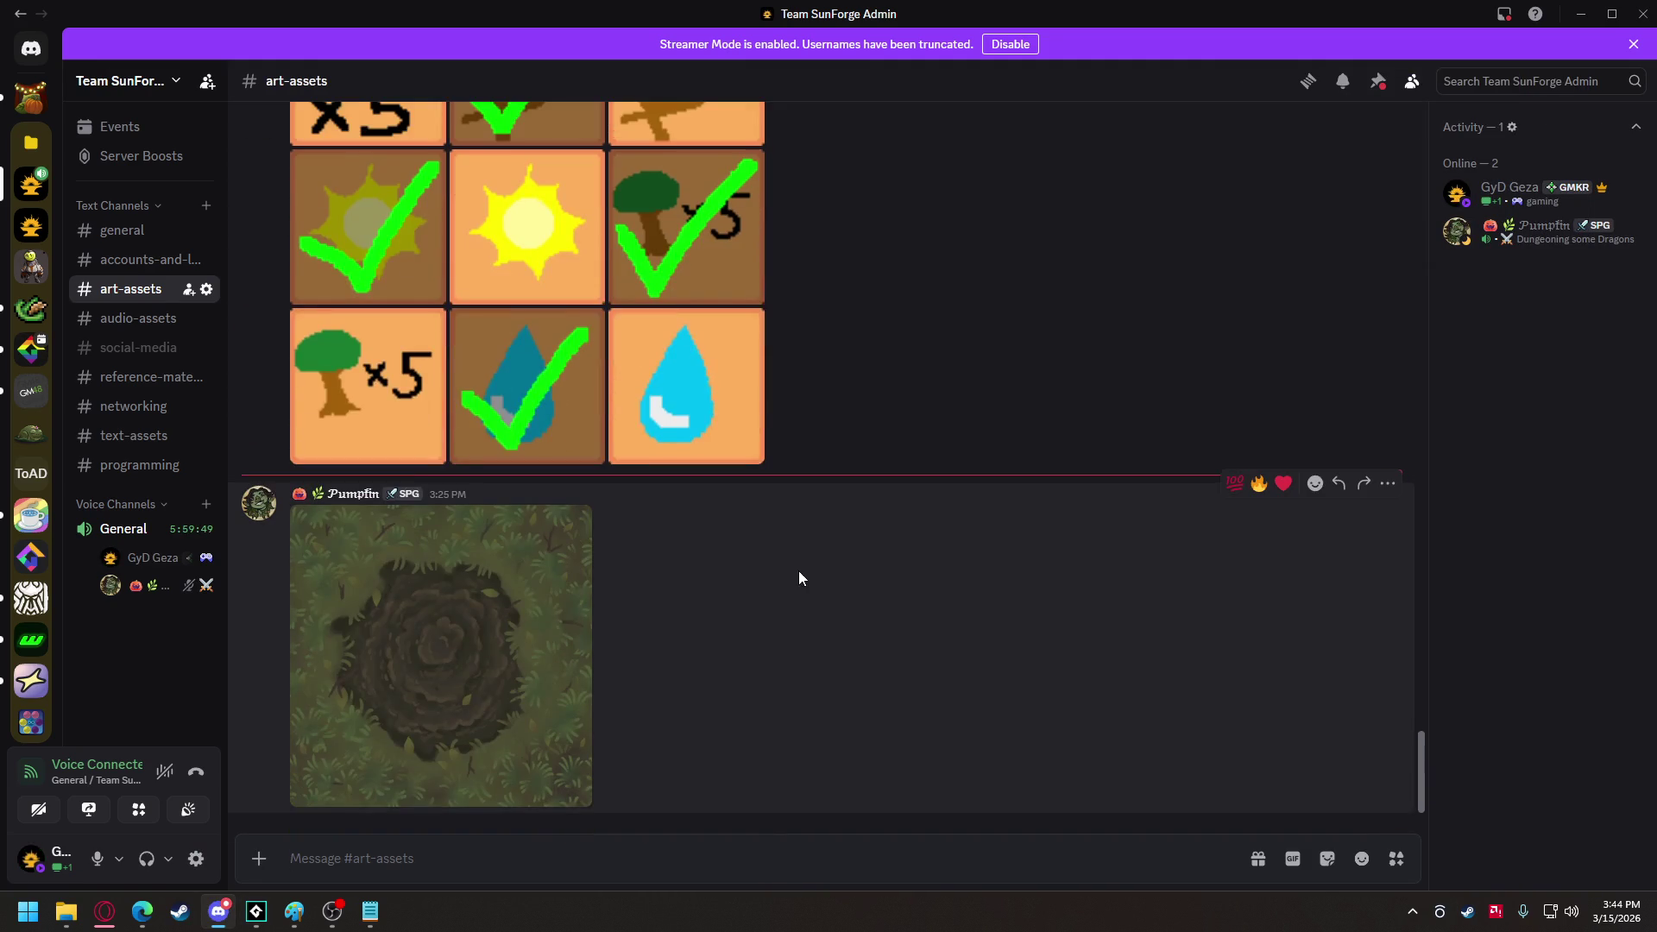
click(488, 657)
right_click(821, 376)
click(852, 431)
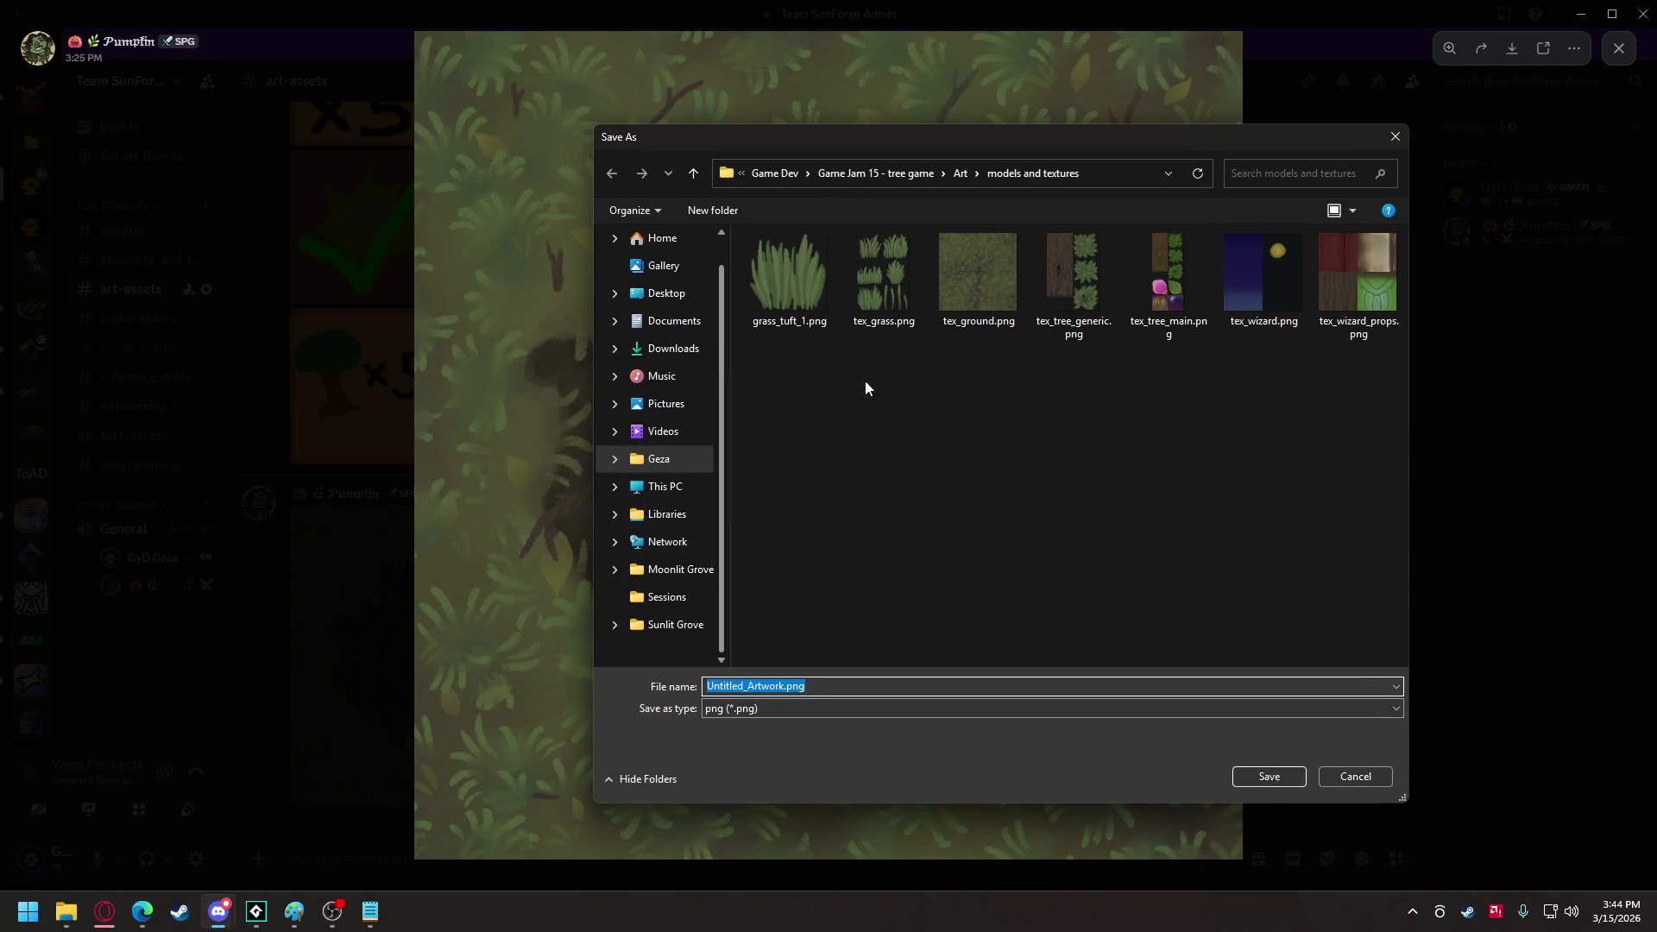
click(957, 311)
click(761, 685)
click(759, 685)
text(_dirt)
key(Return)
key(alt+Tab)
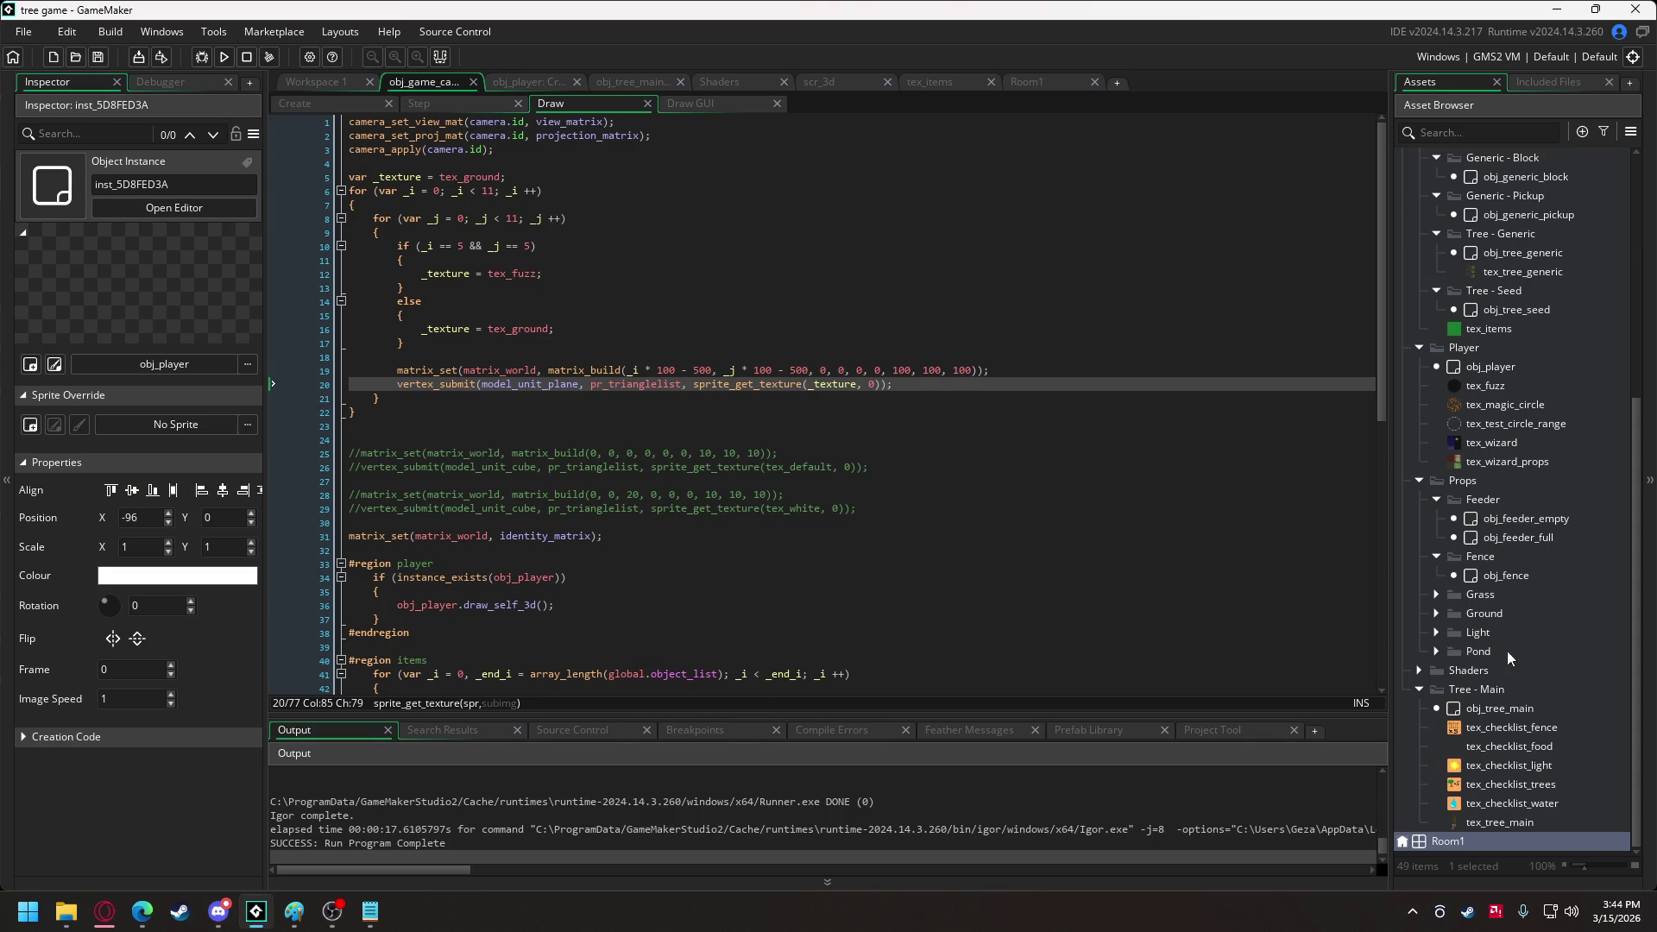
Duplicate the tex_ground sprite in the Ground folder and rename the copy tex_ground_seed.
scroll(1496, 691, up, 2)
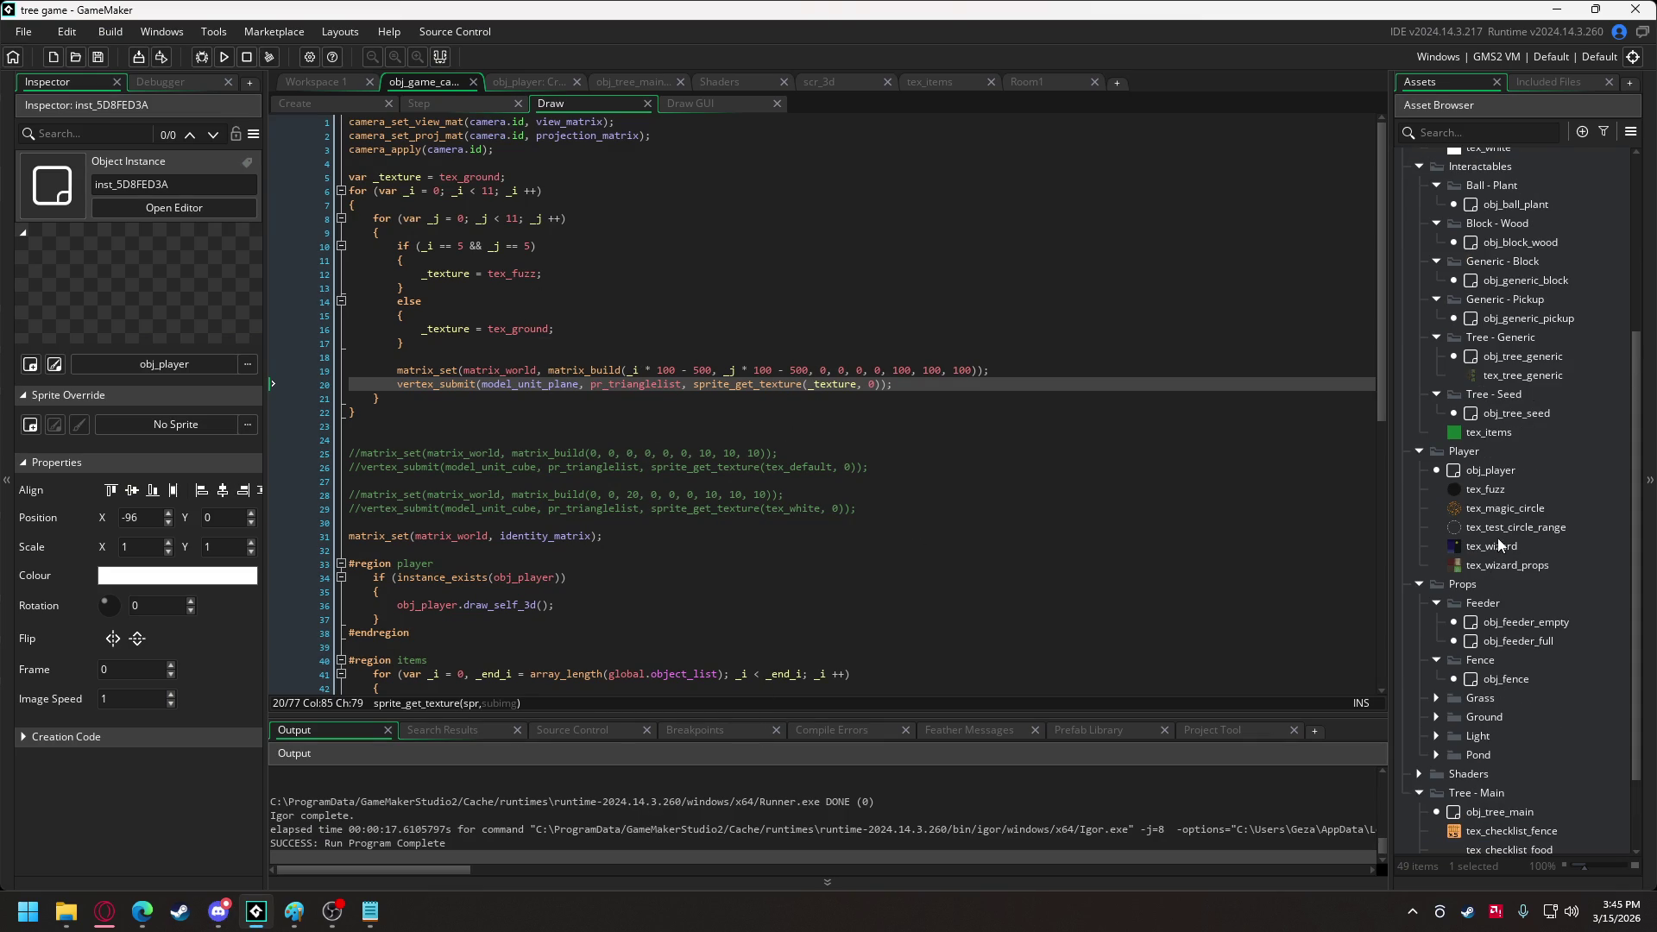
scroll(1492, 608, down, 2)
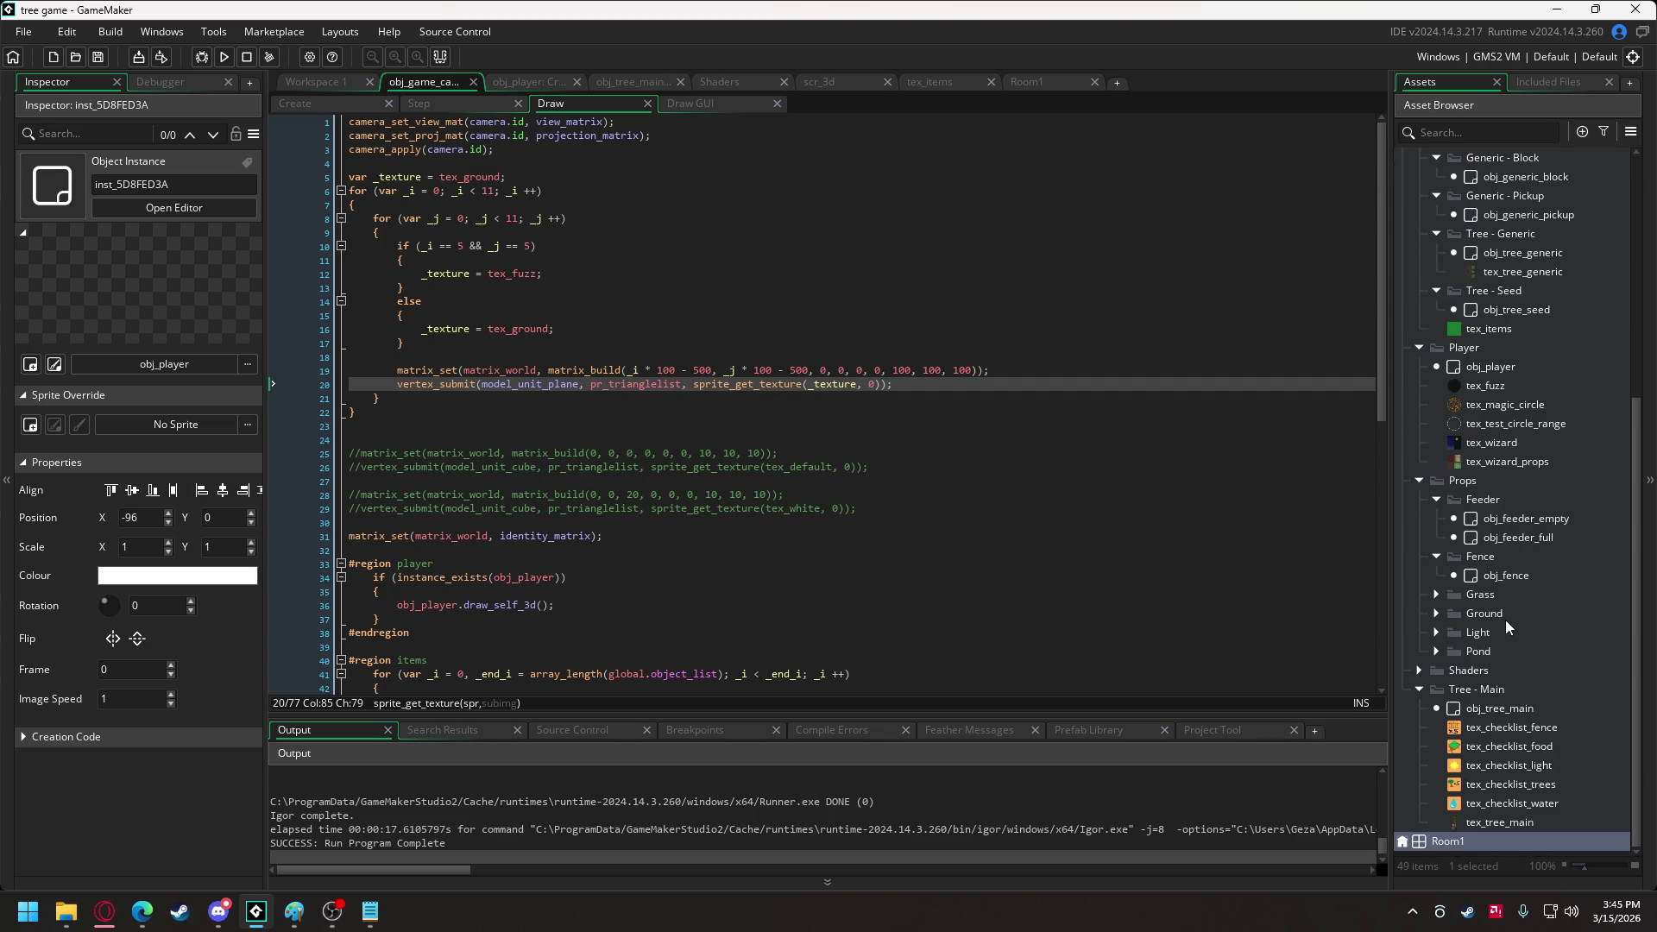
click(1439, 616)
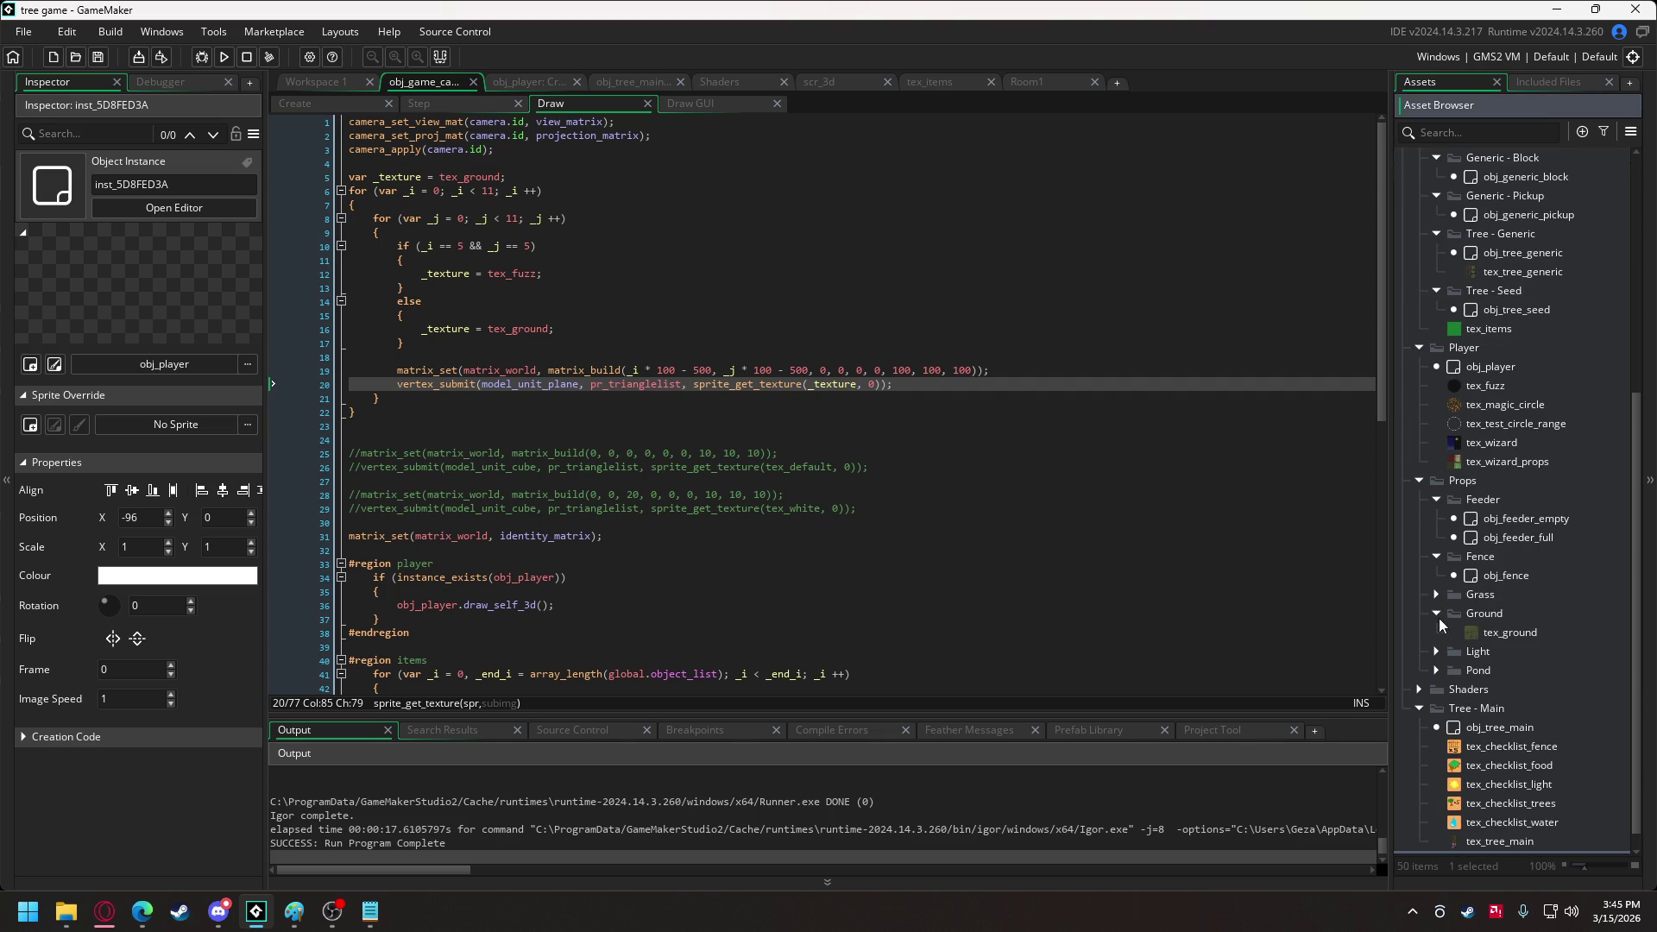
click(1510, 634)
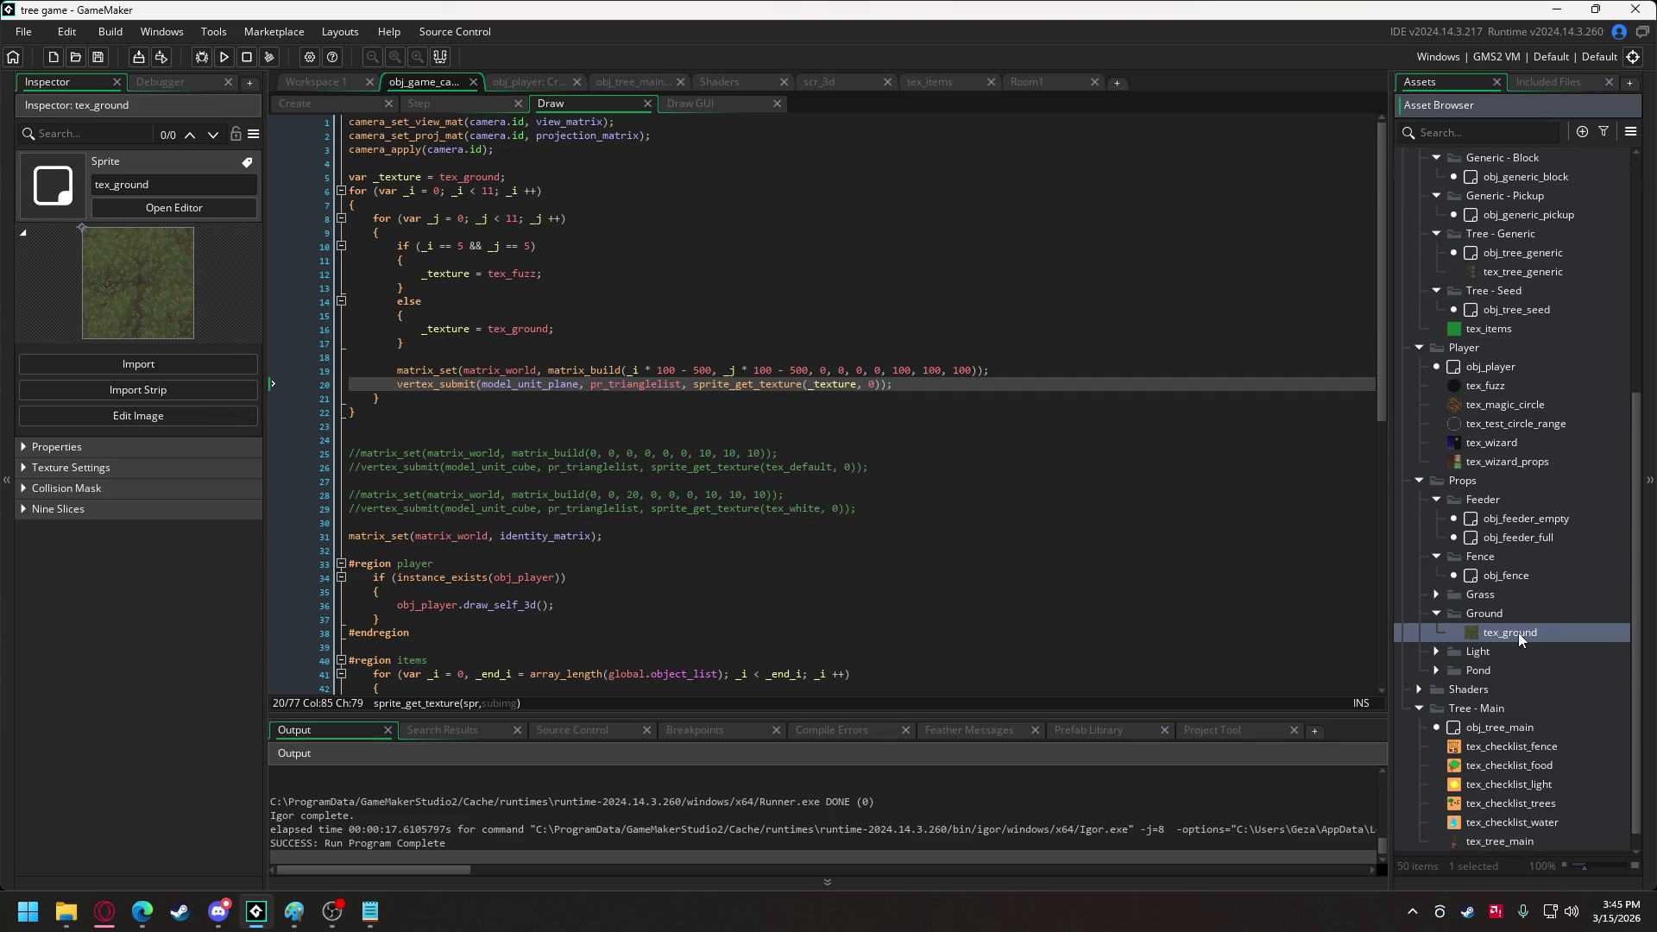
key(ctrl+d)
key(F2)
key(BackSpace)
text(seed)
key(Return)
Replace tex_ground_seed's image with the seed dirt-patch PNG.
double_click(1523, 651)
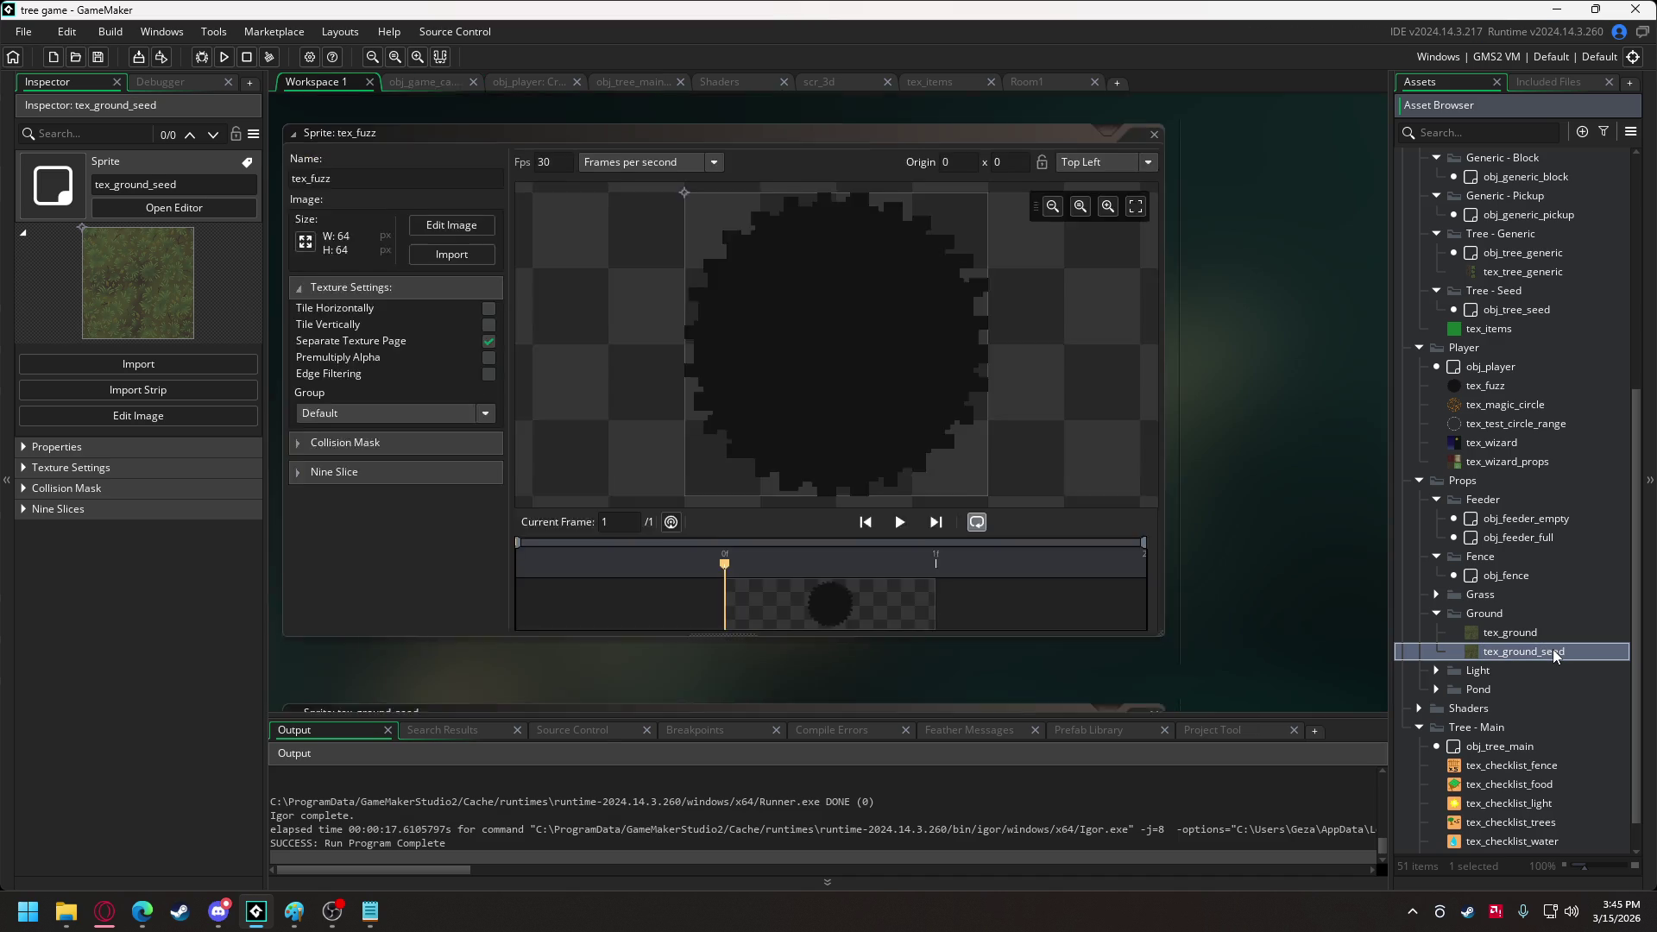
click(476, 269)
double_click(489, 172)
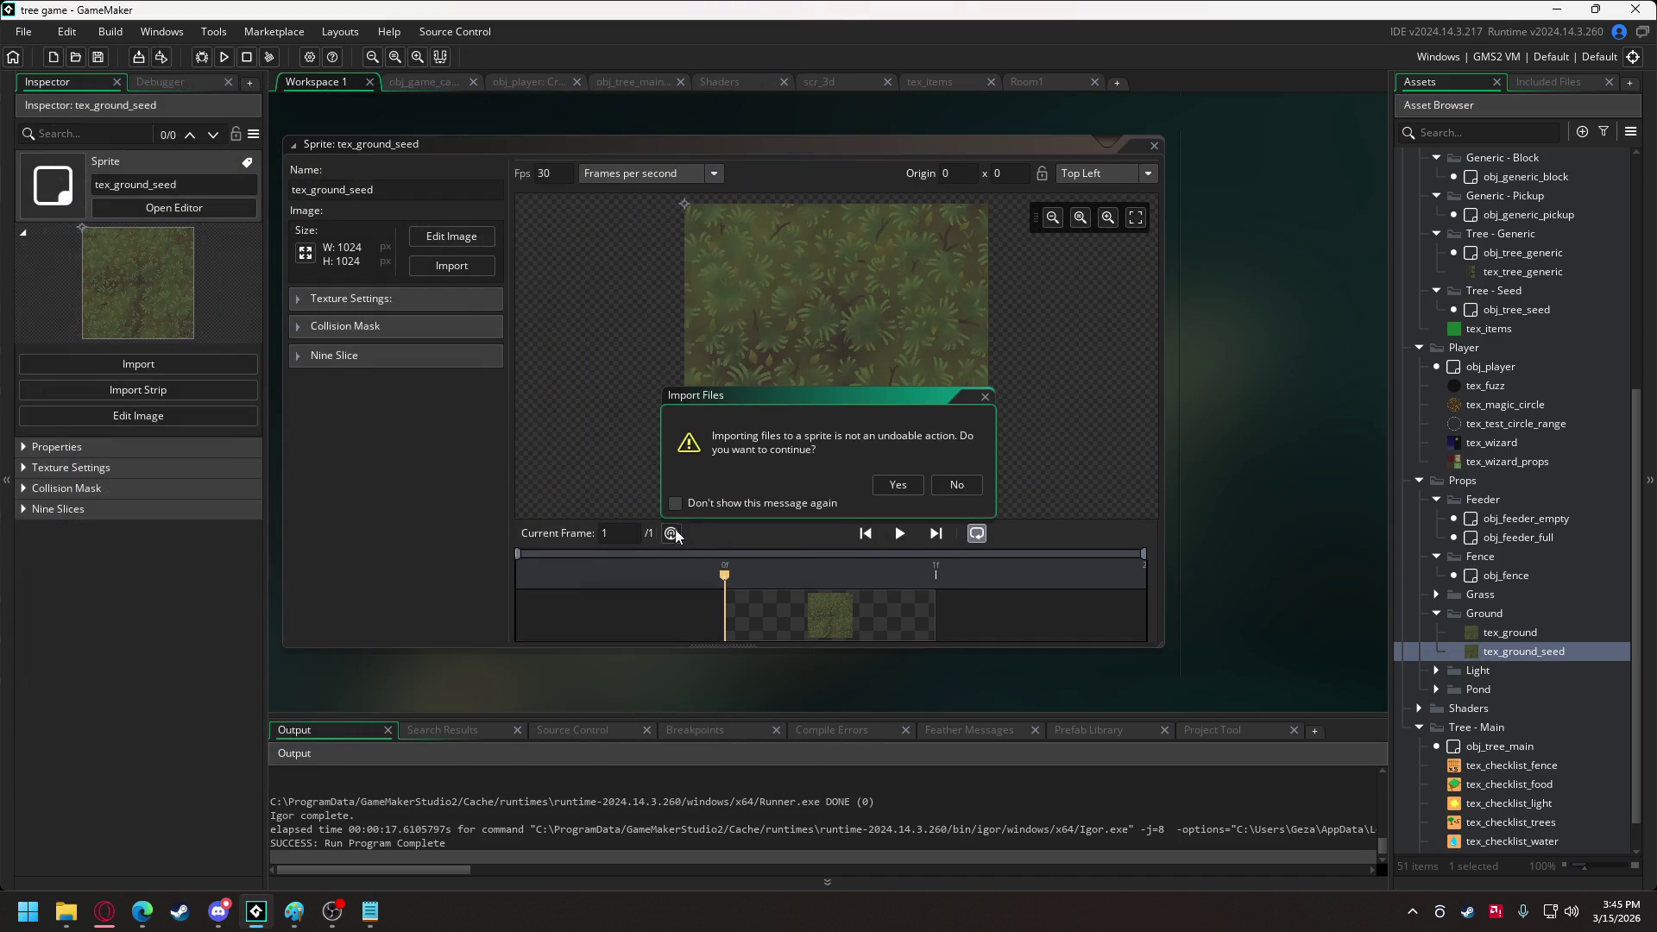
click(880, 490)
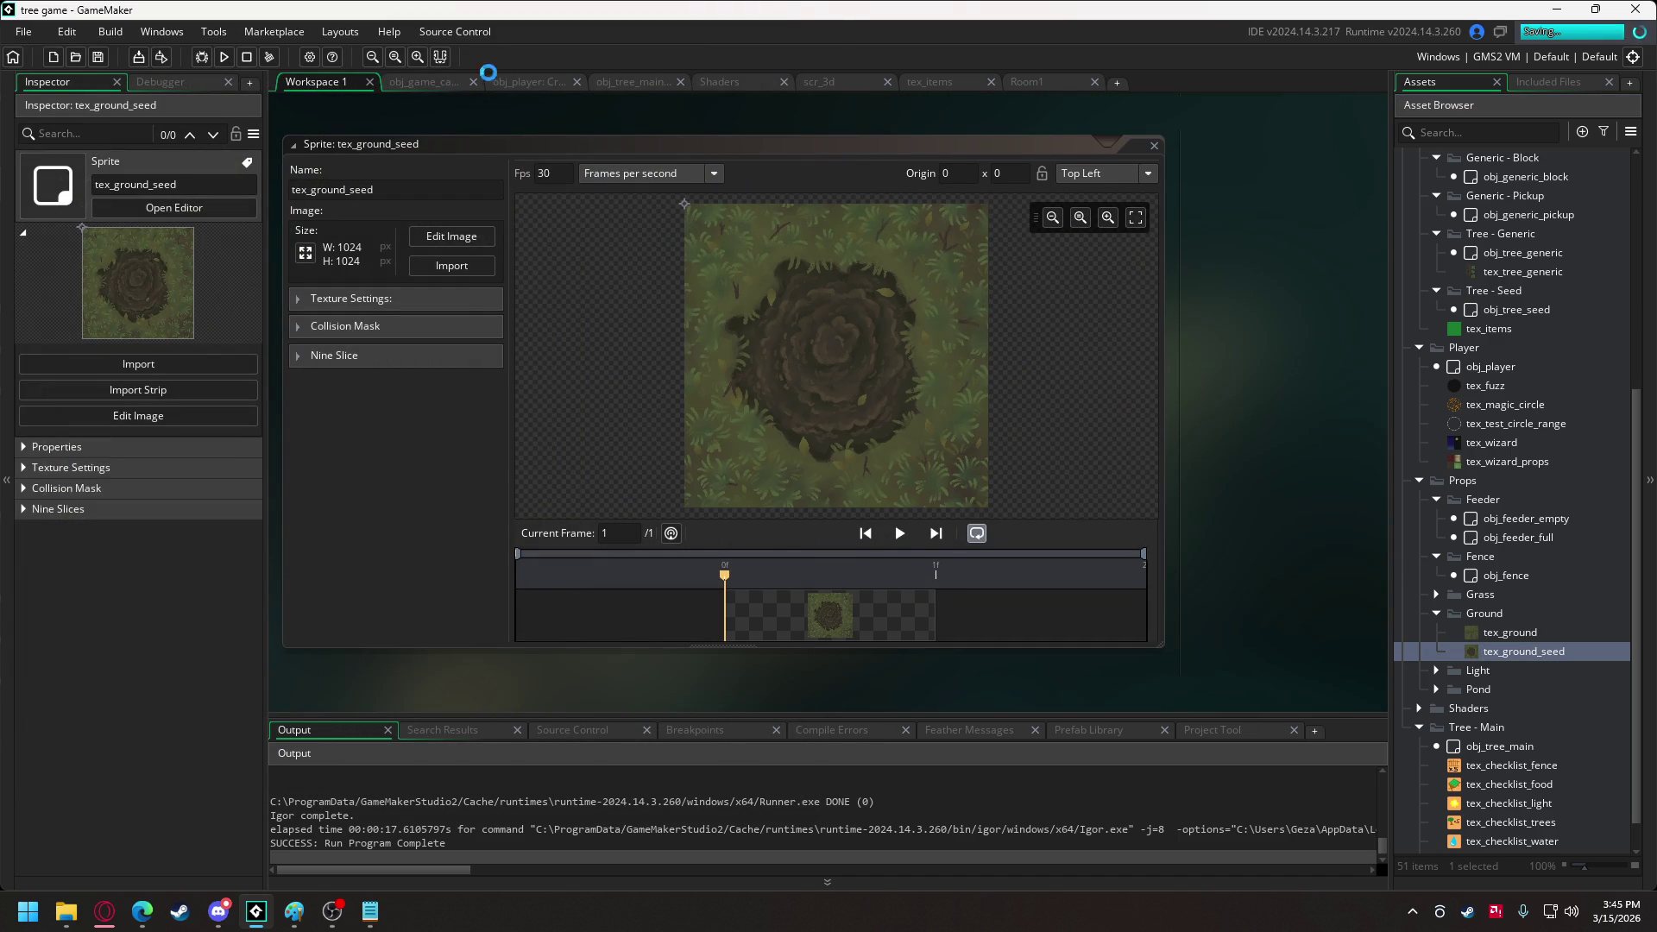
Change tex_fuzz to tex_ground_seed on line 12 of the Draw event and run the game.
click(399, 81)
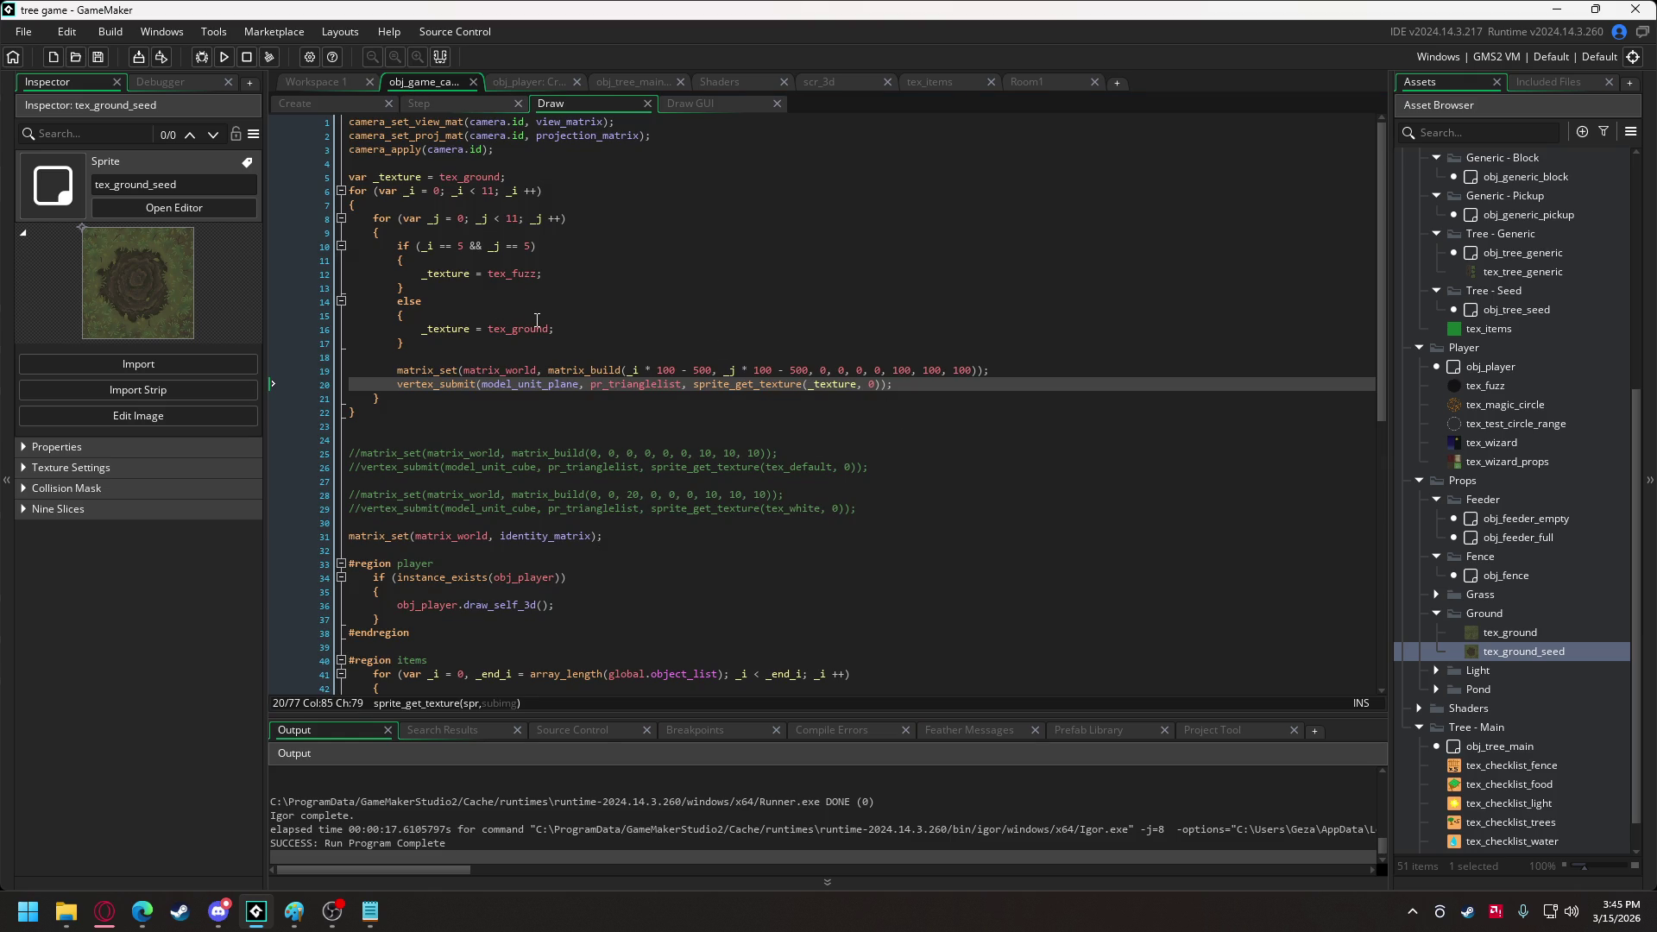
drag(512, 277, 540, 278)
text(g)
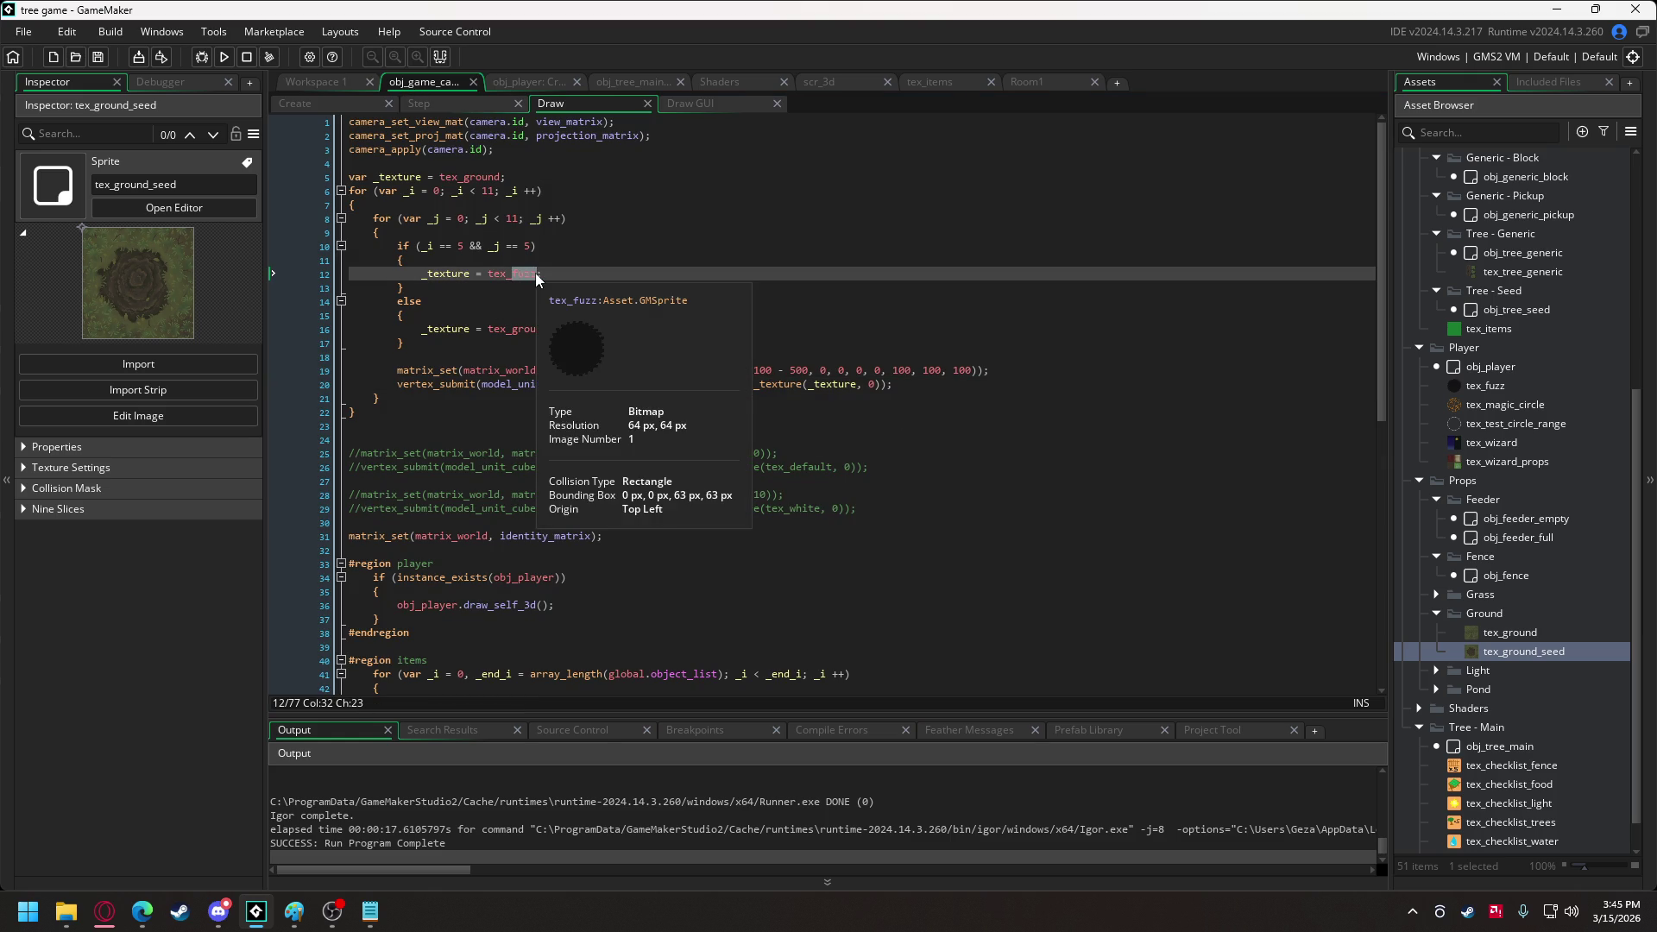
click(676, 339)
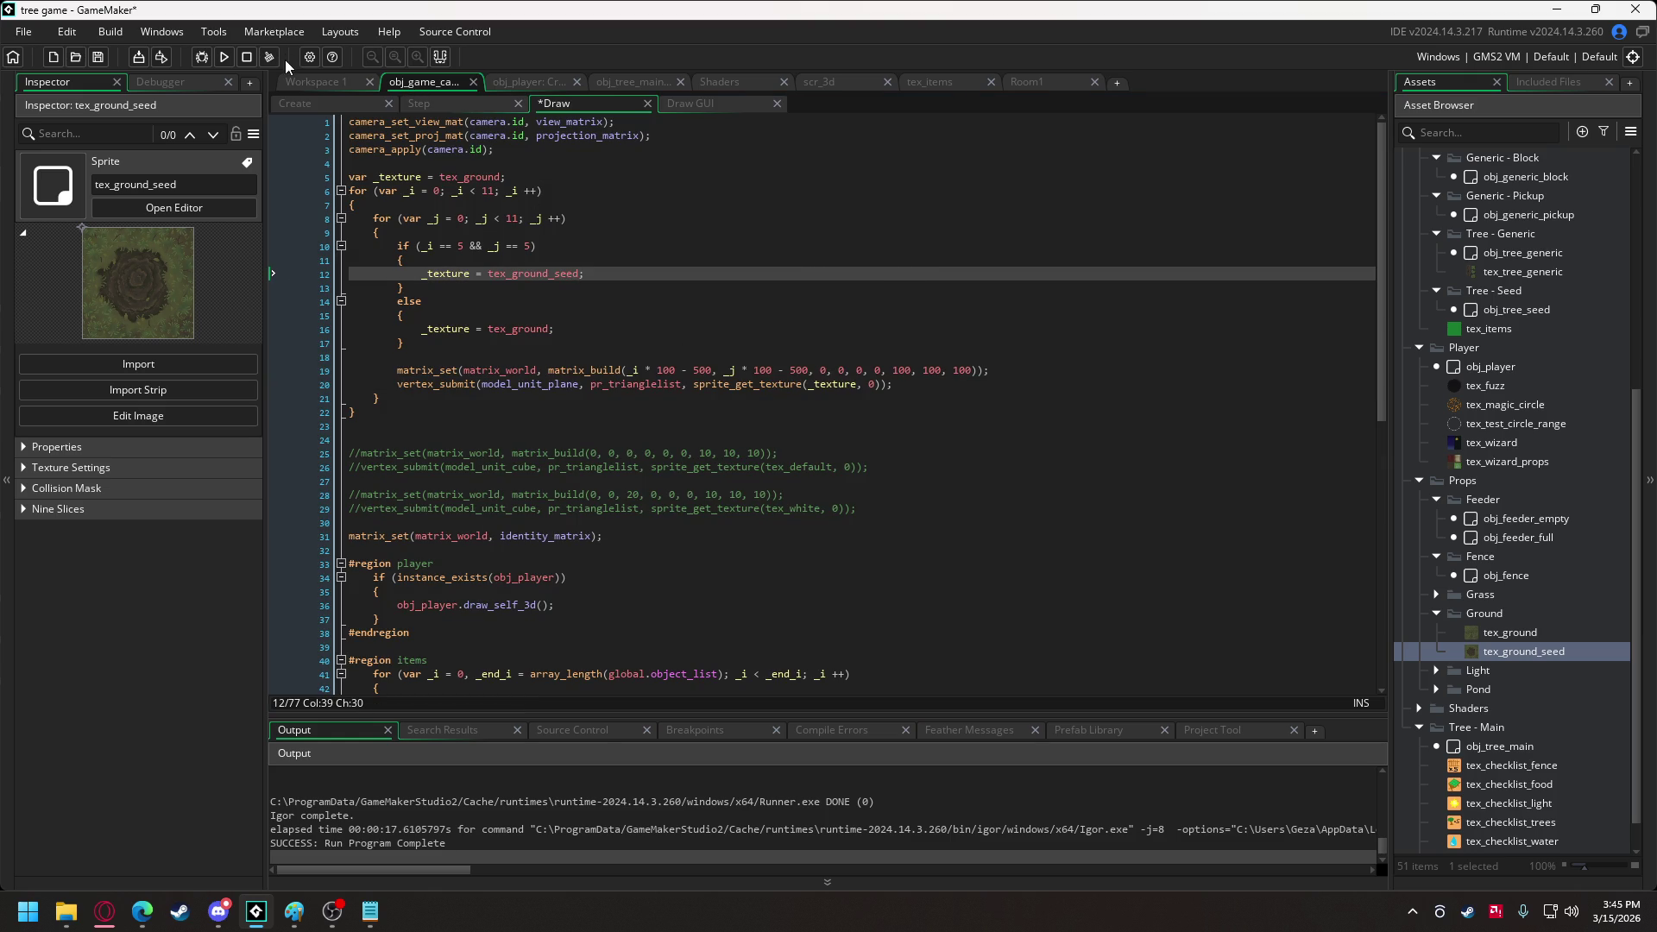
click(221, 56)
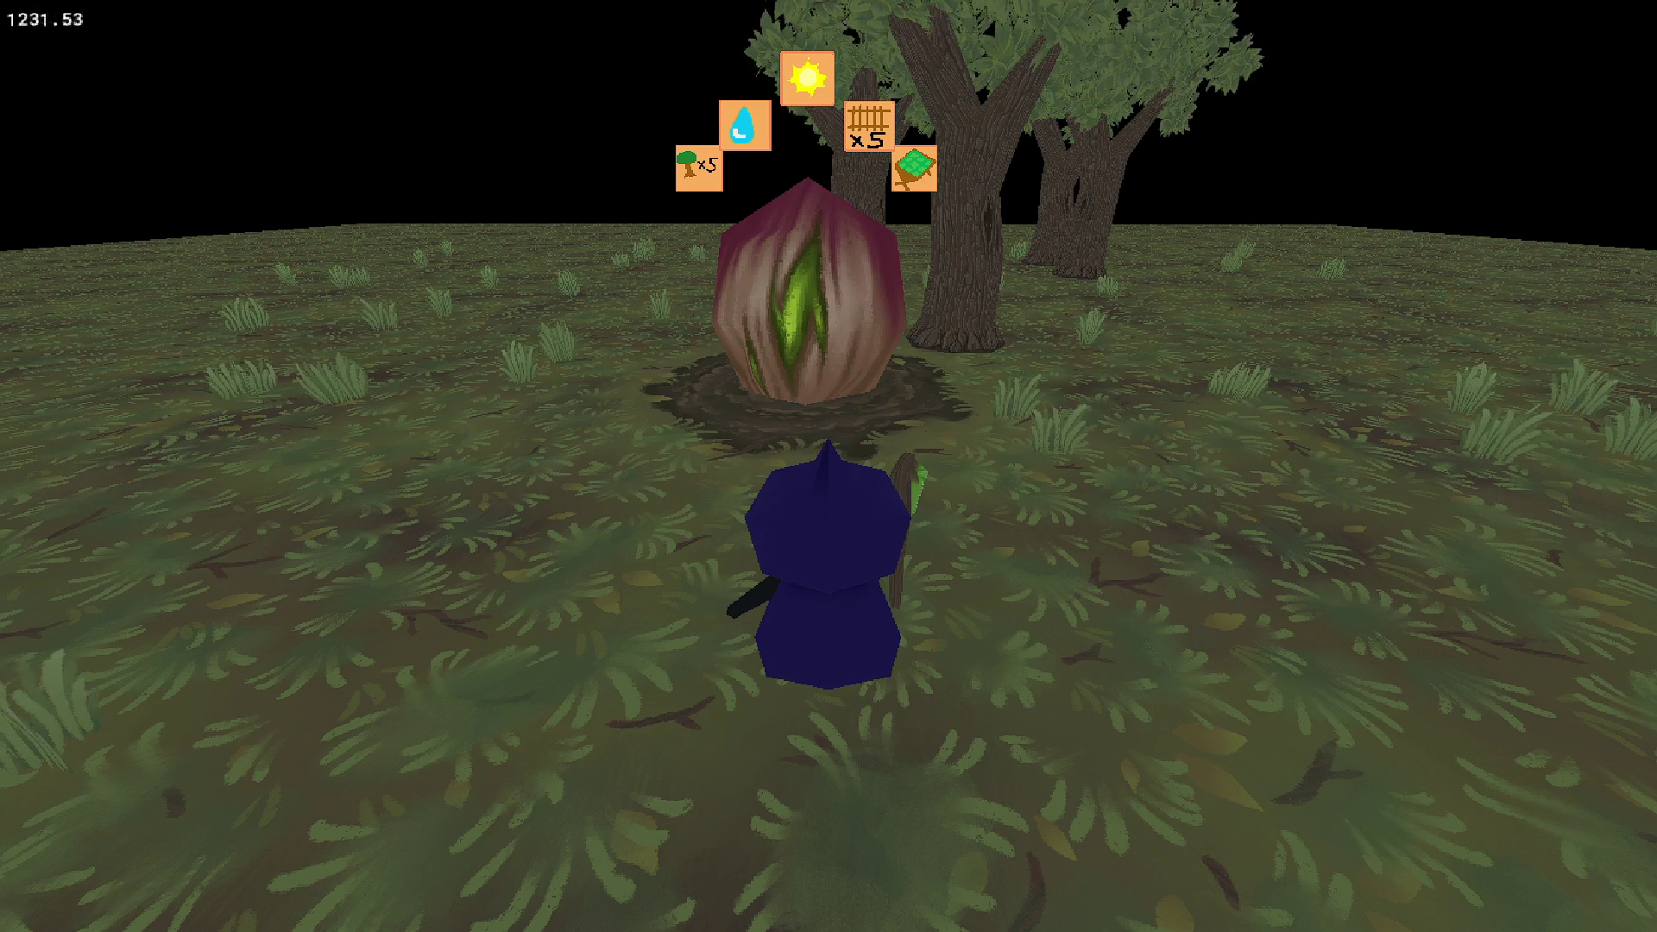
Walk the witch toward the seed, switch held item and place a cube on the ground.
key(Right)
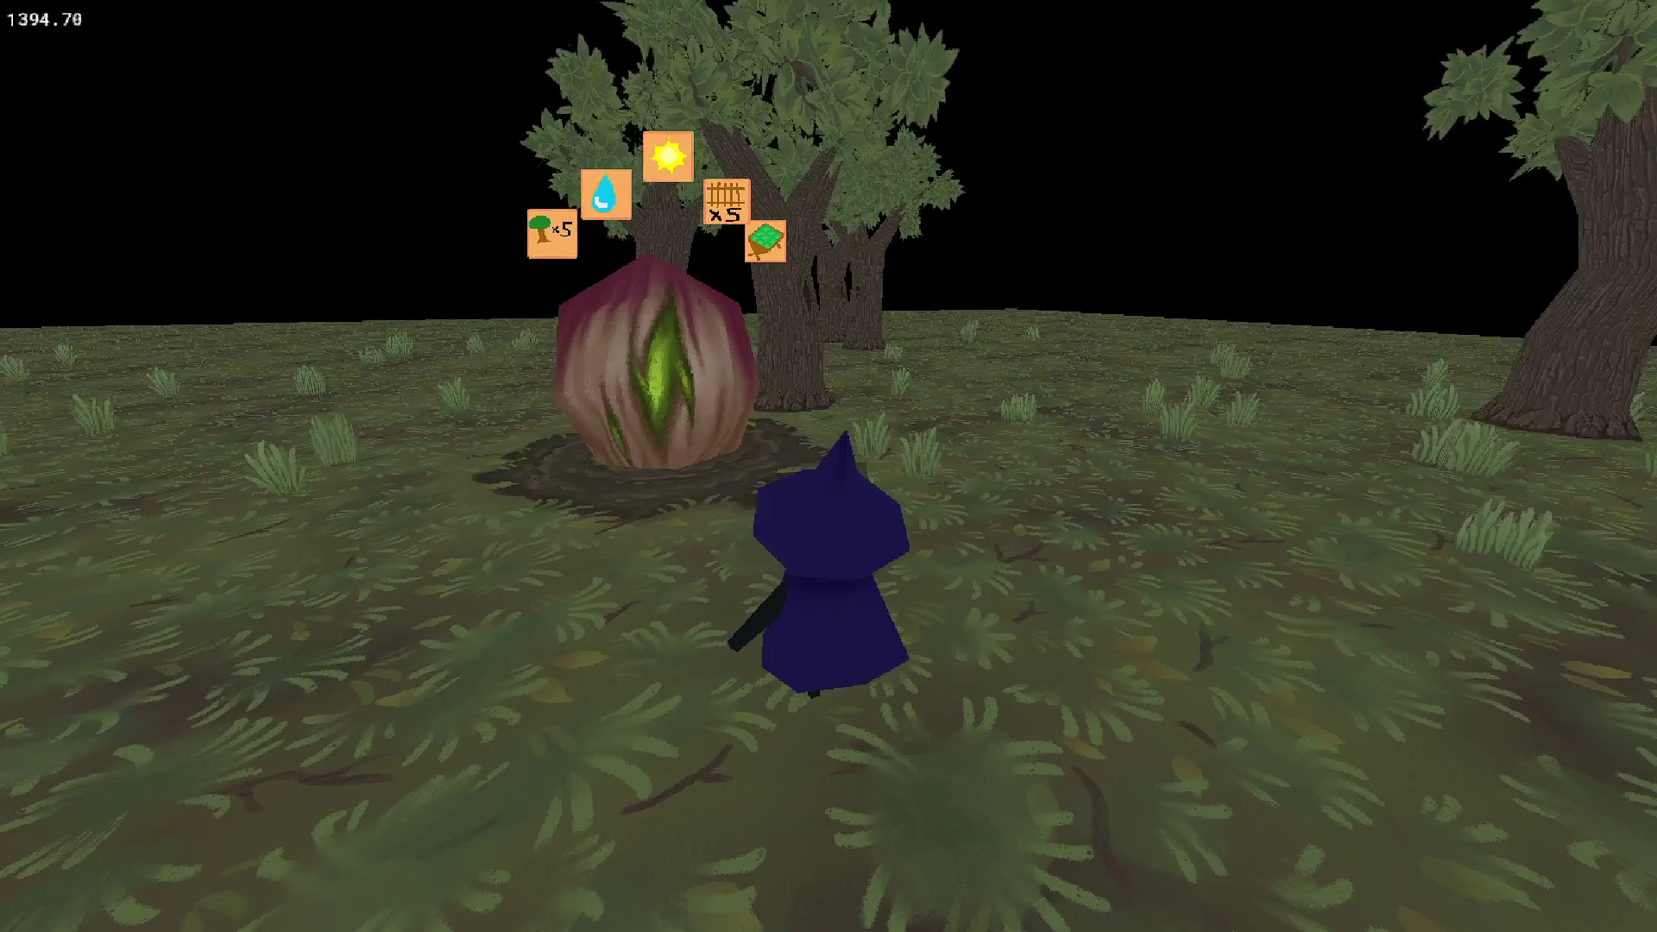
key(Up)
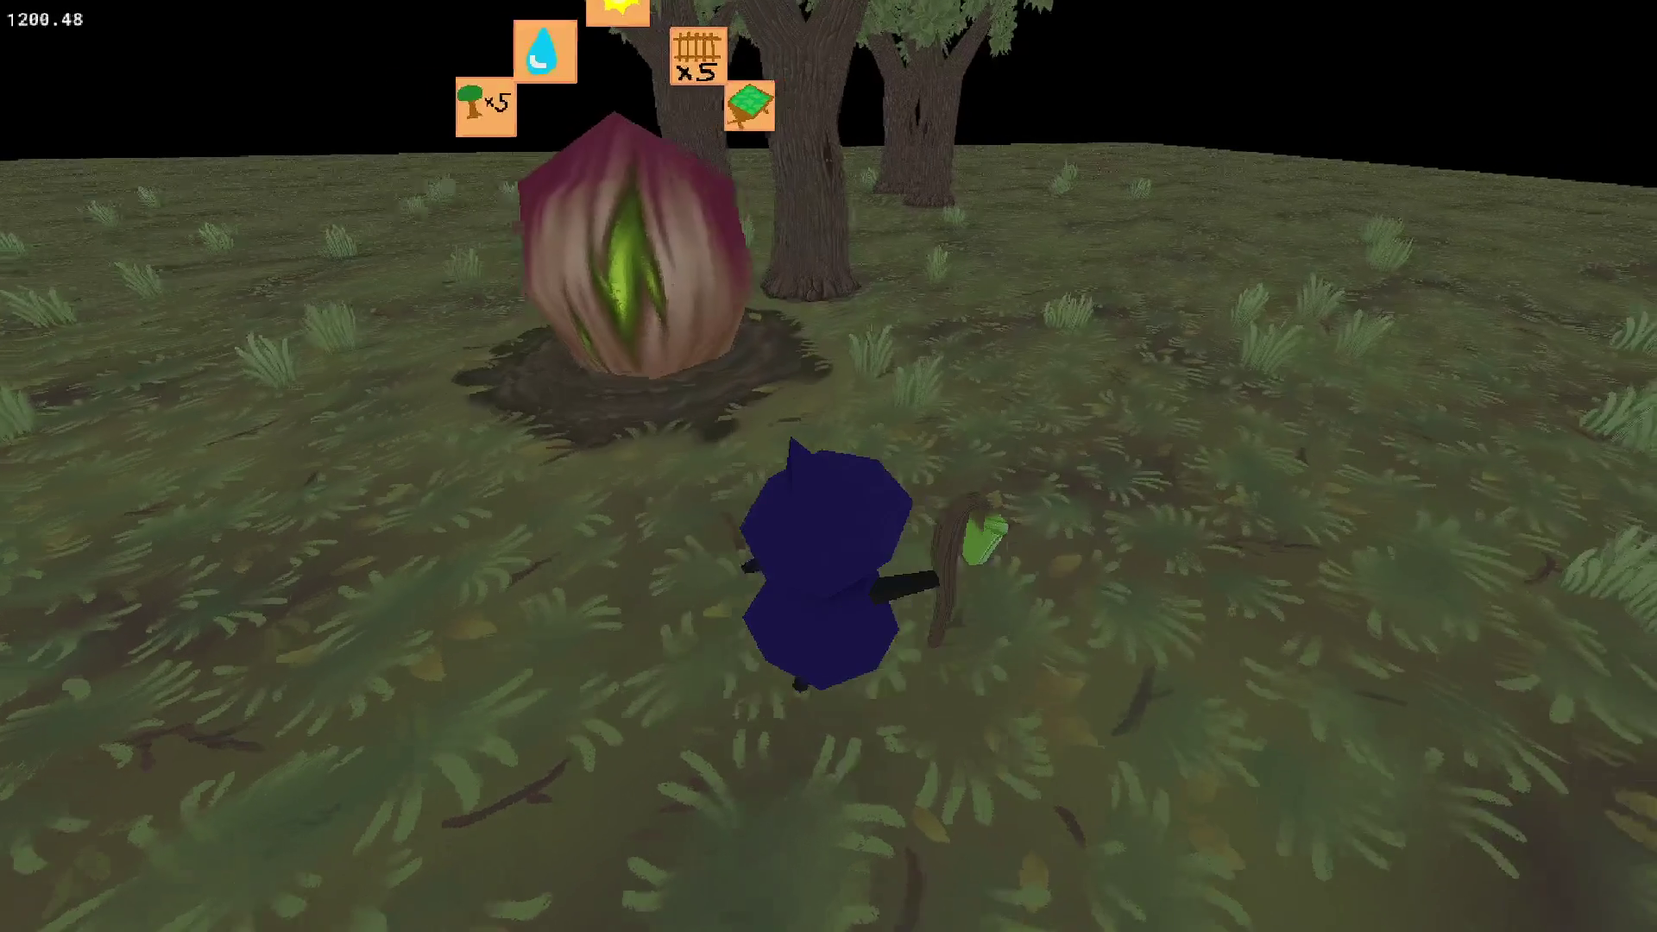
key(Left)
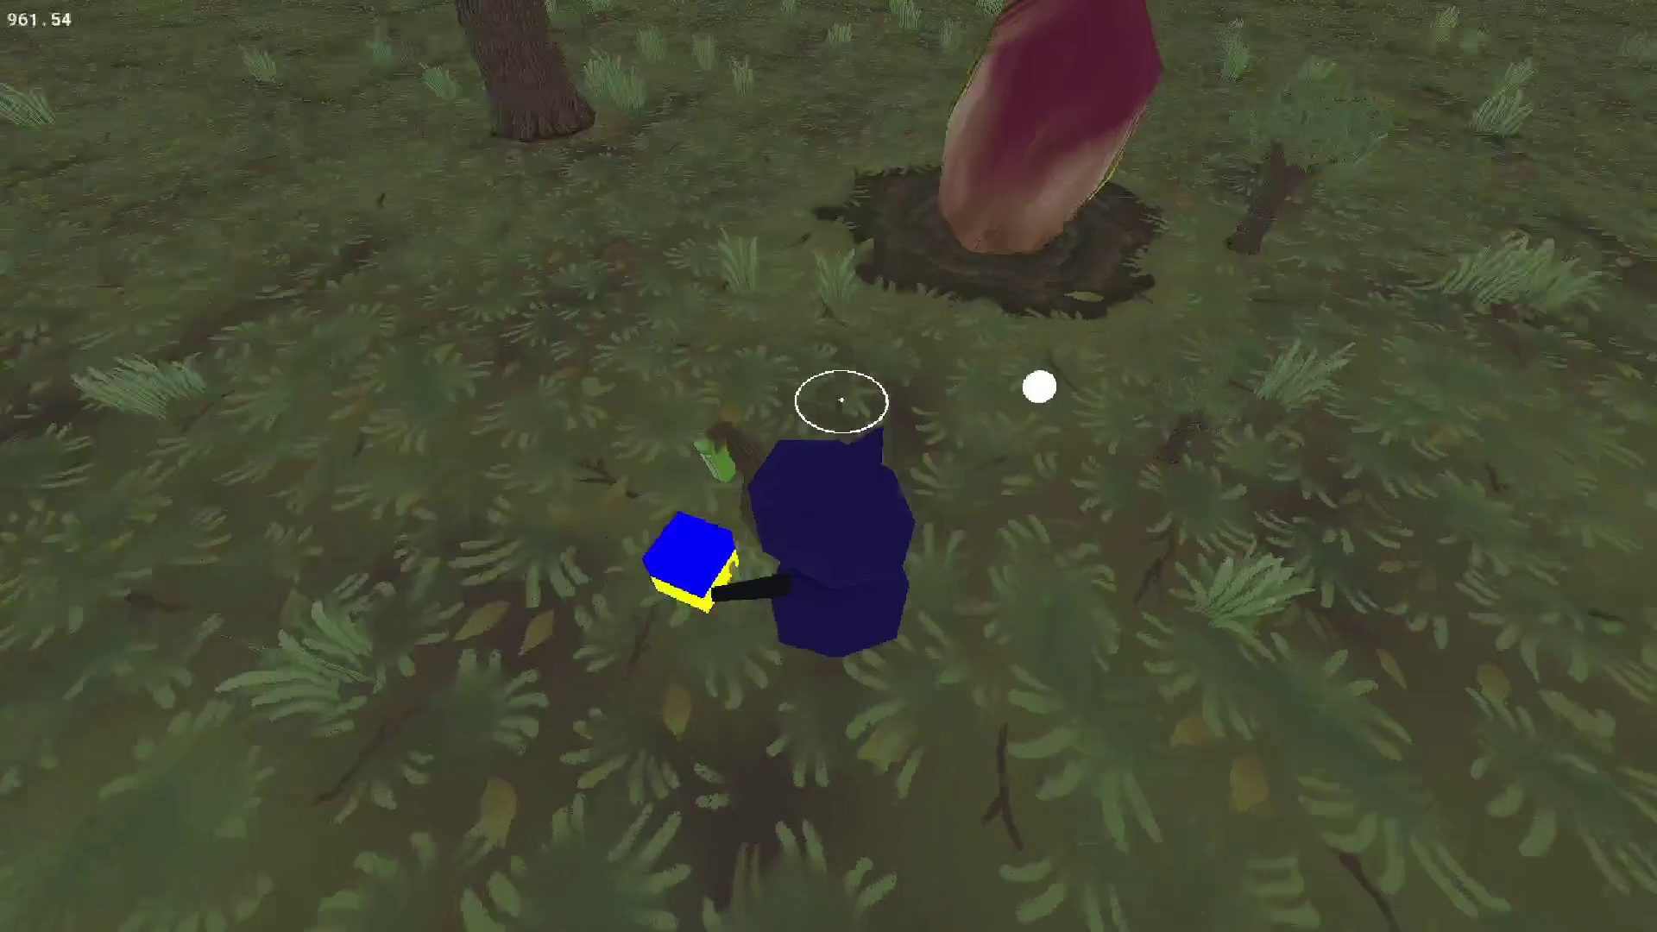
key(Right)
key(Up)
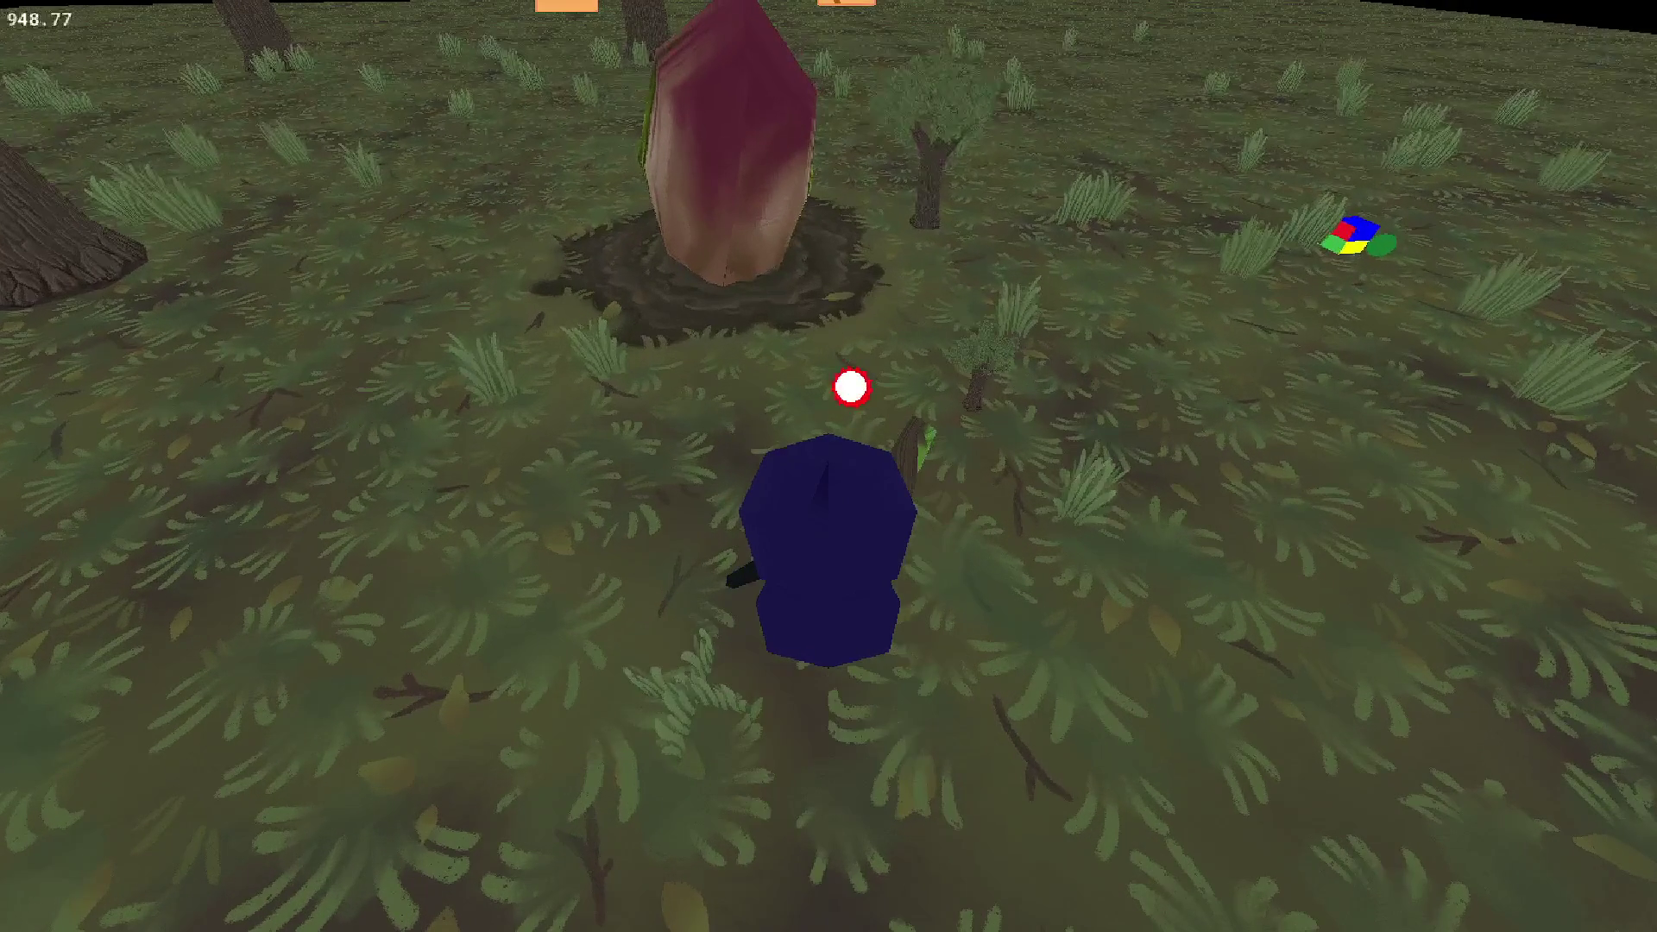
key(Left)
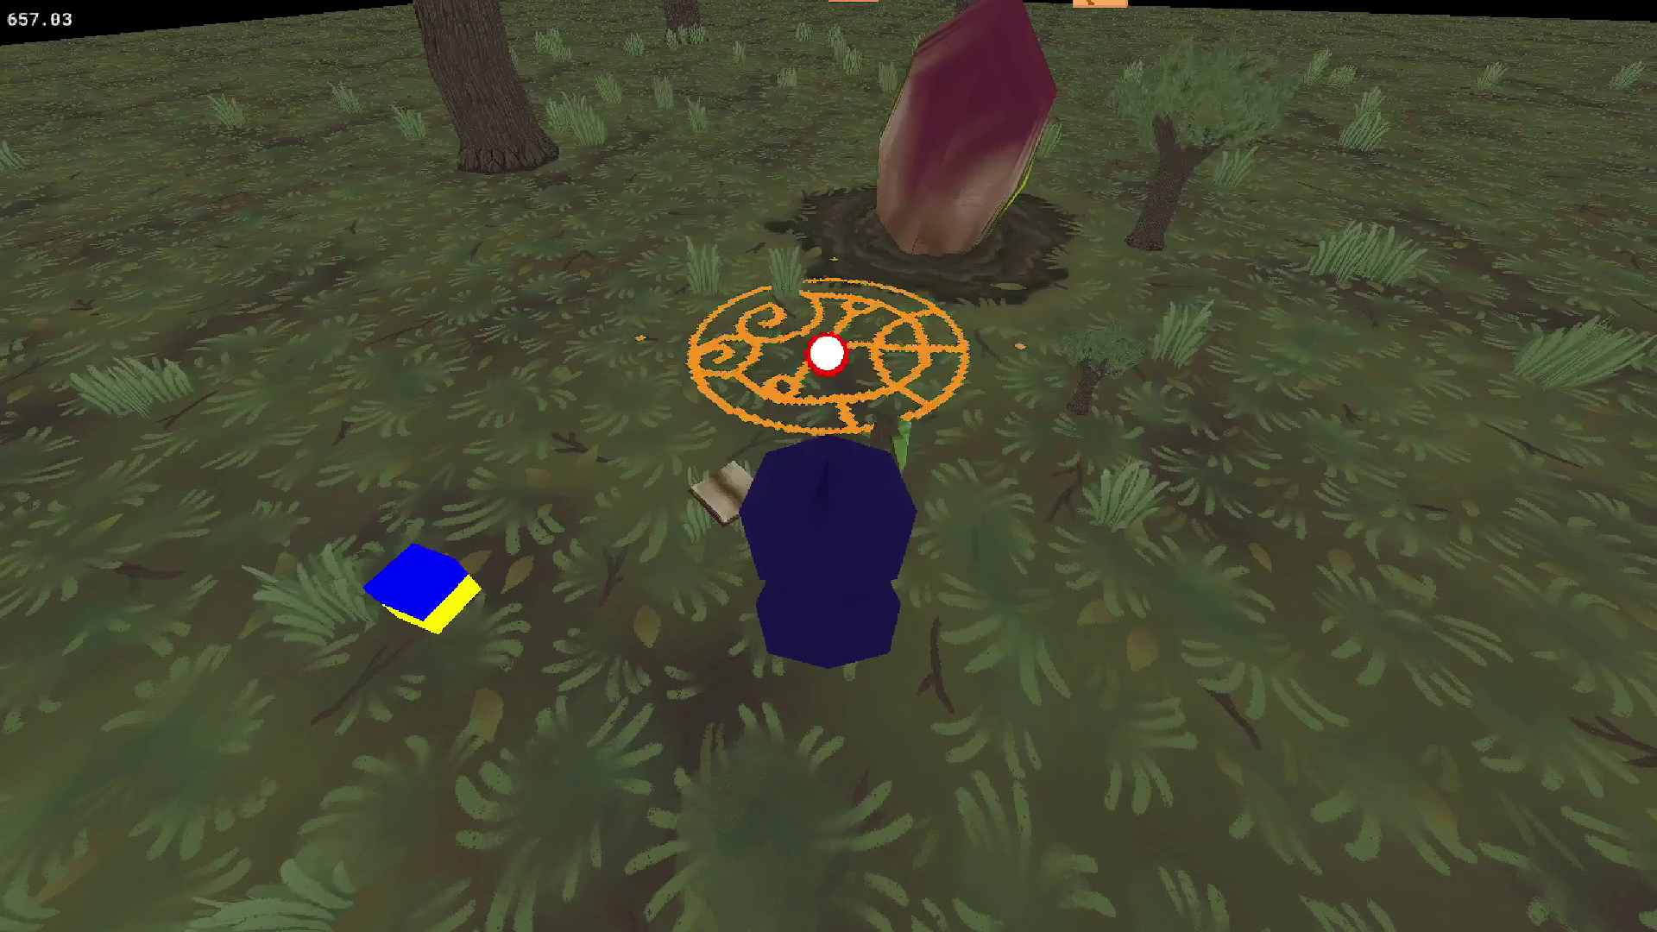
Turn and tilt the view to inspect the condition icons arcing above the seed.
key(Right)
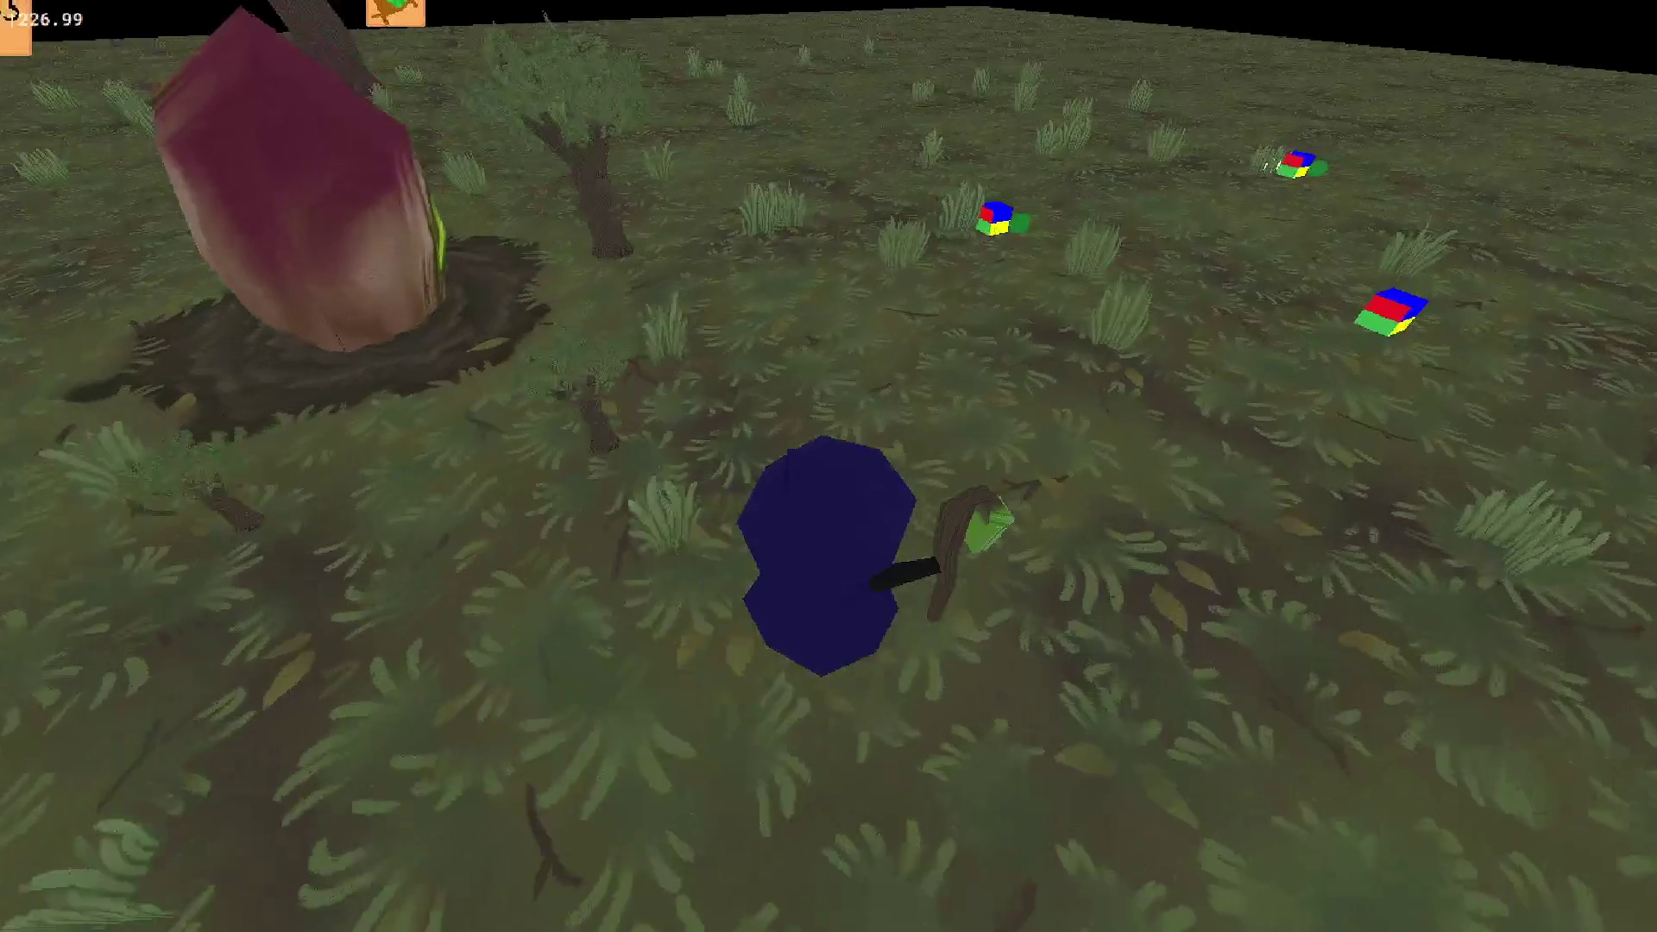
key(Right)
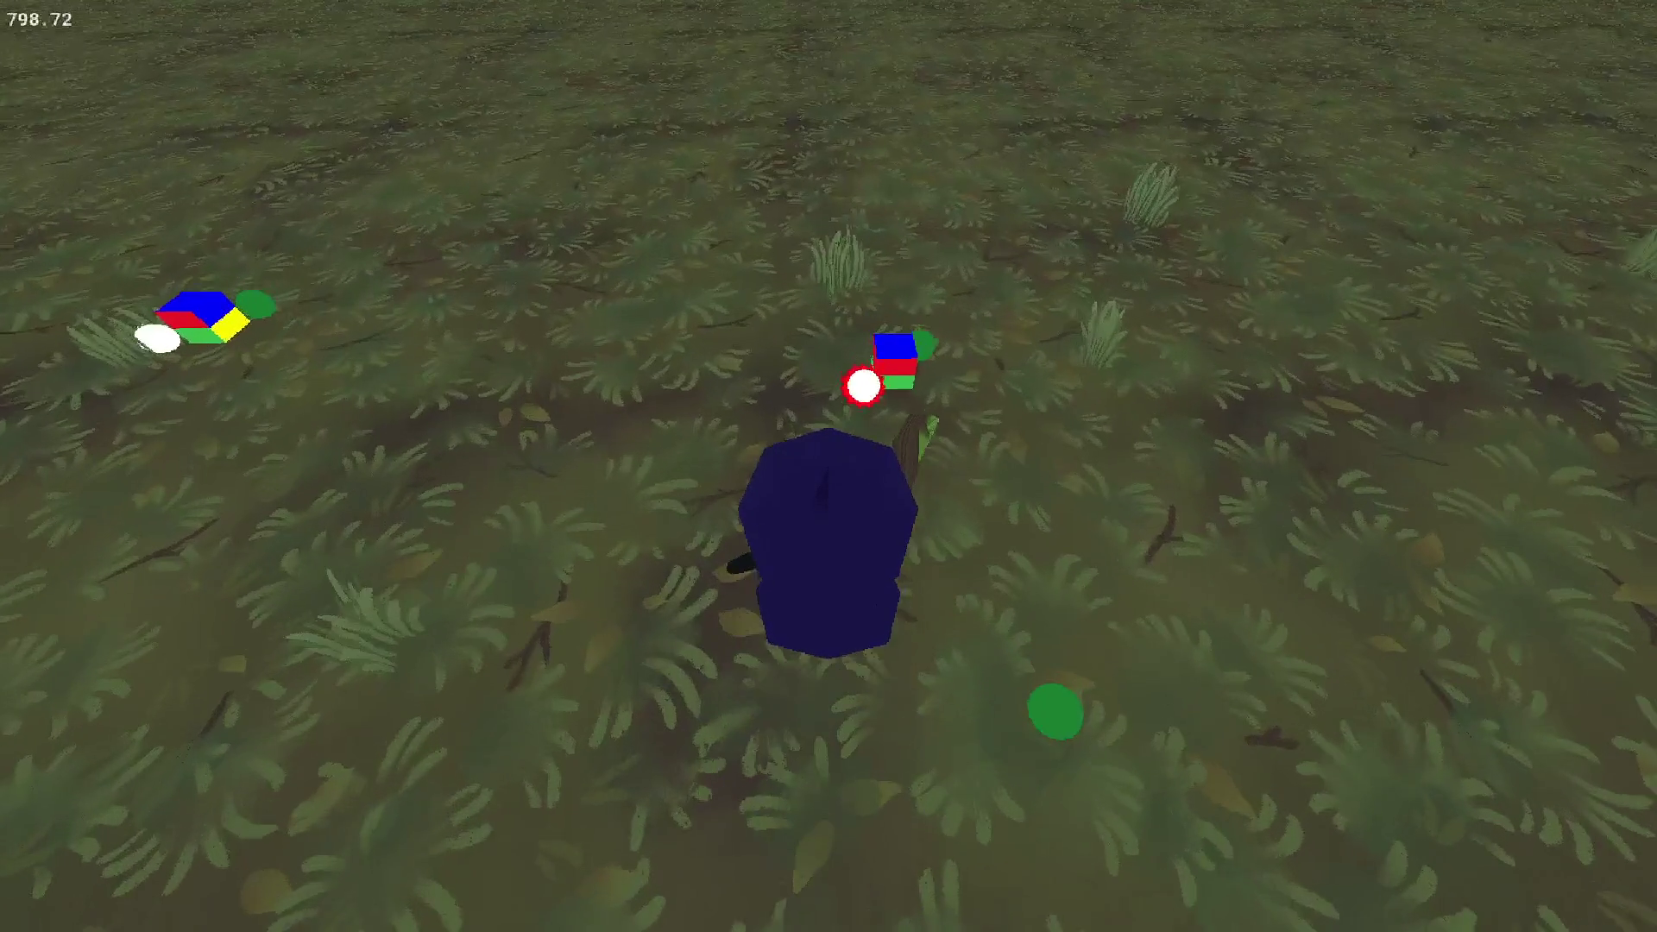
key(Up)
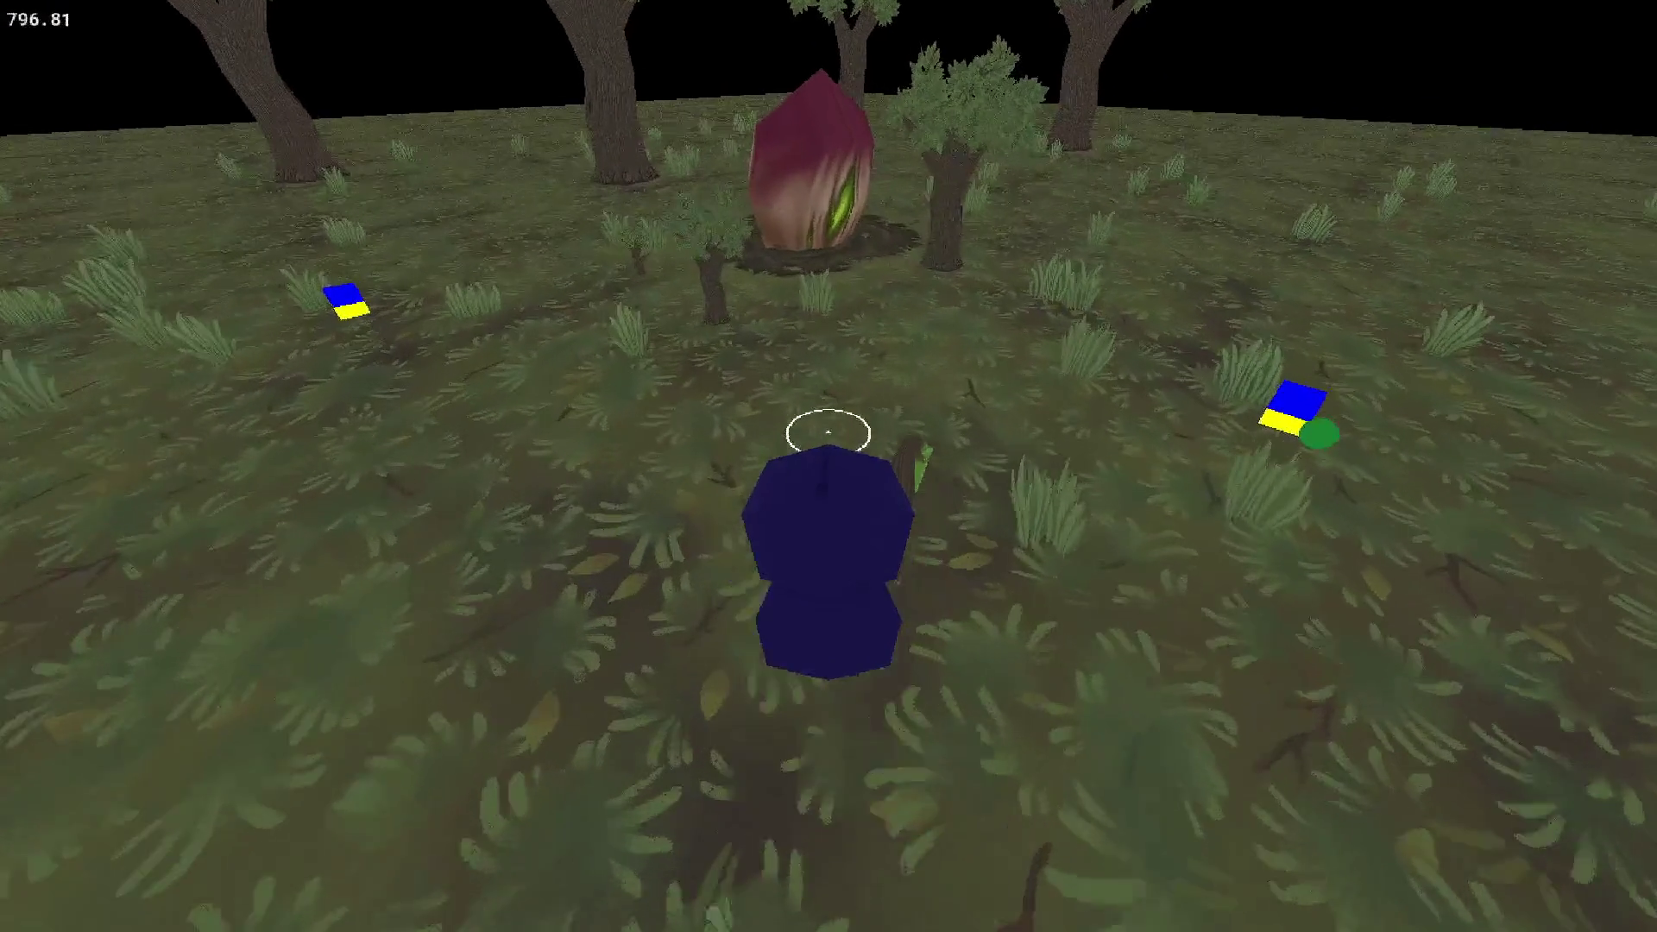
key(Down)
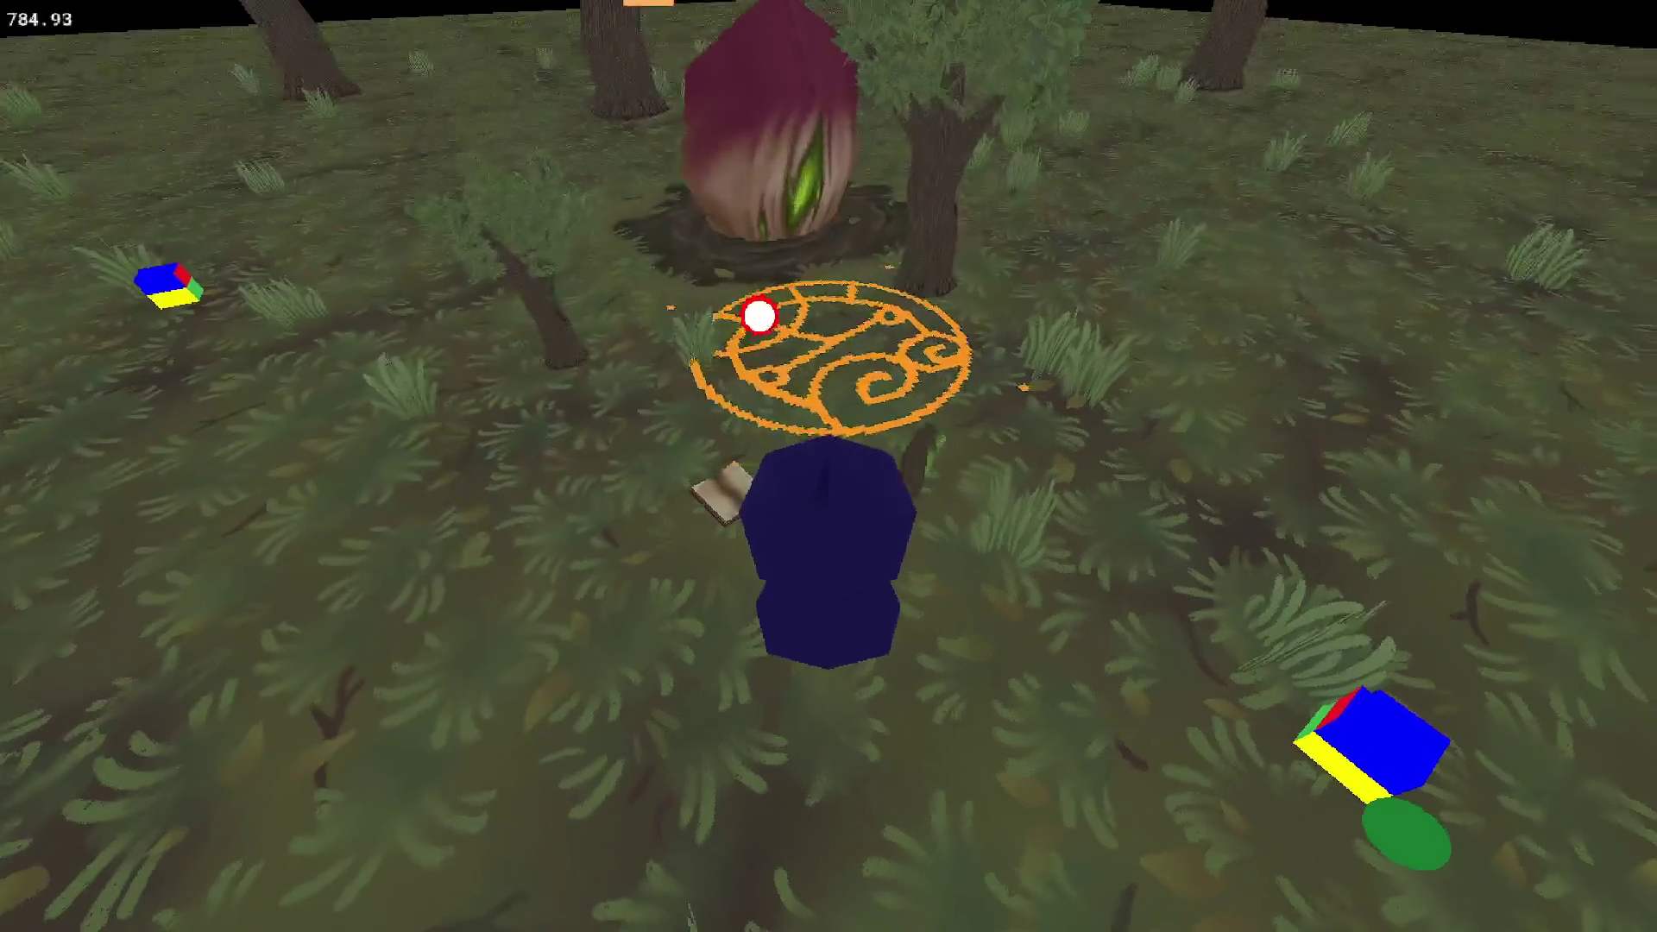
key(Up)
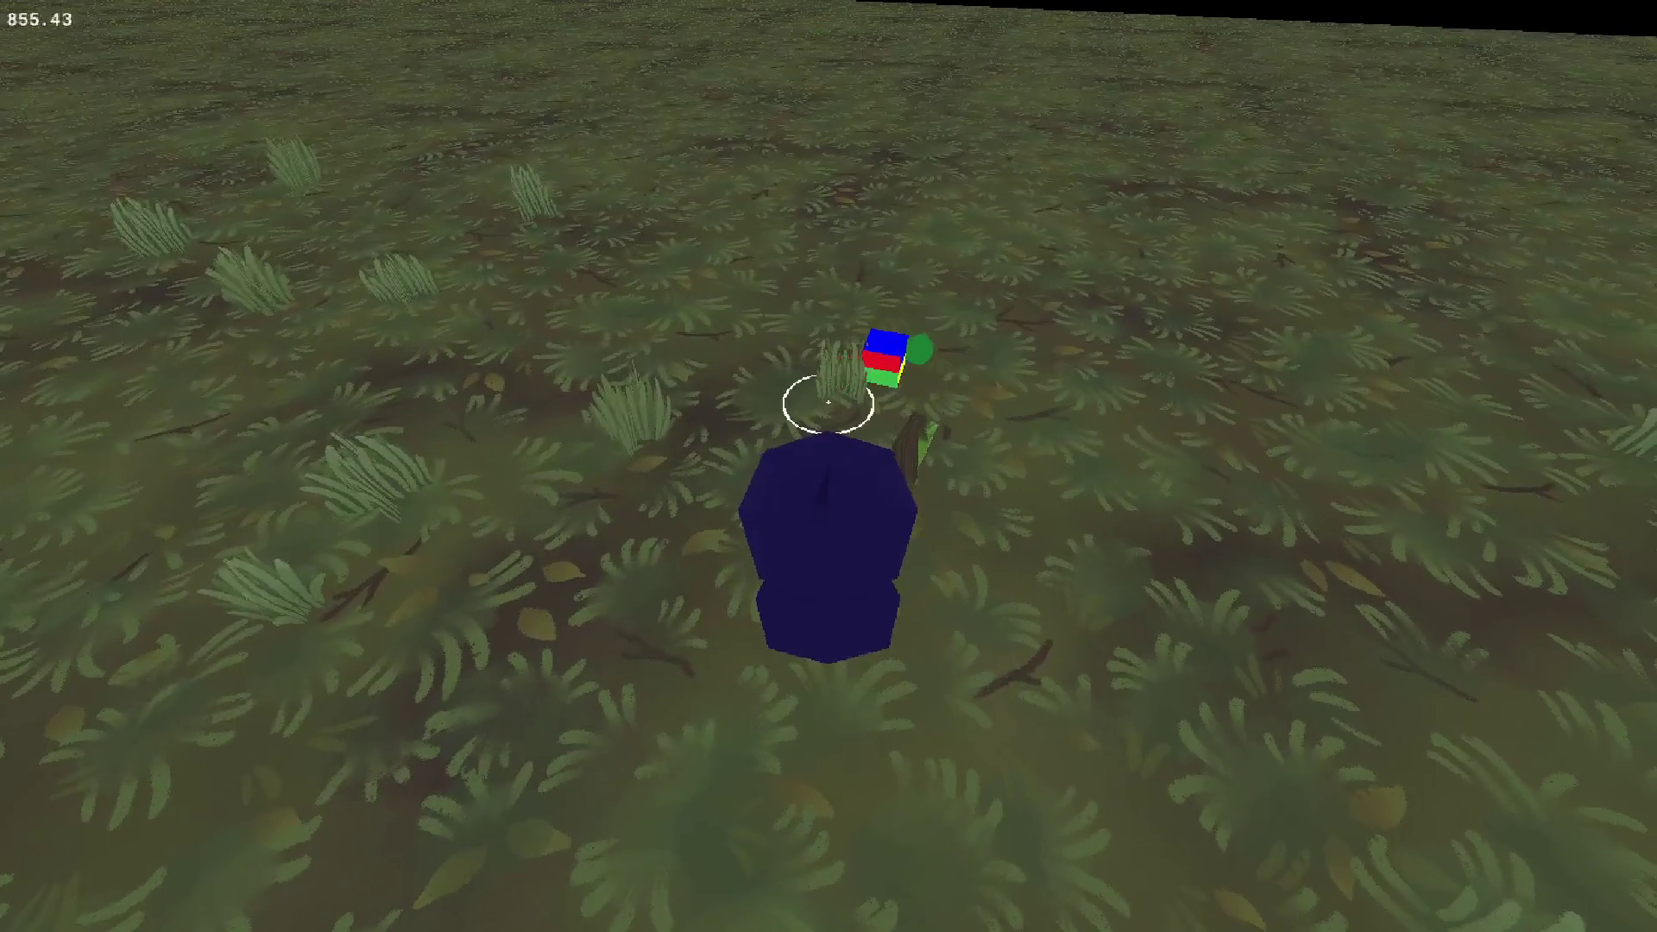
key(Up)
key(Up)
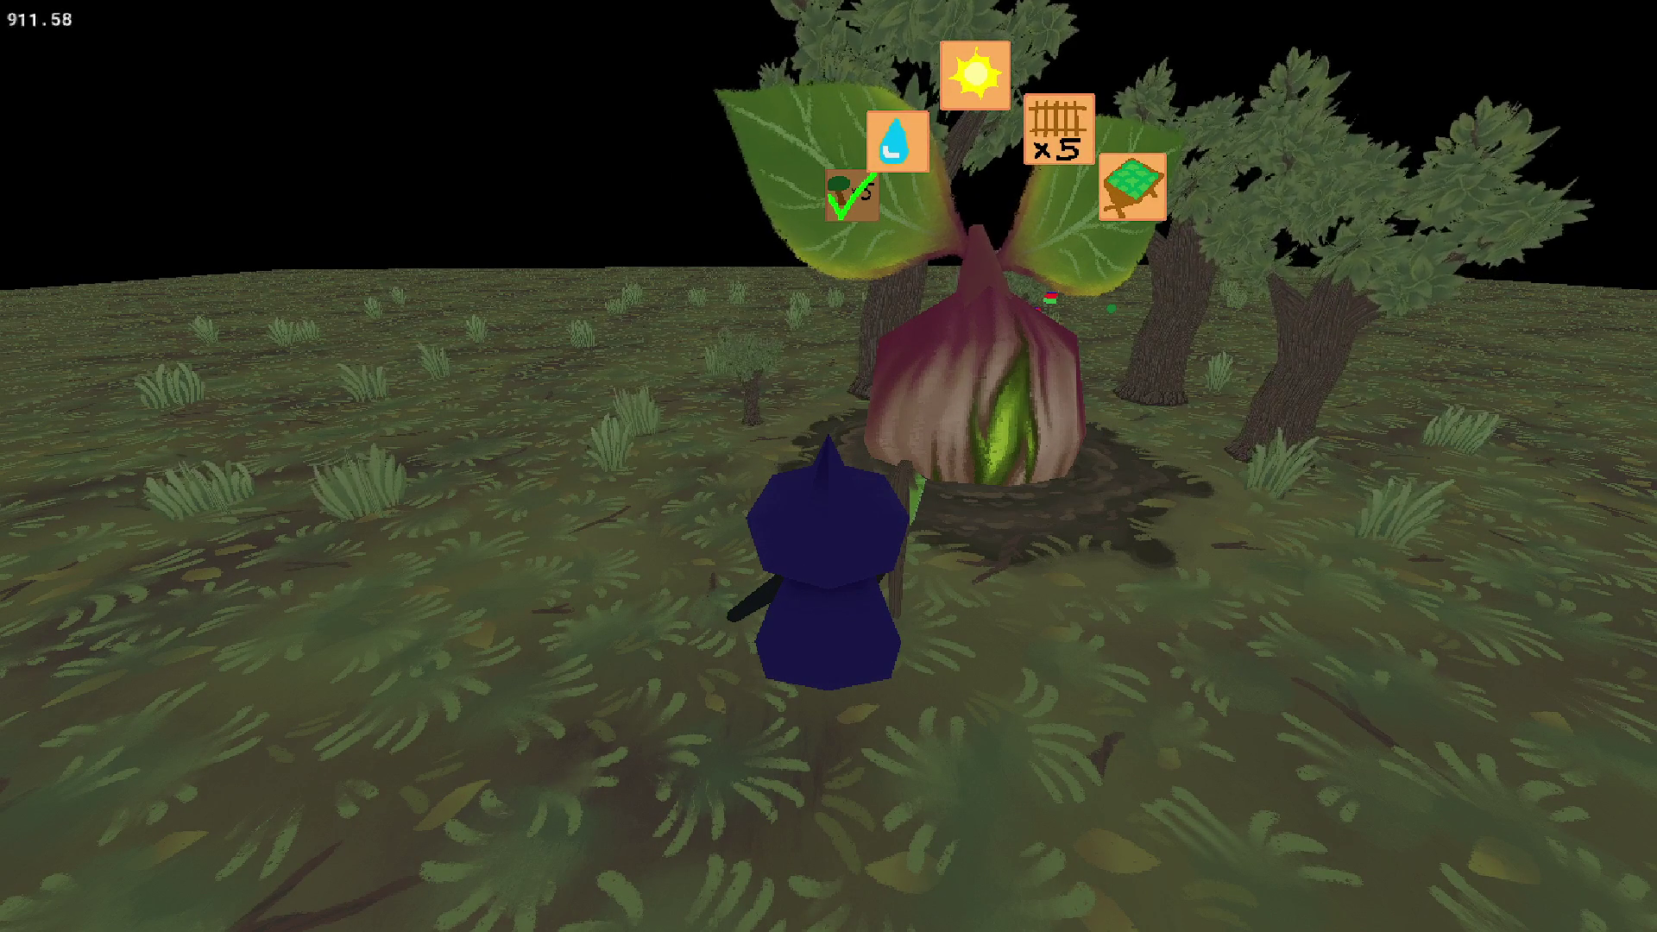
Approach the sprouting plant, back away and orbit around it to check its dirt-patch tile.
key(w)
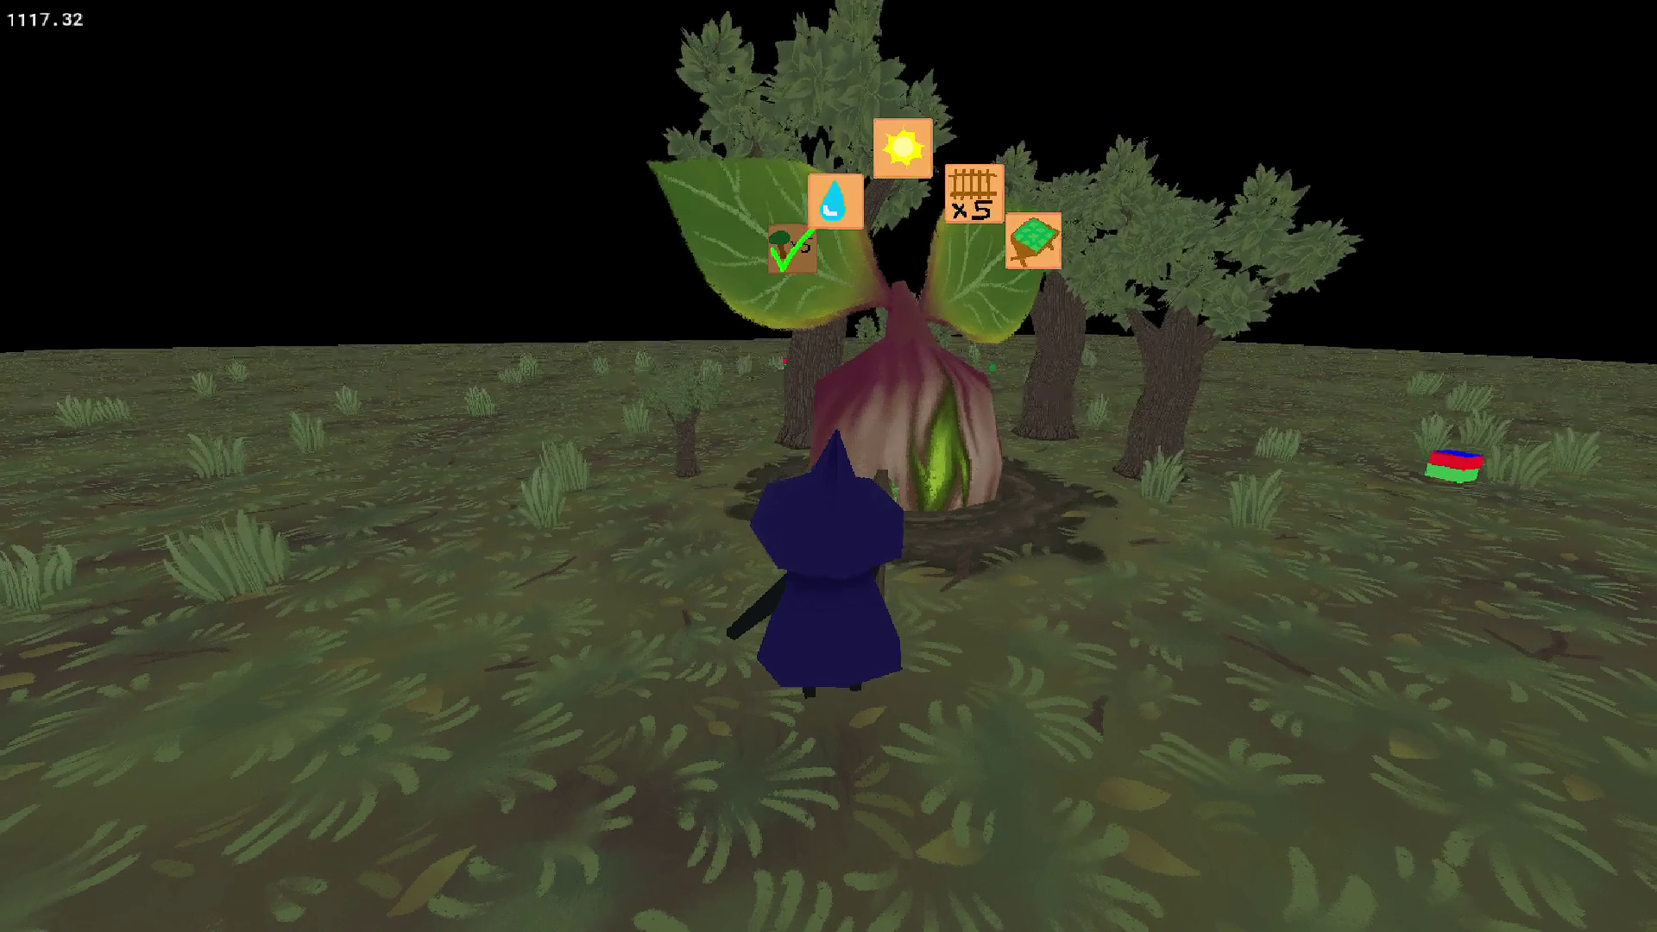
key(s)
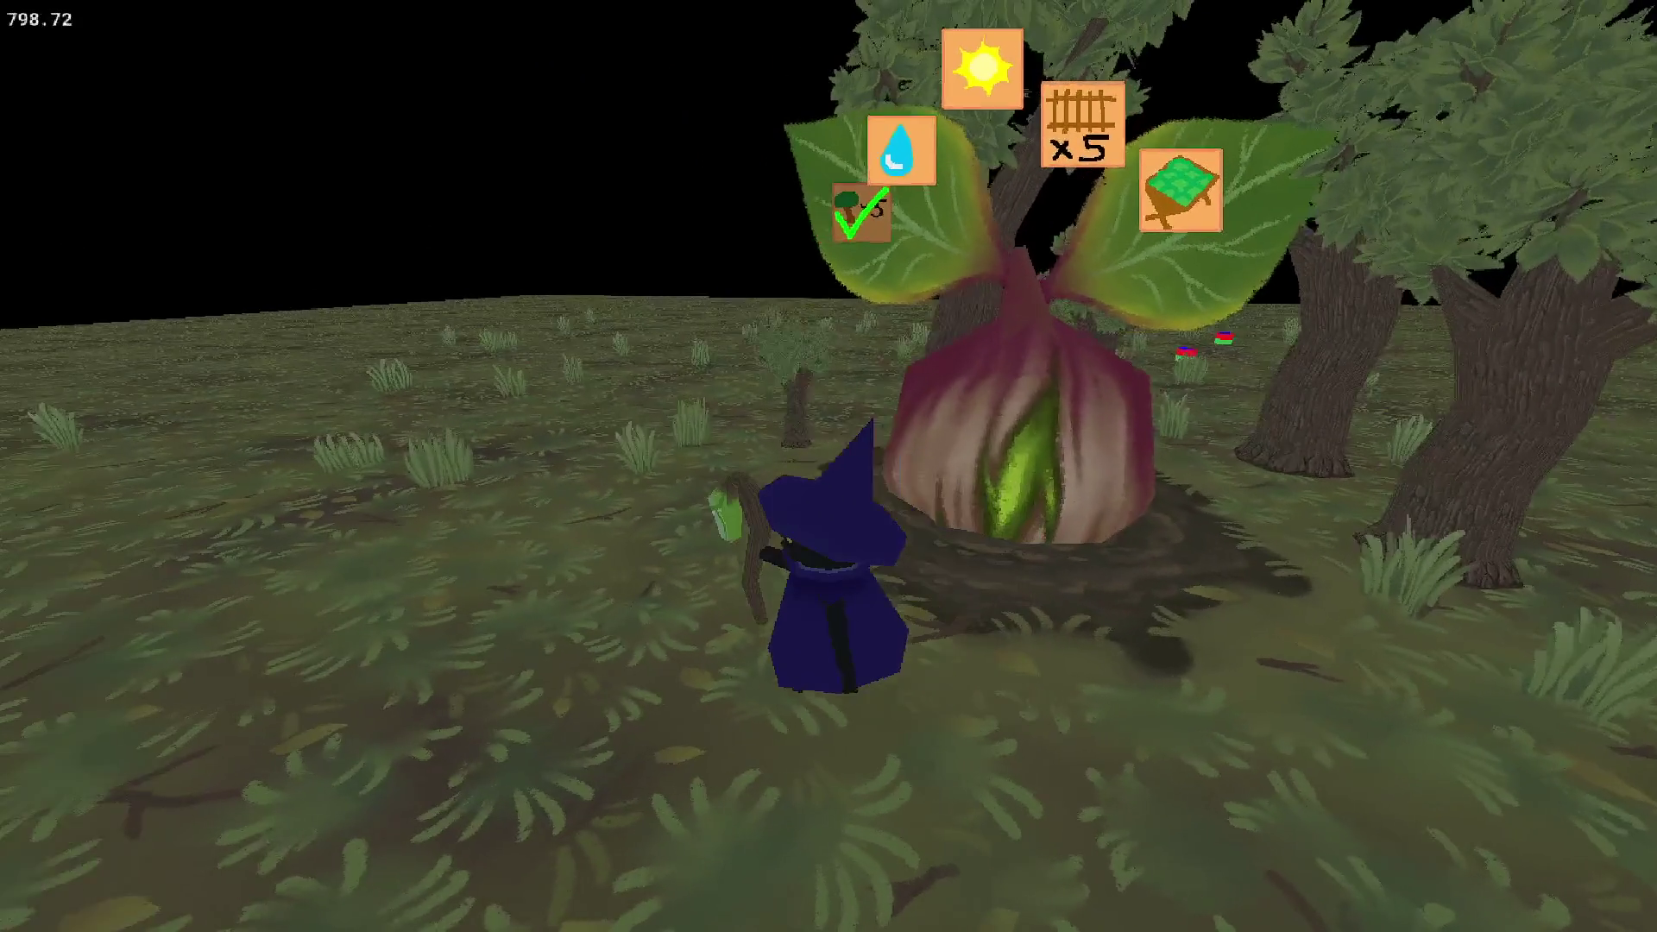
key(d)
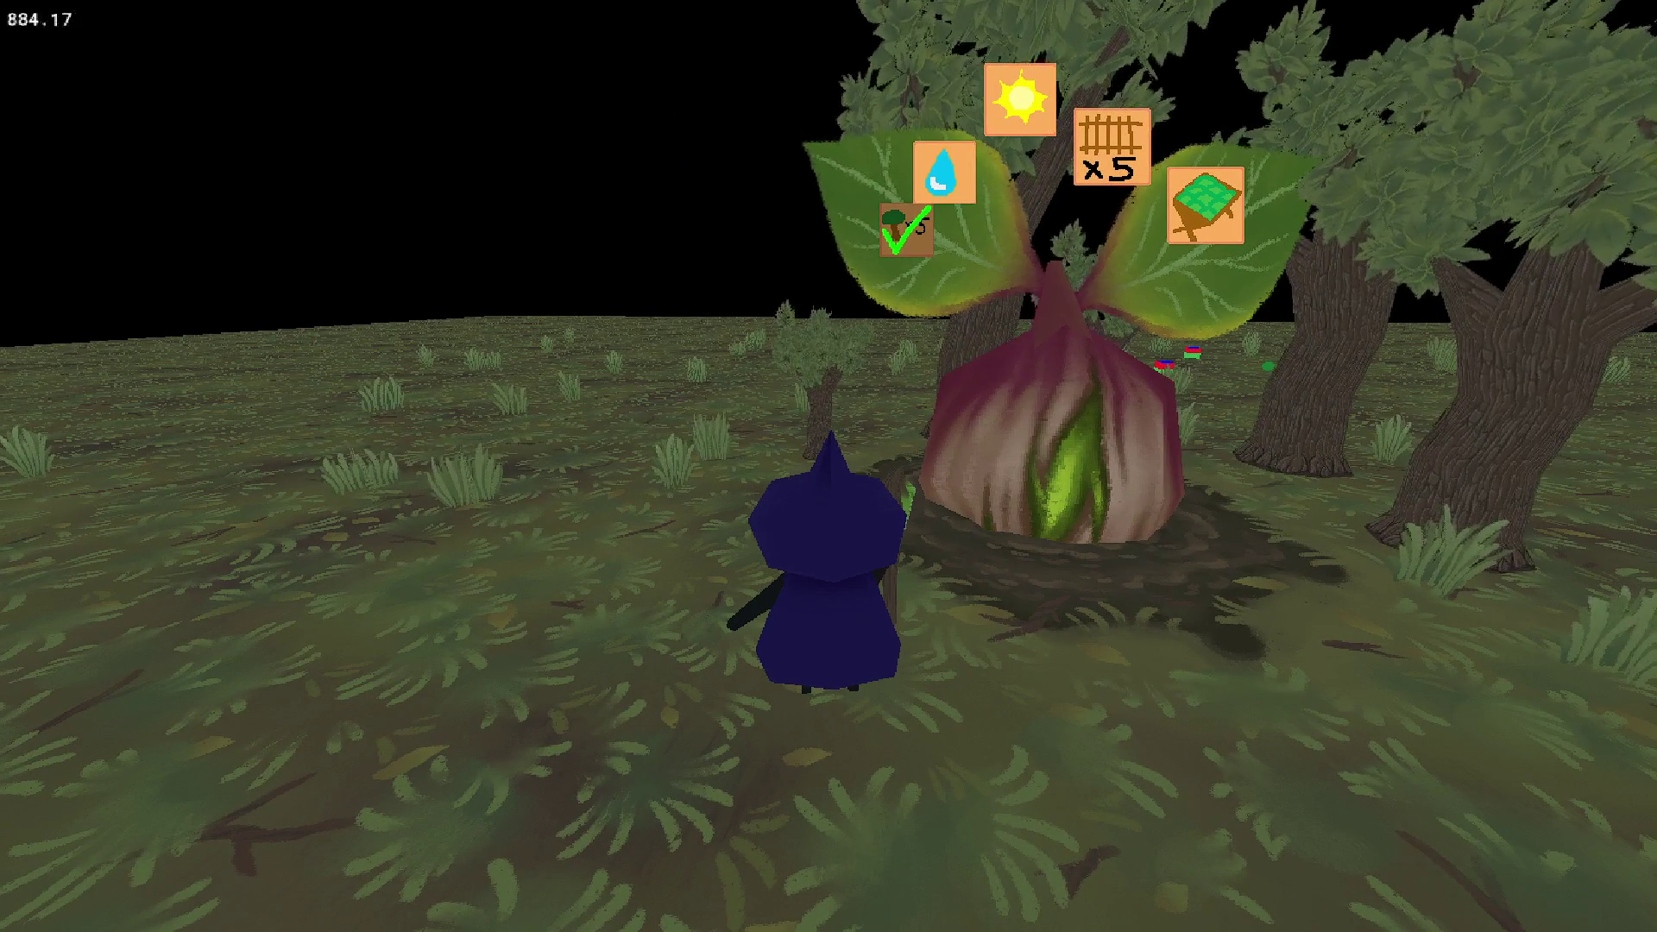
key(d)
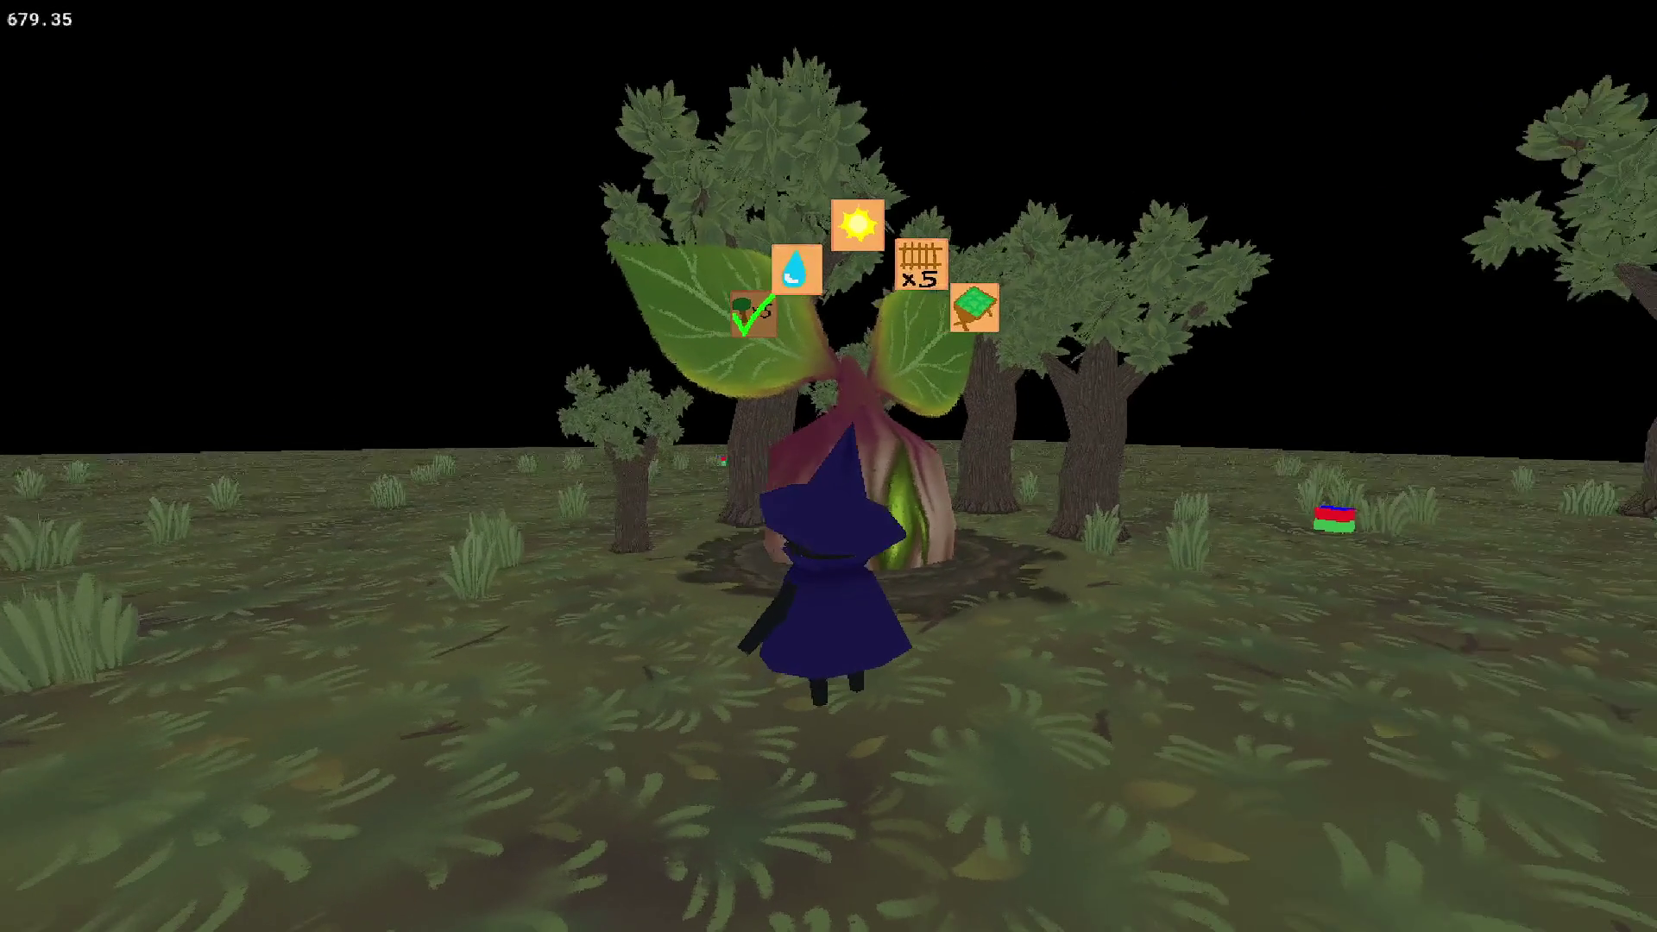
key(d)
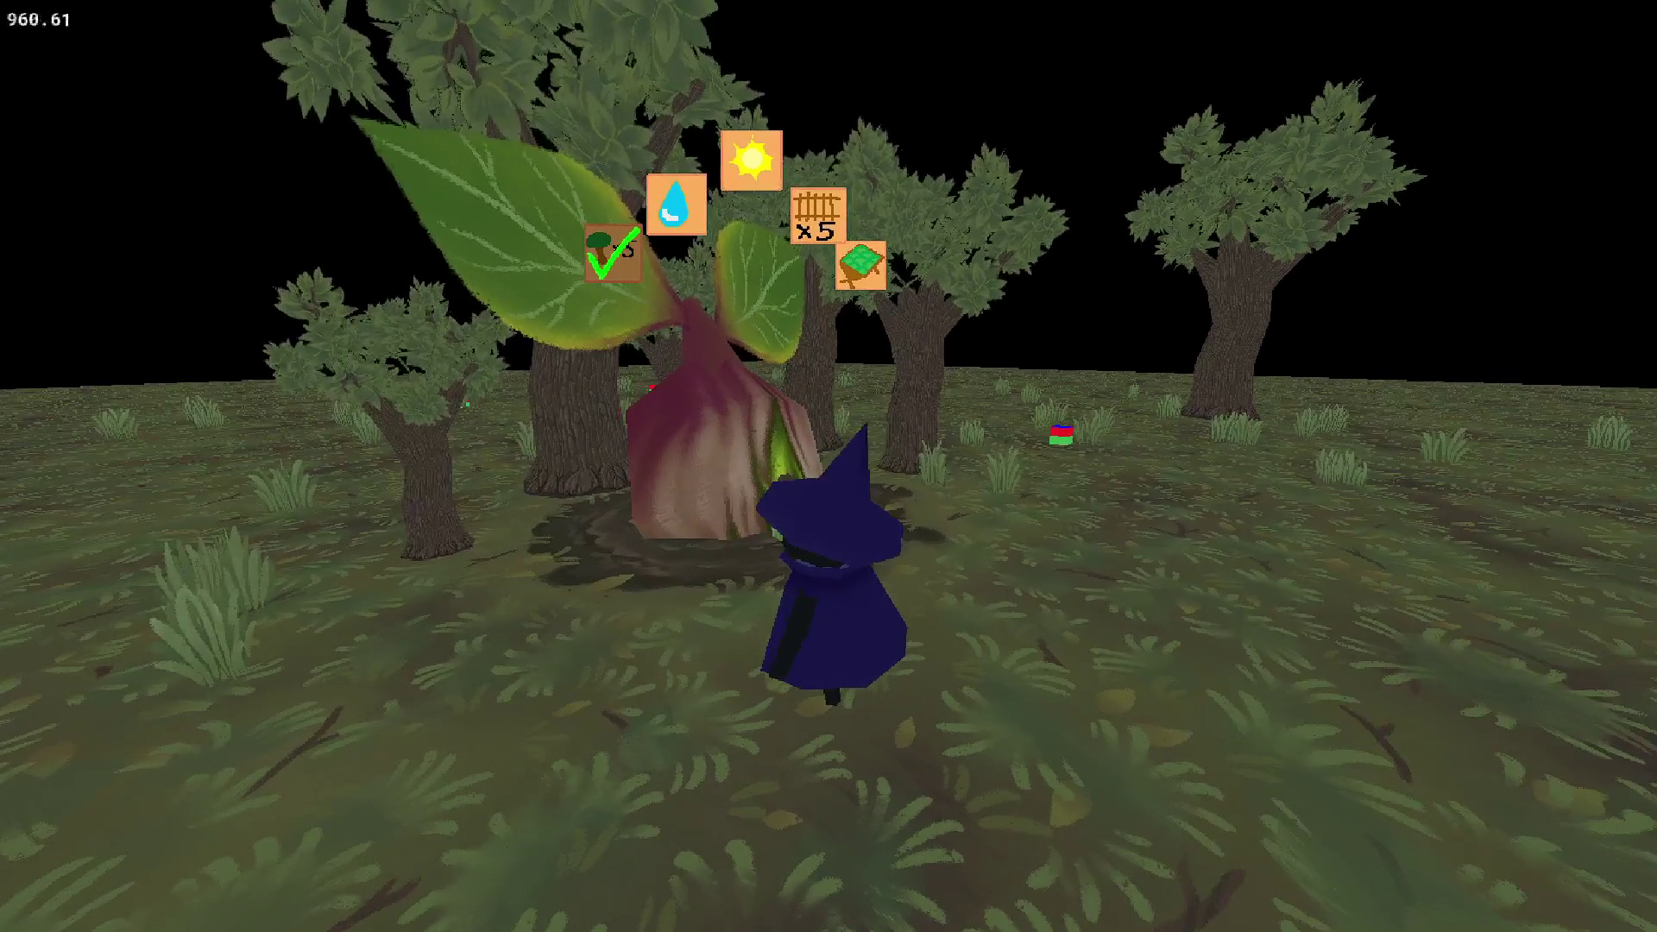
key(d)
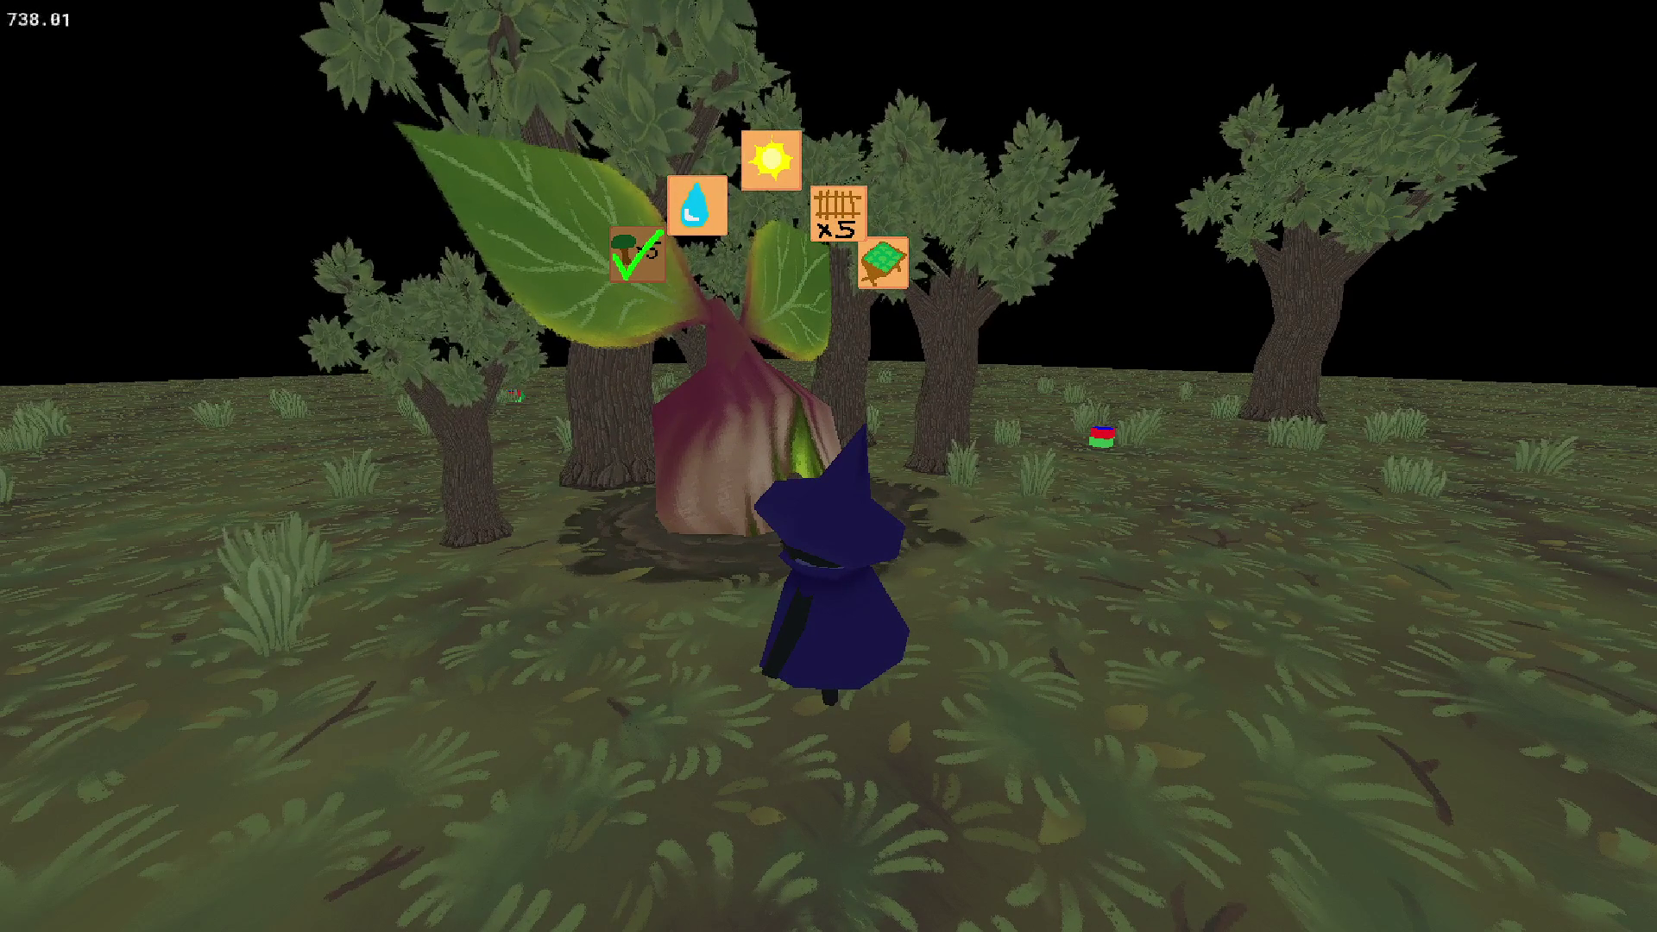
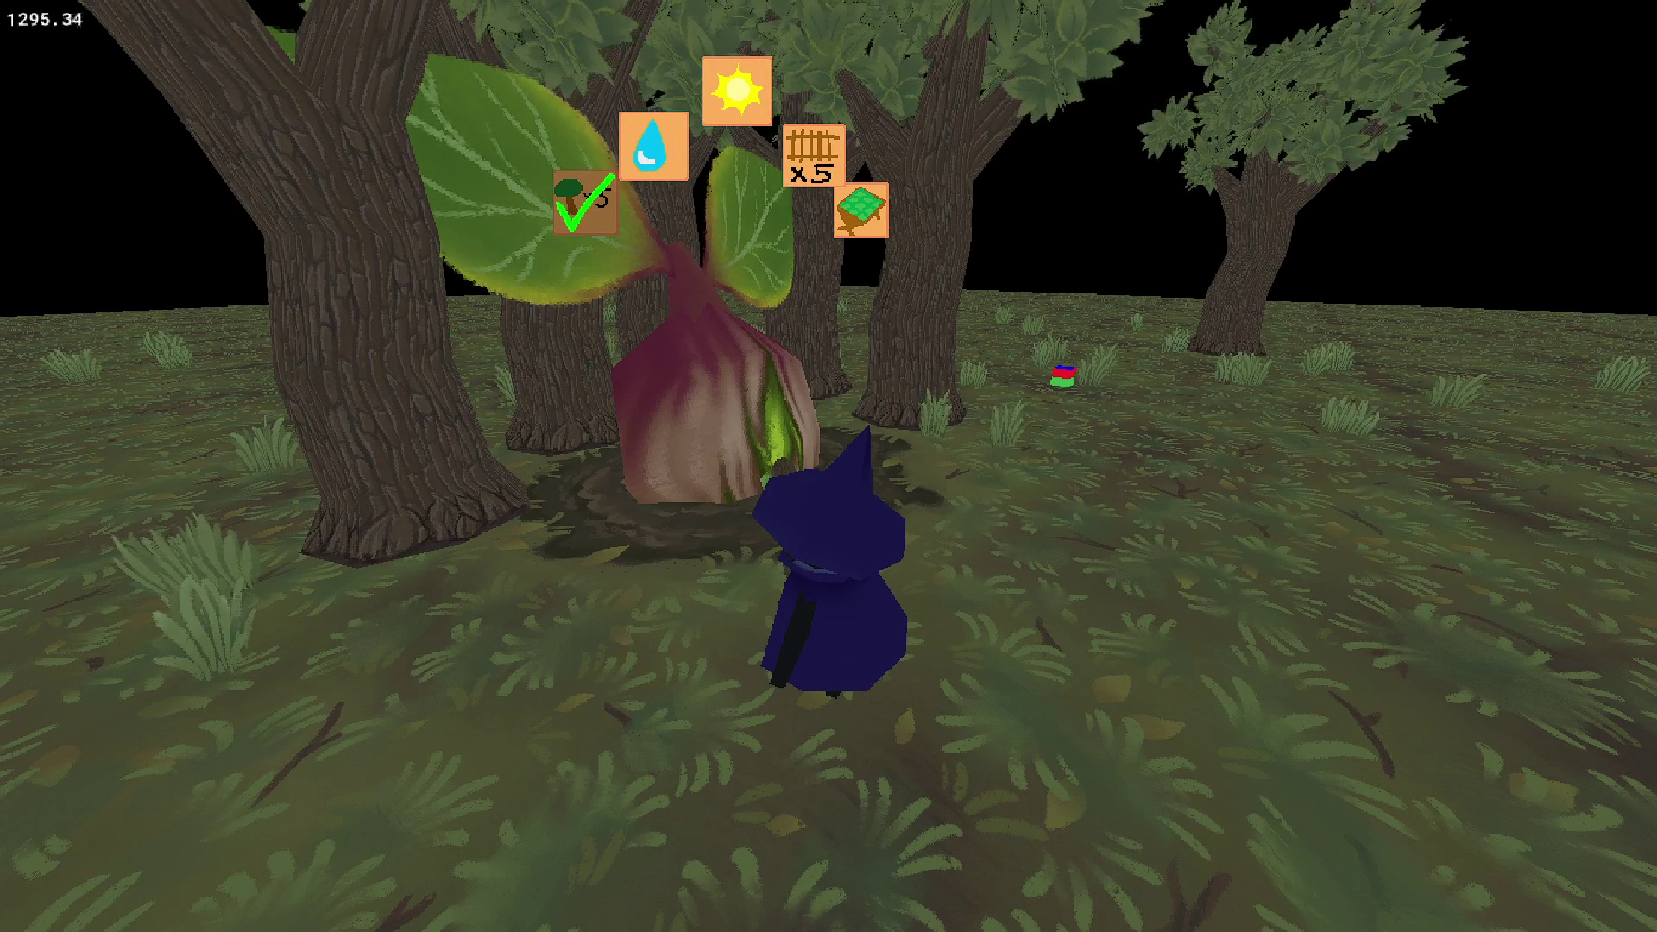
Close the game and save the grey cloud sky image from #art-assets as tex_sky_clouds.
key(Escape)
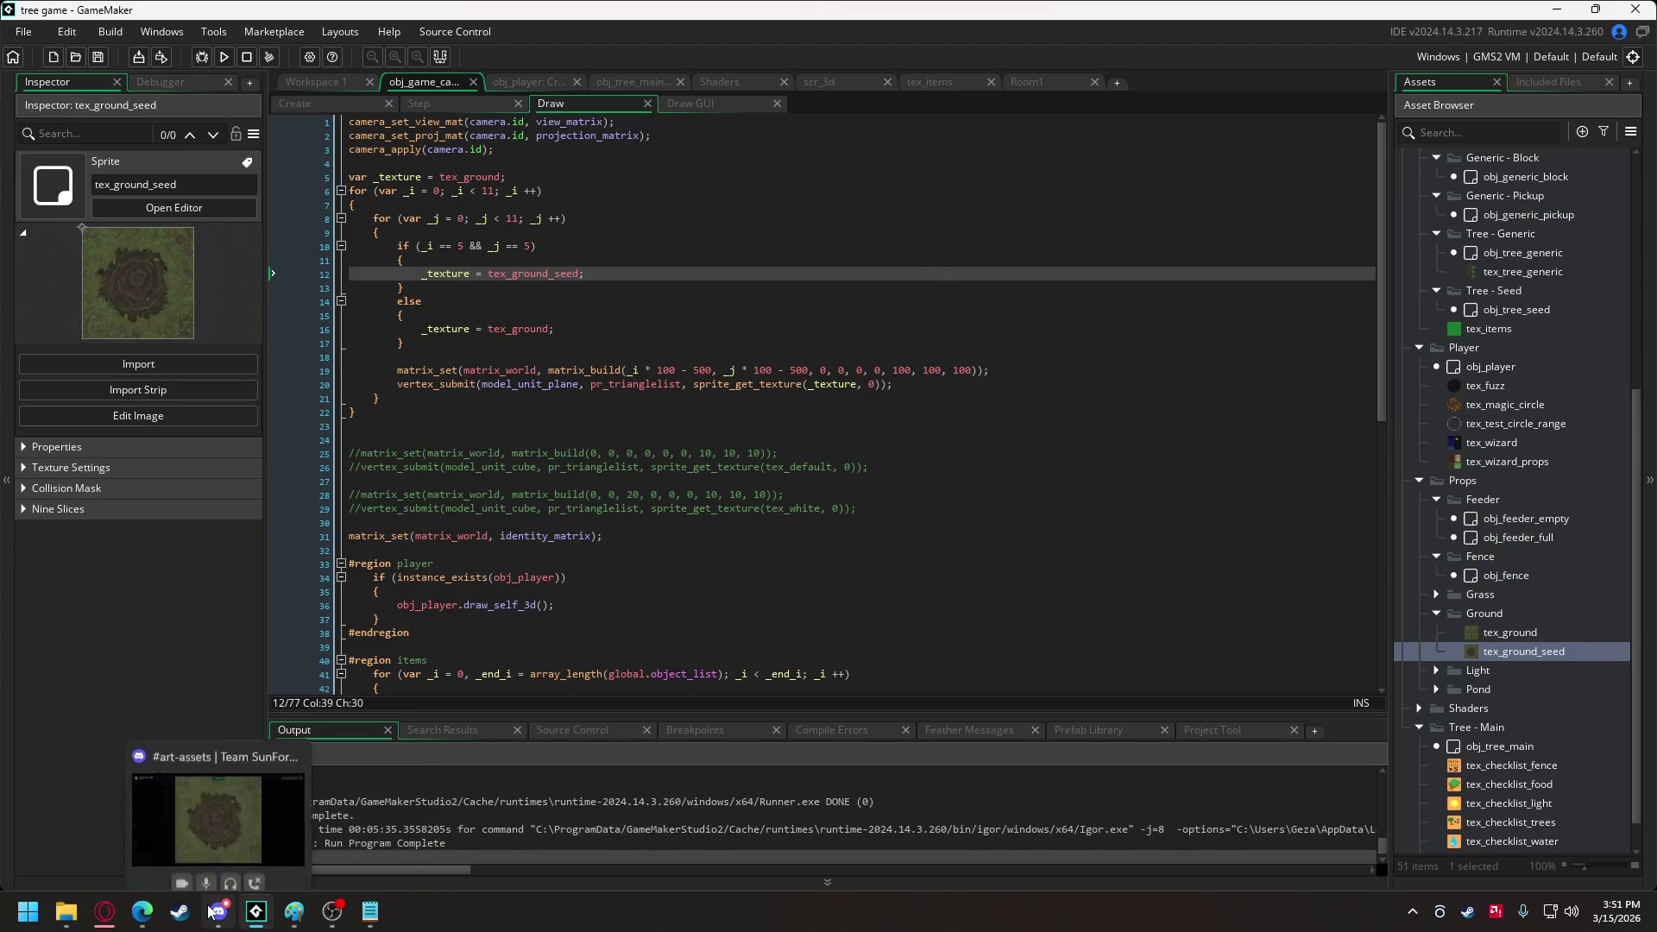
click(218, 911)
click(412, 455)
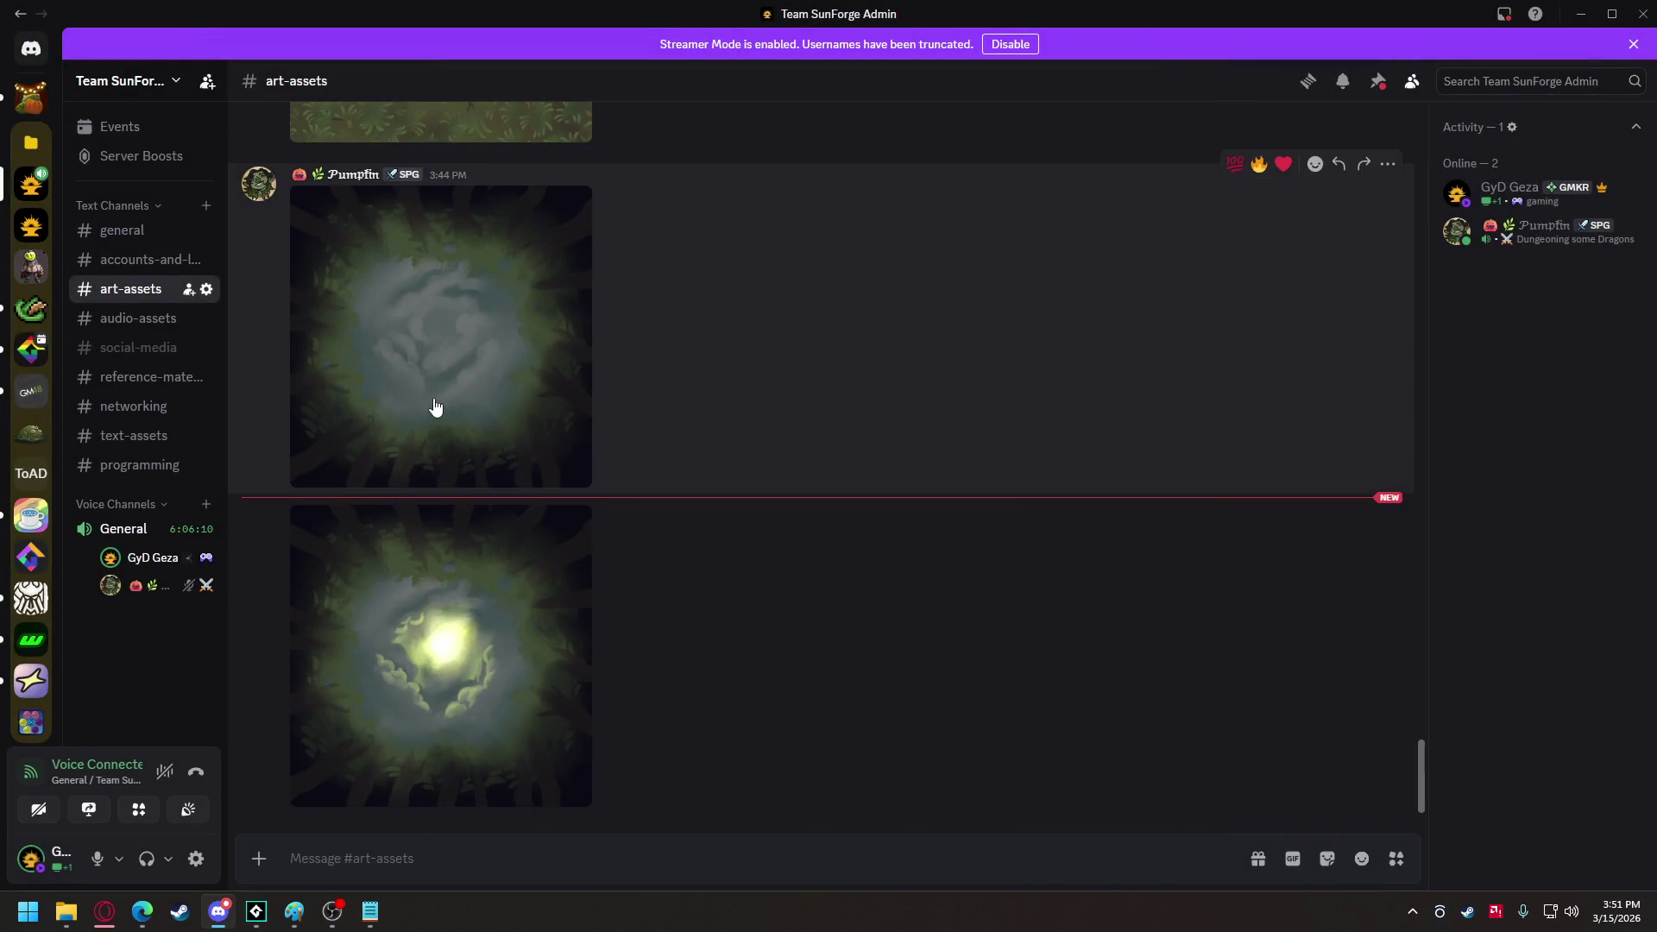
click(432, 407)
right_click(854, 485)
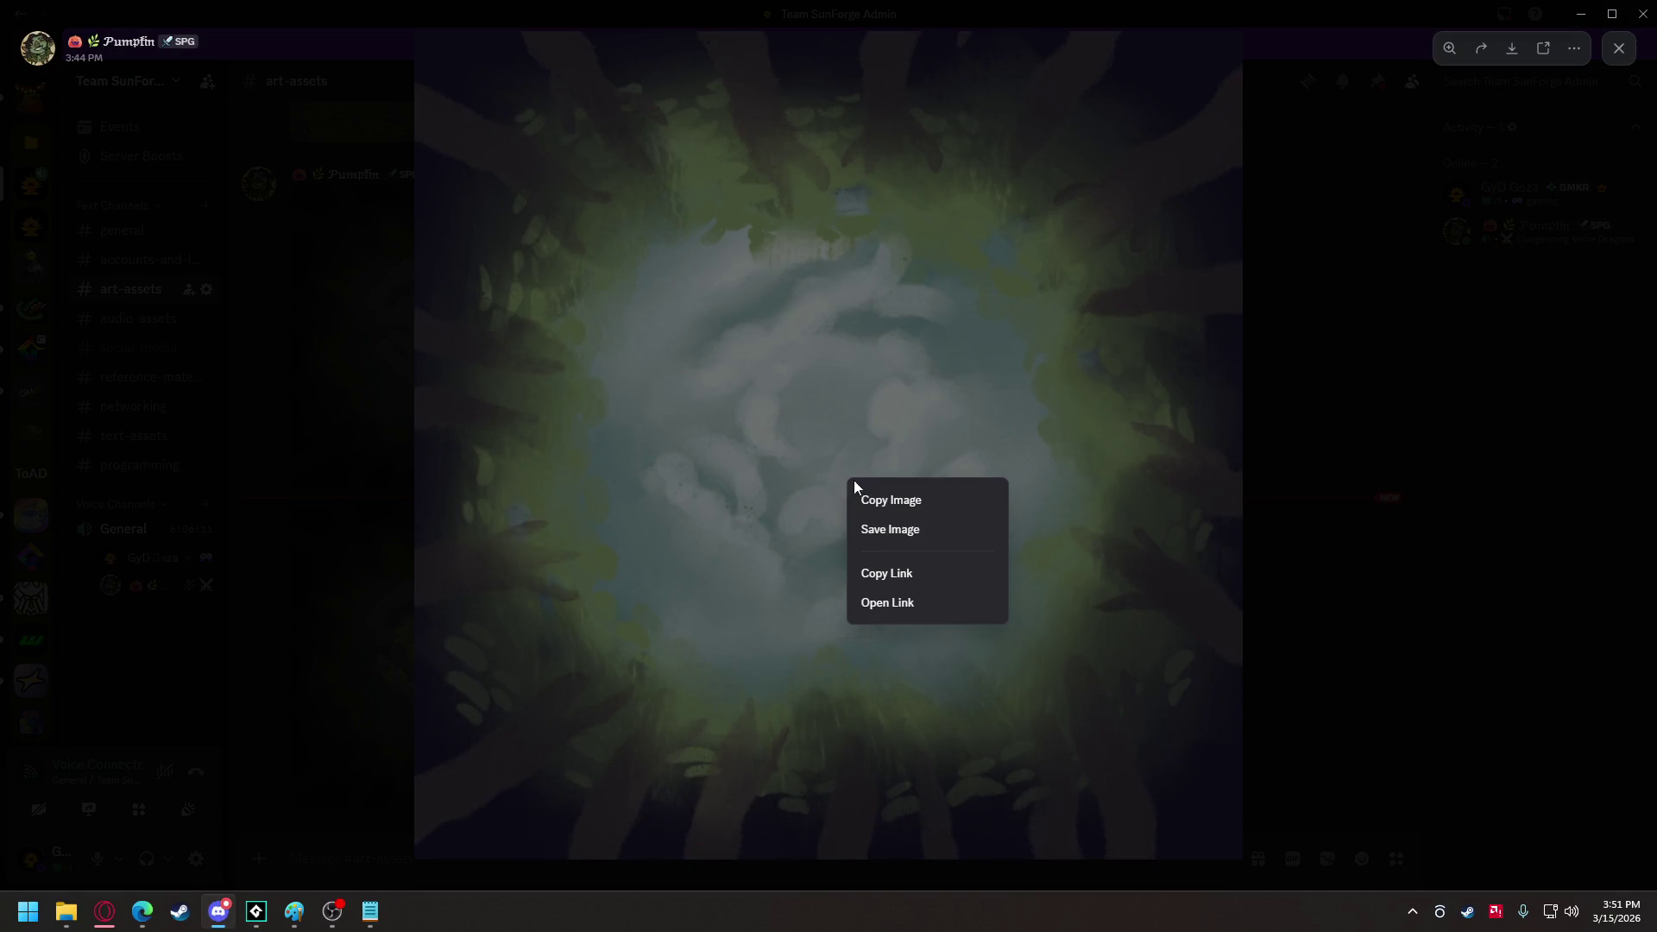
click(897, 532)
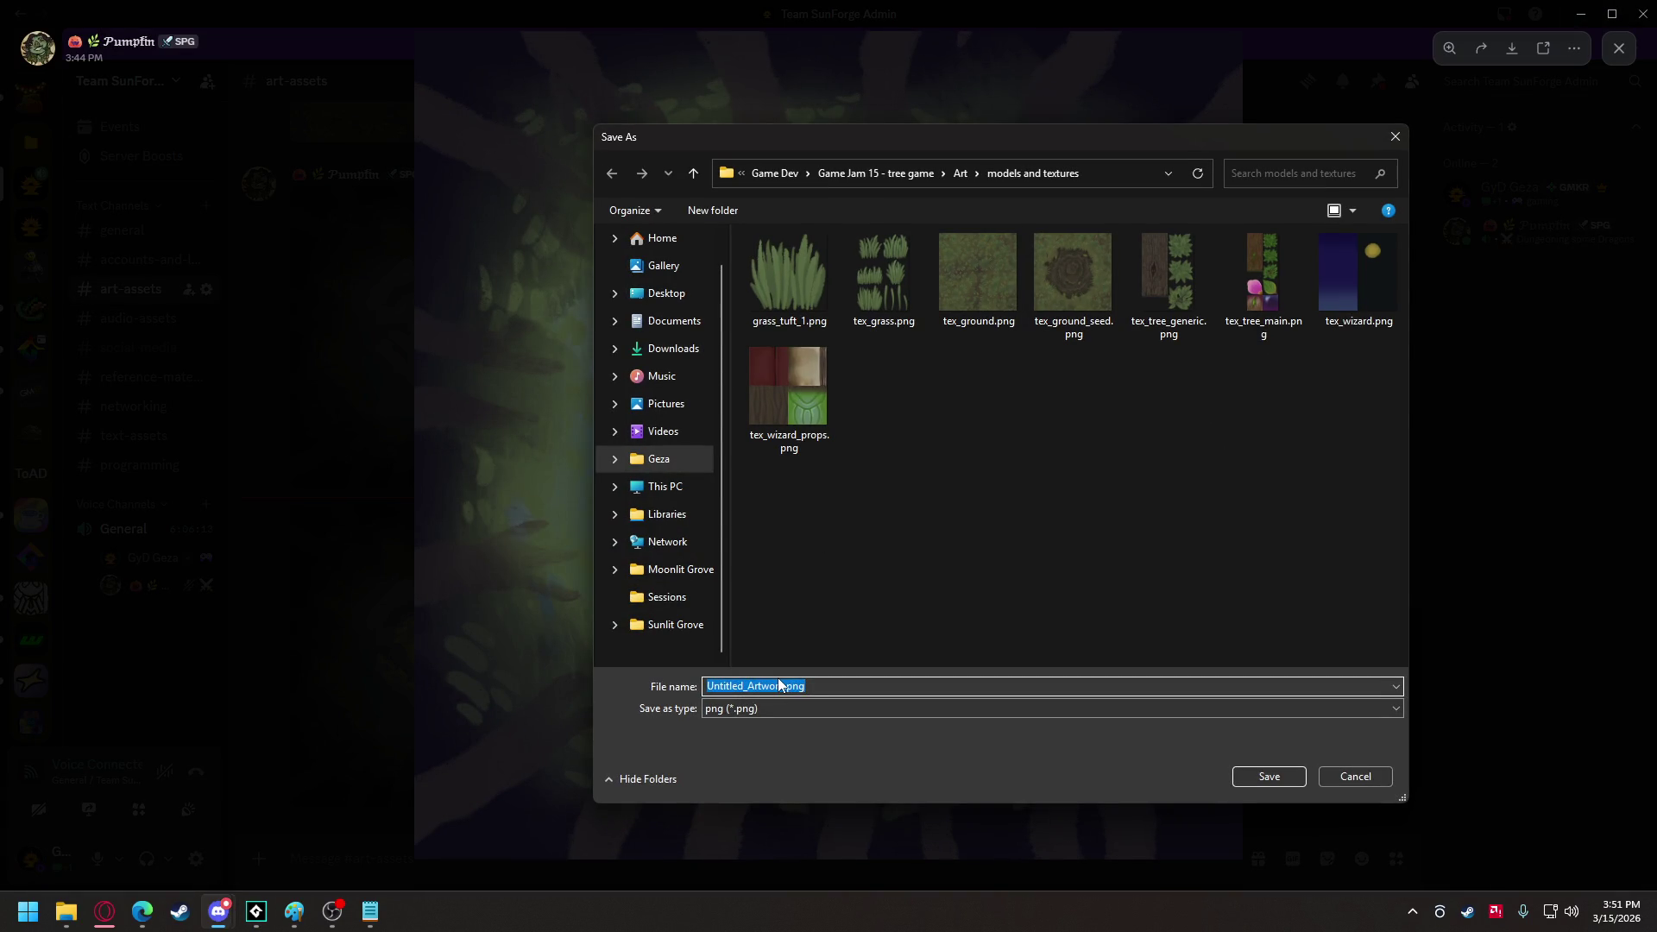
text(tex_sky_clo)
text(uds)
key(Return)
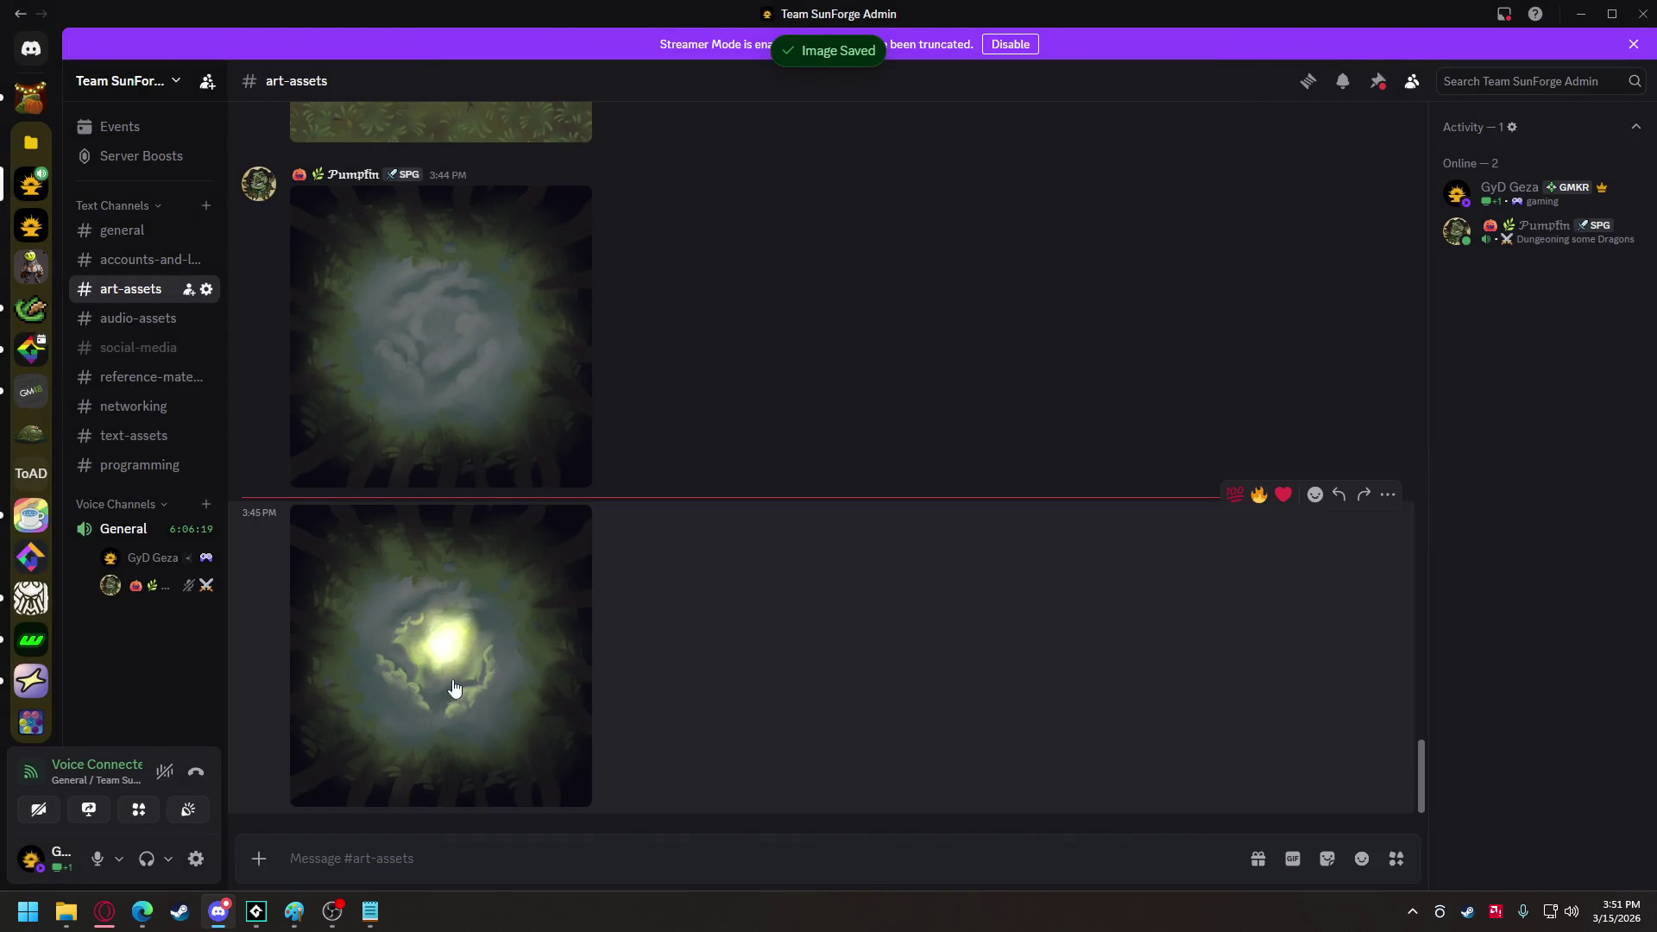
Save the second, sunlit cloud image to the same folder and close the image viewer.
click(449, 683)
right_click(868, 469)
click(923, 520)
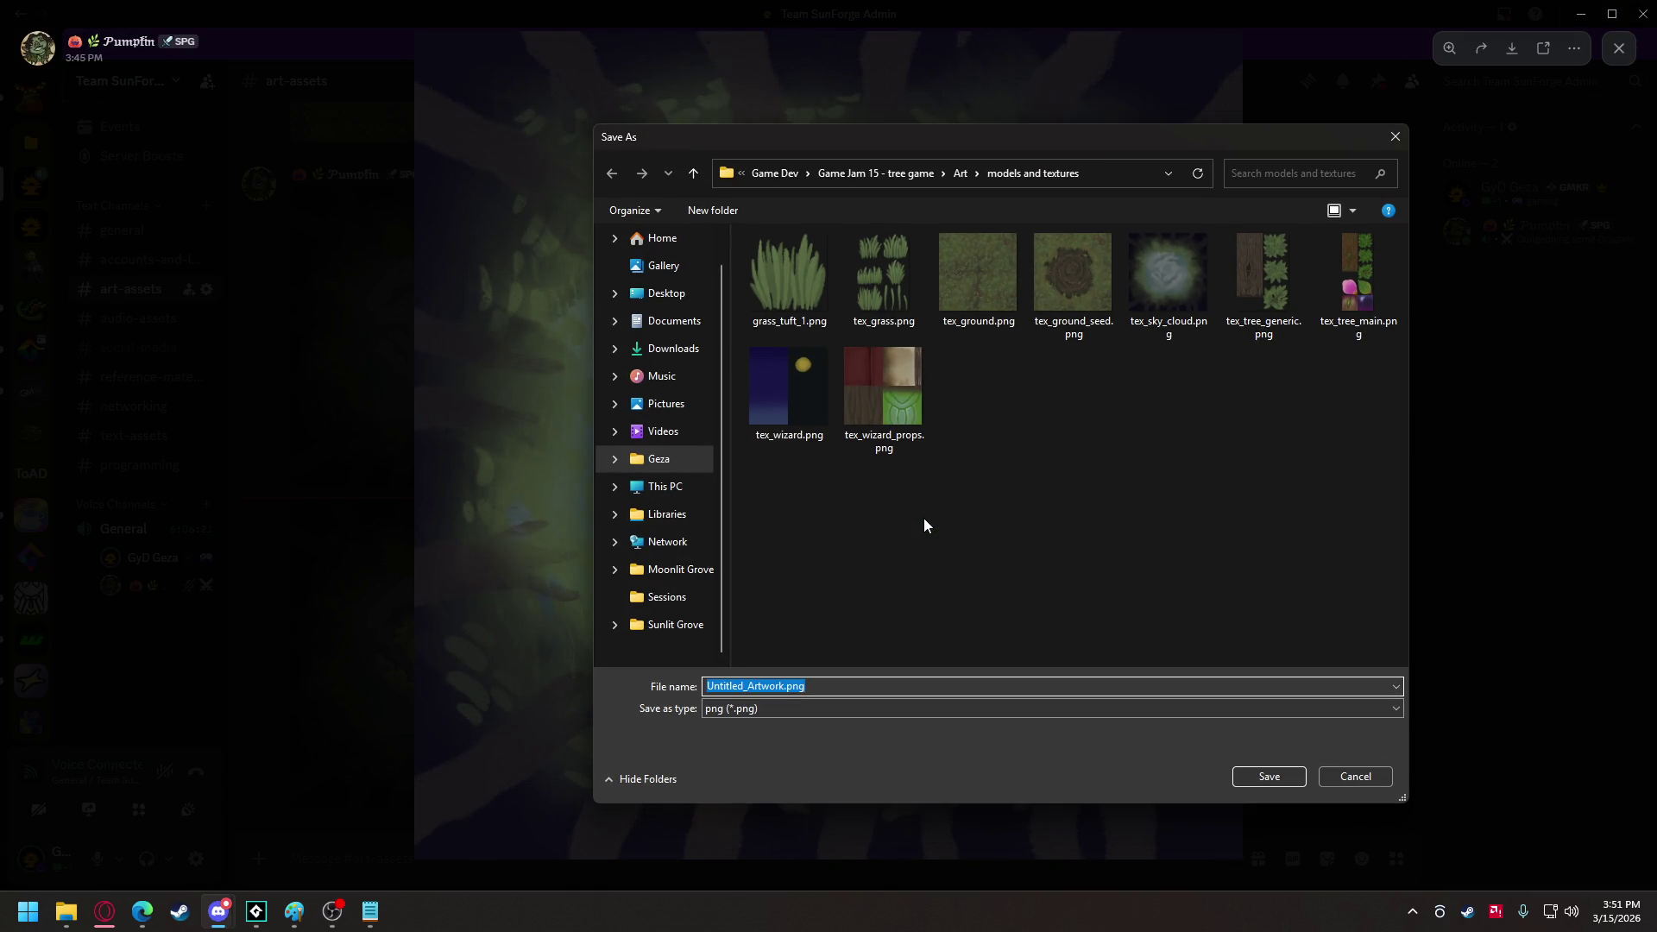
text(tex_sky)
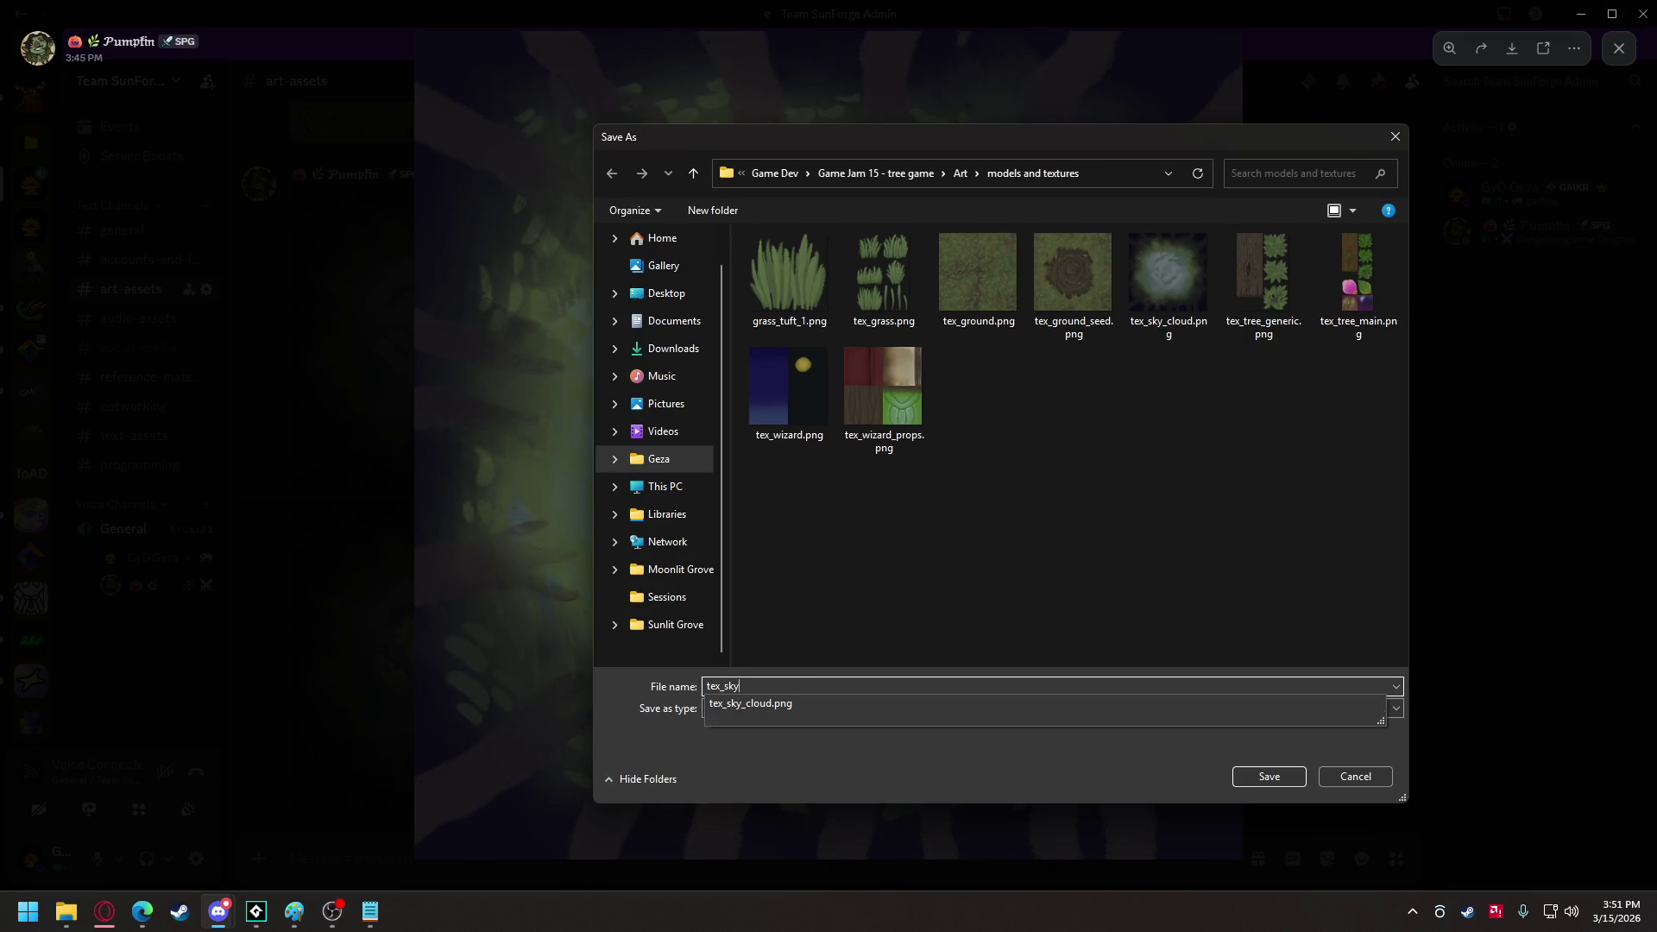
text(_sd)
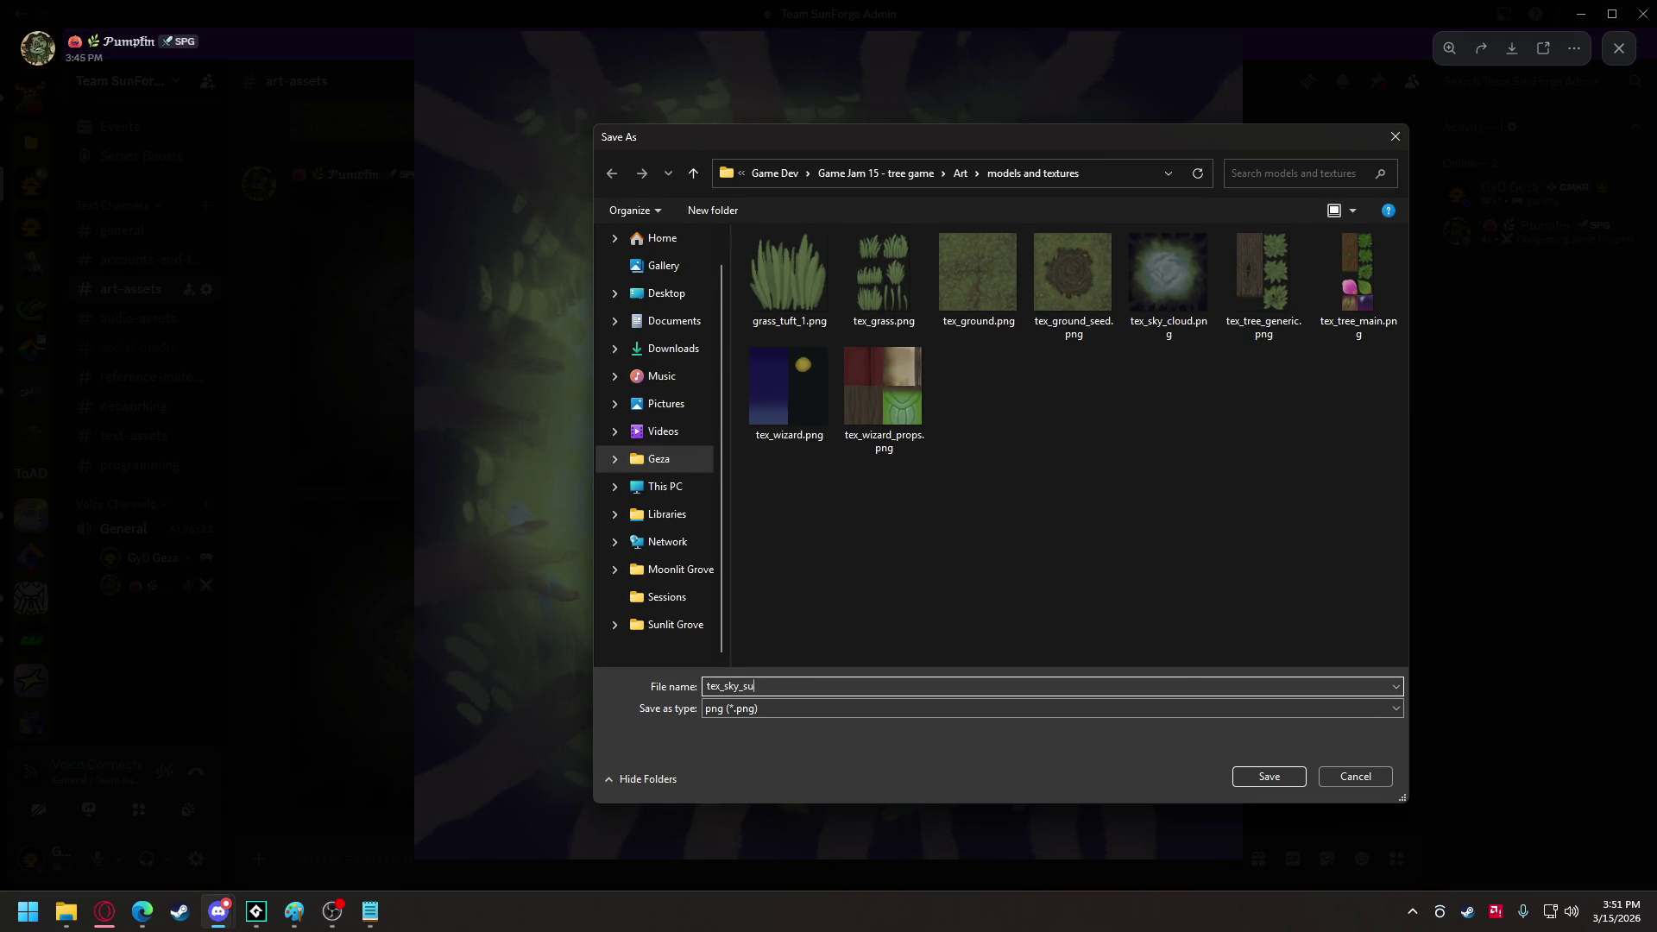
key(Return)
click(1401, 374)
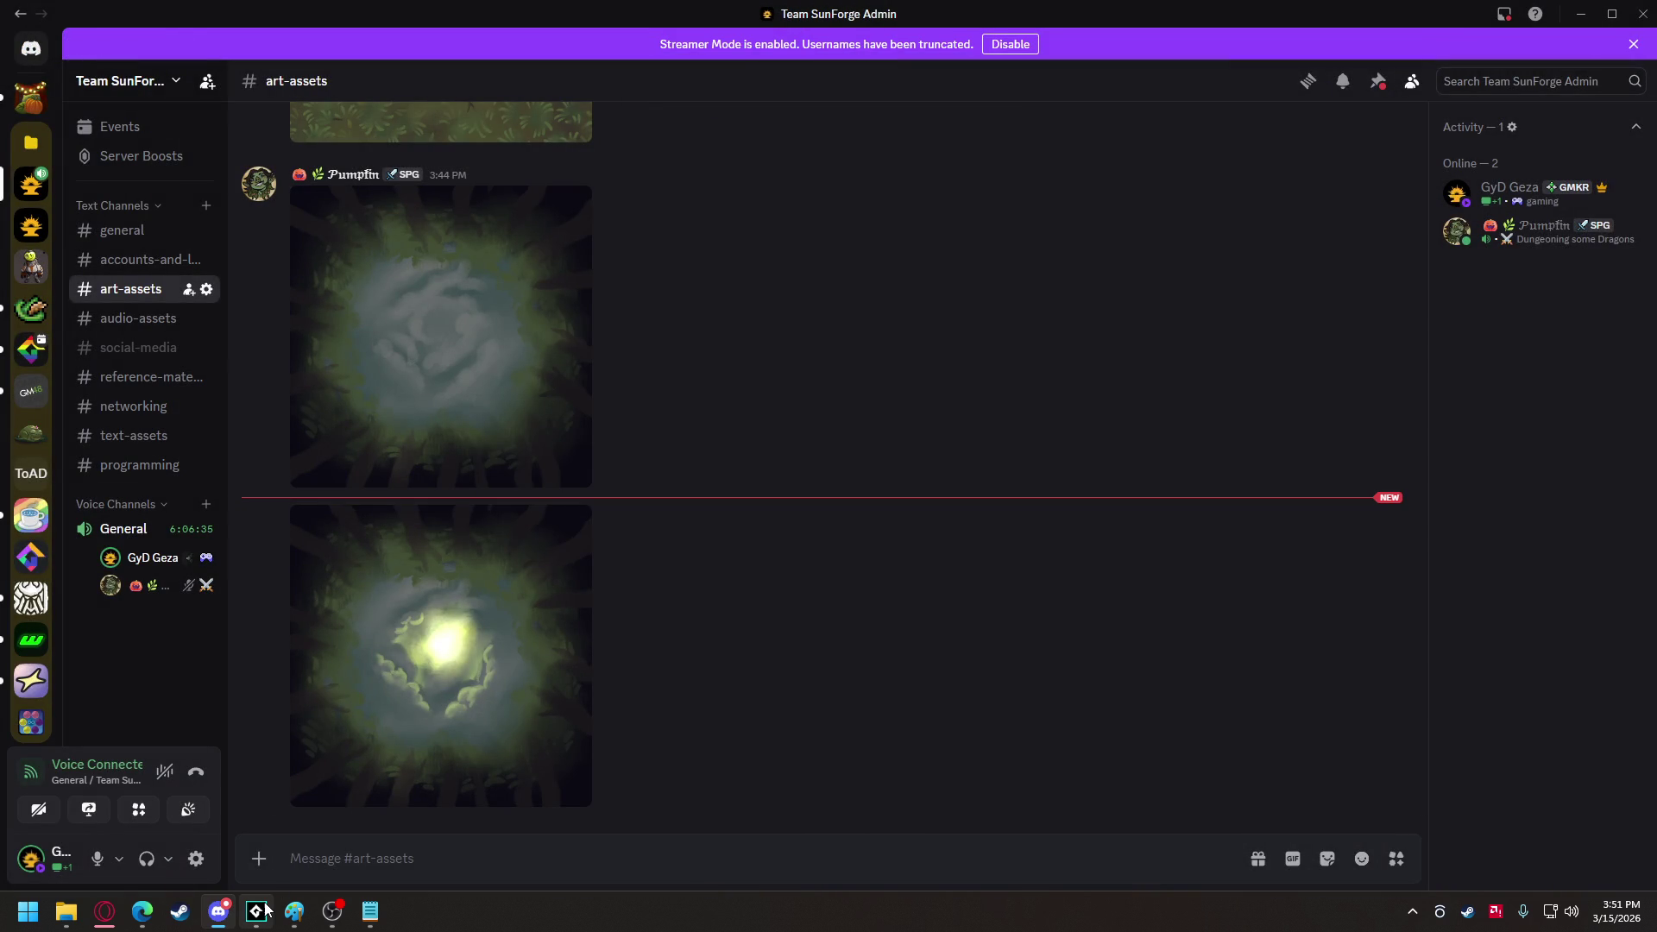
mouse_move(266, 908)
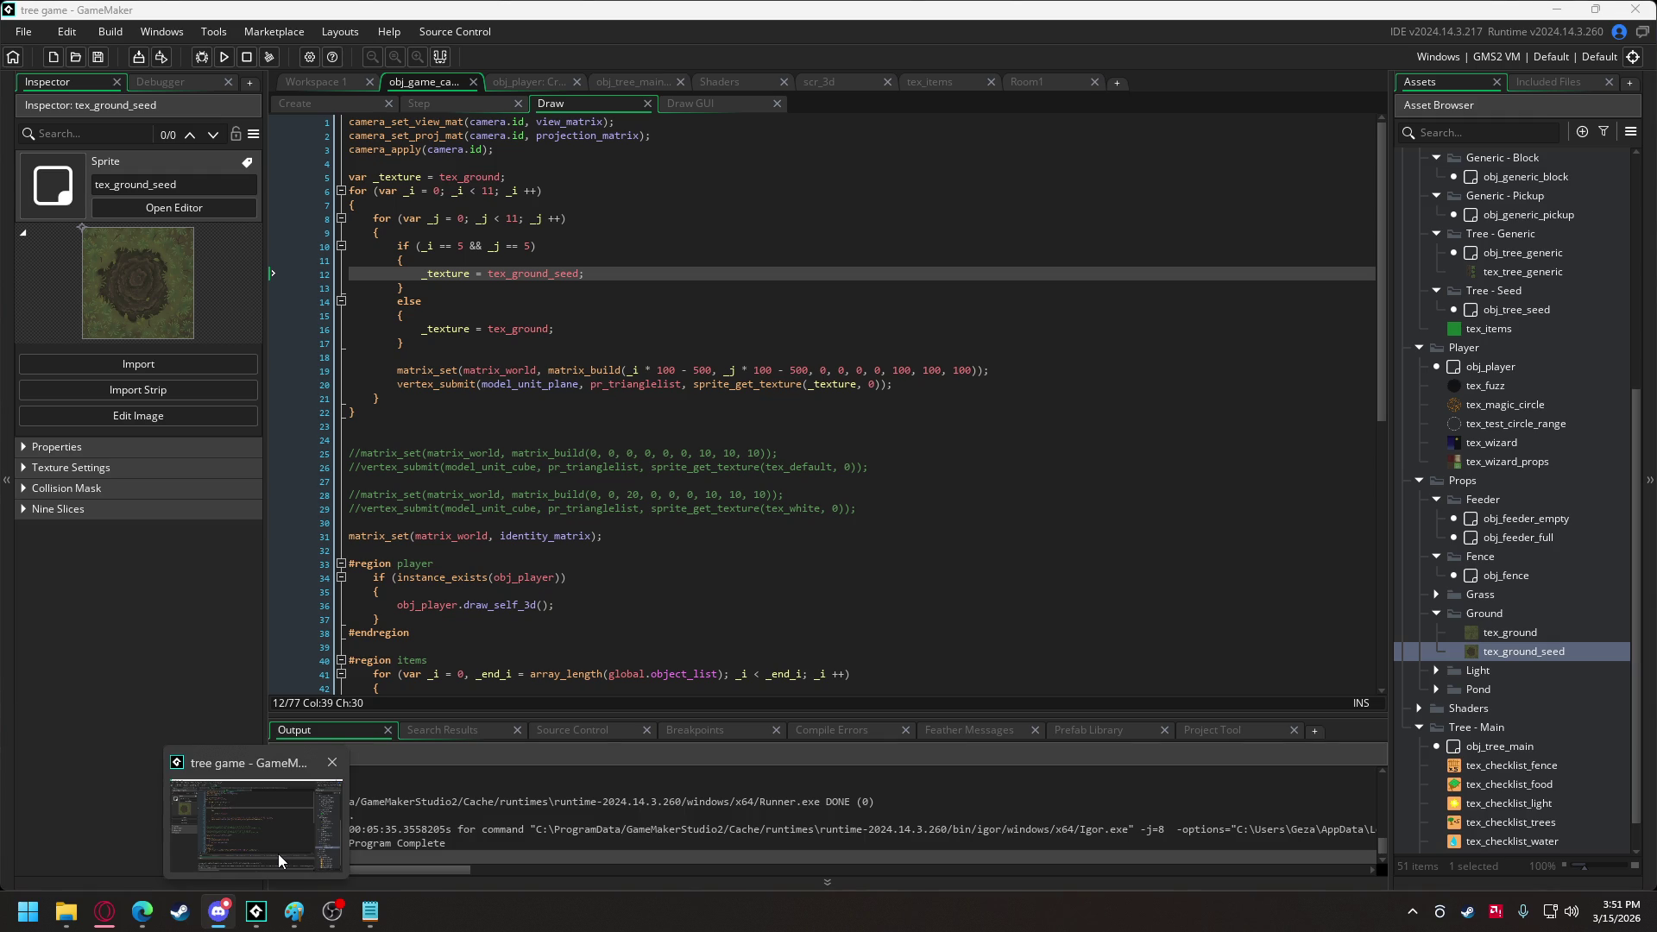
Collapse the Interactables, Player and Game Control folders in the asset browser.
click(279, 860)
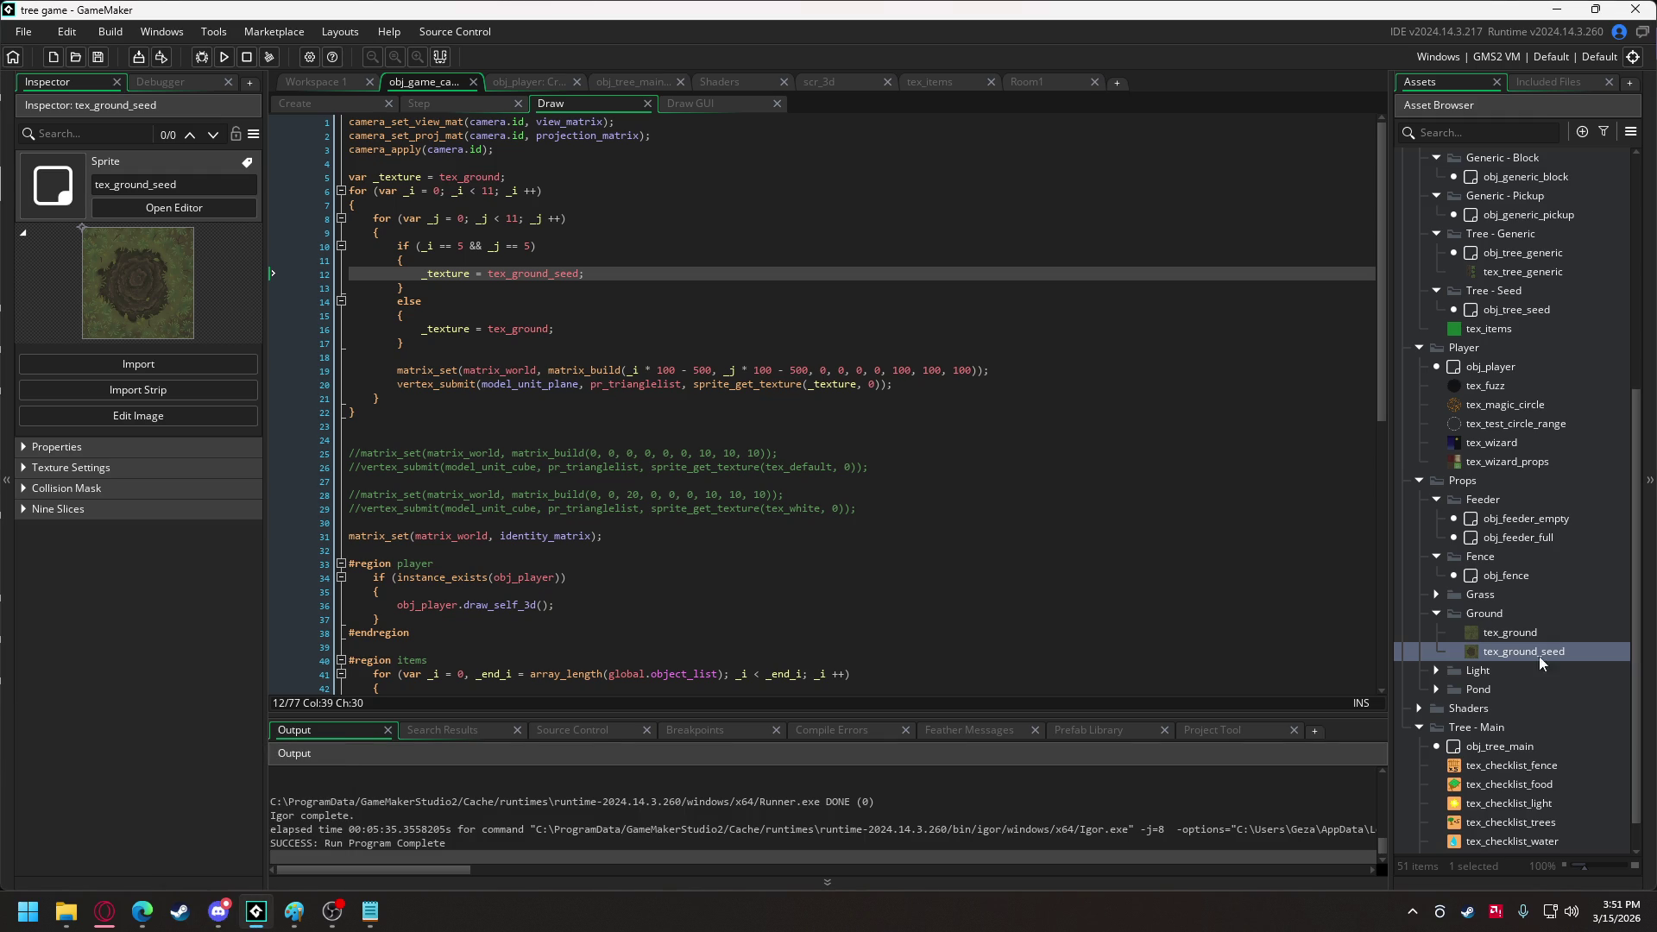
right_click(1494, 481)
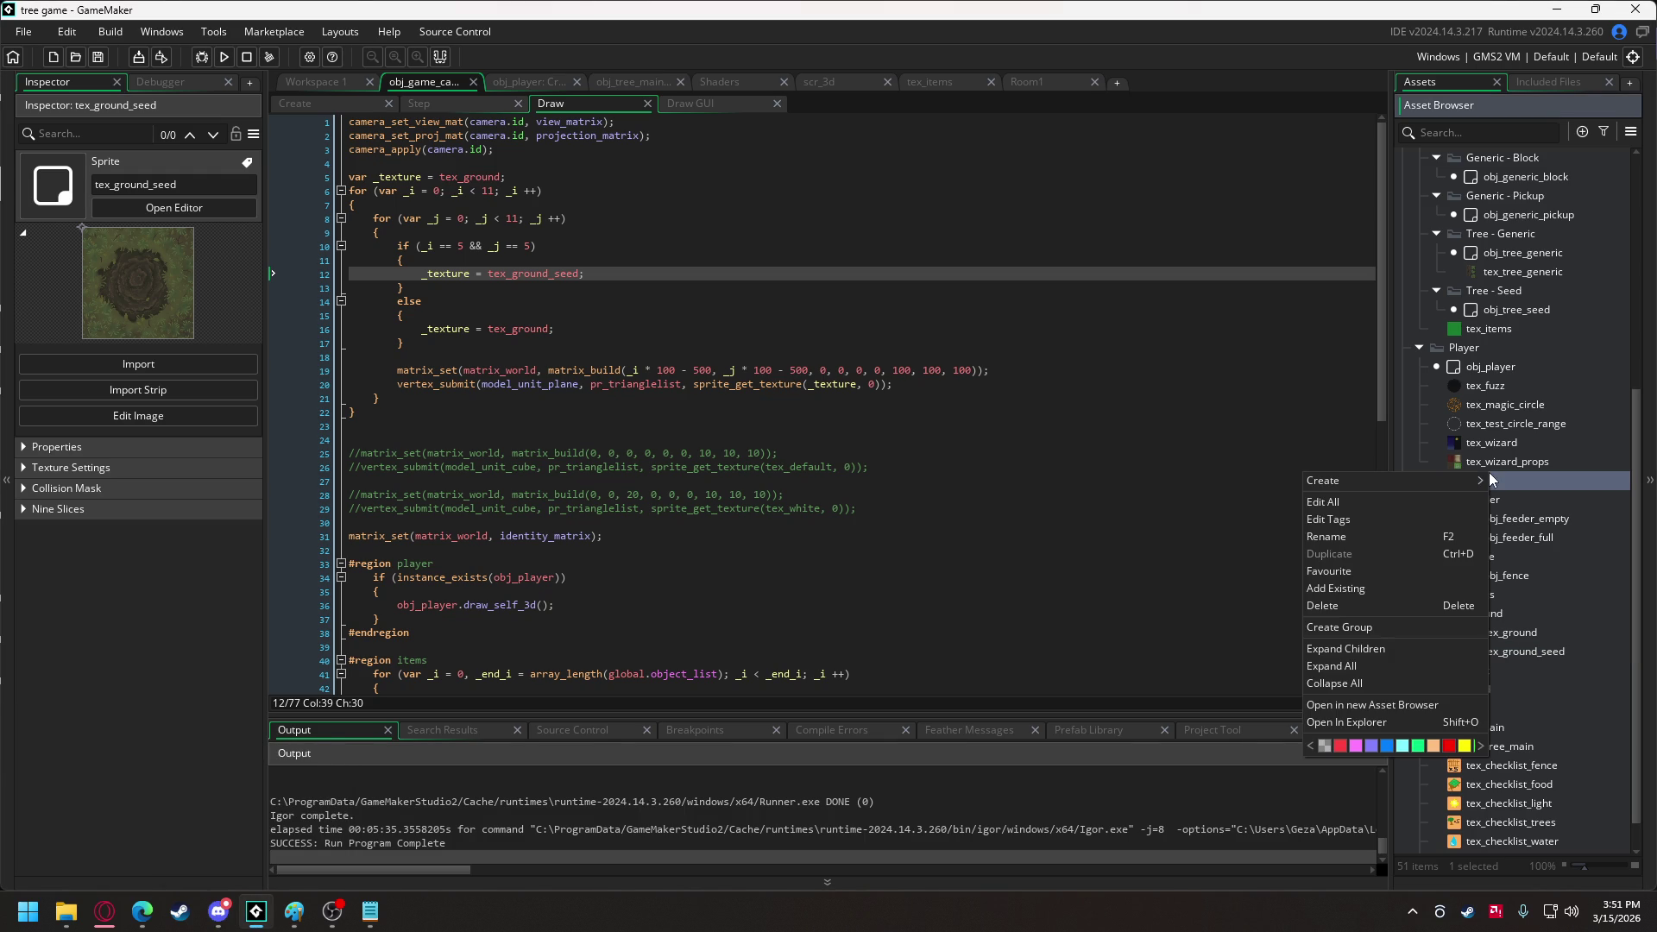
click(1531, 481)
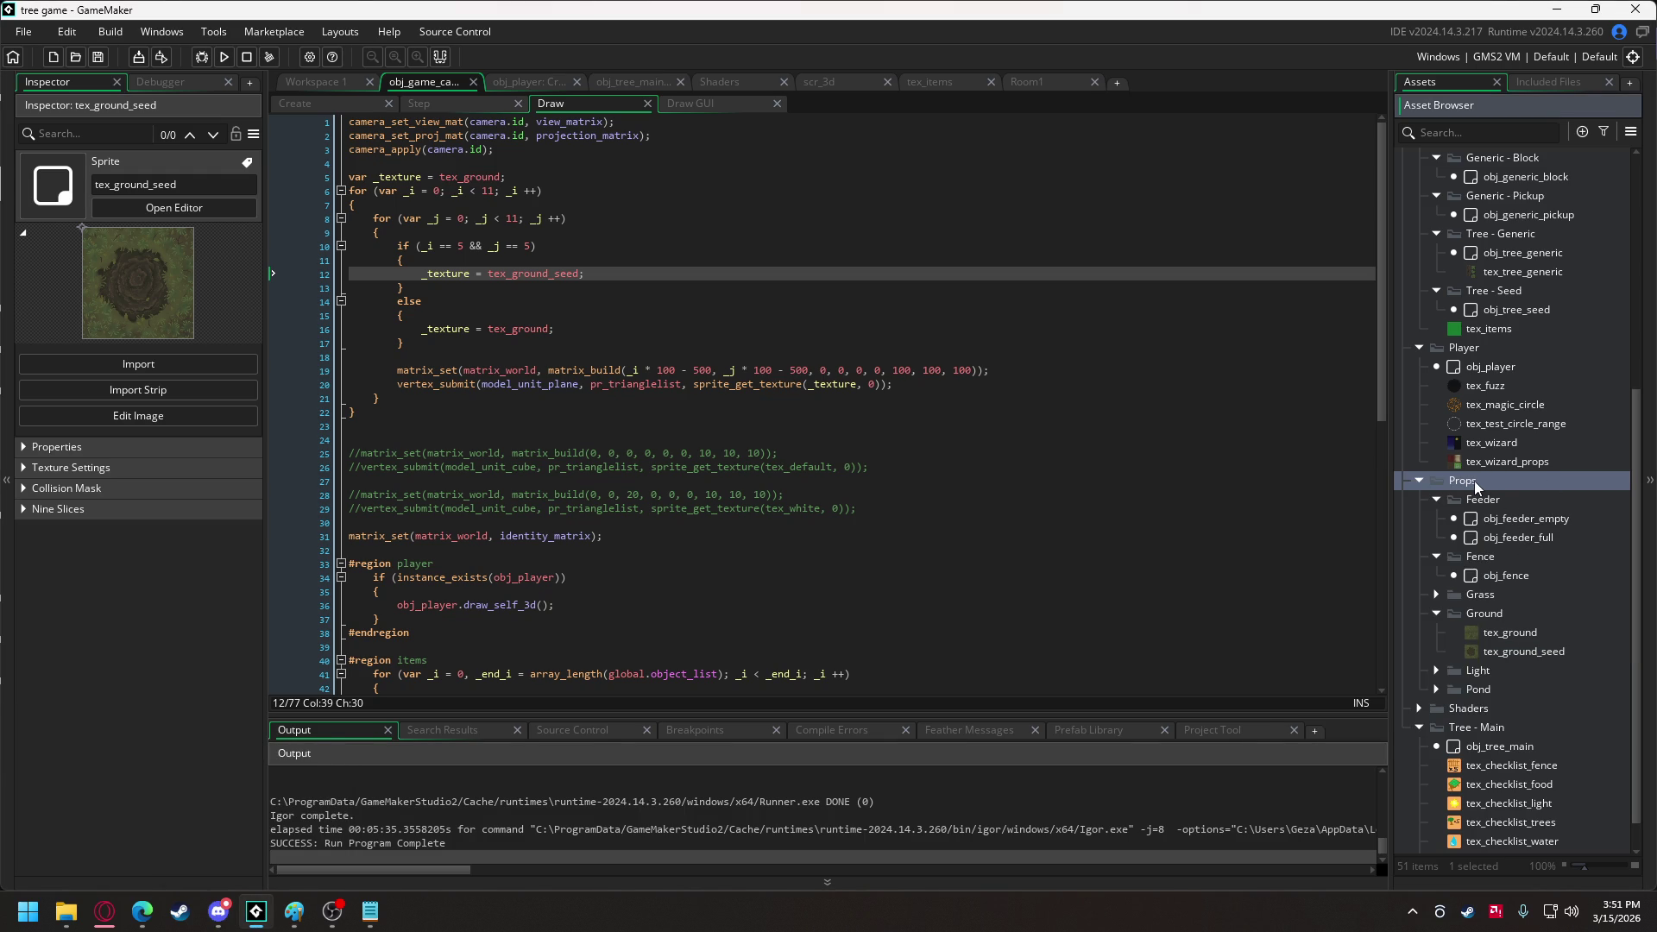
scroll(1467, 449, up, 5)
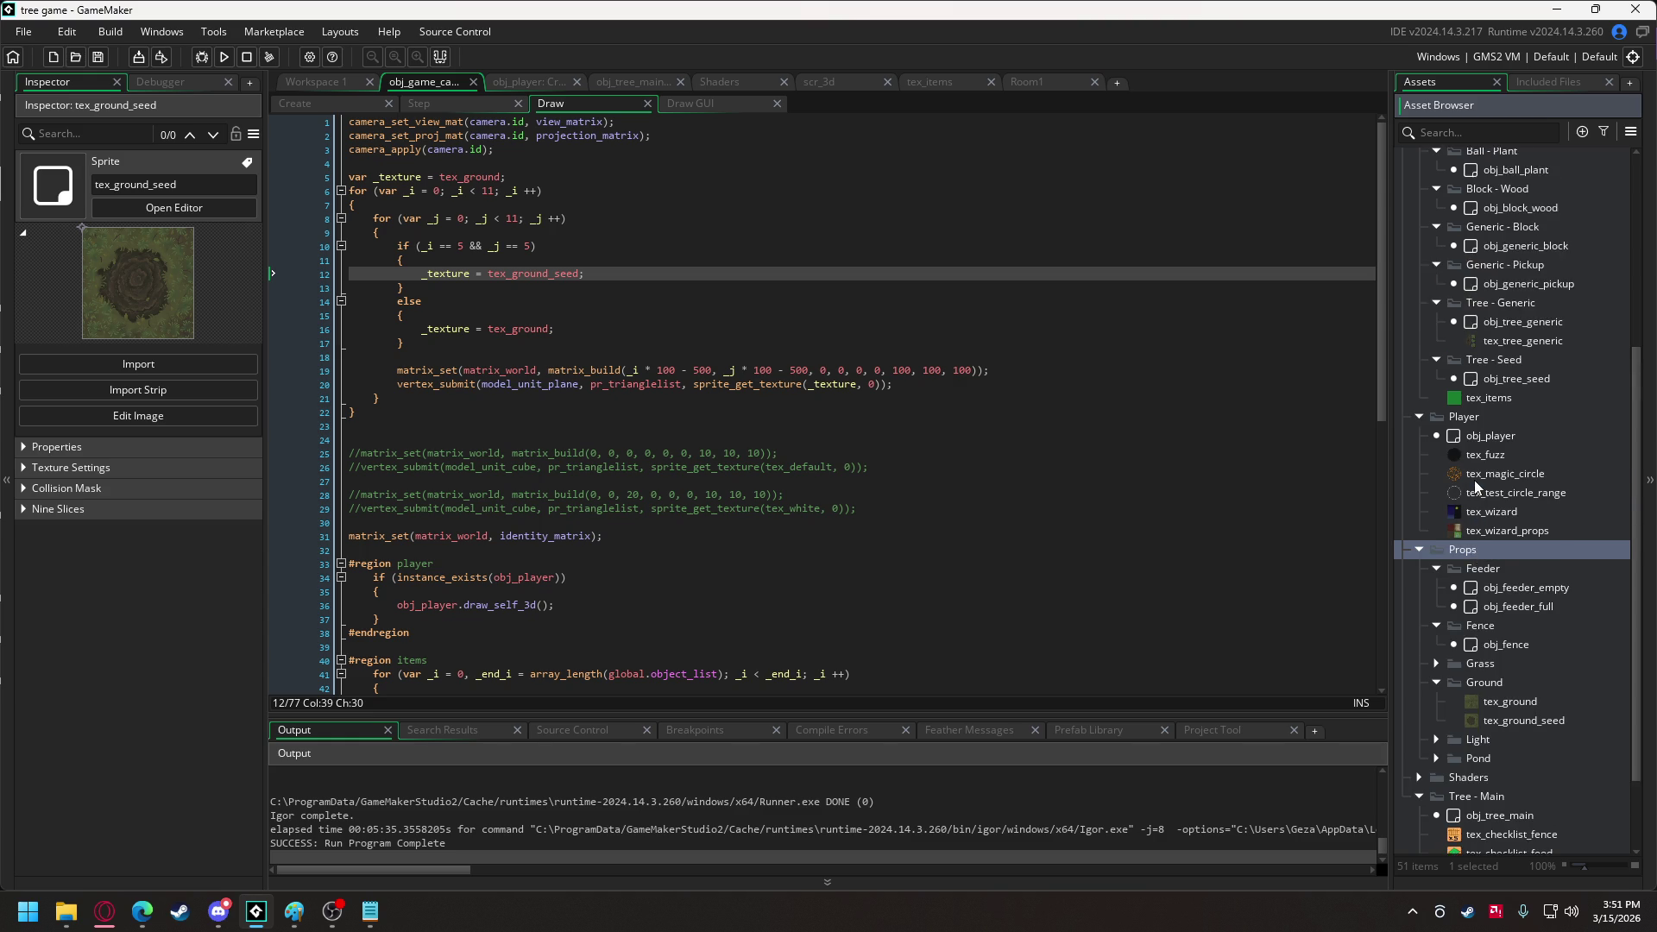
click(1424, 272)
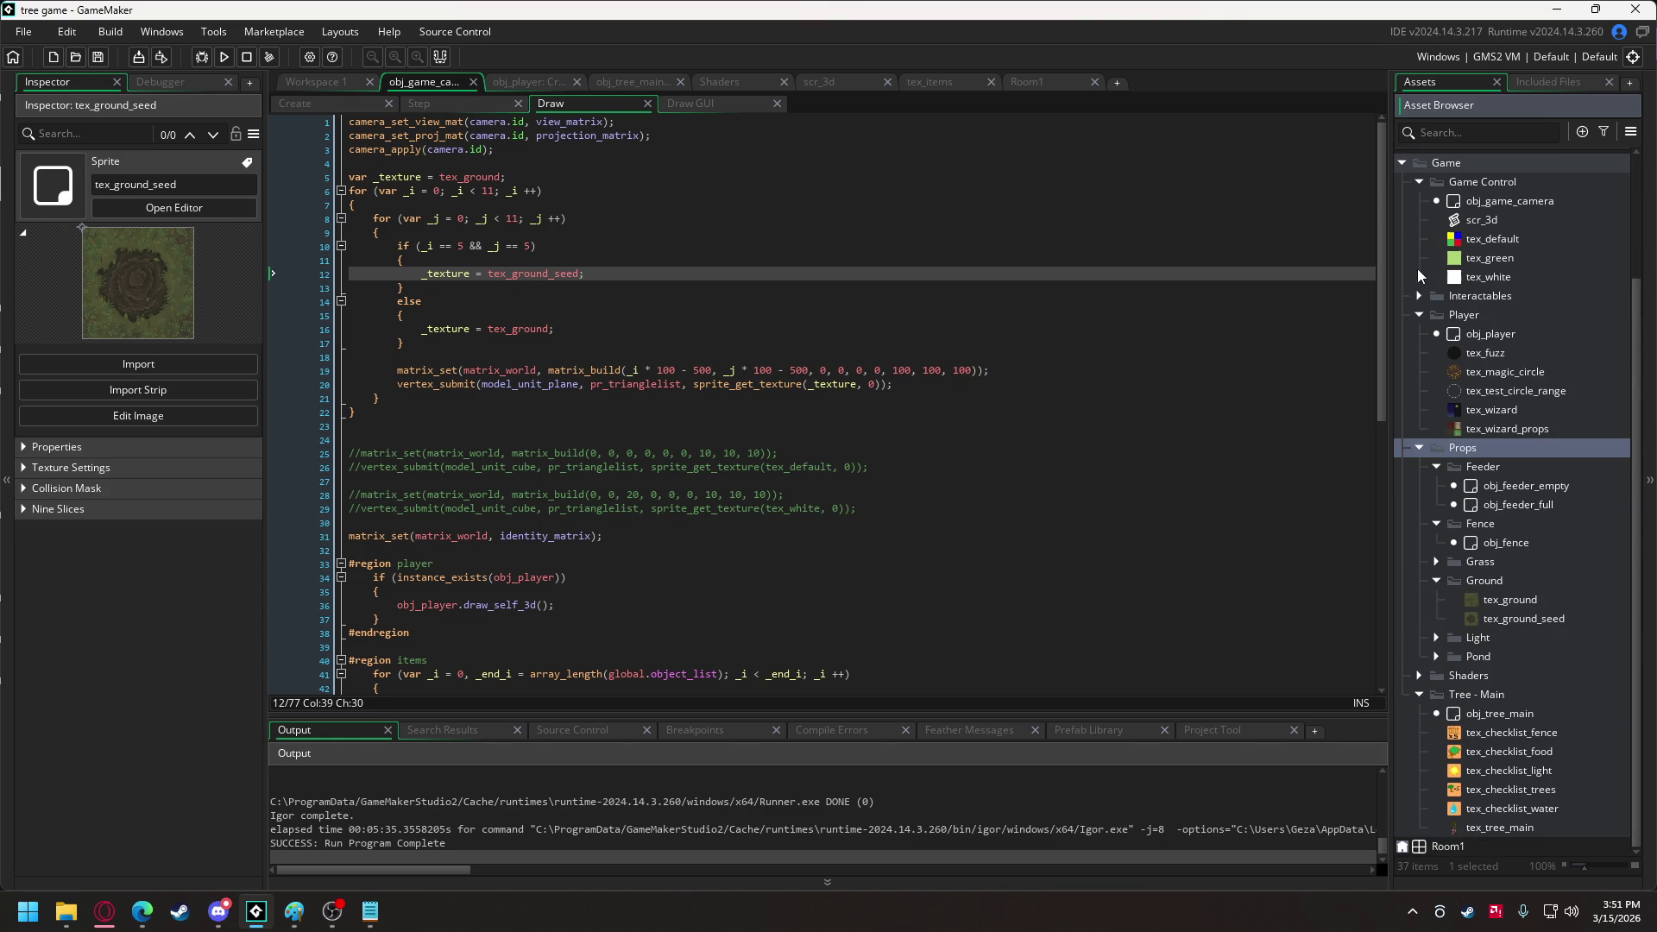
click(1421, 313)
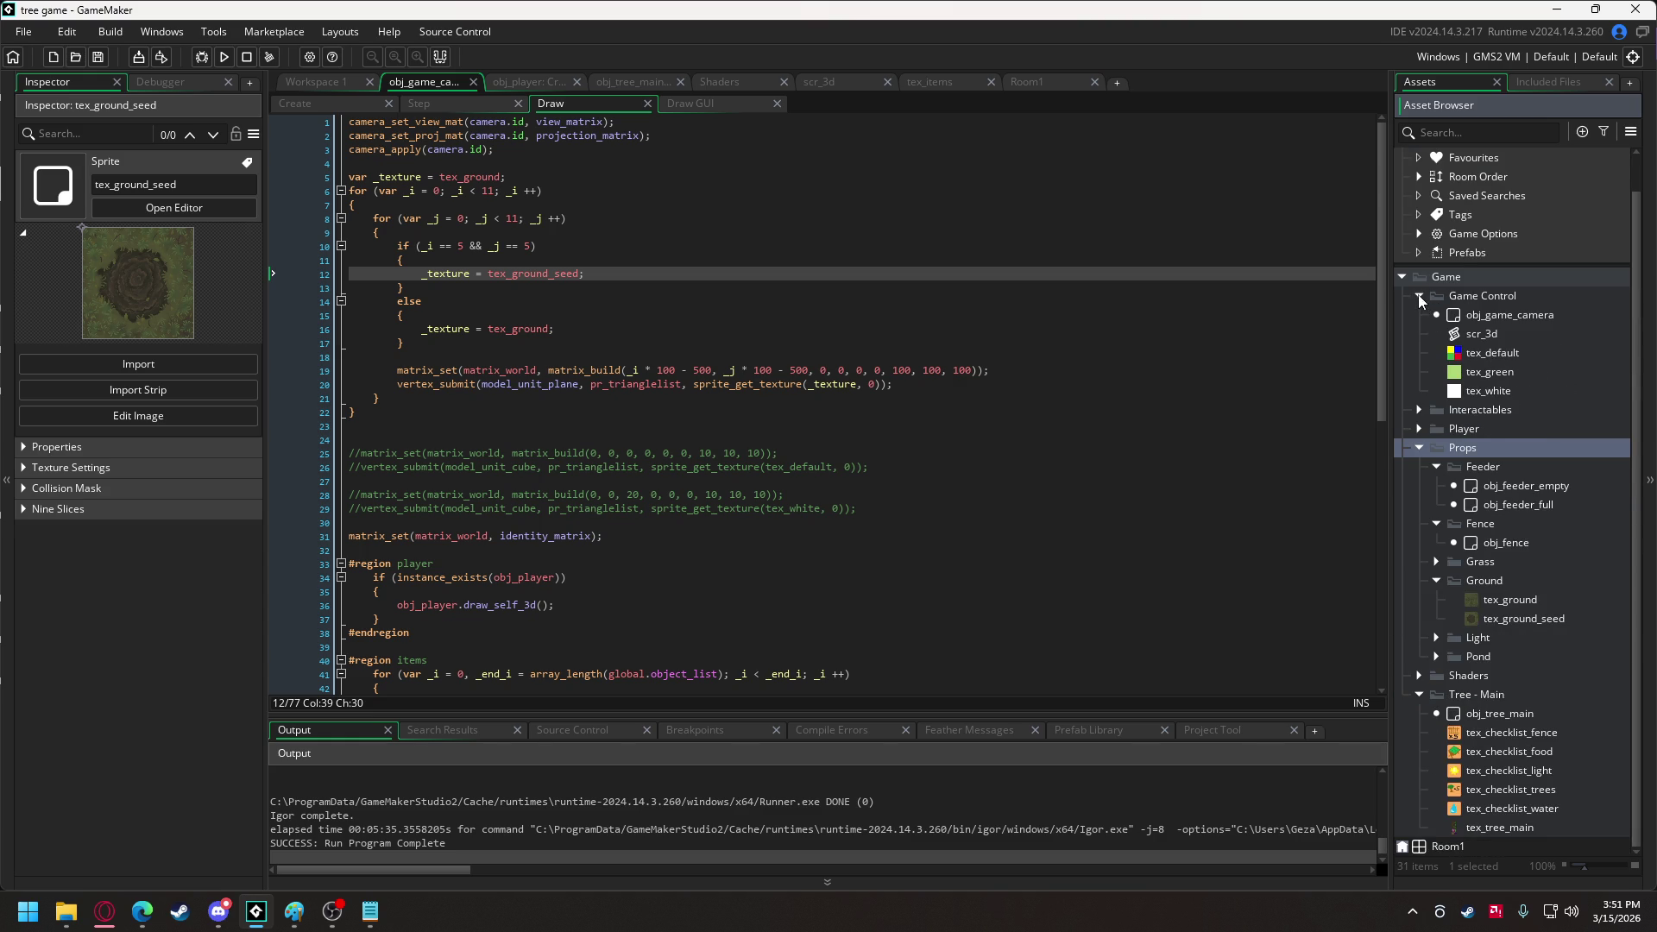
click(1419, 296)
Create a World group inside Game and move the Ground folder into it.
right_click(1470, 315)
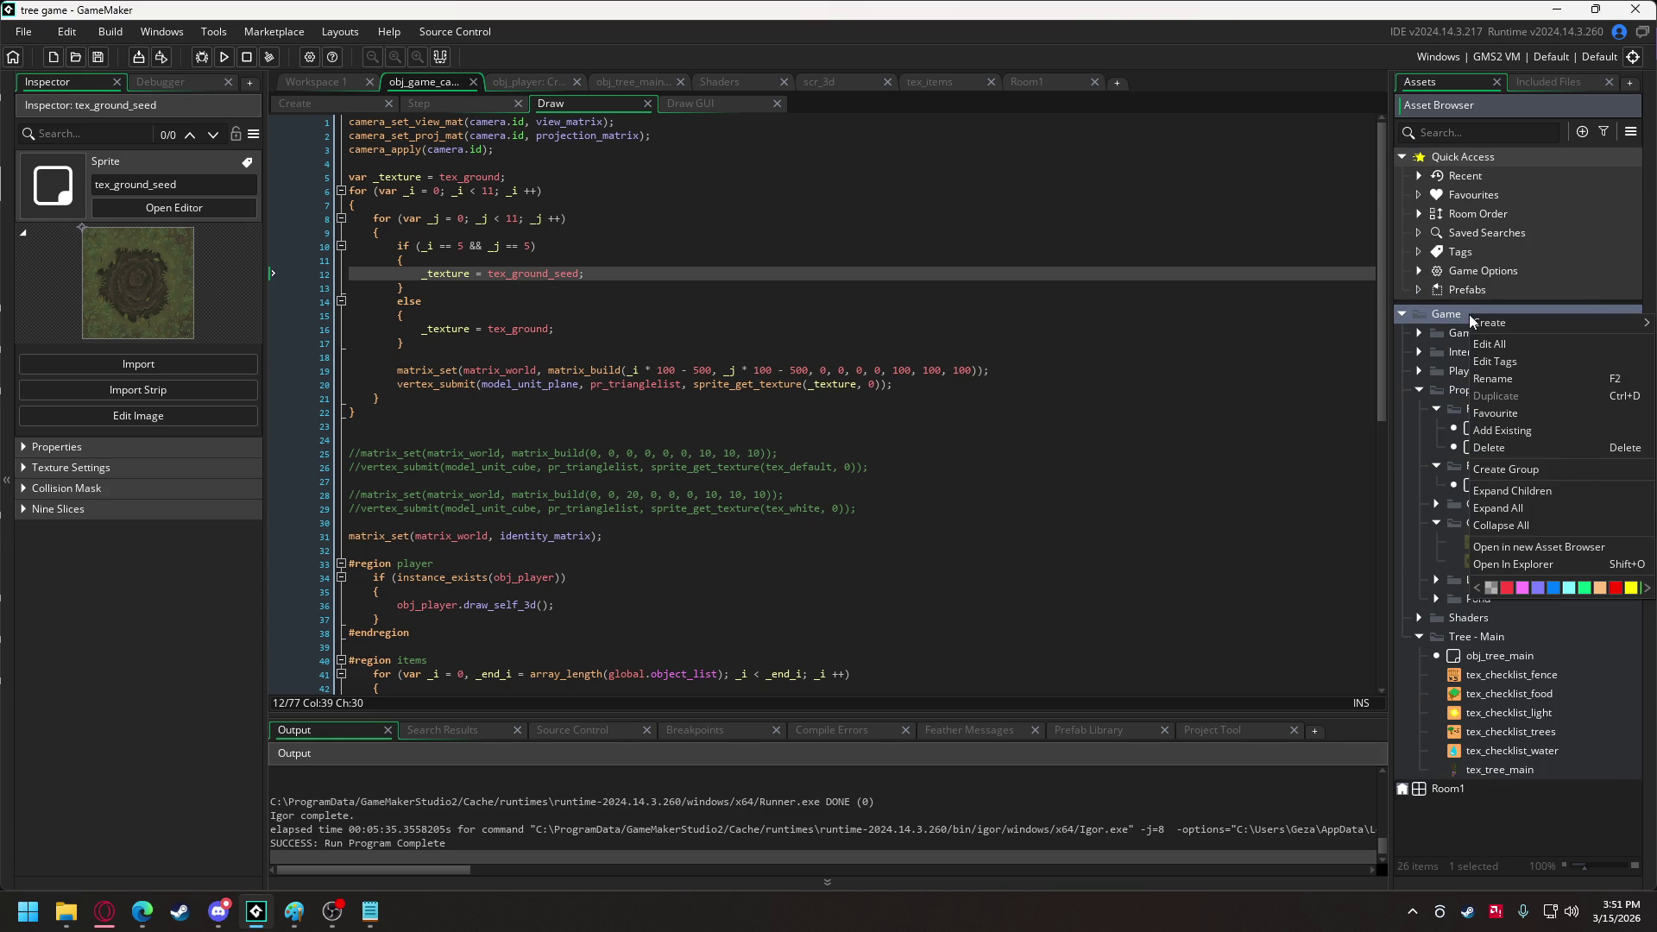
click(1607, 477)
text(World)
key(Return)
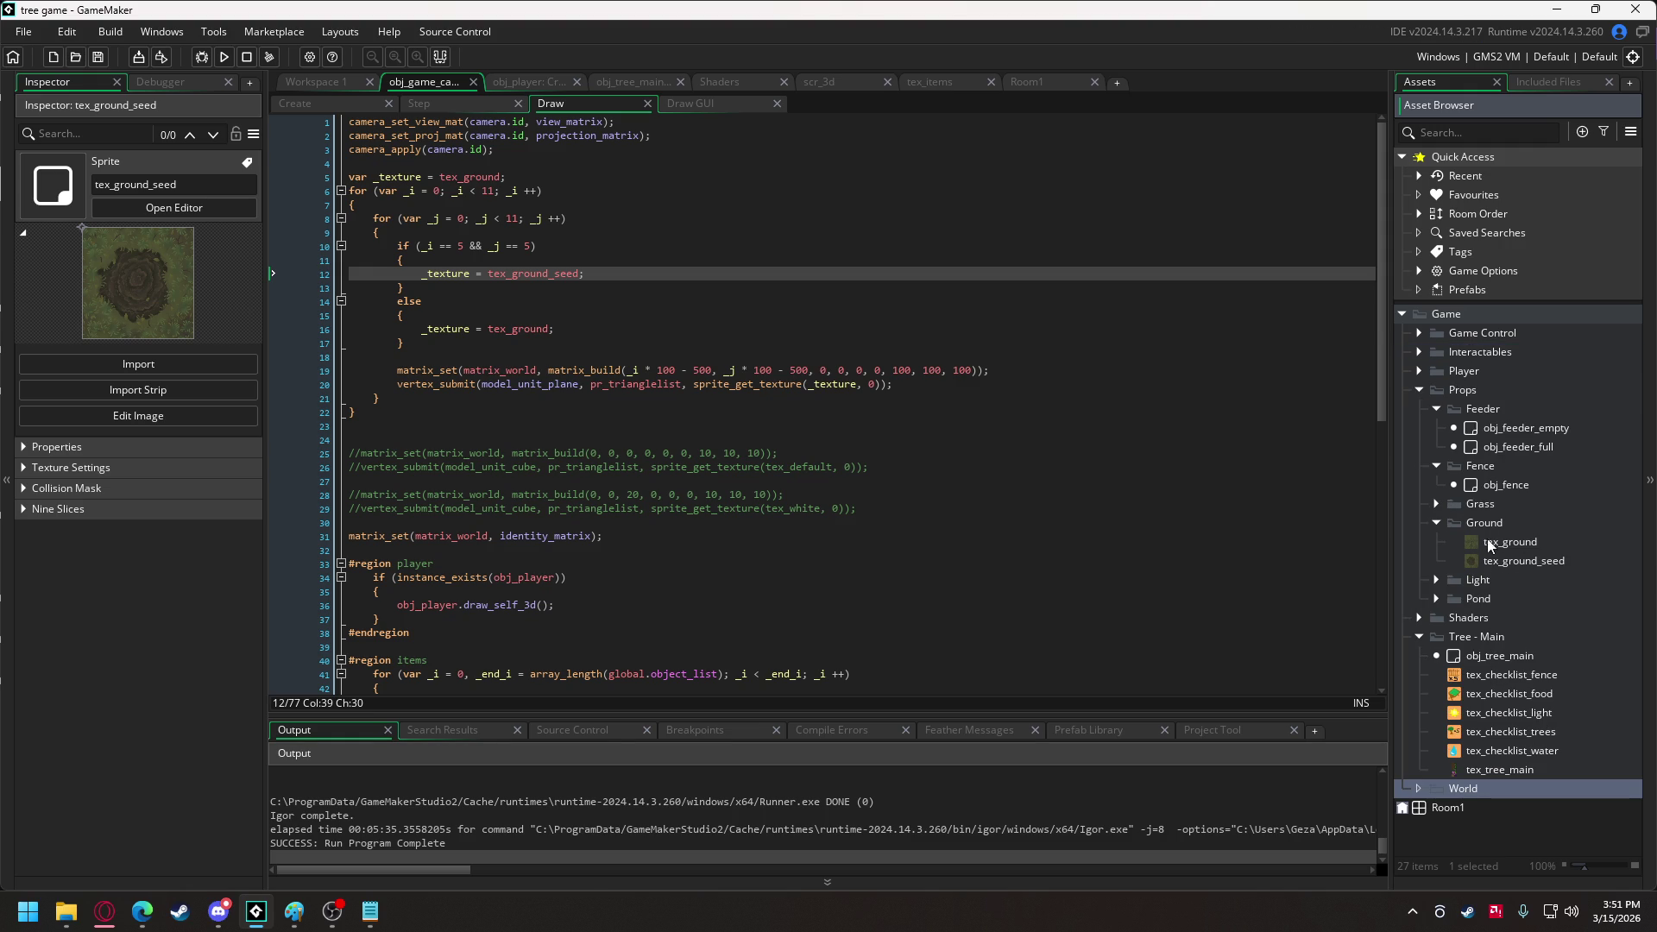
drag(1486, 526, 1505, 789)
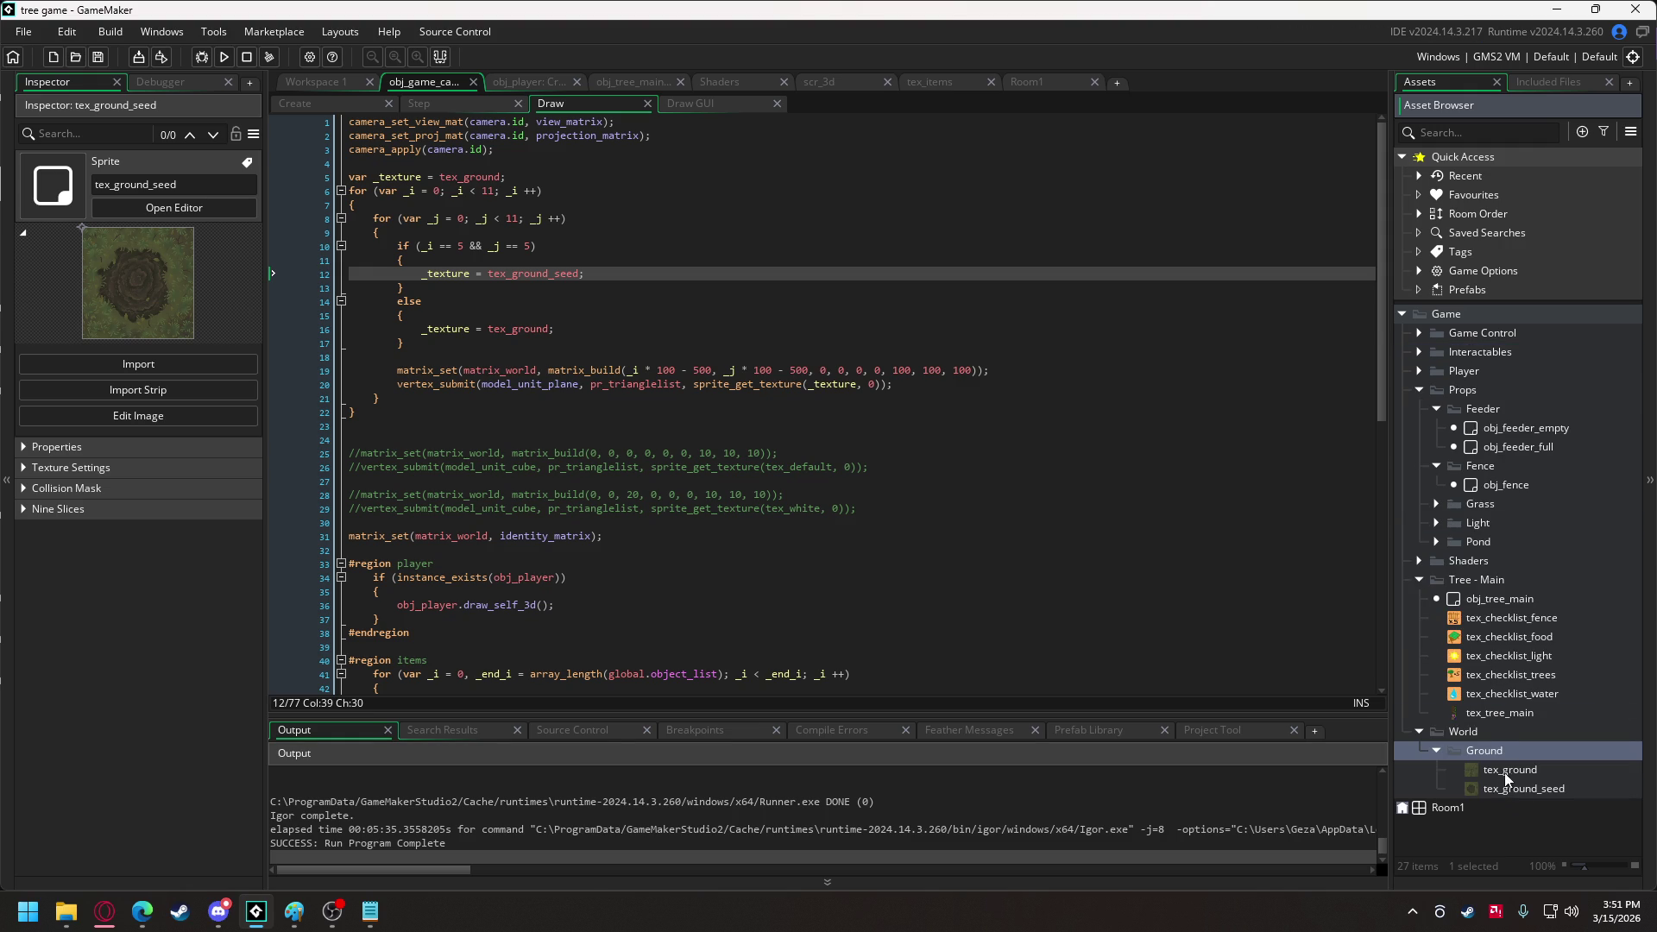
Add a new group named Sky inside the World group.
right_click(1477, 733)
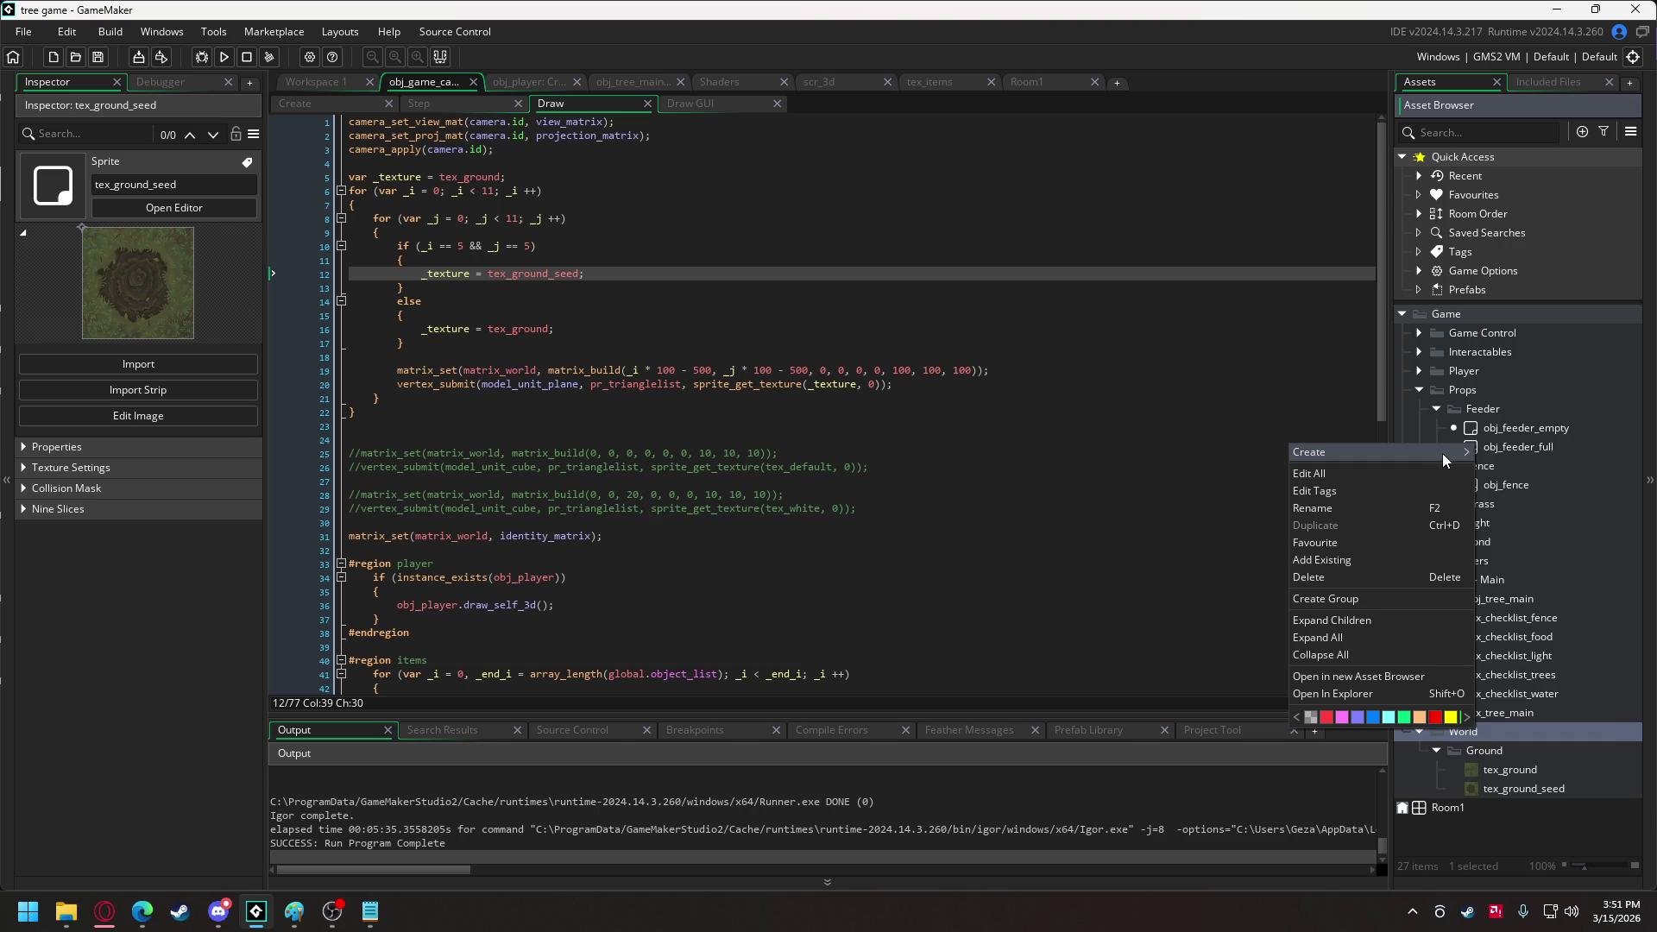
mouse_move(1481, 467)
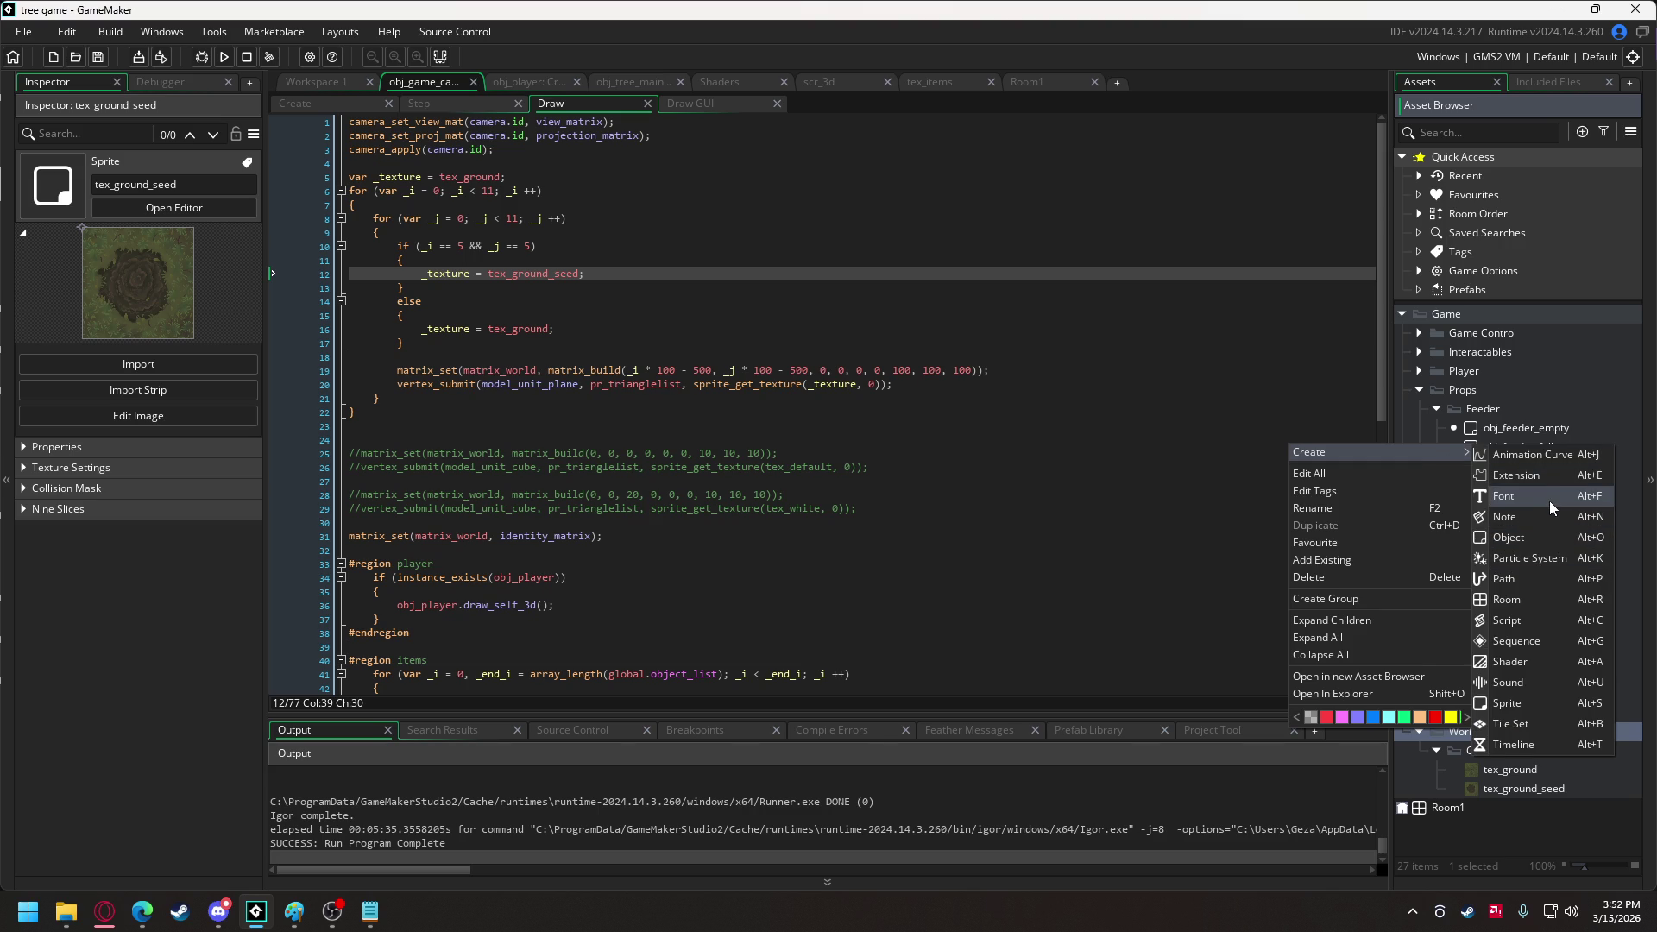
click(1401, 597)
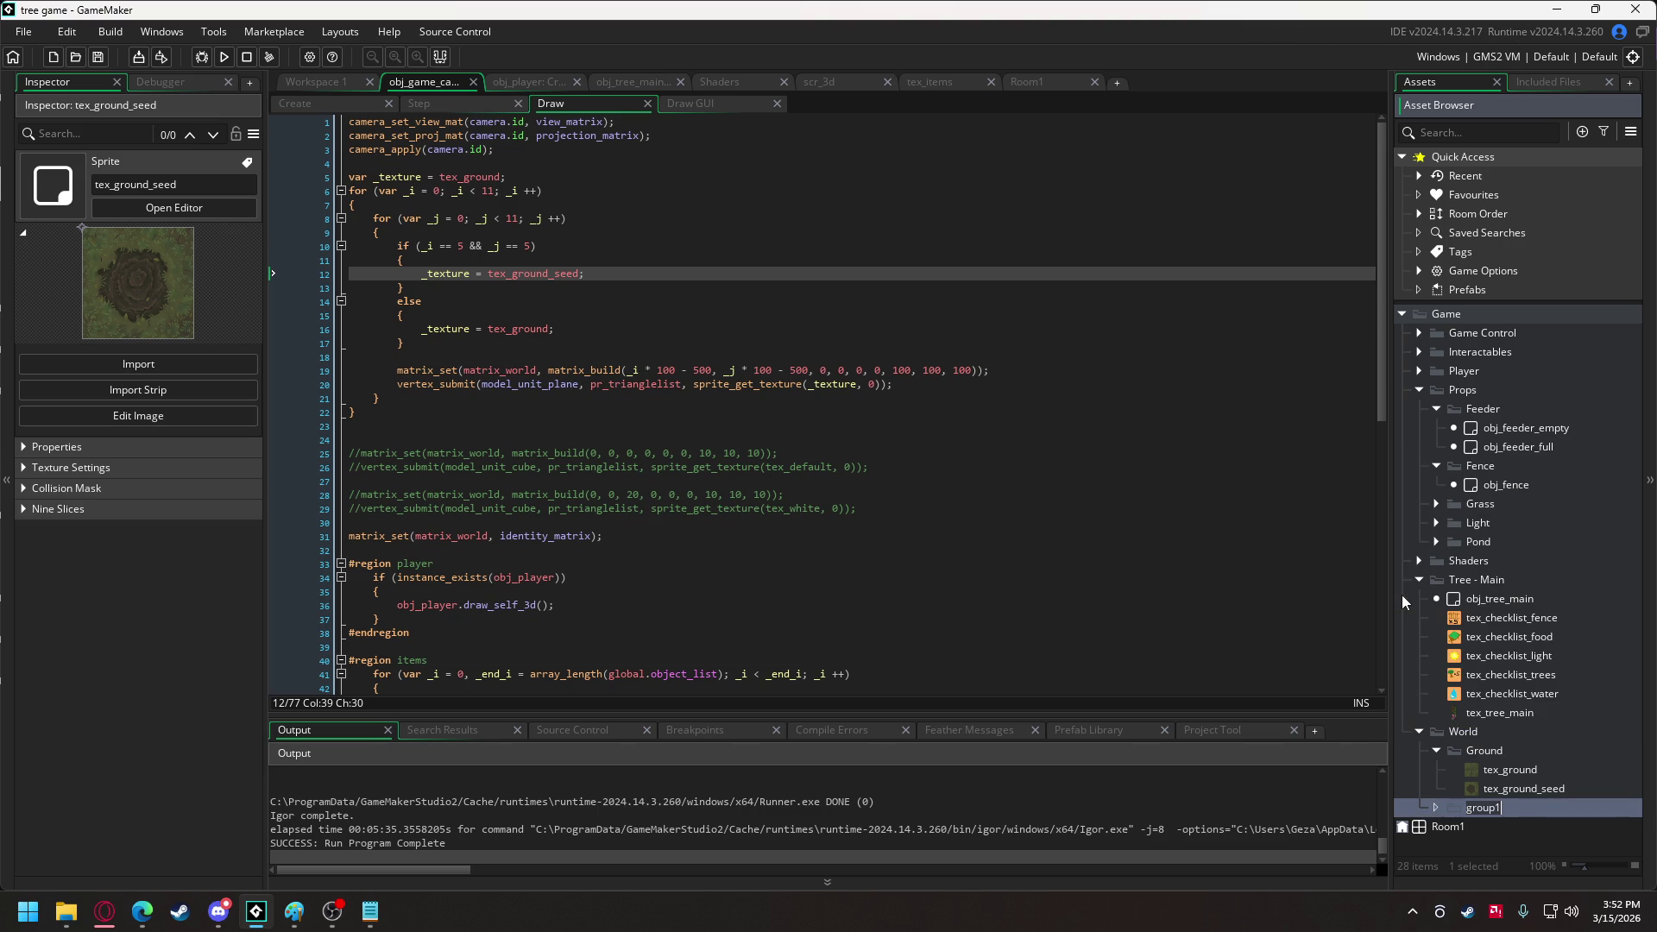
text(Sky)
right_click(1483, 808)
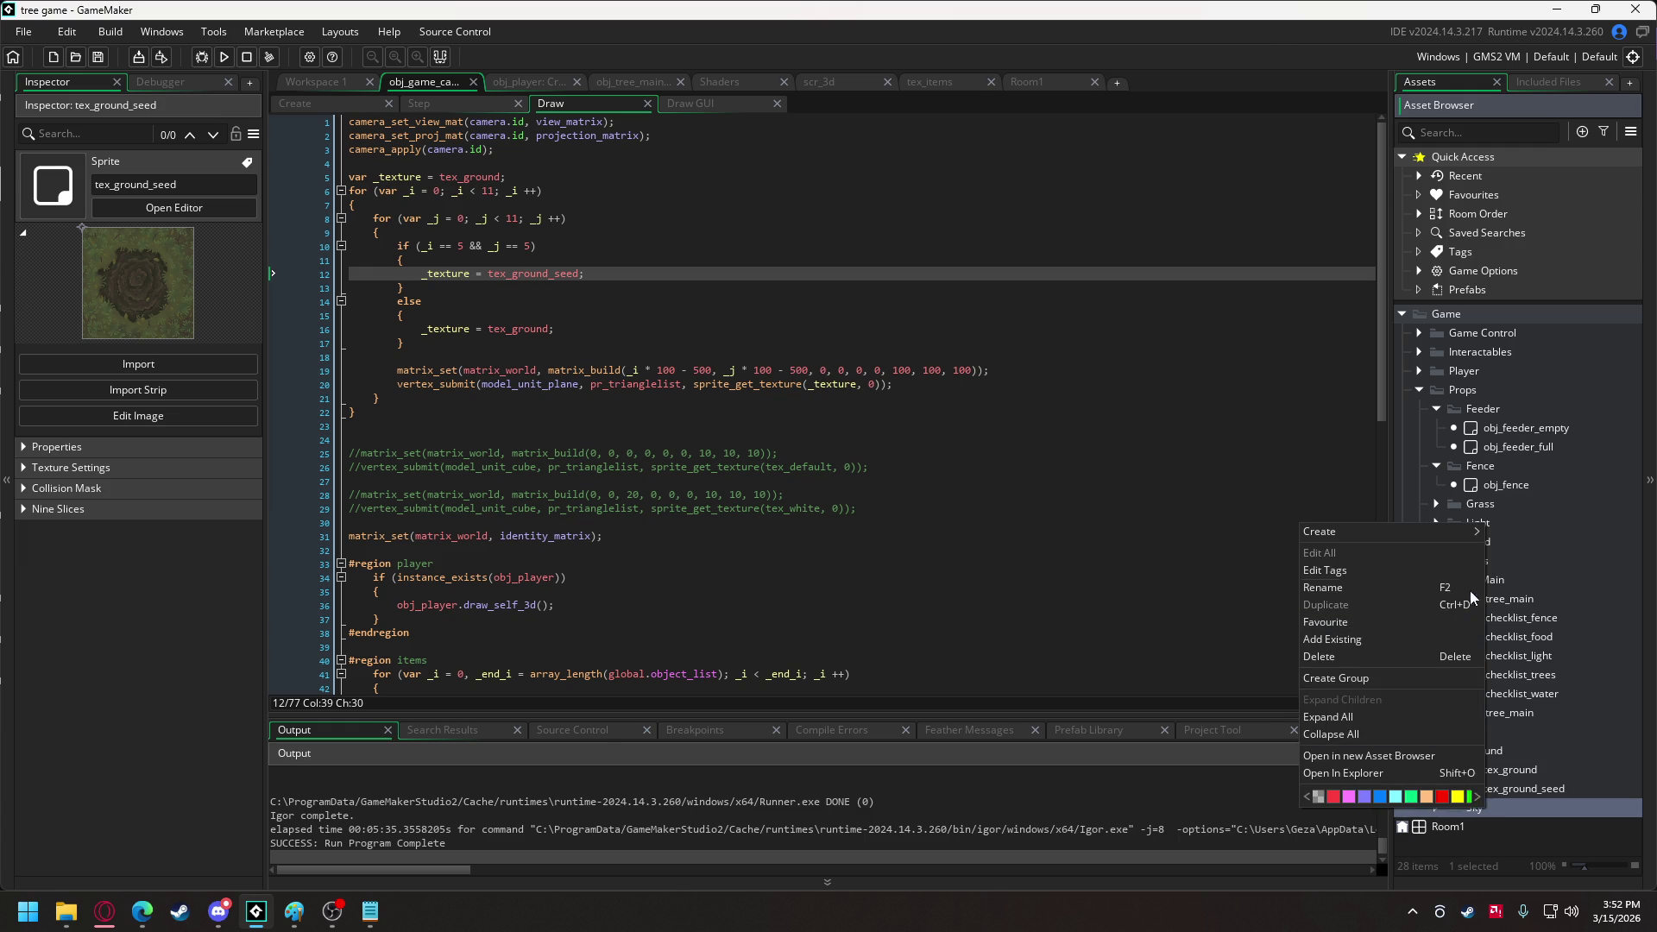
mouse_move(1481, 534)
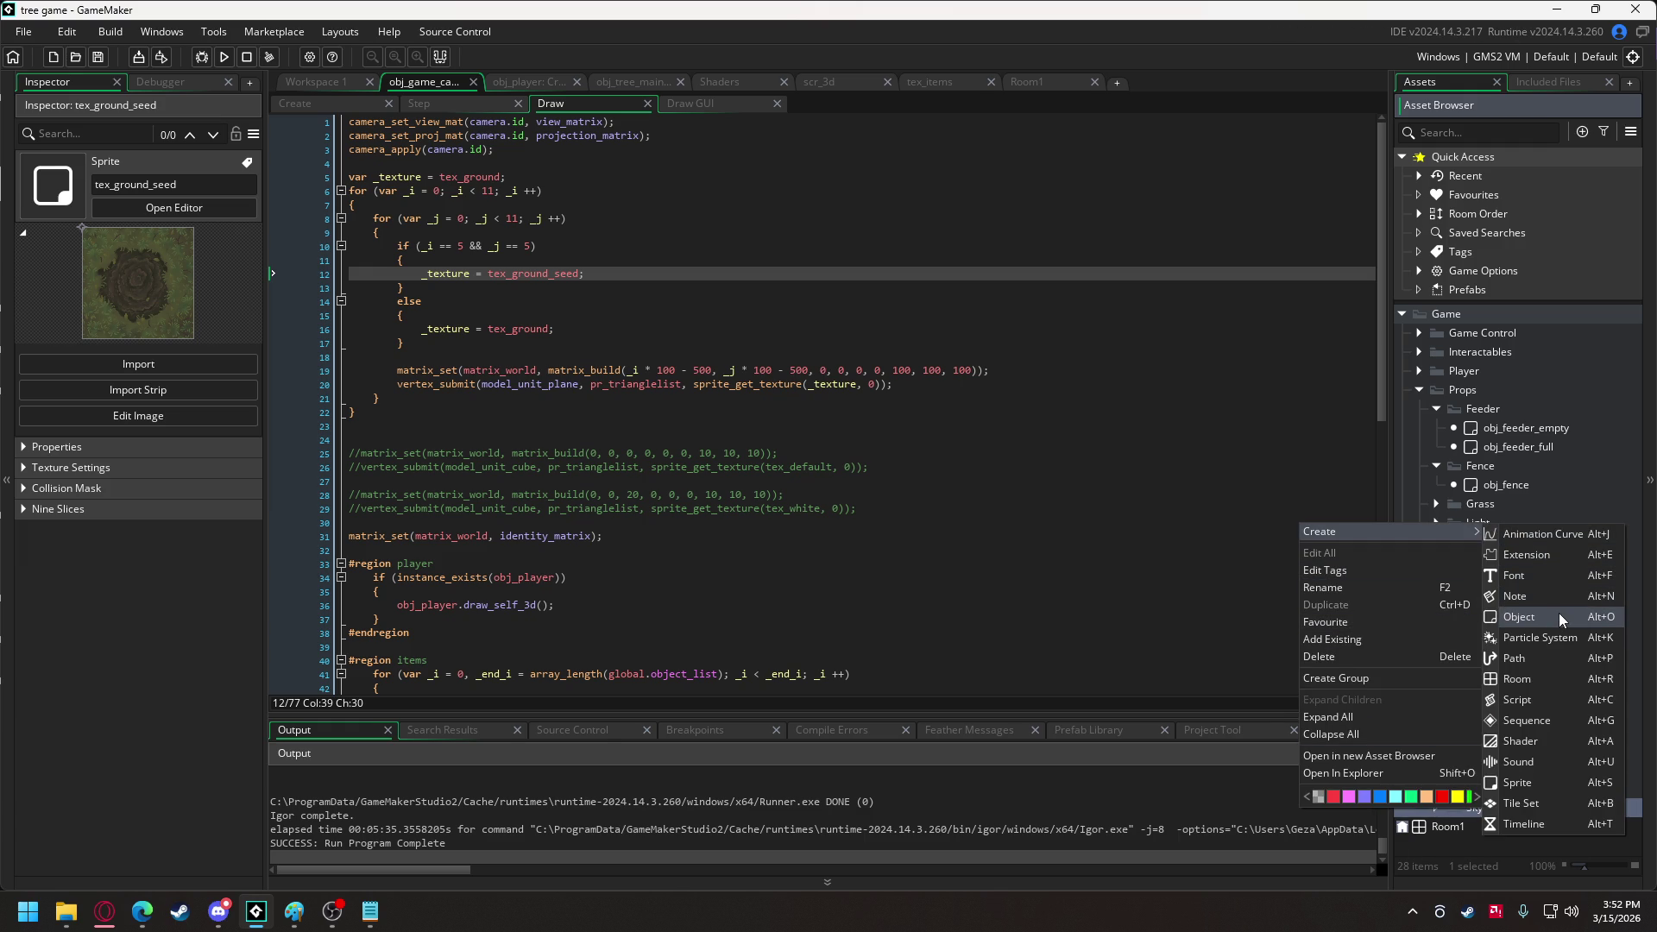
Create a new sprite named tex_sky_cloud inside the Sky group.
click(1532, 783)
text(te)
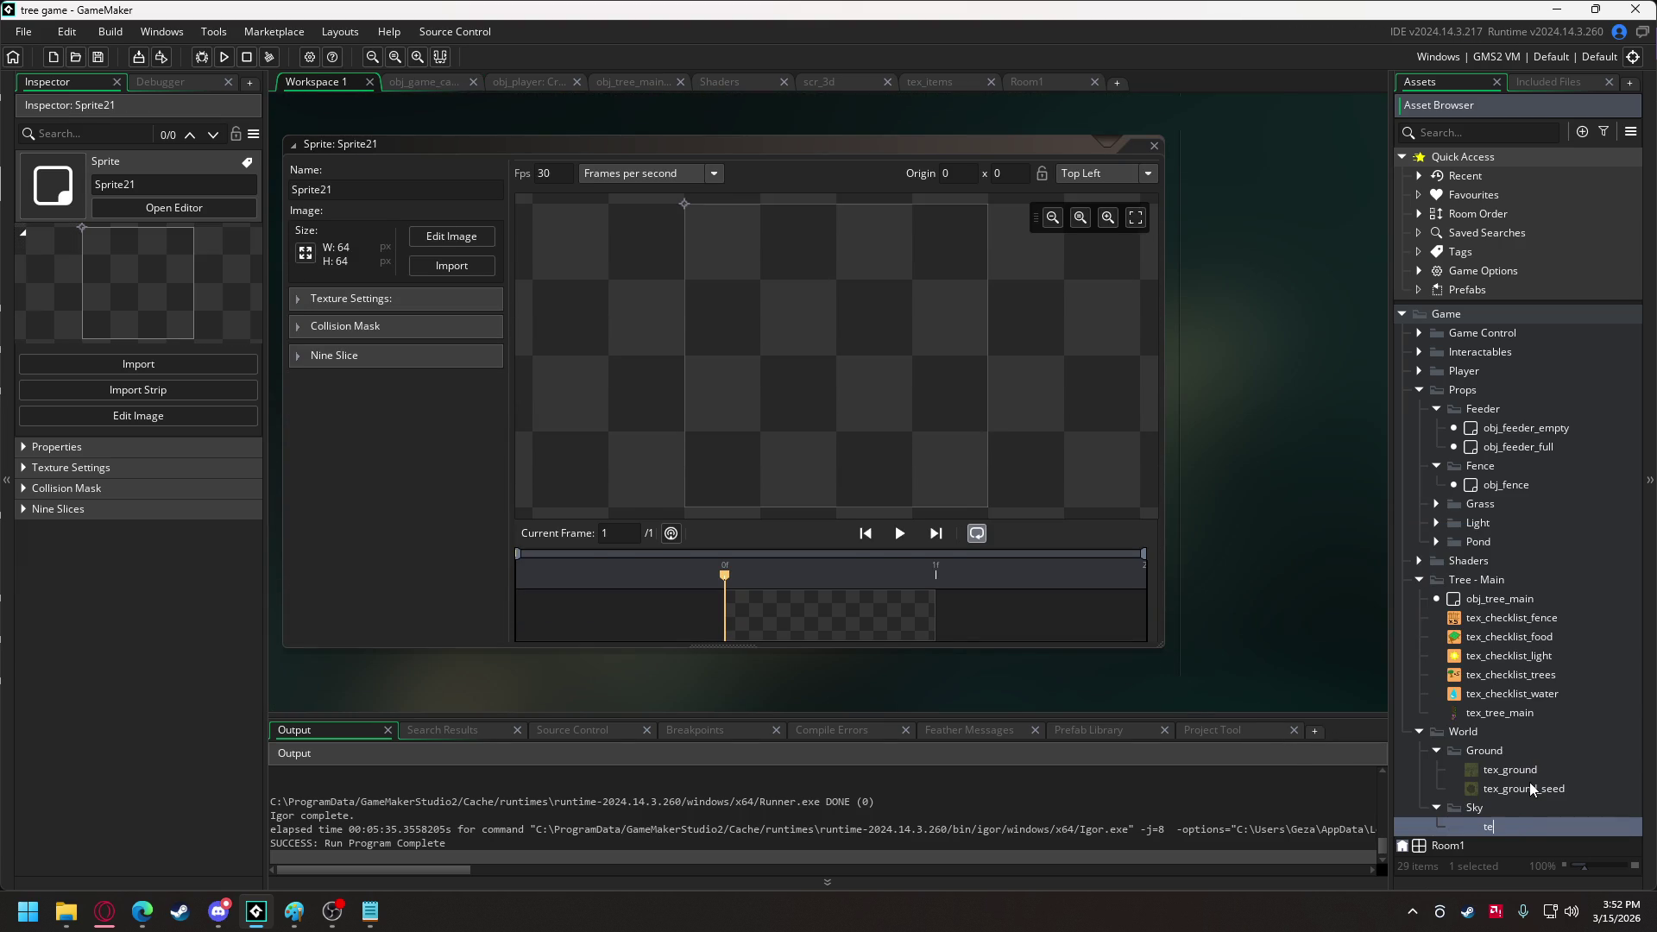
text(x_sky_ckl)
key(BackSpace)
key(BackSpace)
text(loud)
key(Return)
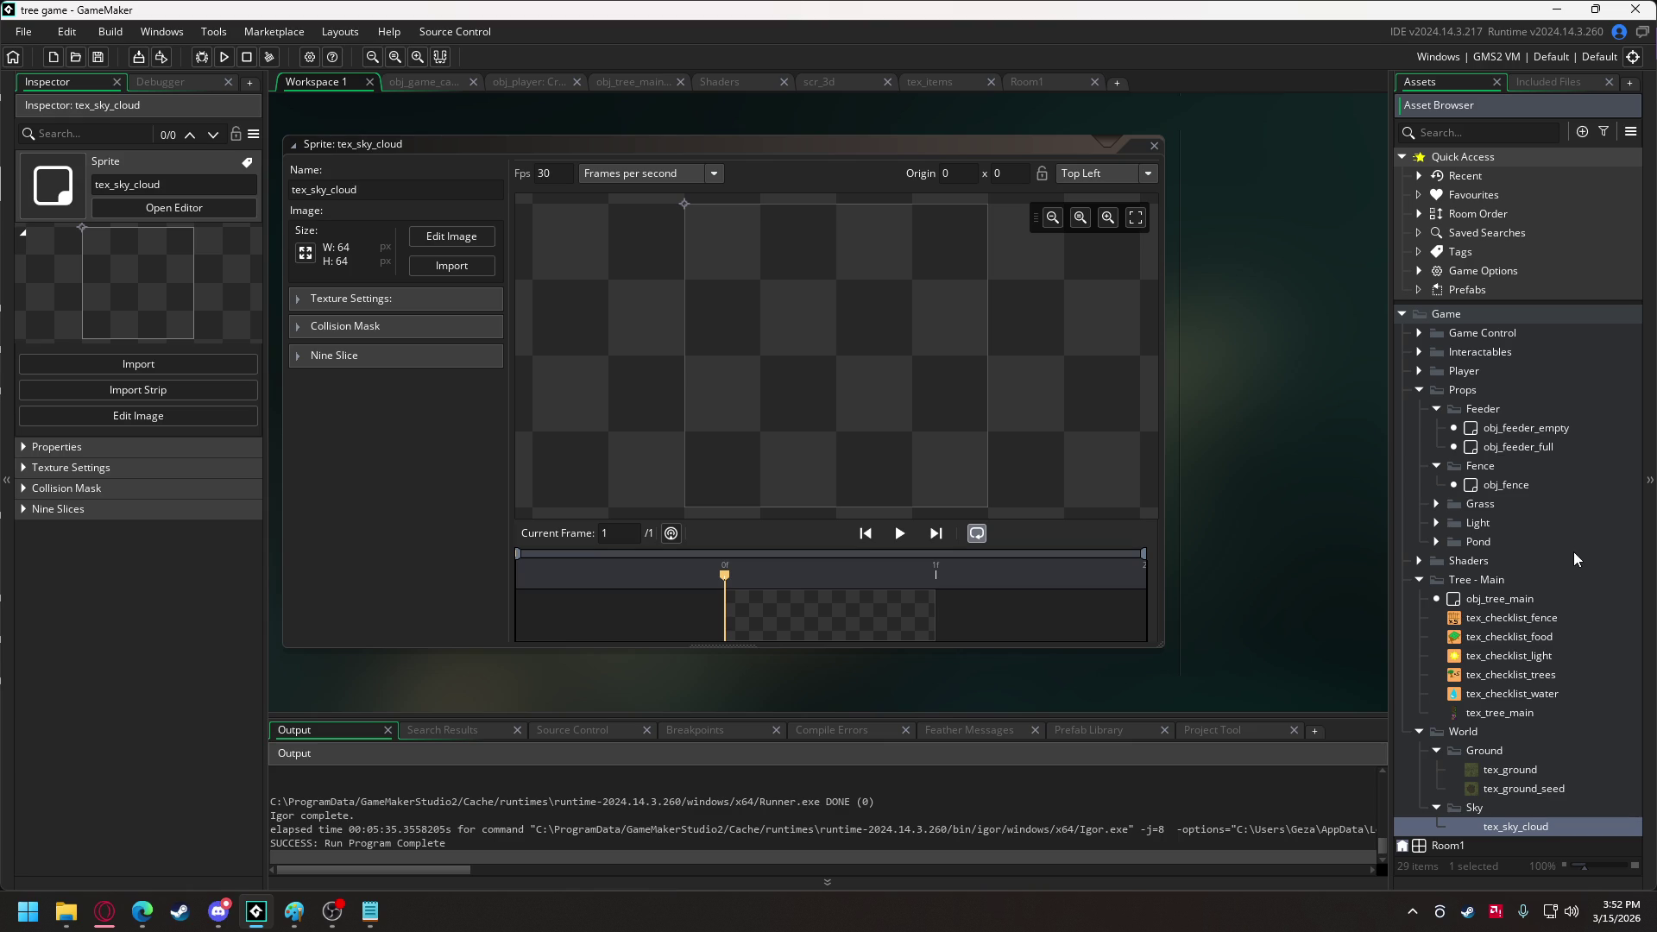
Import the tex_sky_cloud image into the sprite and give it a separate texture page.
click(473, 267)
double_click(592, 177)
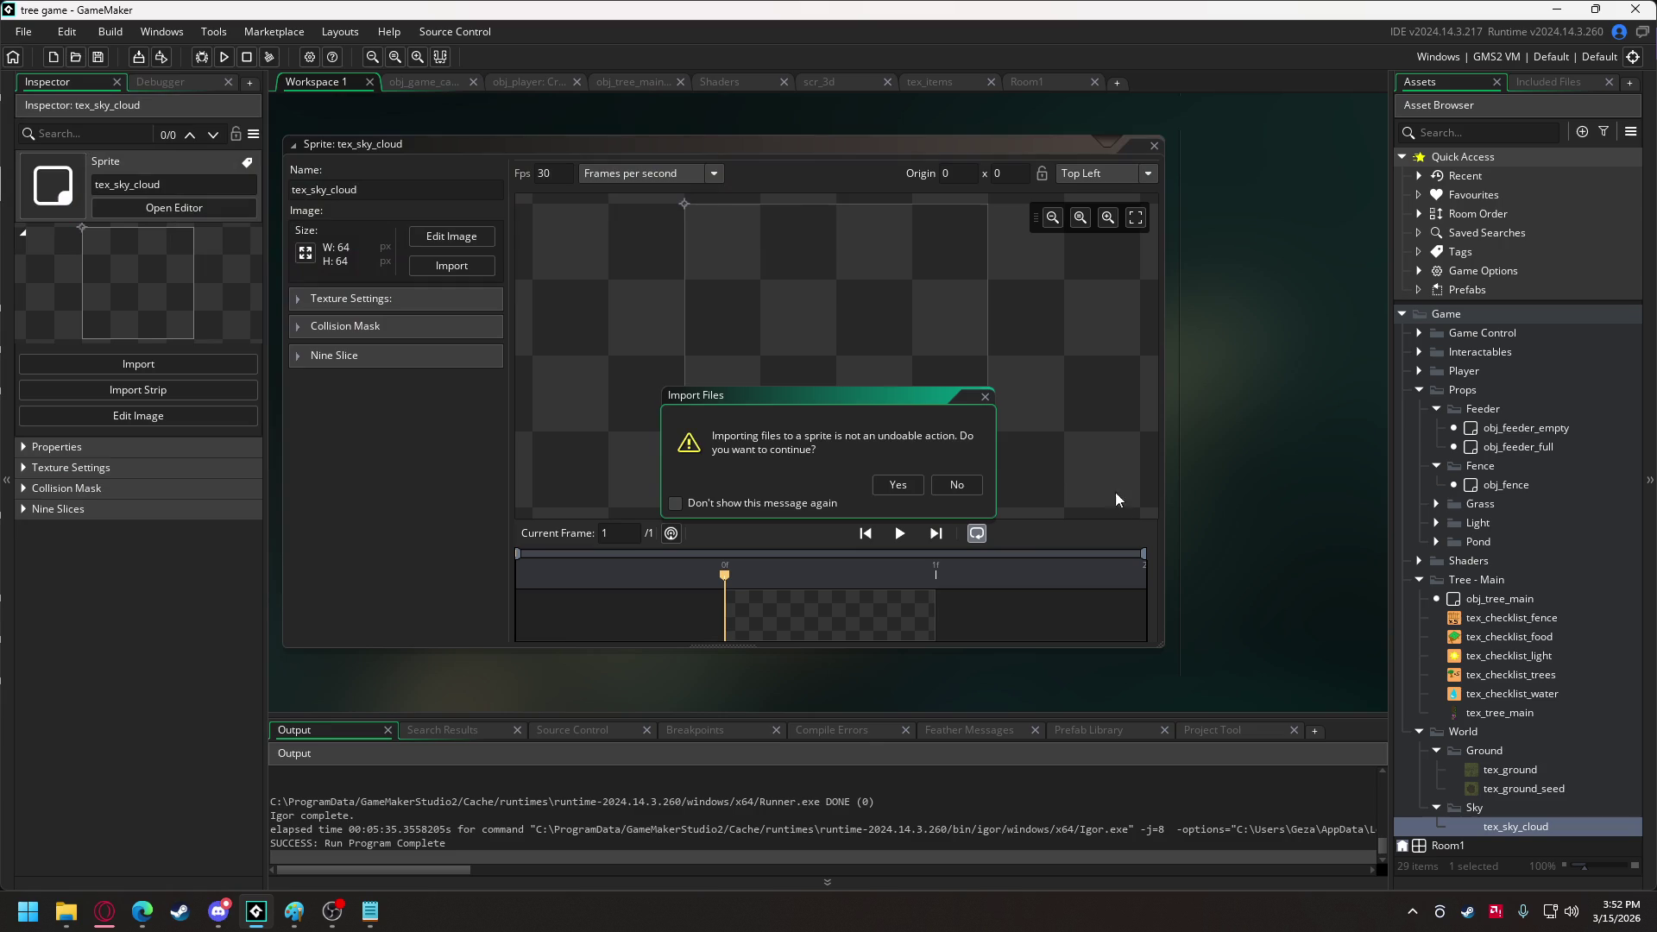
click(896, 484)
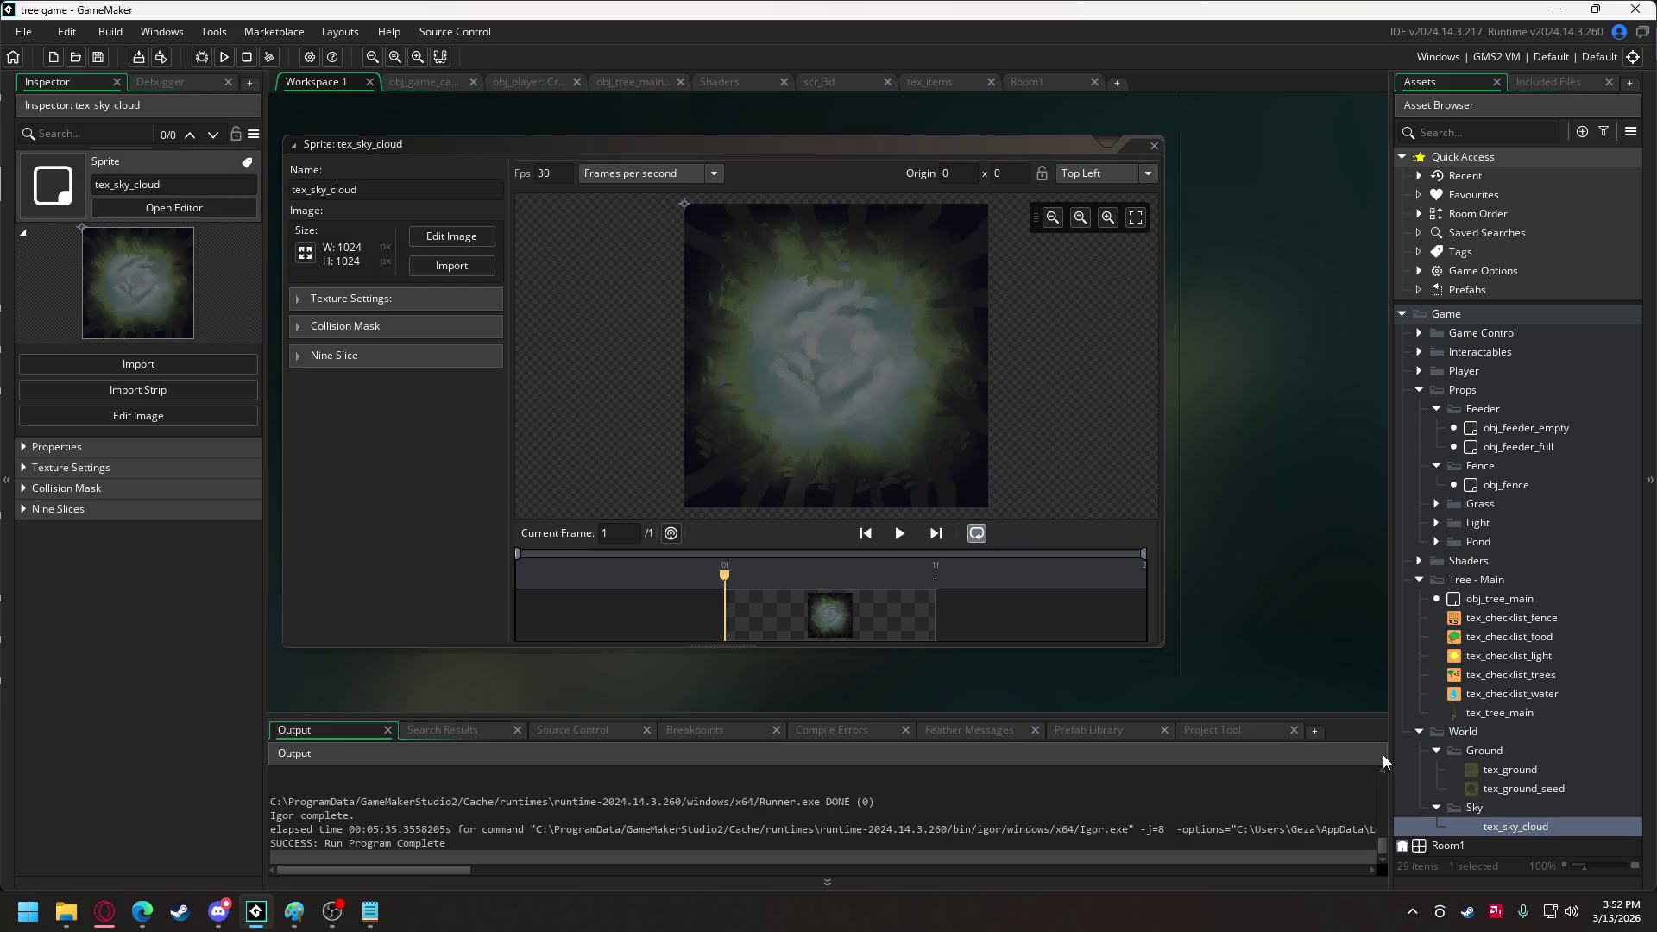
click(371, 299)
click(486, 354)
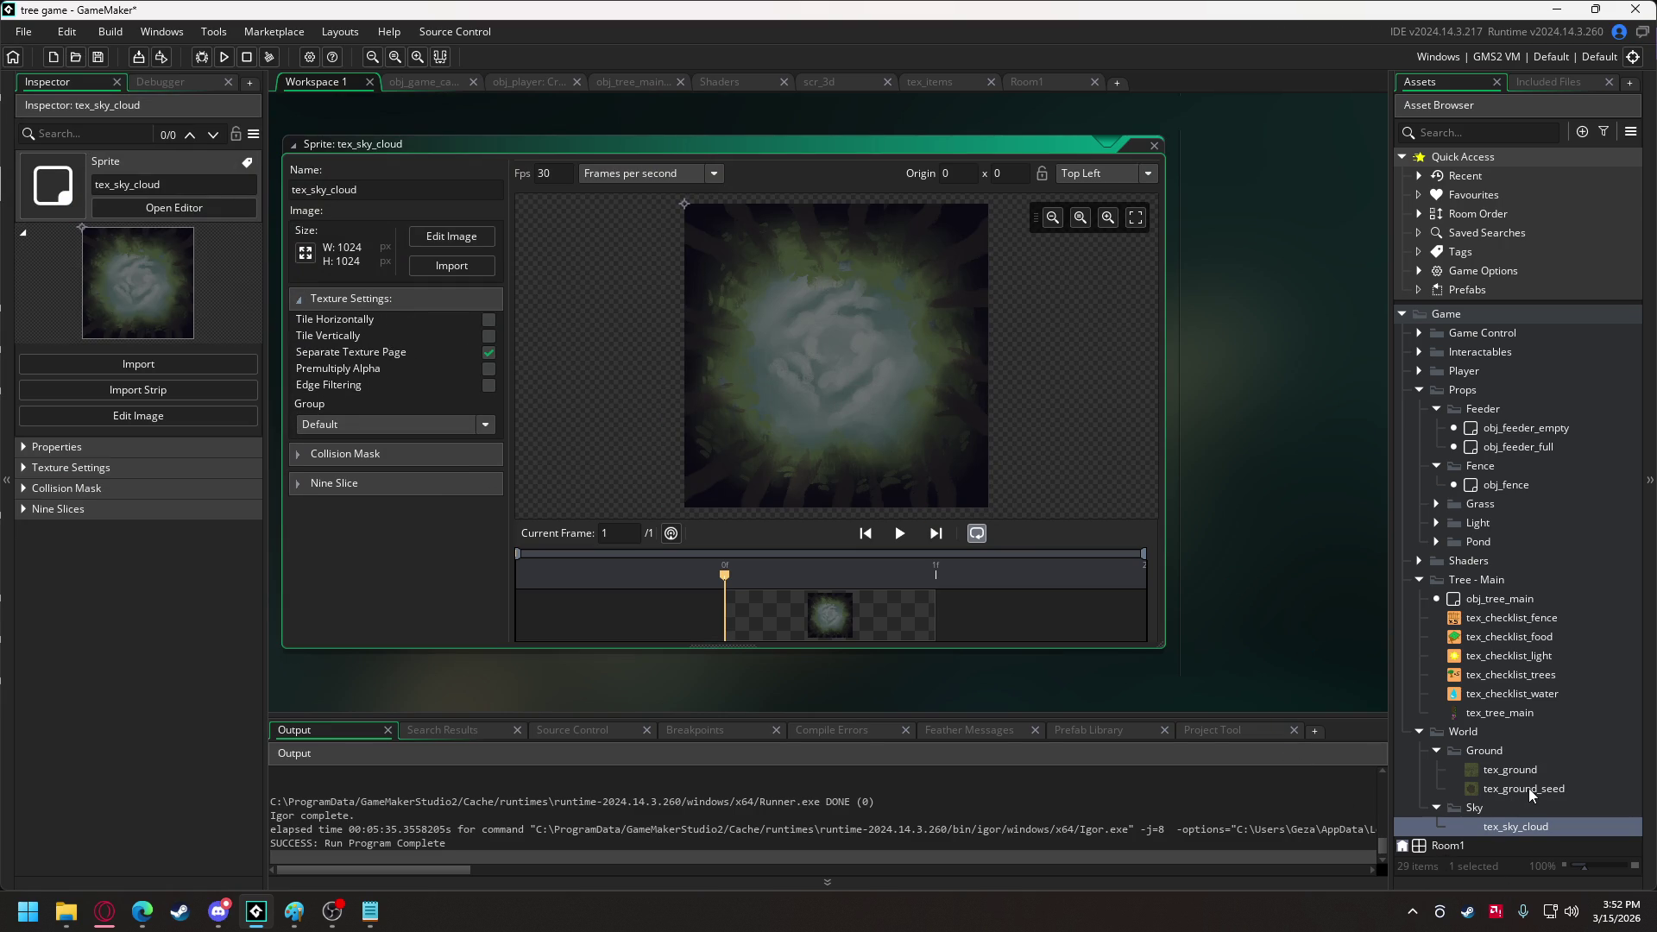
Duplicate tex_sky_cloud as tex_sky_sun and import the sun sky image into it.
right_click(1518, 828)
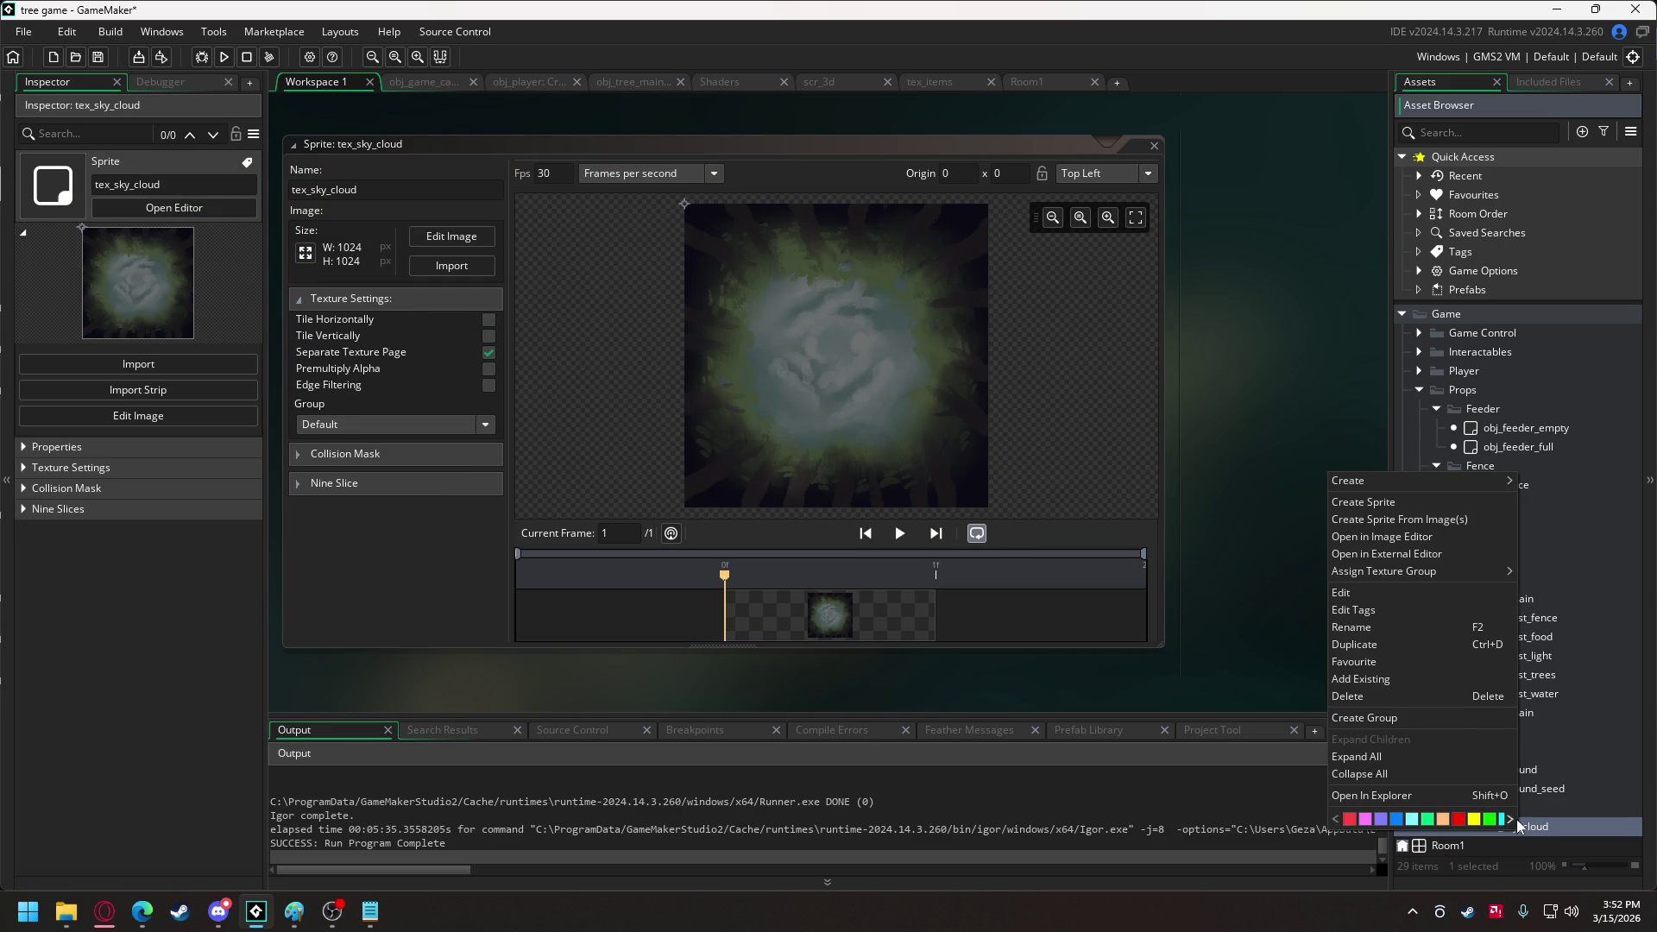
click(1374, 645)
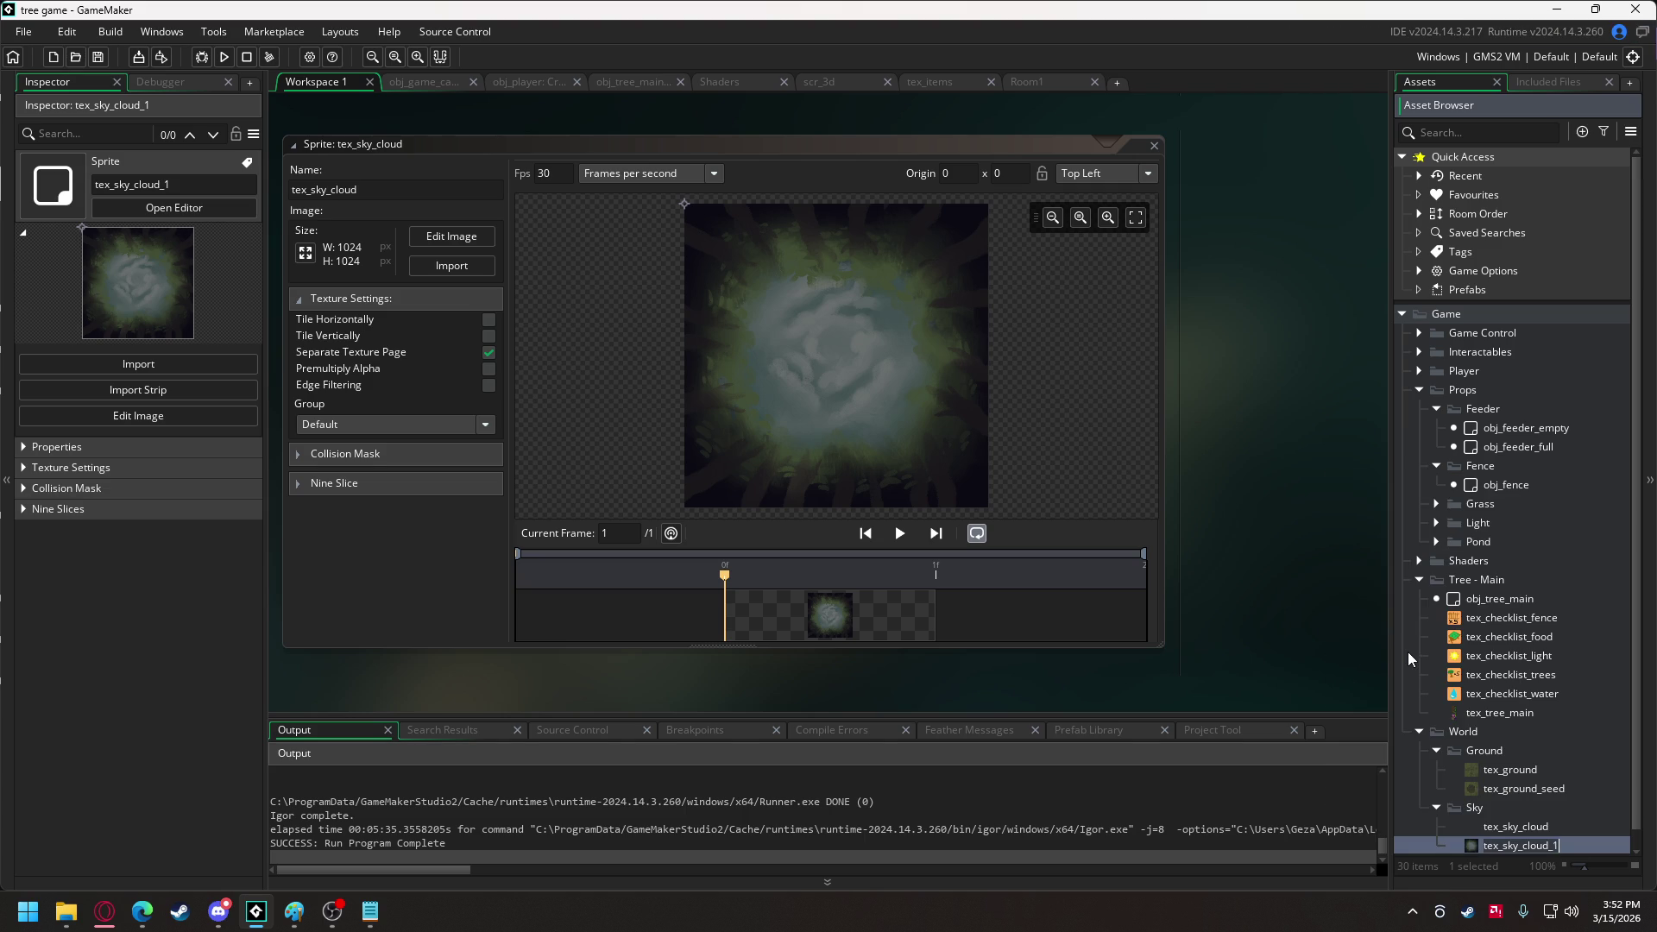
key(BackSpace)
key(BackSpace)
key(BackSpace)
text(sun)
key(Return)
click(441, 266)
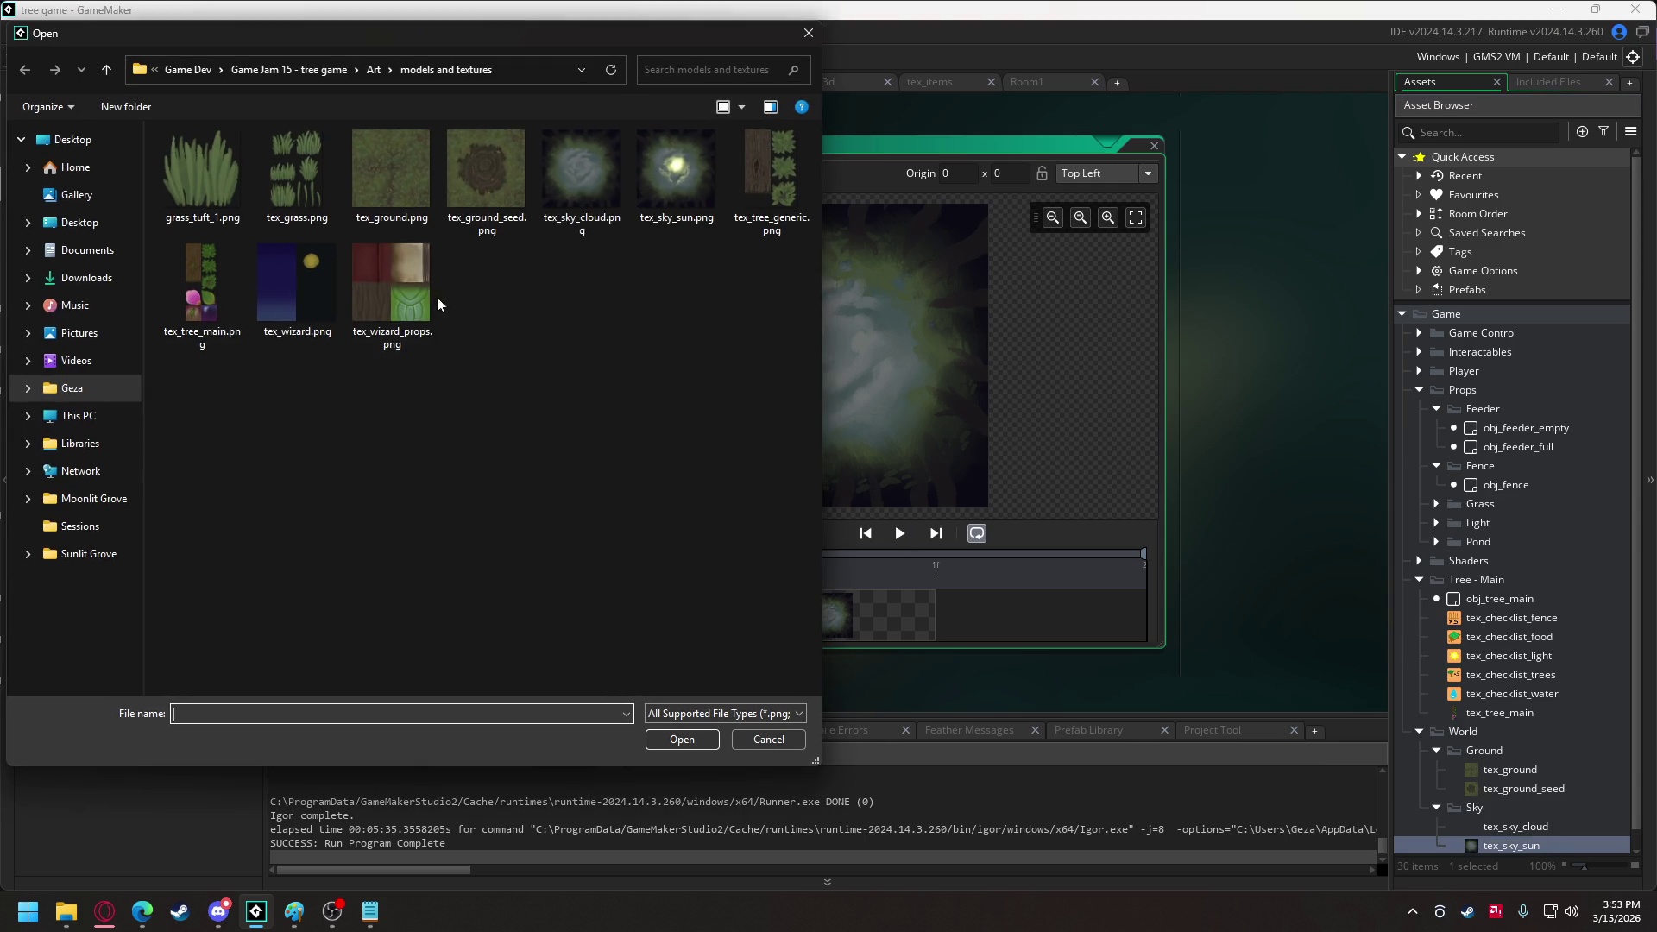
double_click(686, 172)
click(897, 484)
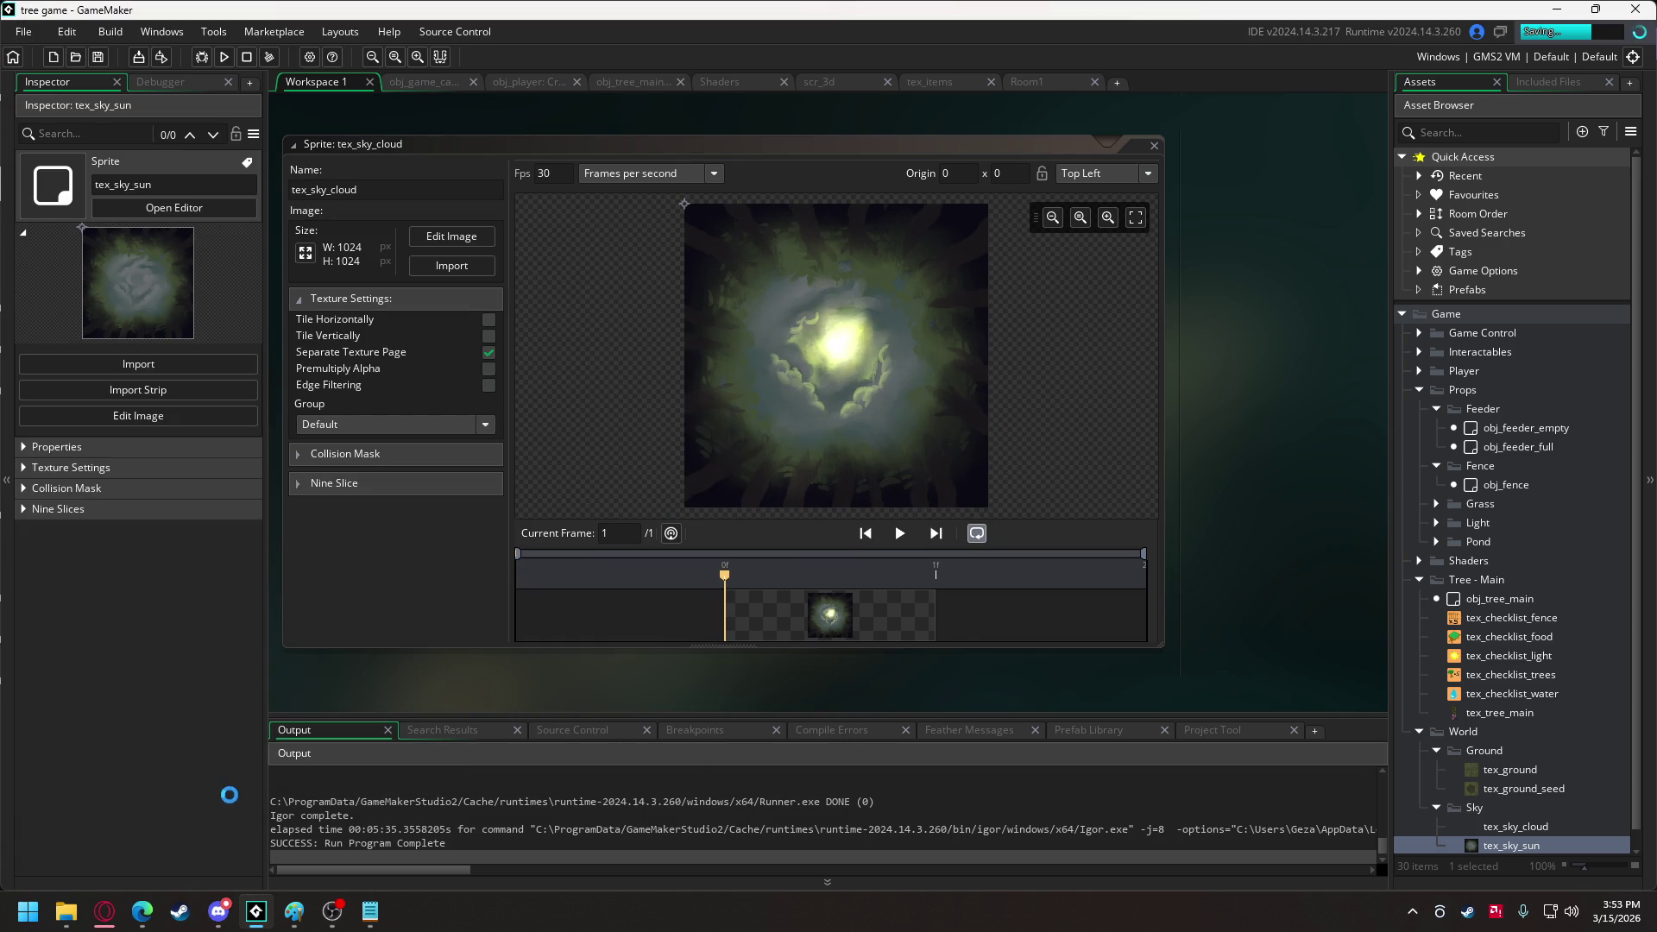
click(212, 918)
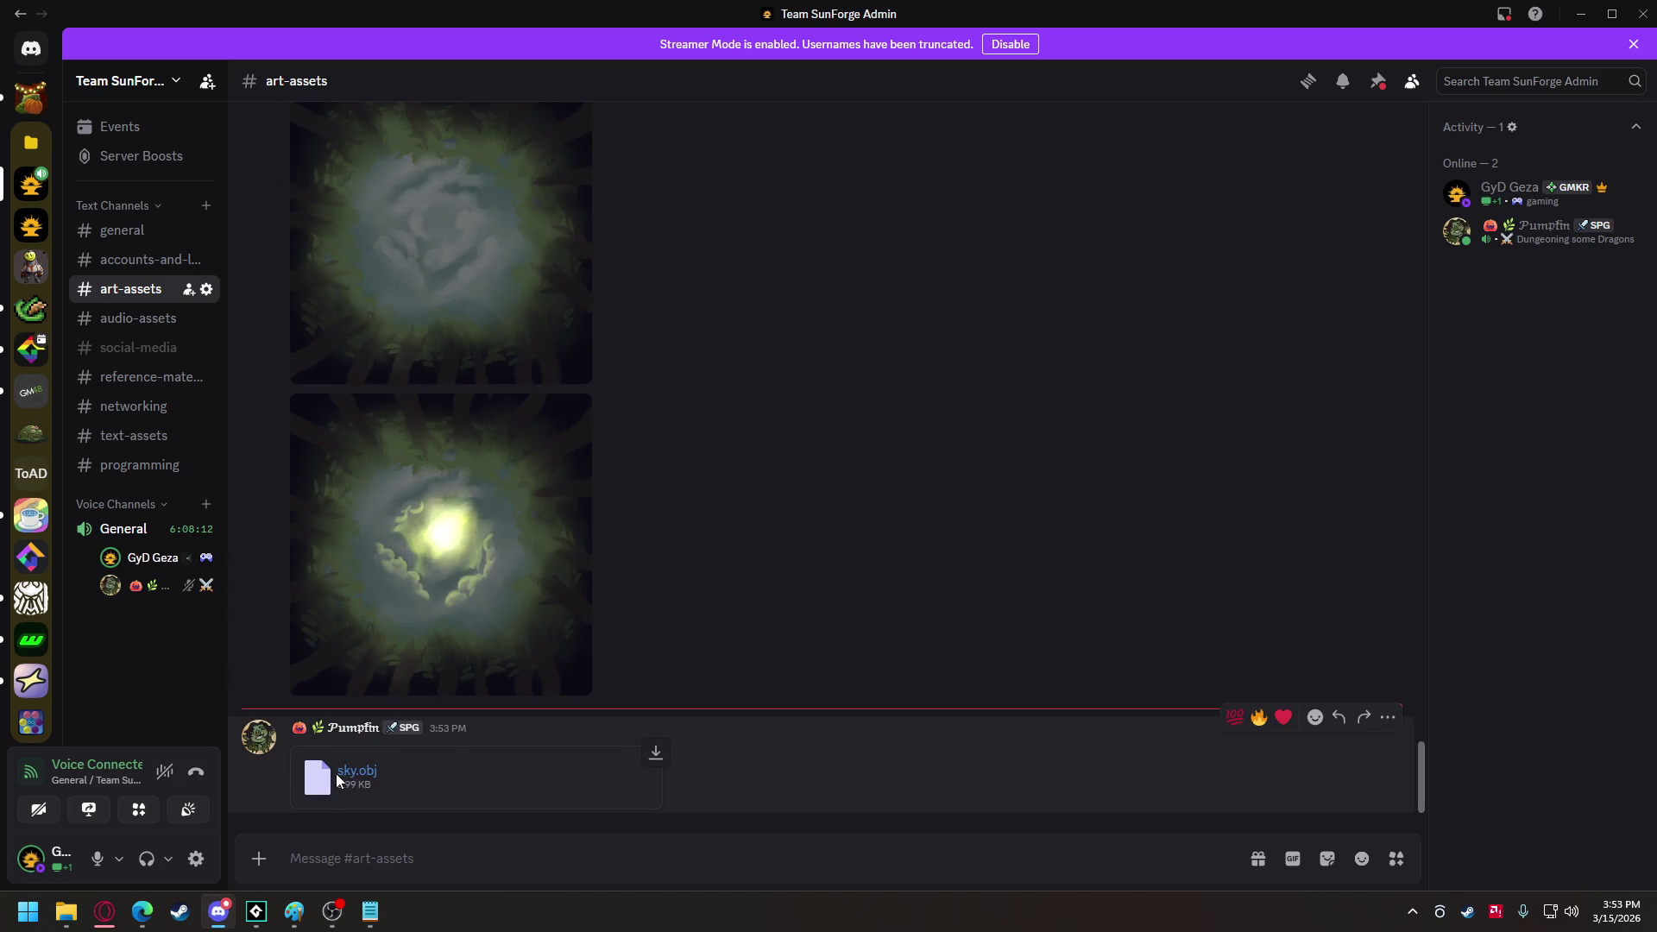
Download sky.obj from Discord and add it from Downloads to GameMaker's Included Files.
click(656, 755)
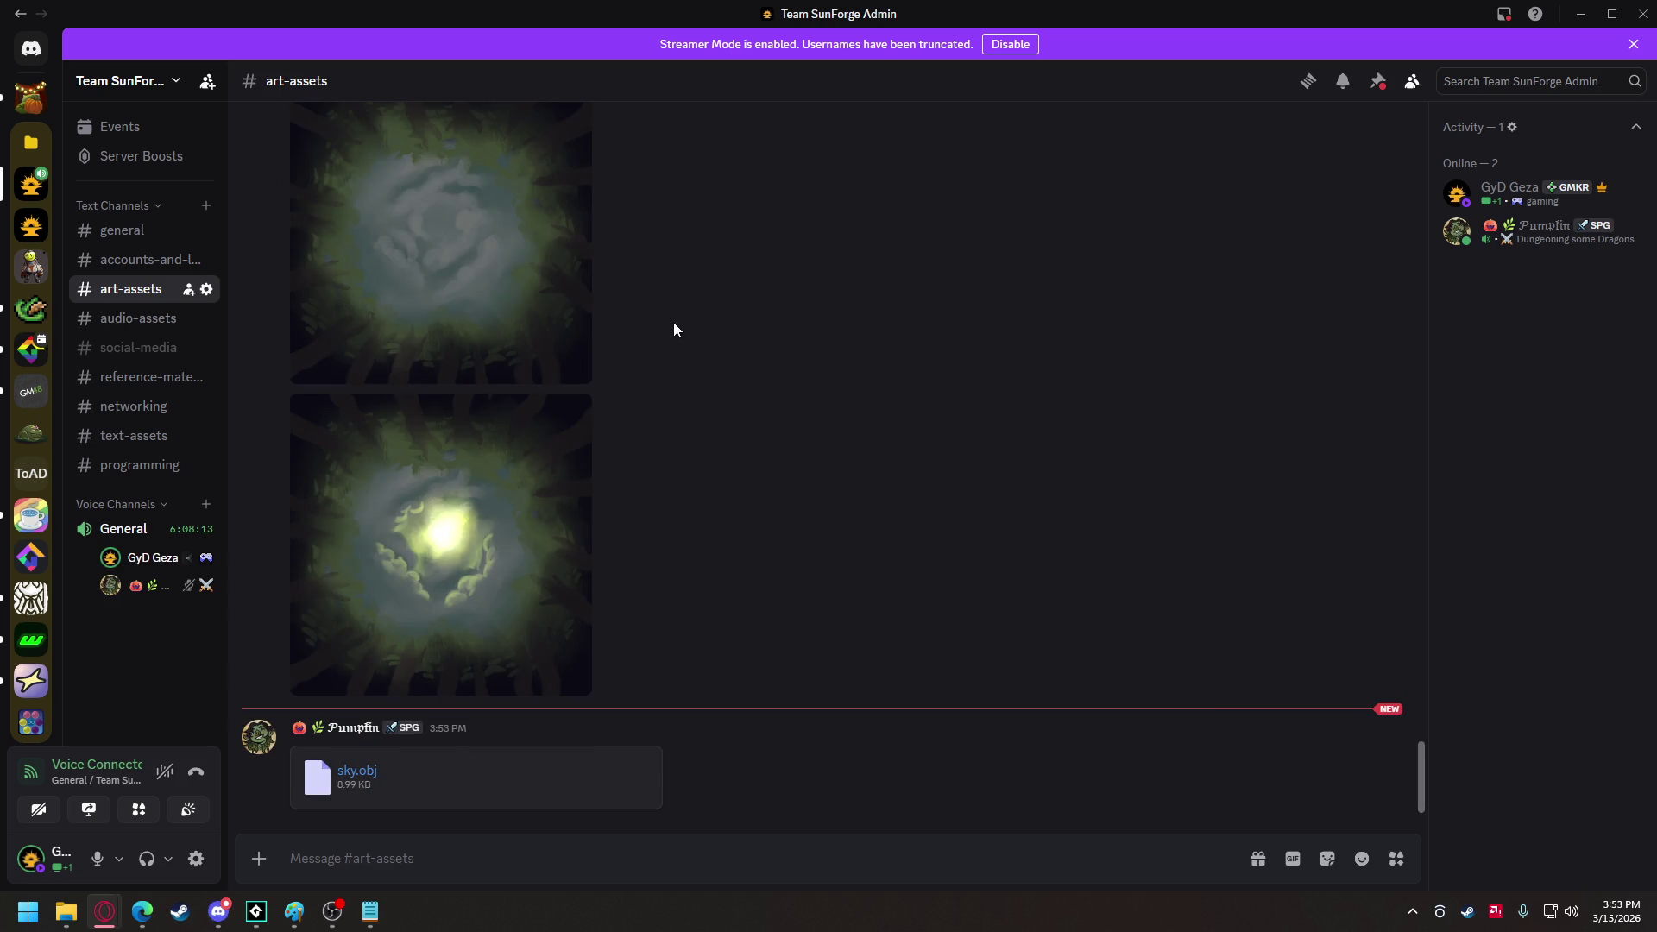
click(257, 911)
mouse_move(66, 911)
click(102, 870)
mouse_move(642, 331)
mouse_down()
mouse_move(1038, 308)
mouse_move(1339, 371)
mouse_up()
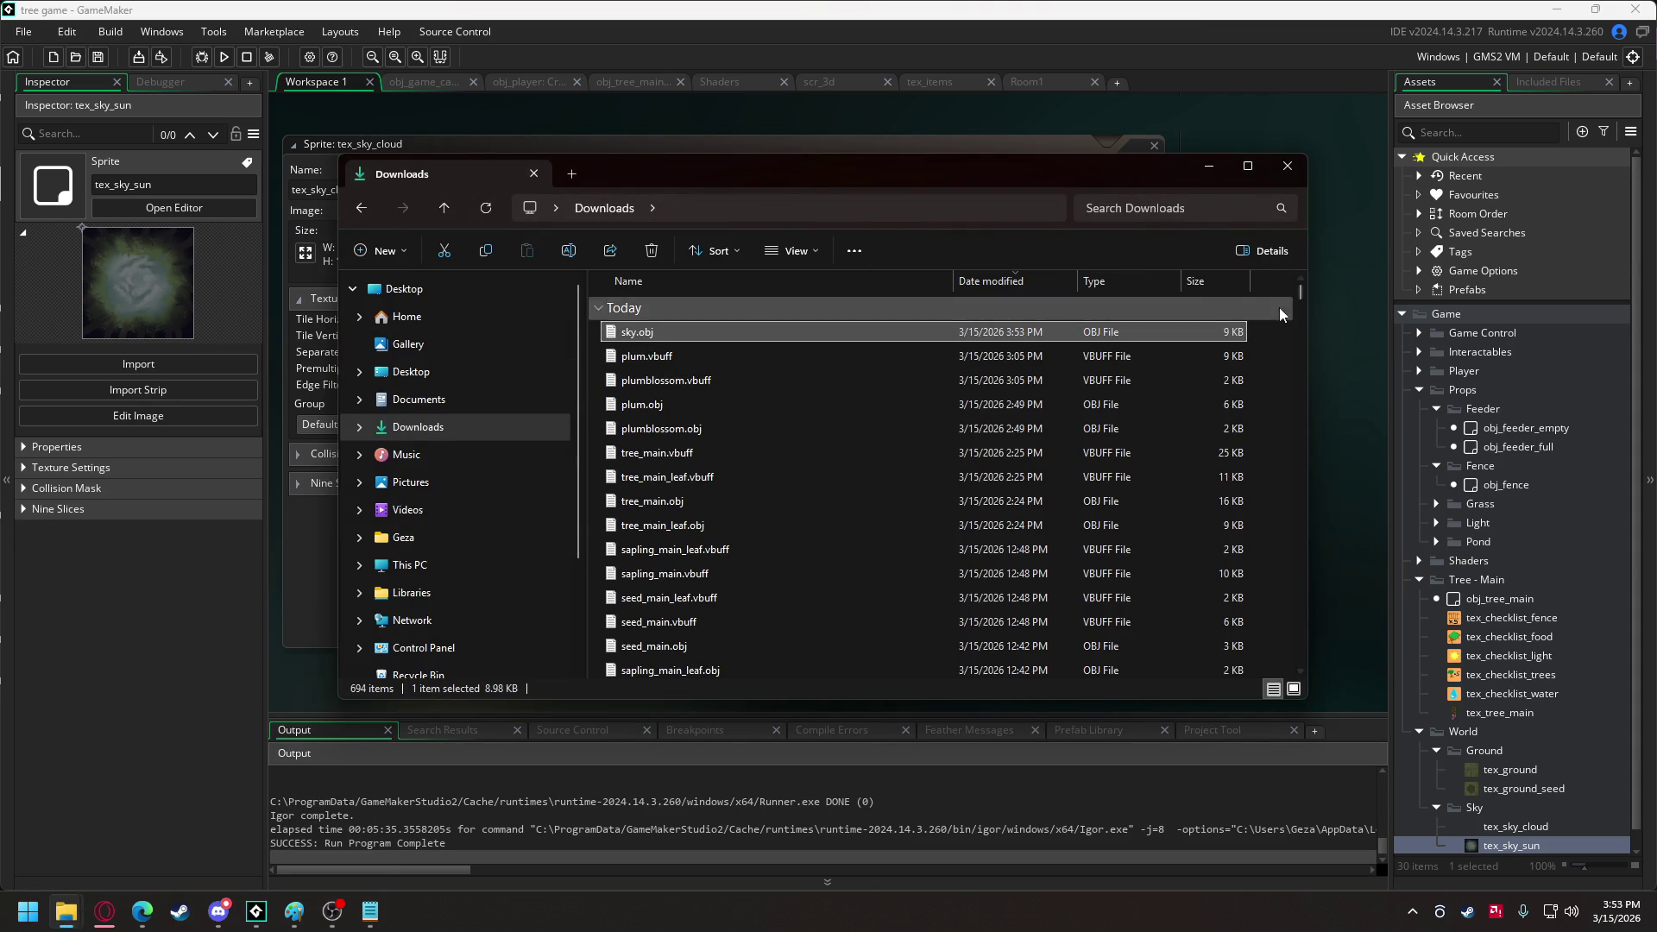
click(898, 501)
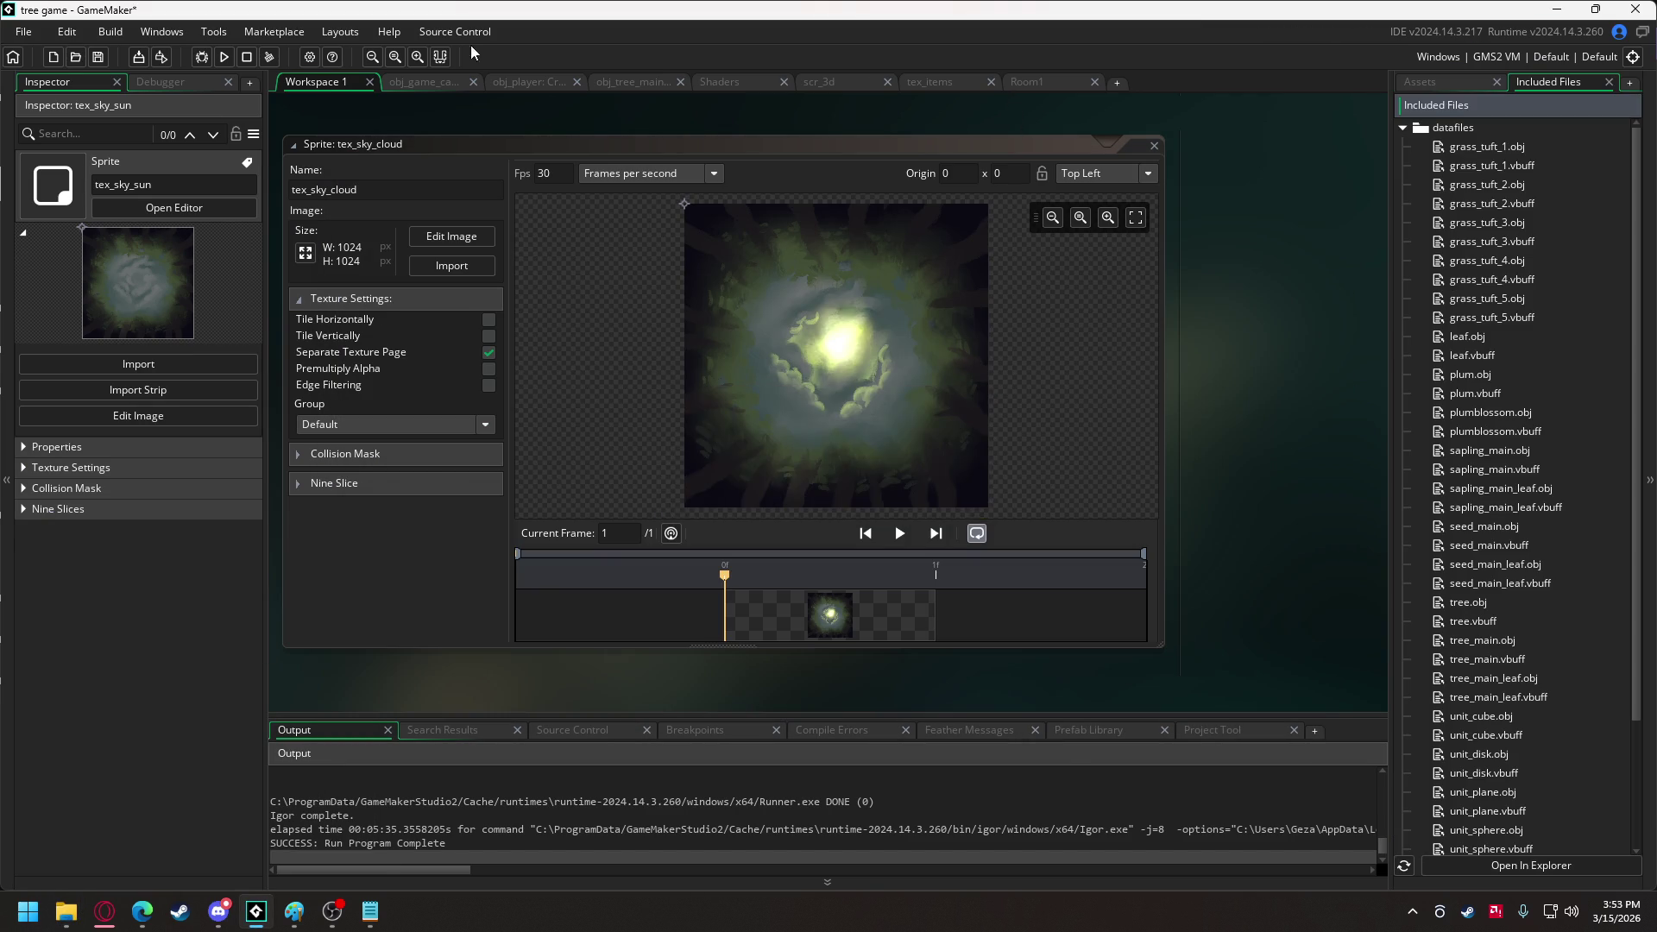
click(453, 82)
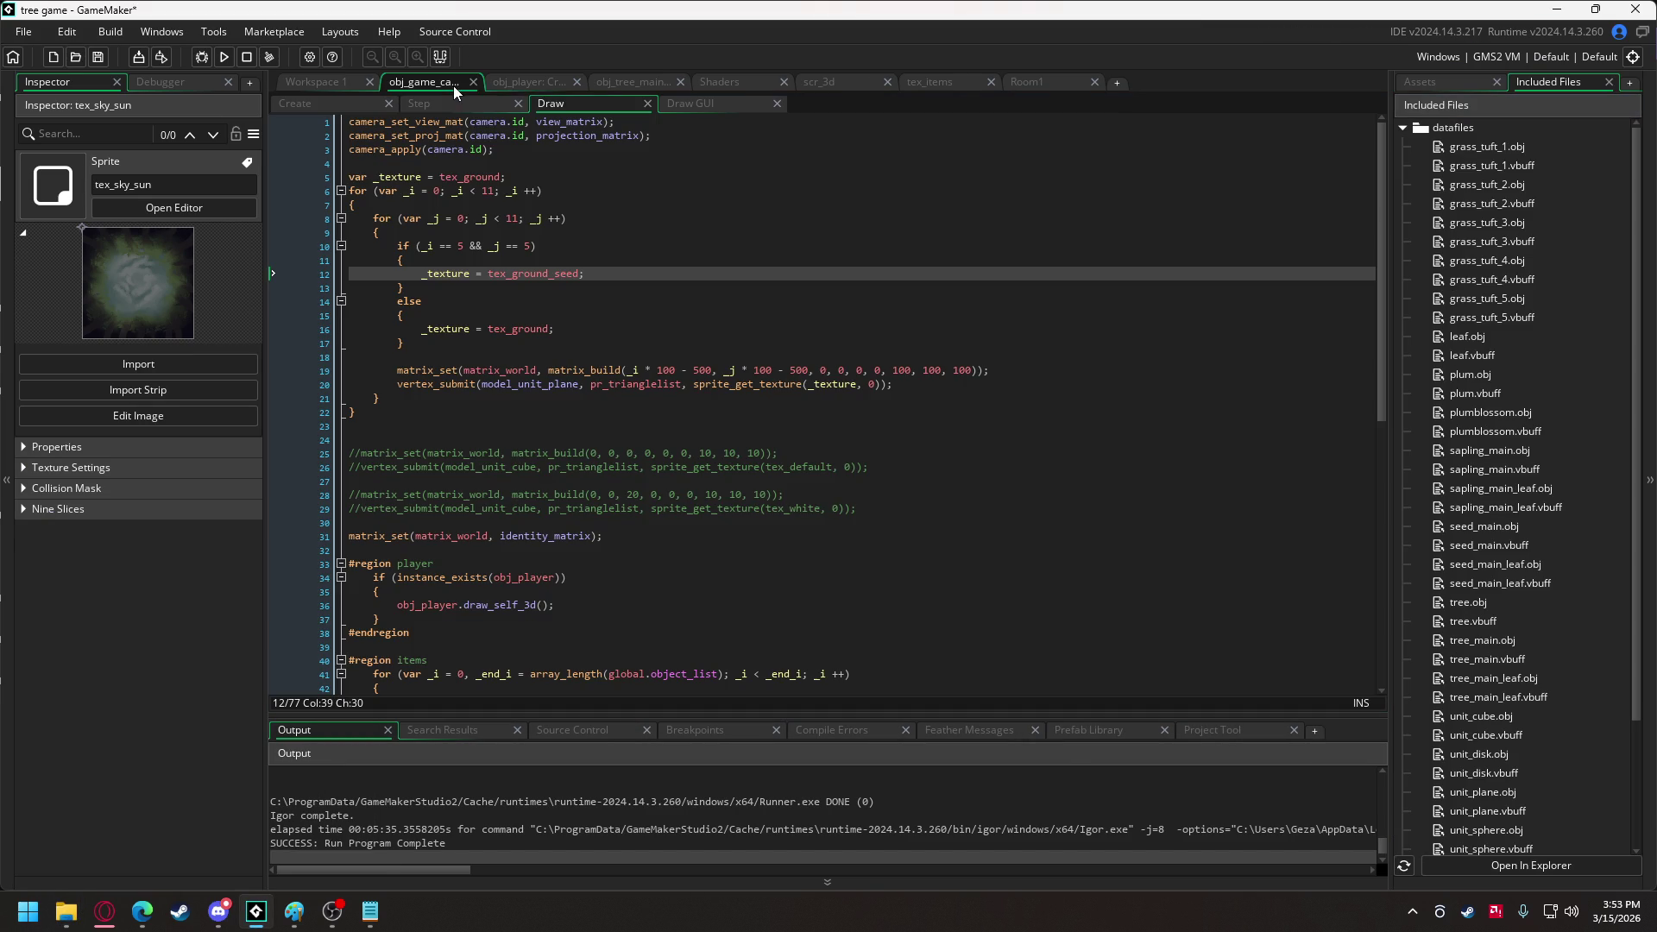
Add a sky comment and a model_sky = line below the fruit model lines in Create.
click(321, 113)
click(324, 100)
click(550, 104)
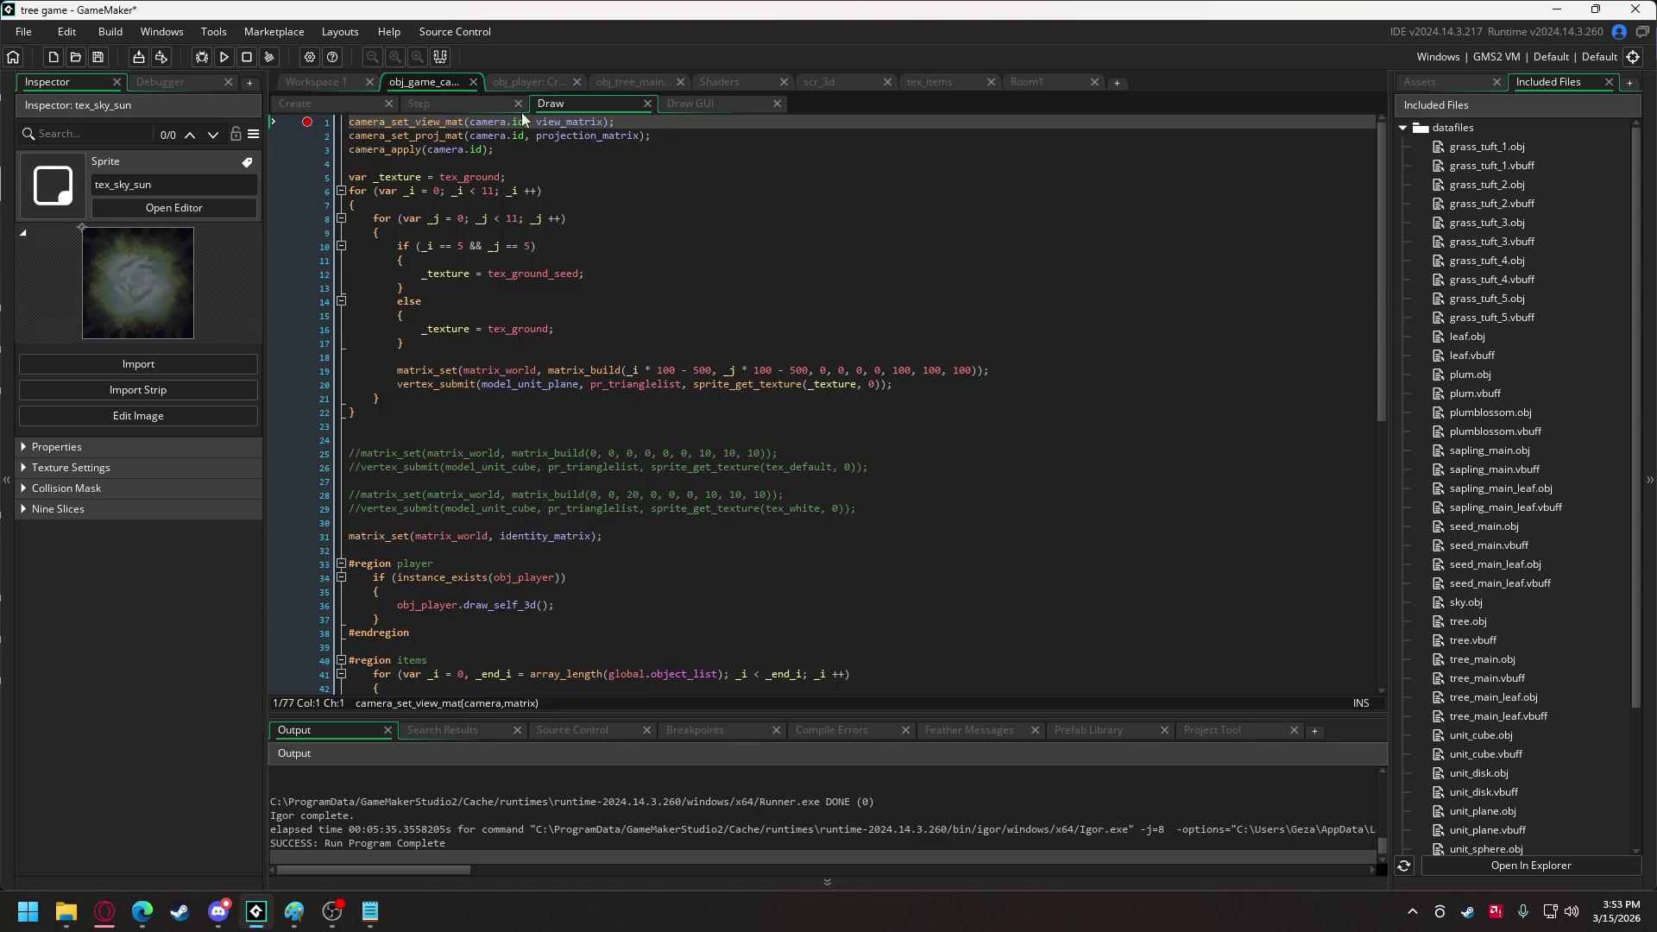
click(323, 103)
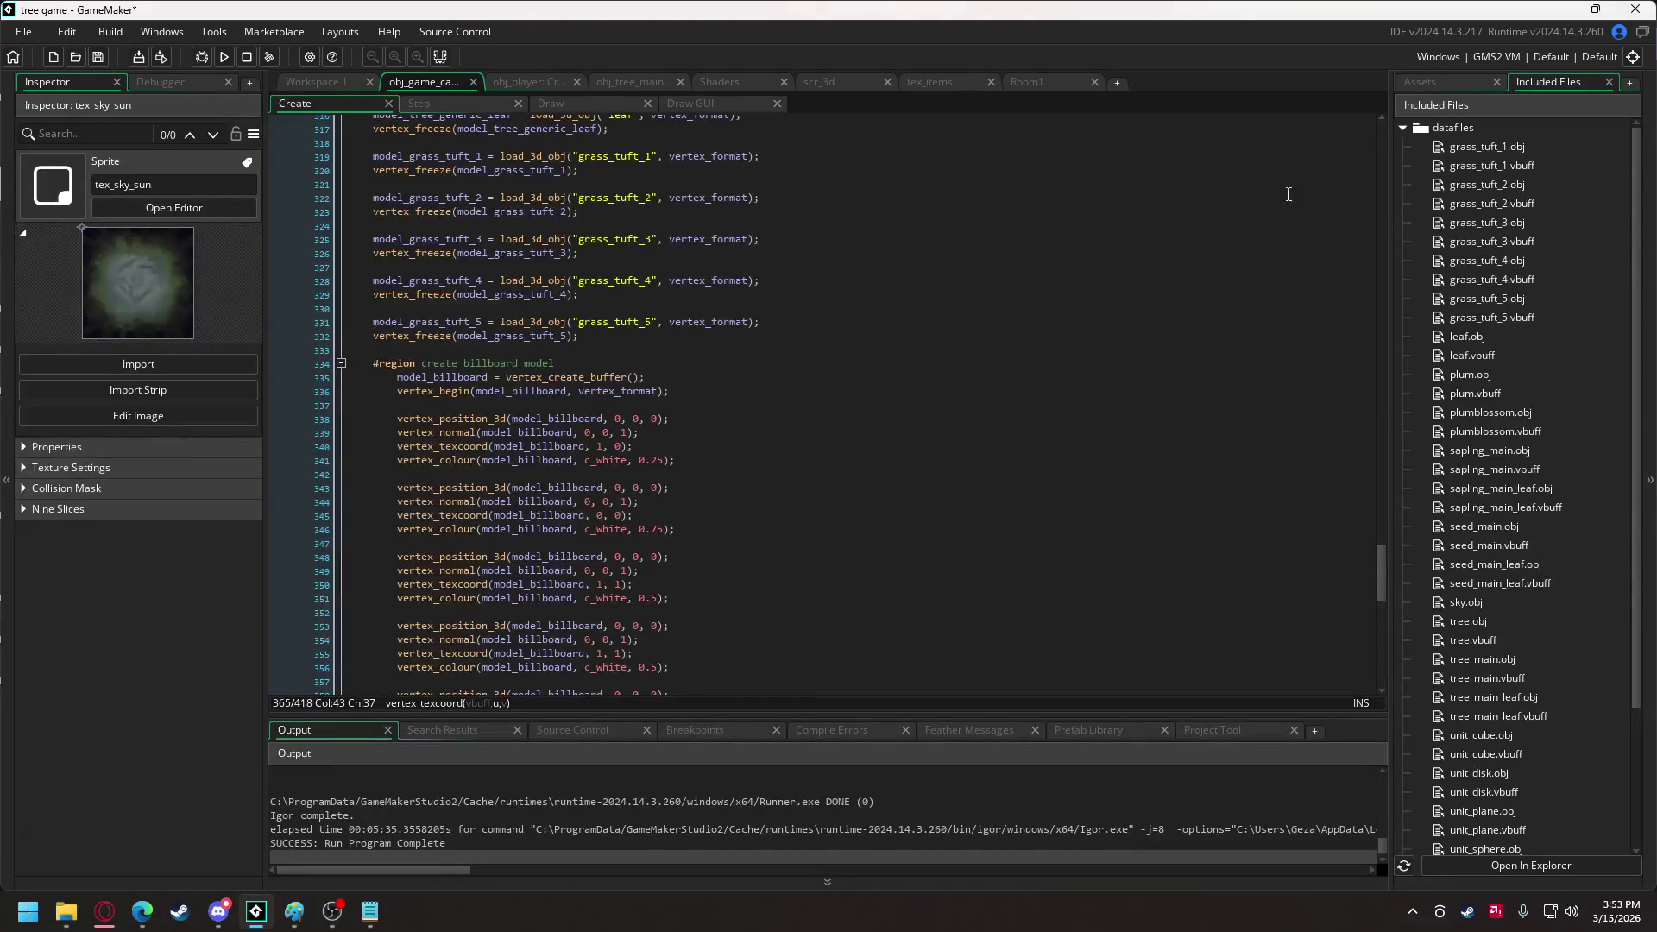
scroll(560, 298, up, 15)
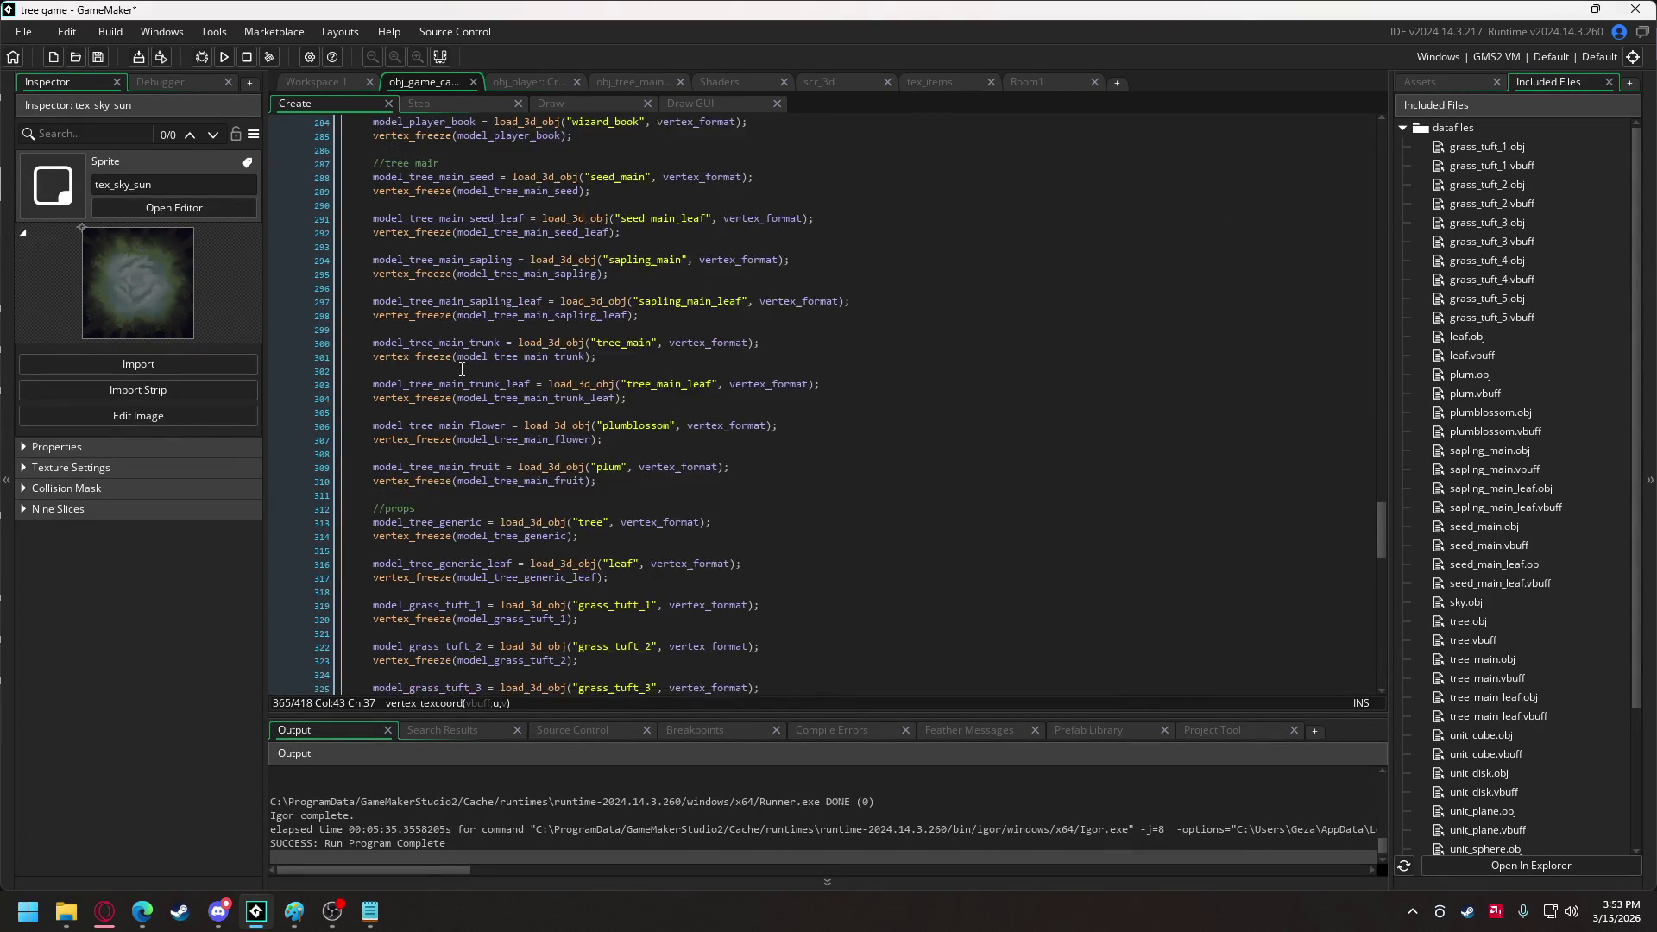
scroll(462, 369, up, 4)
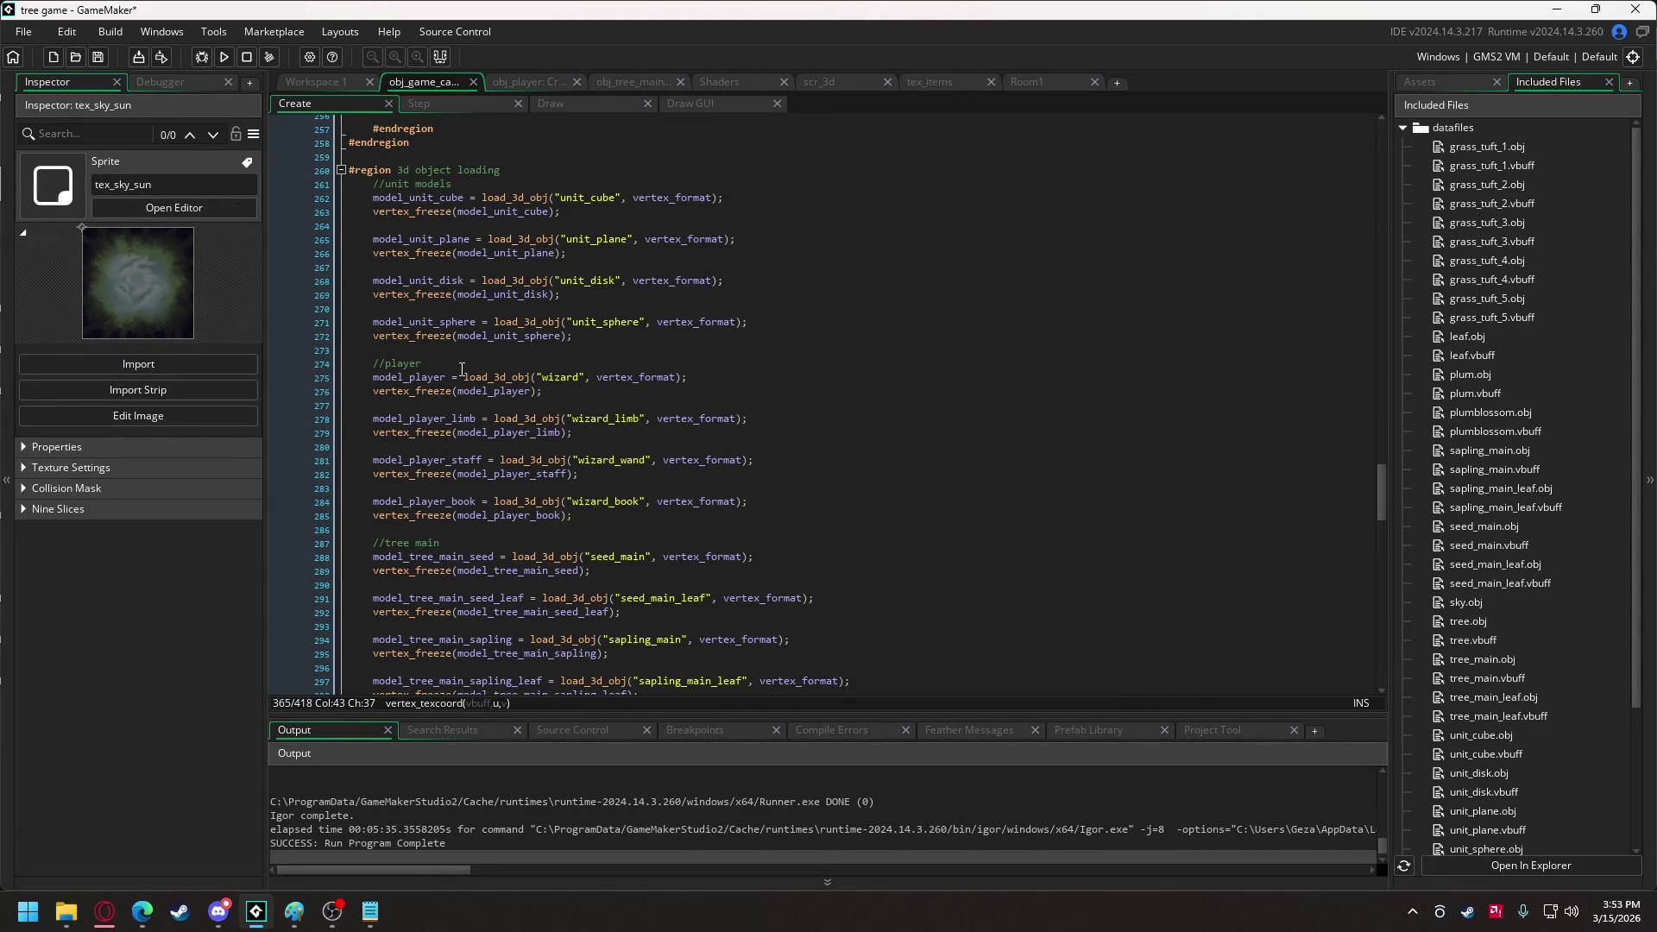
scroll(462, 369, down, 7)
click(626, 546)
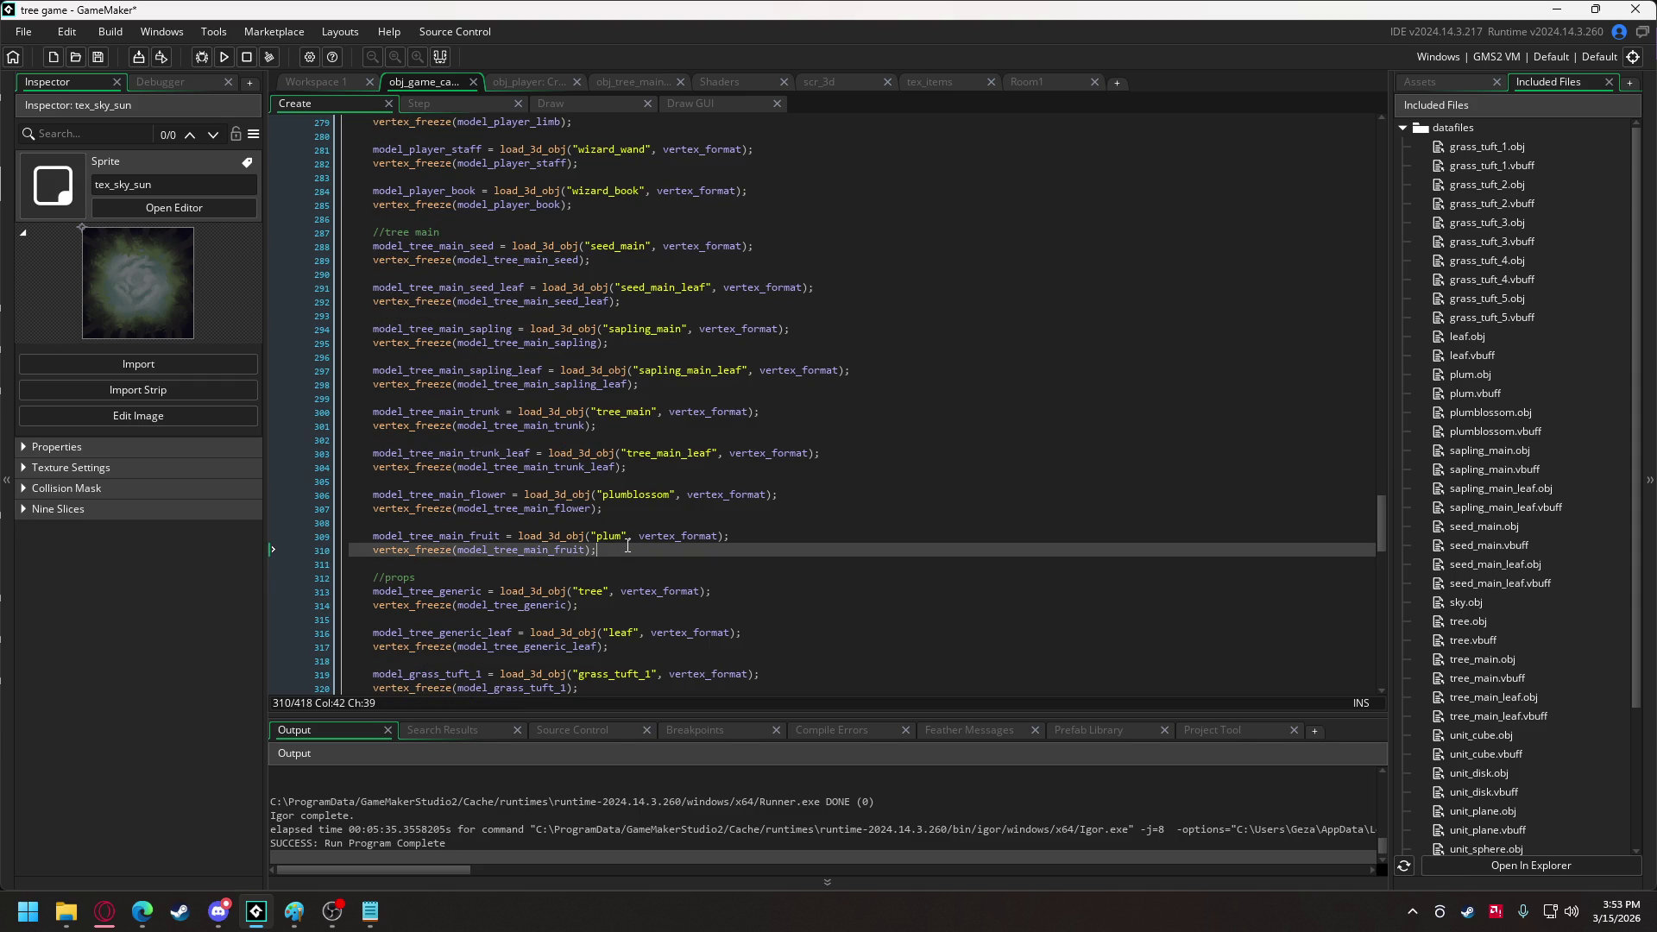
key(Return)
key(Return)
text(sky)
key(Return)
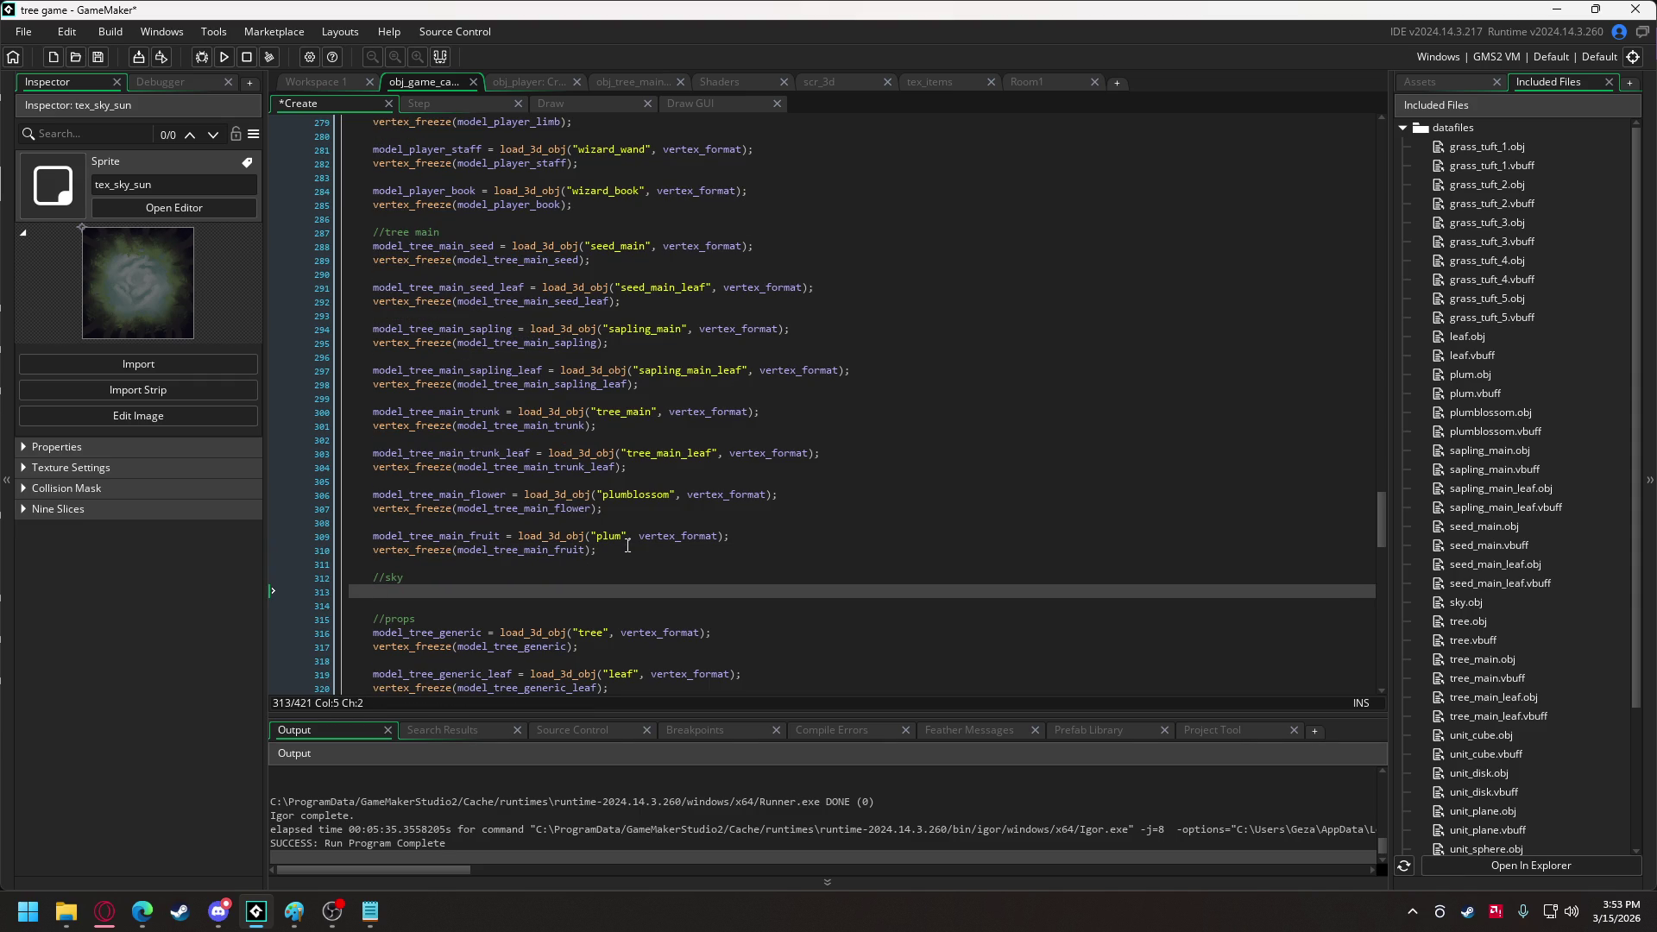
text(model_sky =)
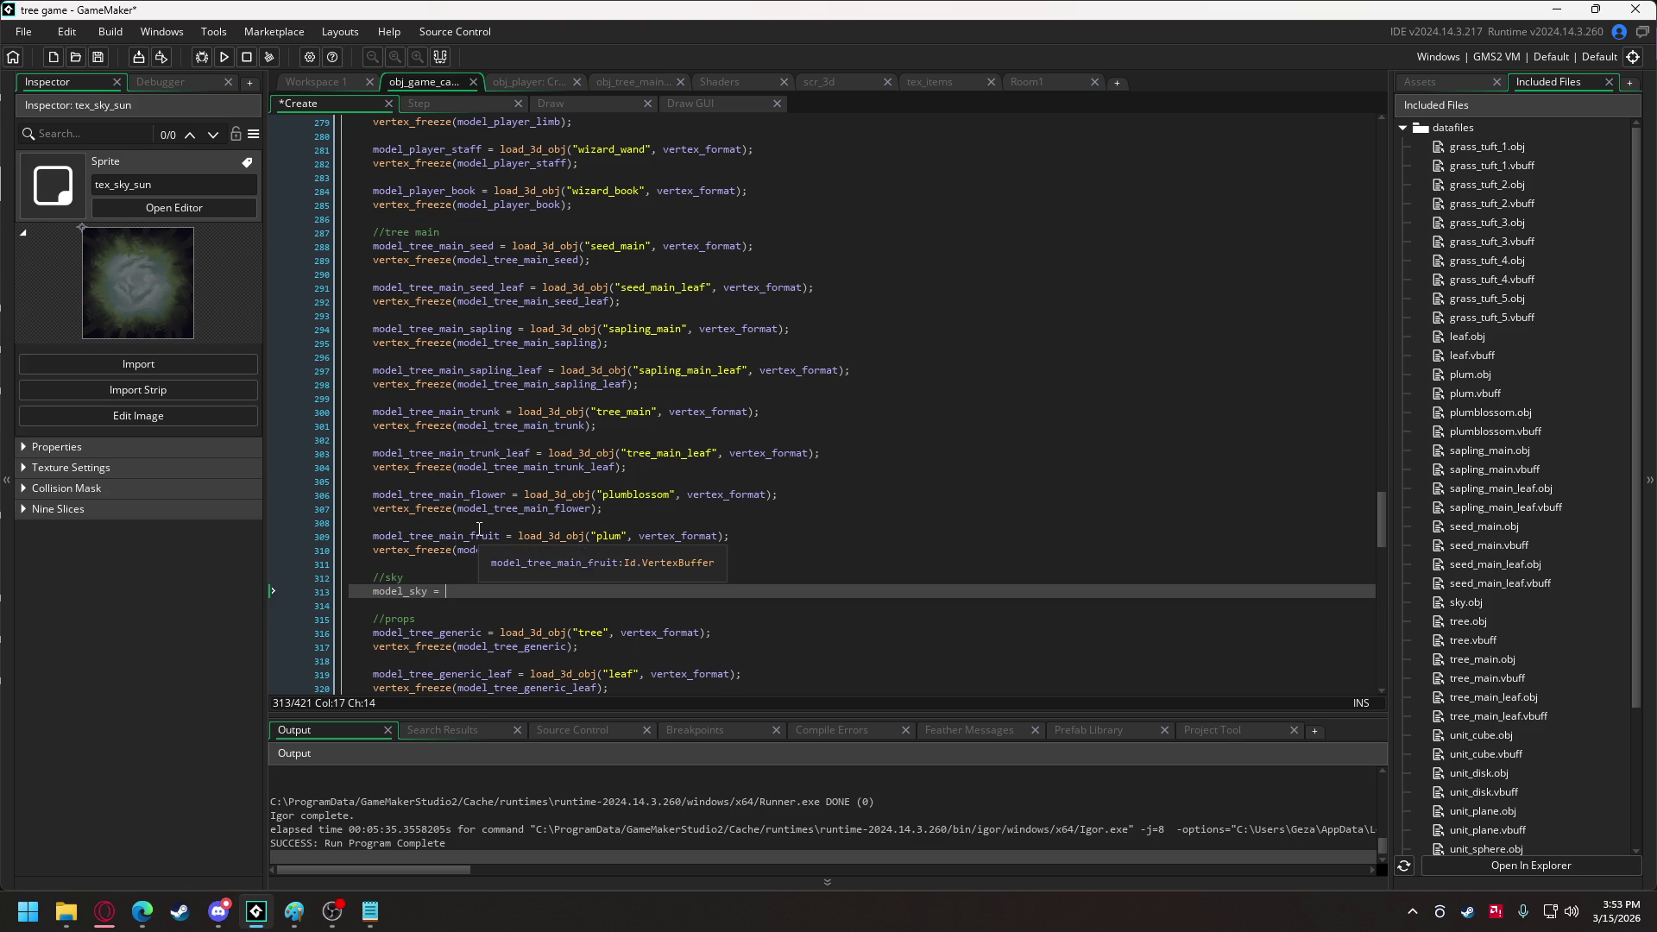
Paste the plum load and freeze lines after model_sky = and make them load "sky".
drag(518, 536, 597, 556)
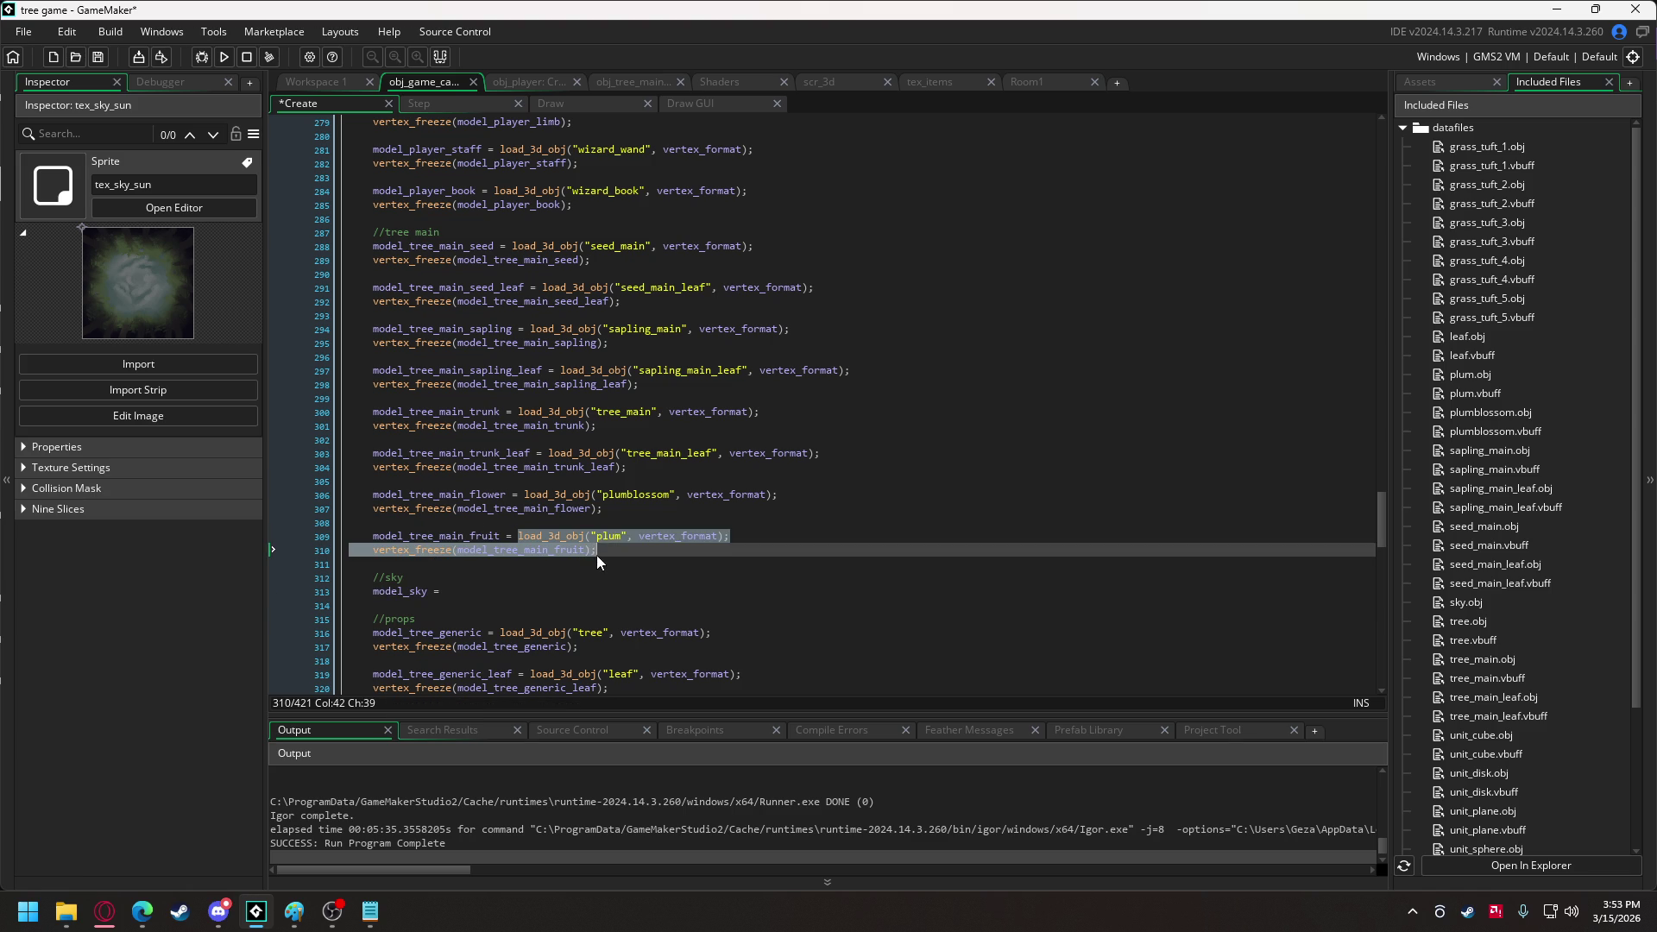
key(ctrl+c)
click(494, 585)
key(ctrl+v)
double_click(537, 592)
text(sky)
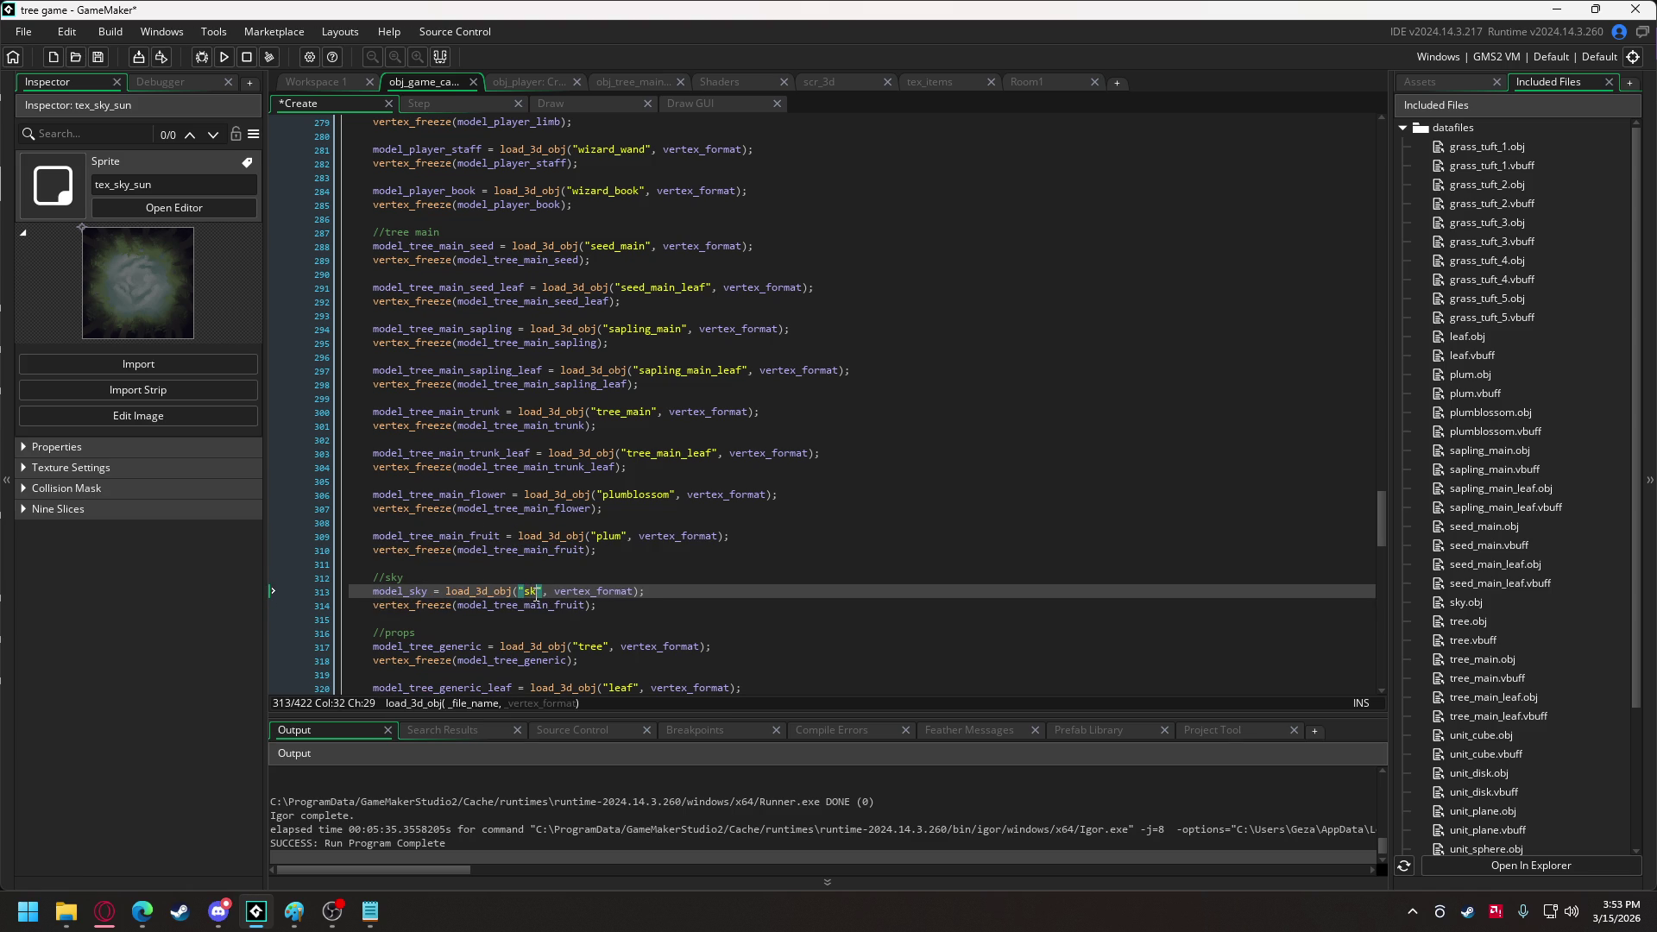
Make the copied freeze line freeze model_sky instead of model_tree_main_fruit.
scroll(1539, 449, down, 3)
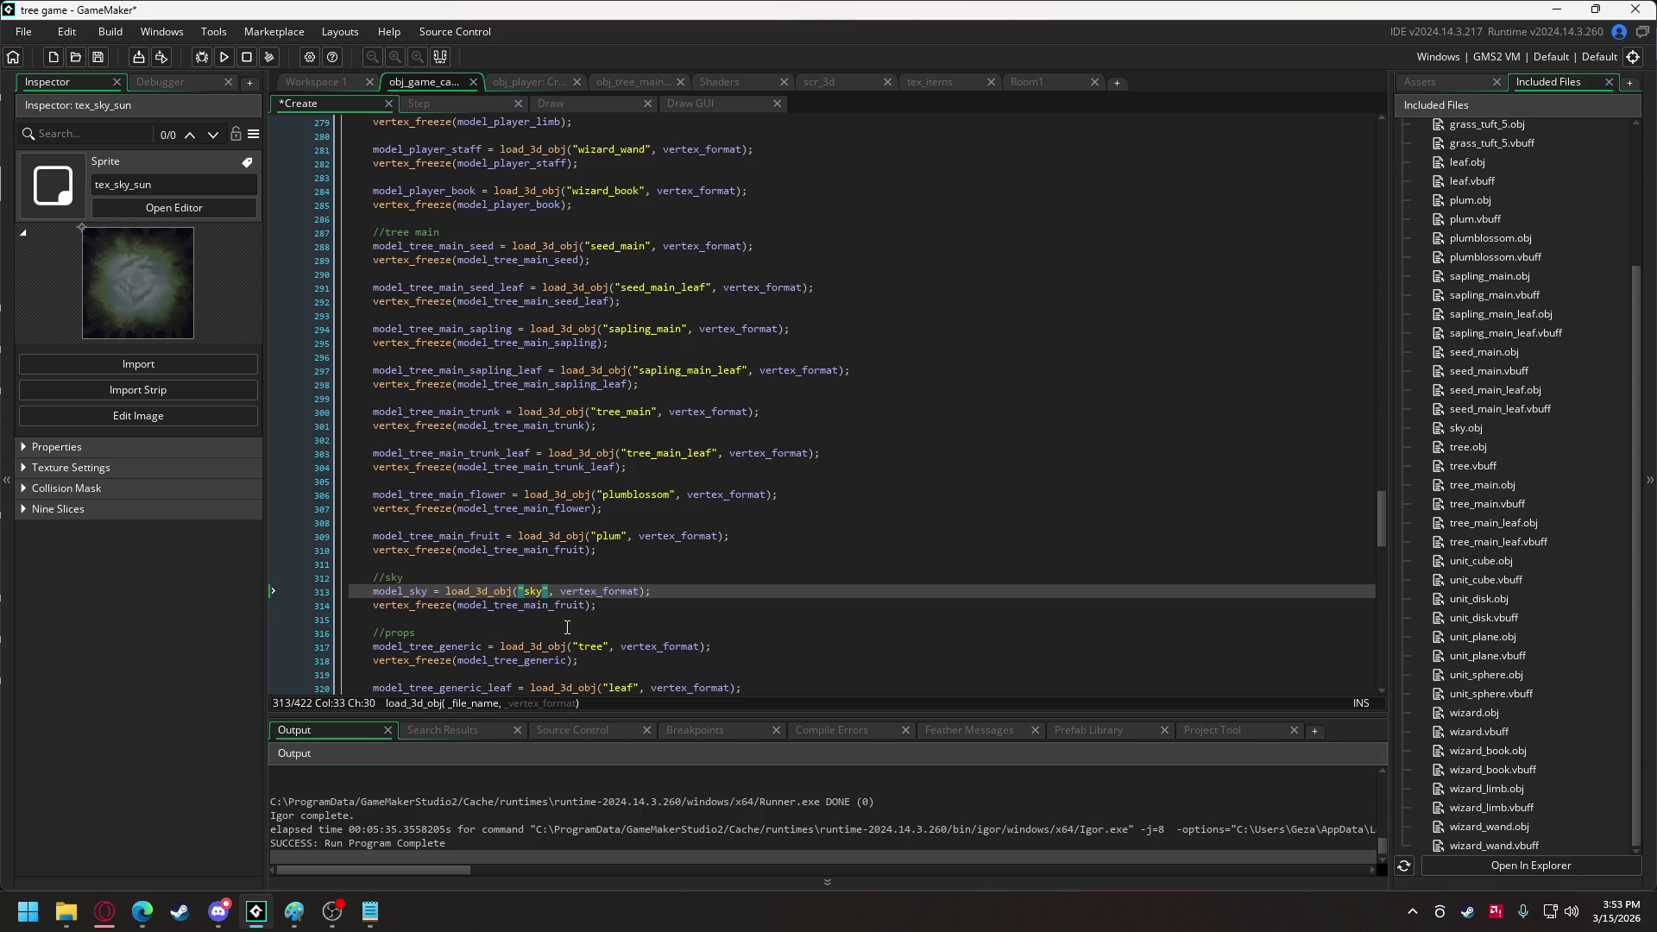
double_click(411, 592)
key(ctrl+c)
double_click(518, 604)
key(ctrl+v)
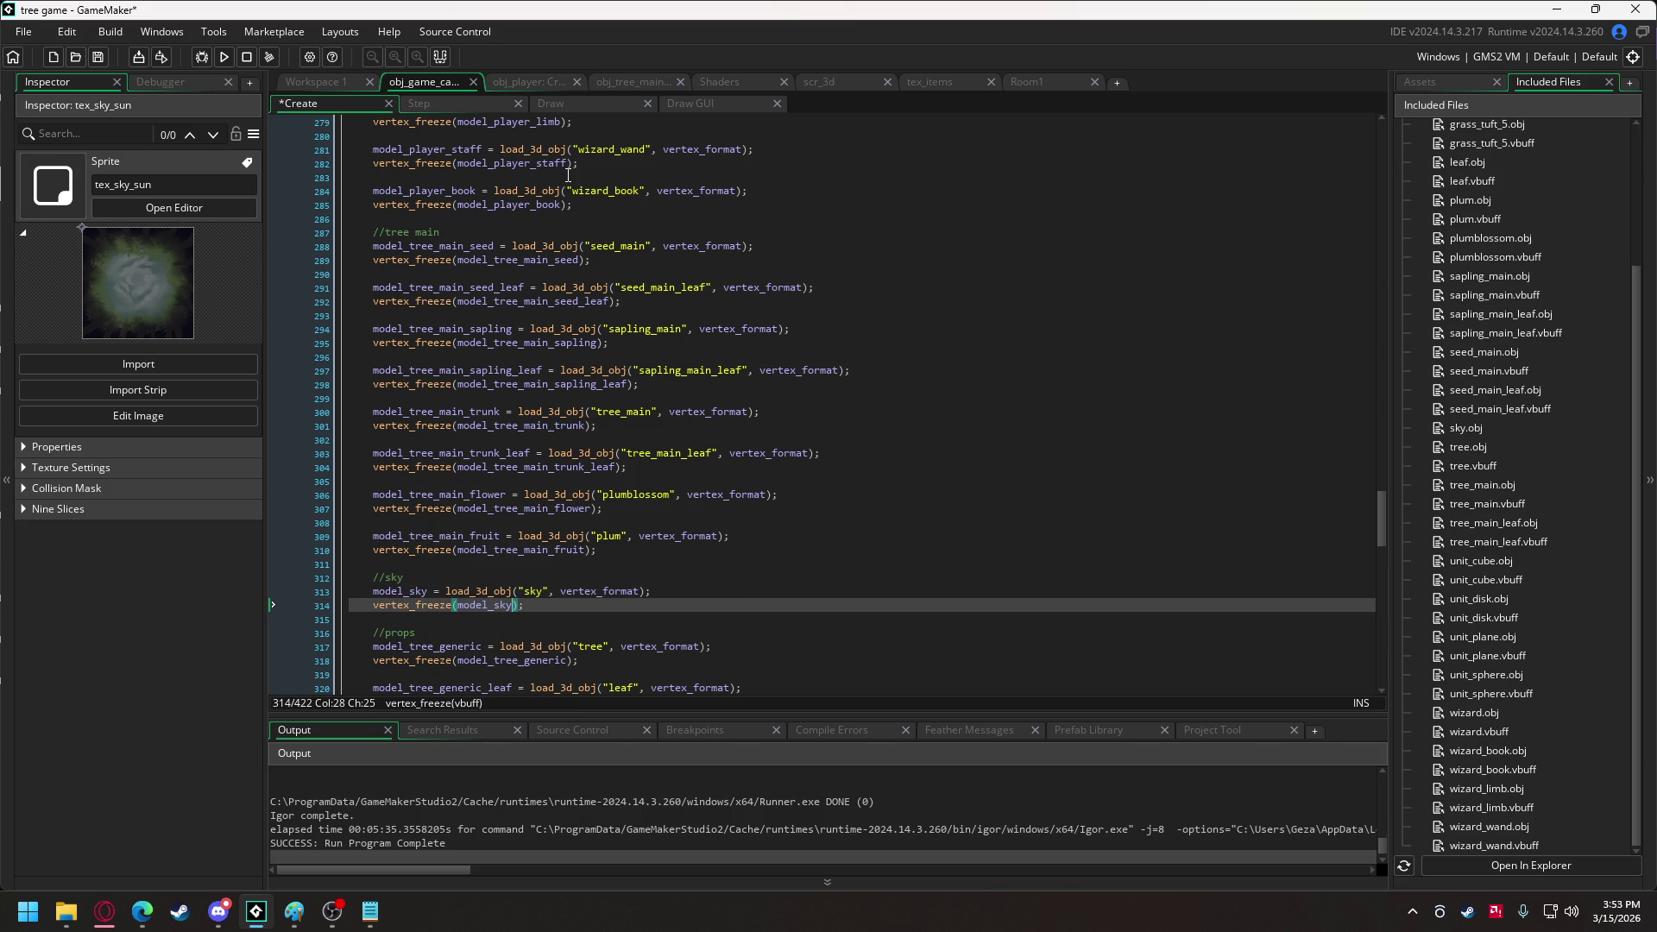
click(557, 107)
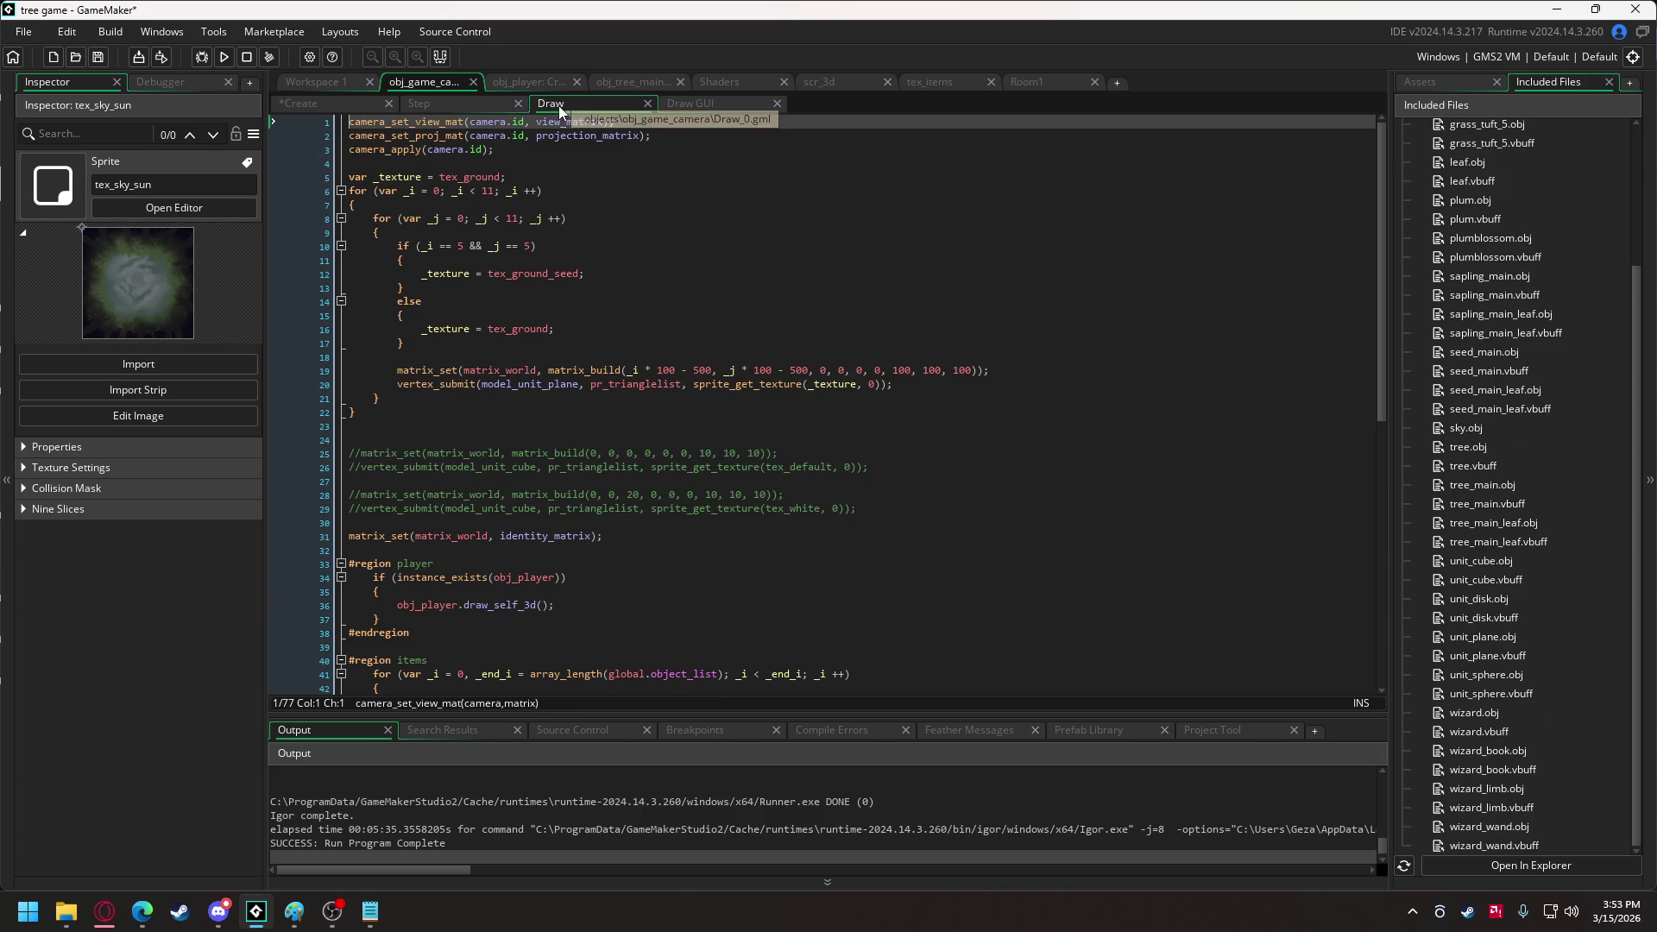
Copy the ground tile drawing lines to a new spot below the ground loop.
click(388, 414)
key(Return)
key(Return)
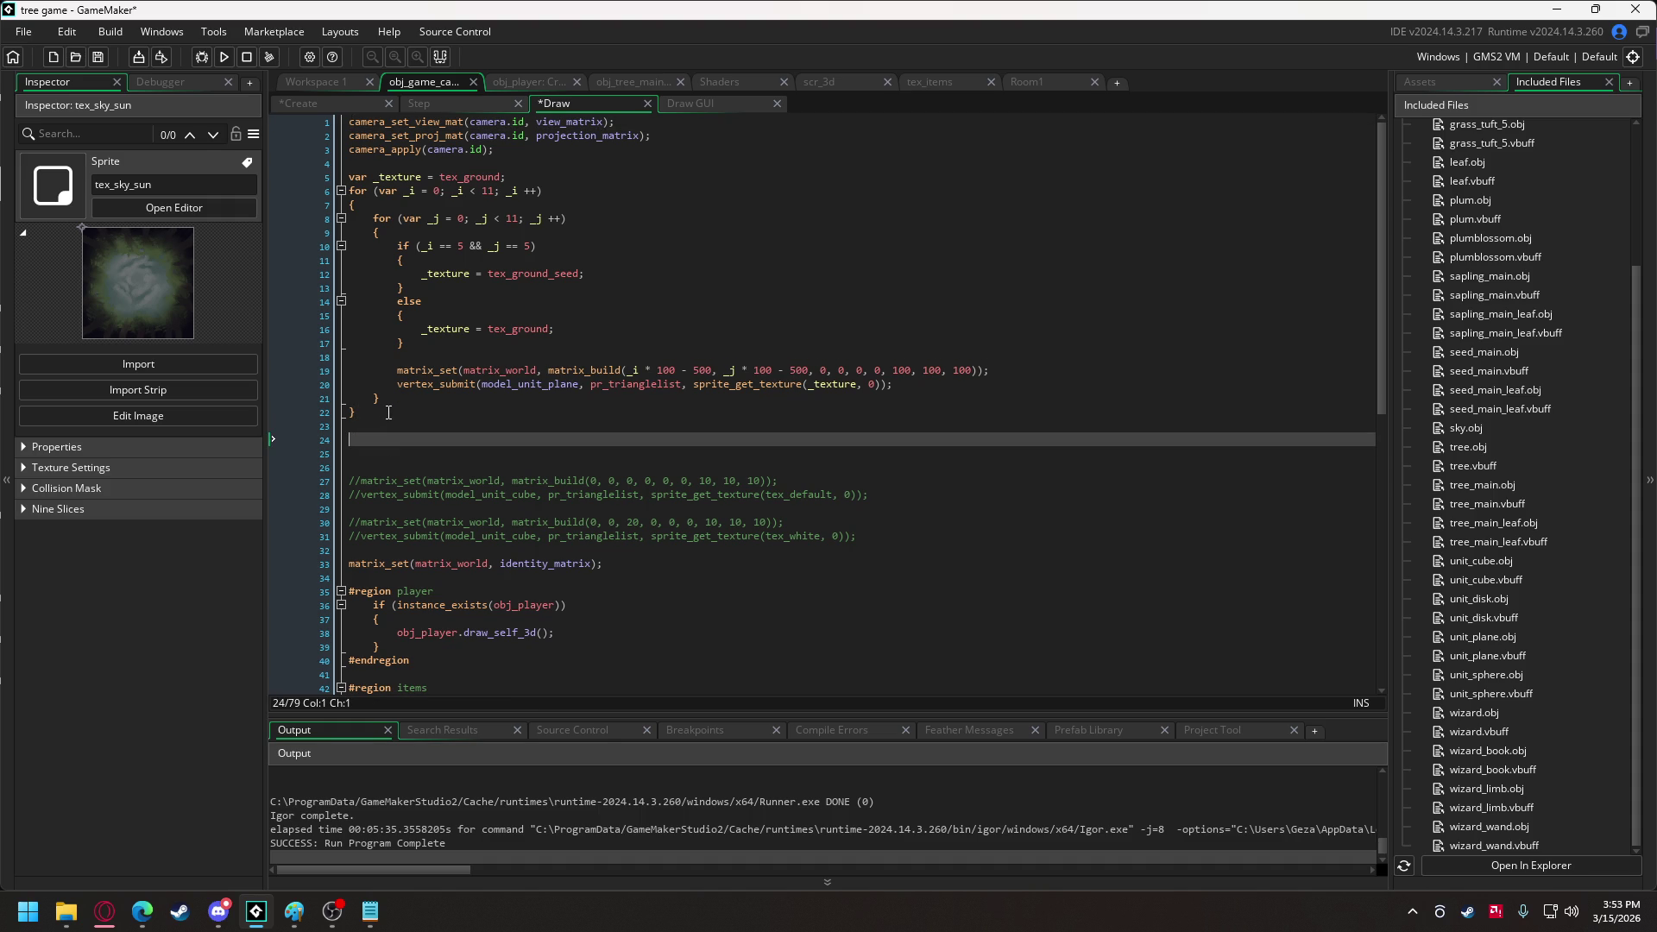
click(396, 370)
drag(397, 371, 913, 384)
key(ctrl+c)
click(482, 439)
key(ctrl+v)
click(398, 453)
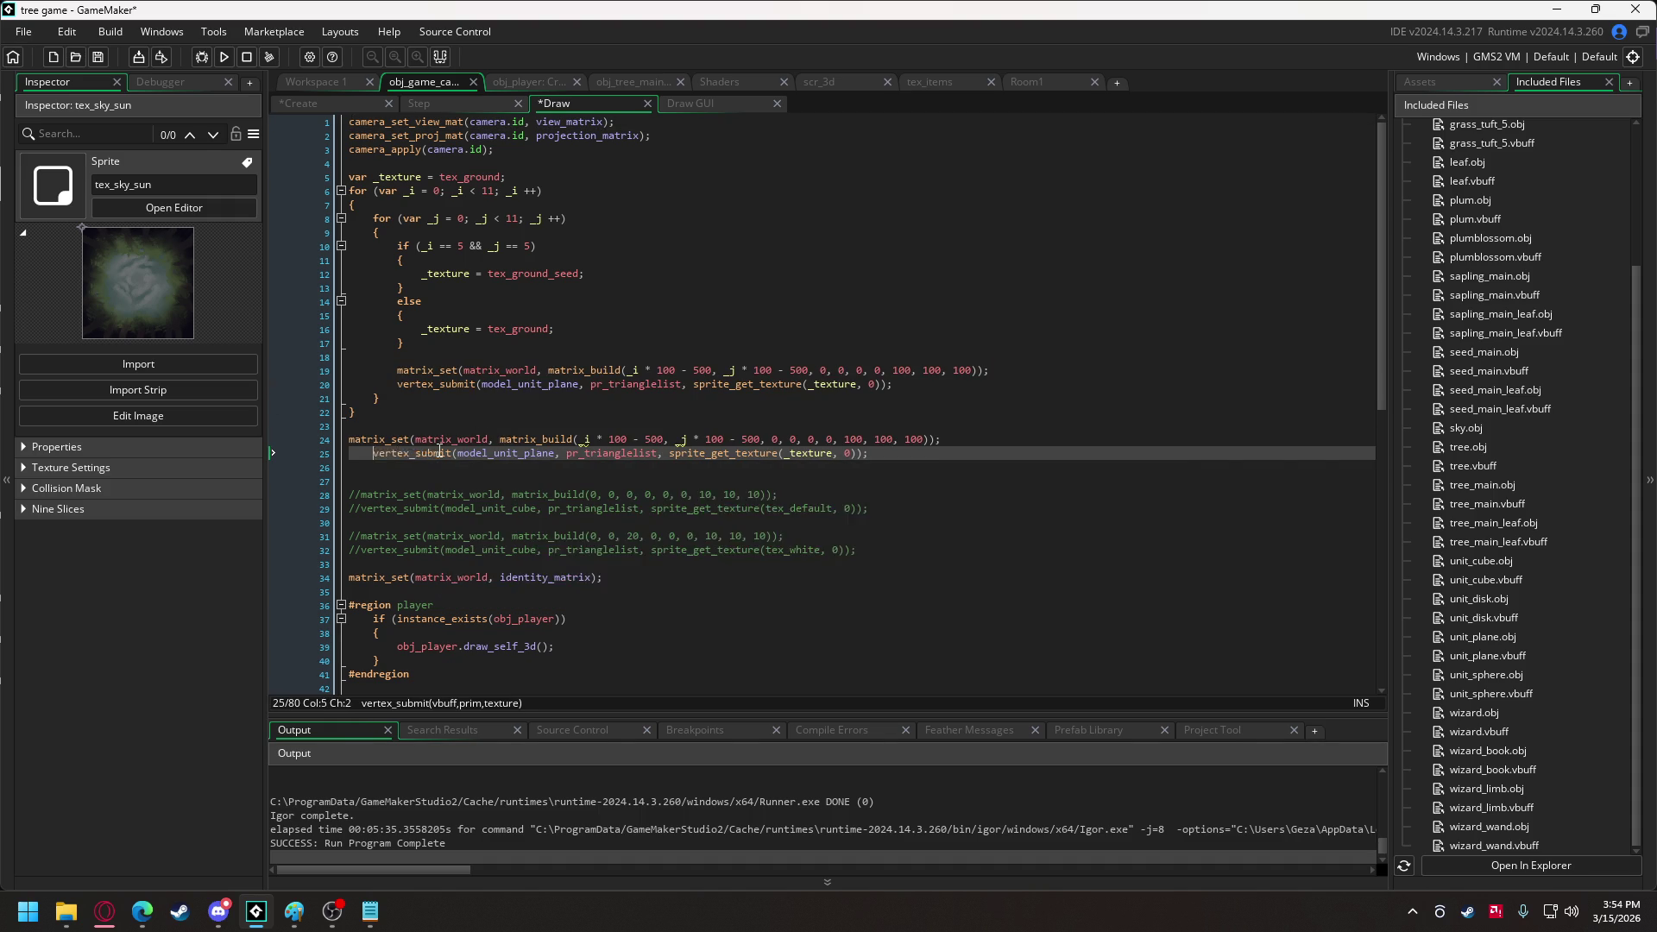
key(BackSpace)
key(BackSpace)
key(BackSpace)
key(Return)
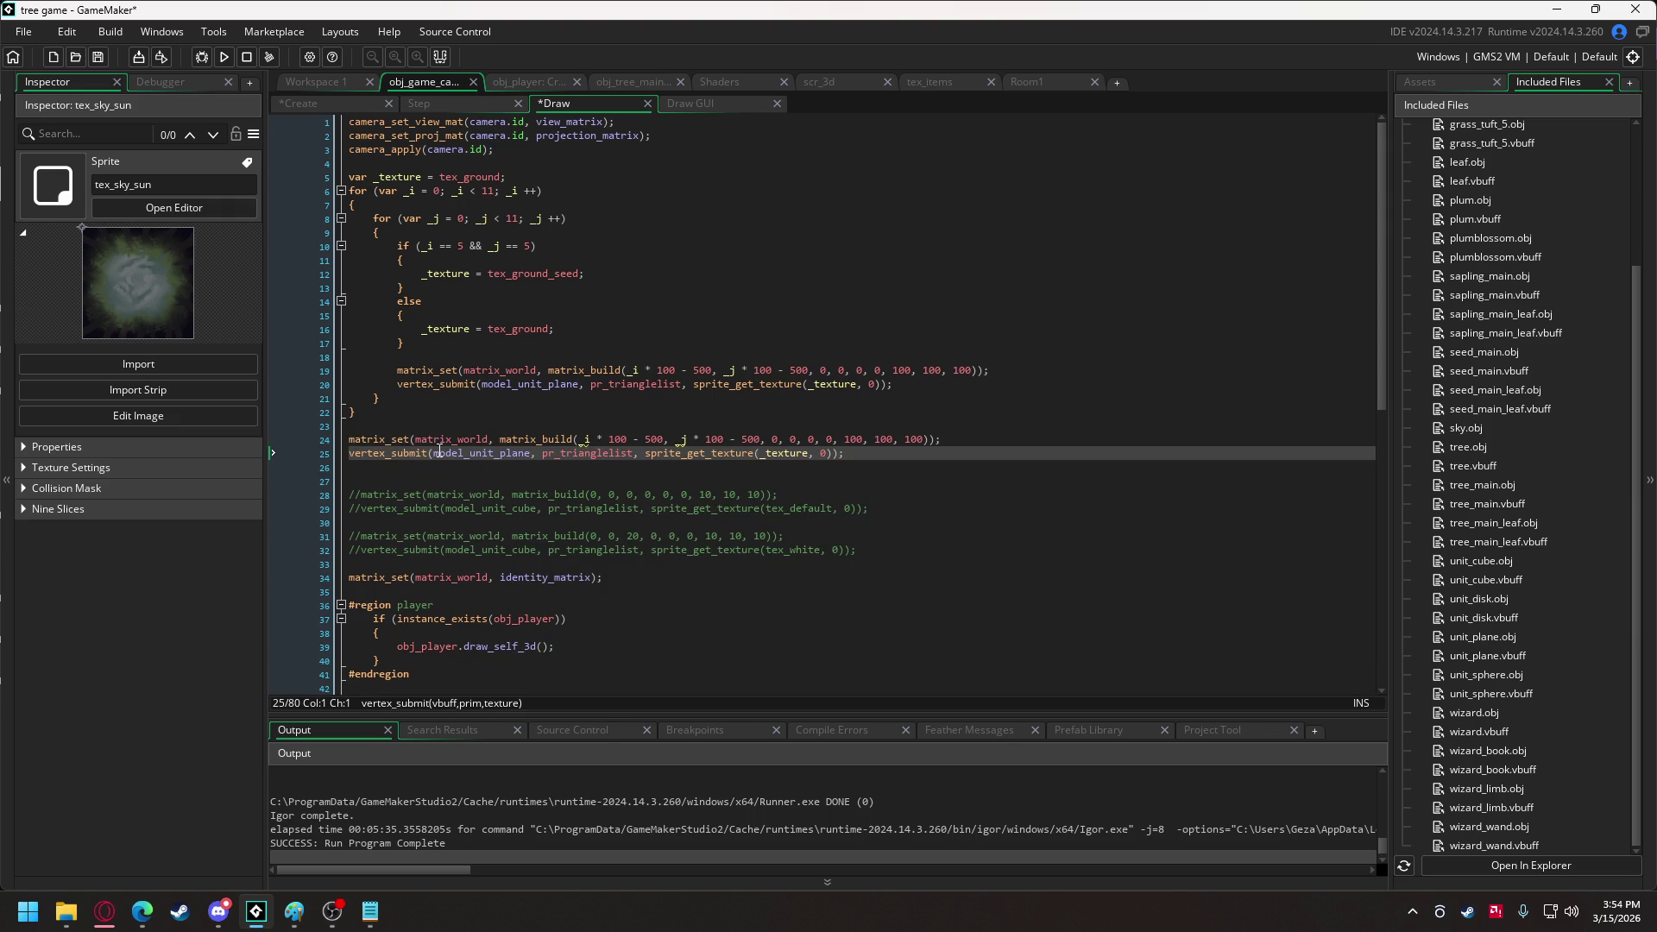
Set the copied matrix_build to position 0, 0, 50 with scale 500 on every axis.
drag(580, 439, 763, 439)
text(0, 0)
key(Right)
key(Right)
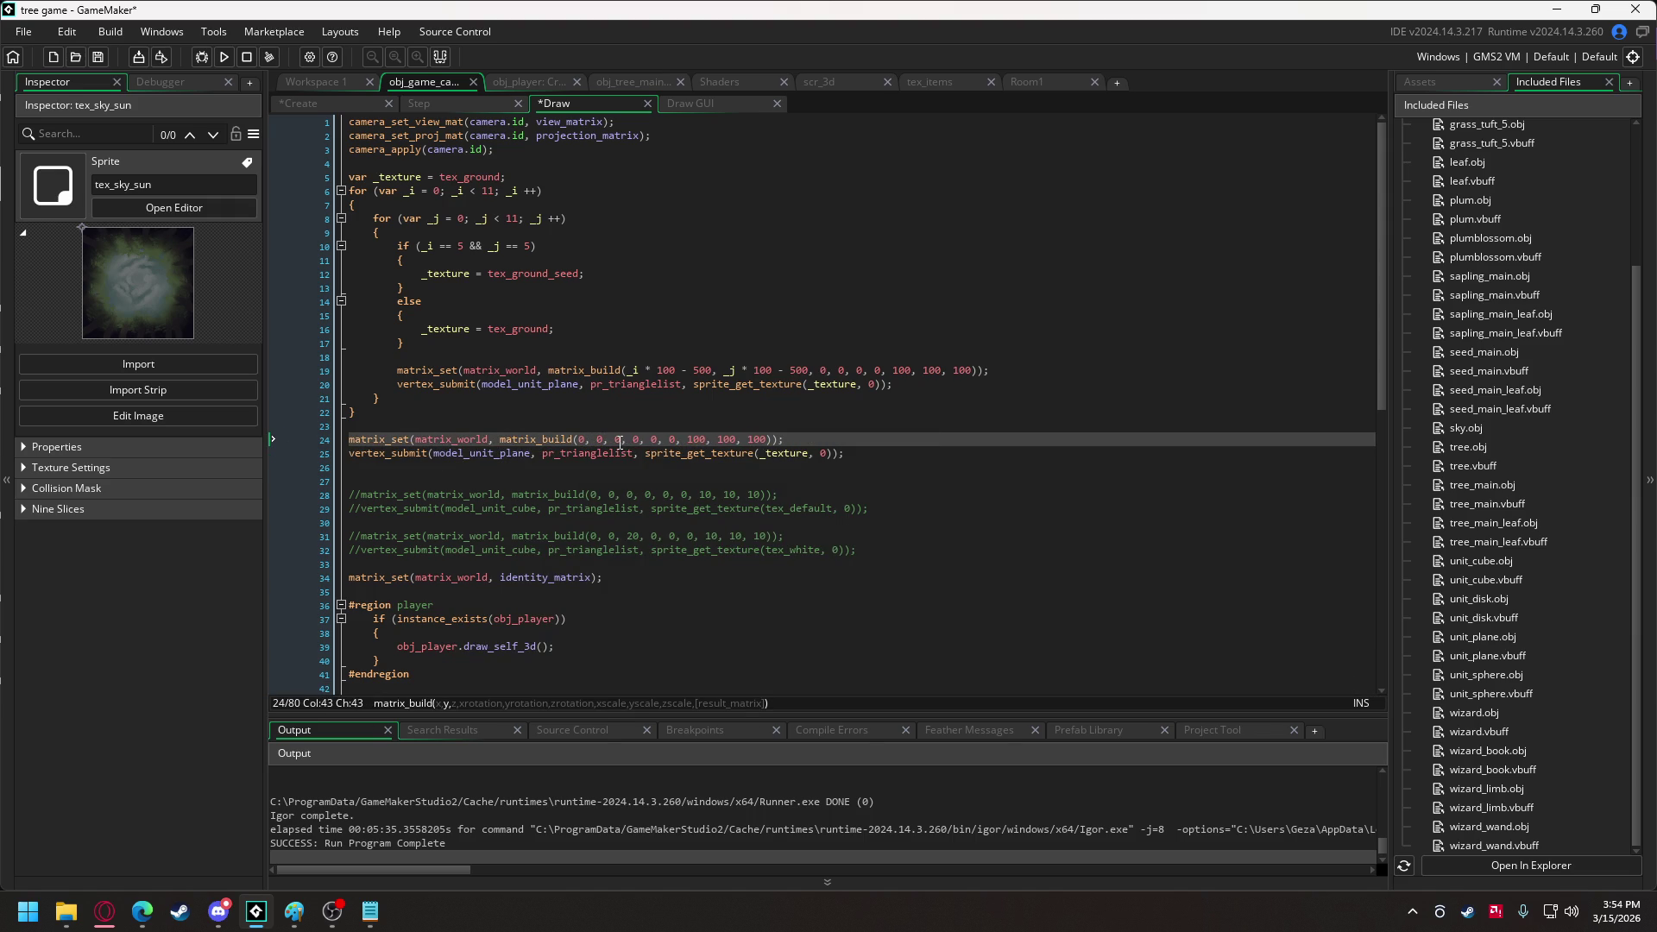
text(5)
click(701, 438)
text(5)
click(729, 438)
key(BackSpace)
text(5)
click(762, 438)
key(BackSpace)
text(5)
Draw model_sky instead of model_unit_plane, textured with tex_sky_cloud, and run the game.
double_click(484, 453)
text(model)
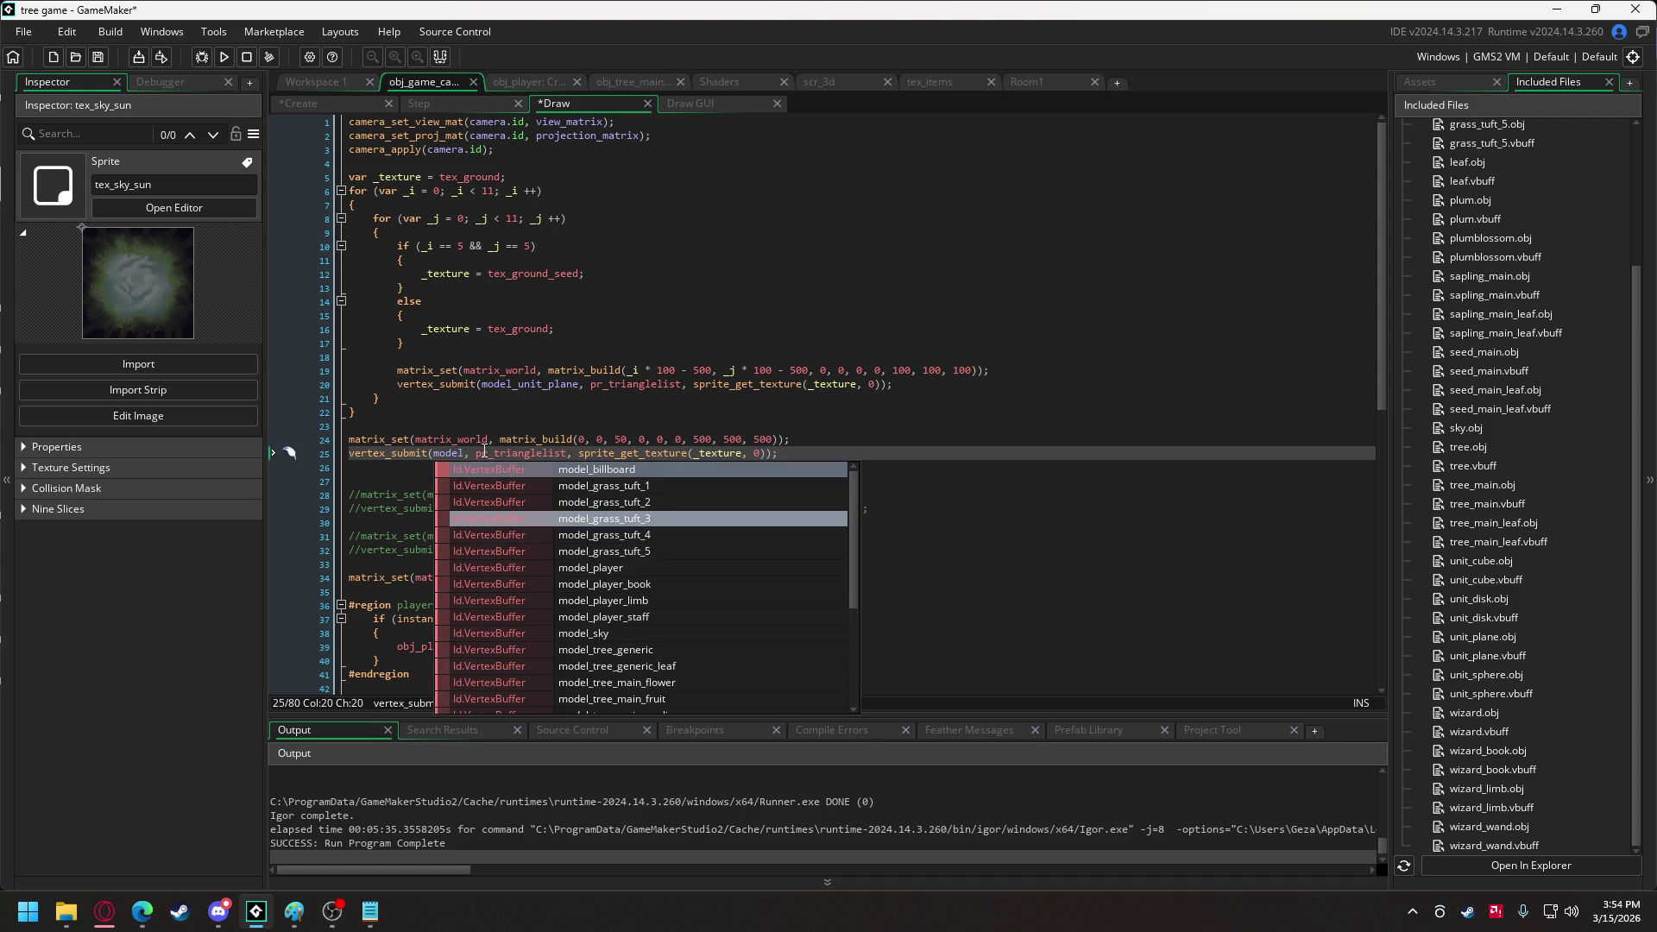
key(Down)
key(Down)
key(Down)
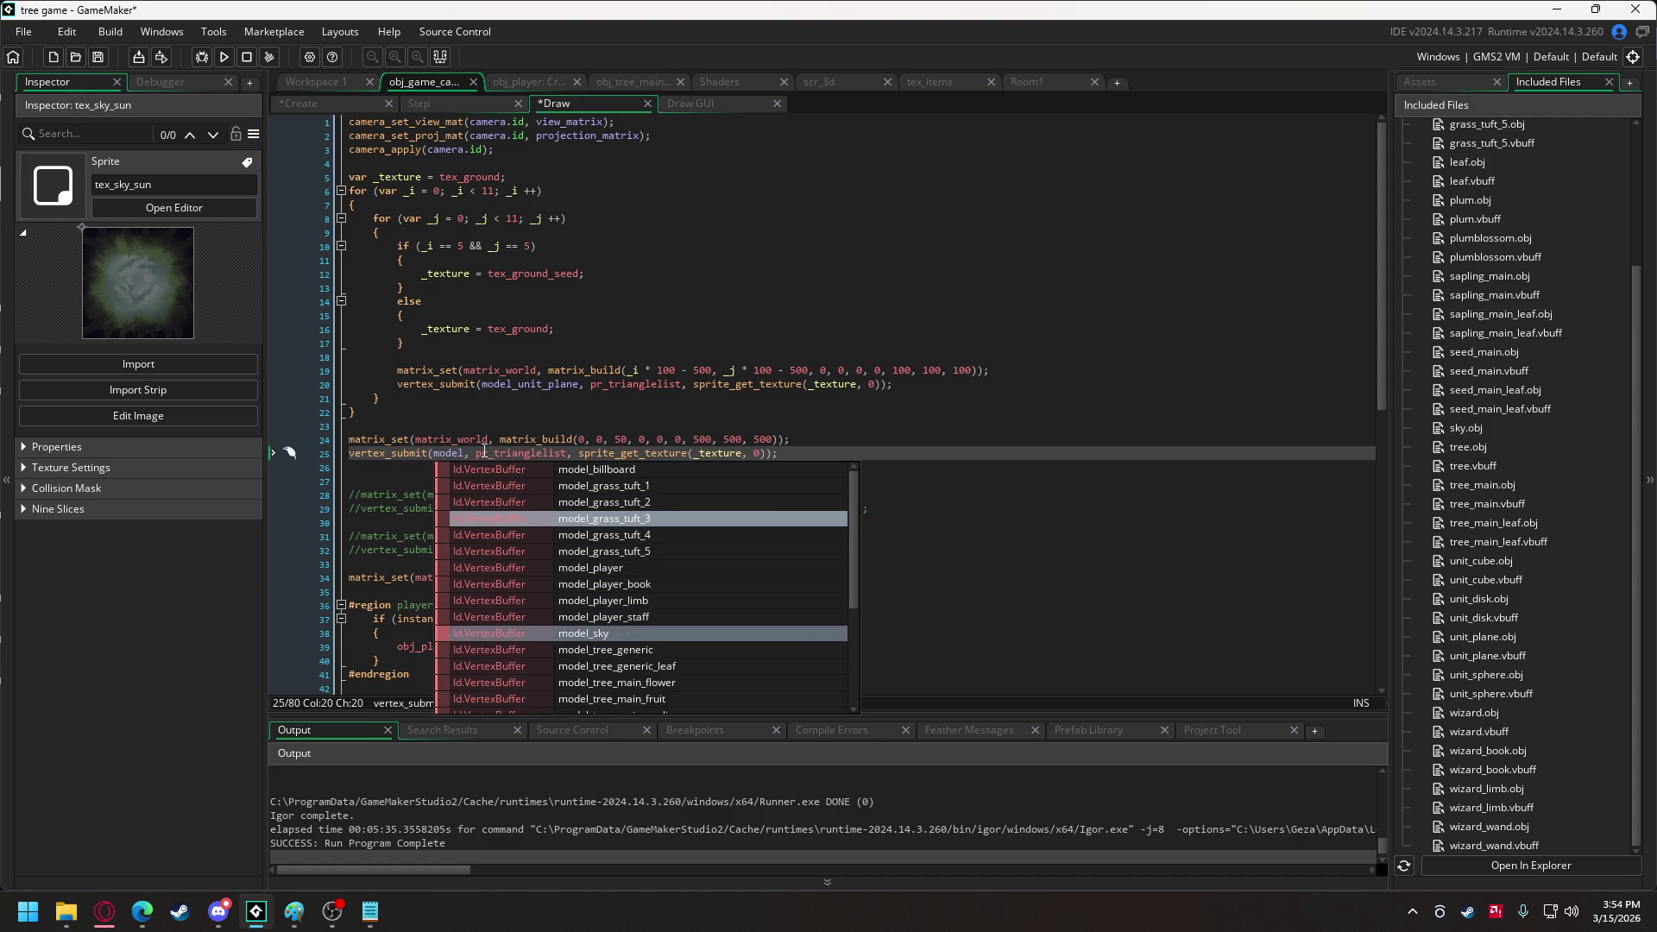
key(Return)
double_click(742, 457)
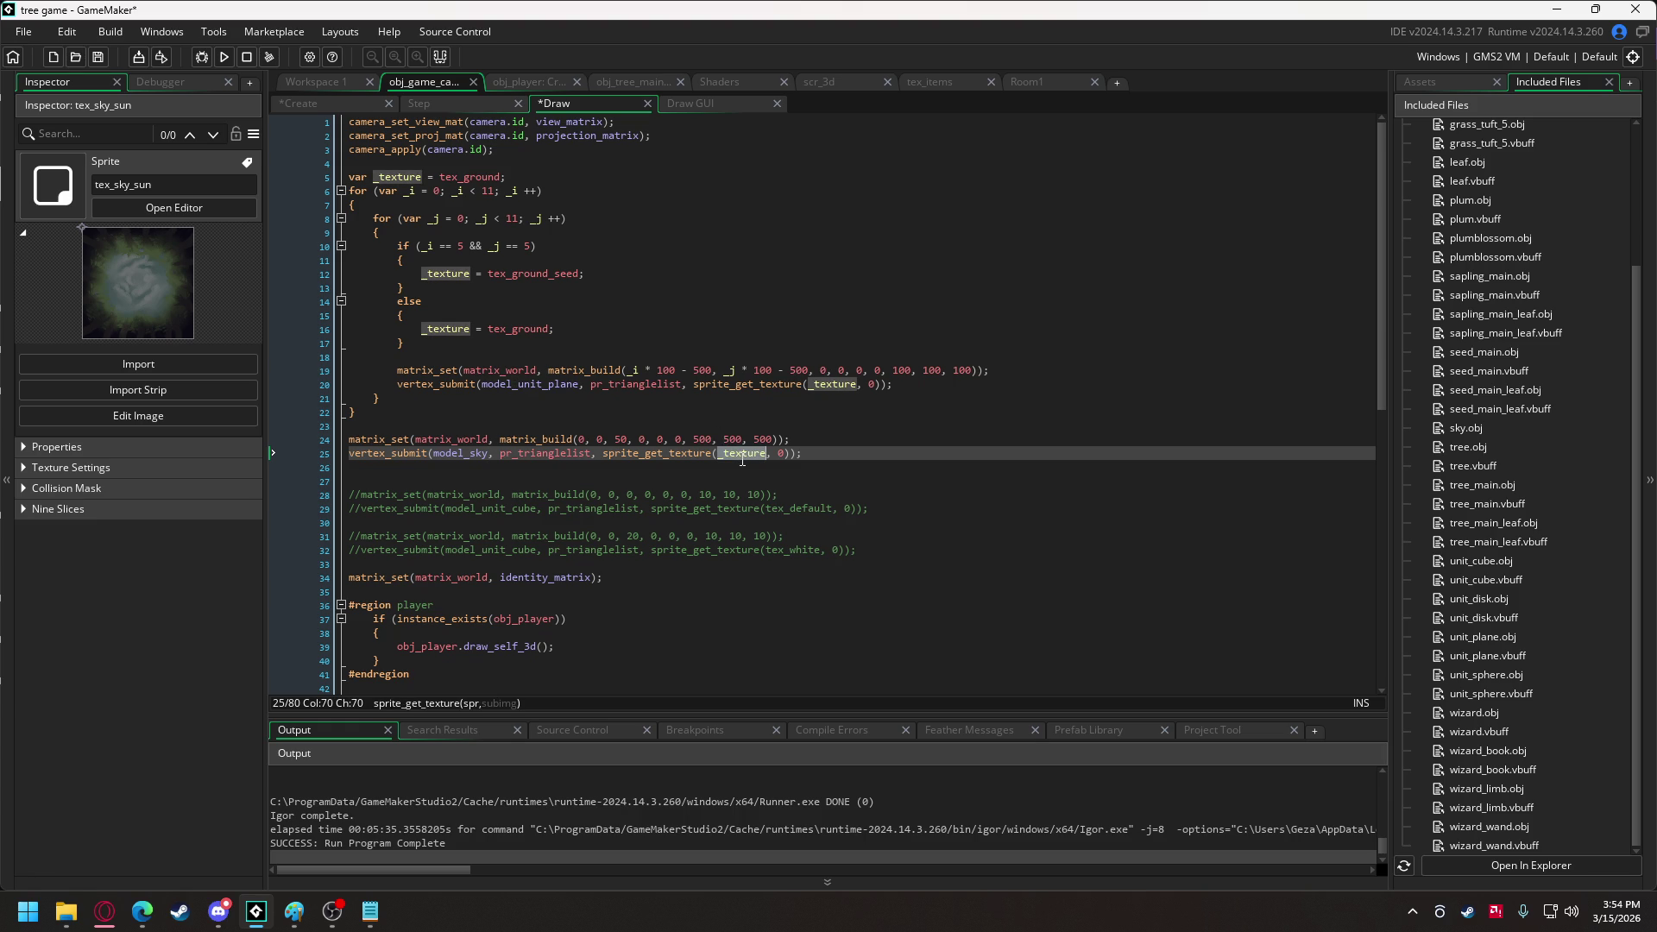
text(tex_s)
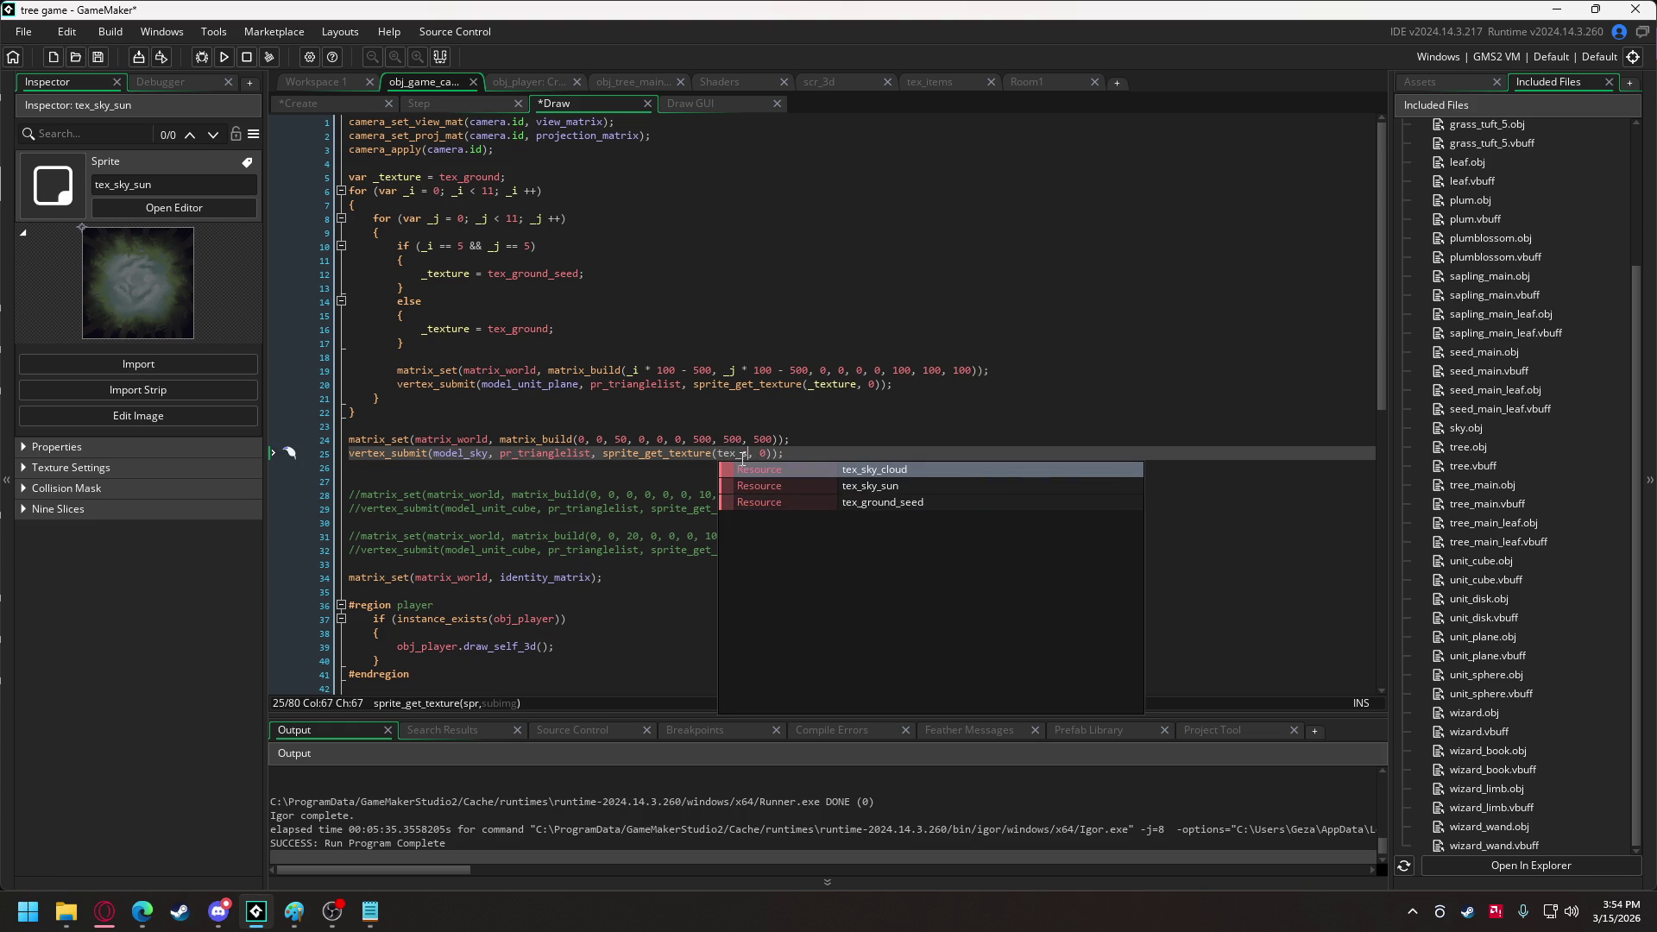
key(Return)
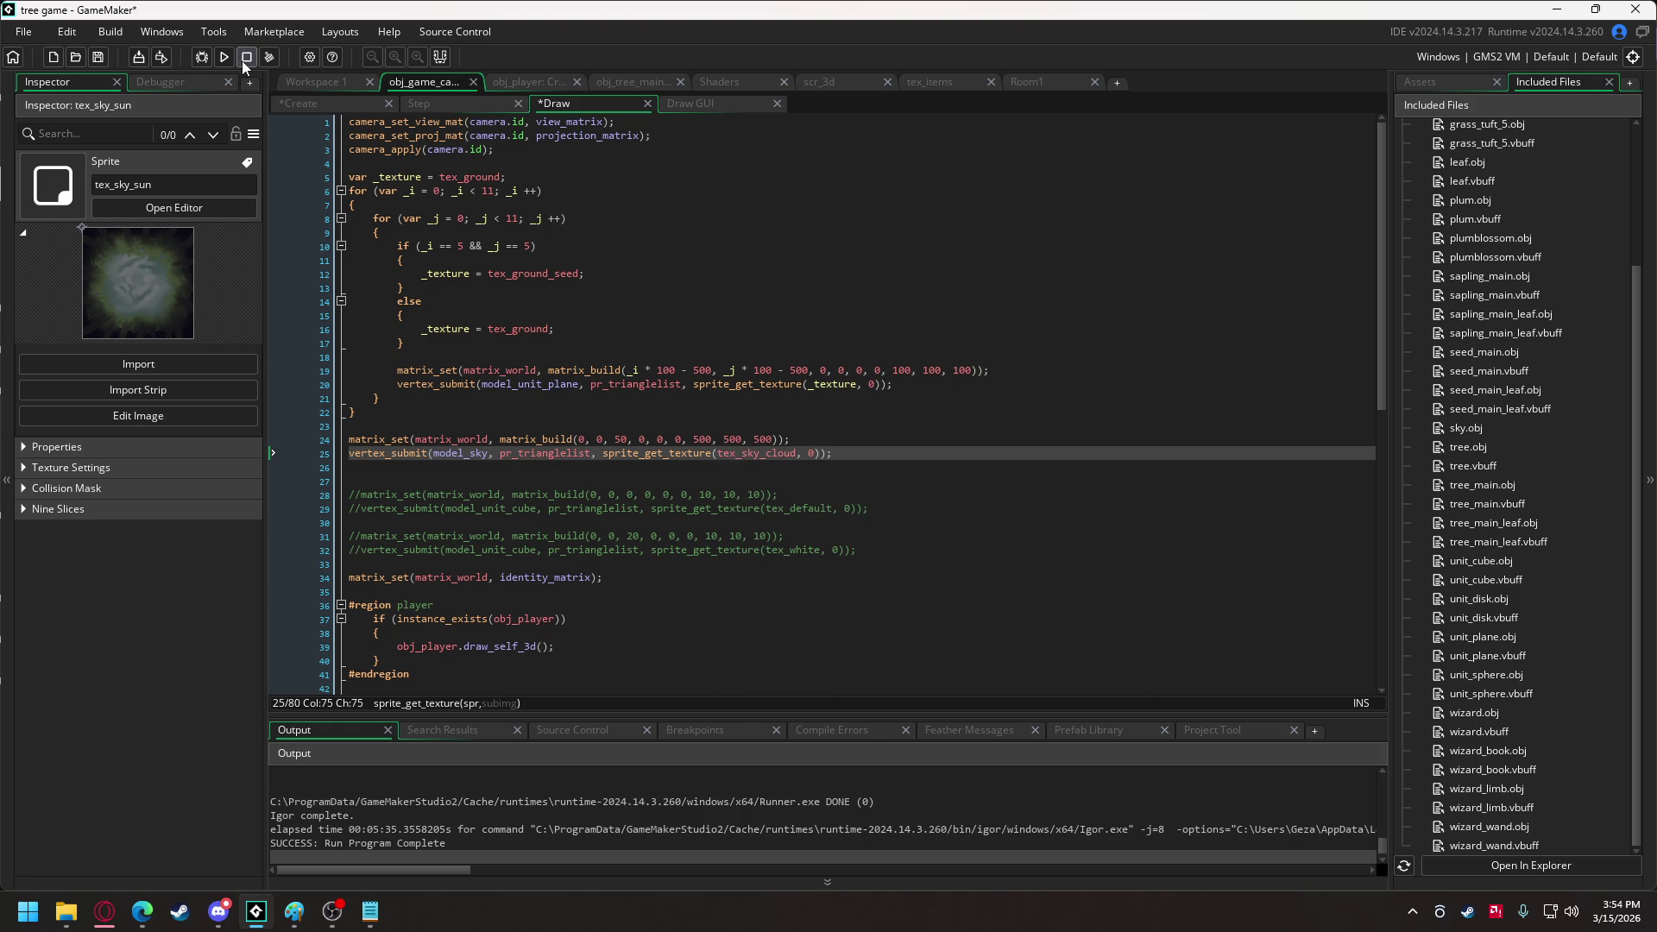
click(231, 60)
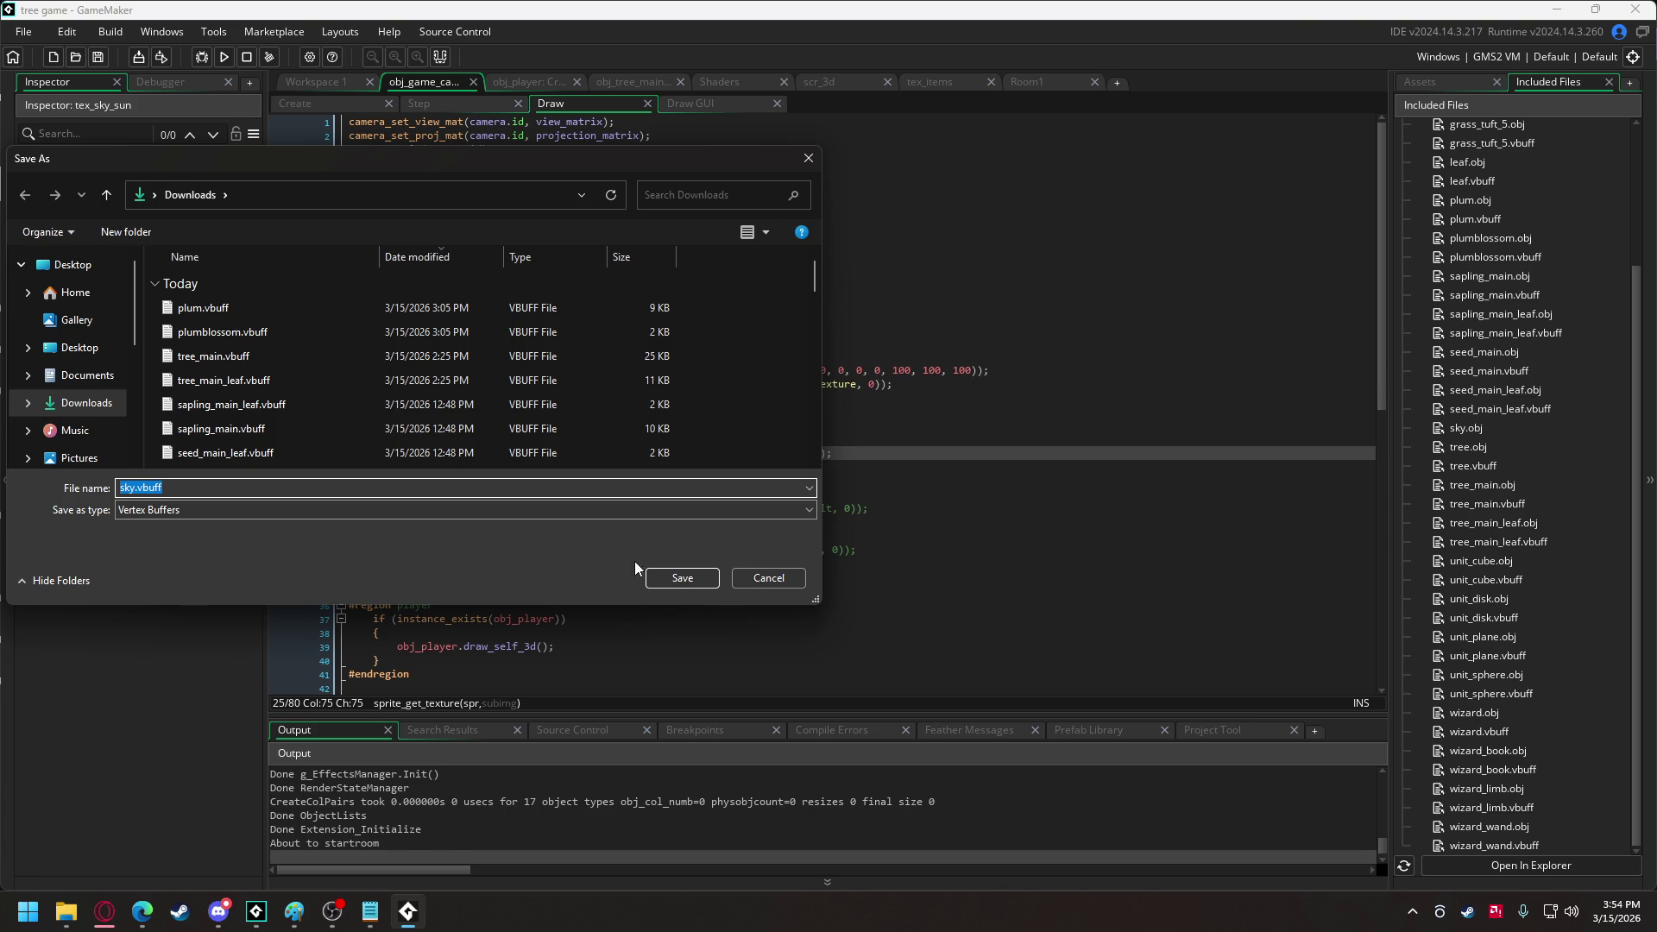
Save sky.vbuff, walk the wizard forward under the cloudy sky, then close the game.
click(681, 571)
key(w)
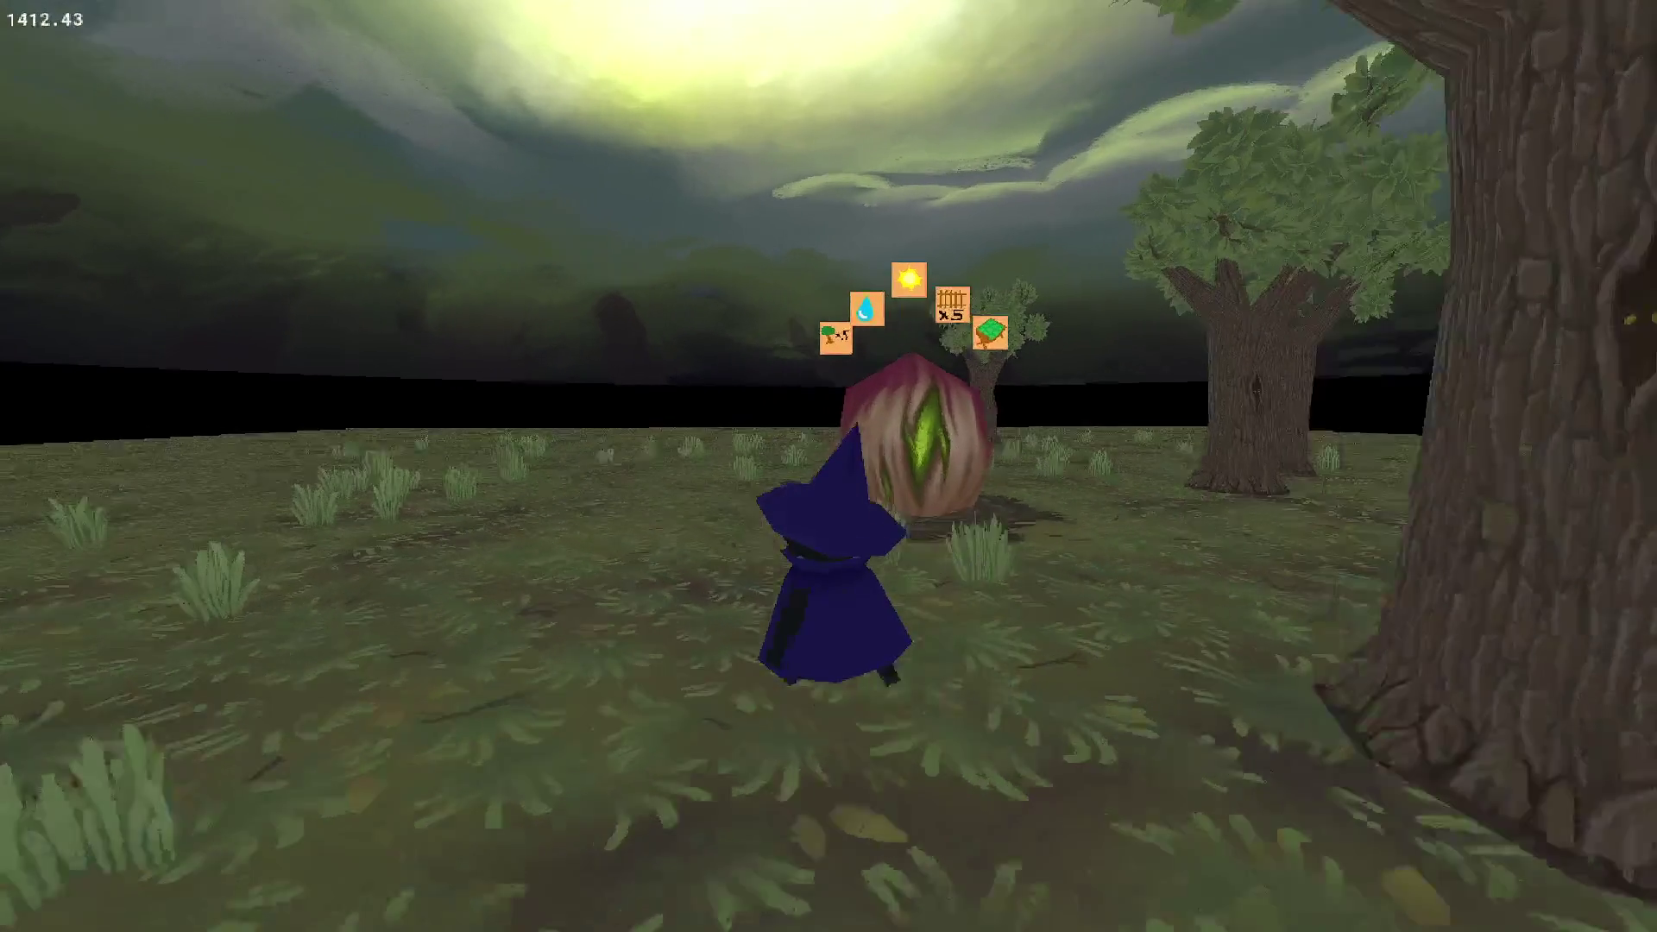
key(w)
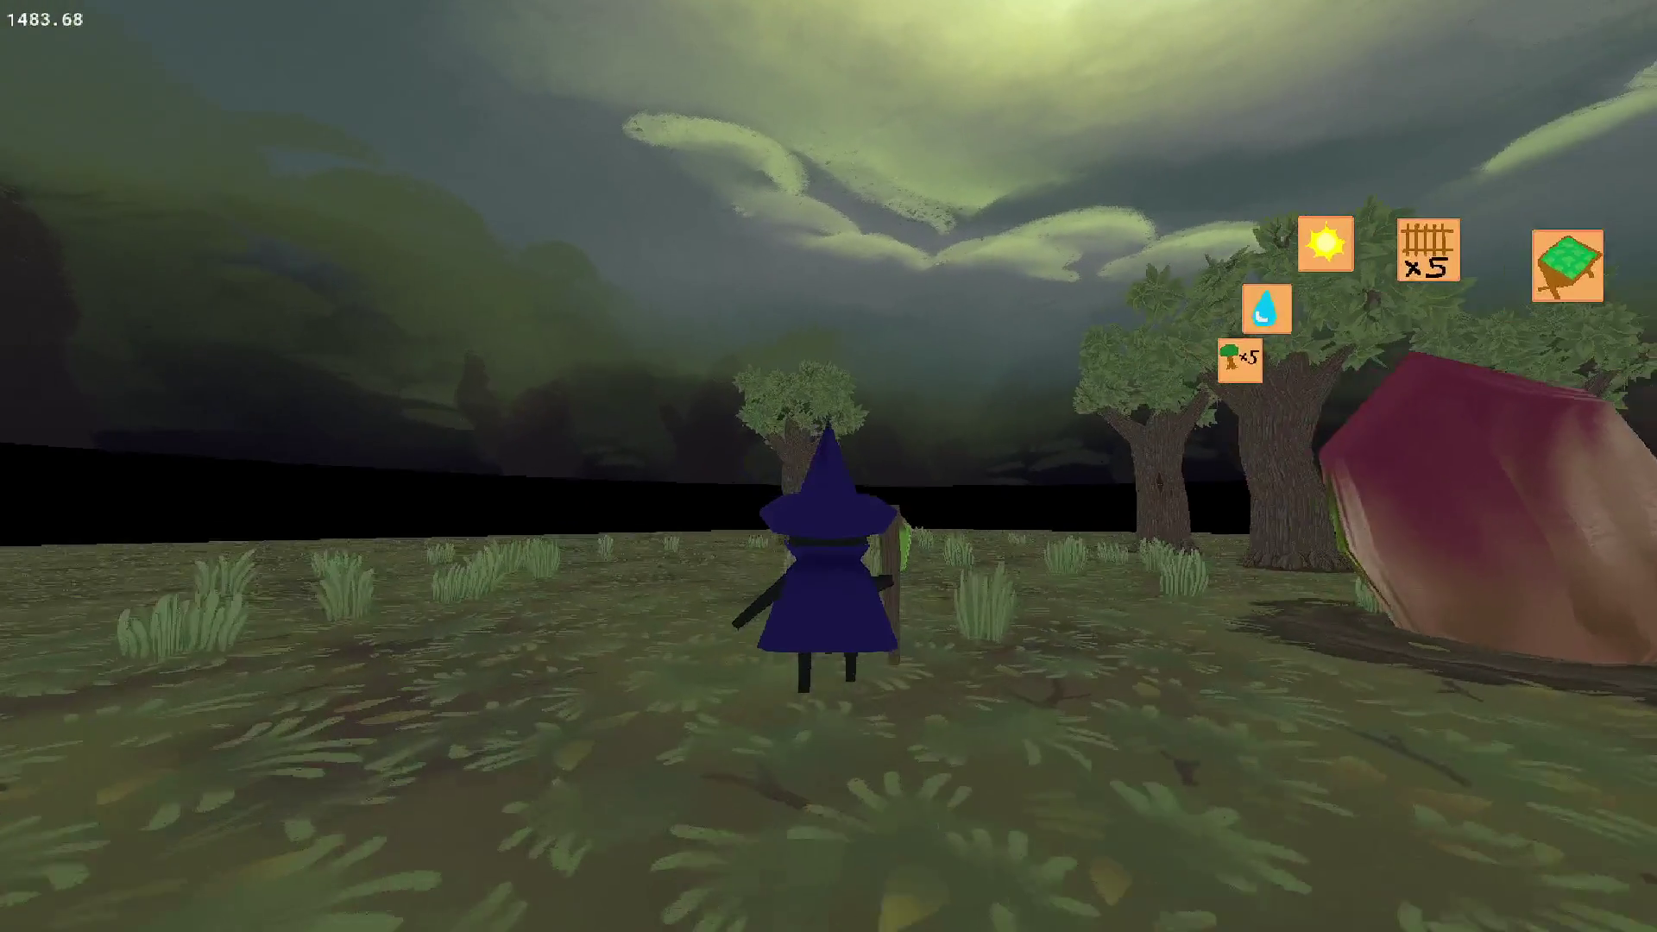
key(Escape)
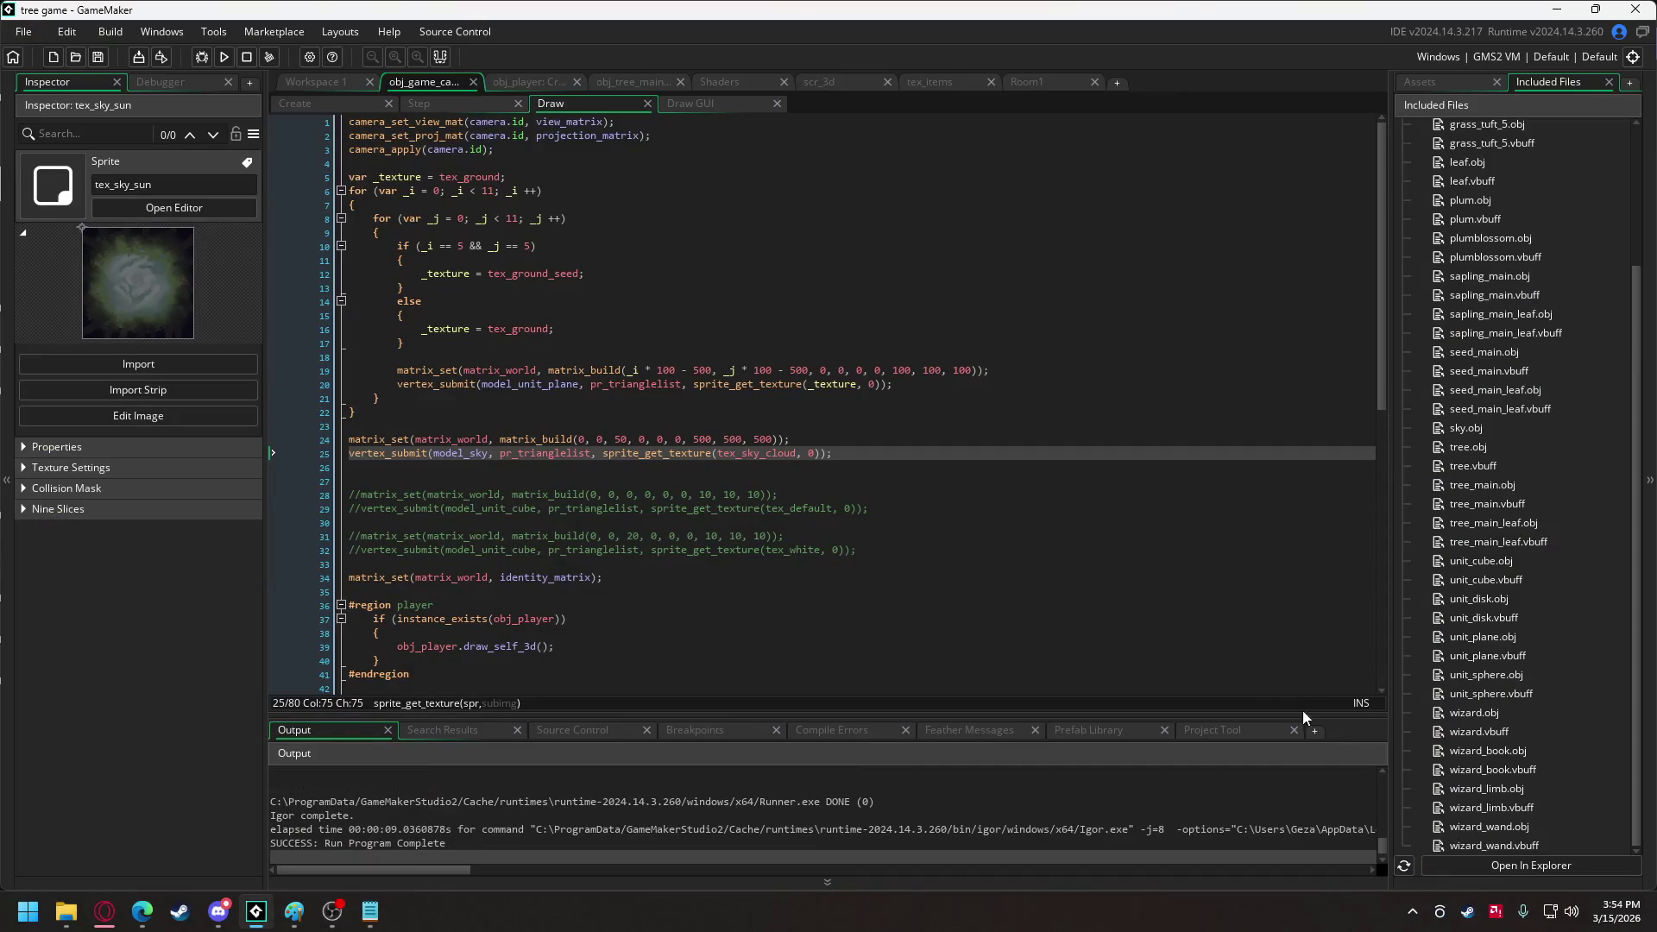
Replace the tex_sky_sun sprite's image with the updated tex_sky_sun.png.
click(1415, 81)
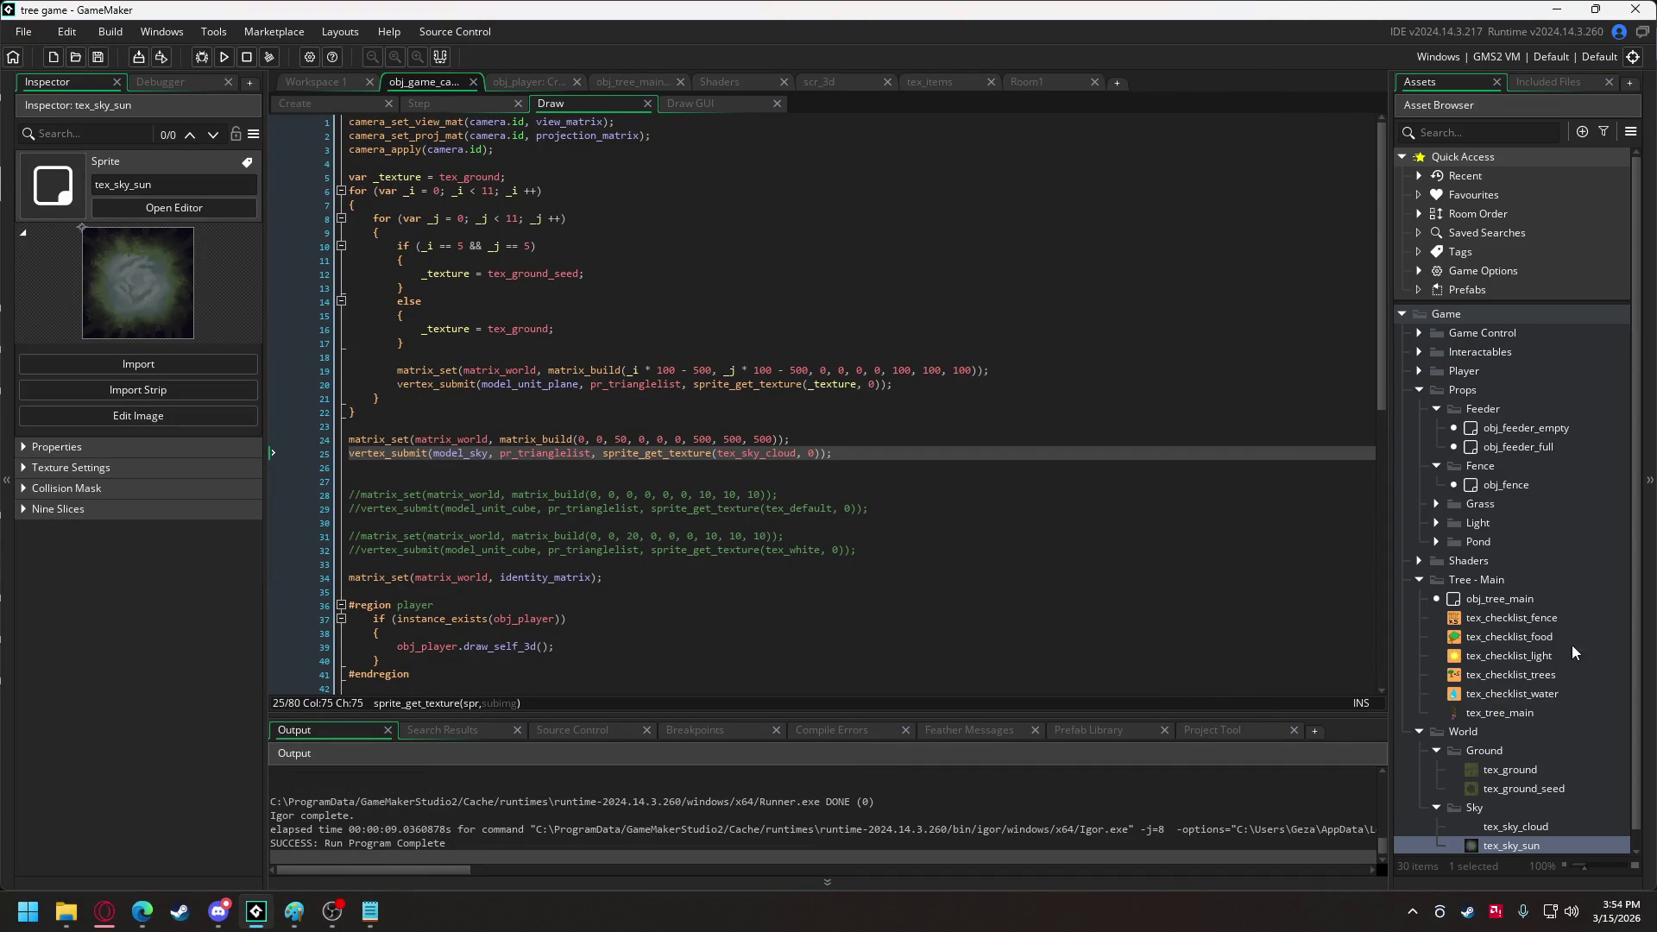
scroll(1577, 641, down, 1)
double_click(1513, 827)
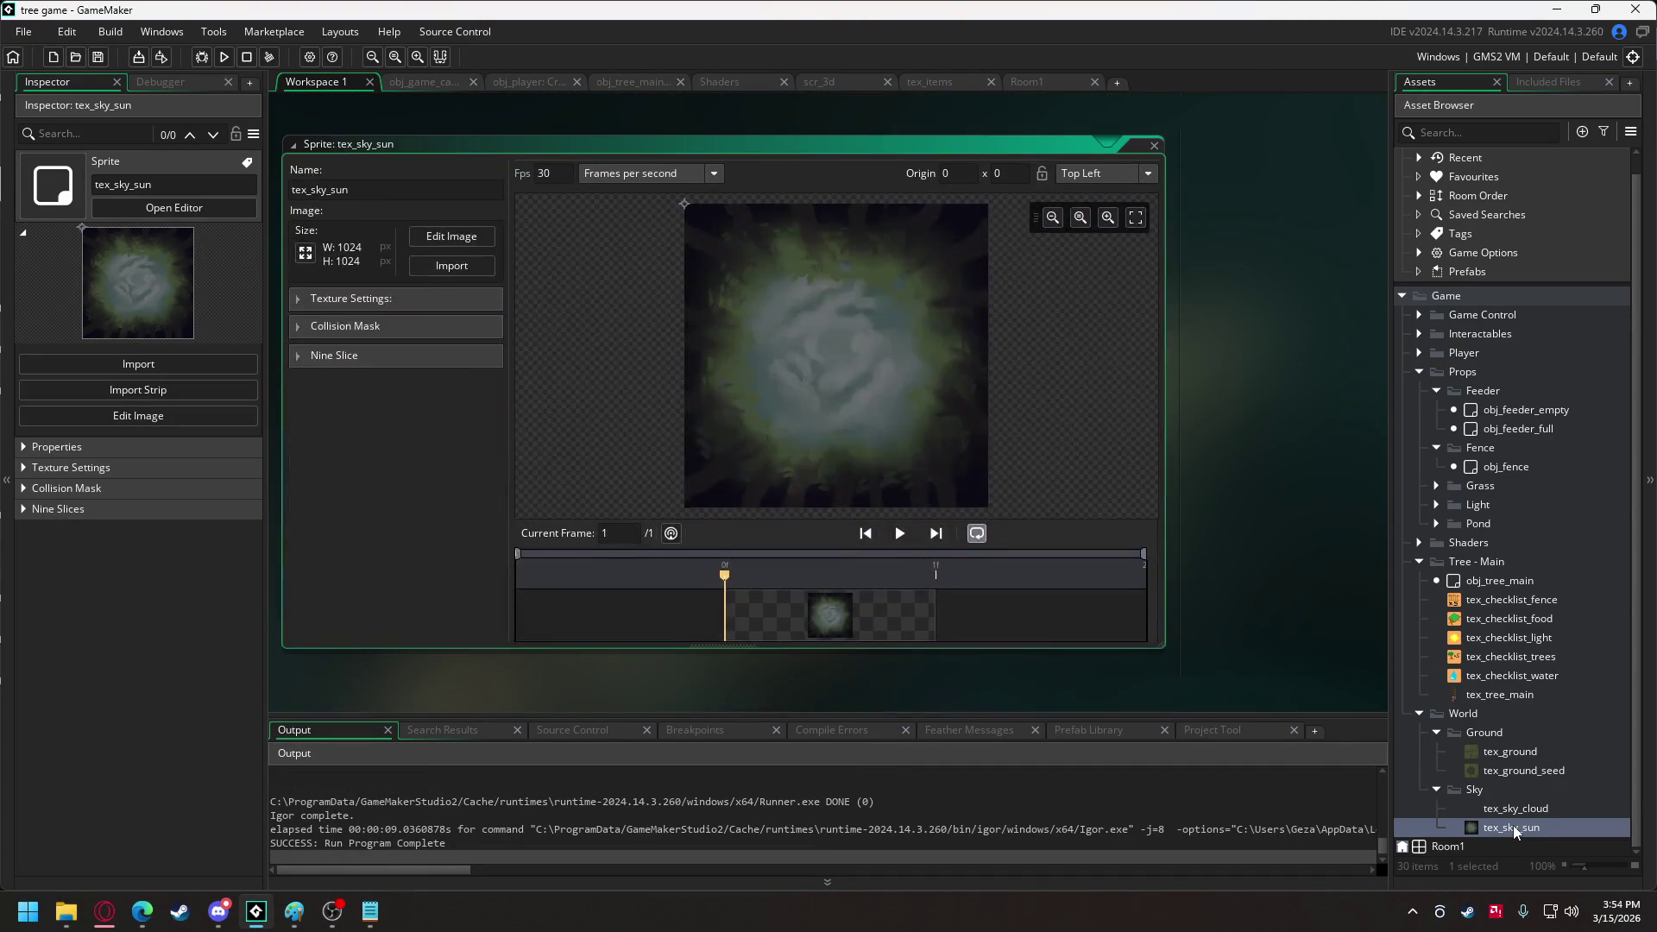
click(456, 264)
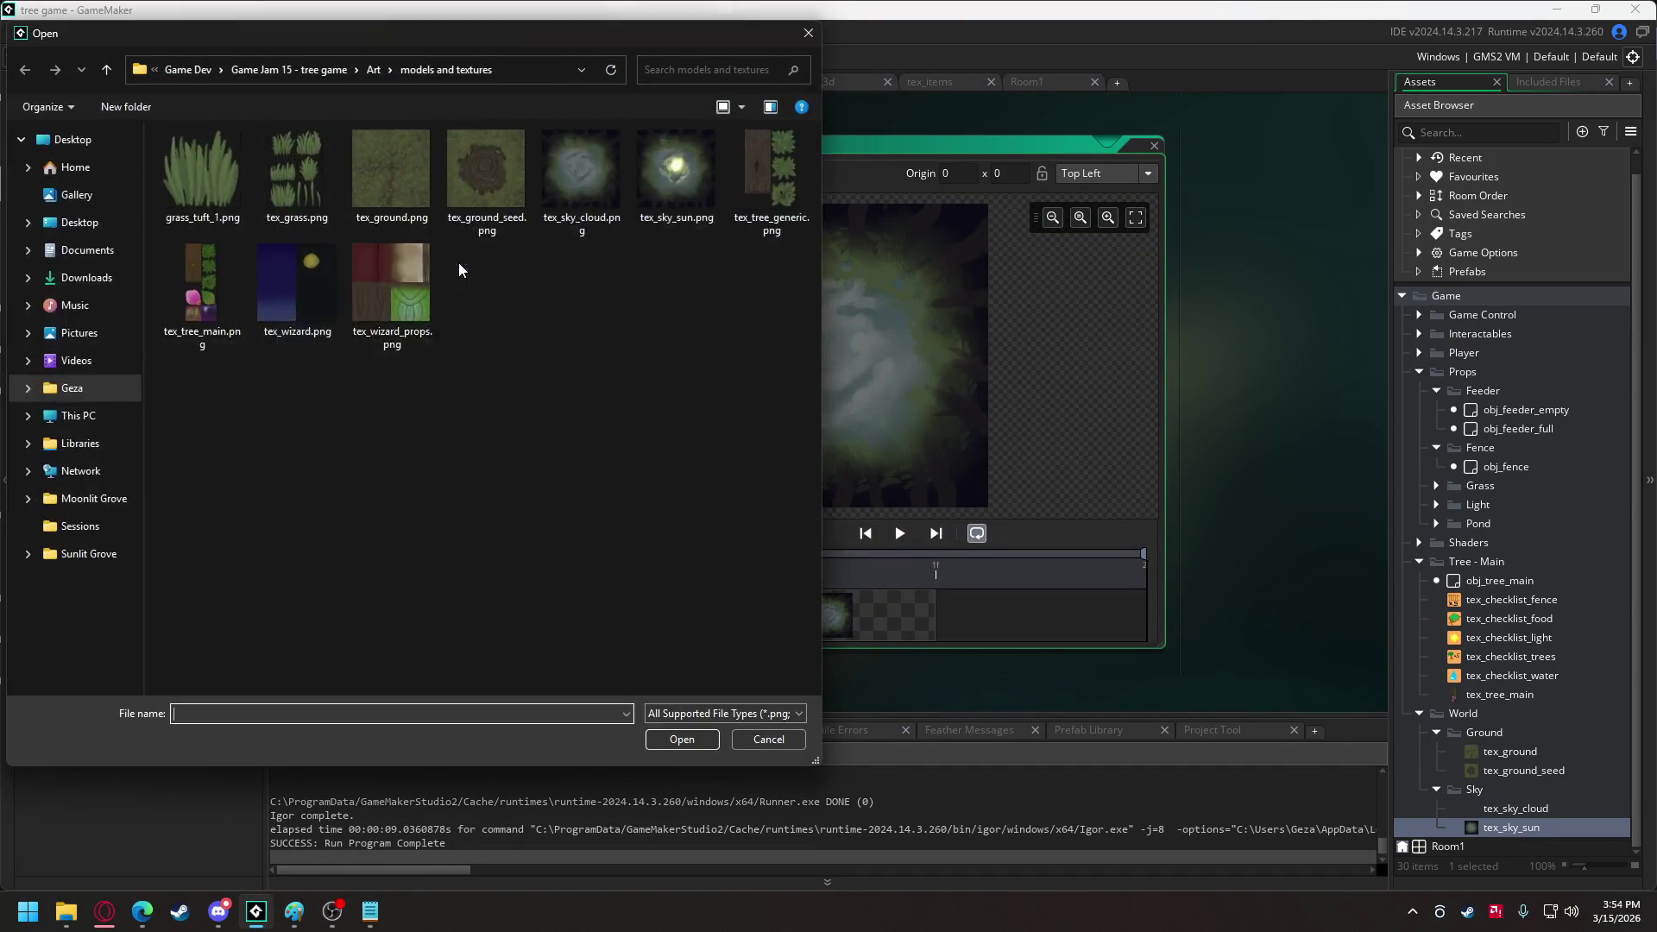
double_click(656, 174)
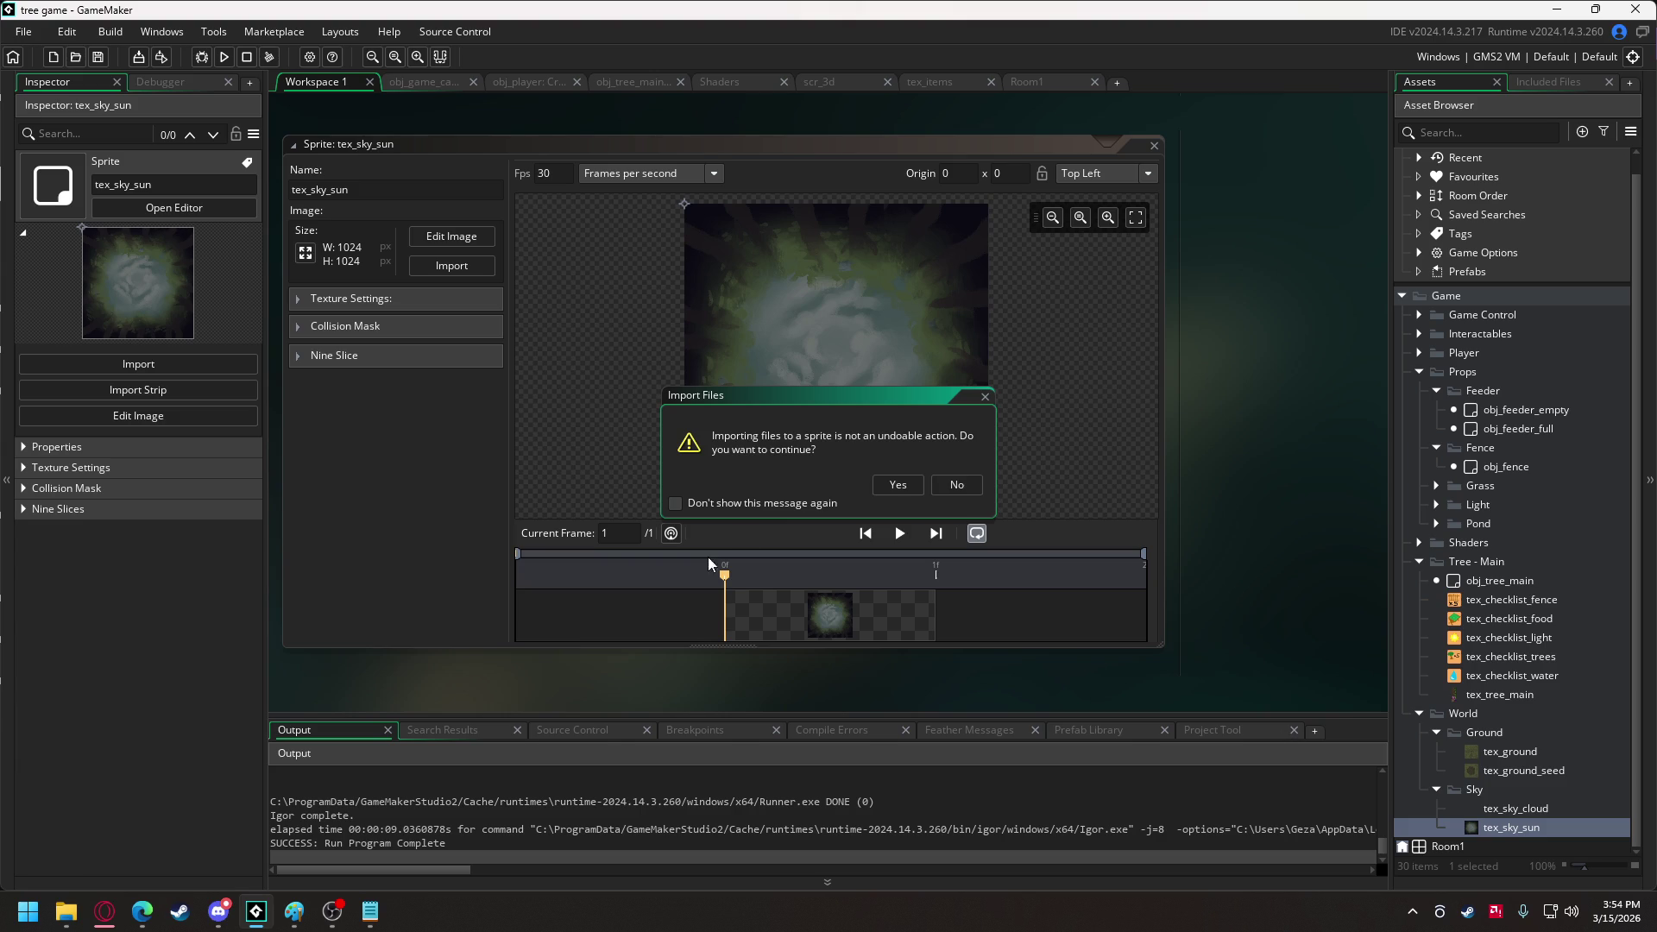
click(918, 485)
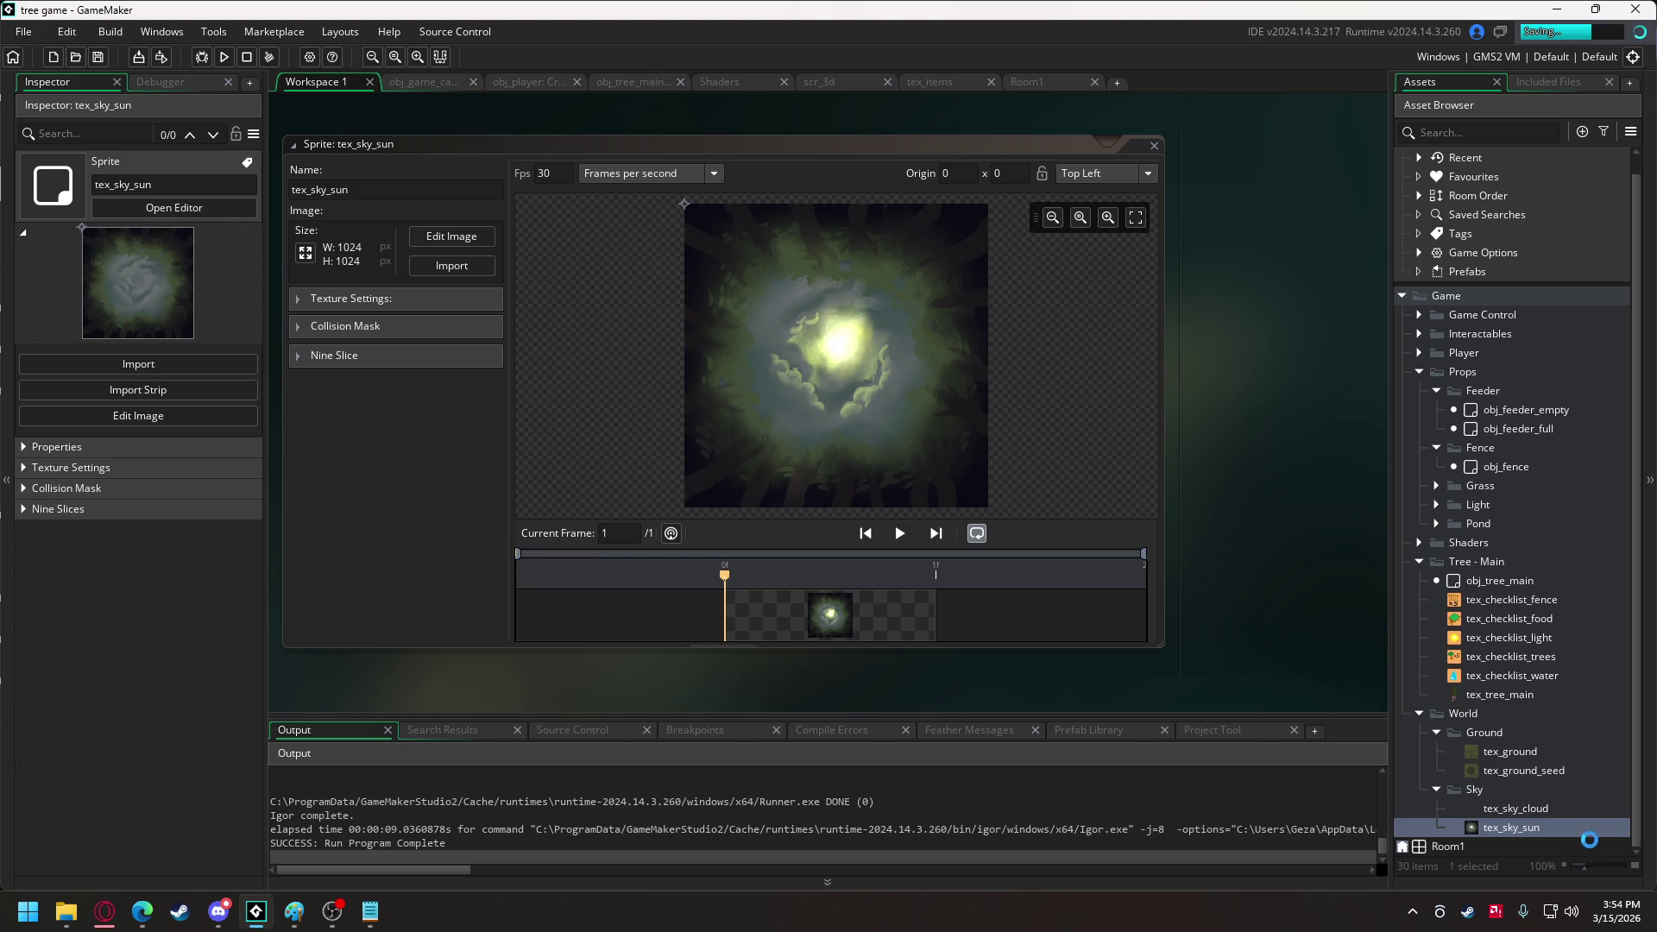
Replace the tex_sky_cloud sprite's image with tex_sky_cloud.png and return to the Draw code.
click(1524, 815)
double_click(1524, 816)
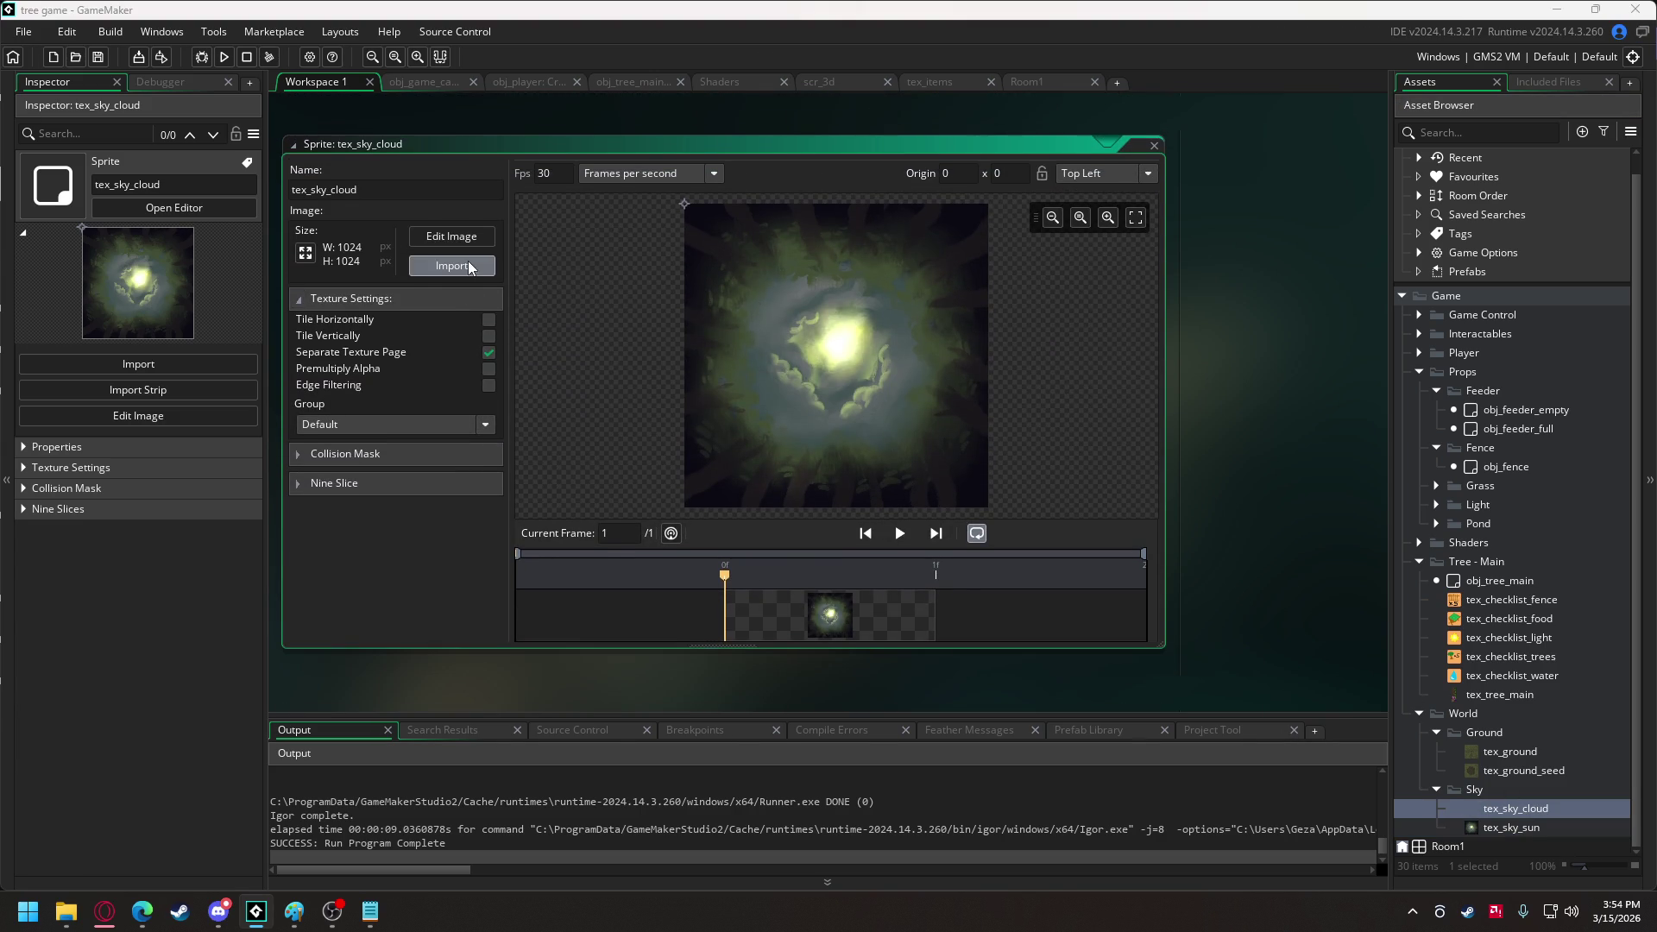
click(467, 260)
double_click(578, 175)
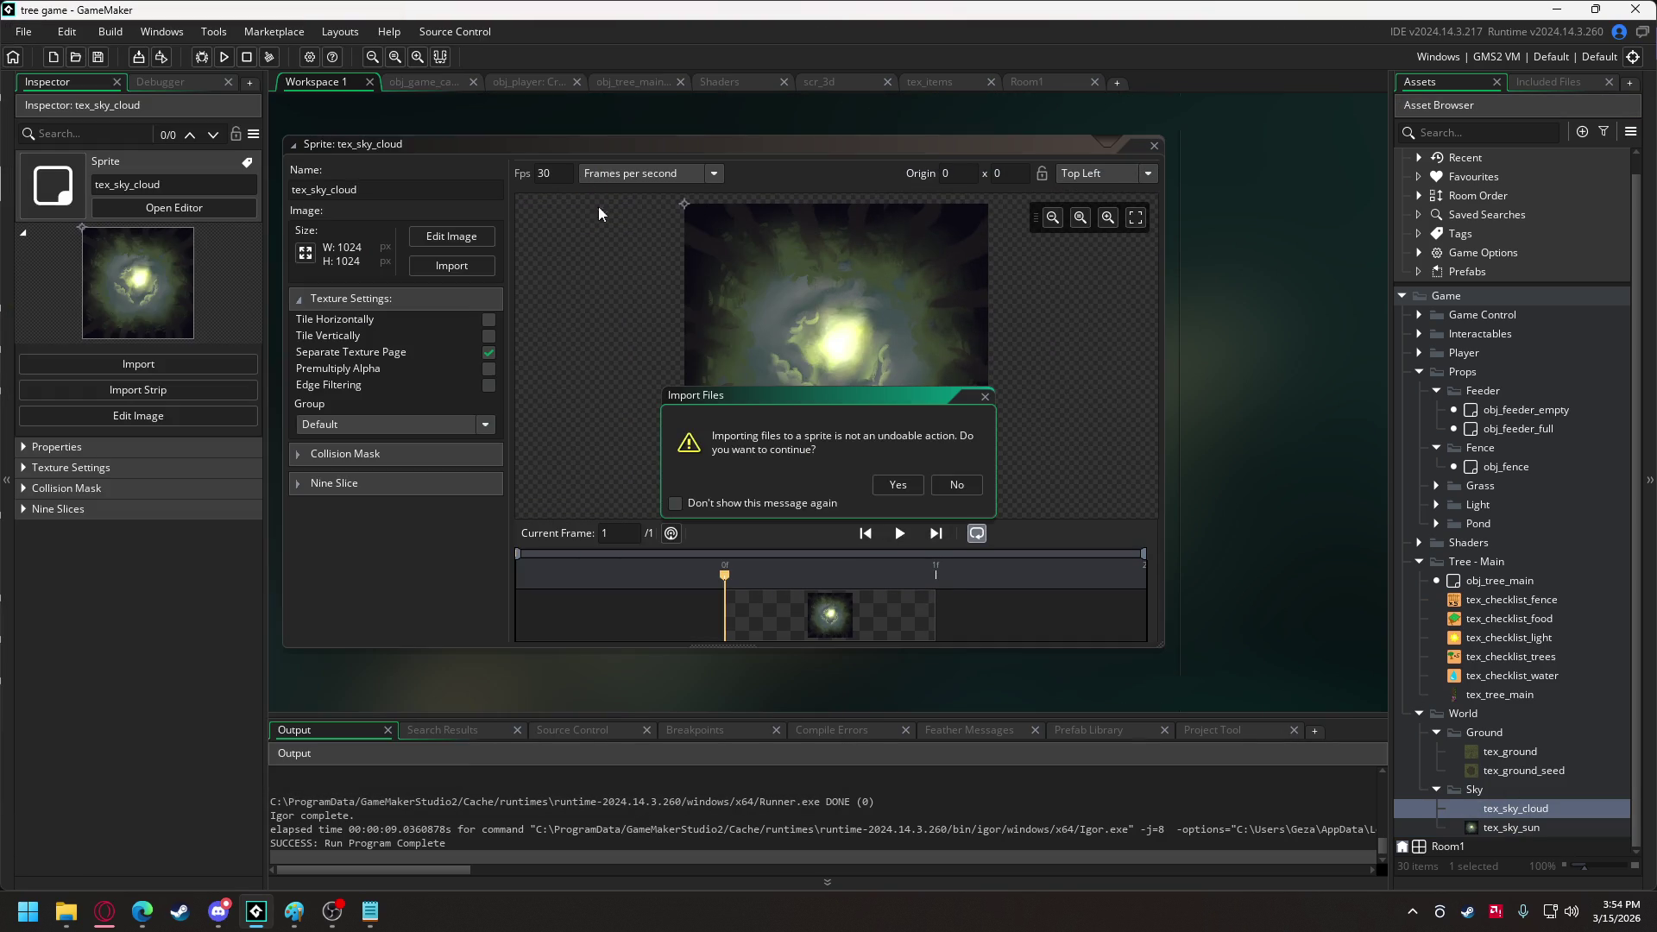
click(897, 484)
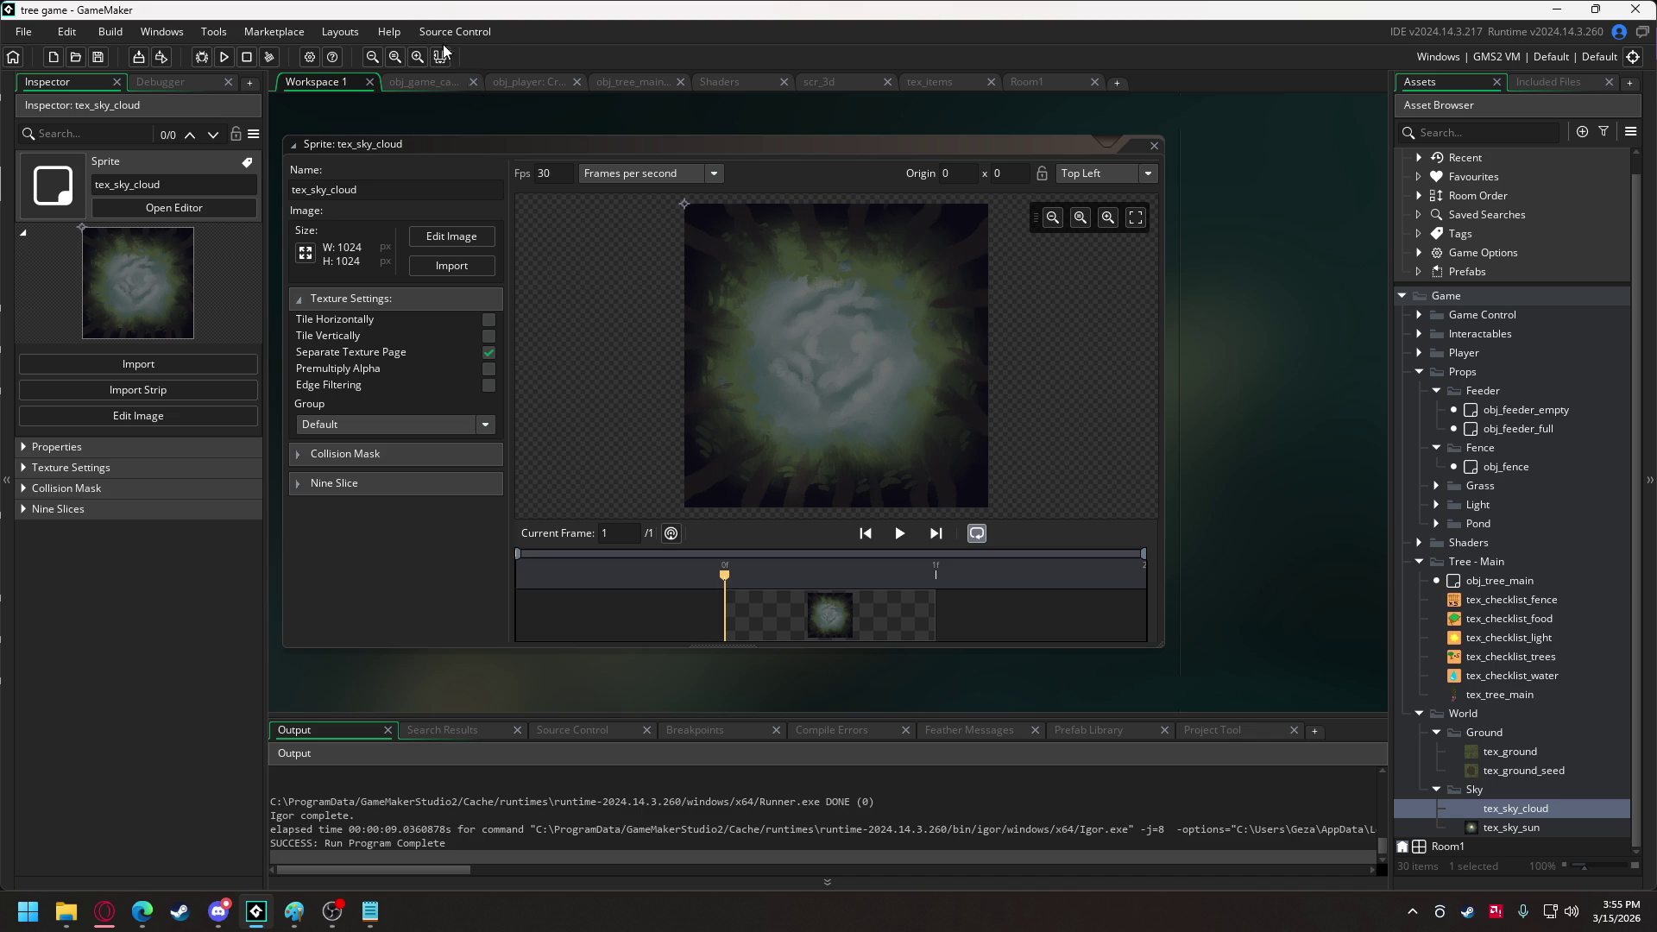
click(411, 85)
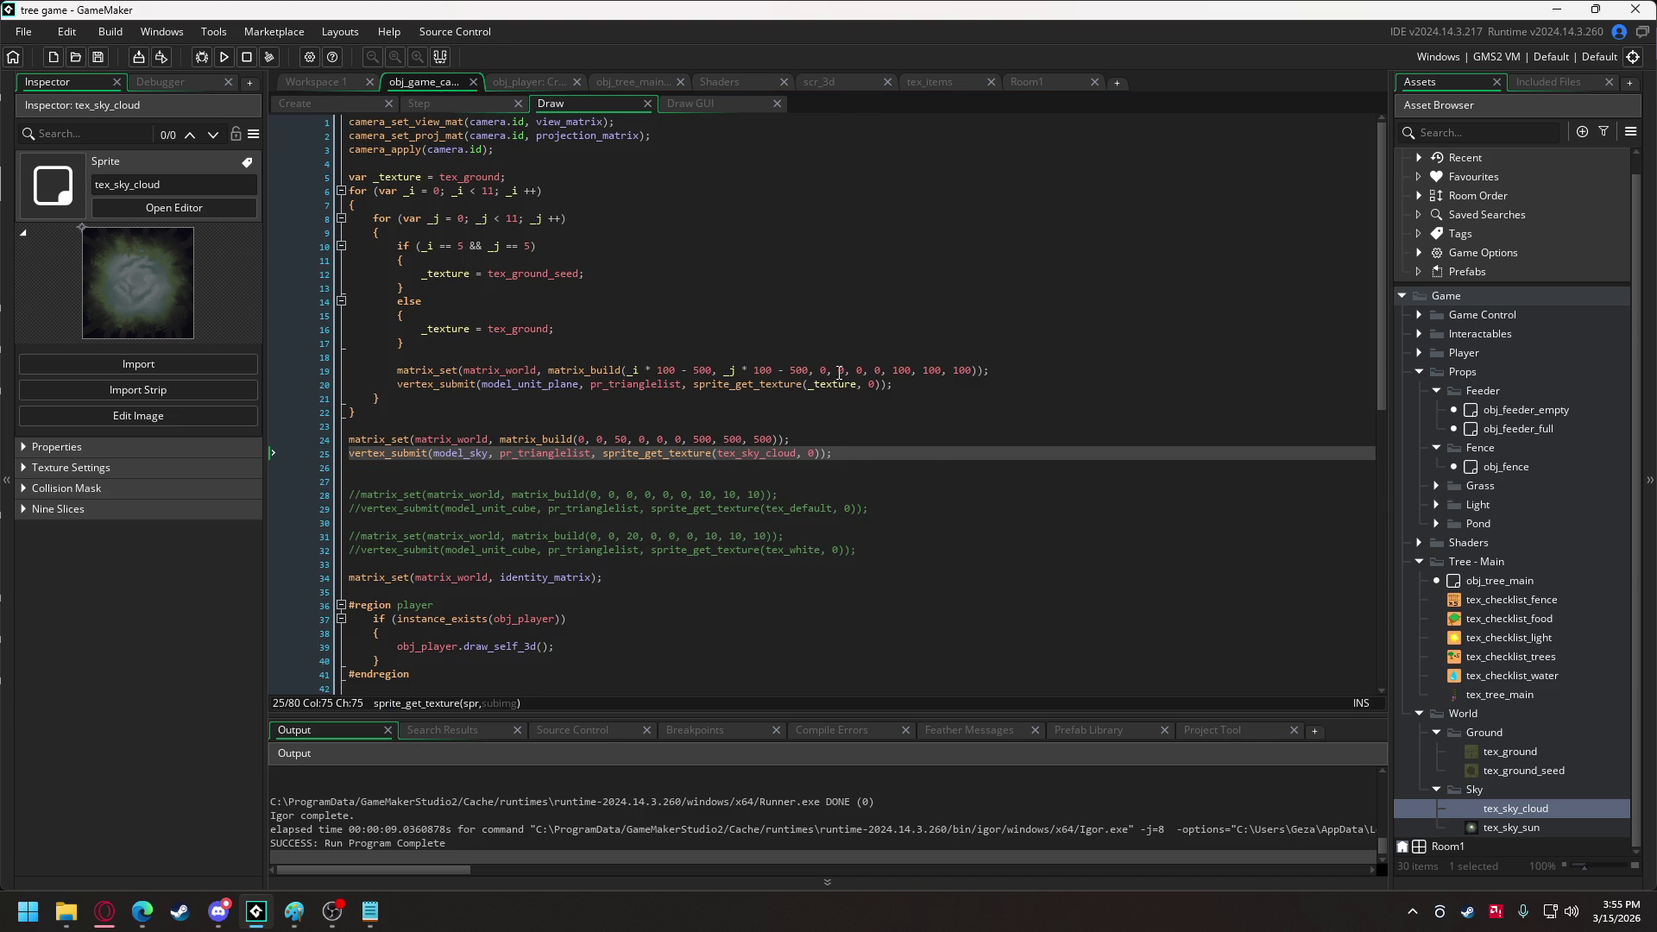
Change the sky's matrix_build to height 100 and scale 750 per axis, then run the game.
click(620, 439)
key(BackSpace)
text(10)
drag(698, 440, 711, 442)
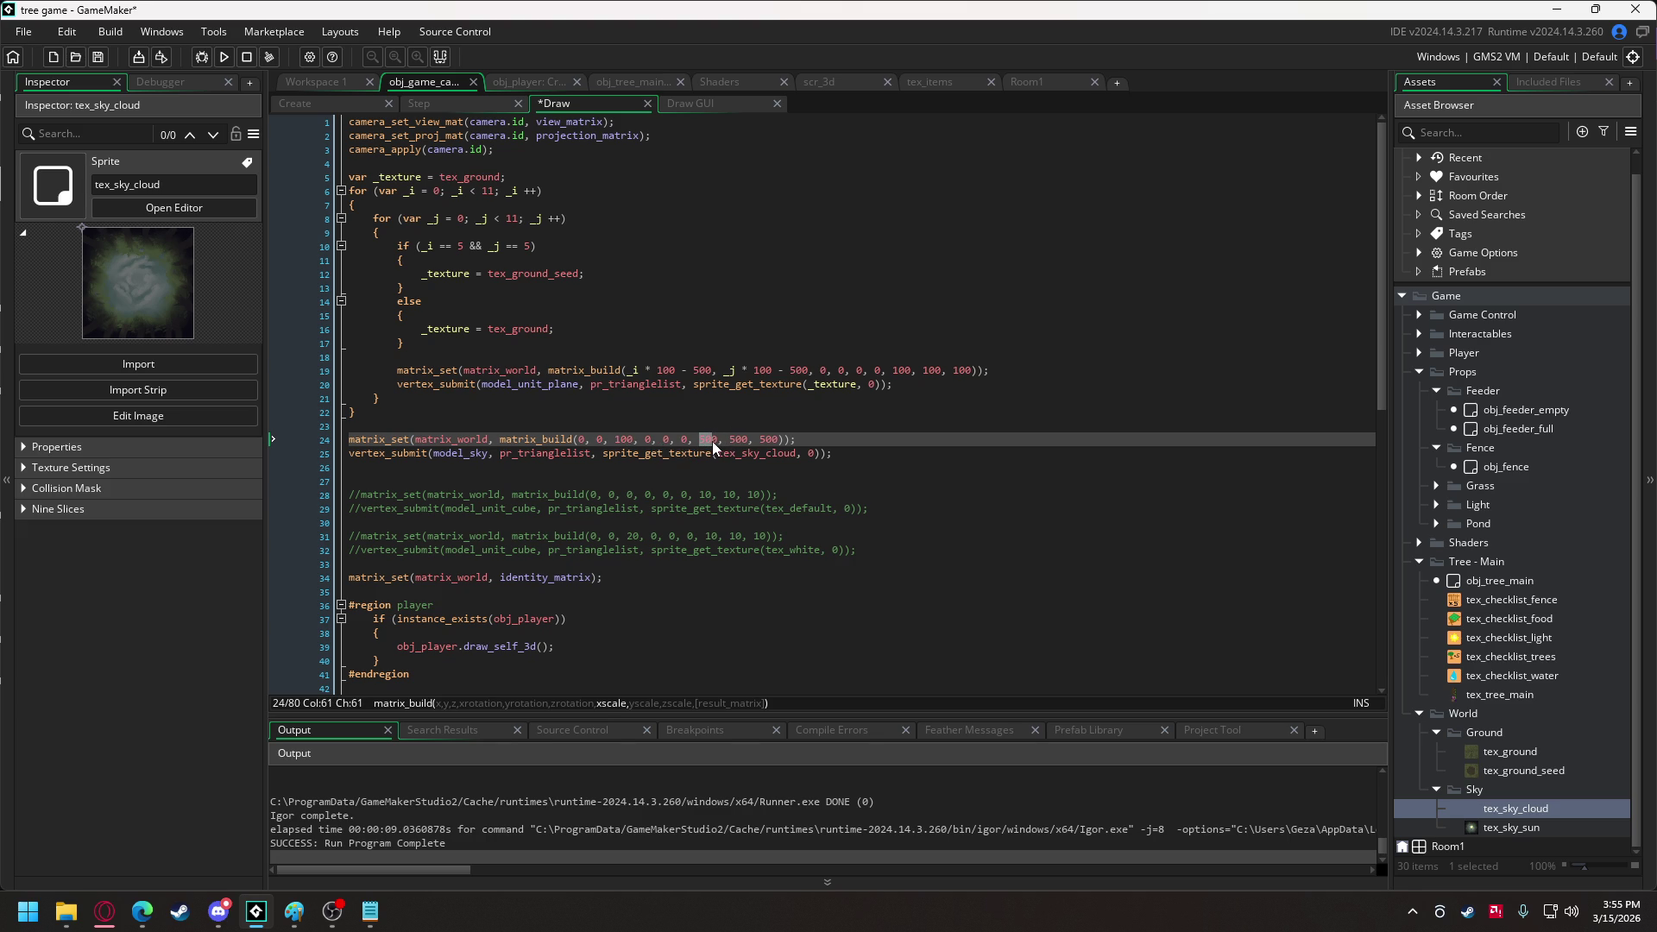
click(734, 440)
drag(762, 439, 770, 441)
text(5)
click(223, 57)
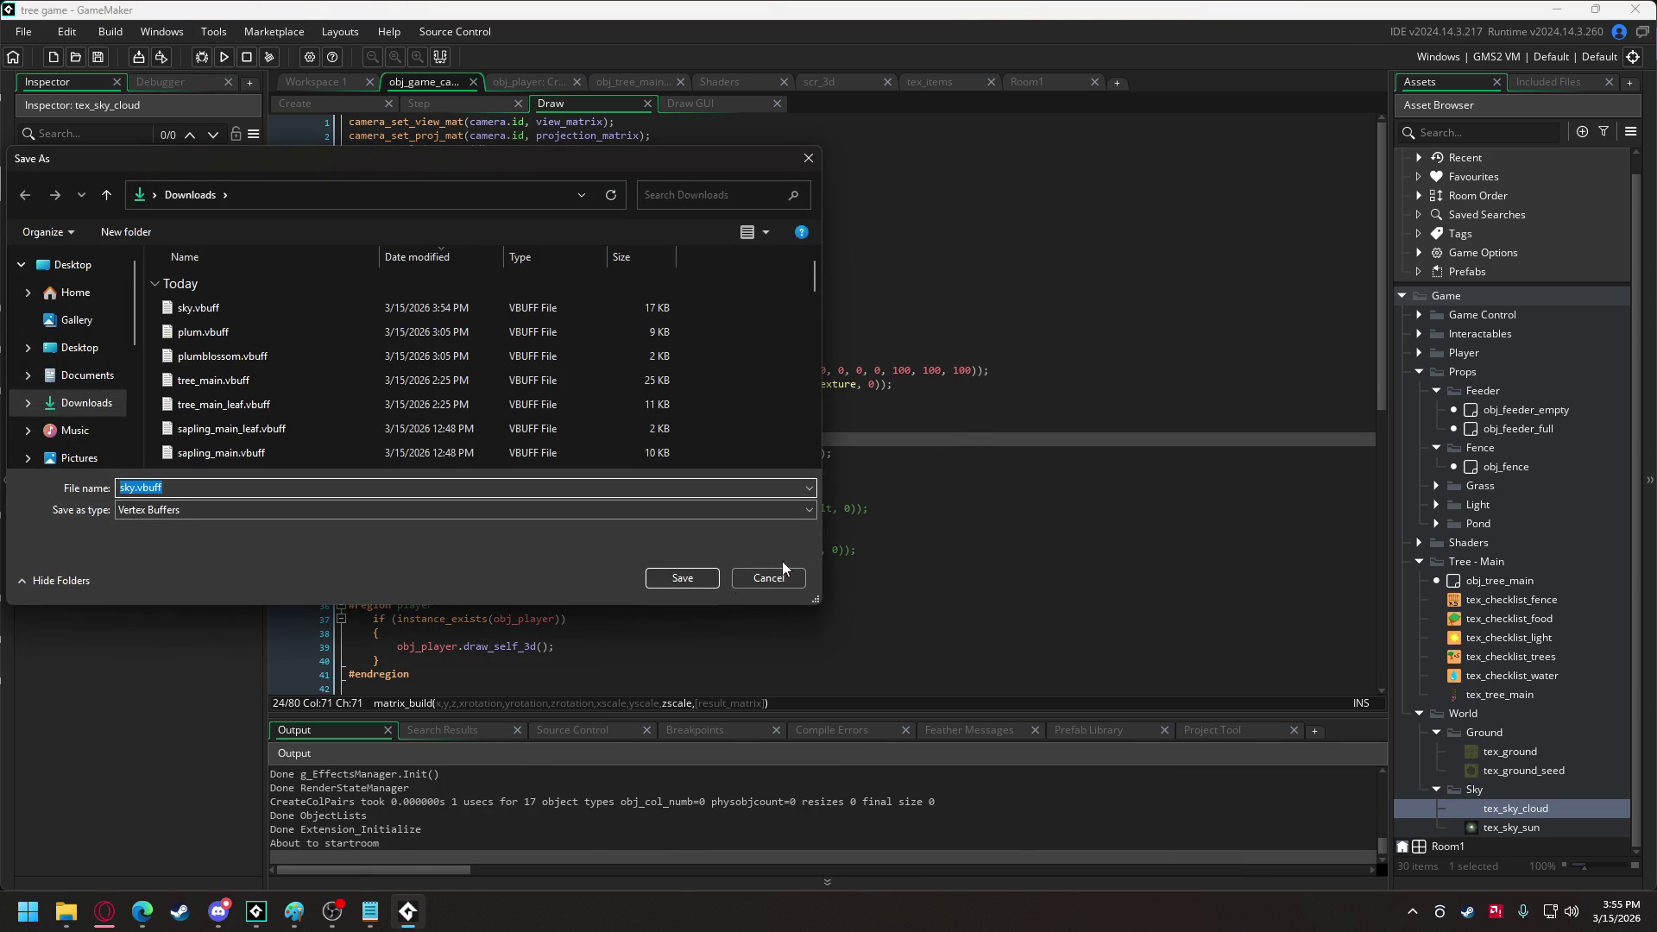
Skip the sky buffer save, walk the wizard from the tree back to the plant's icons, and quit.
click(767, 583)
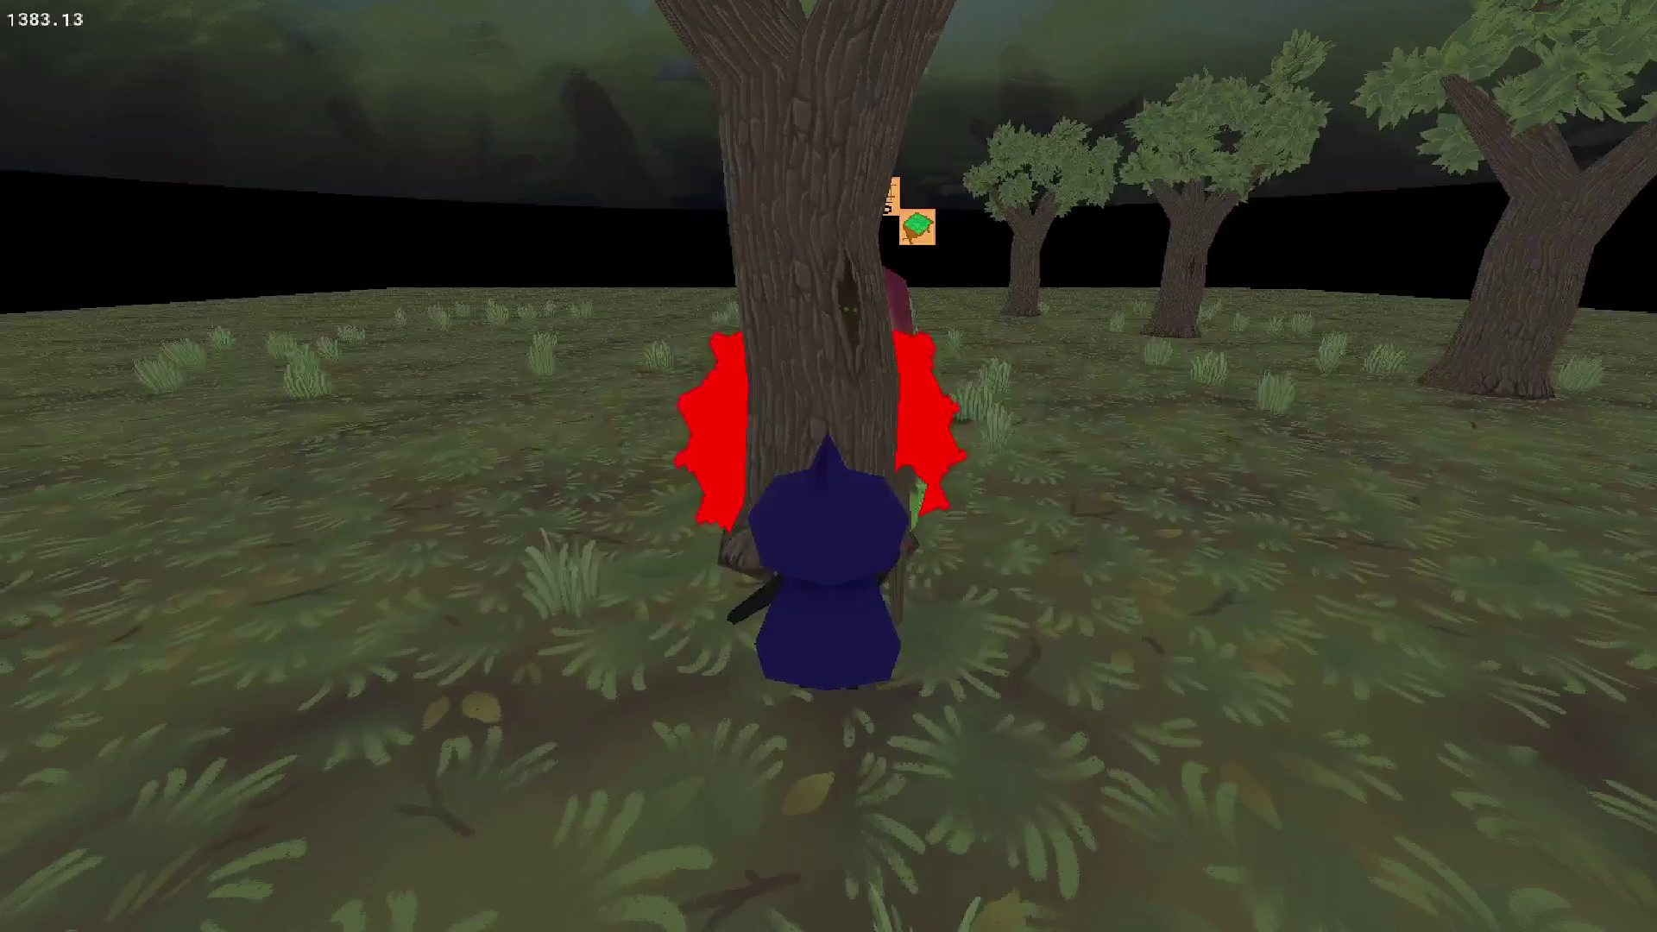
key(a)
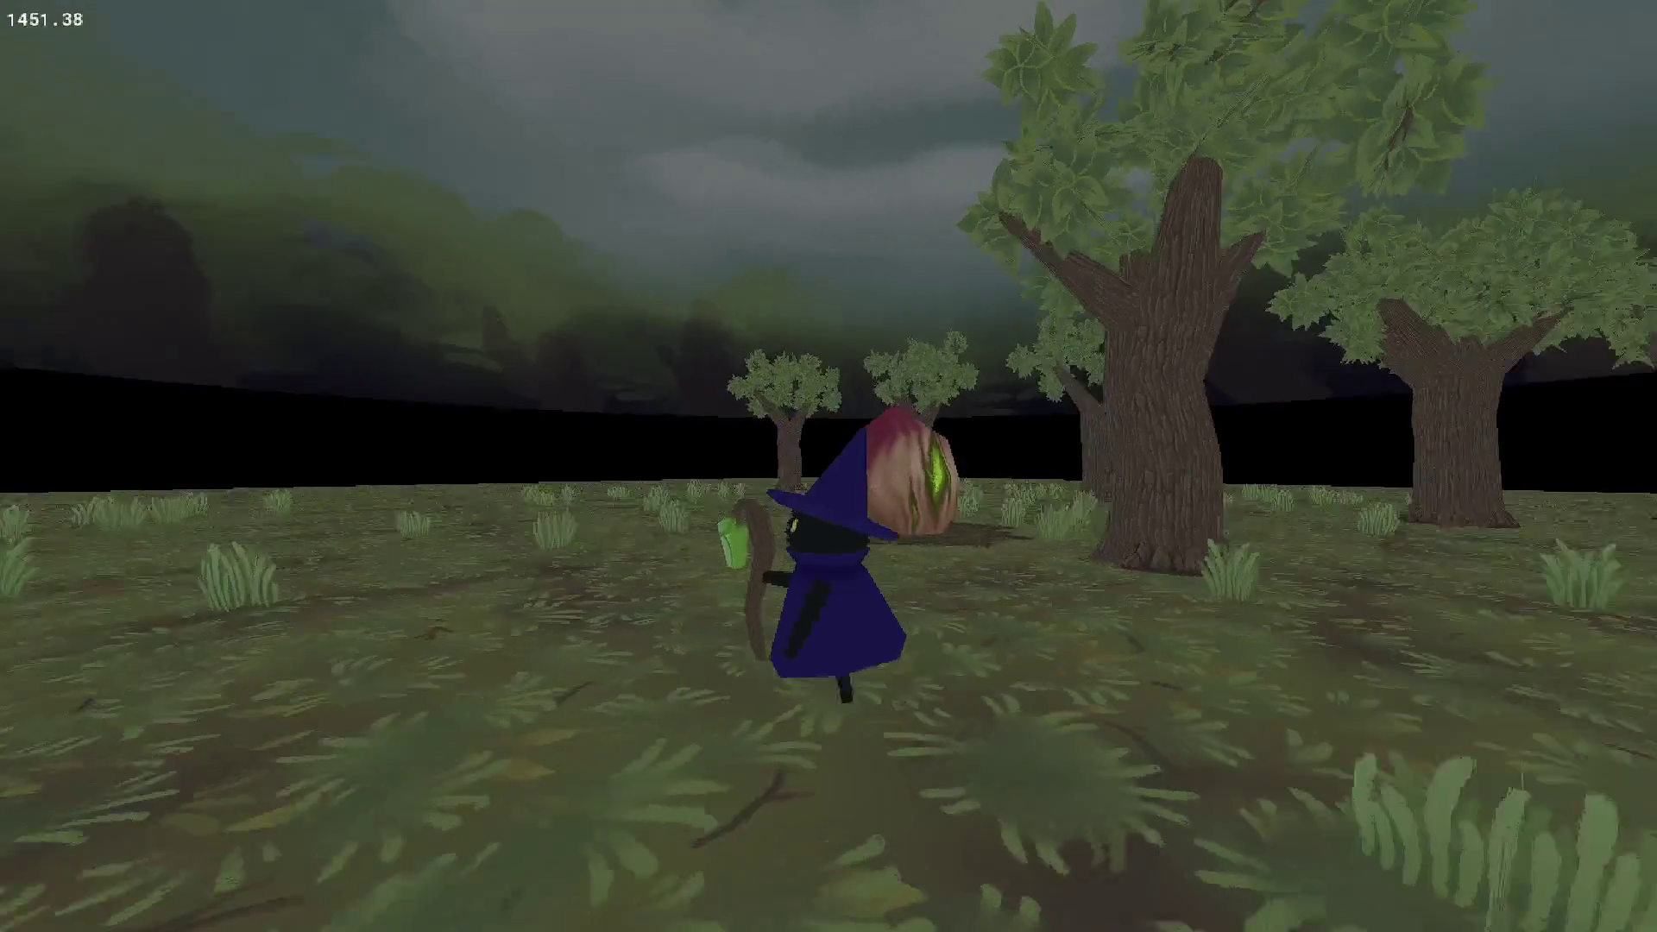
key(s)
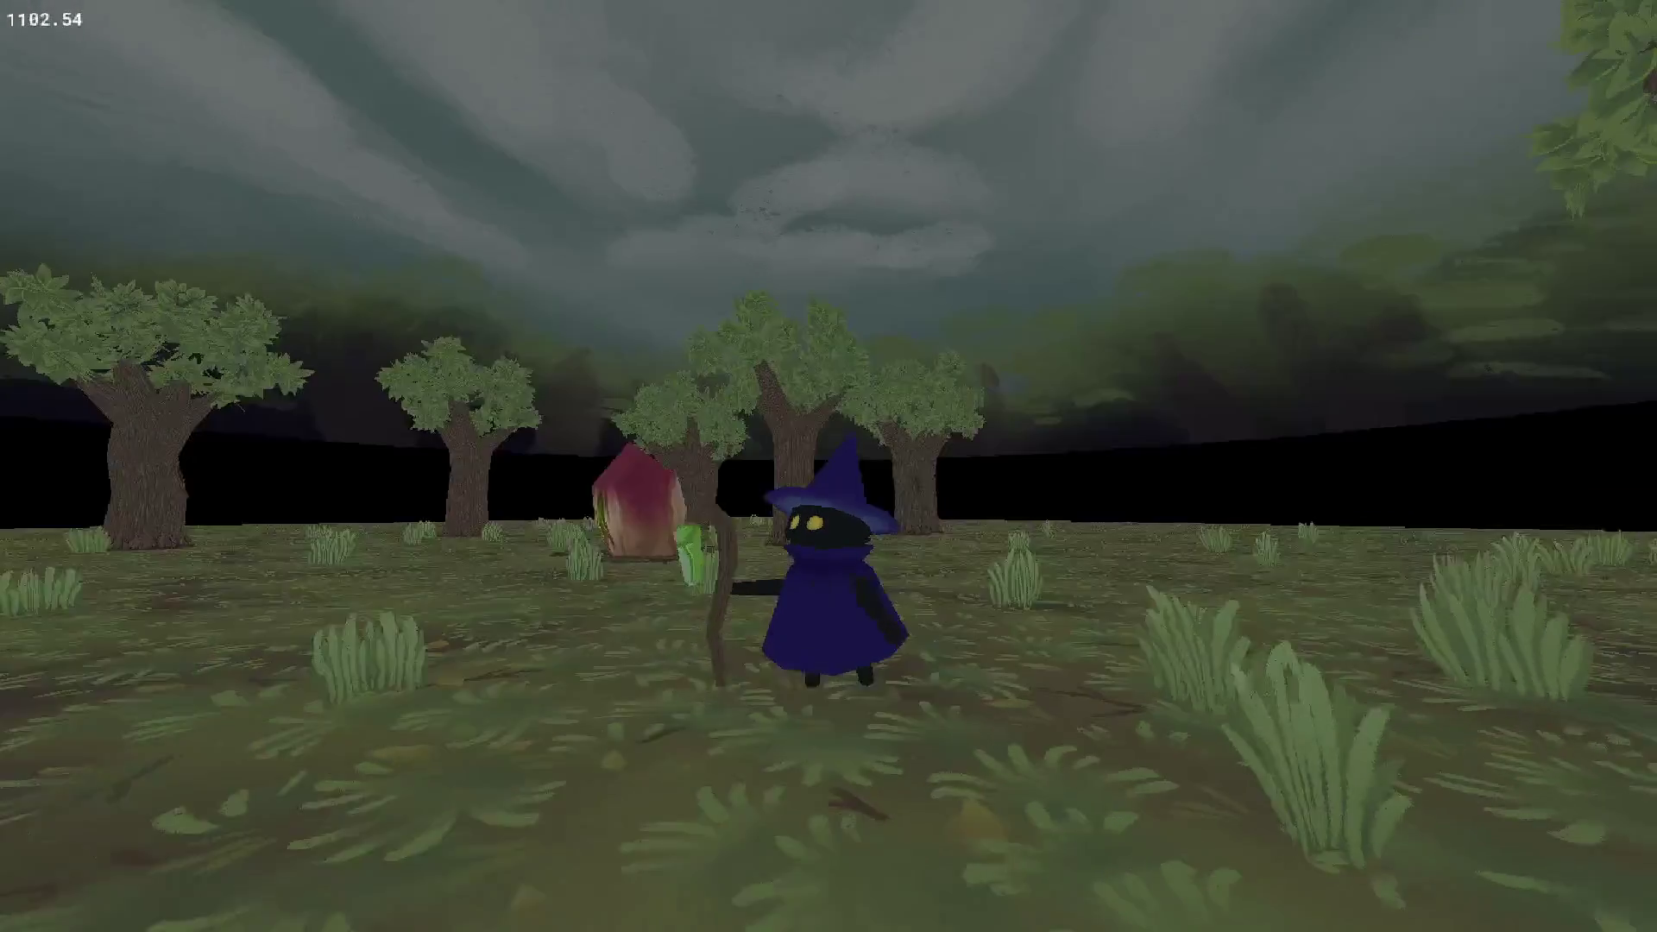
key(w)
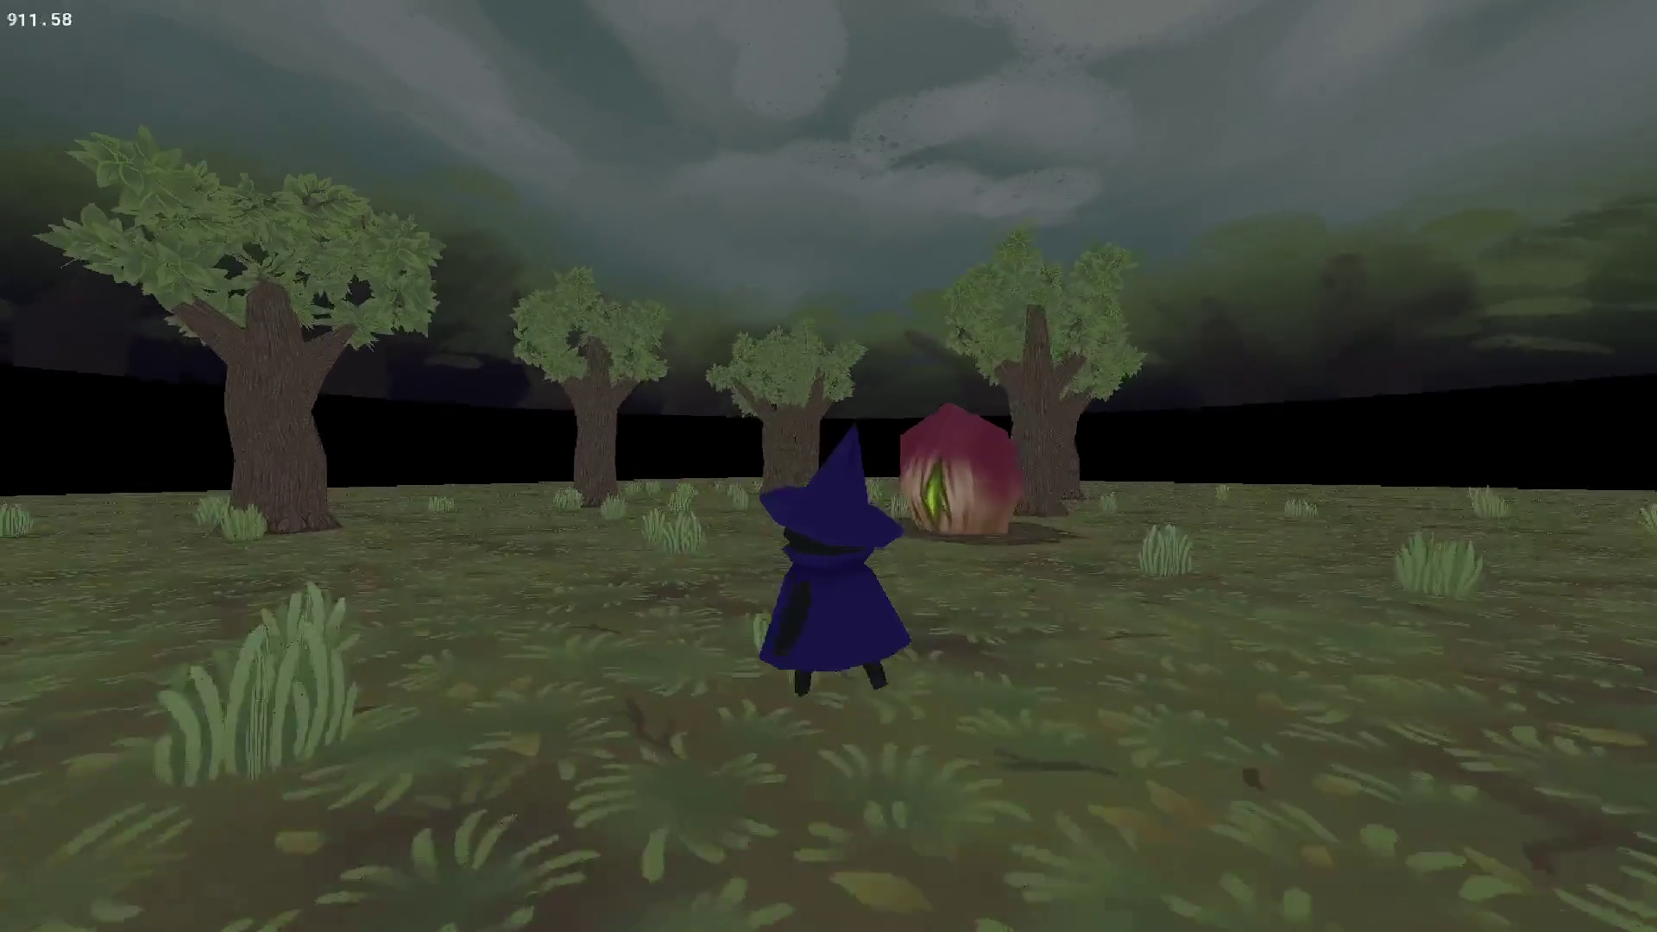
key(w)
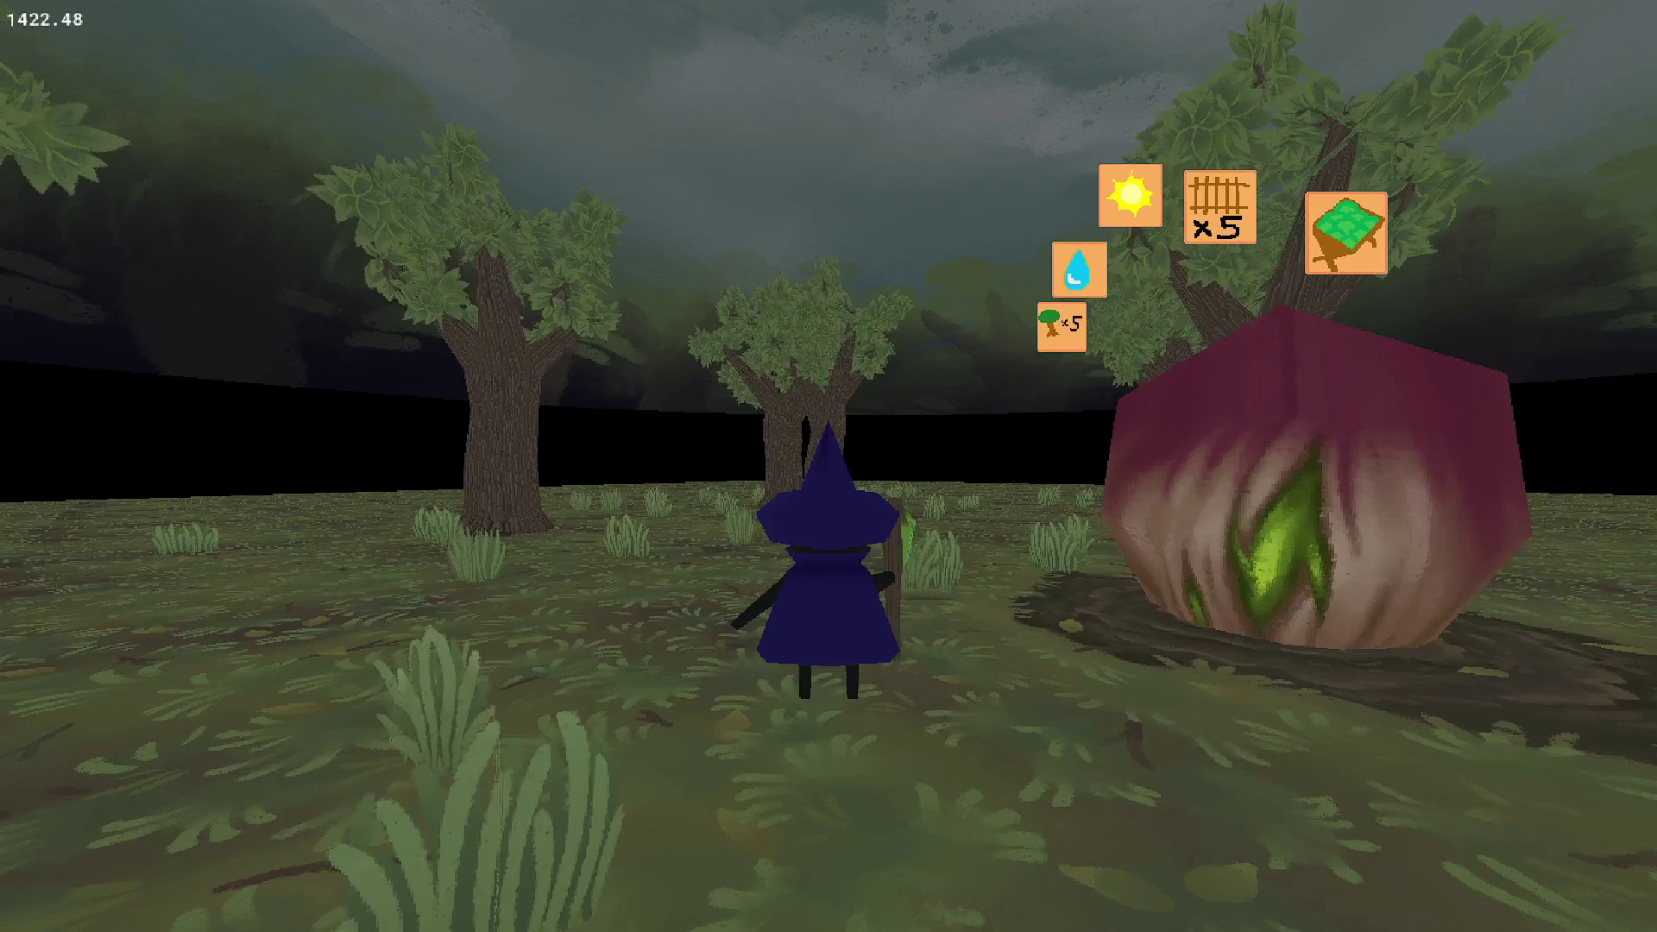
key(Escape)
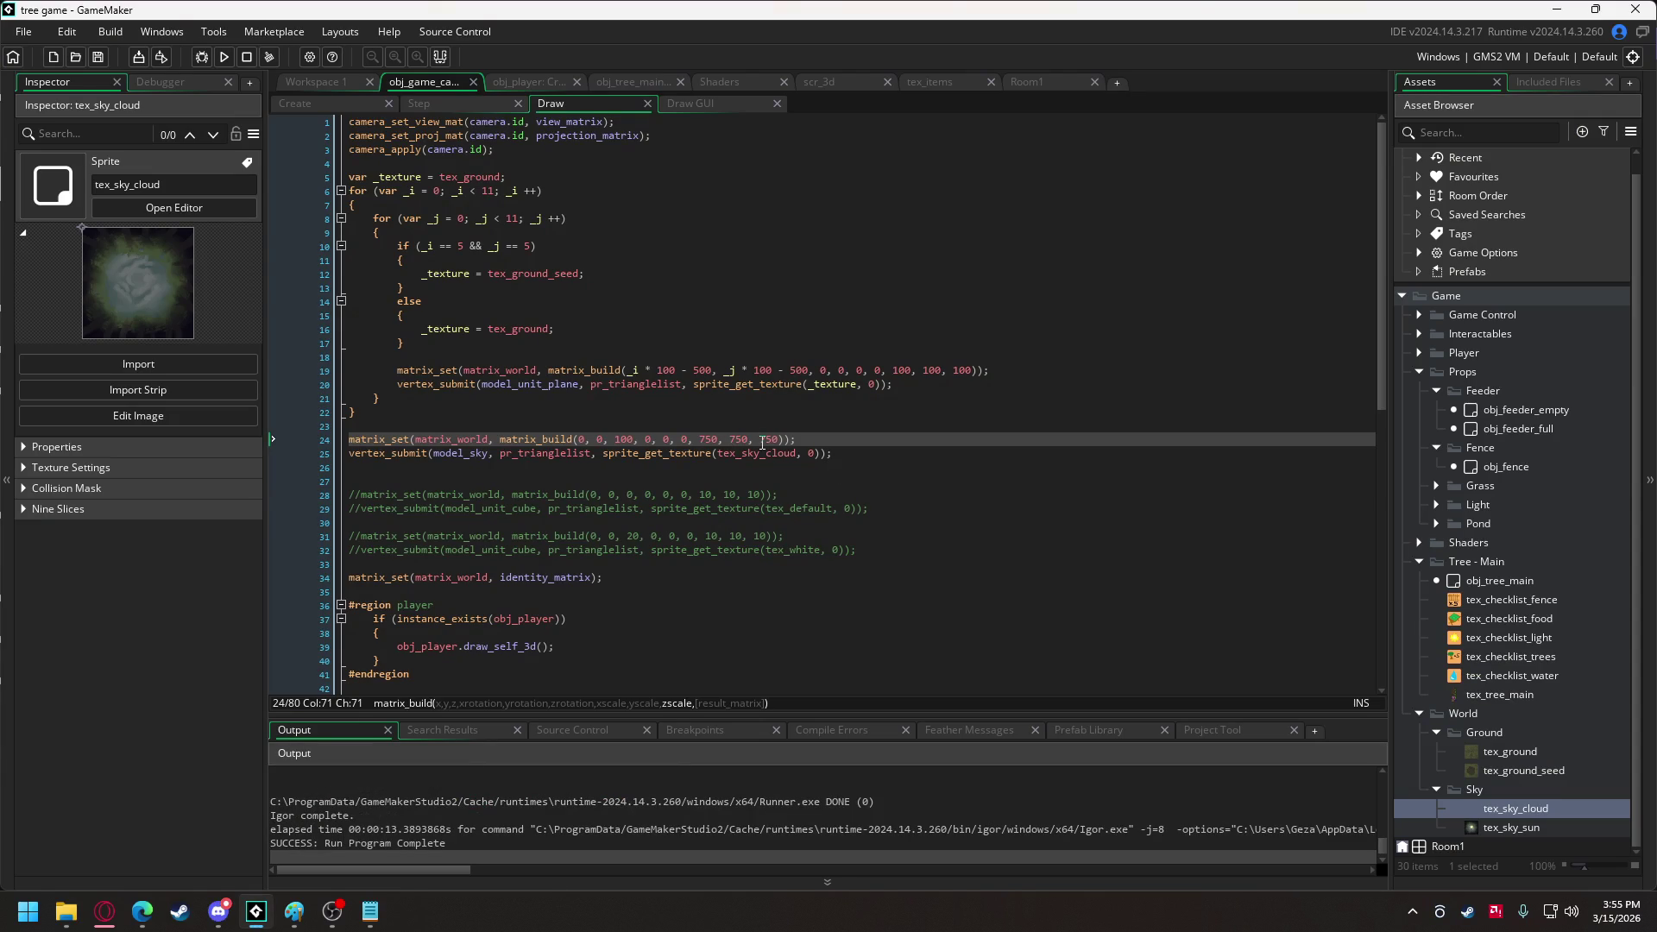
Set the sky matrix's last argument to 1000 and run the game without saving the sky buffer.
text(10)
click(223, 57)
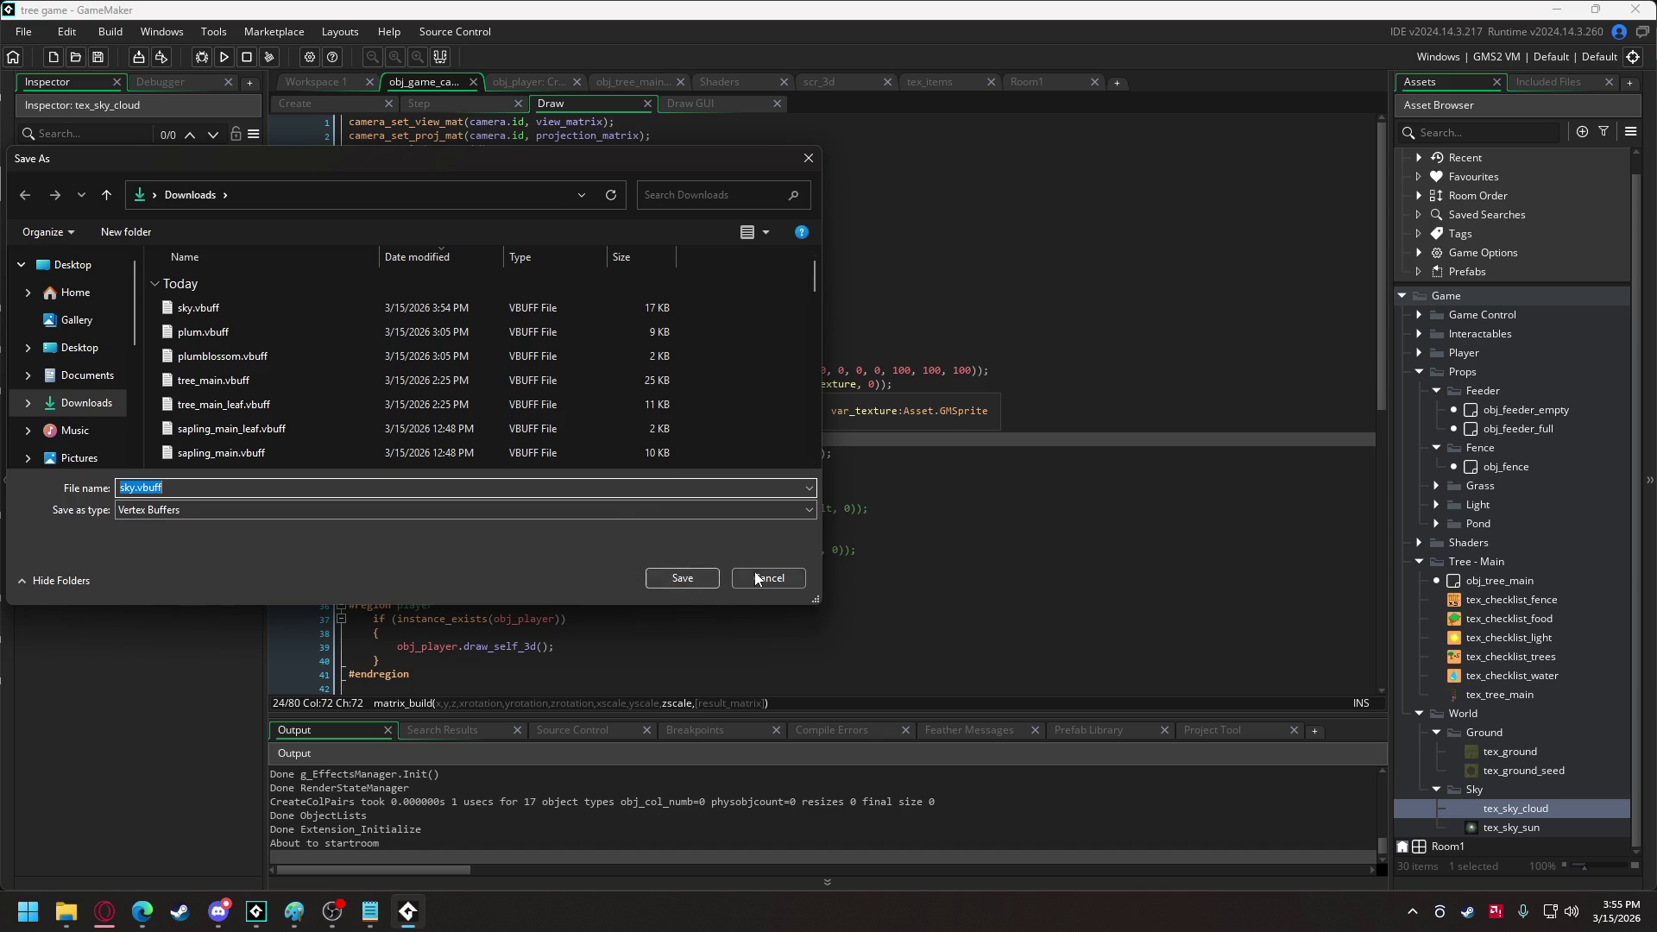
click(756, 578)
Walk the wizard past the trees to the ground's edge and inspect it under the taller sky.
key(d)
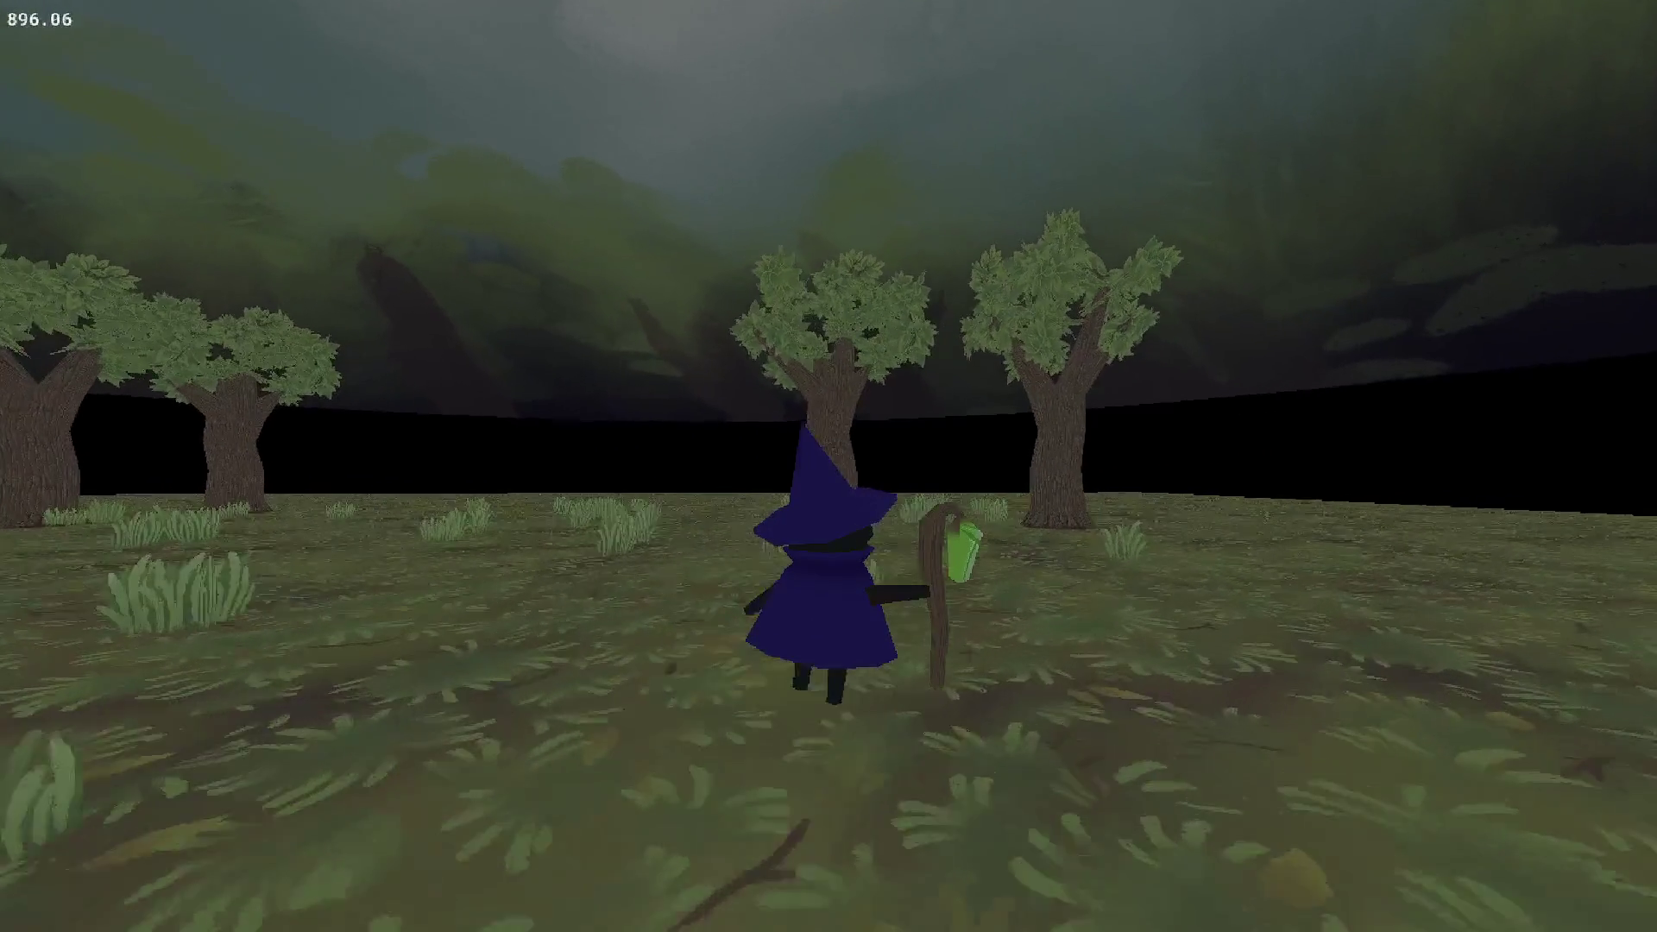
key(w)
key(d)
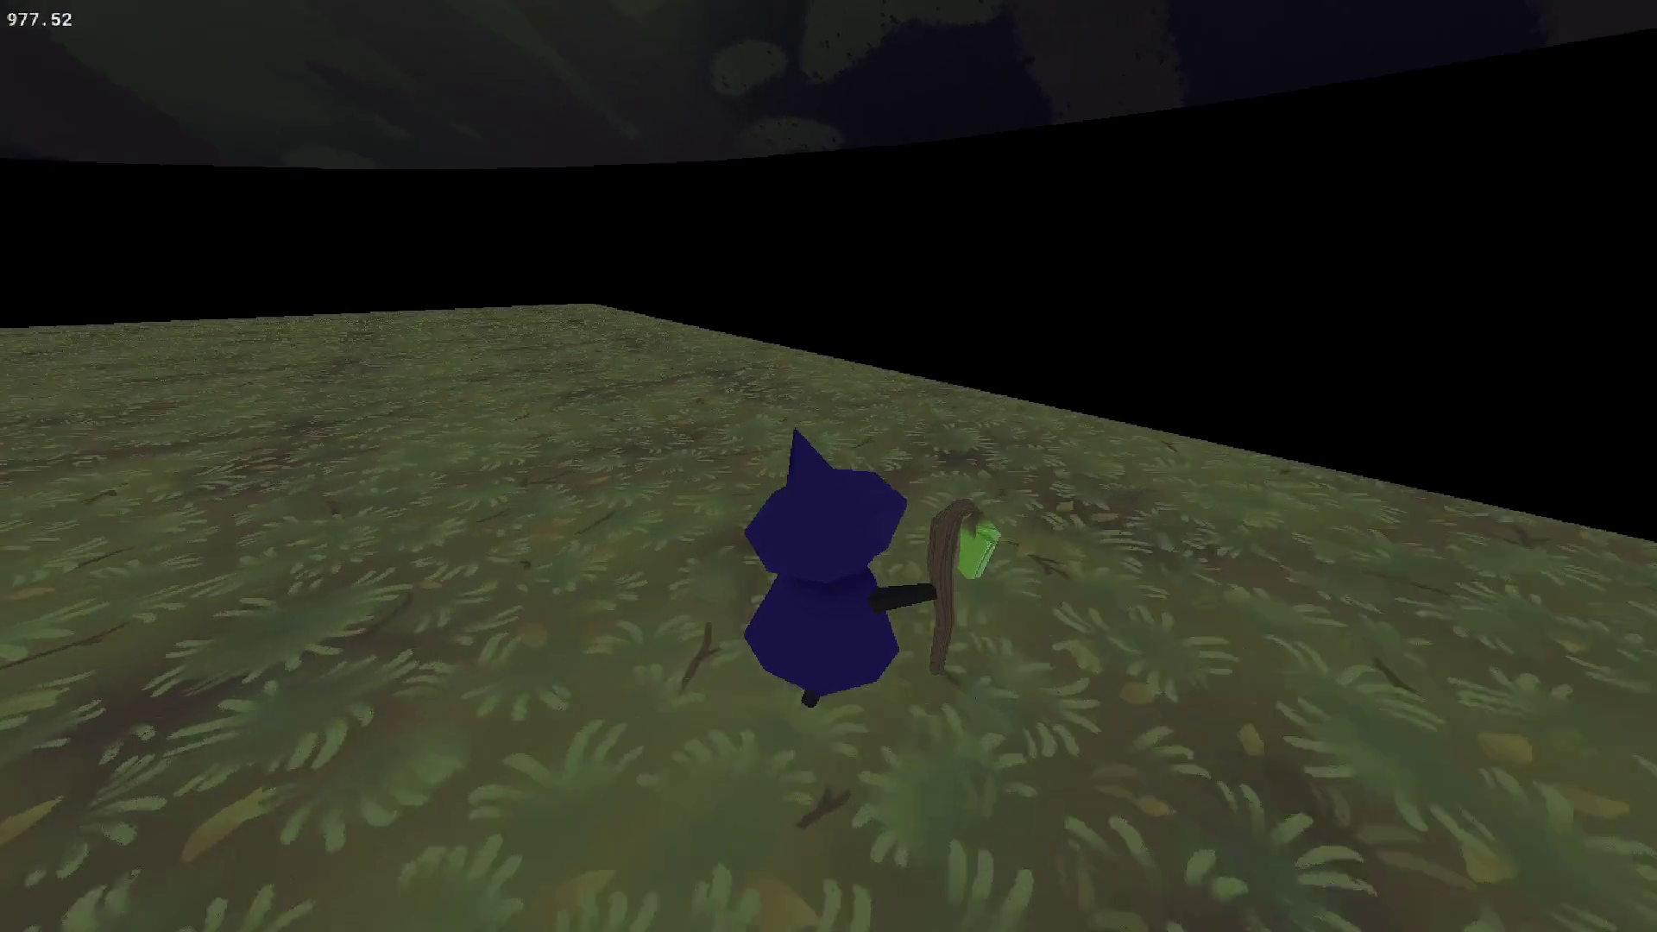
key(d)
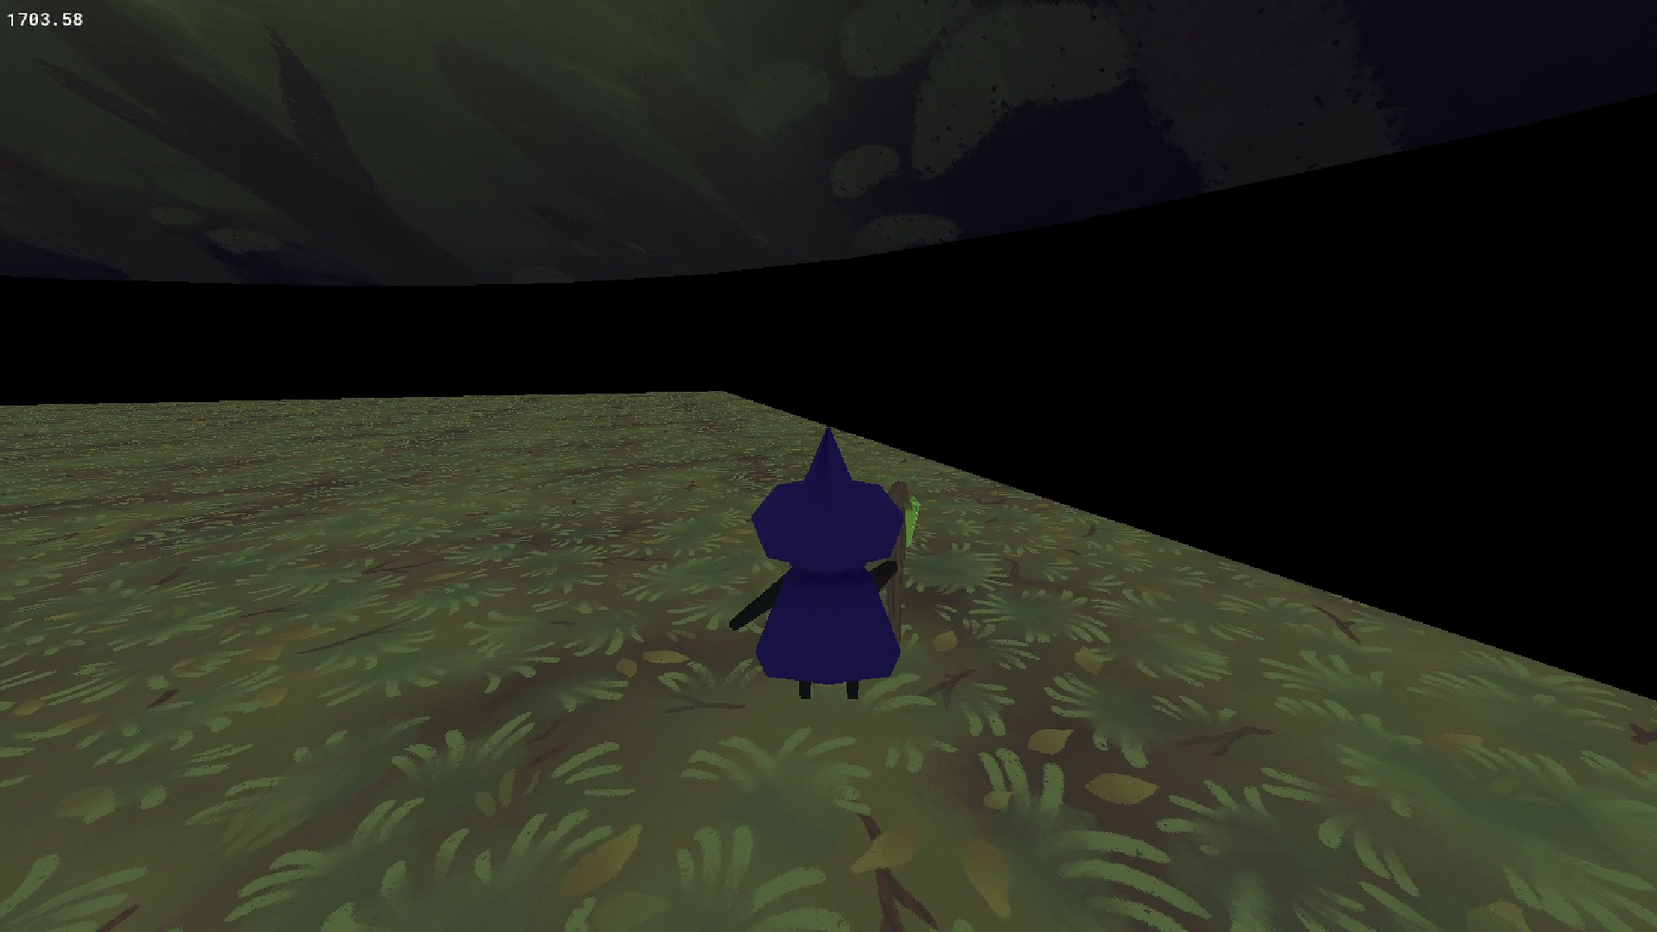
key(a)
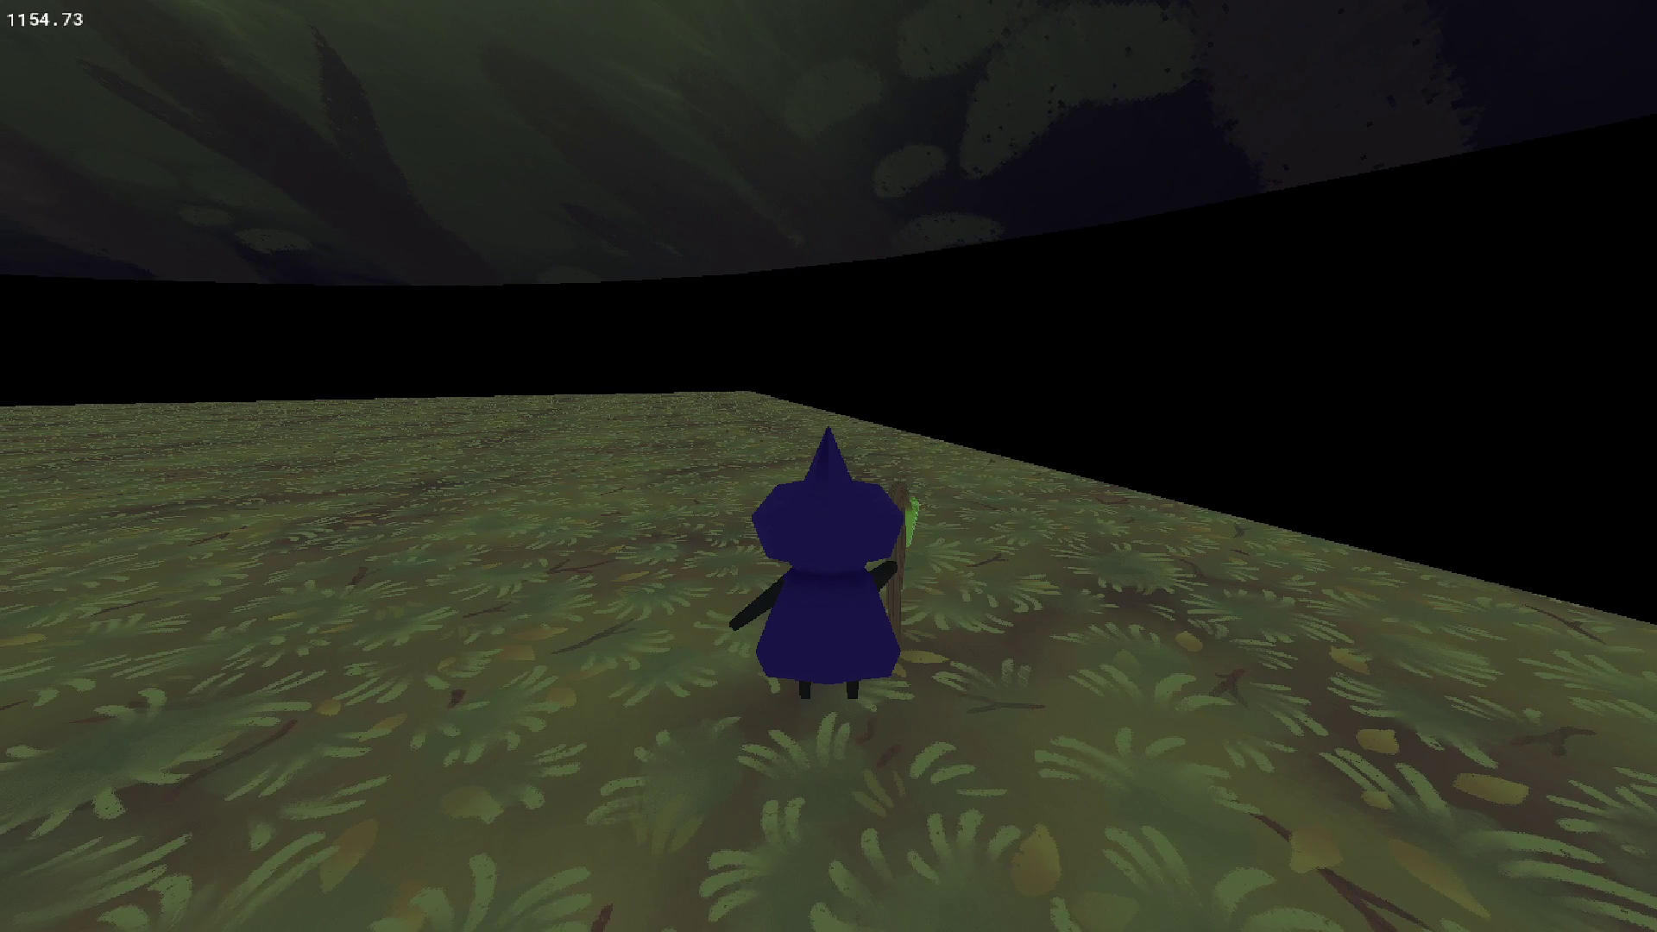
key(a)
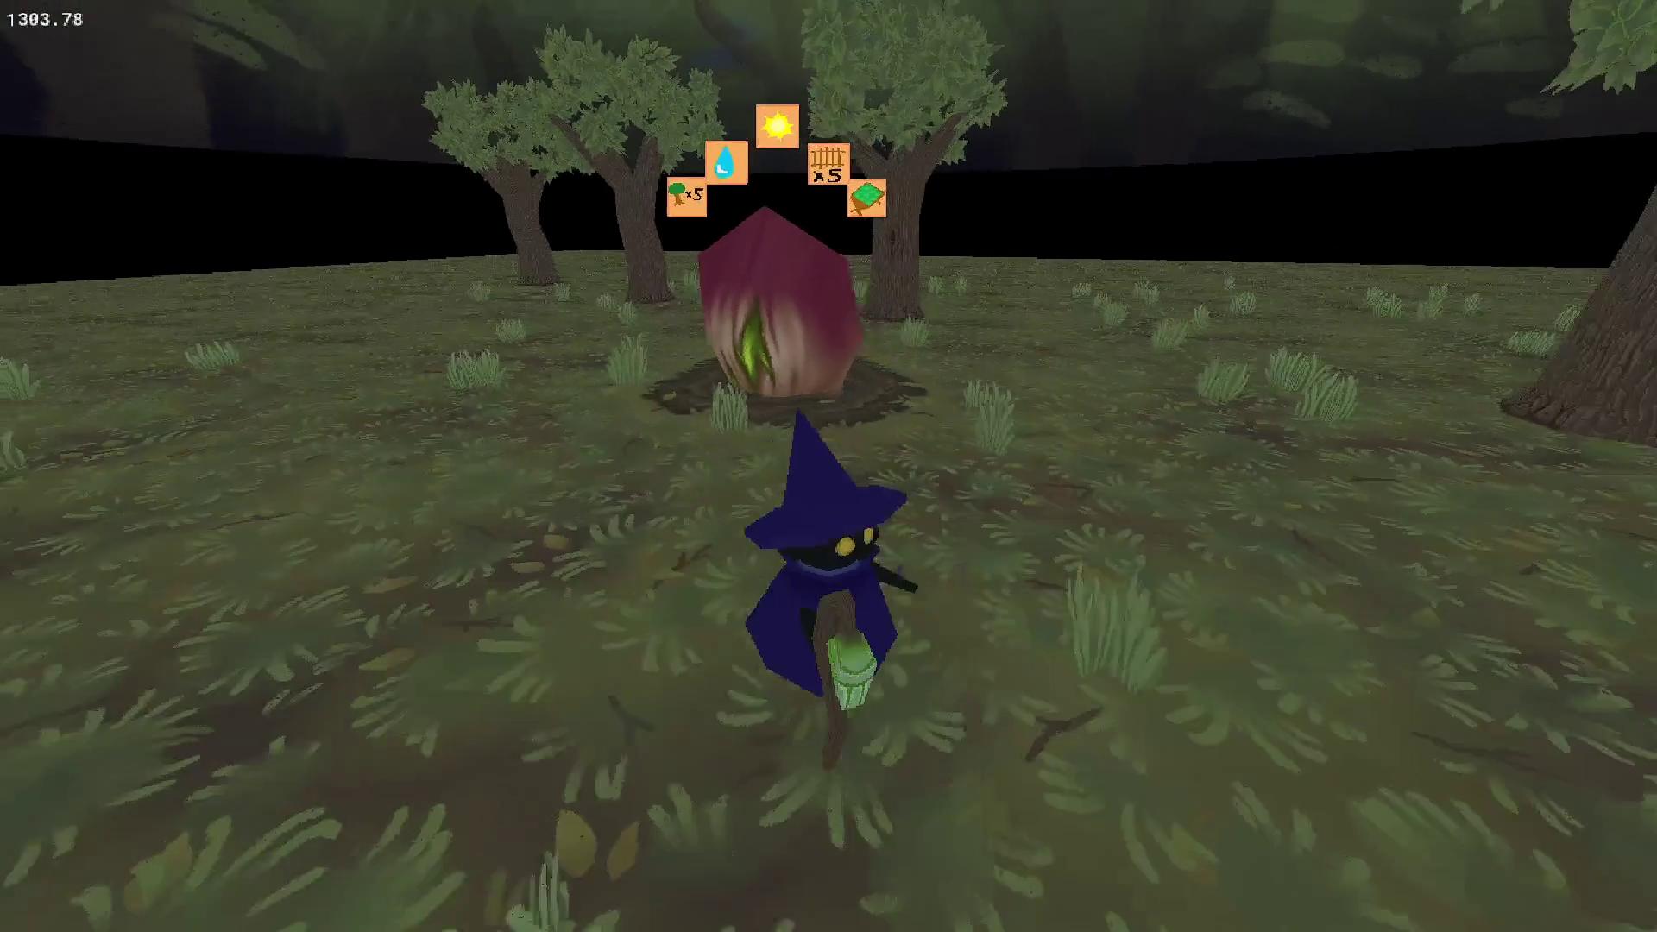
Walk back and around the plant, then close the game.
key(w)
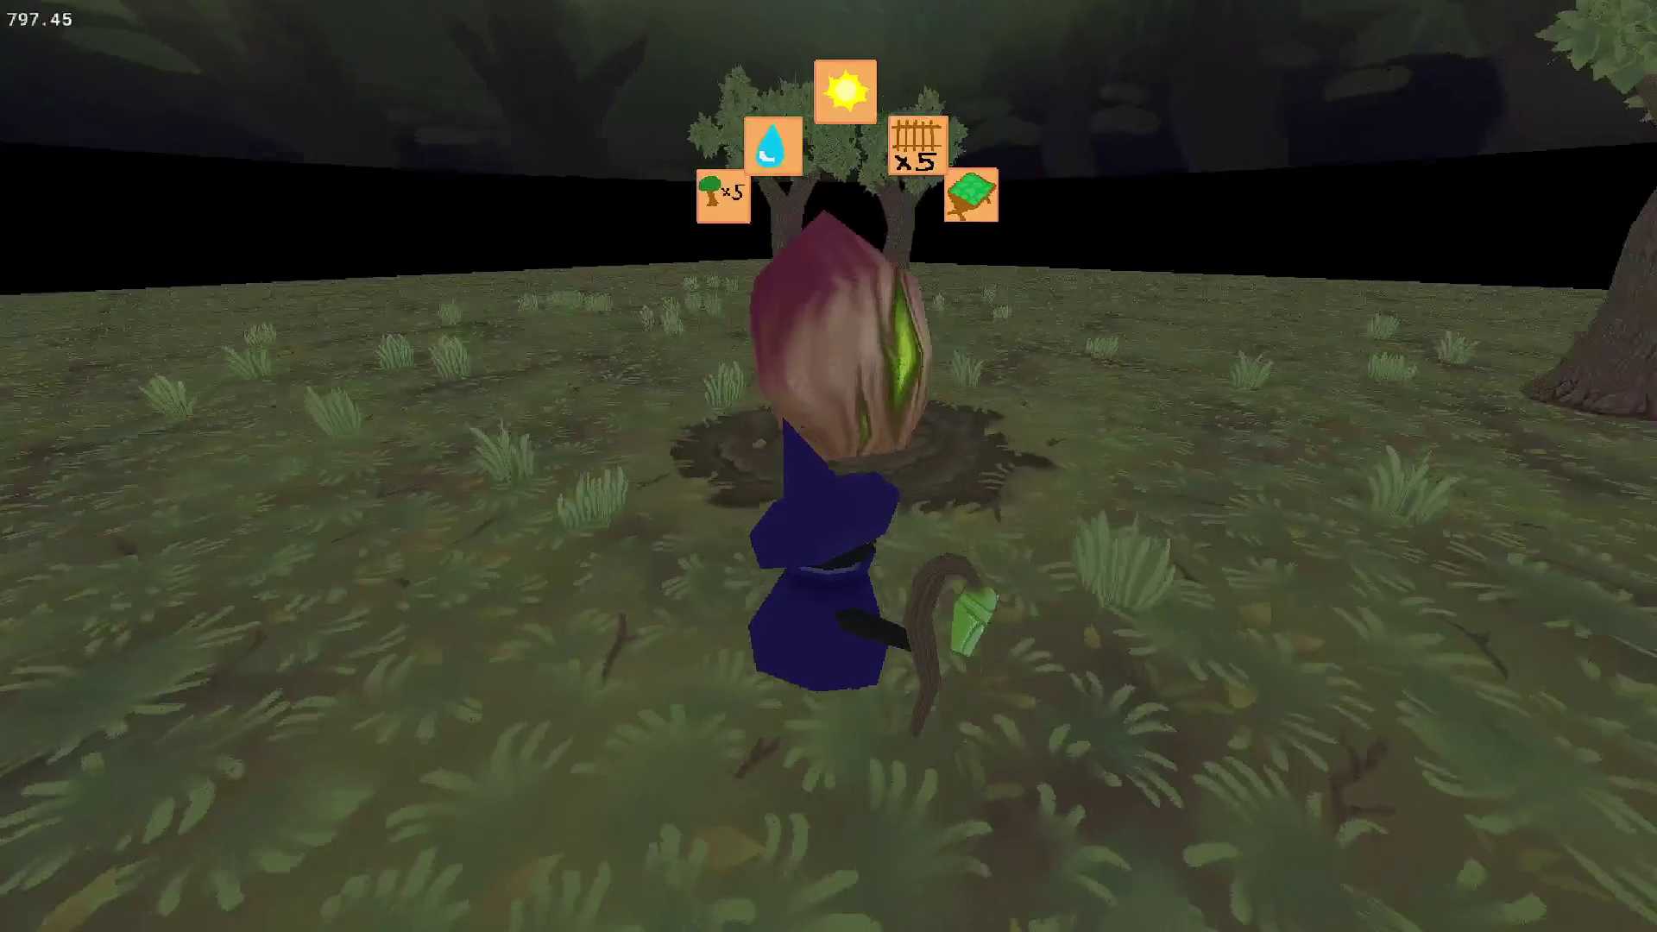
key(w)
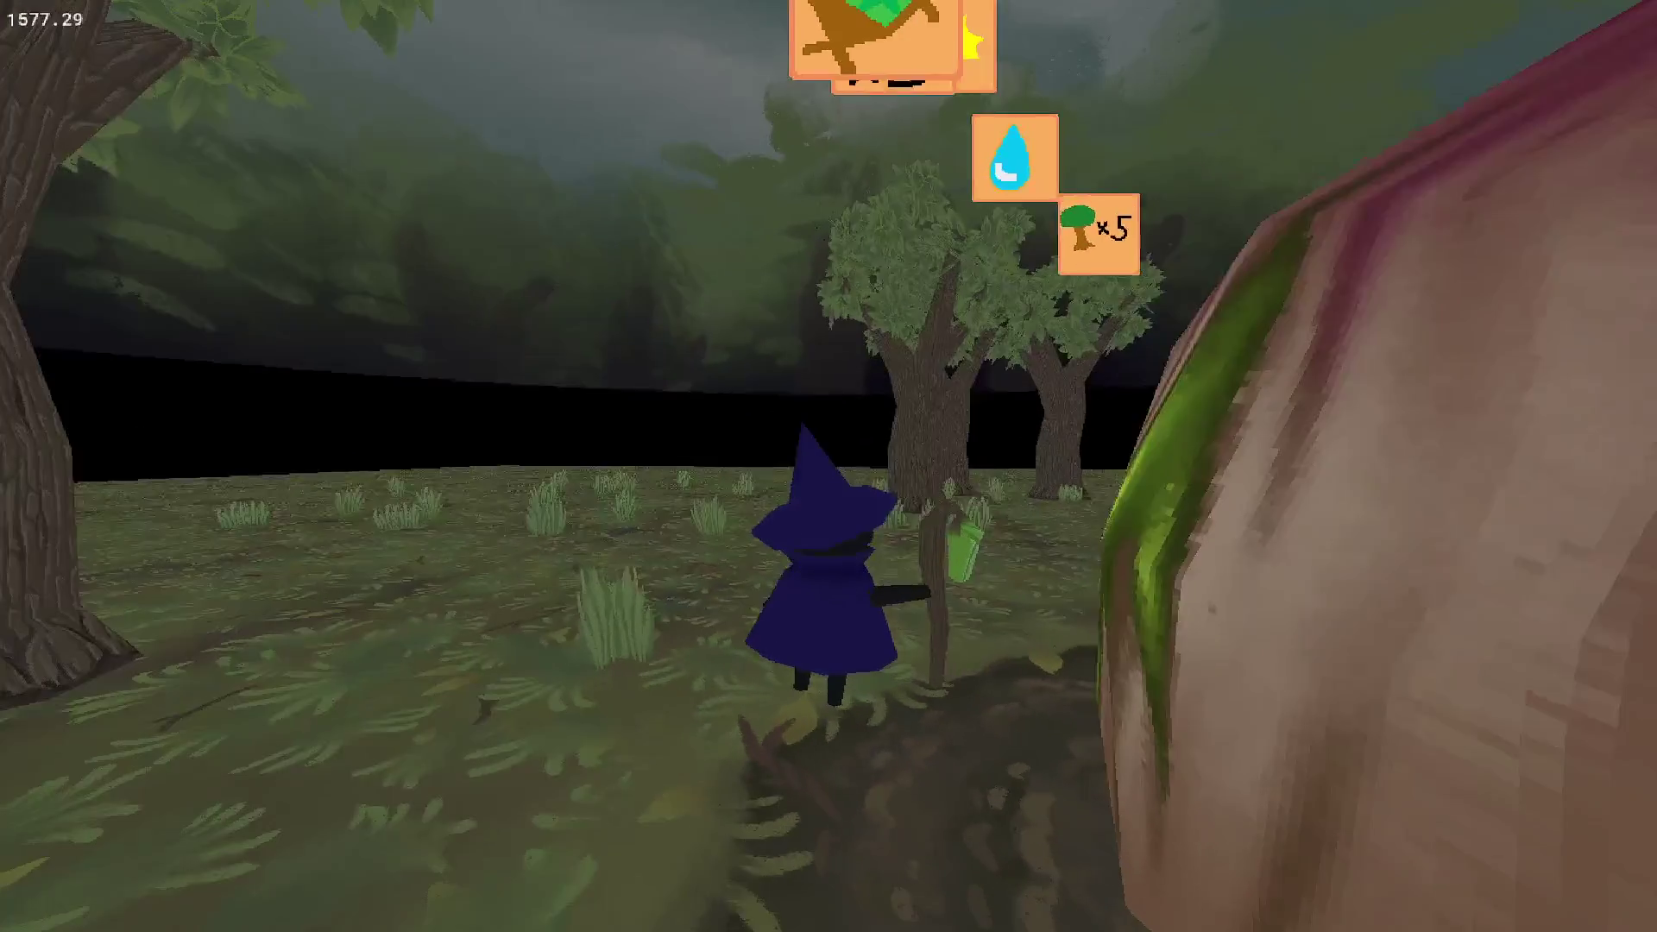
key(w)
key(w)
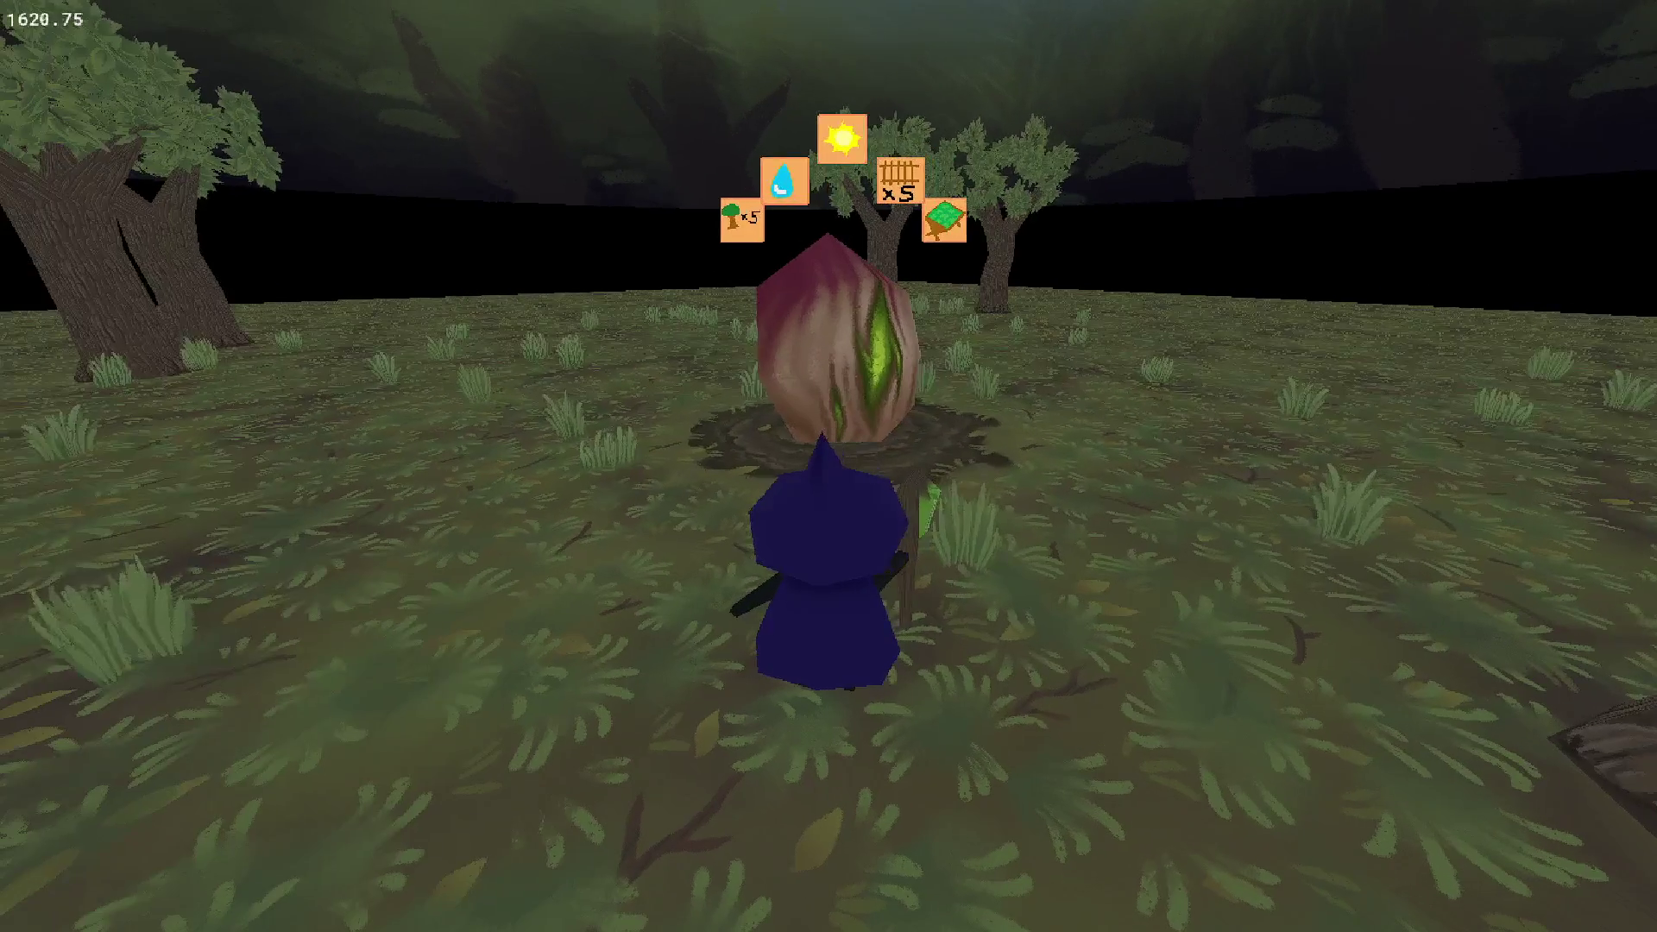
key(d)
key(a)
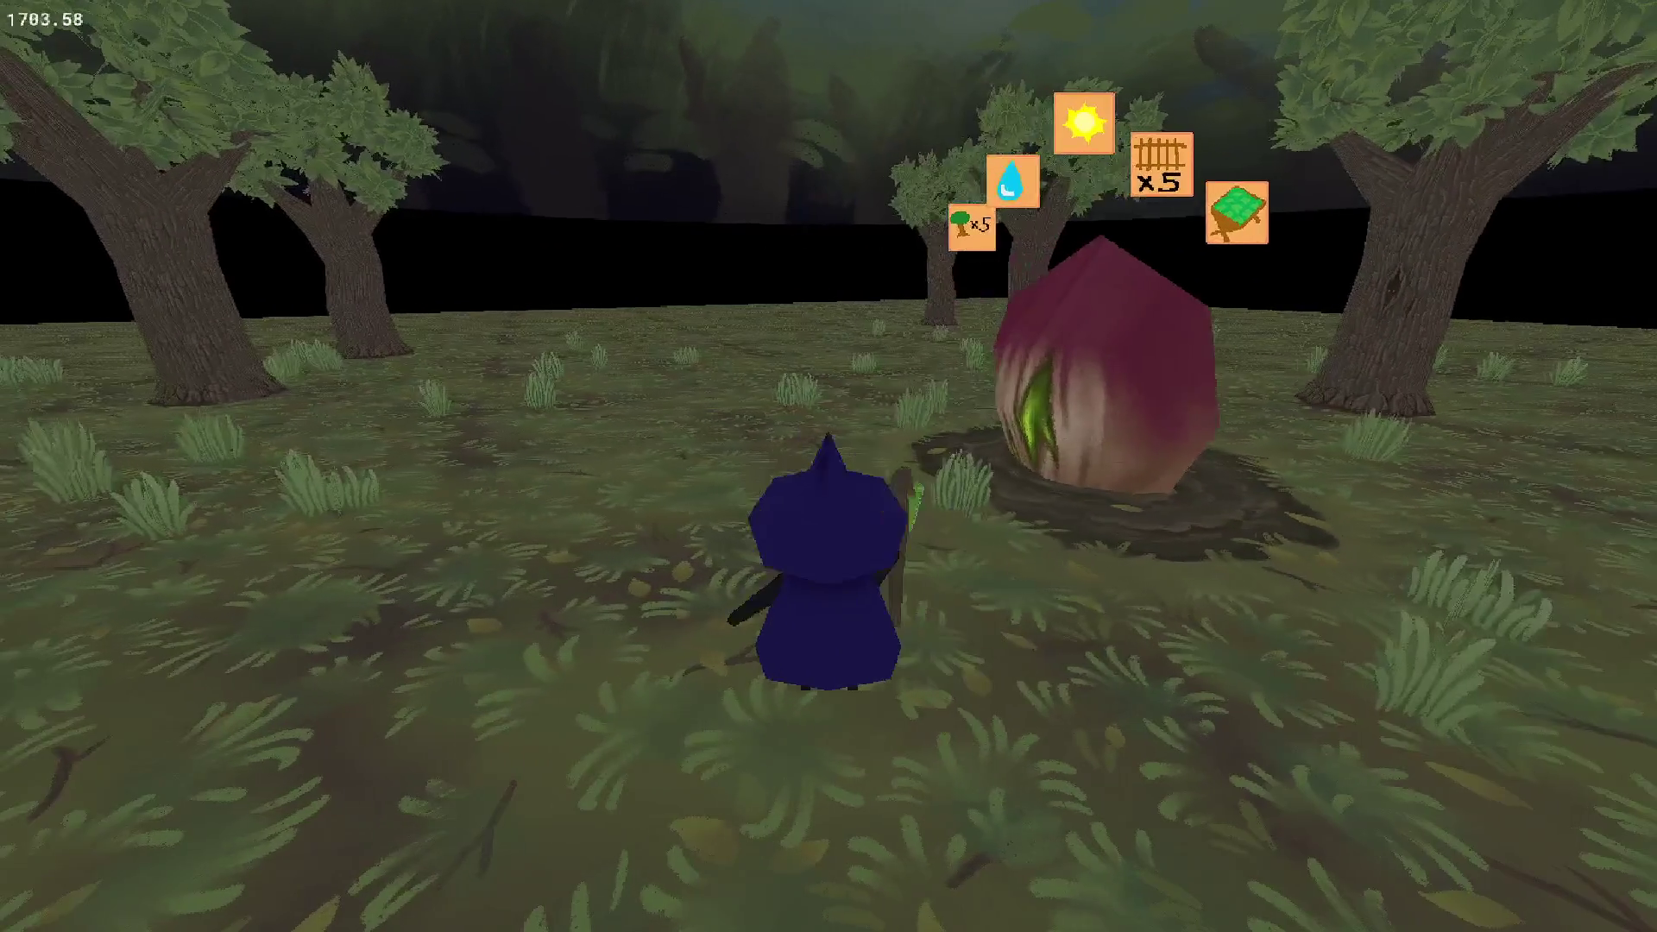
key(w)
key(Escape)
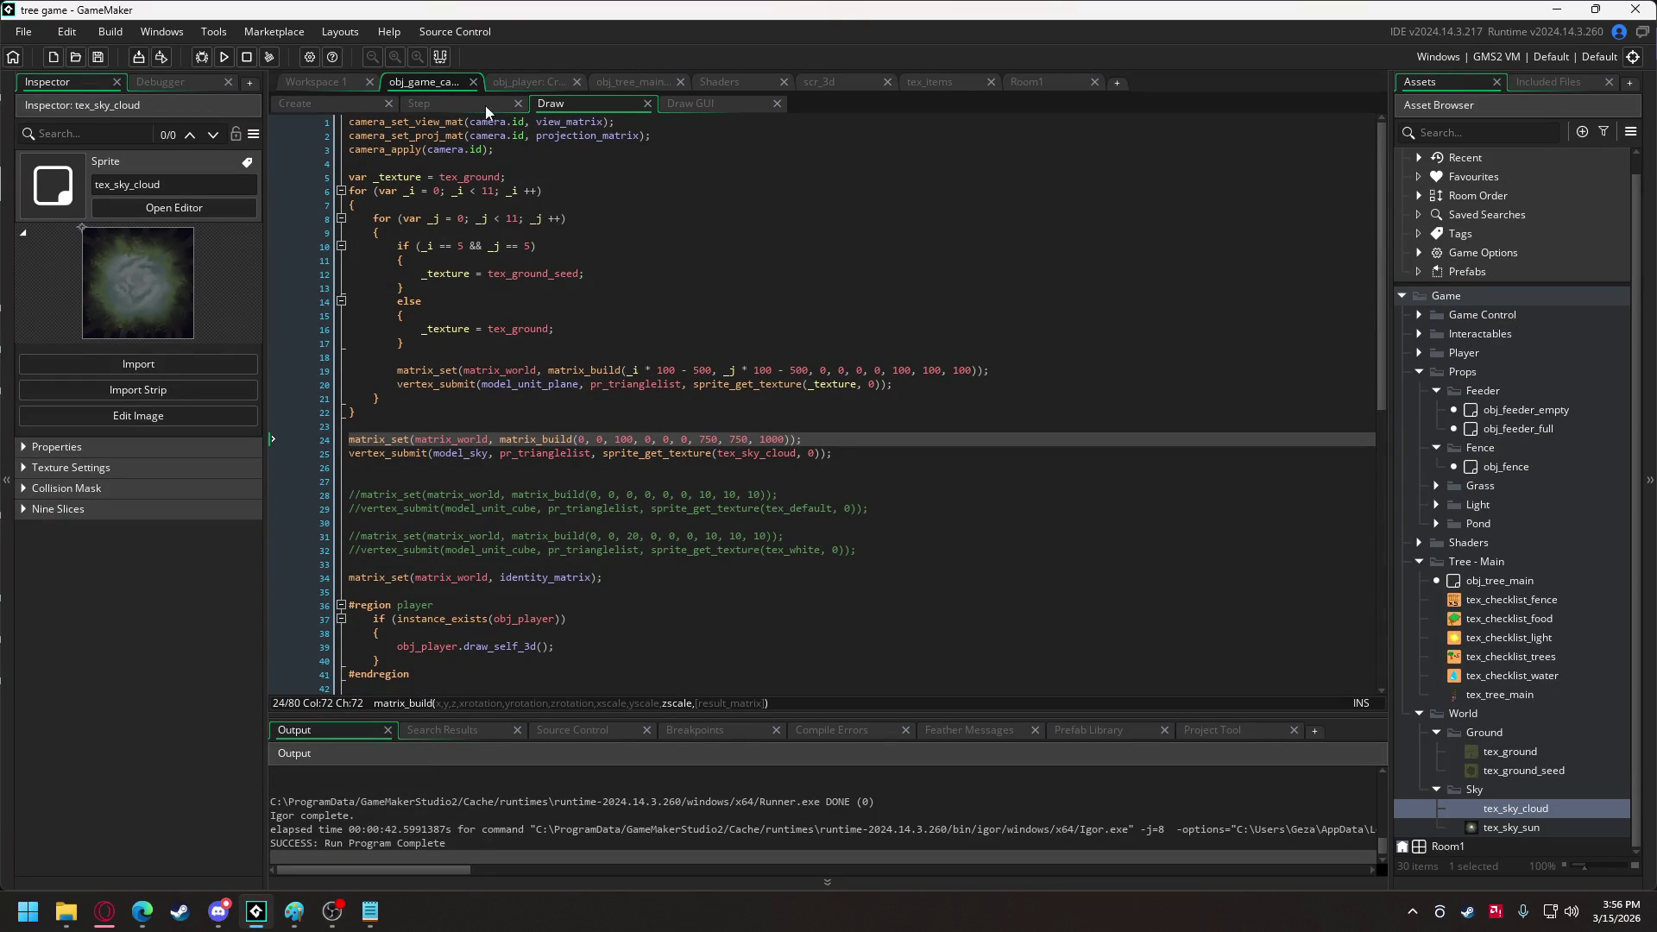
In obj_tree_main Create, set completed to true for the obj_tree_generic and obj_pond conditions.
click(615, 82)
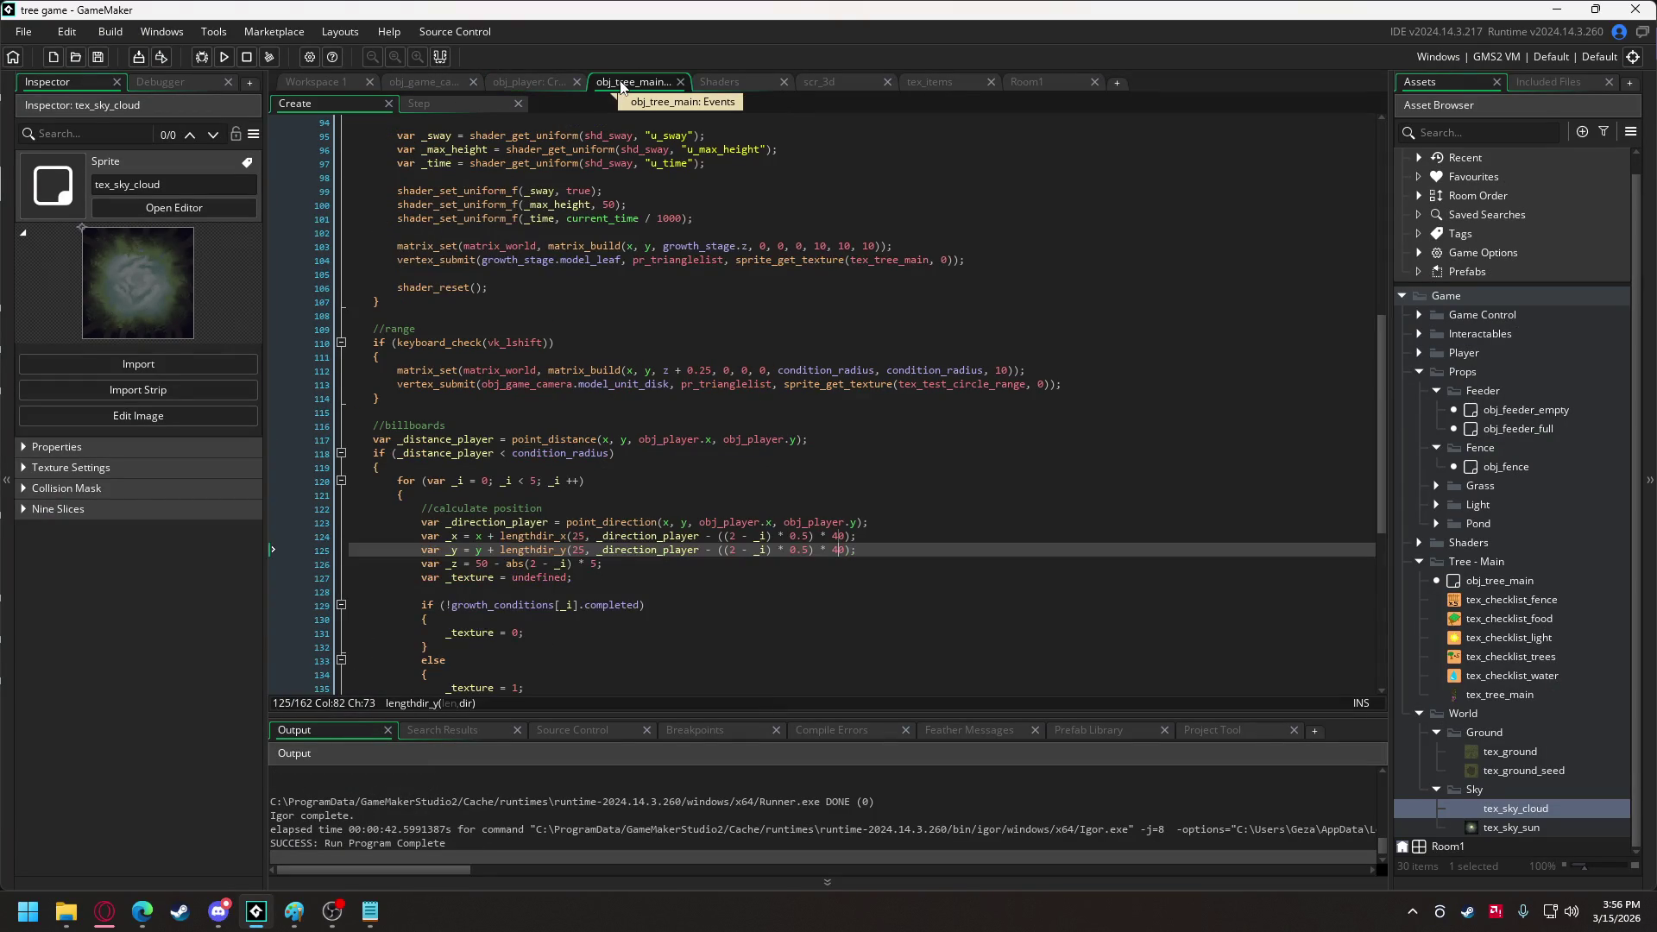
click(427, 82)
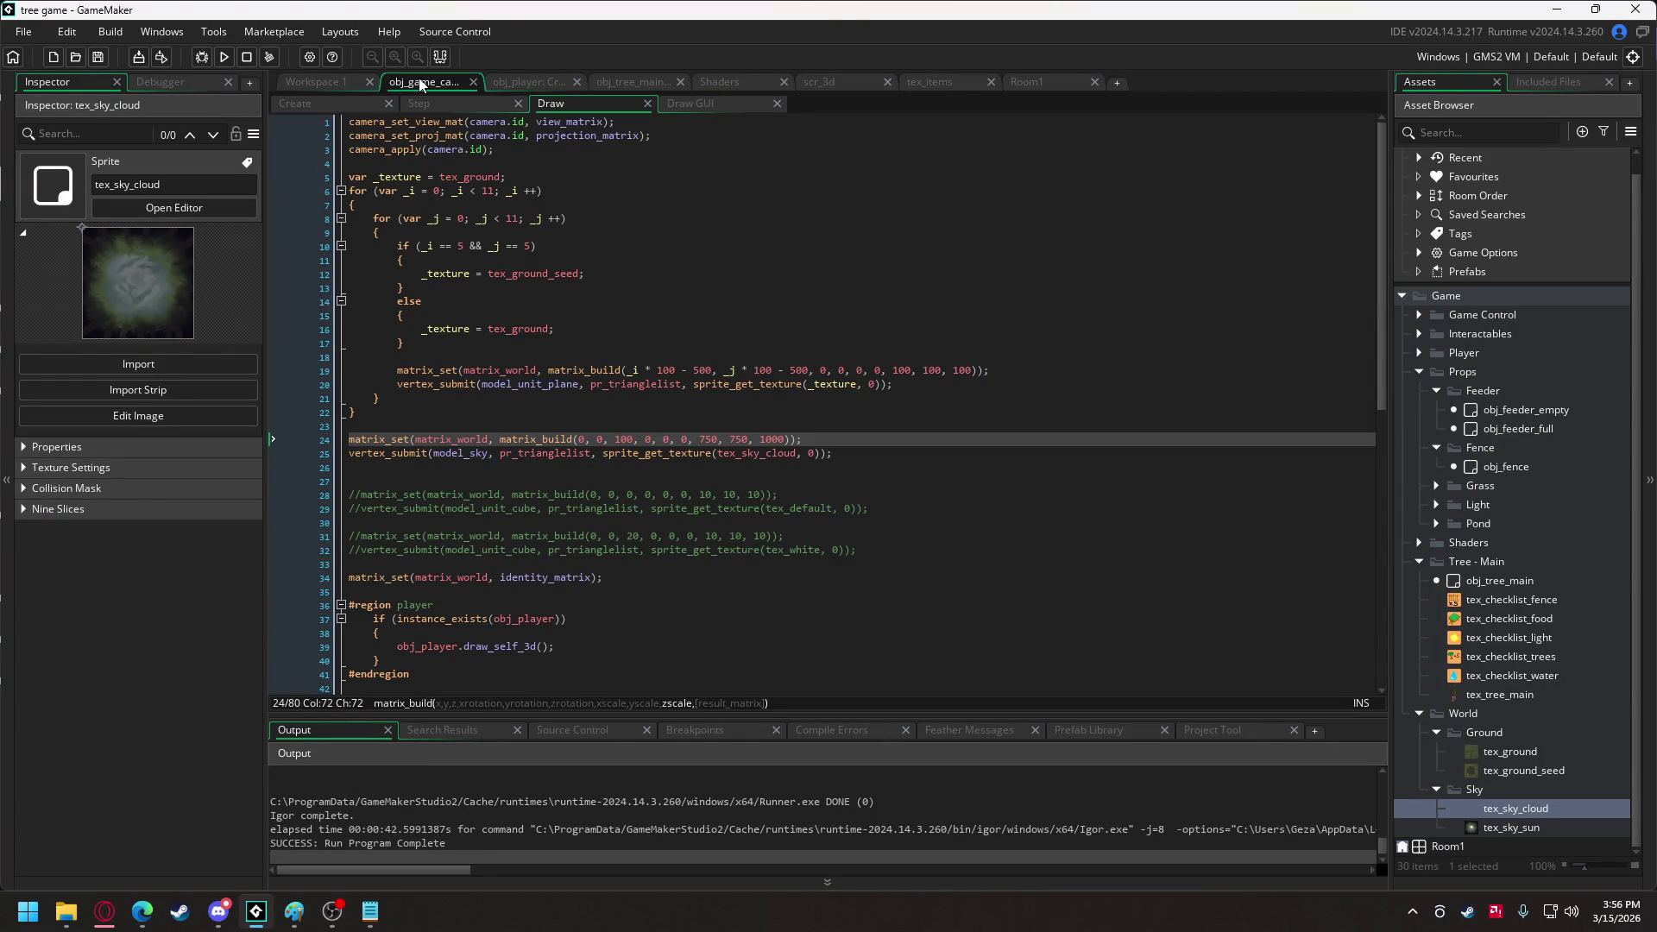
click(627, 80)
scroll(719, 559, up, 20)
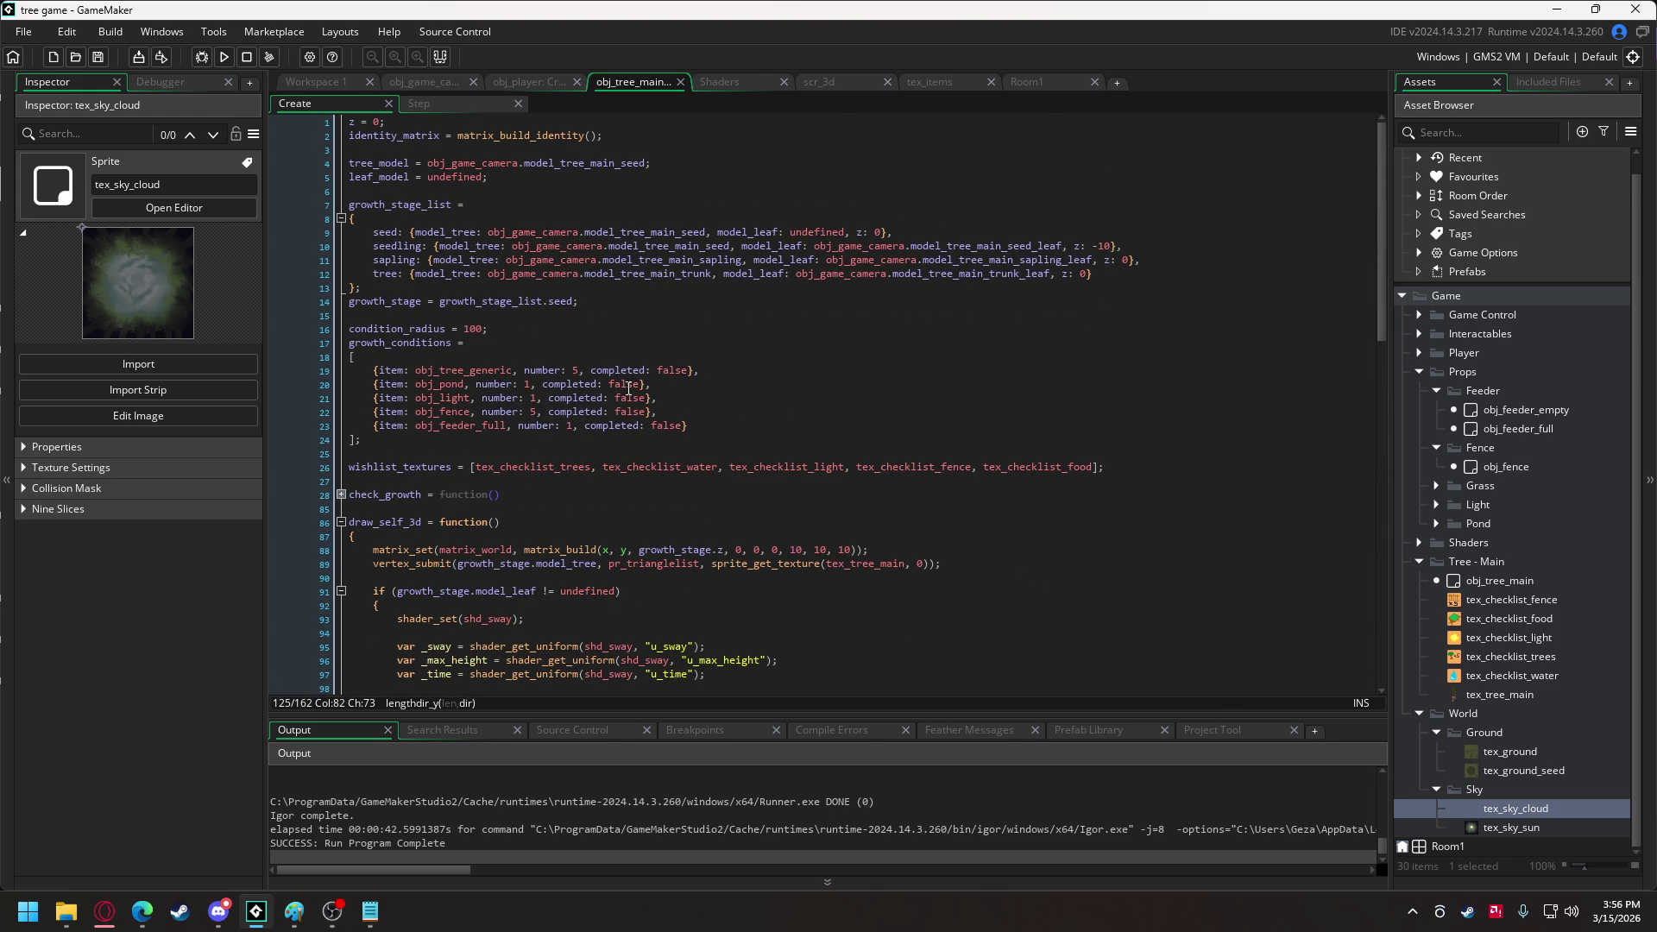
double_click(667, 371)
text(tr)
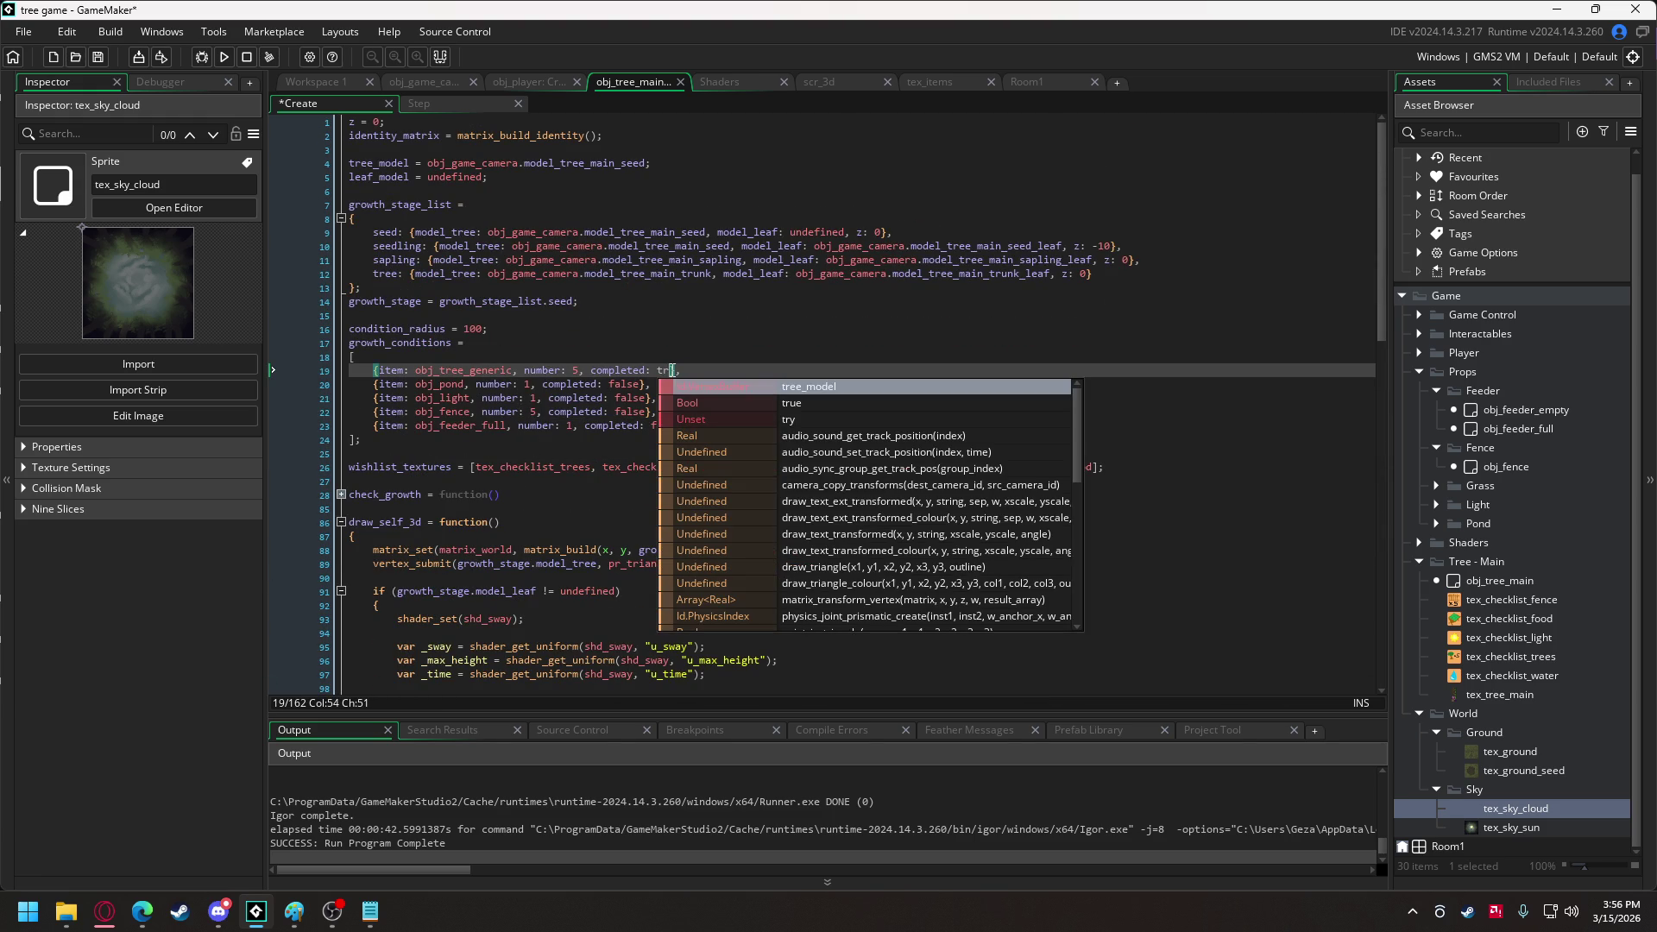
text(ue)
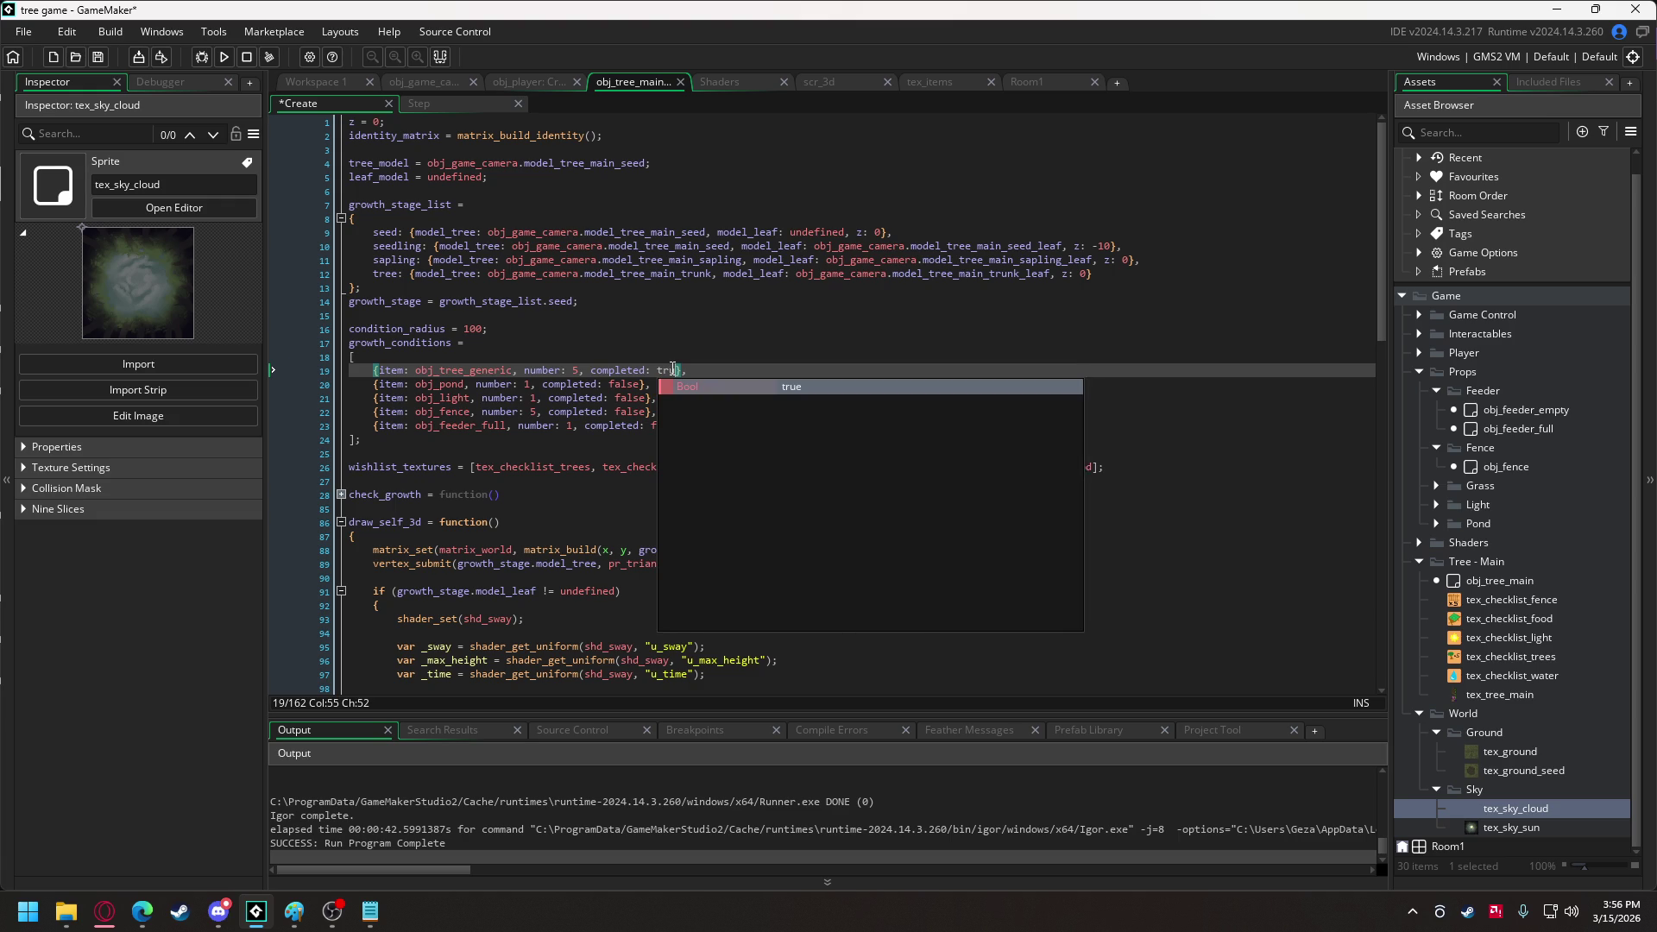
double_click(625, 385)
text(true)
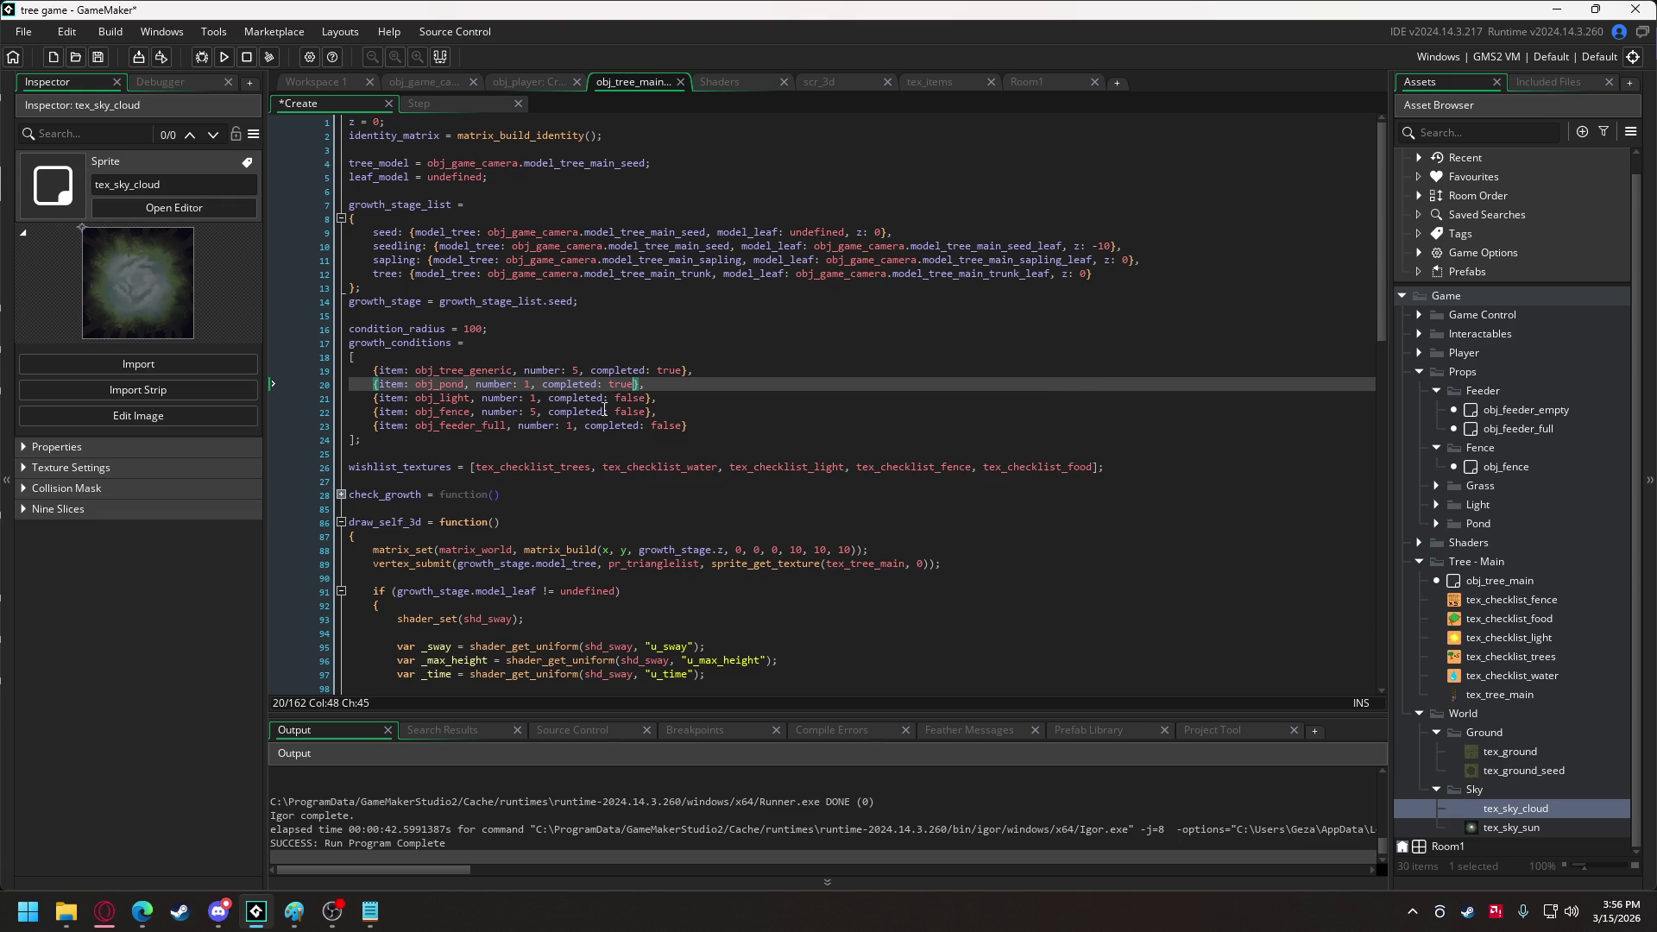
Comment out check_growth's goal-checking loop on lines 31–55.
click(341, 494)
scroll(363, 406, down, 6)
drag(375, 293, 396, 627)
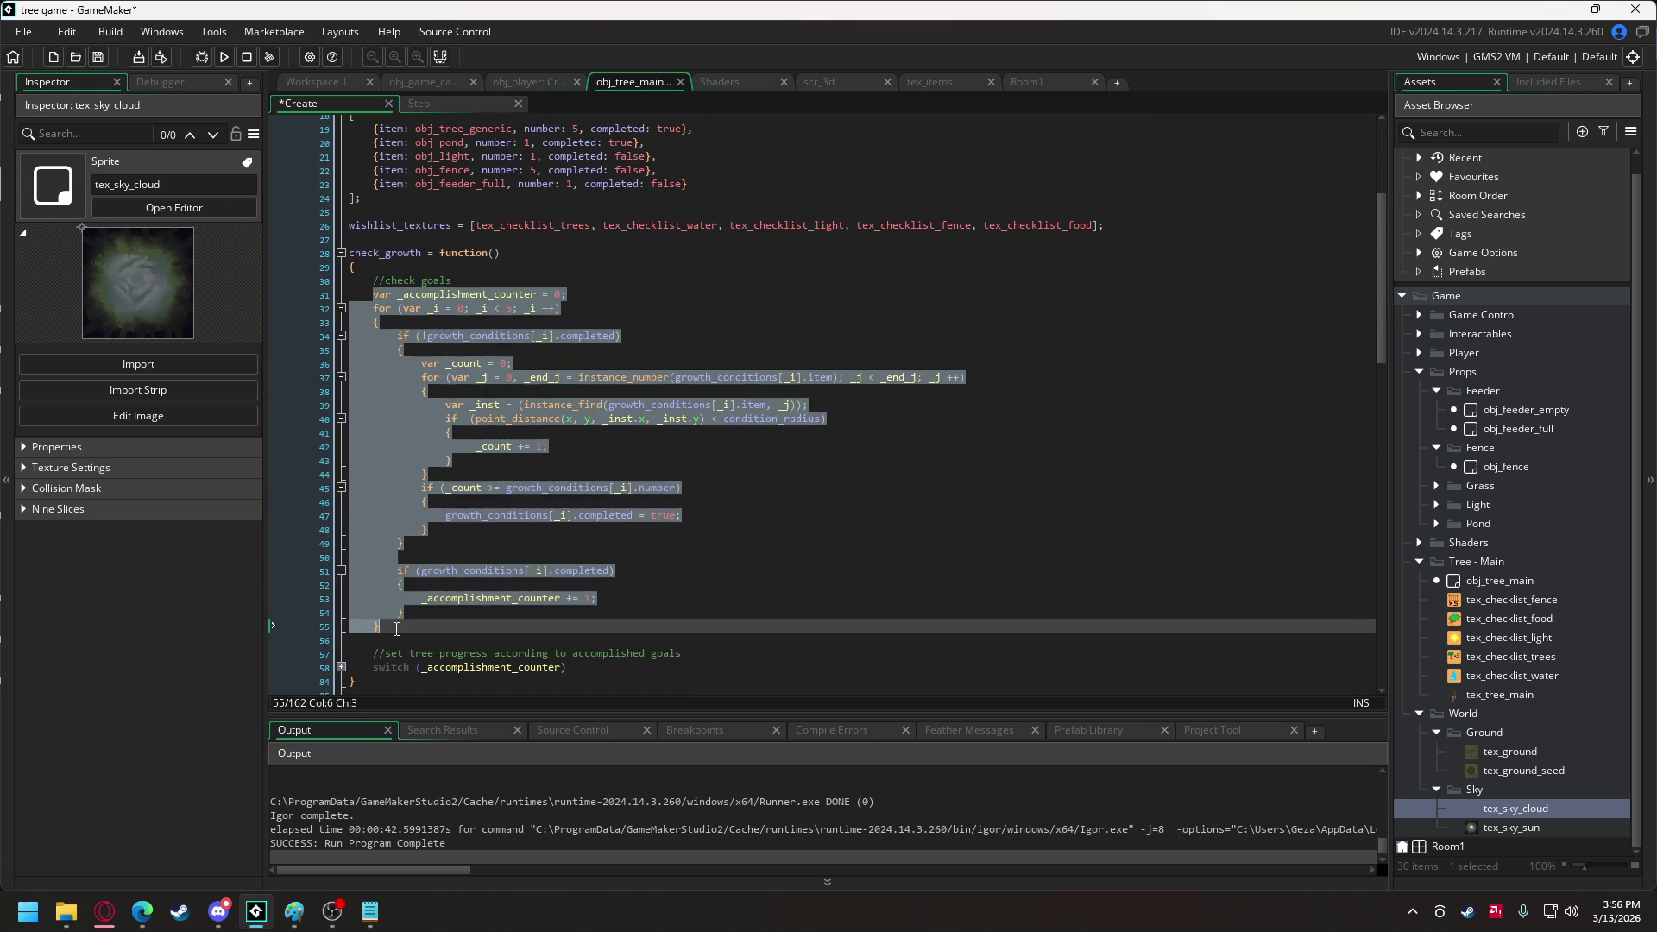
key(ctrl+k)
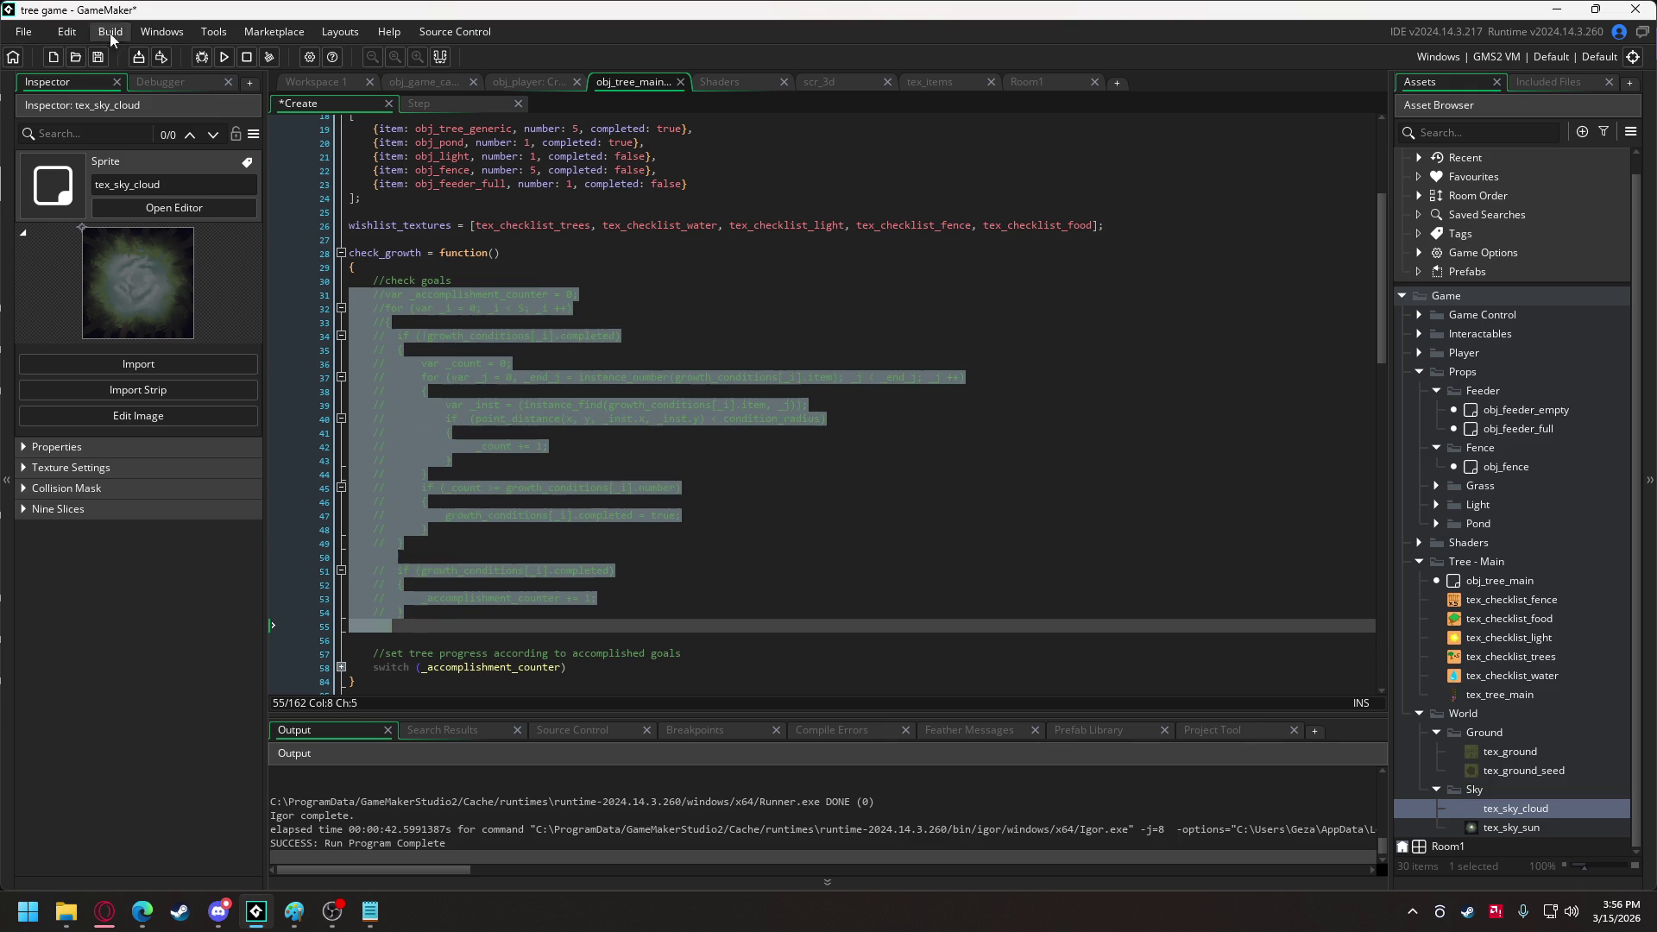
Run the game, save sky.vbuff, then abort after the runtime error.
click(226, 58)
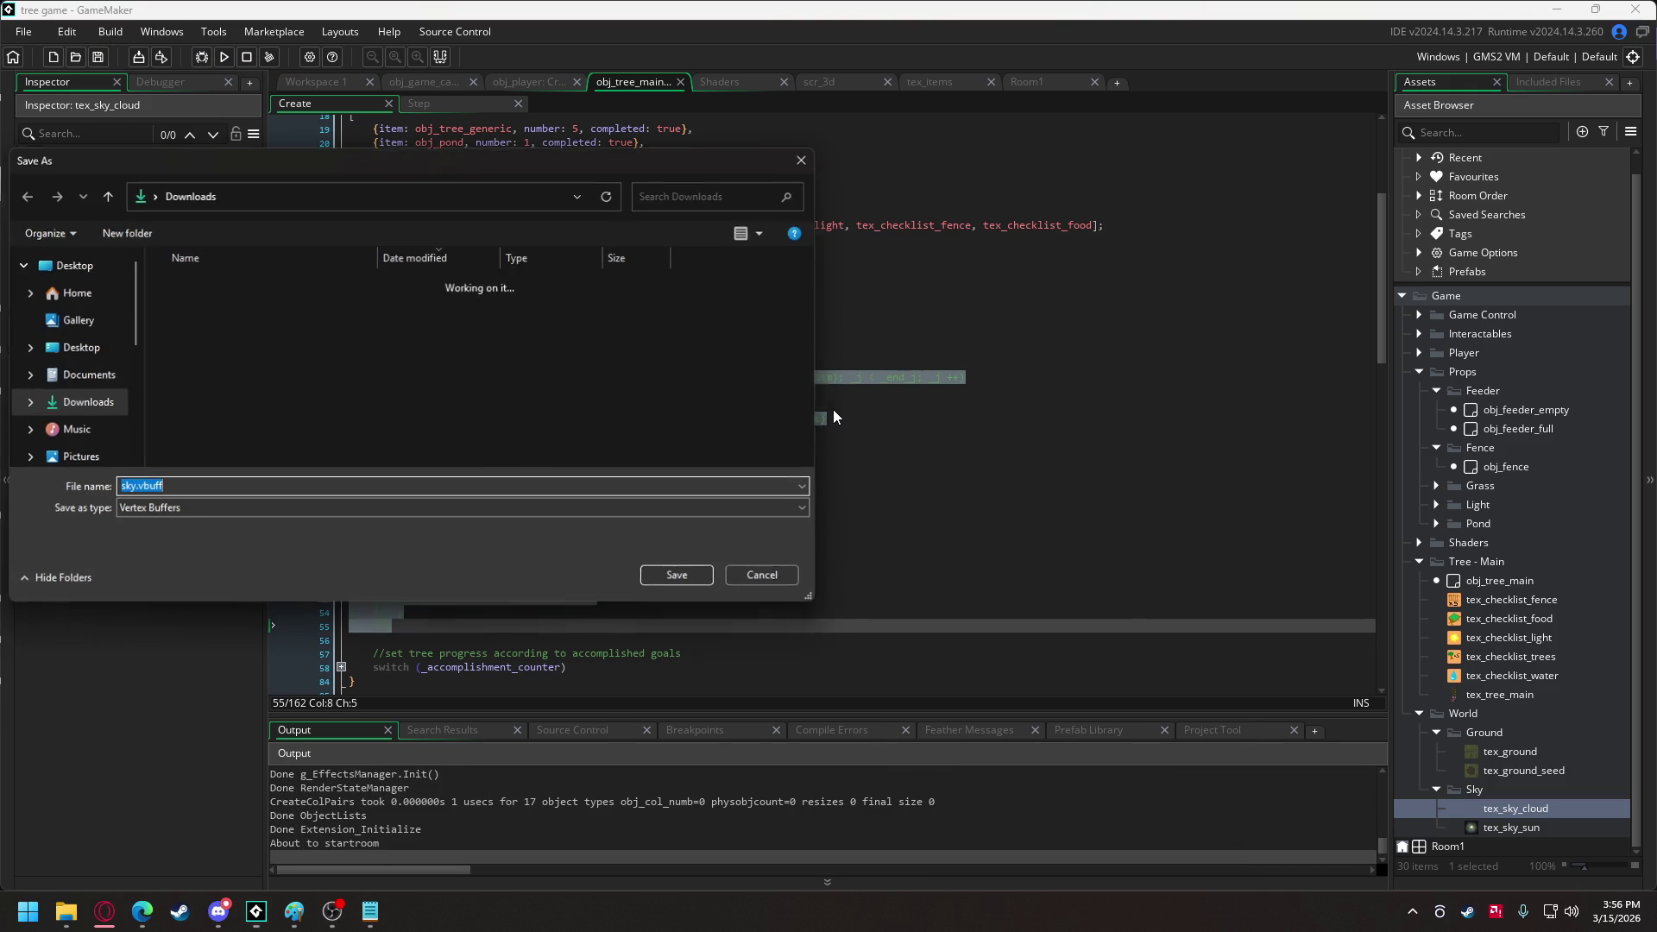
click(760, 578)
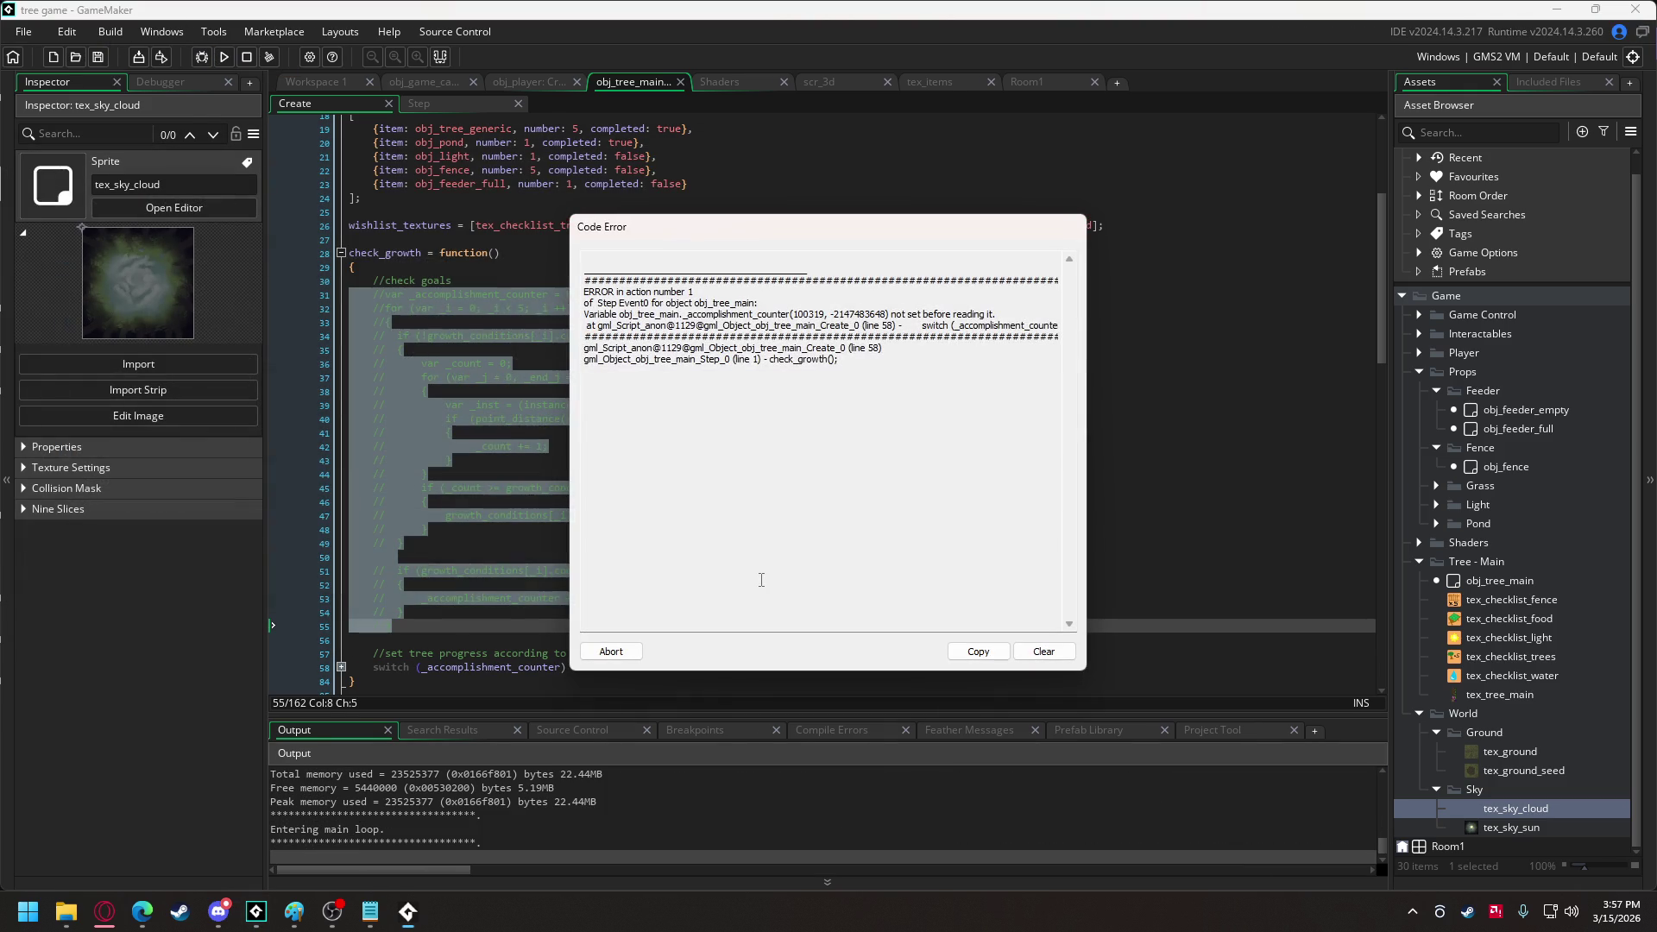
click(628, 652)
click(381, 296)
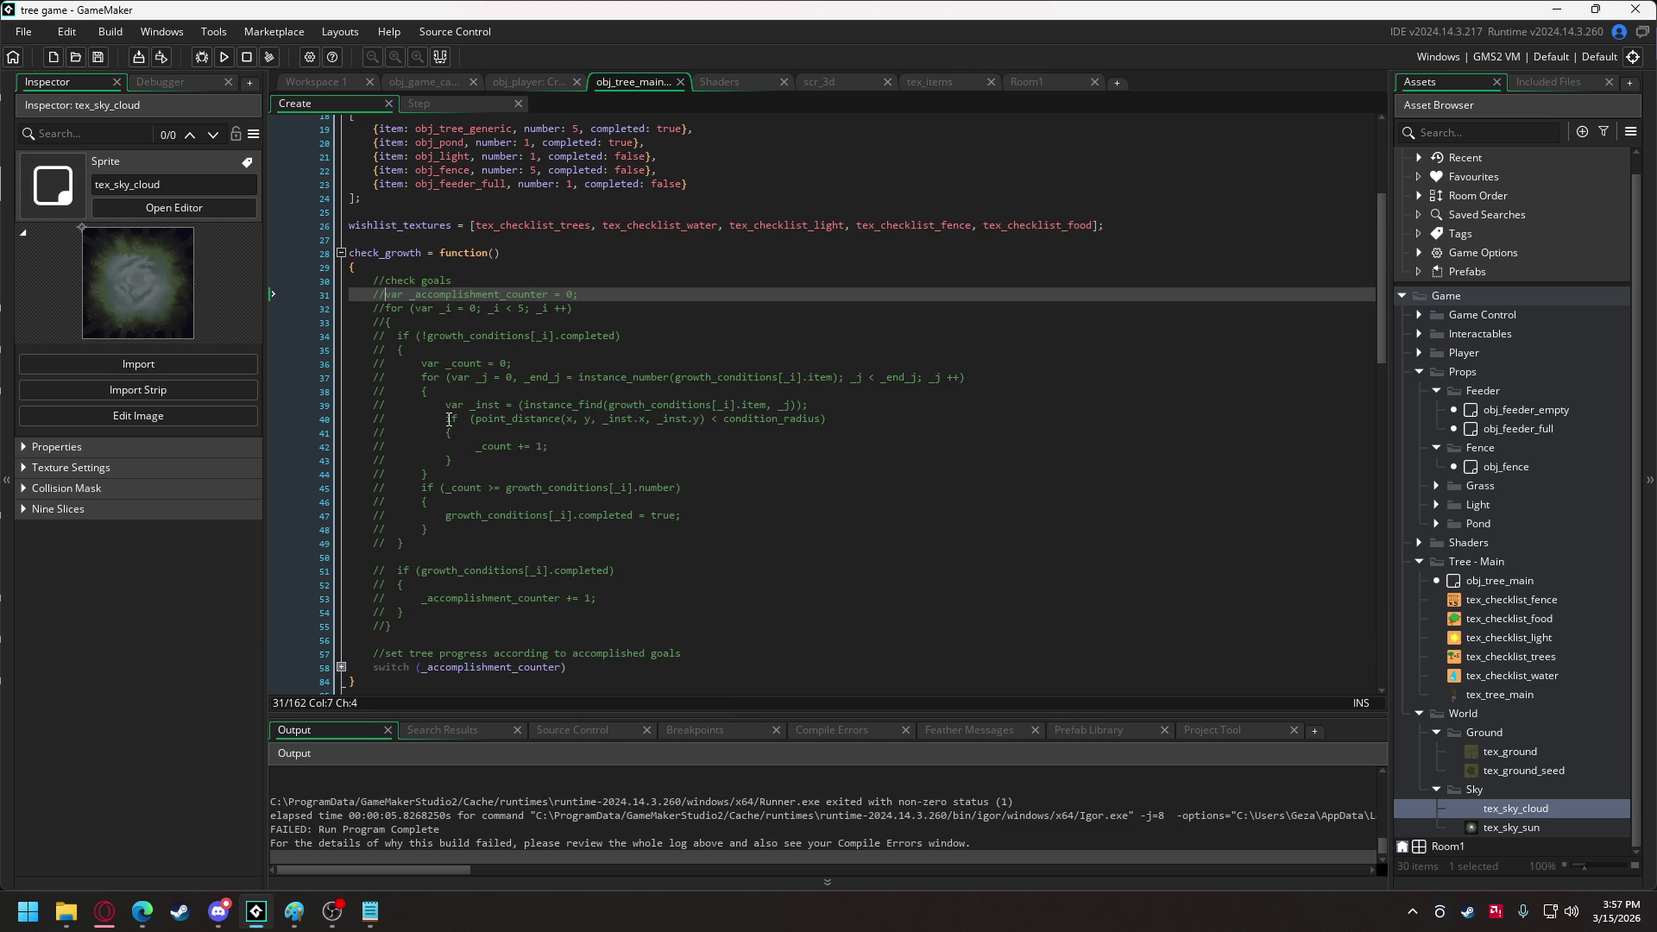
Uncomment lines 31–55 and comment out only the condition-counting block on lines 34–49.
shift+click(390, 626)
key(ctrl+shift+k)
click(478, 488)
mouse_move(444, 550)
mouse_down()
mouse_move(432, 405)
mouse_move(395, 343)
mouse_up()
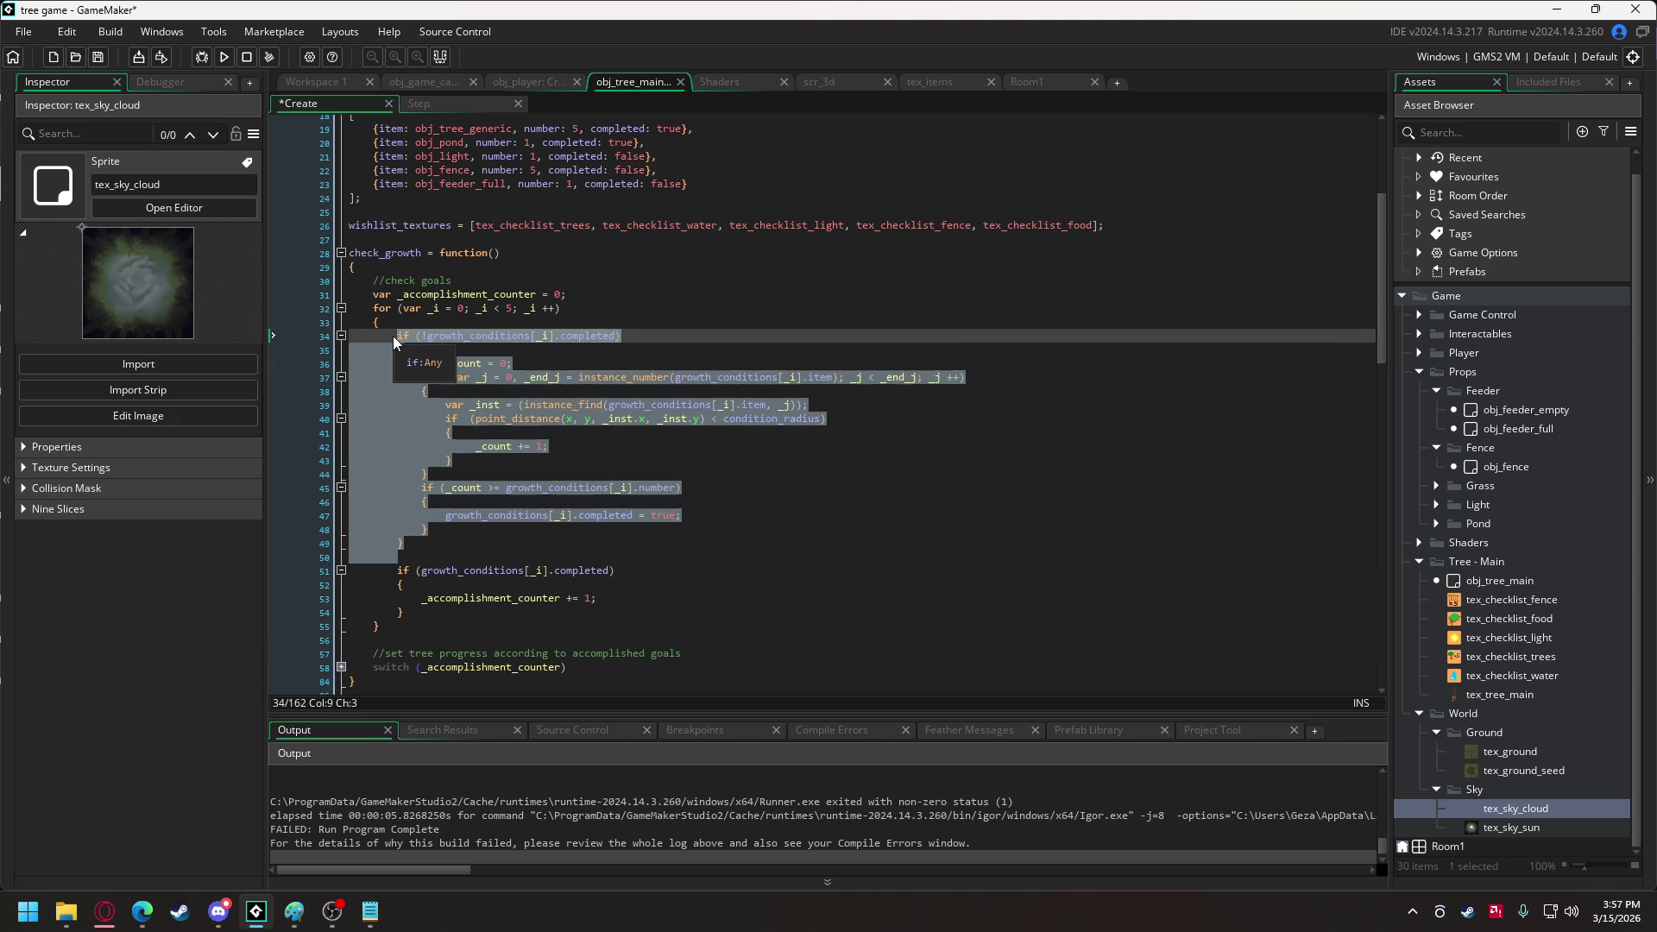
key(ctrl+k)
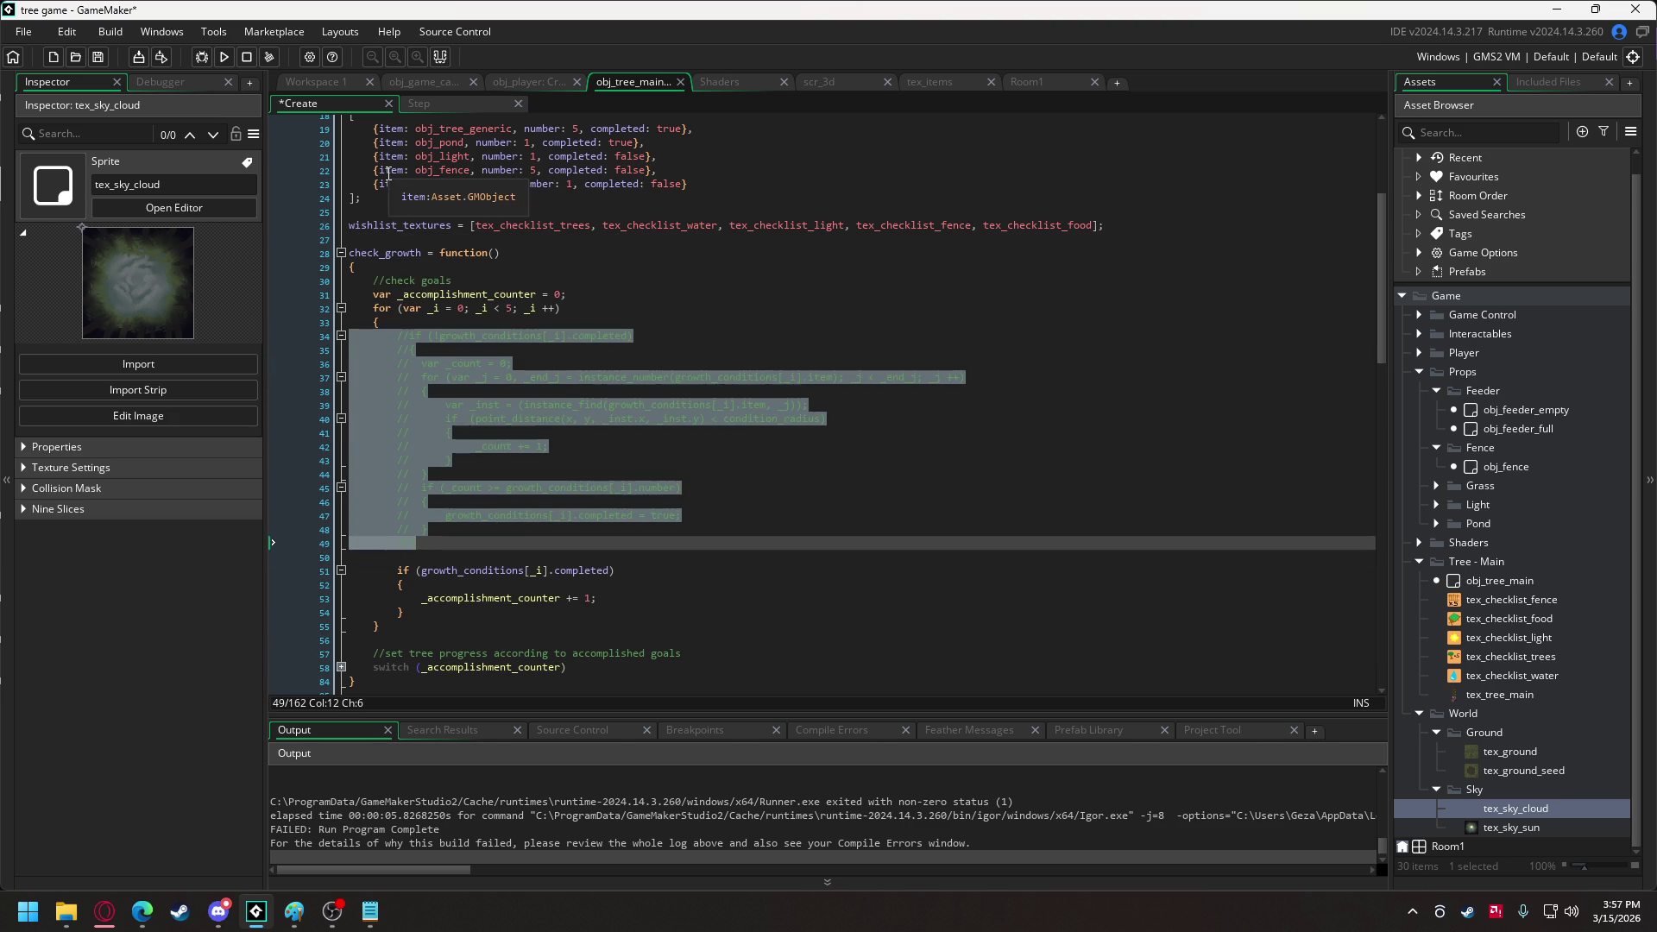
Import sky.vbuff from Downloads as an included file and run the game.
mouse_move(78, 913)
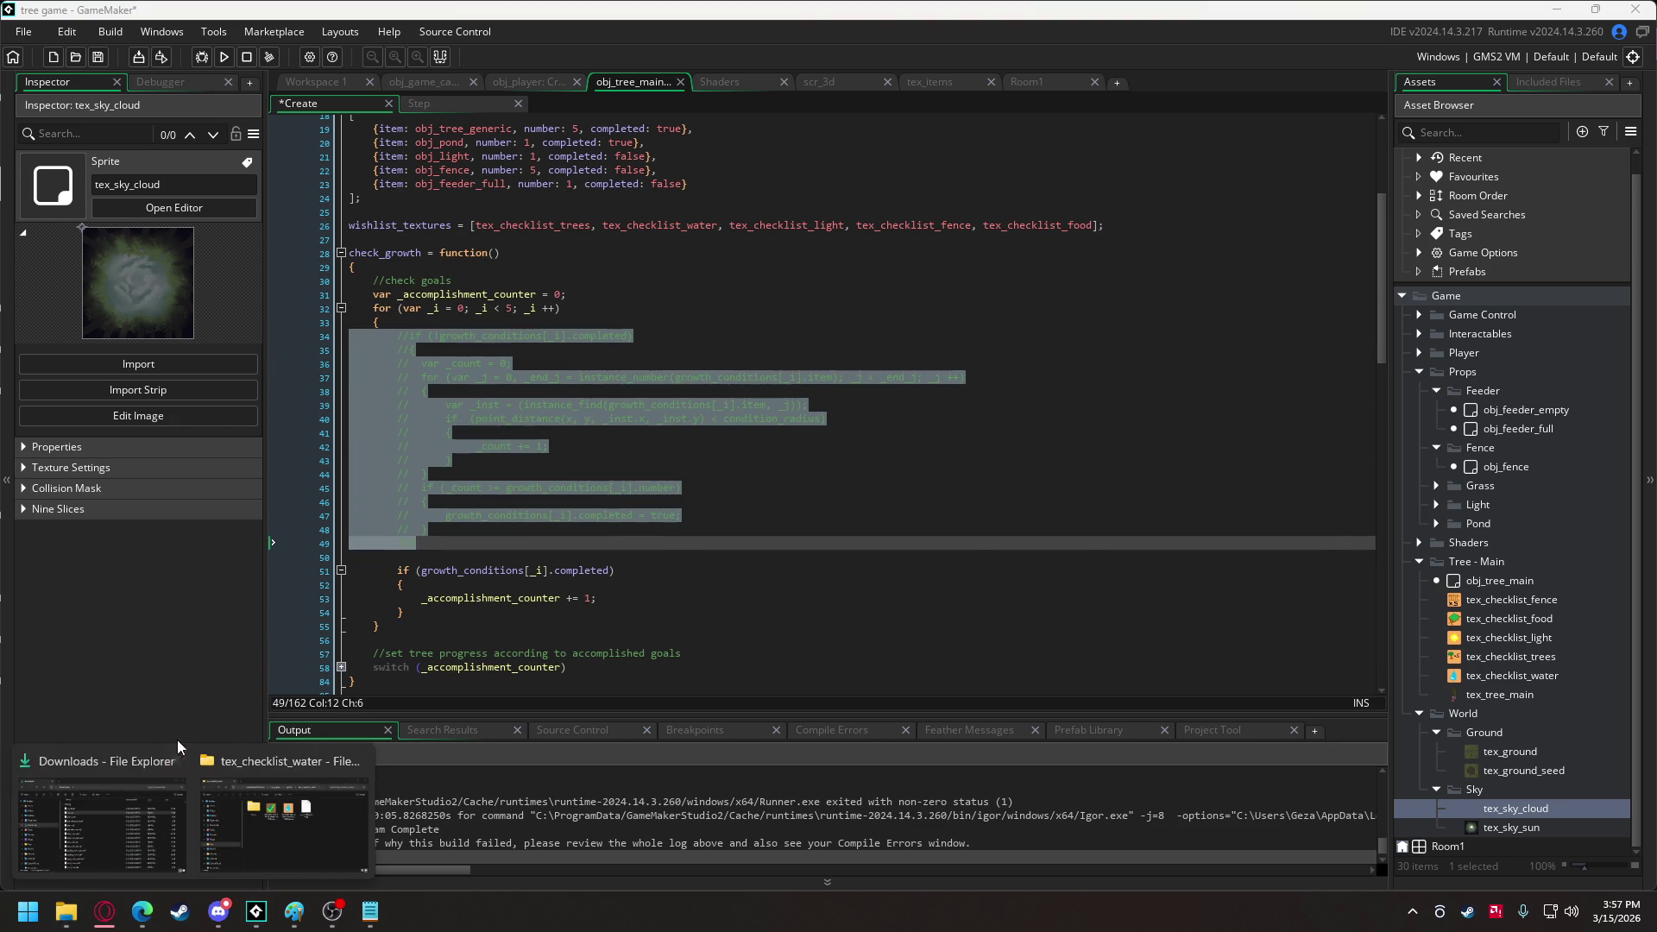
click(111, 833)
drag(644, 333, 787, 142)
click(897, 500)
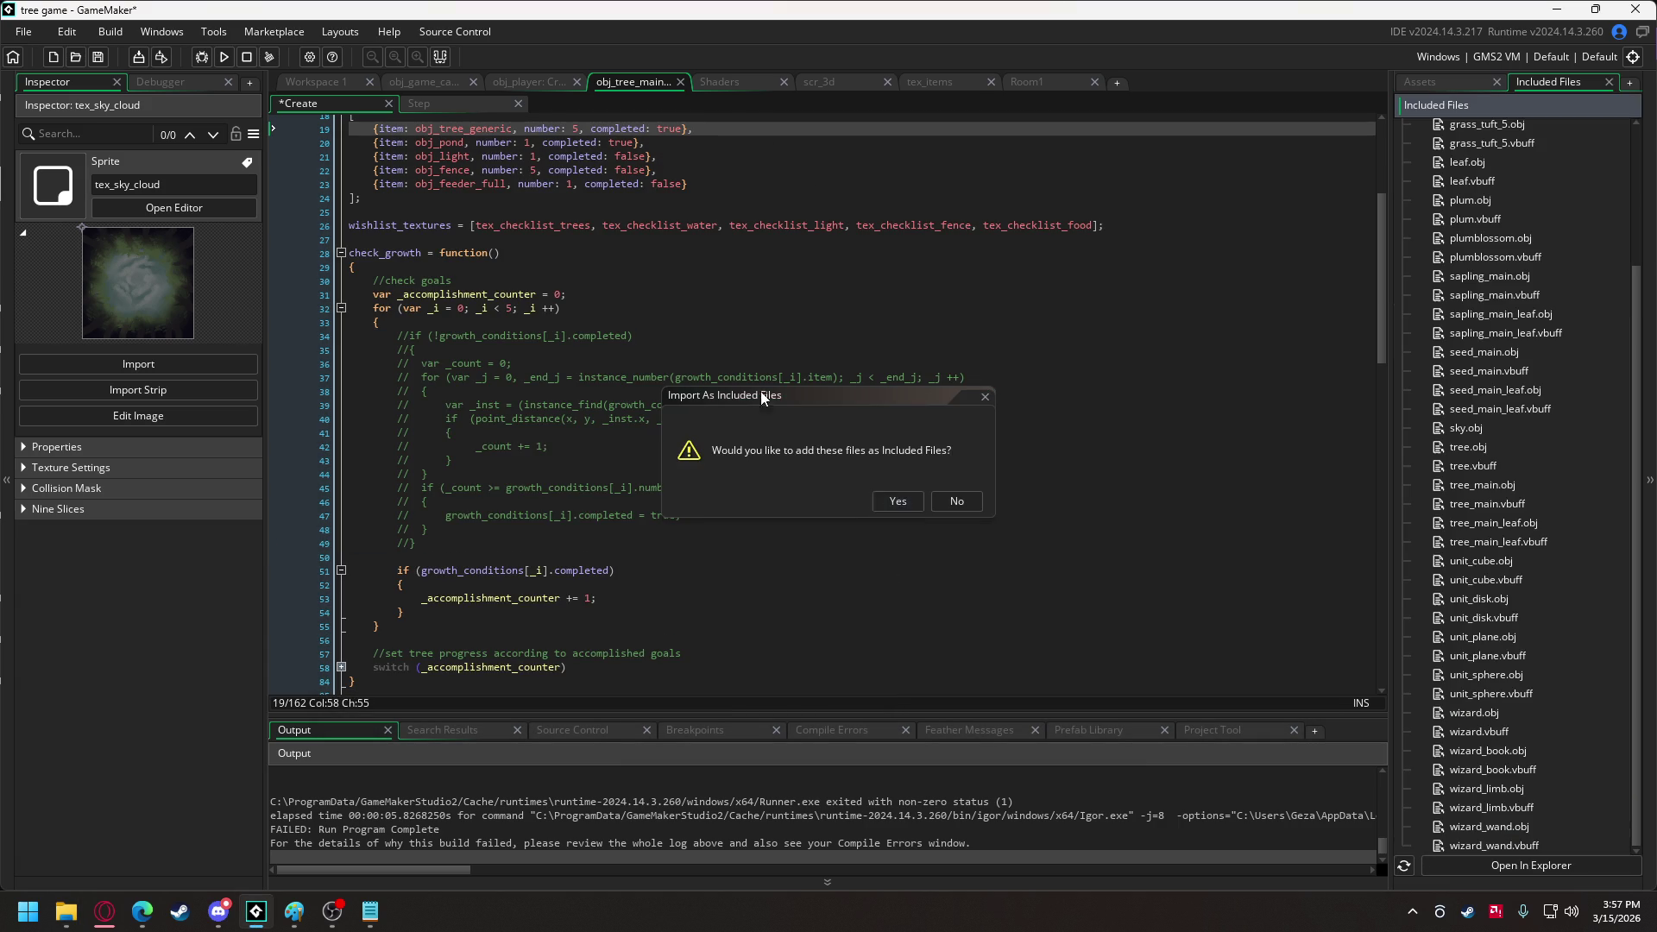
click(223, 57)
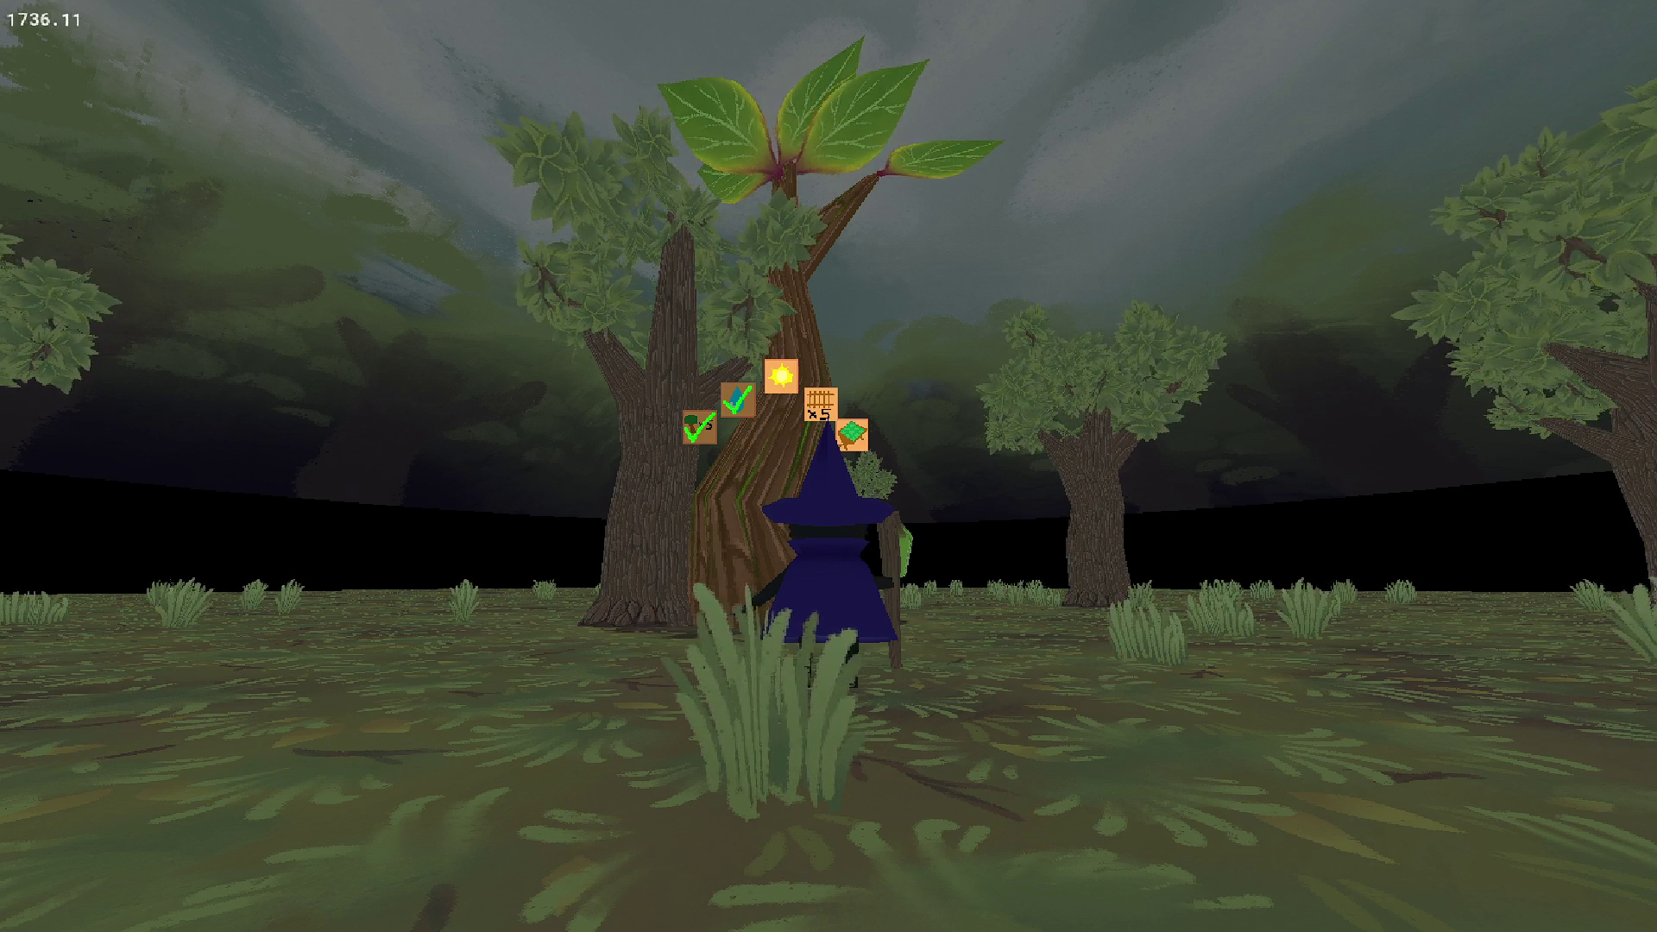
Close the play-test after checking the checklist icons above the tree.
key(Escape)
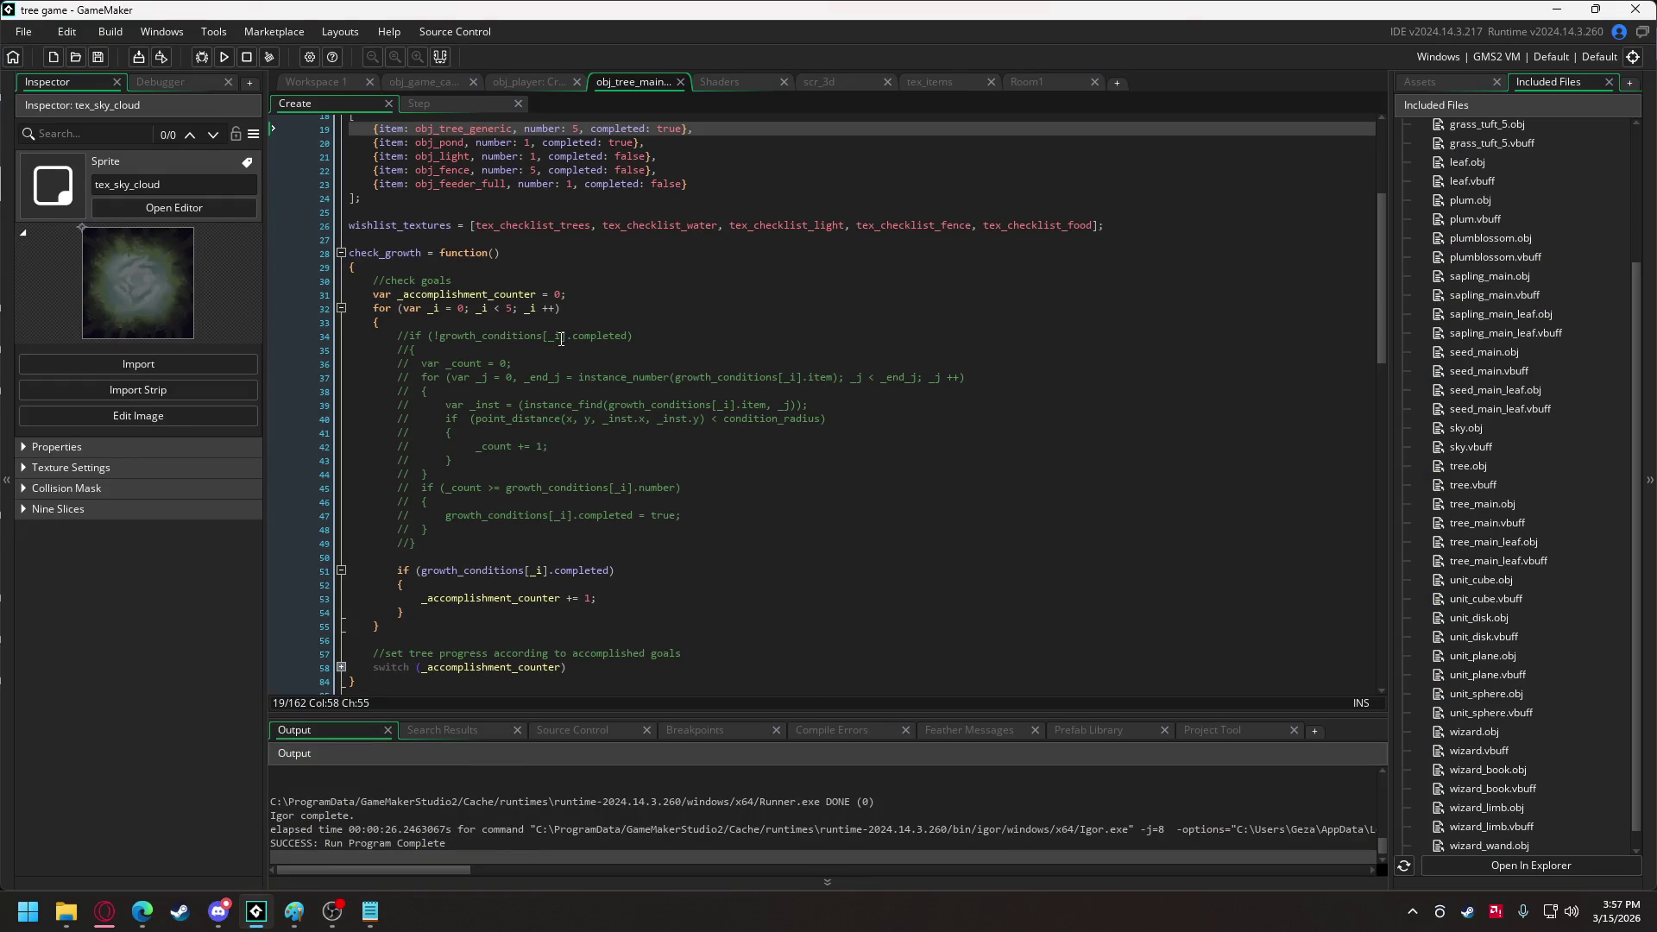
Align the growth condition entries and add 'height: 50,' to lines 19–23.
scroll(583, 347, up, 3)
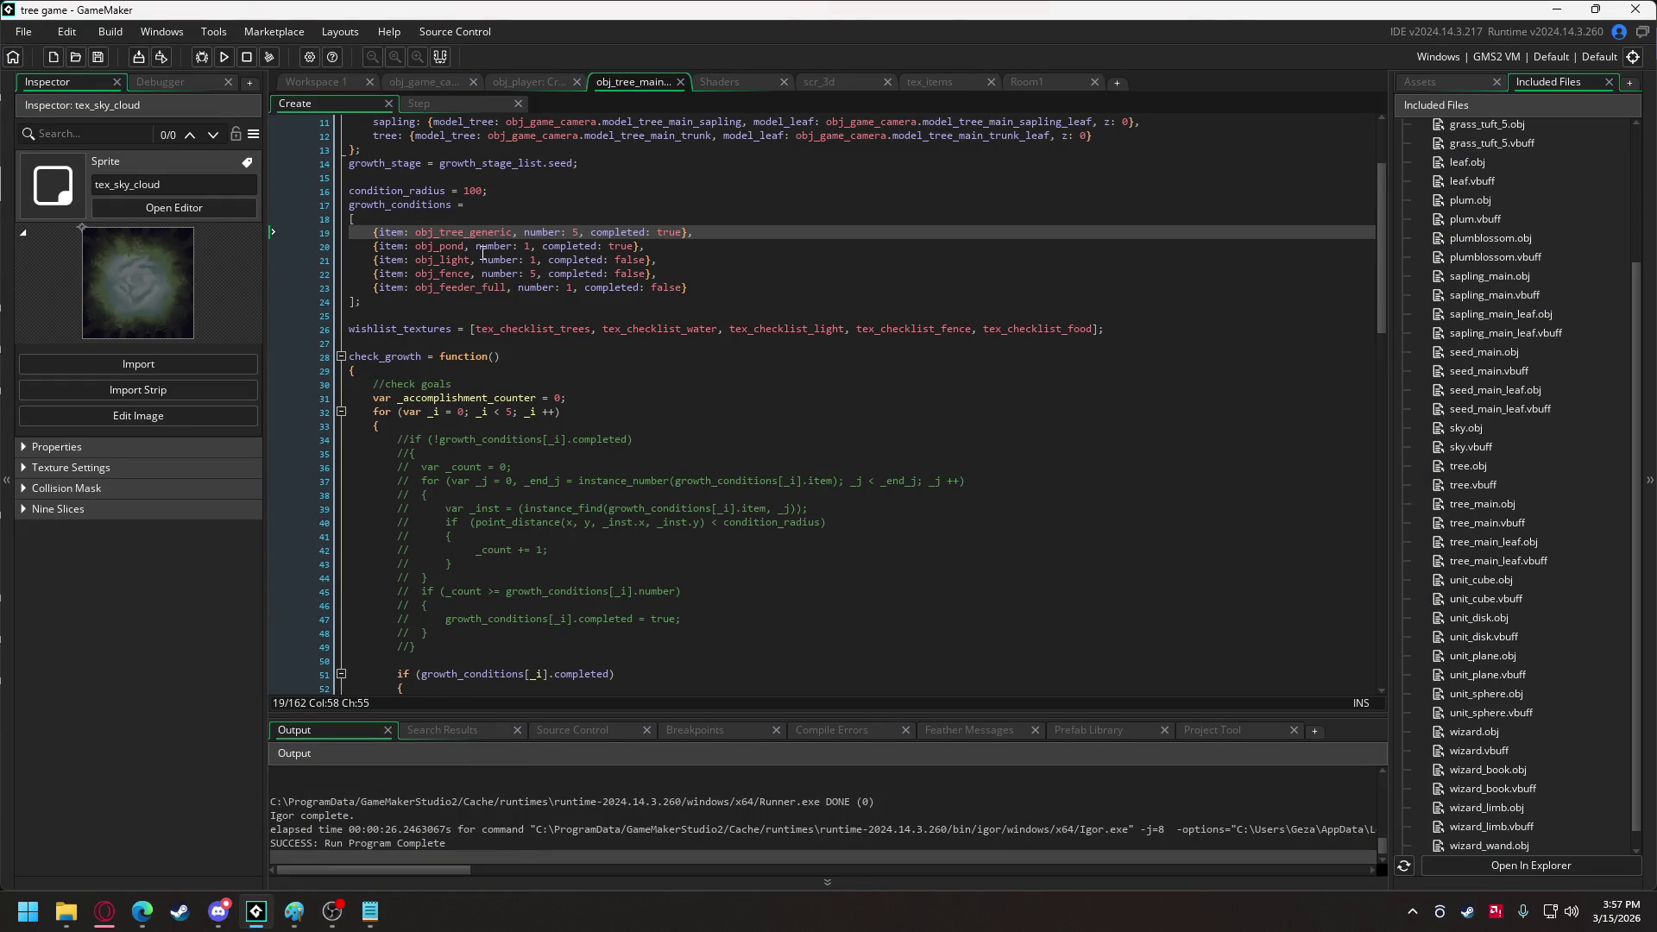
click(477, 247)
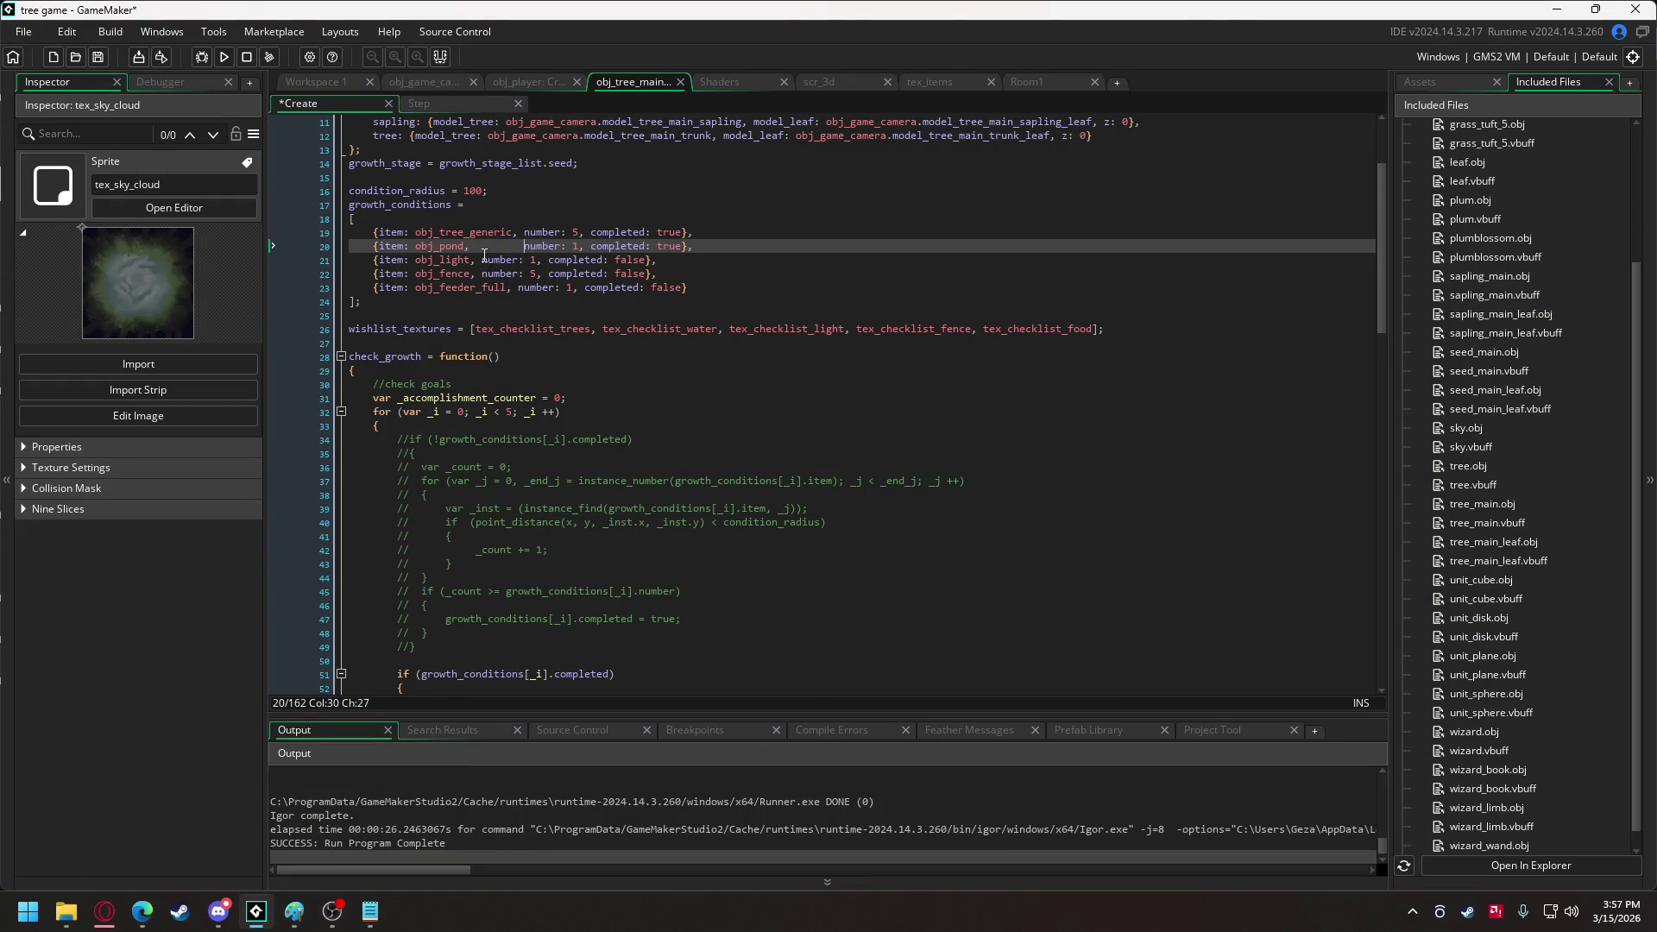
click(480, 259)
click(481, 277)
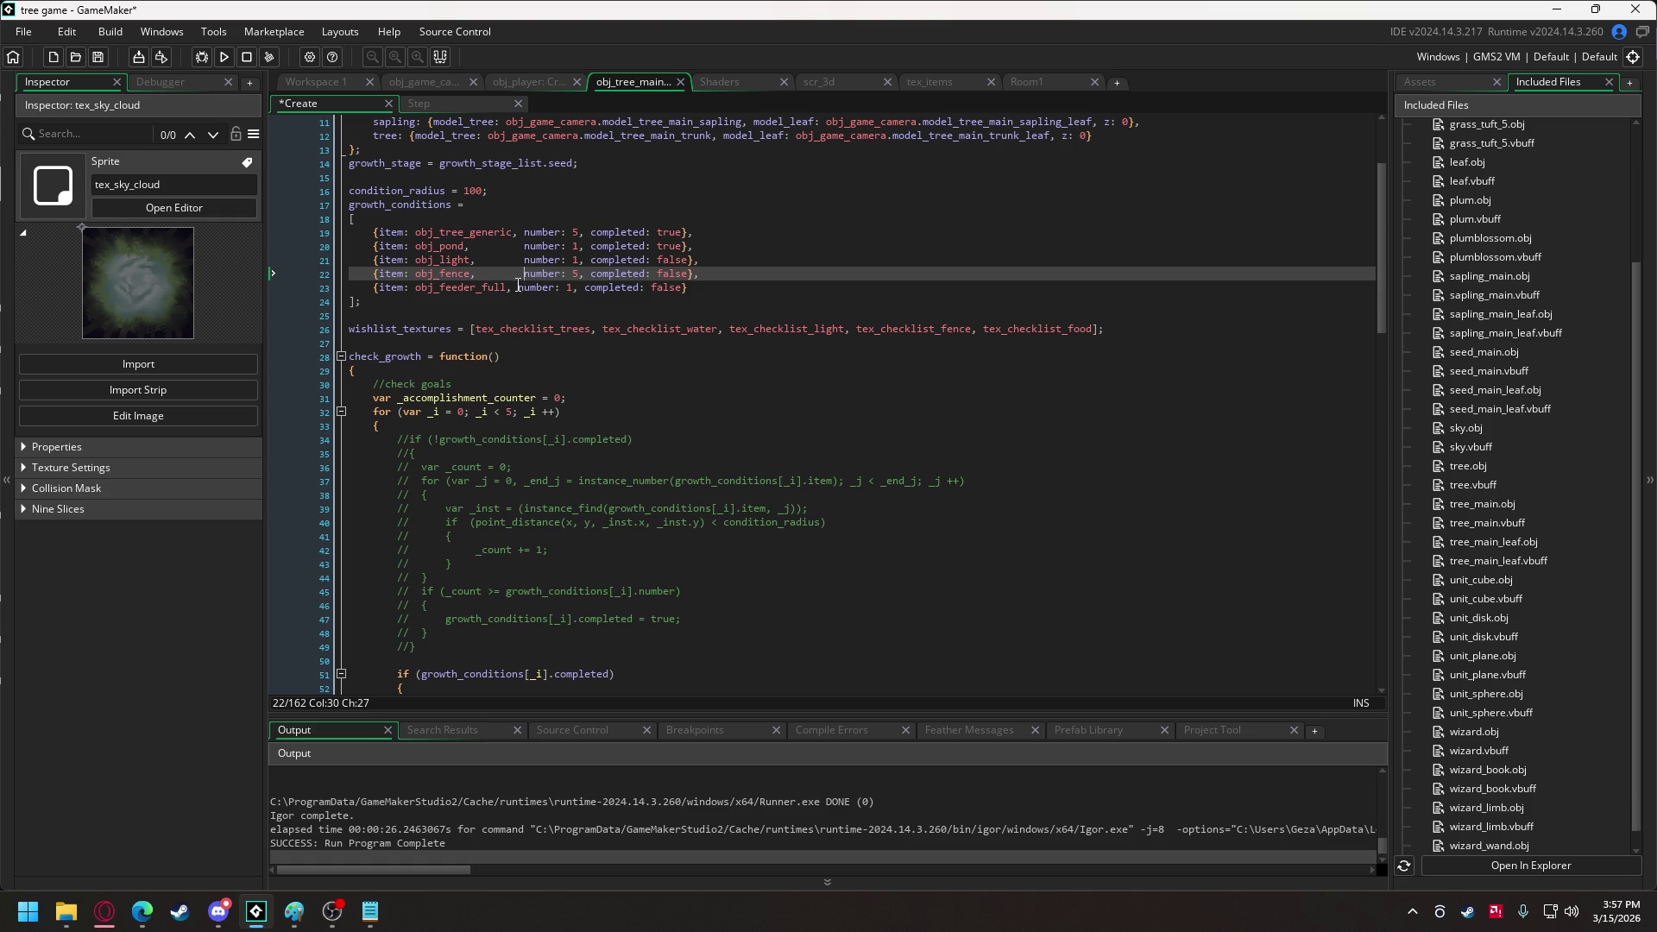
click(519, 287)
drag(592, 231, 593, 288)
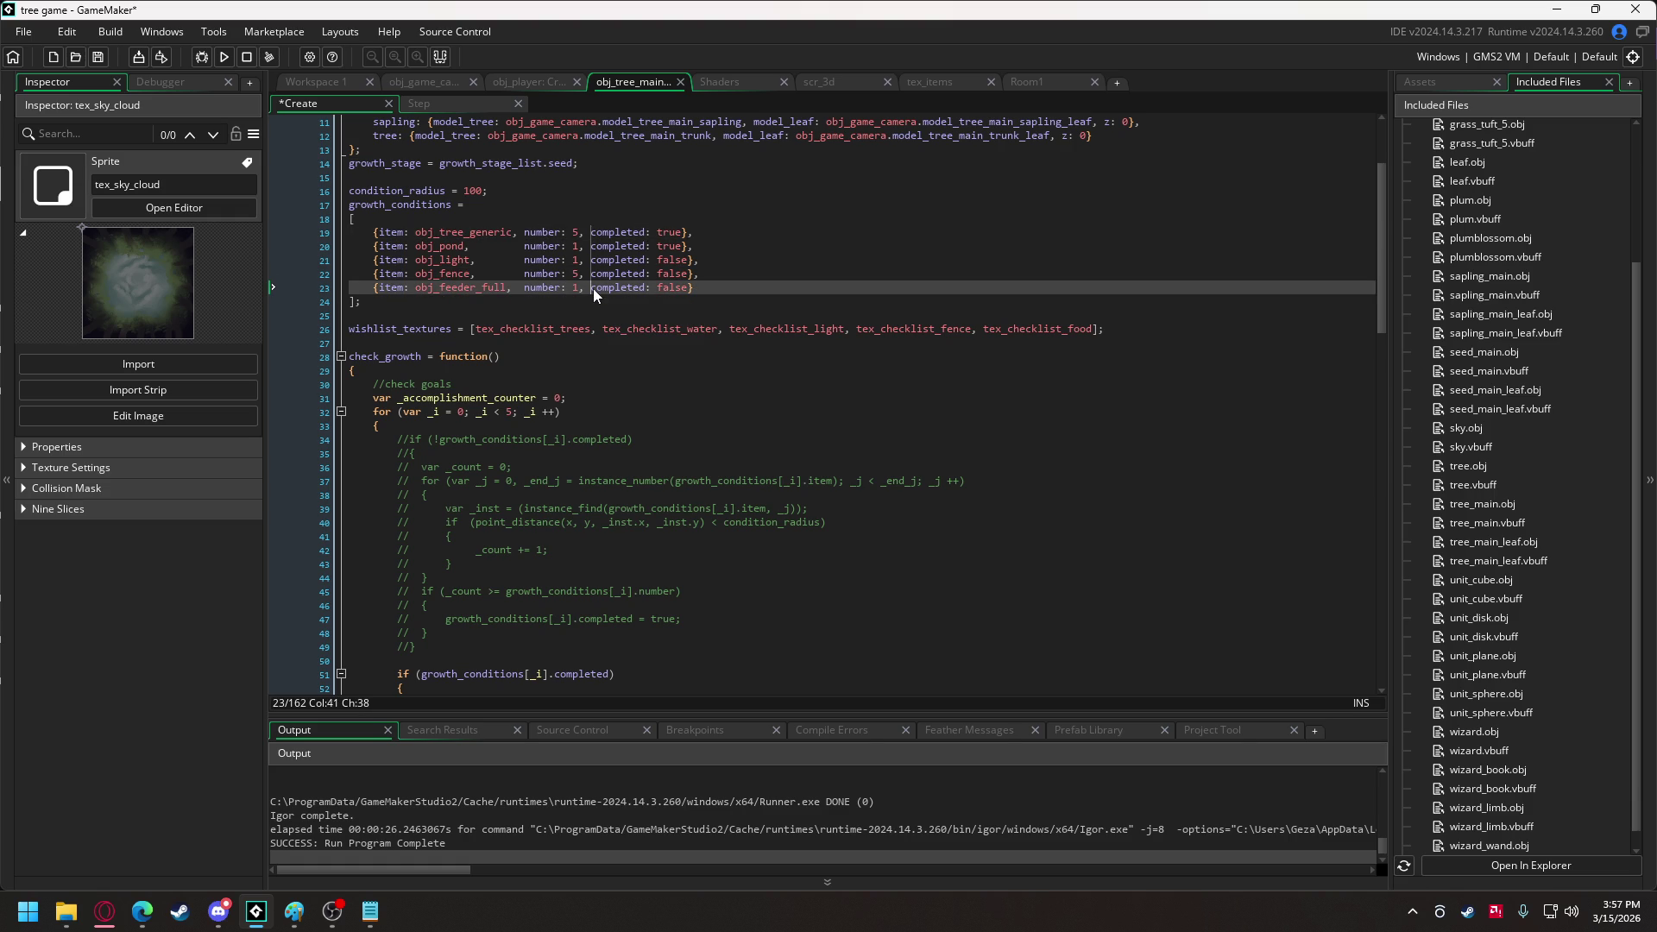
text(height: )
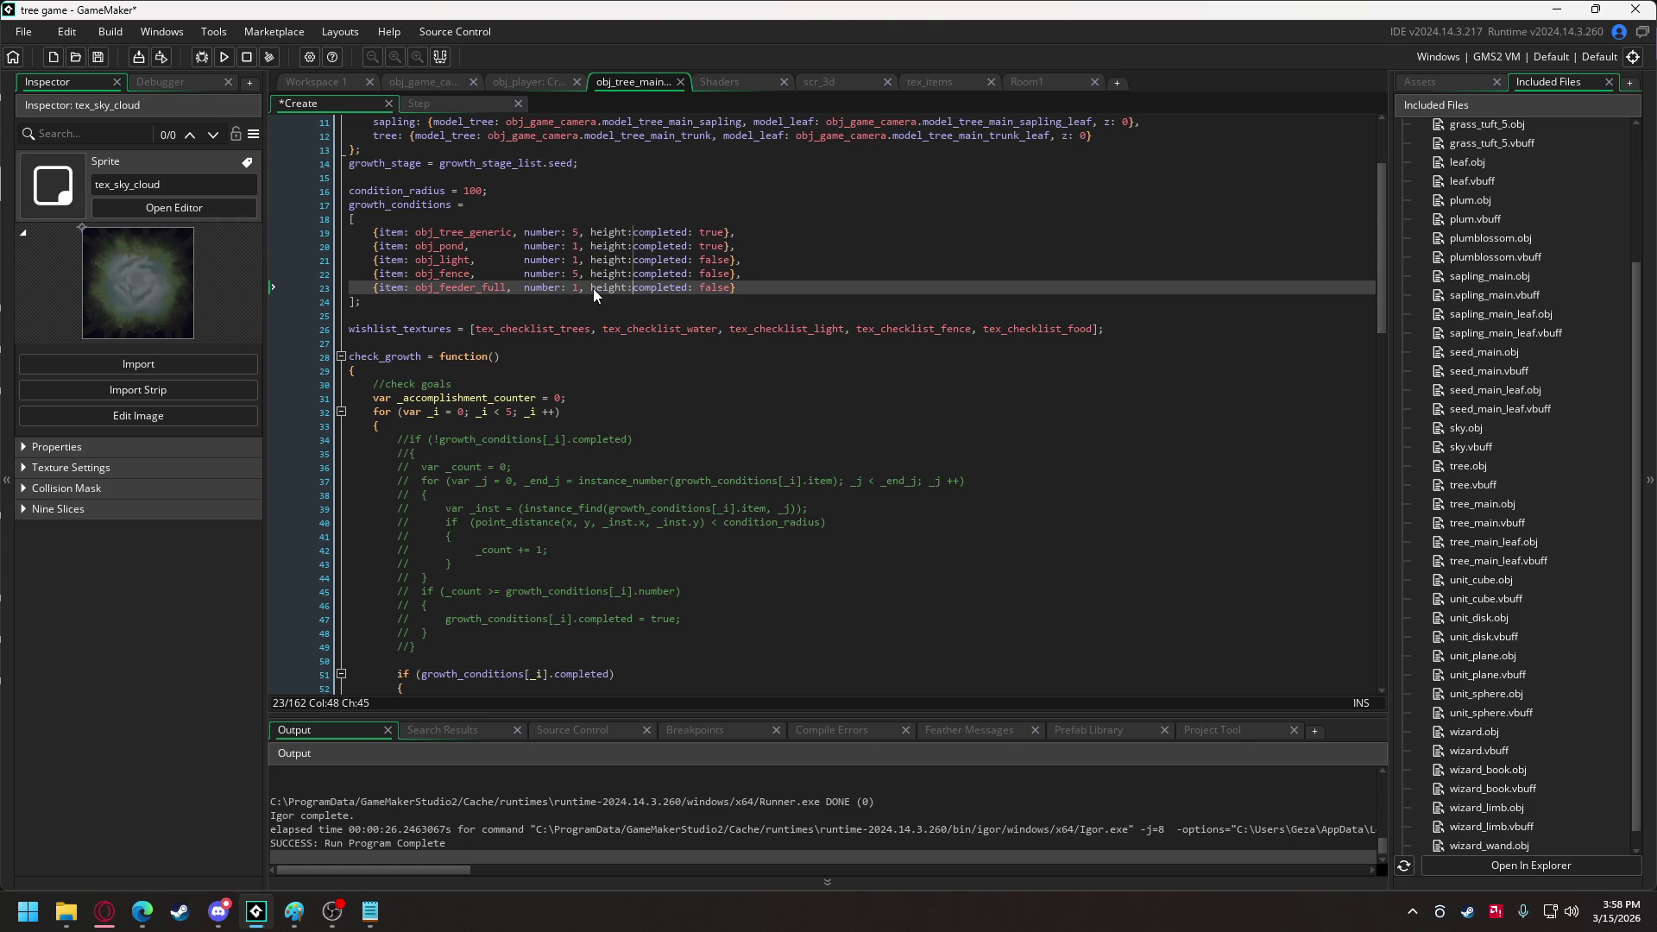
text(50)
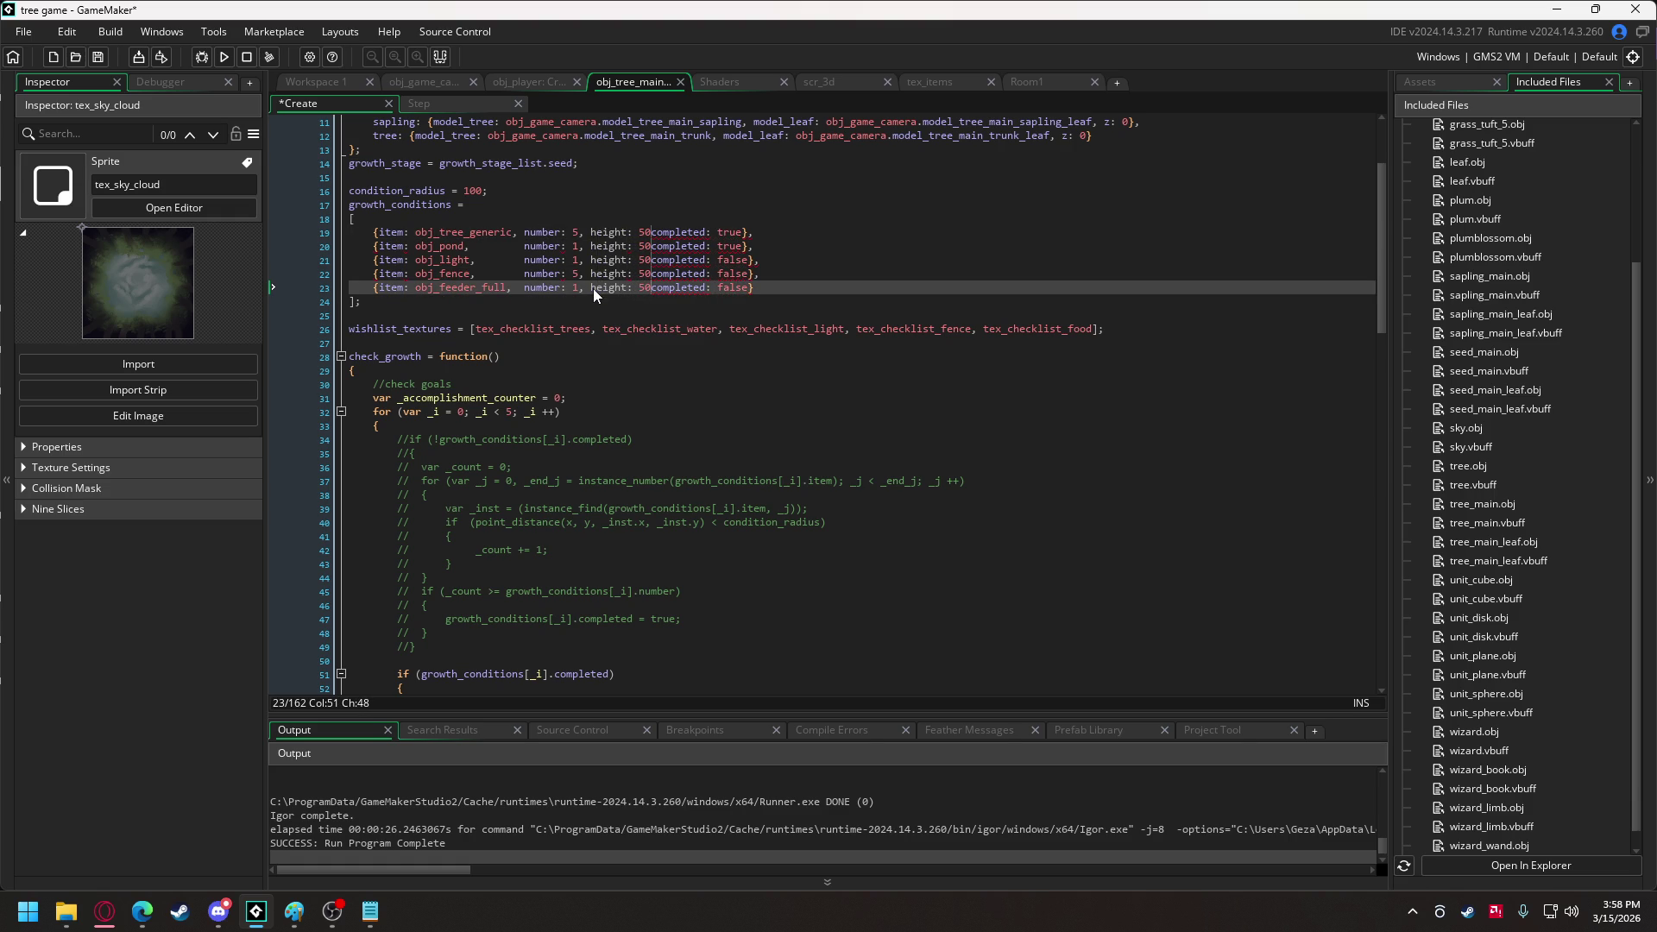
text(,)
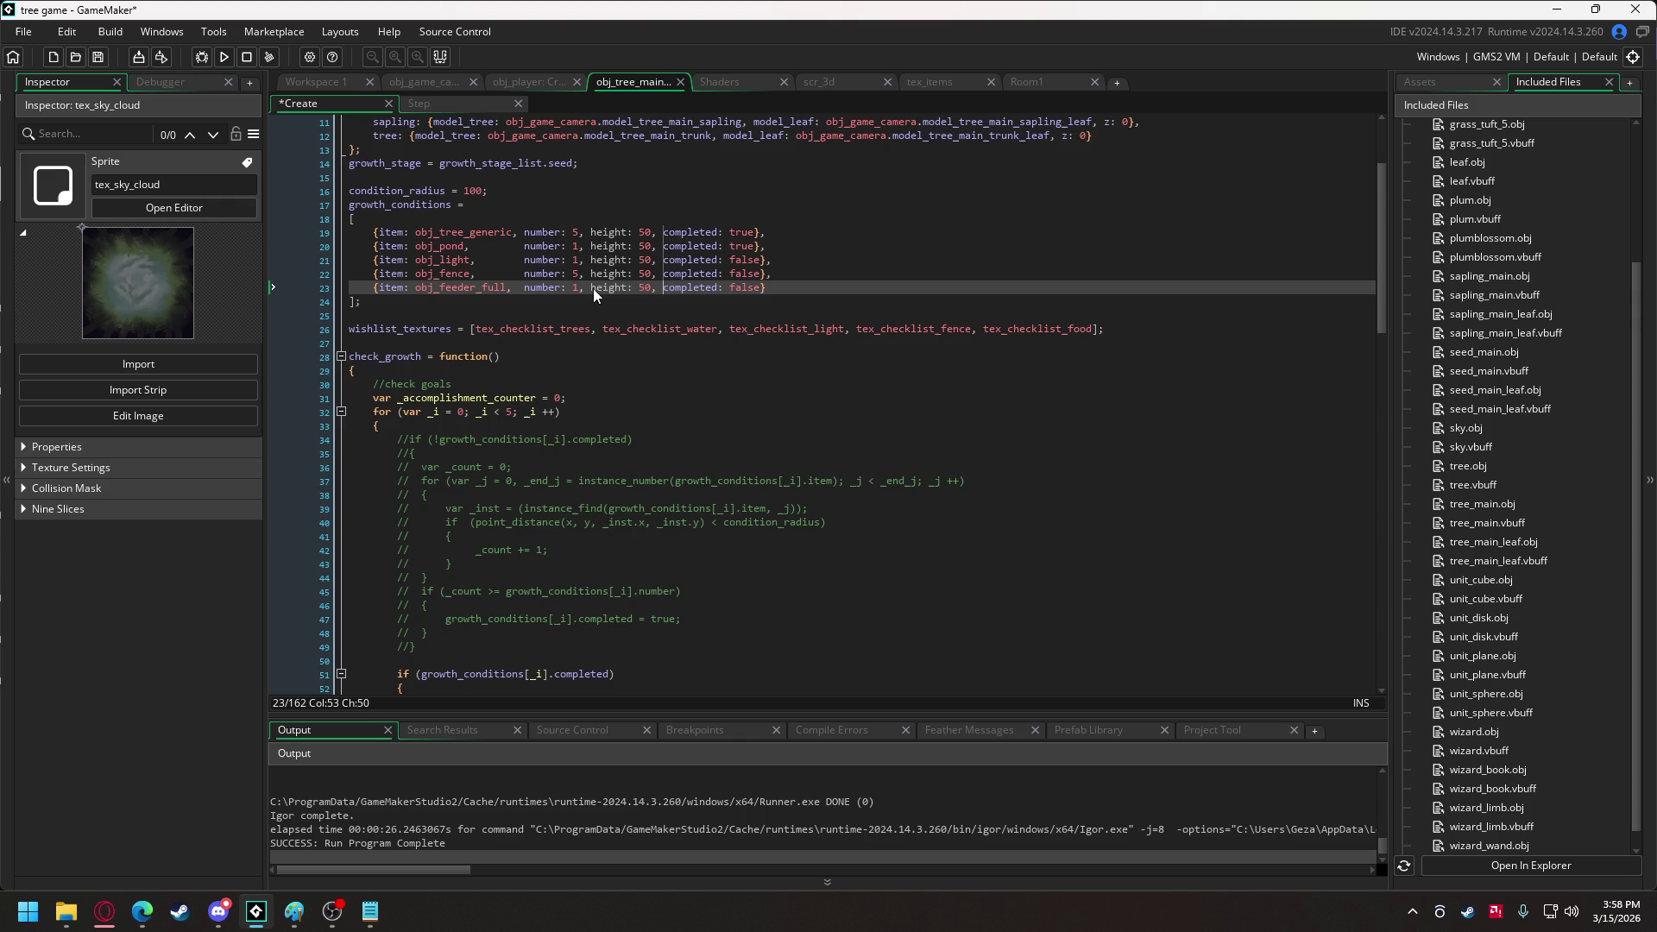
Raise the light, fence and feeder condition heights to 150 and test-run the game.
scroll(643, 467, down, 9)
scroll(643, 467, down, 20)
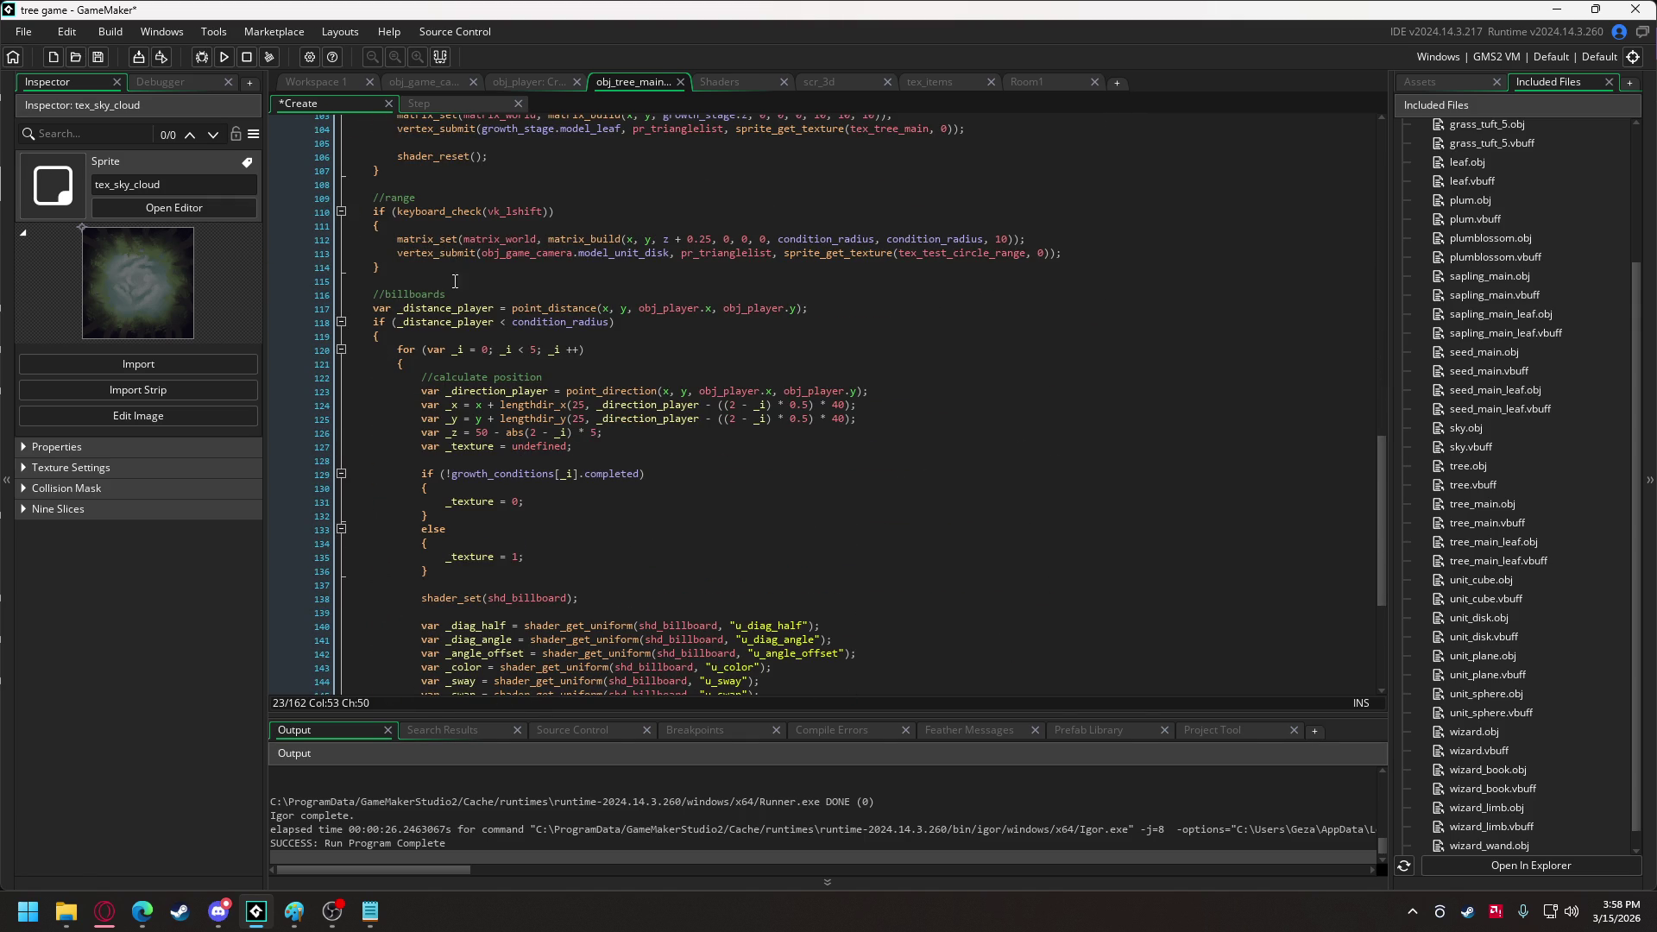
scroll(455, 270, up, 6)
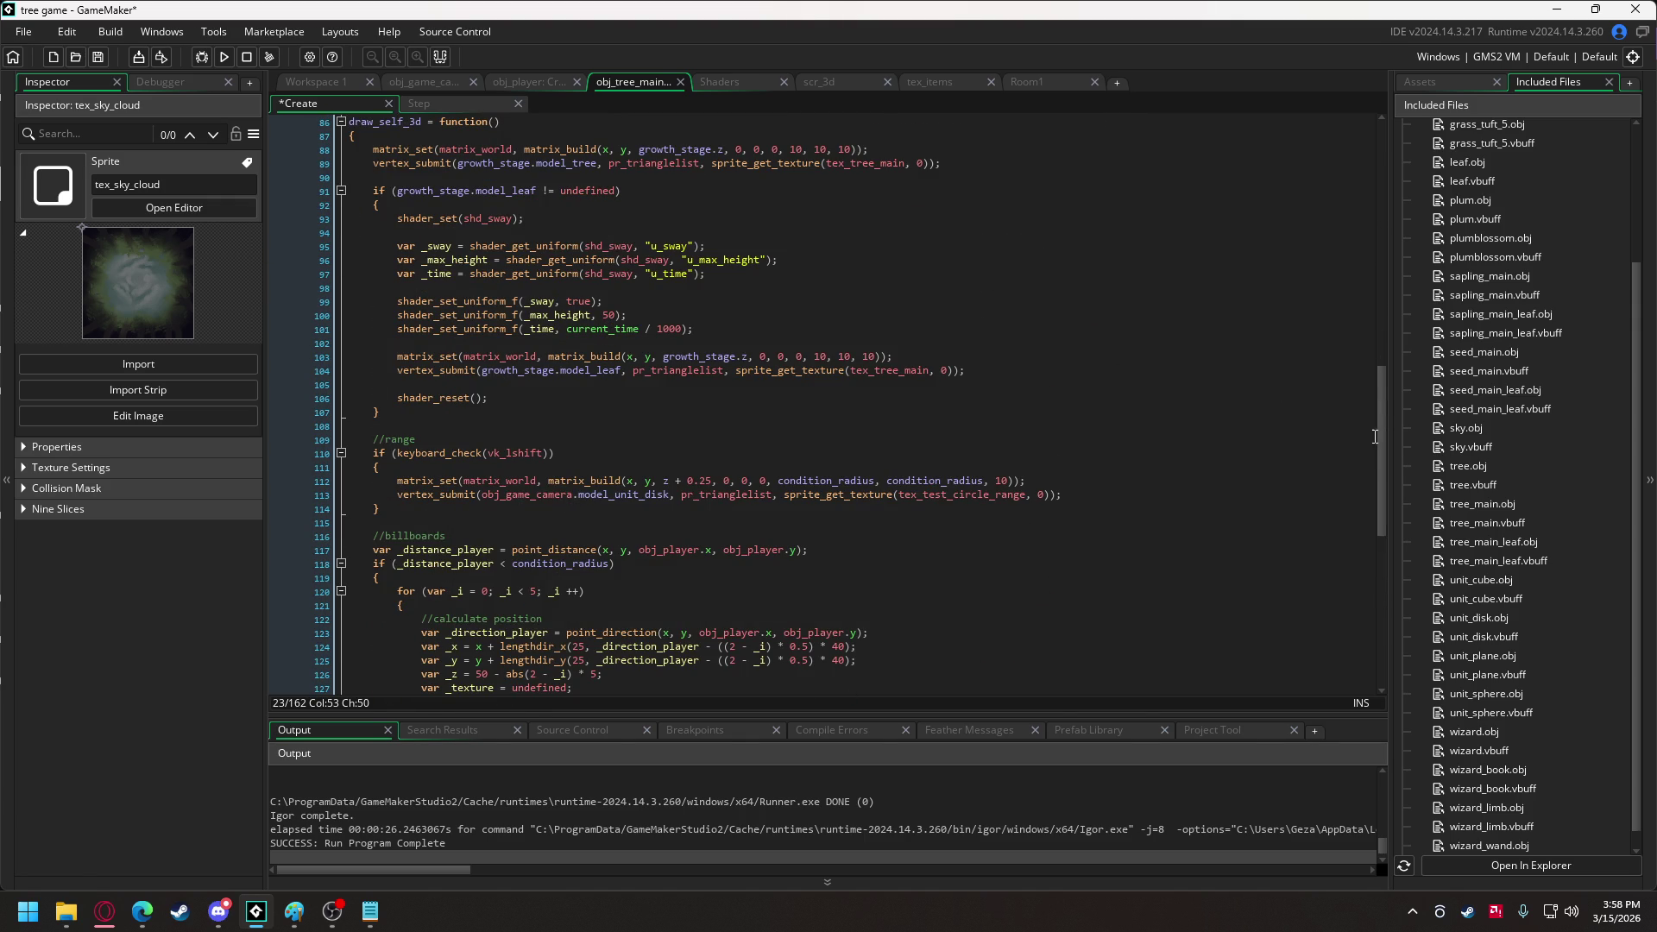
drag(1384, 449, 1391, 240)
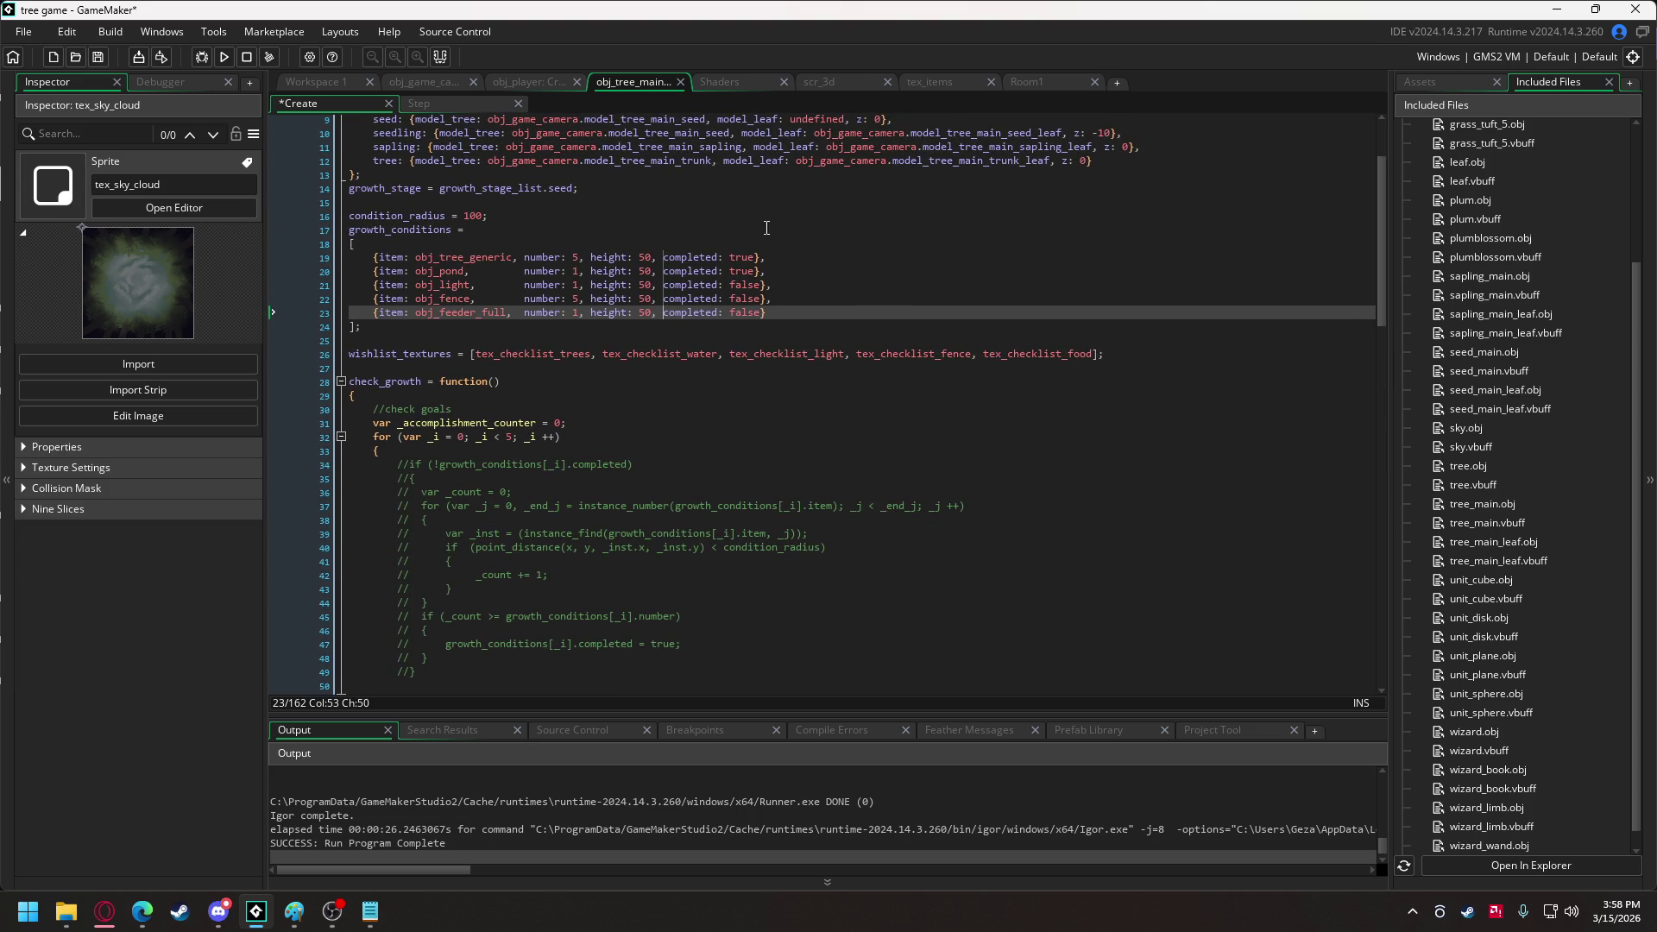
click(640, 287)
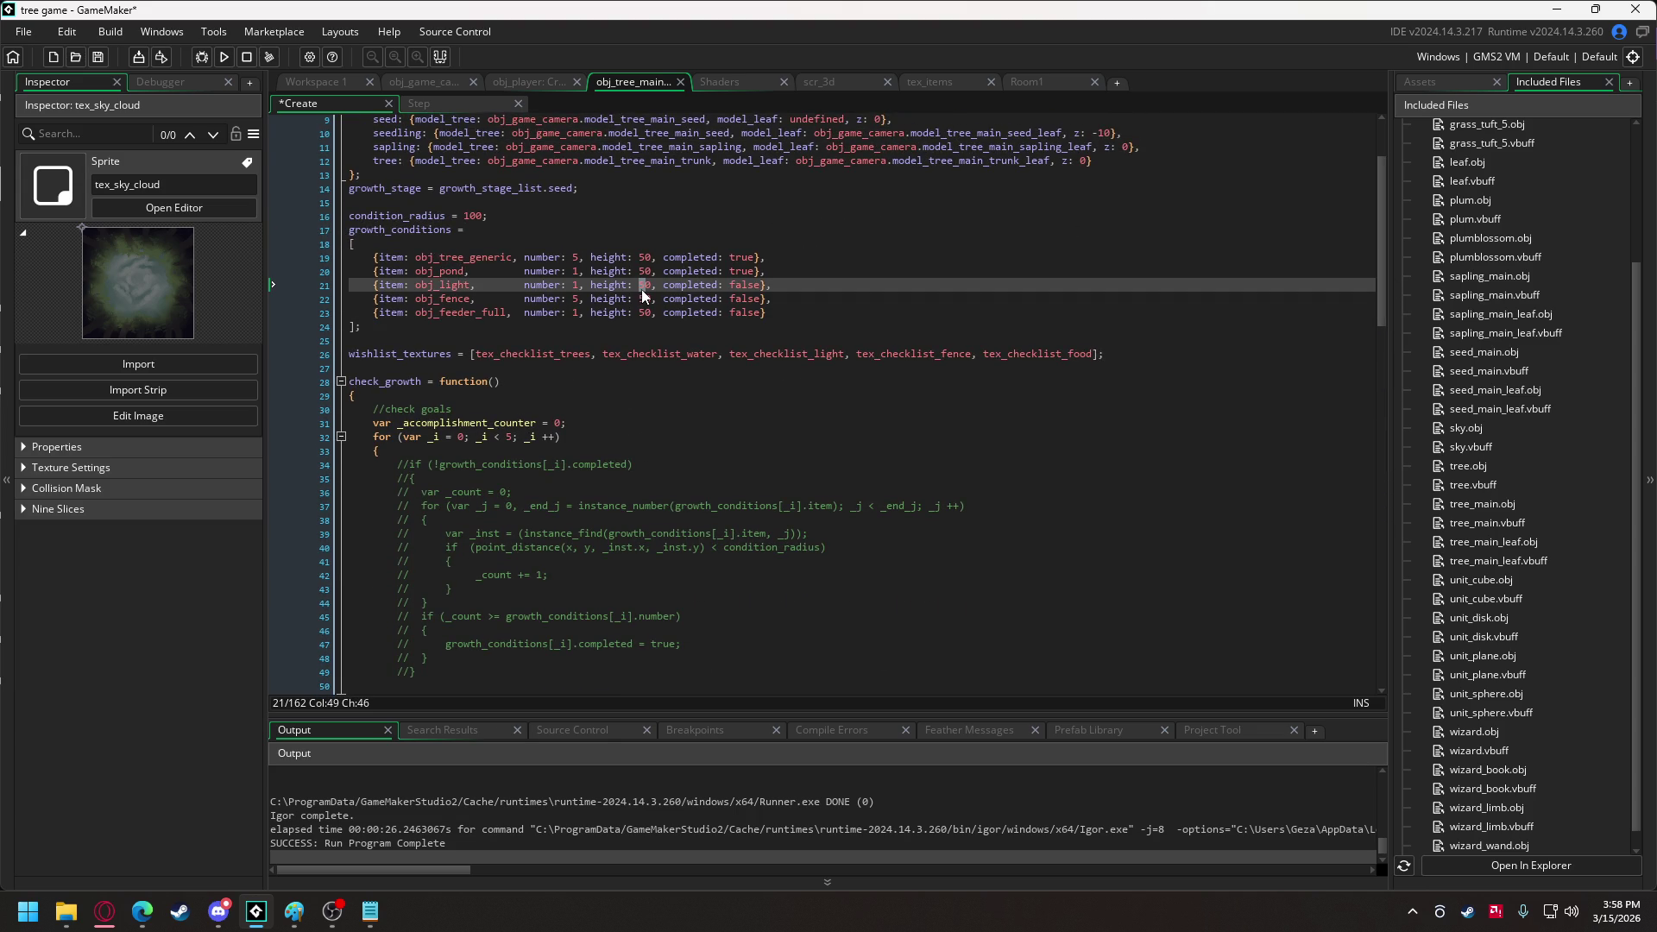
text(1)
click(641, 298)
text(1)
click(642, 313)
text(1)
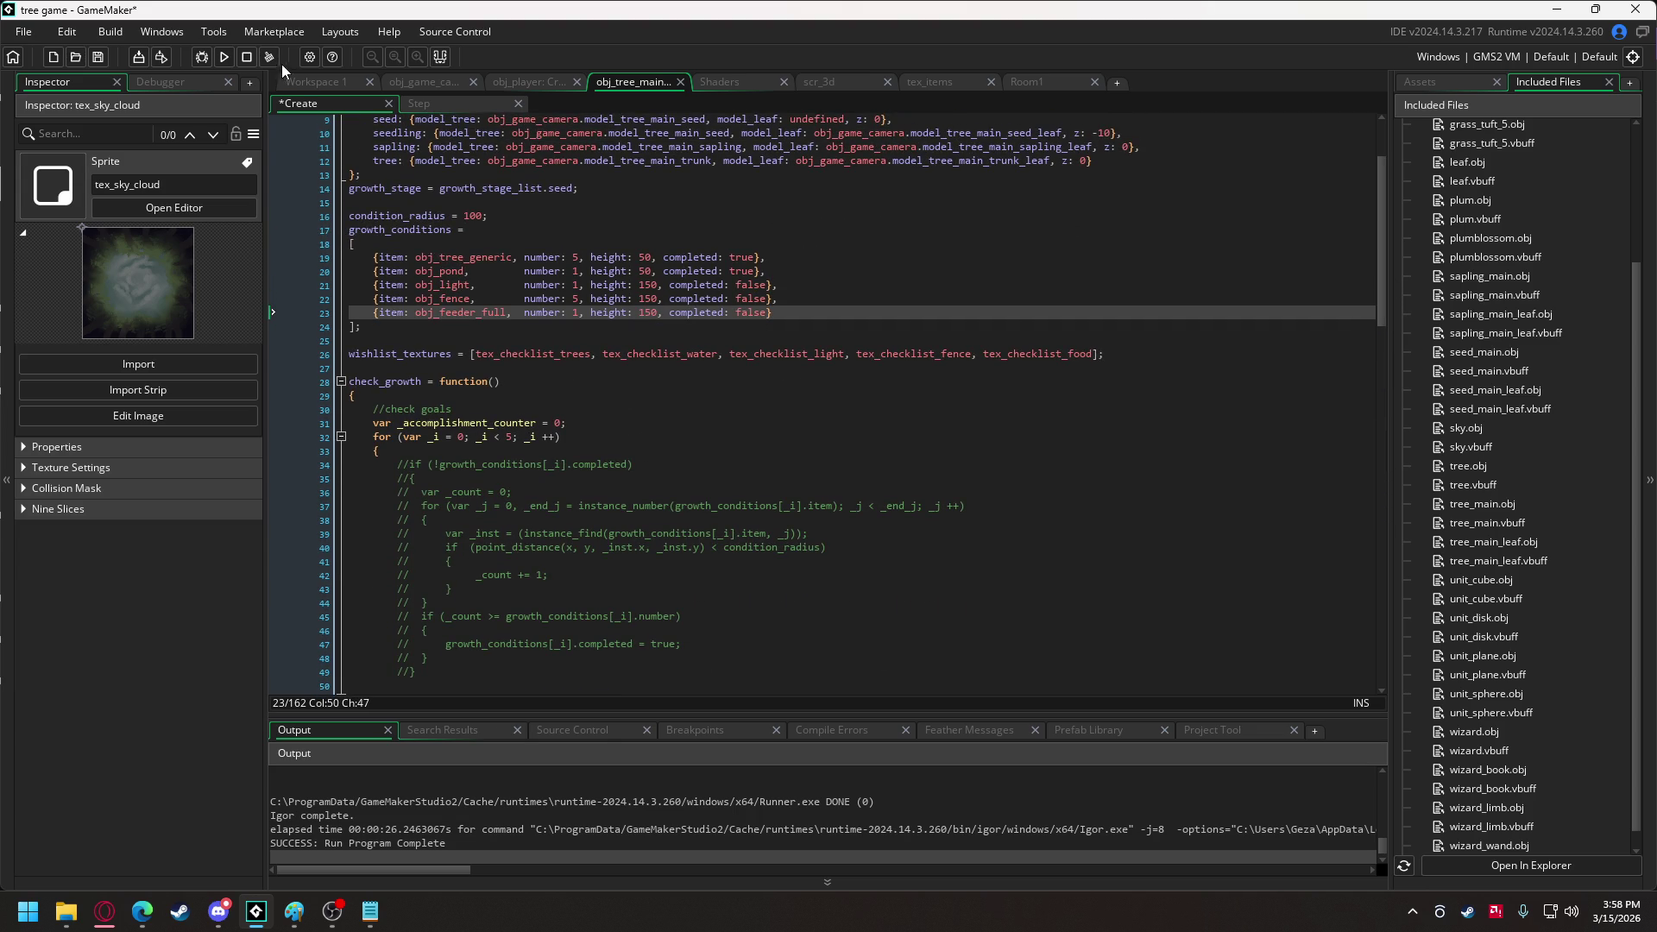
click(222, 57)
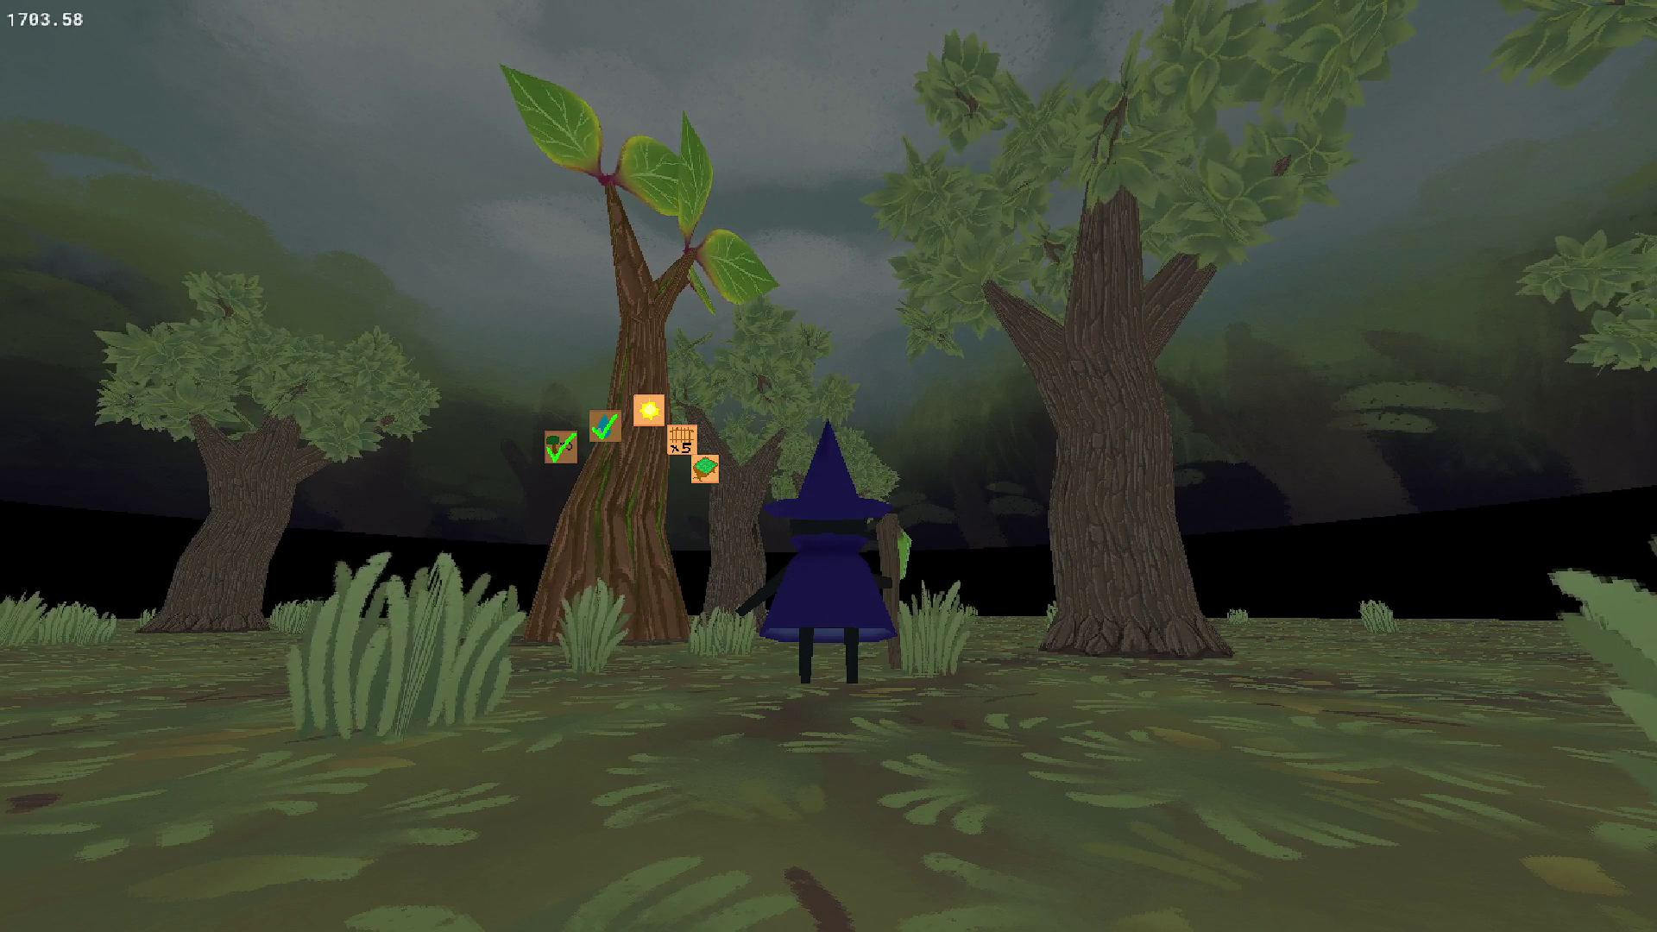
key(Escape)
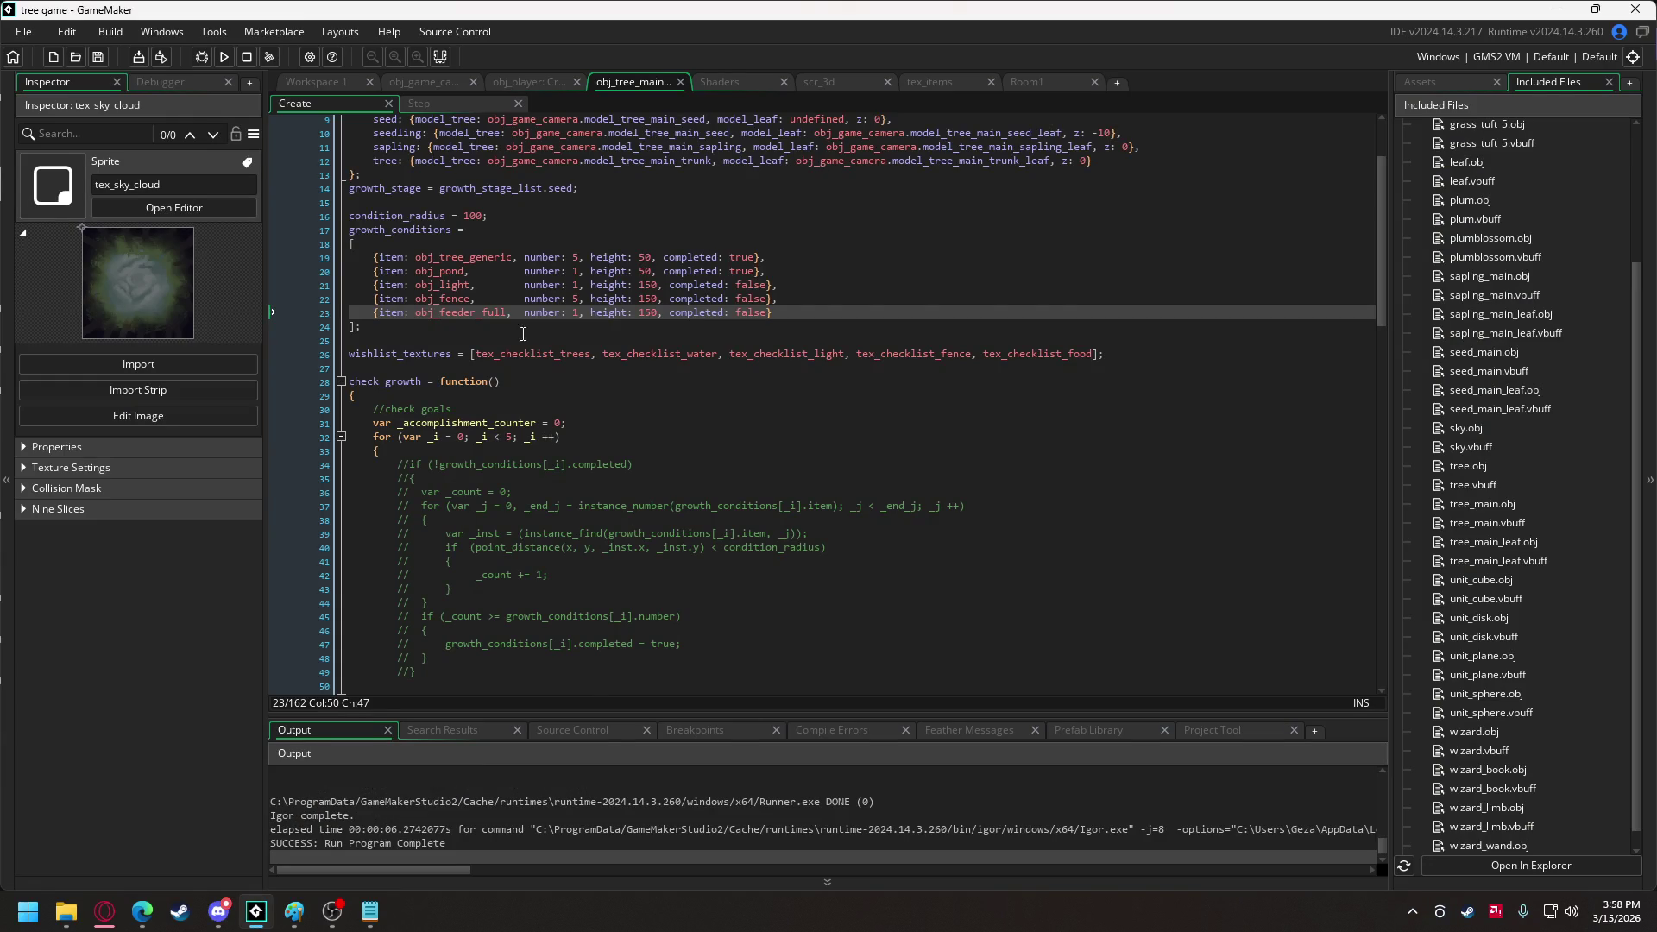
Replace the leaf sway's max height 50 with growth_stage.height.
scroll(581, 363, down, 20)
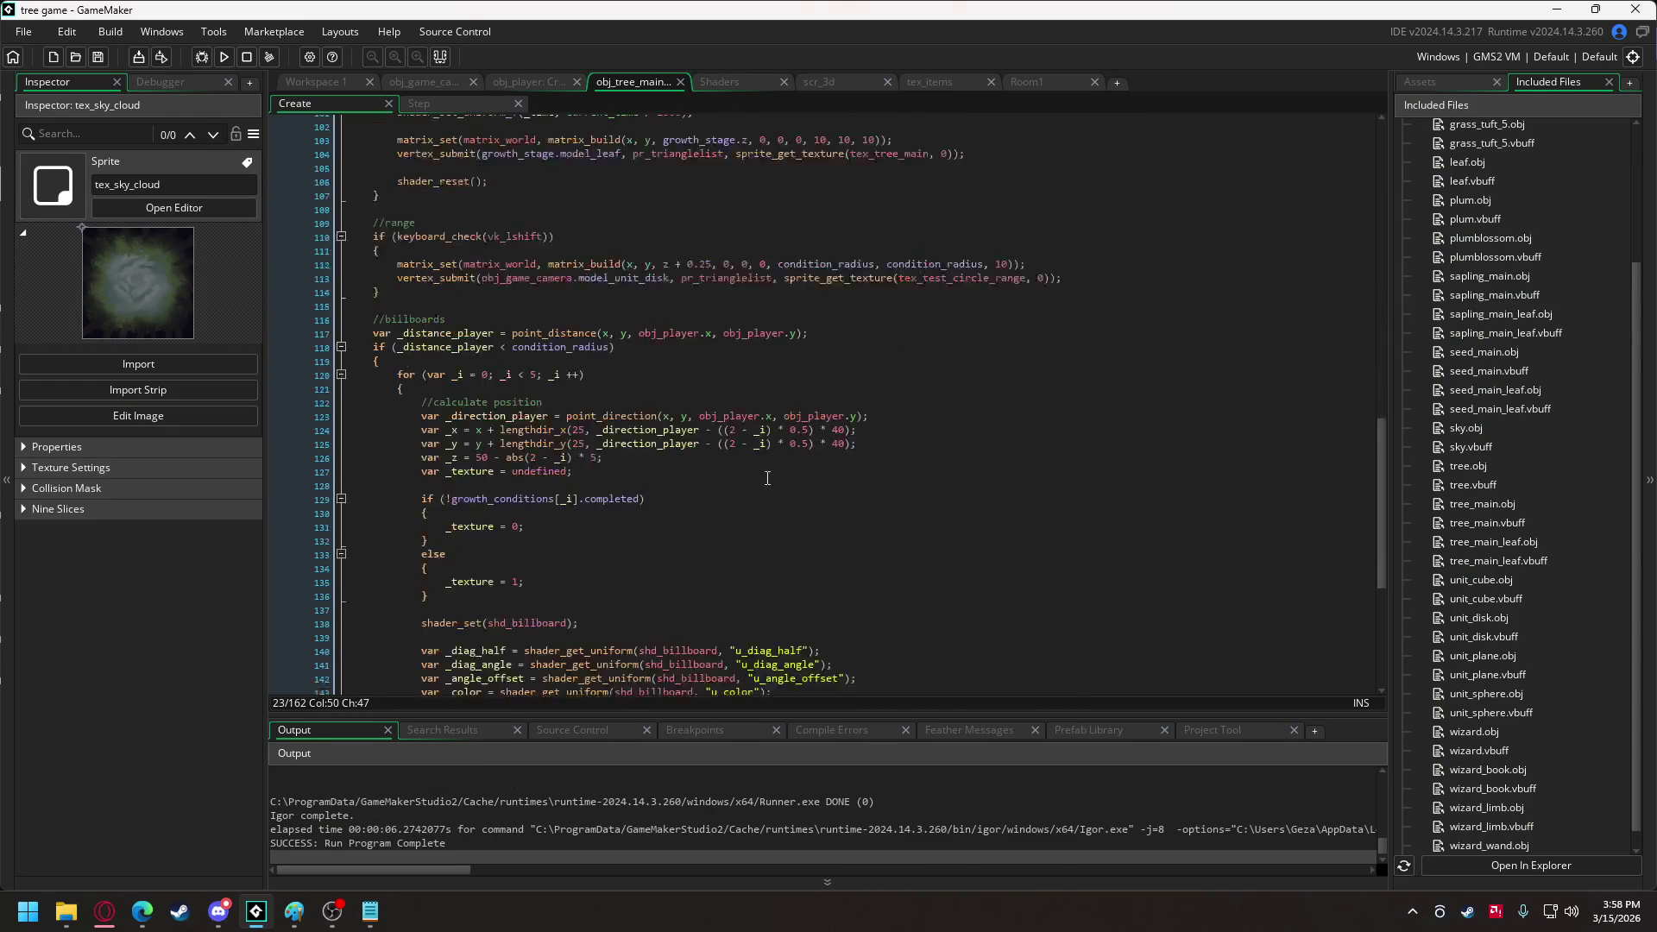
scroll(776, 482, up, 15)
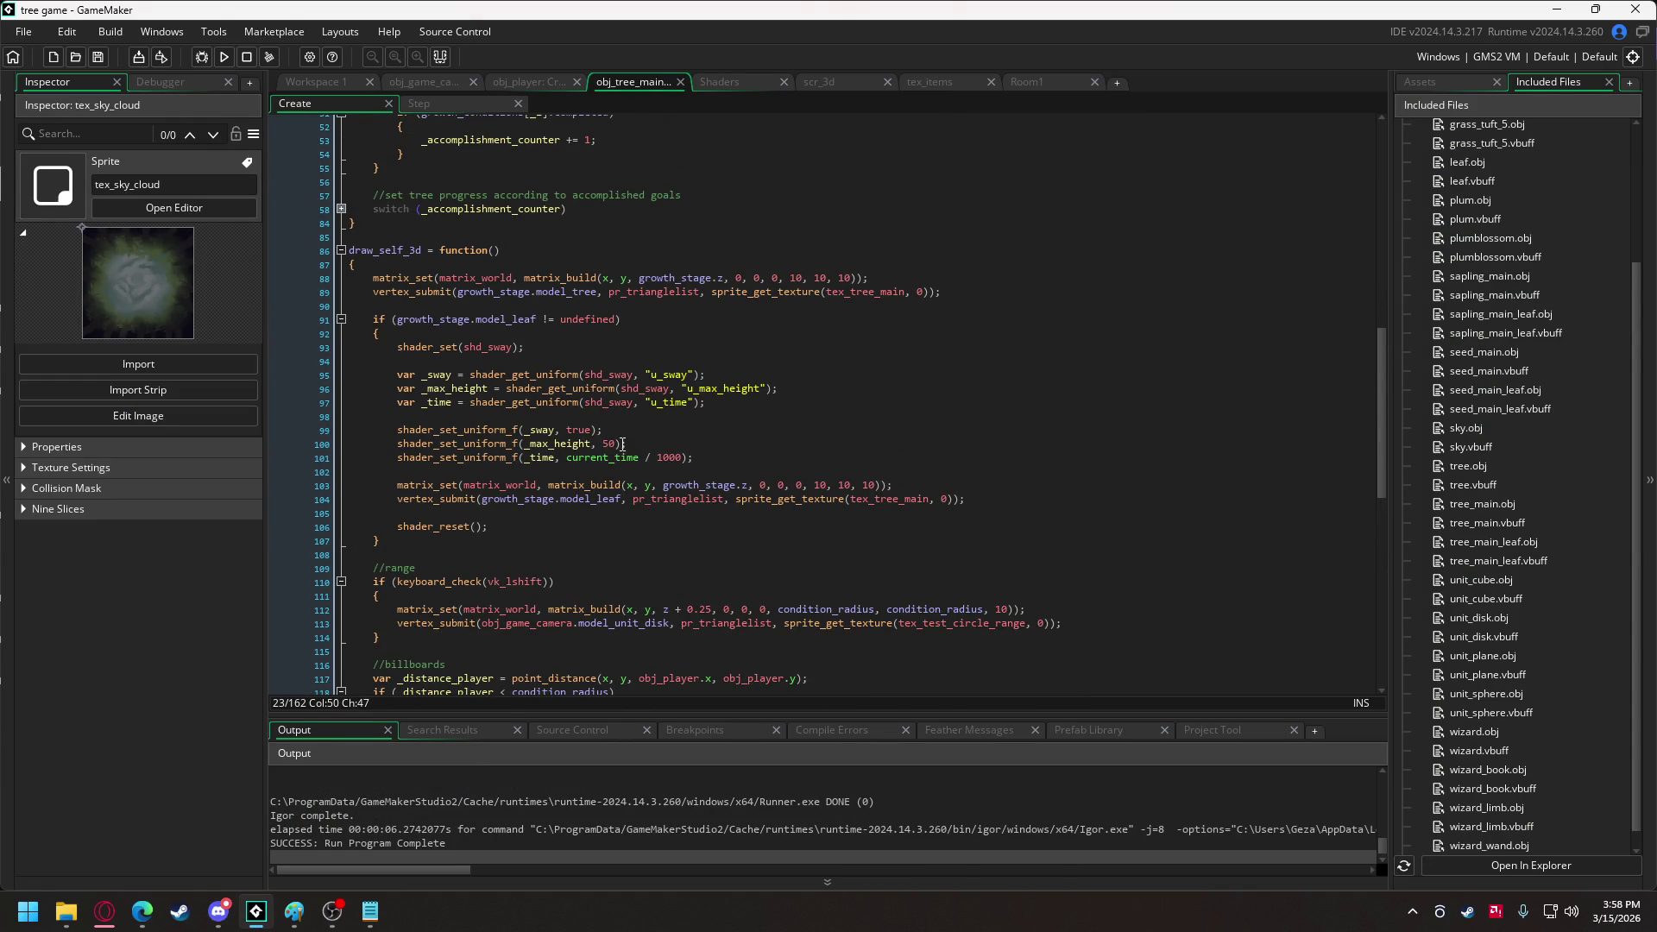
double_click(605, 448)
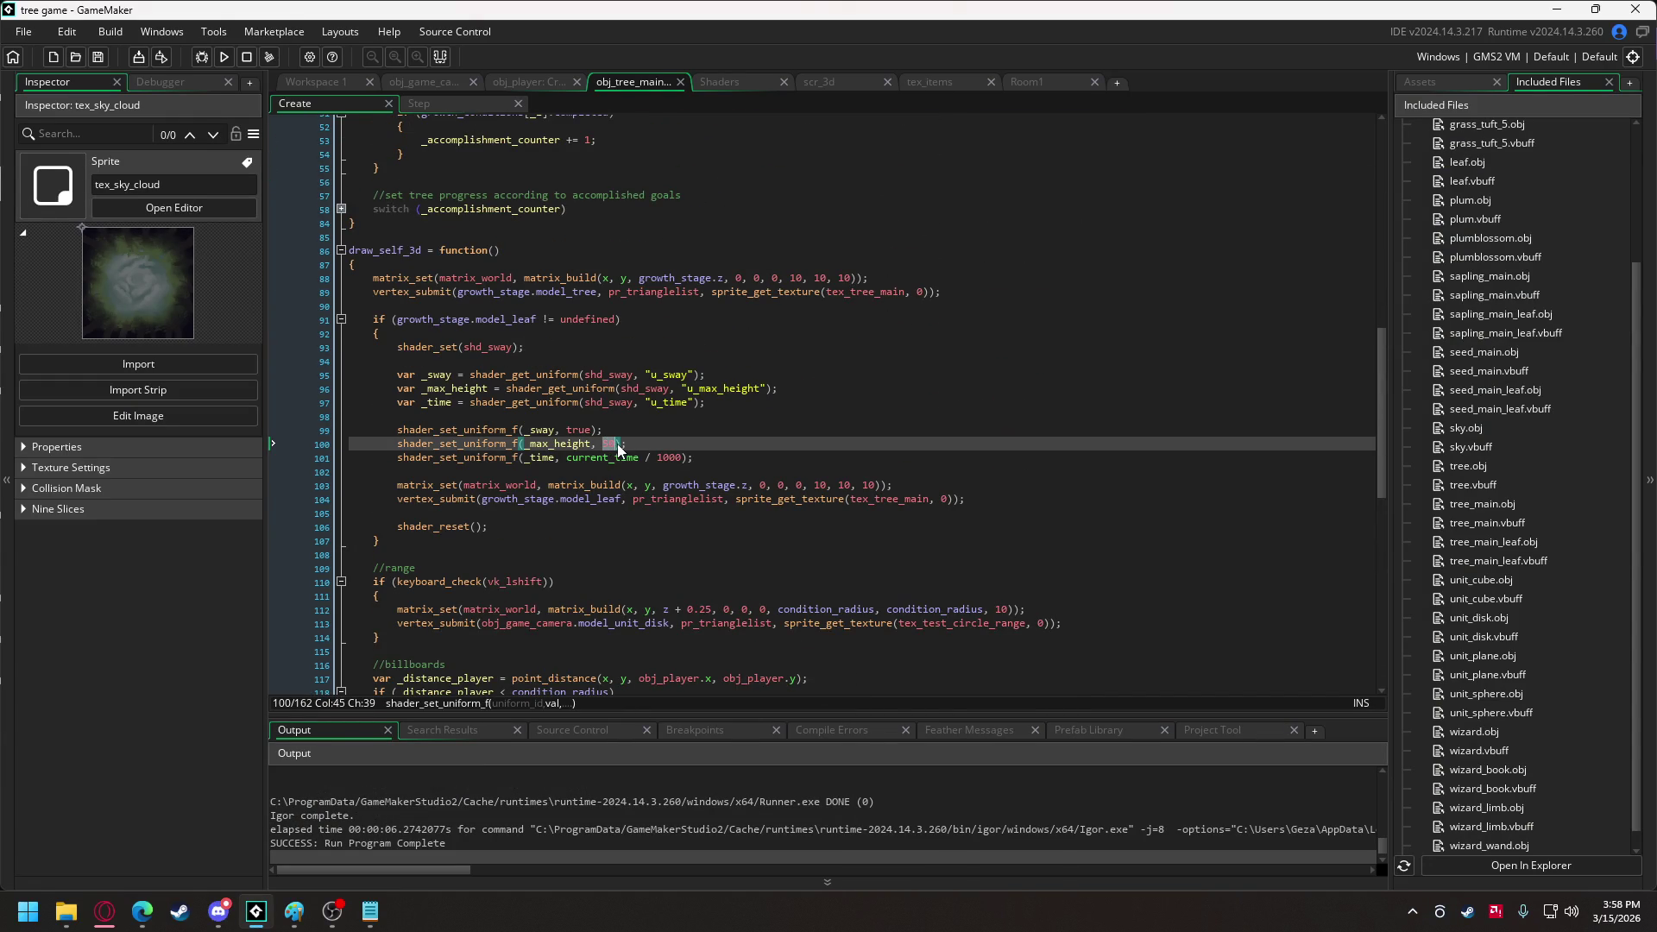
text(grow)
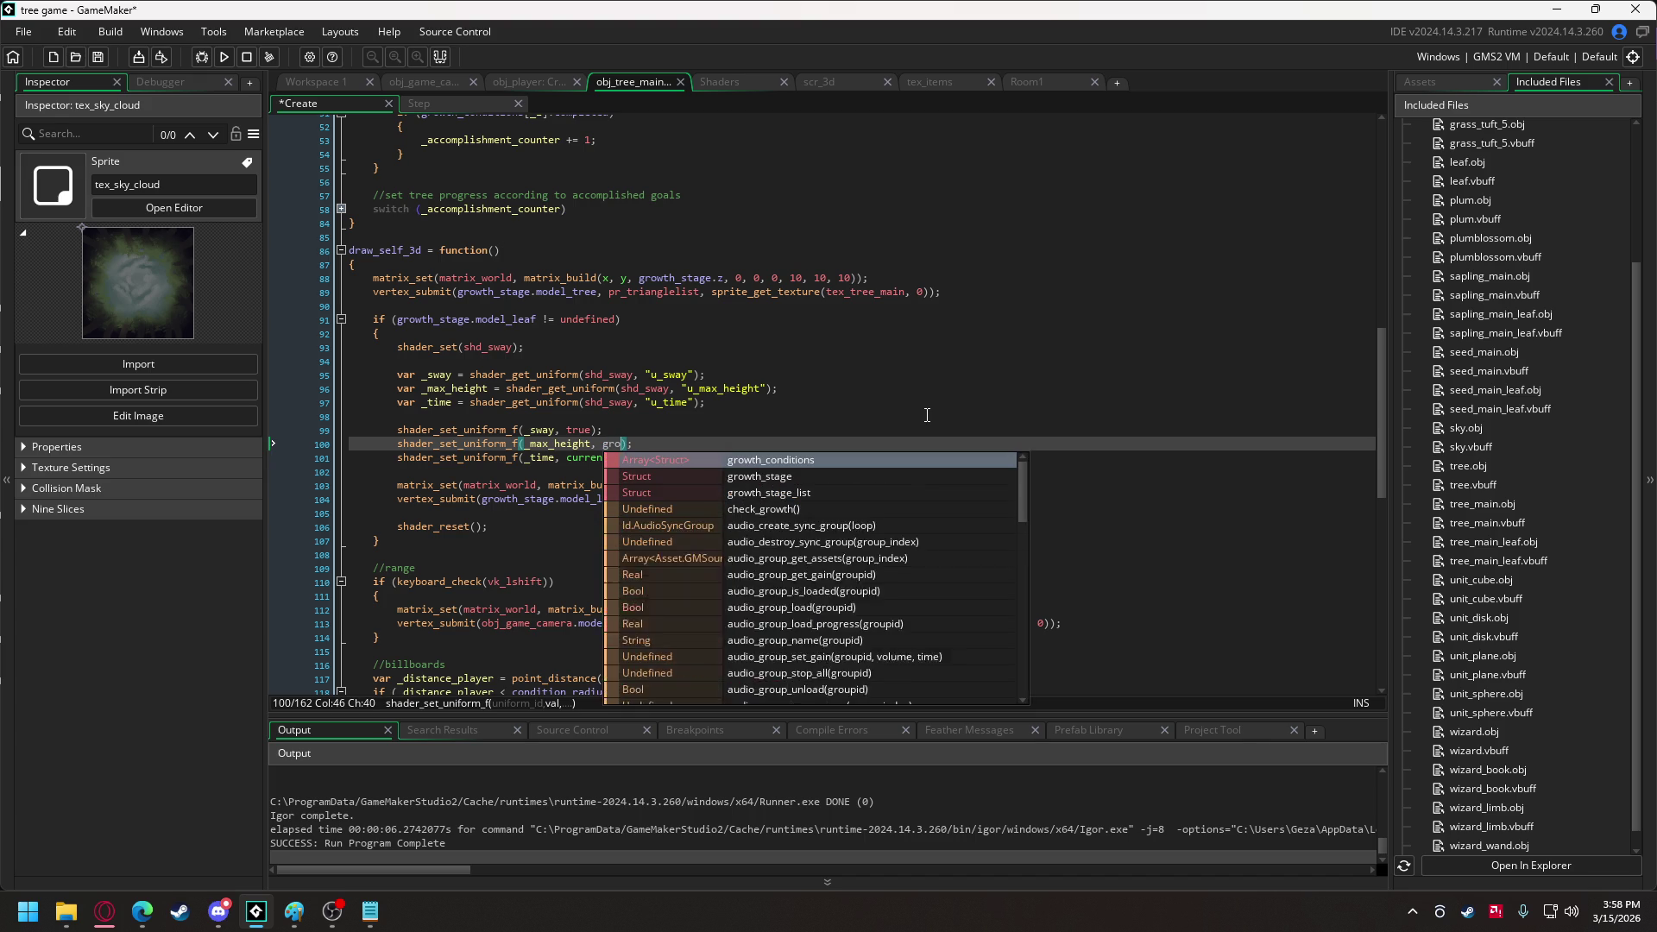
key(Down)
key(Return)
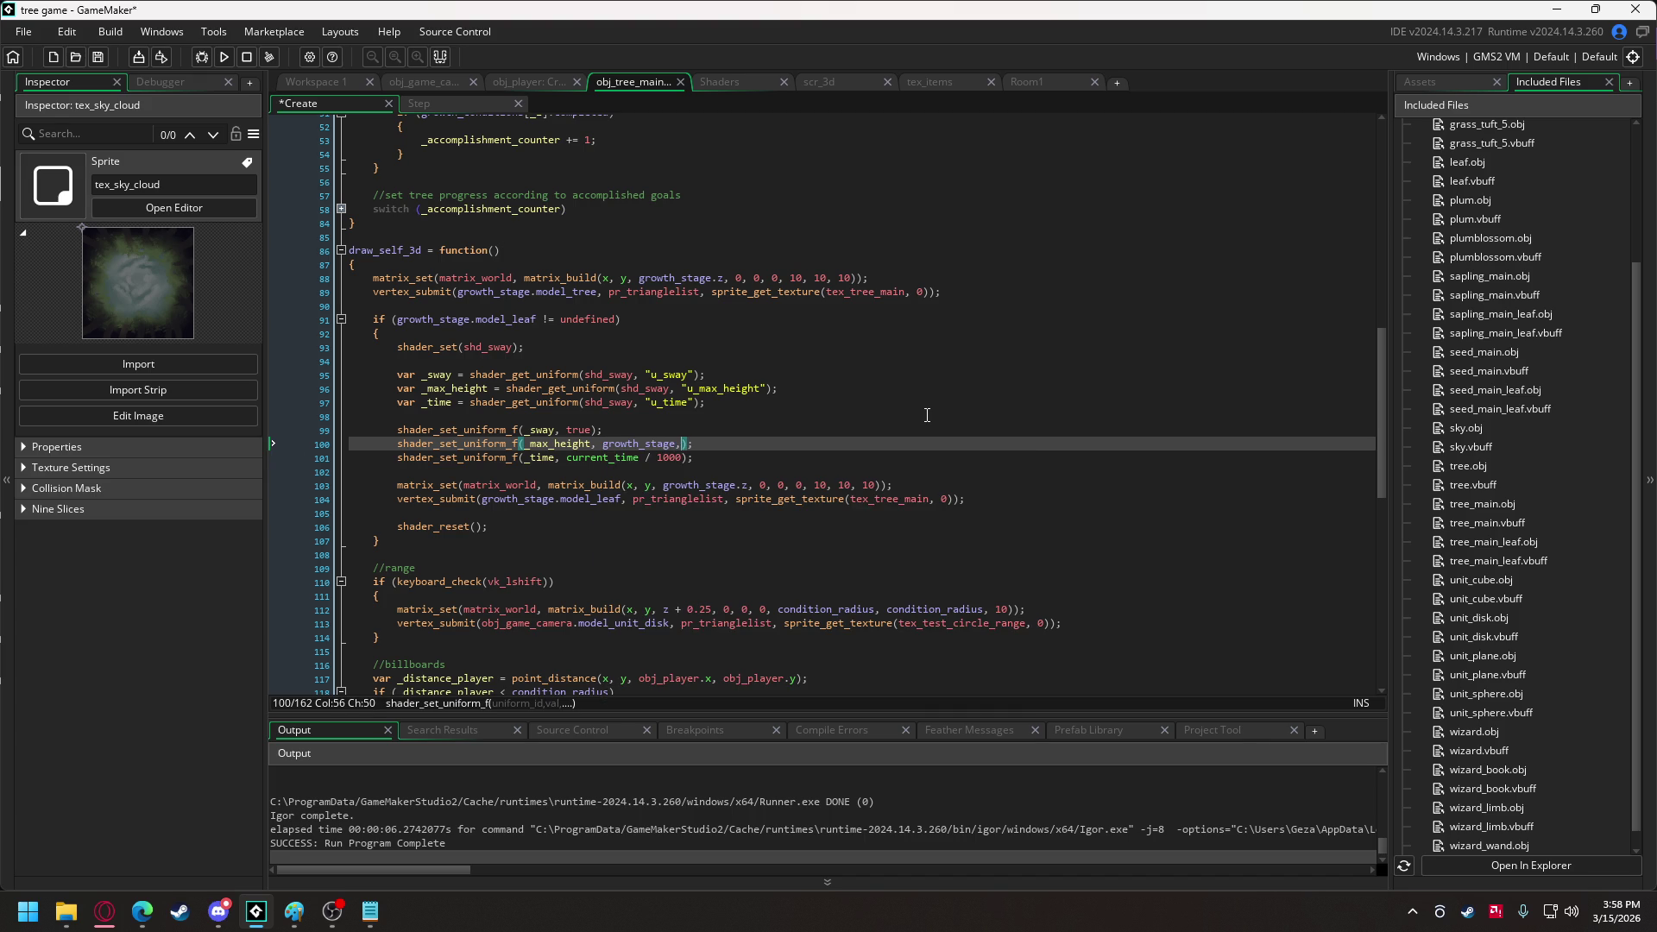
text(.)
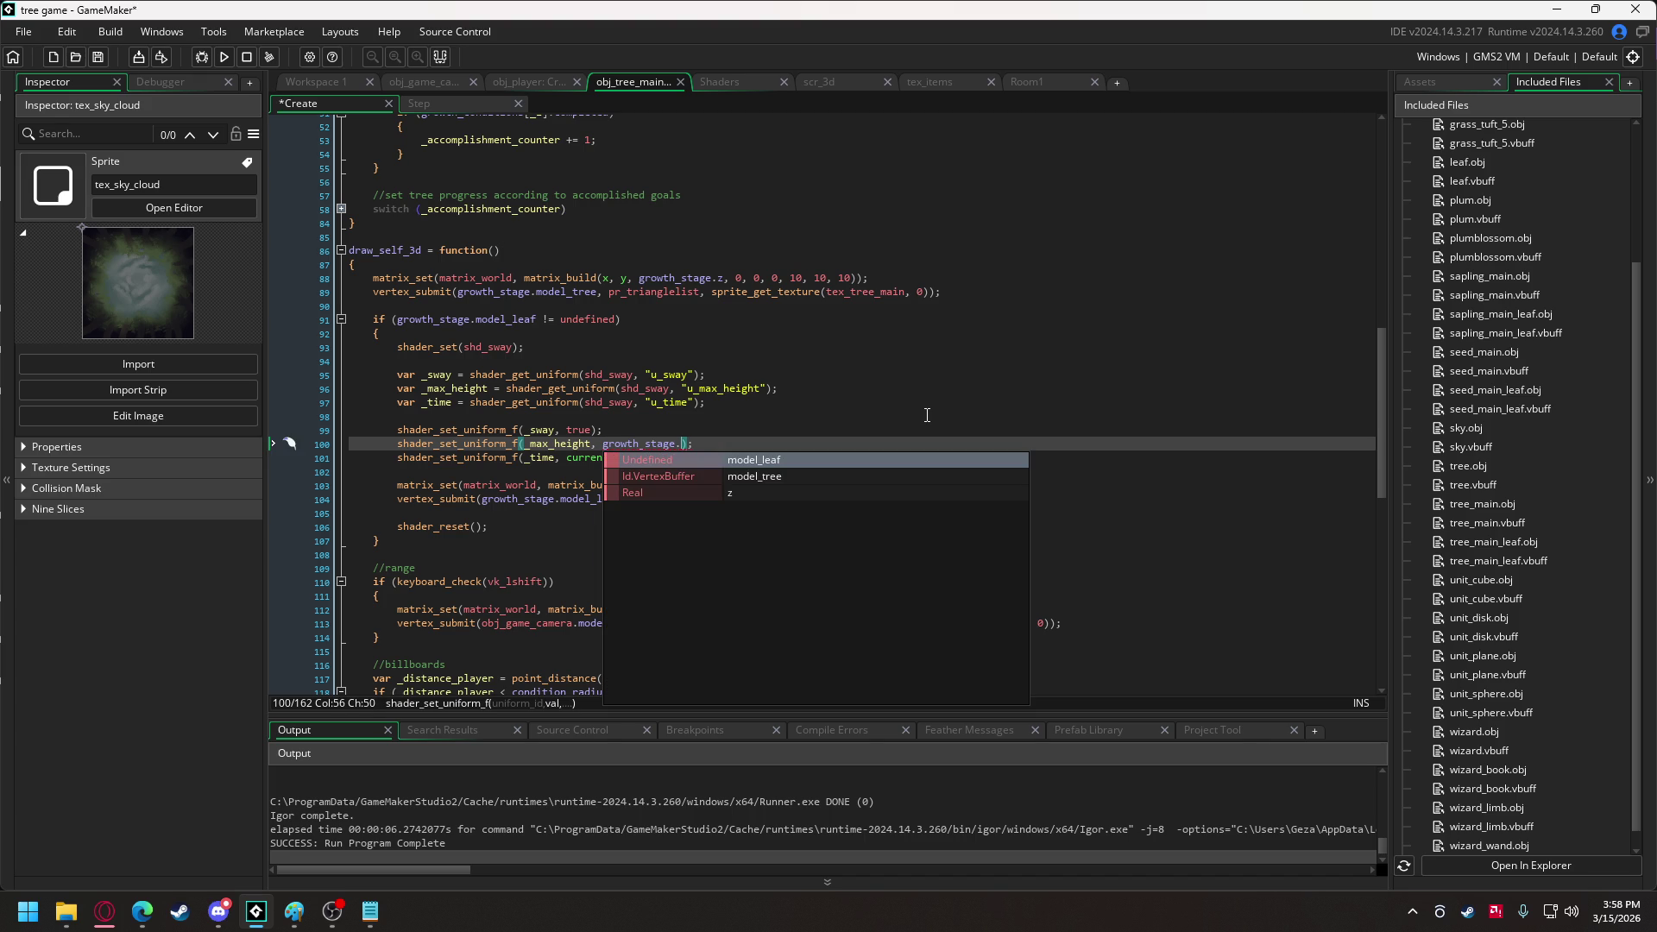
text(height)
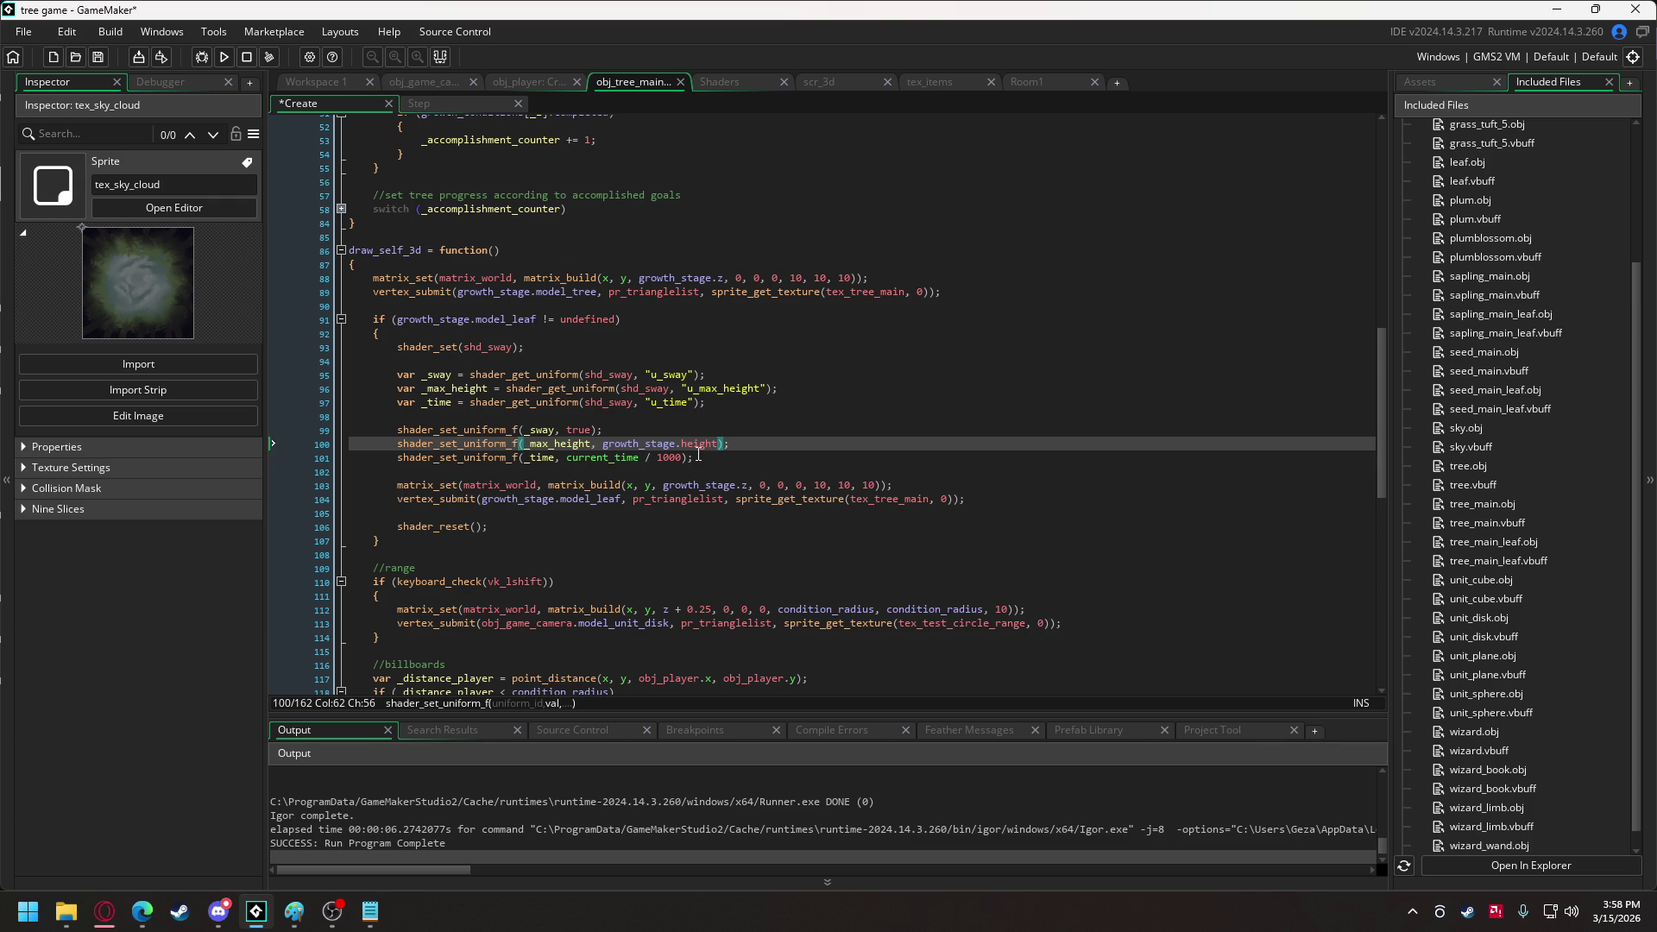
double_click(650, 442)
Align the opening braces of the seed, sapling and tree growth stage entries.
scroll(651, 442, up, 15)
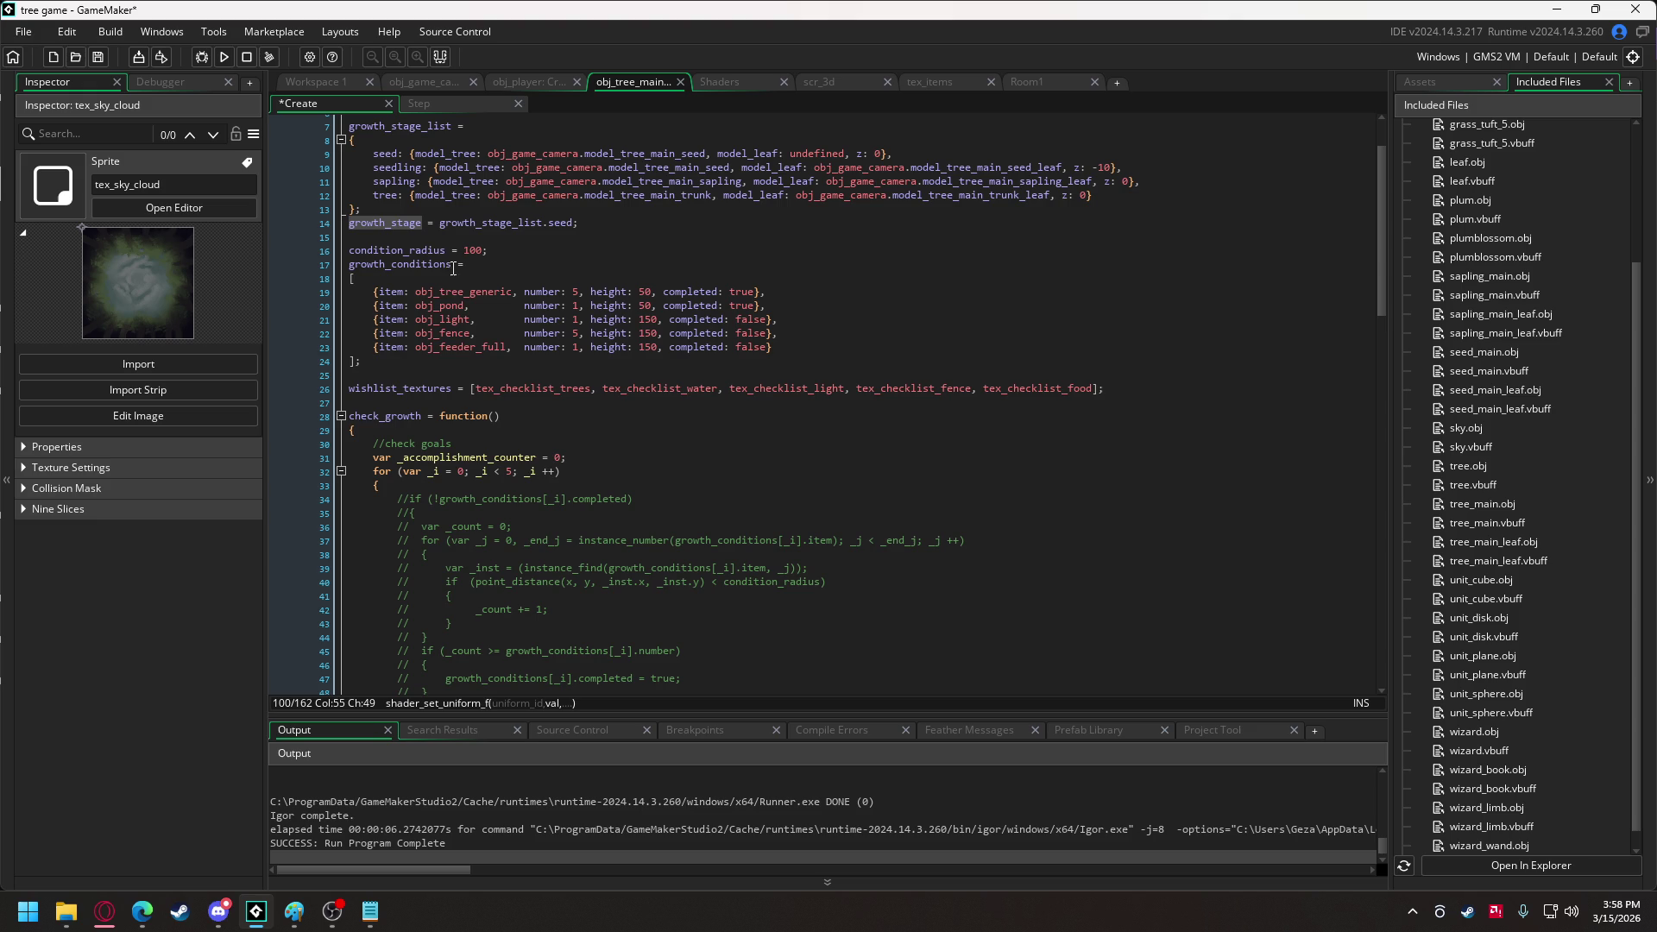
scroll(593, 557, down, 14)
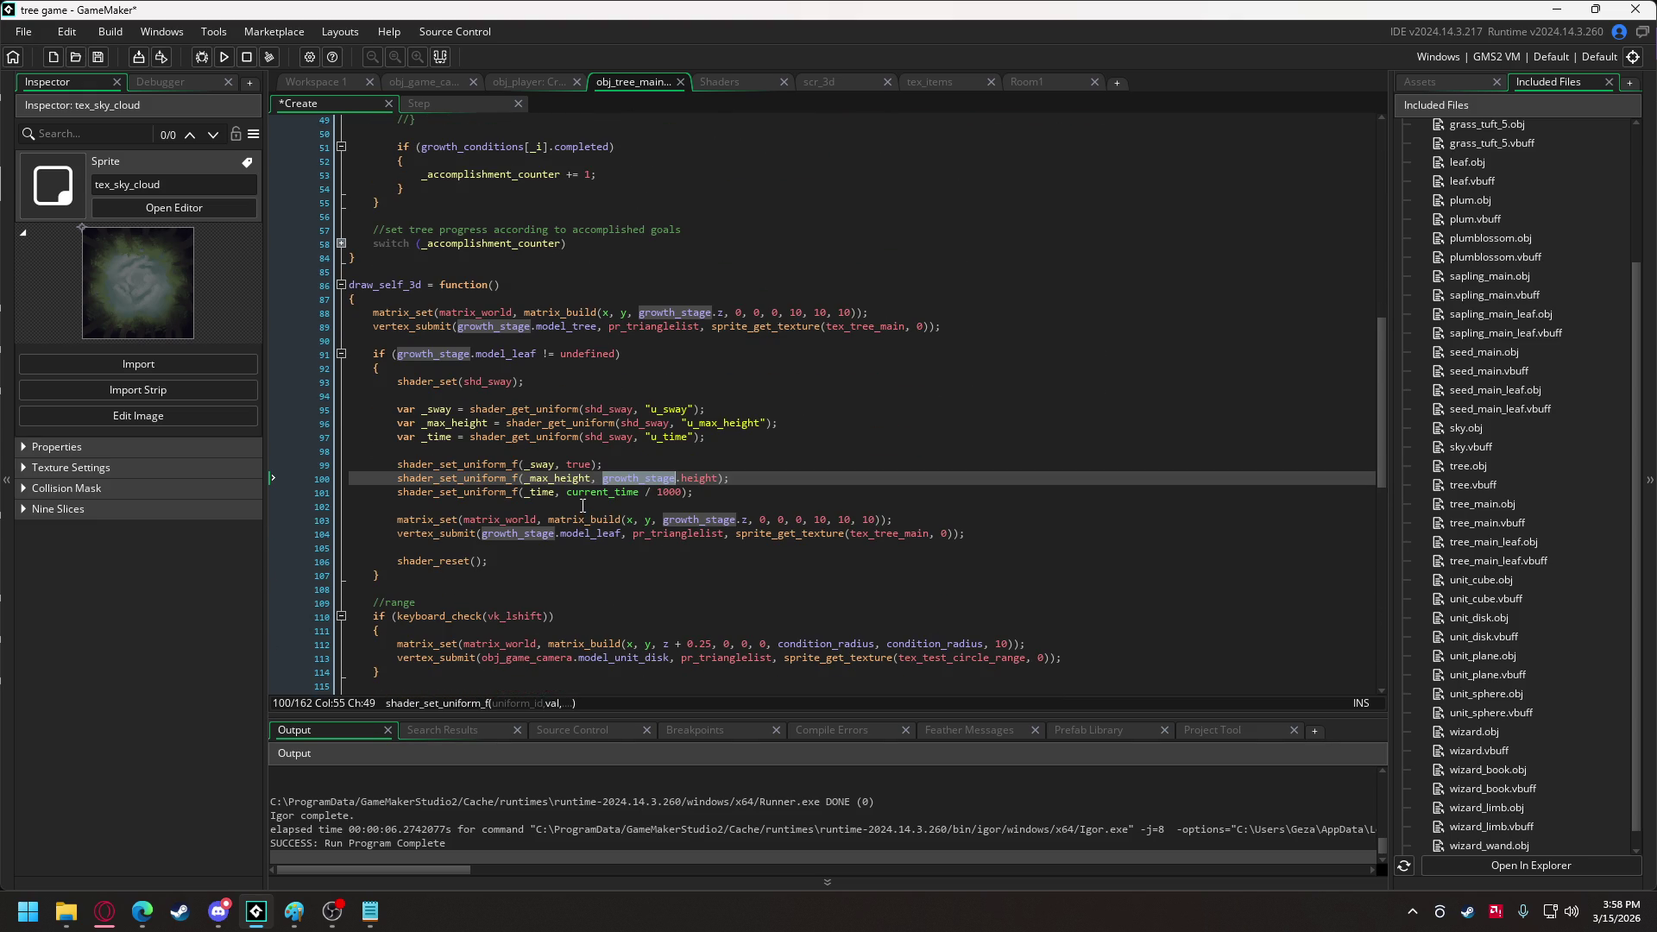
mouse_move(582, 498)
scroll(645, 551, up, 10)
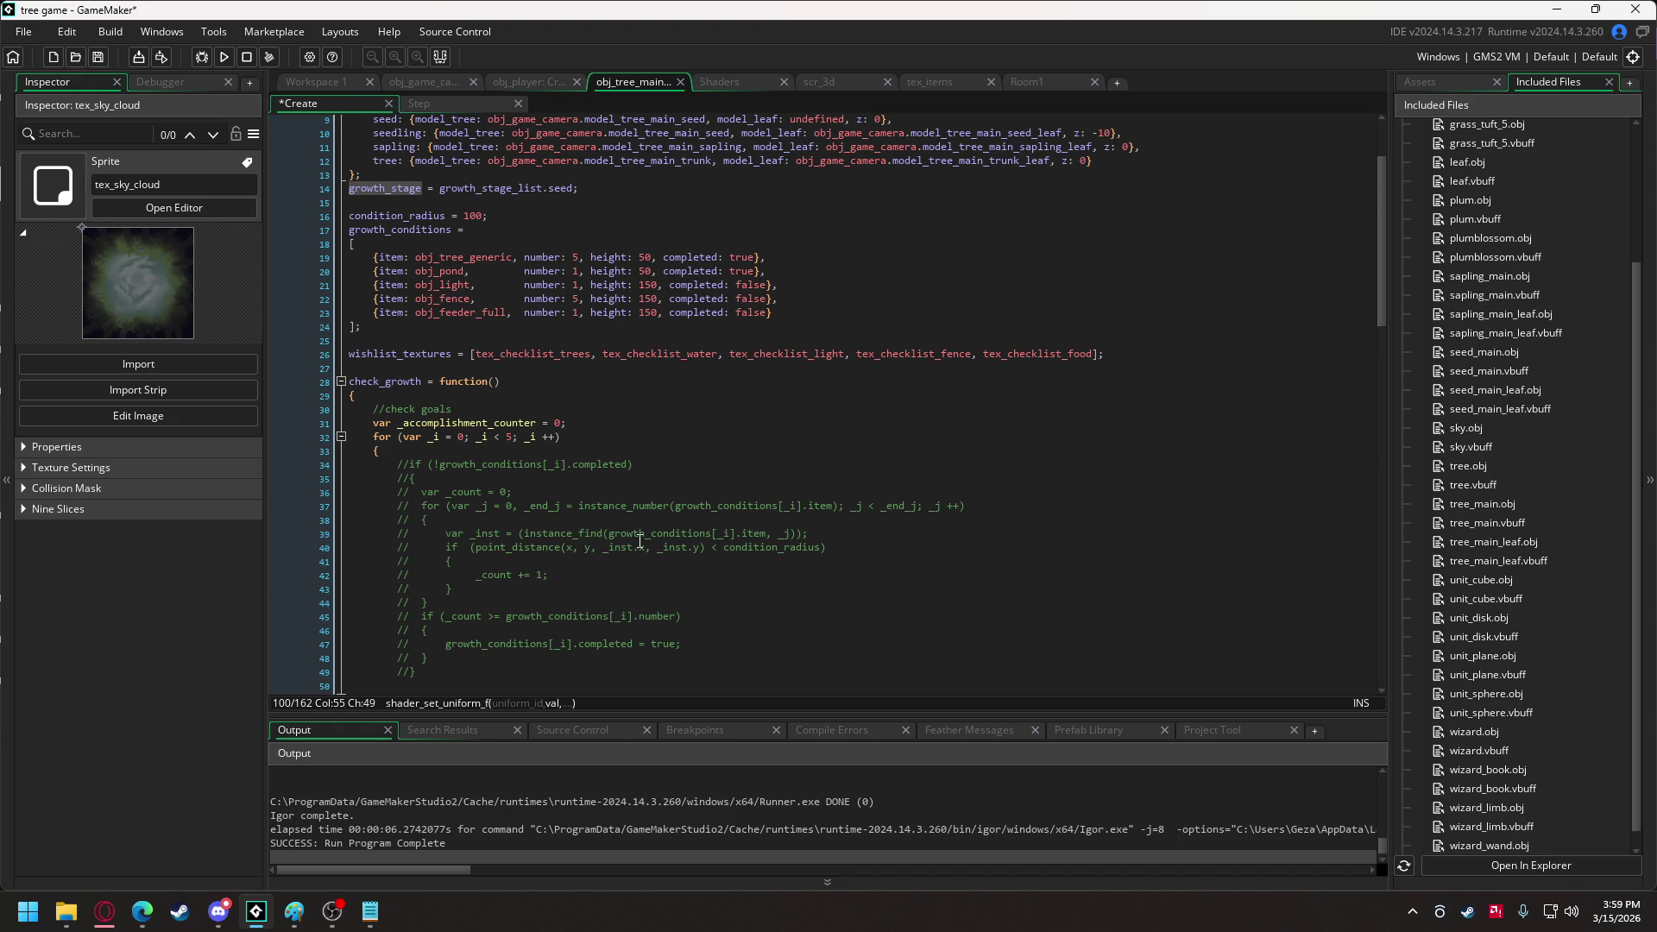
scroll(640, 541, up, 2)
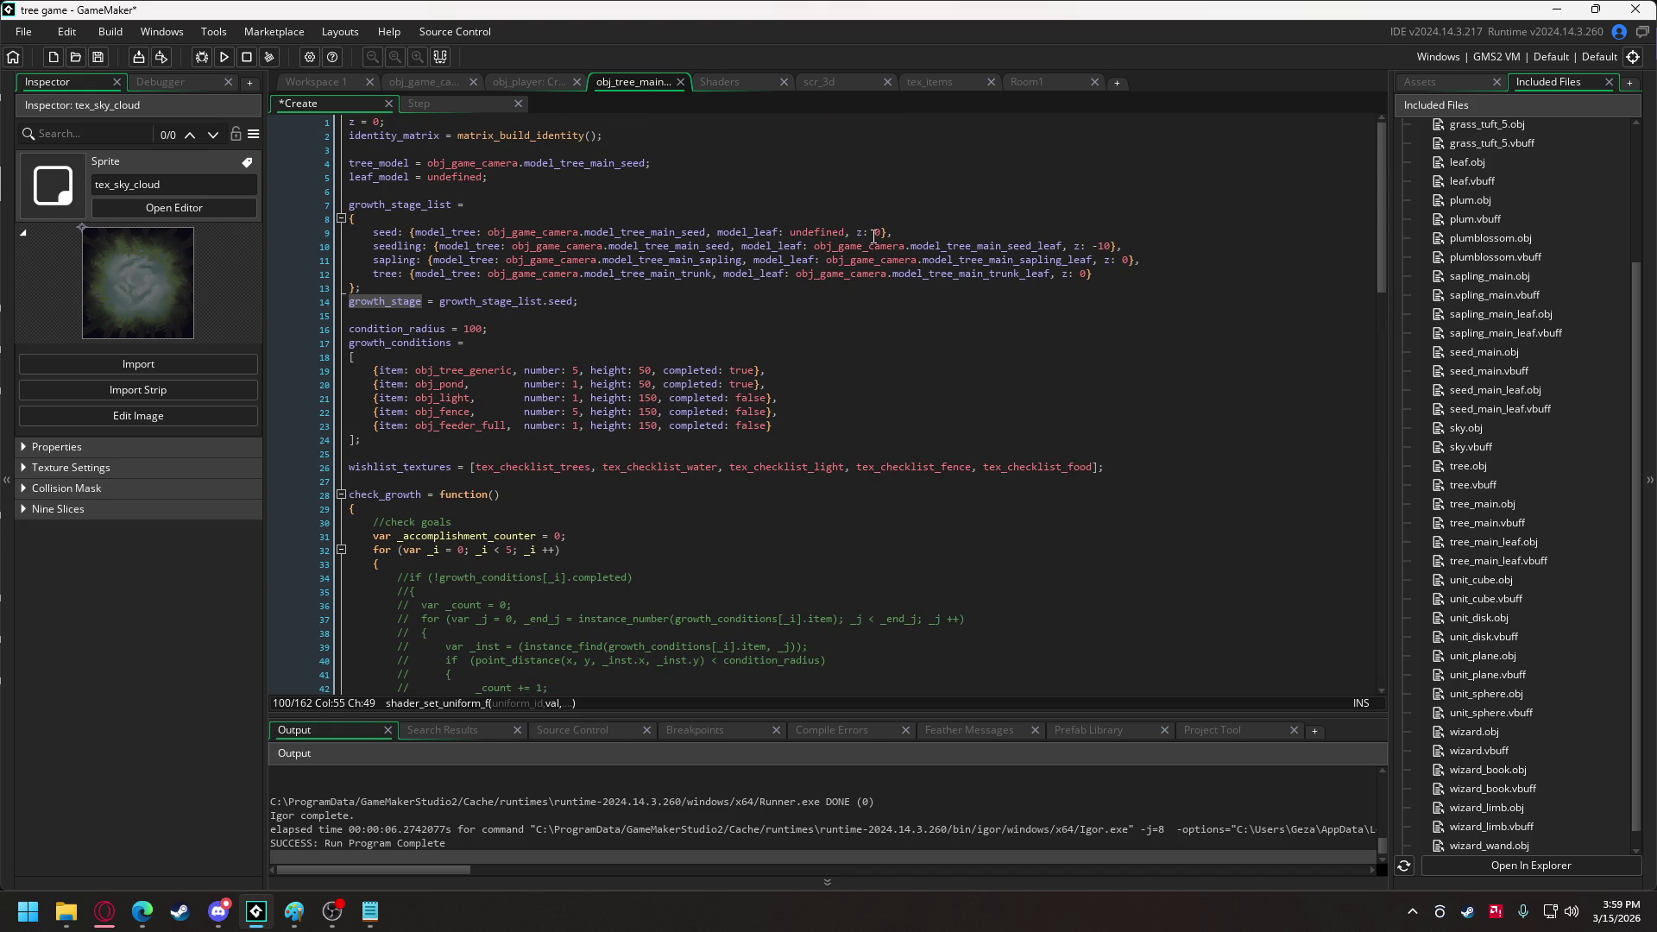
click(415, 233)
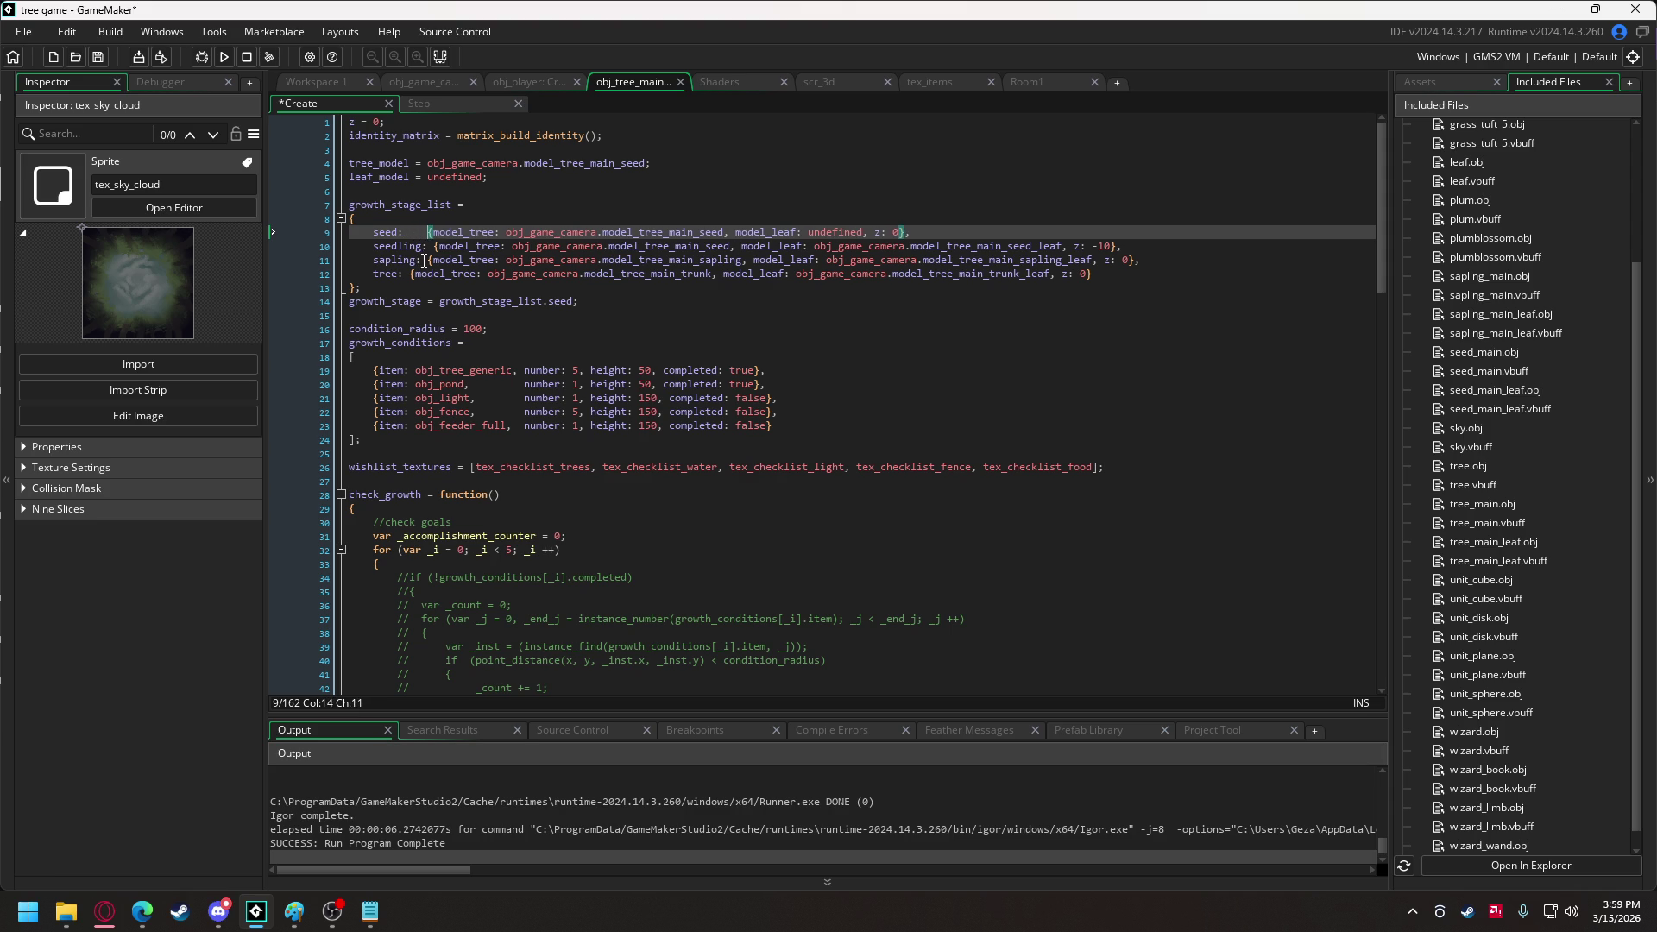
click(429, 260)
click(409, 274)
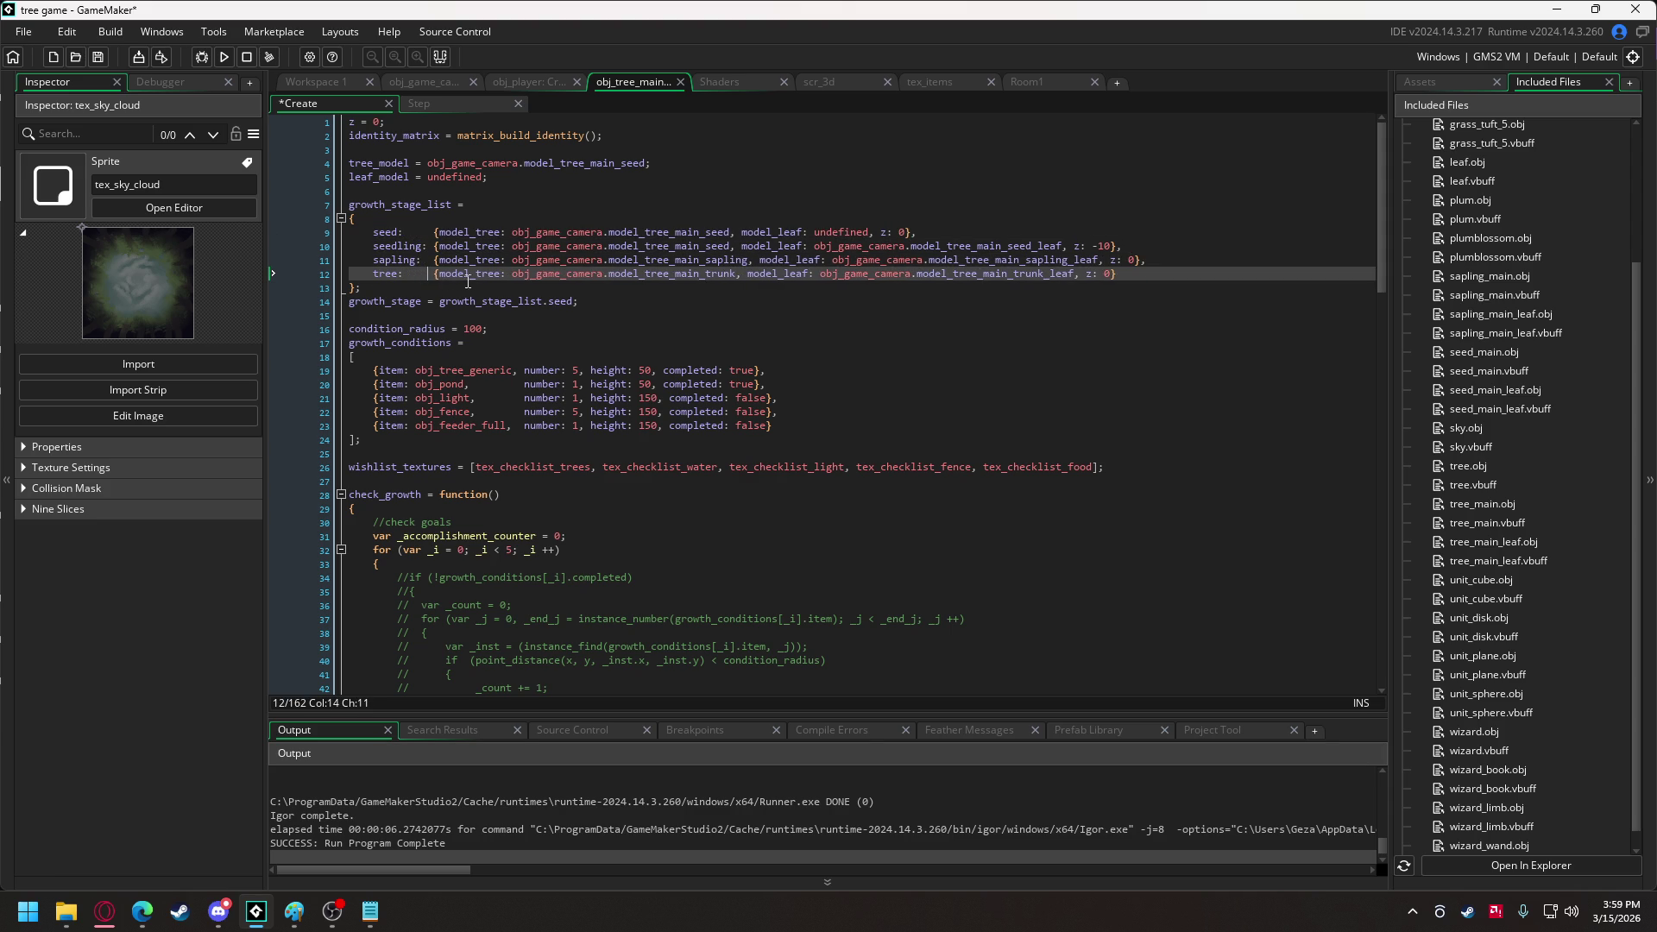
Line up the stage entries' leaf and z columns, then select the conditions' height fields.
click(814, 232)
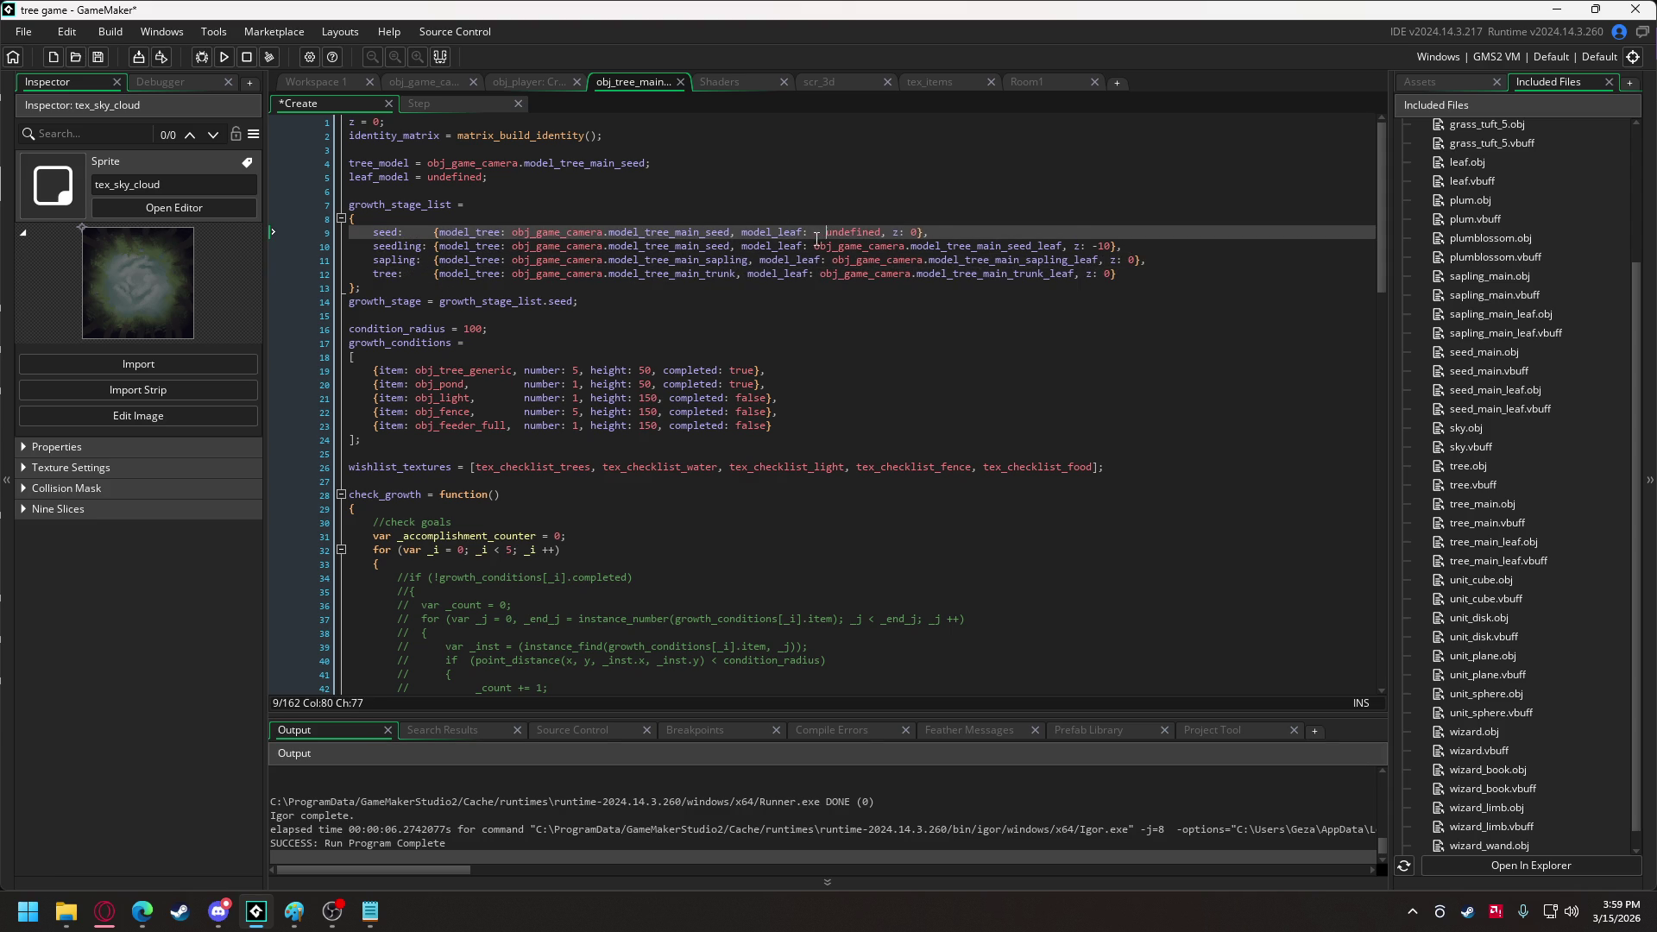
click(814, 246)
click(820, 274)
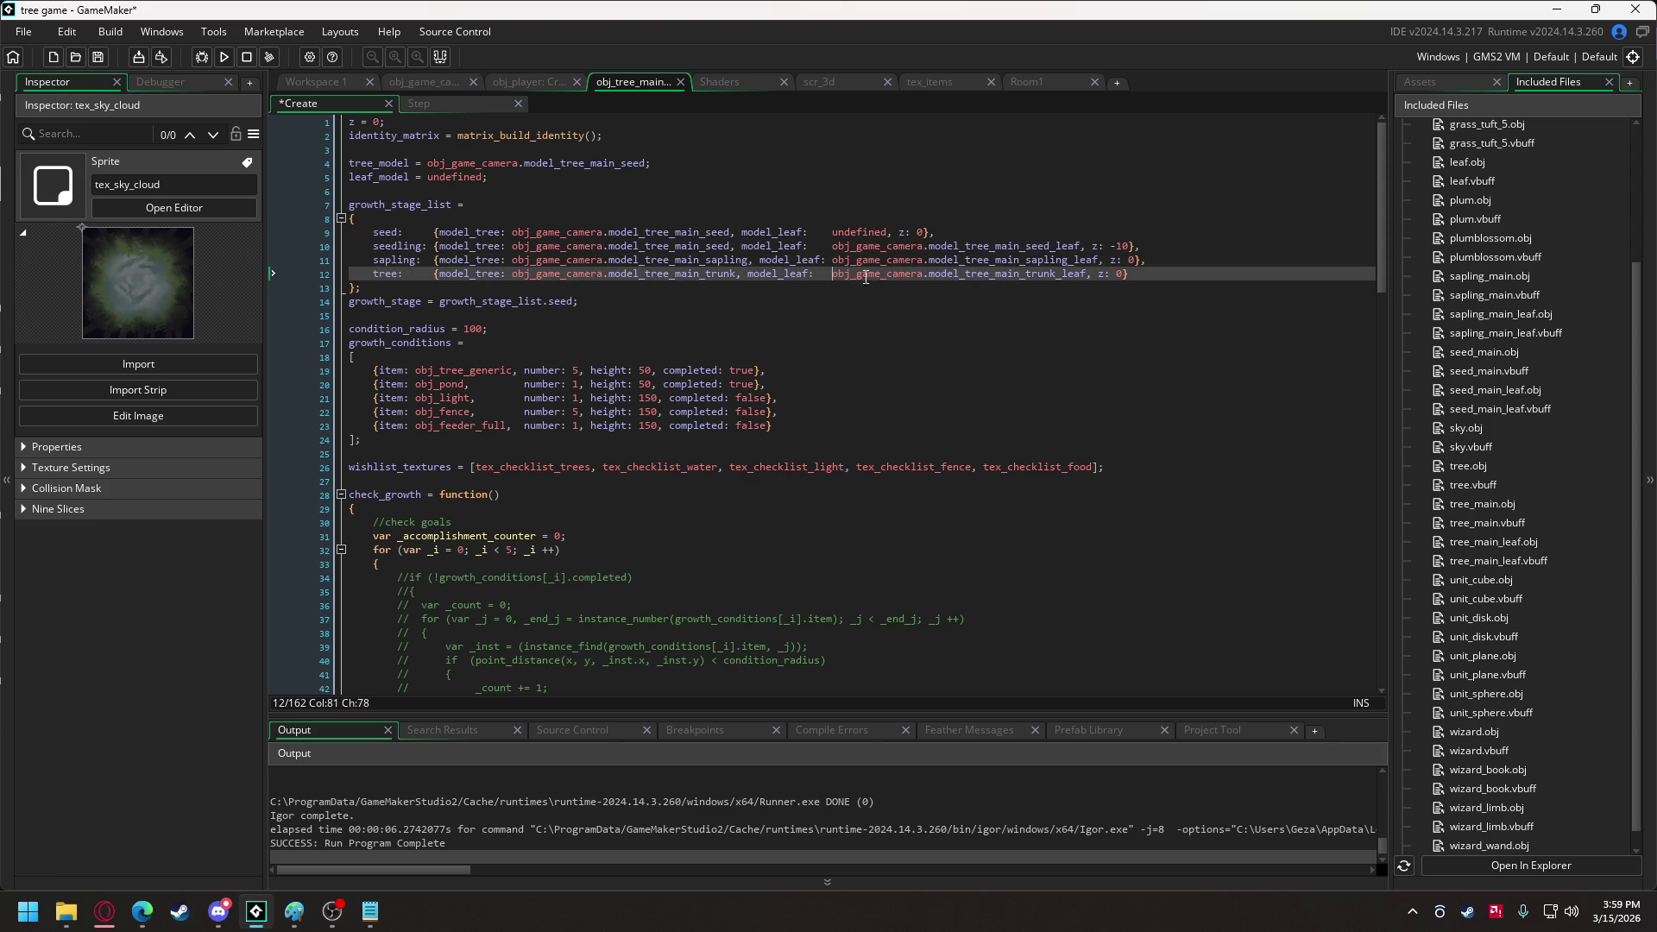
click(900, 232)
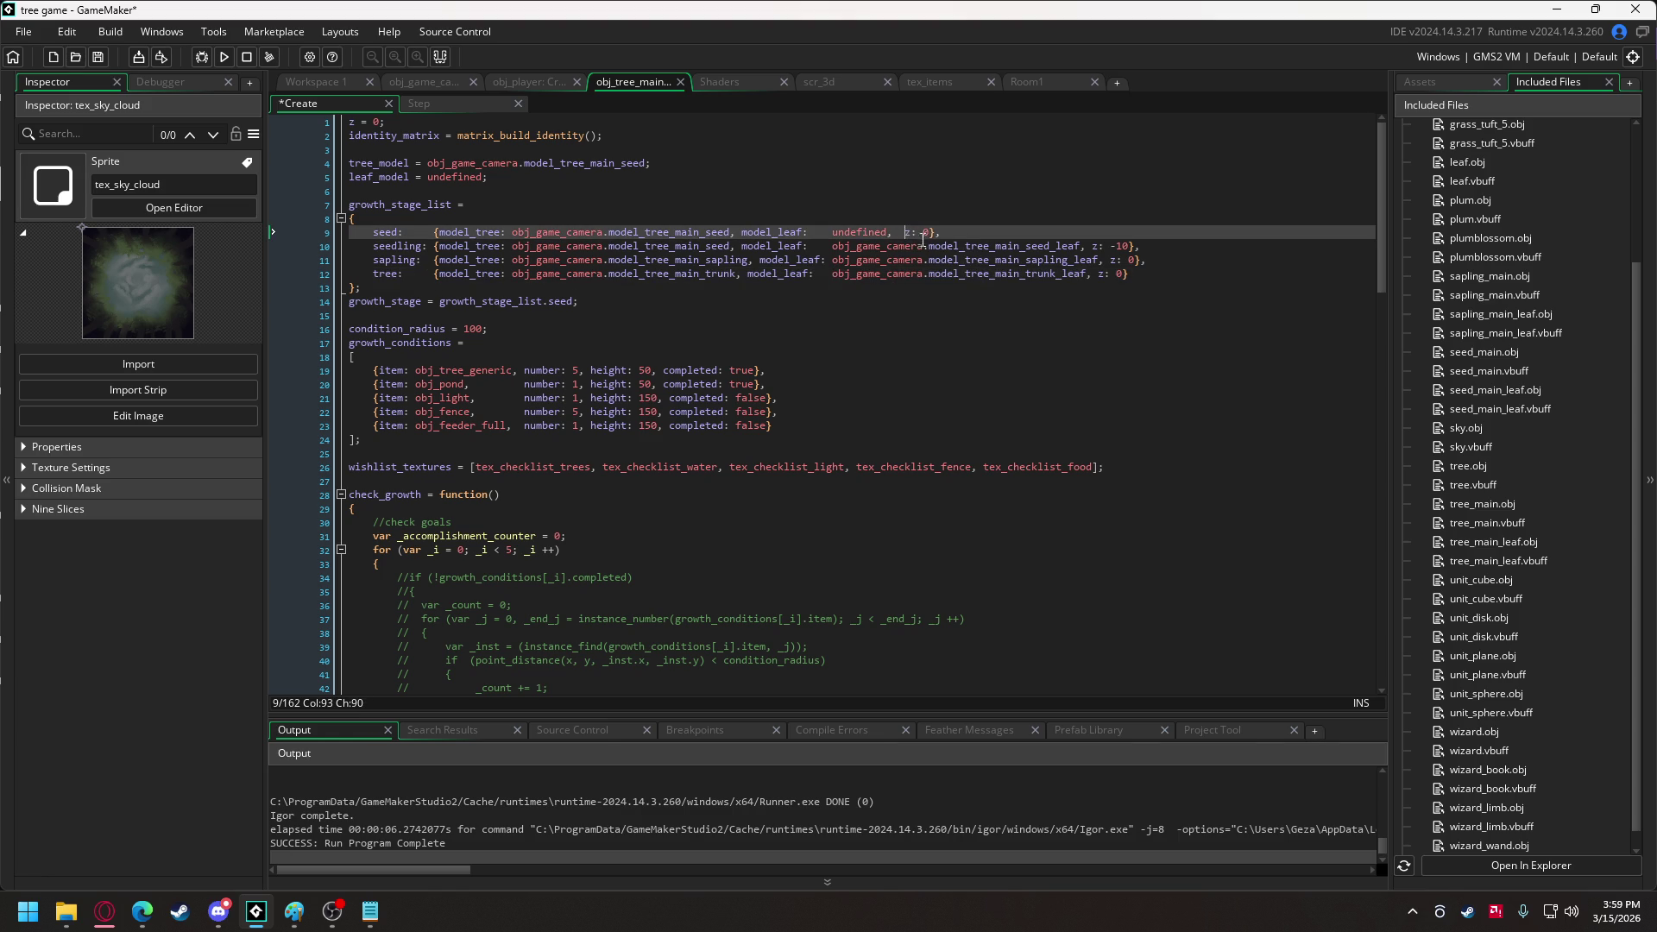
click(1085, 247)
click(1096, 273)
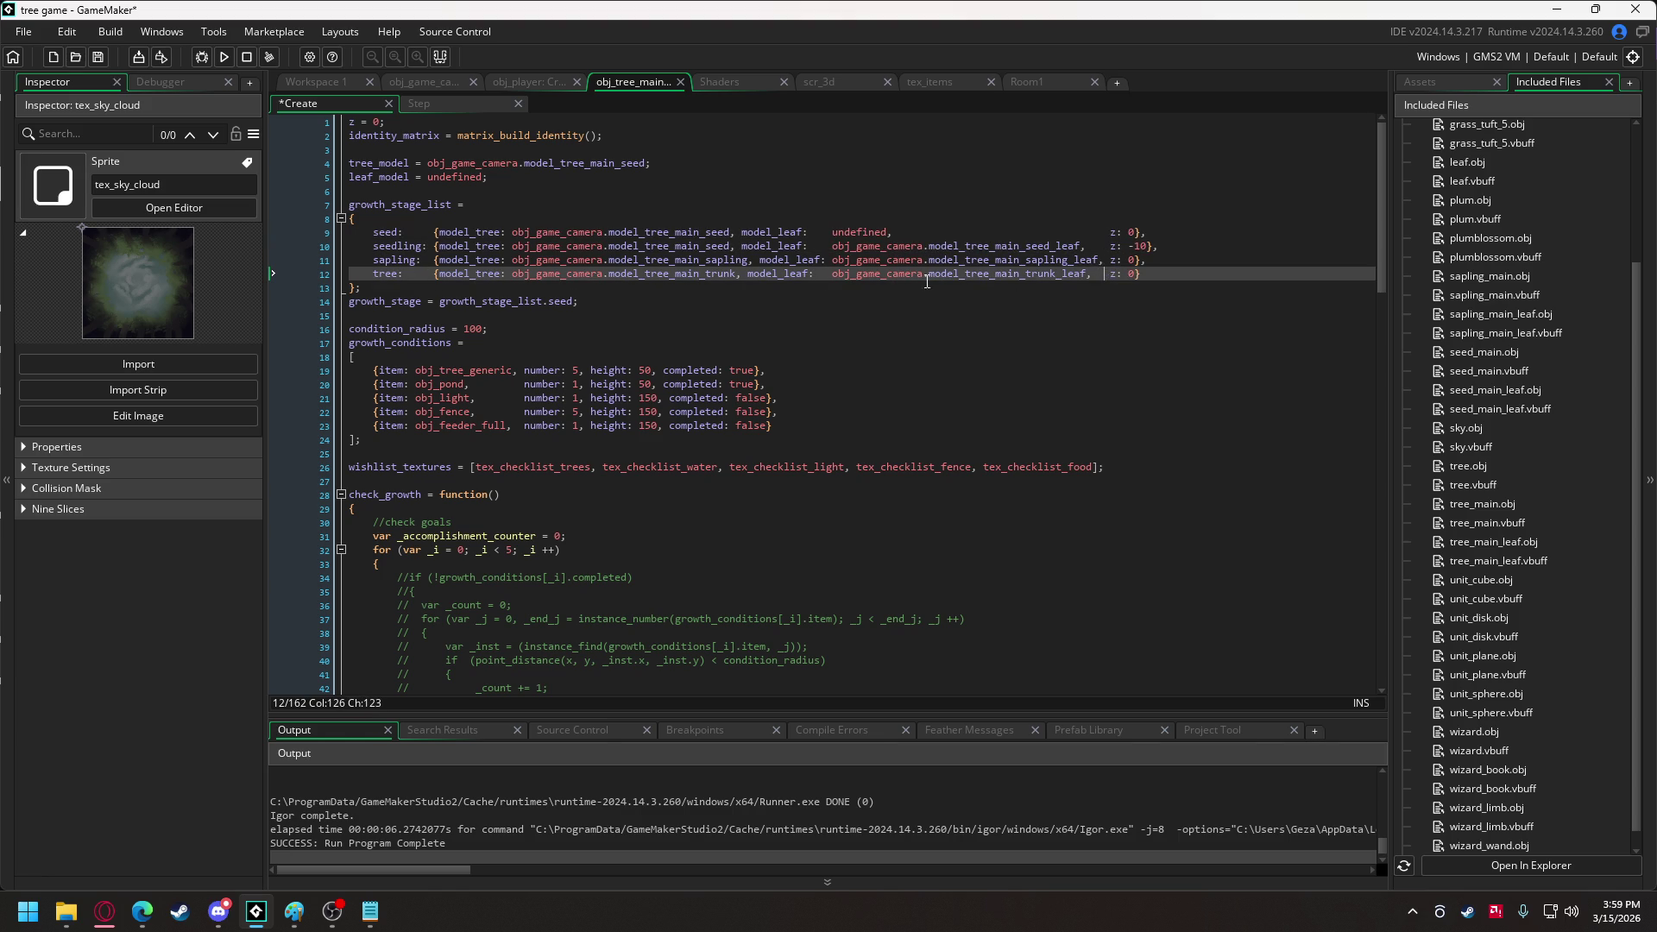
drag(580, 370, 661, 424)
key(ctrl+c)
Remove the height fields from every growth condition row.
key(BackSpace)
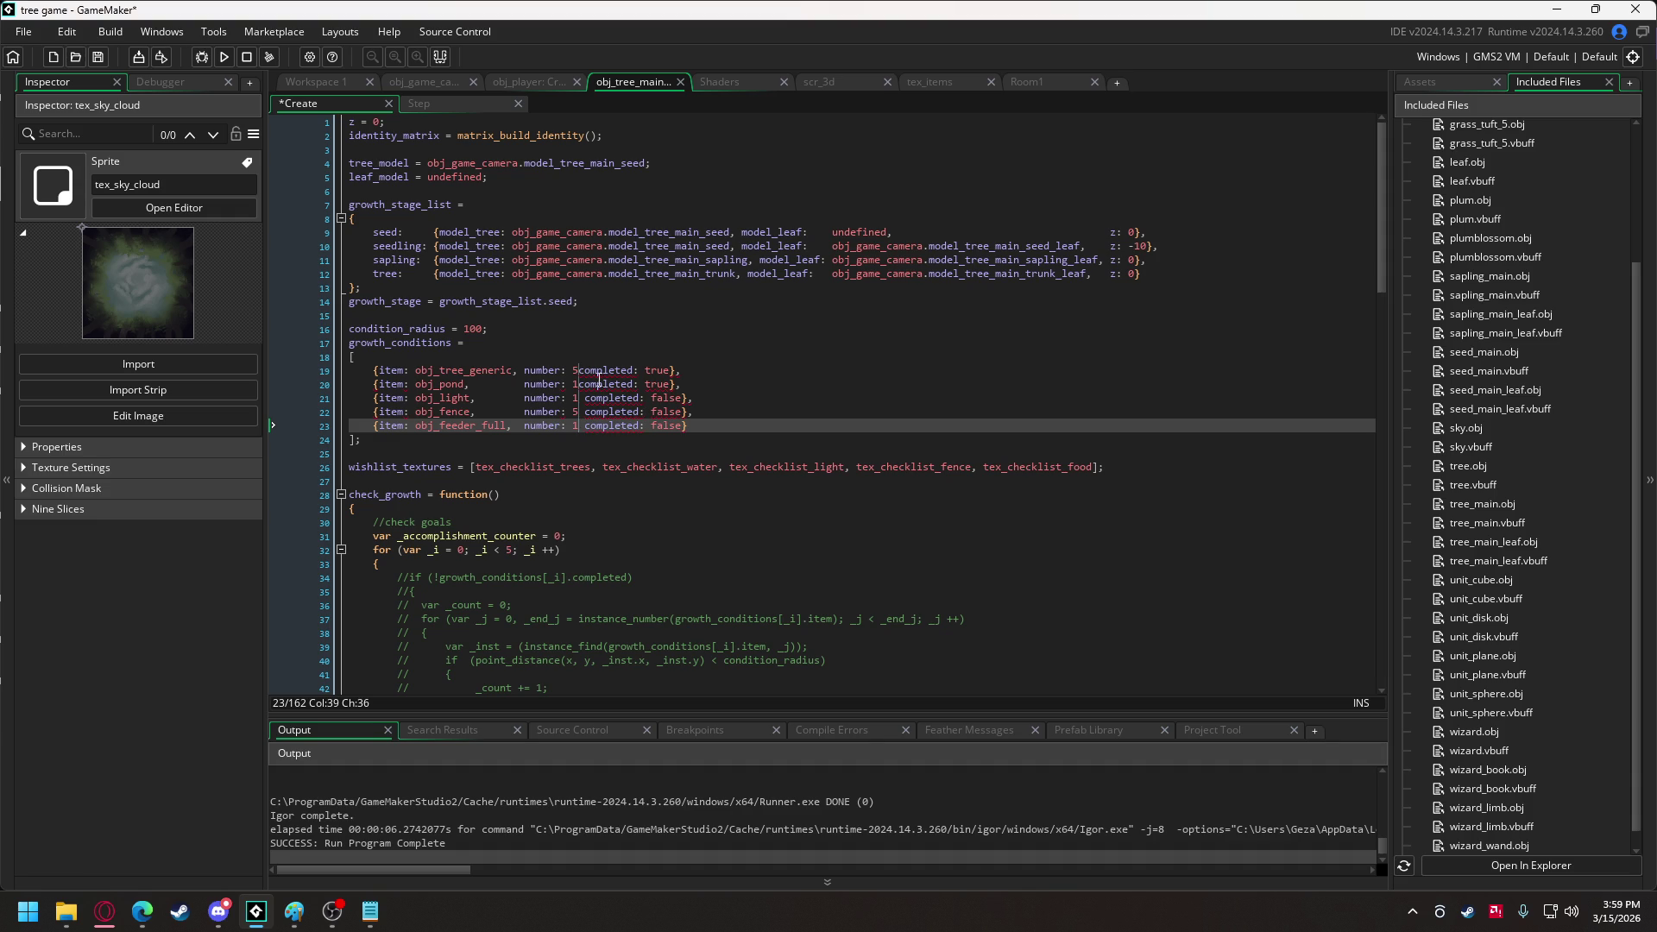
text(,)
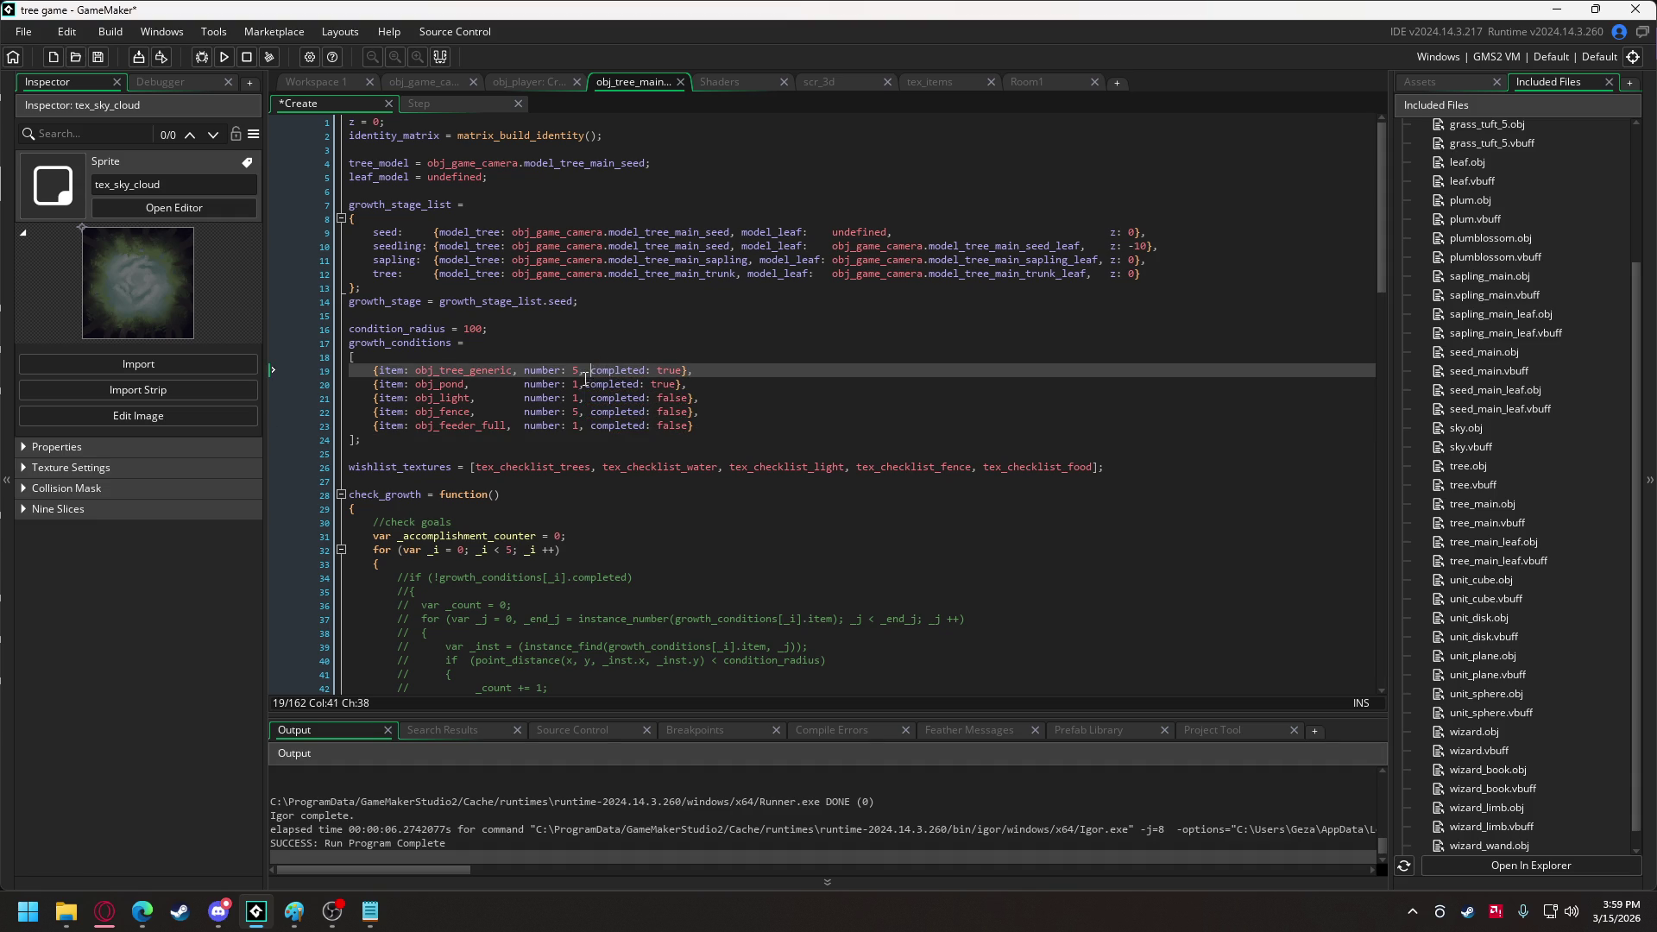
click(590, 384)
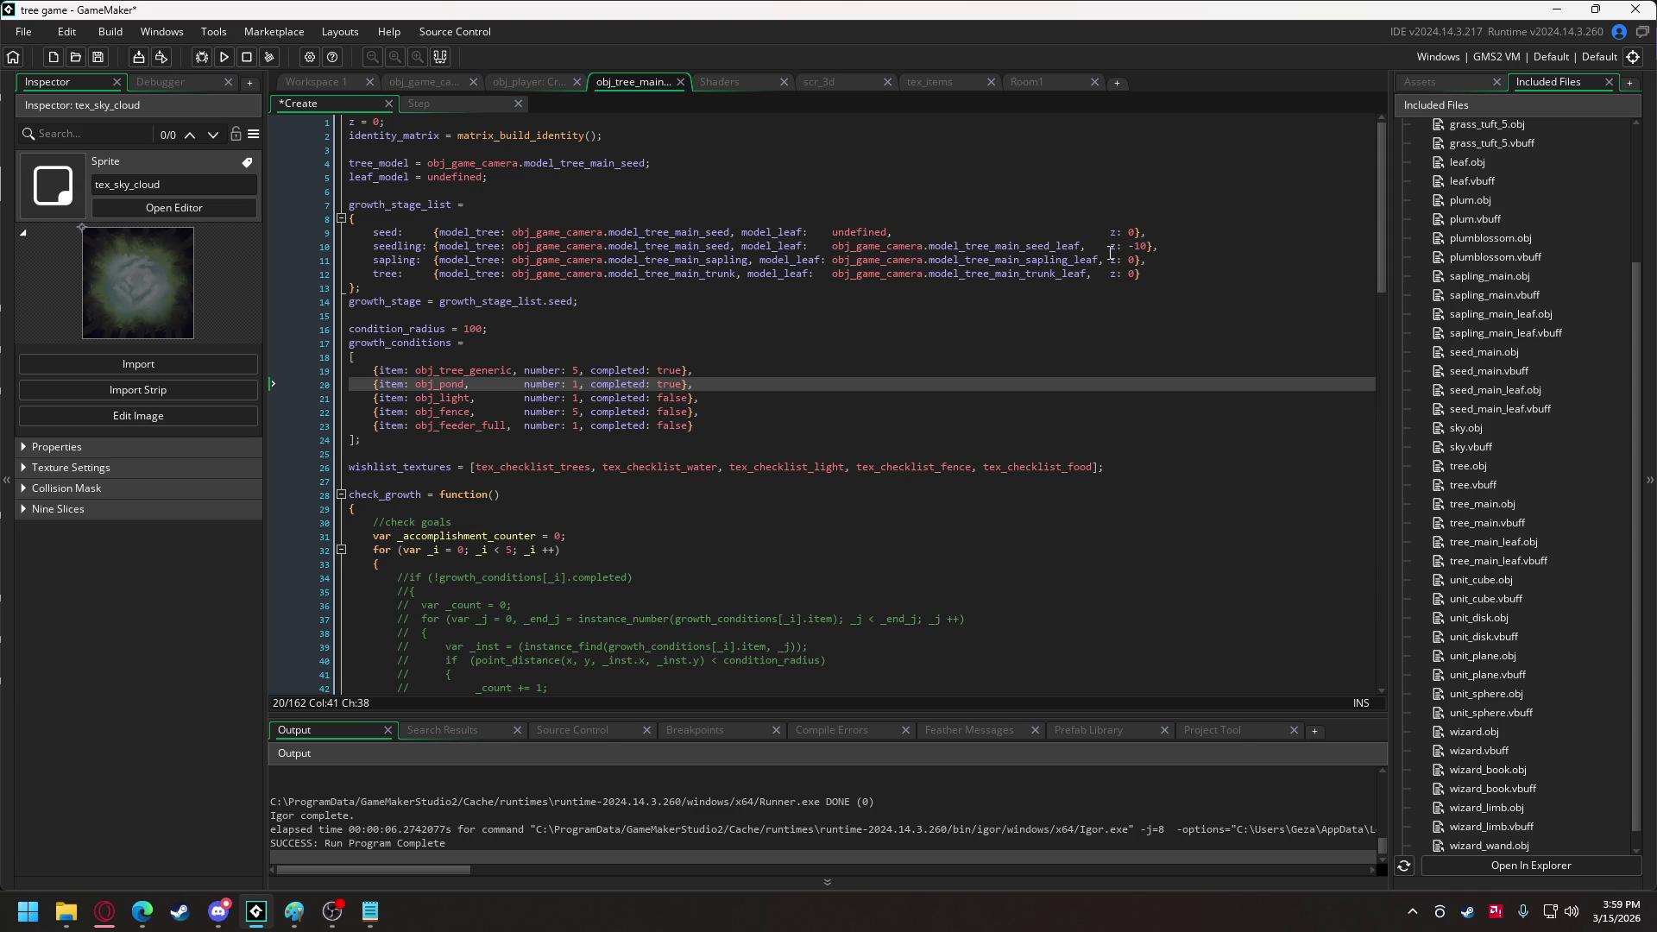
Paste heights 50, 50, 150, 150 into the growth stages, fix the commas, and launch.
drag(1109, 234, 1111, 276)
key(ctrl+v)
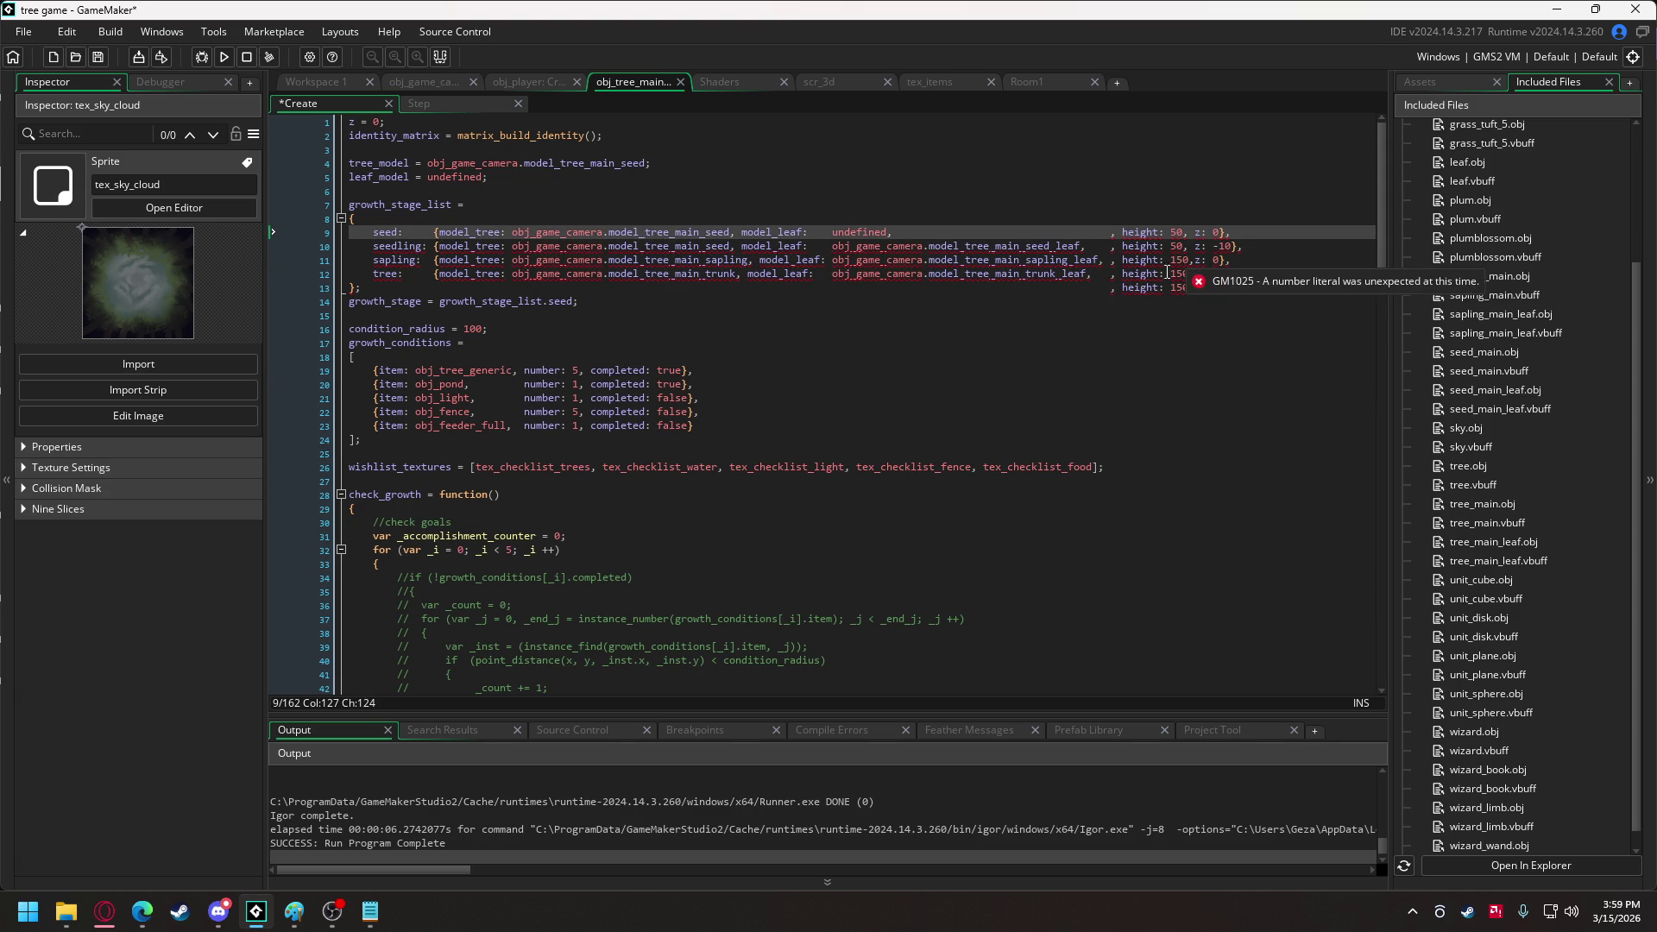
drag(1116, 297, 1194, 291)
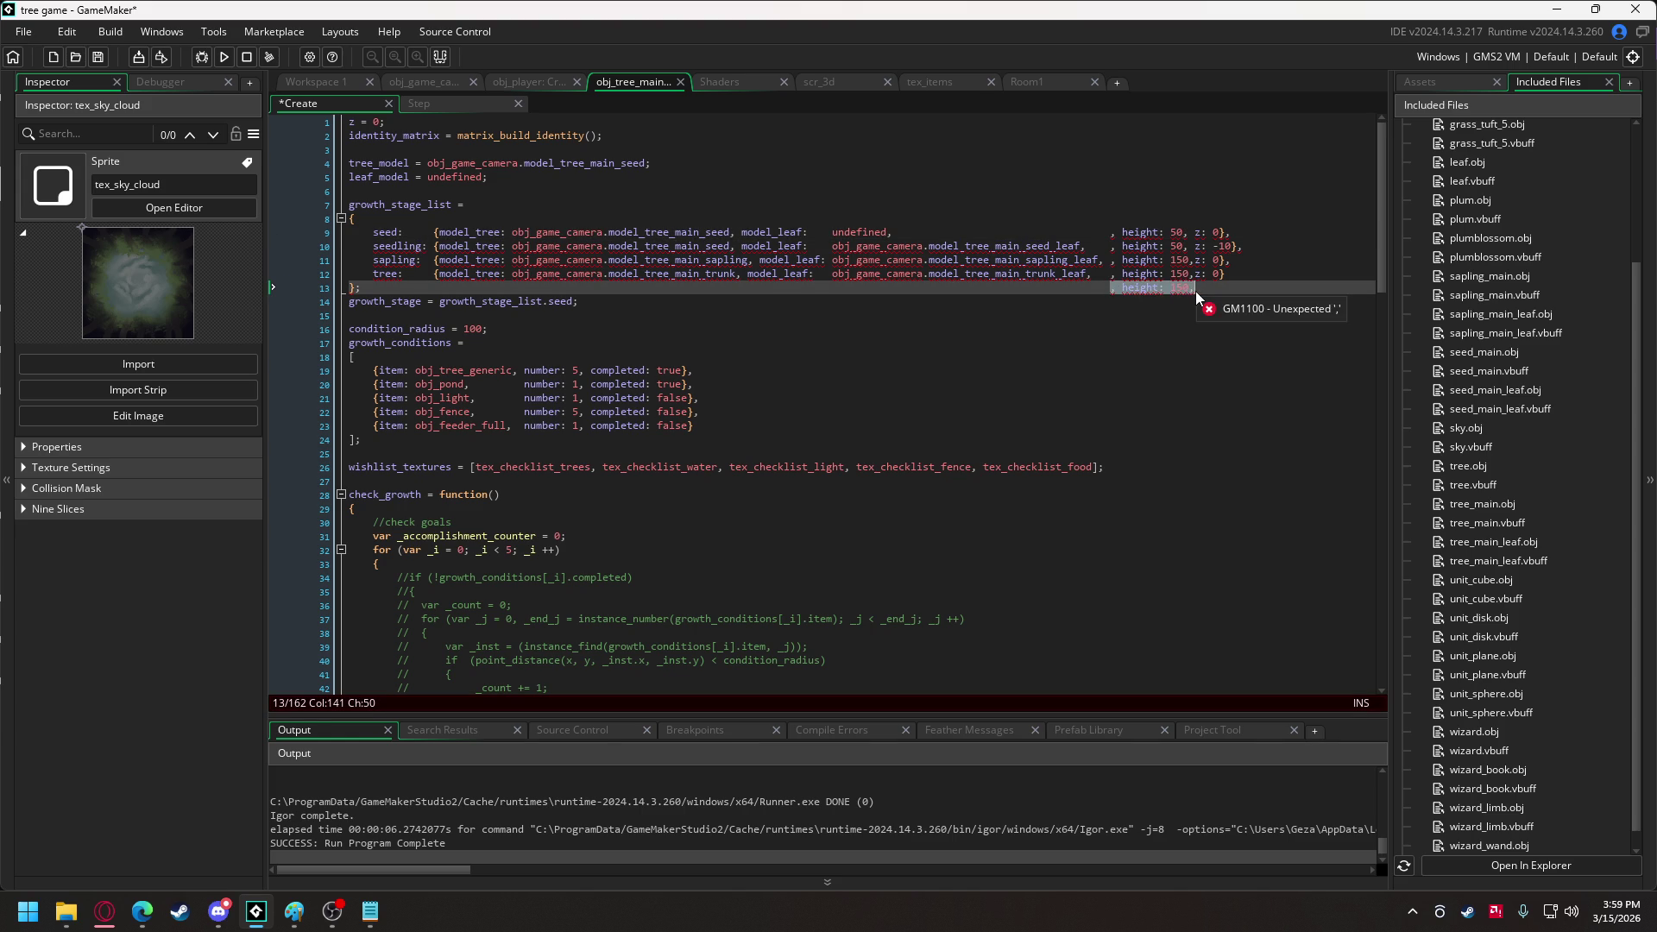
key(Delete)
click(1194, 275)
click(1195, 259)
key(alt+shift+Up)
key(alt+shift+Up)
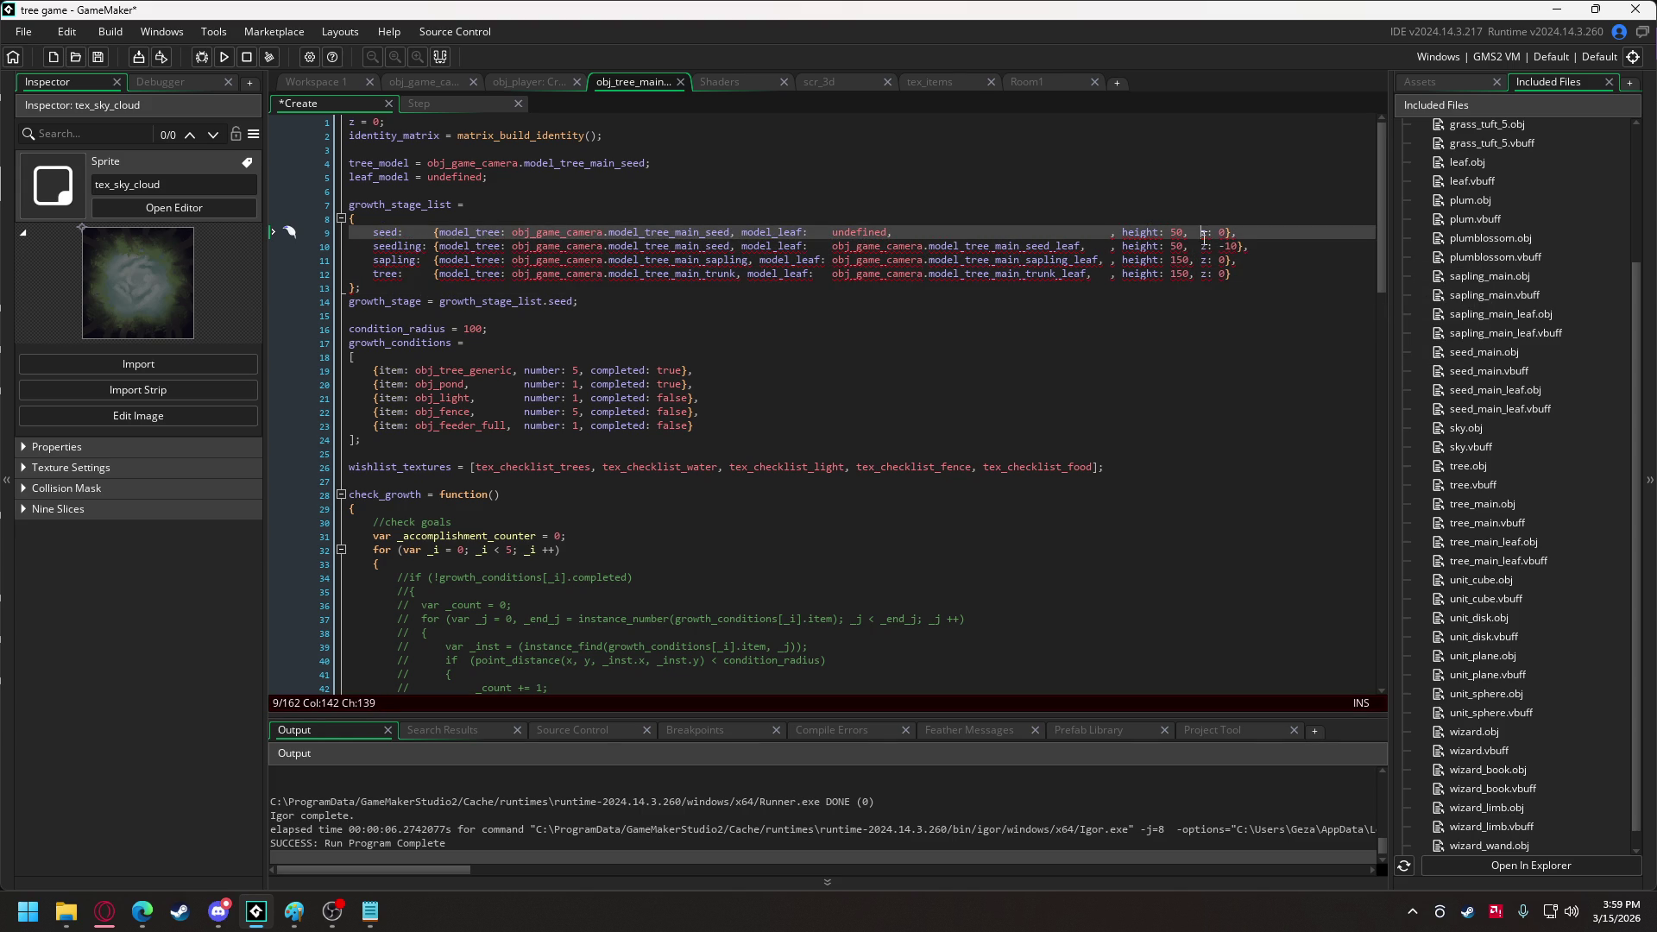
drag(1124, 276, 1105, 228)
key(Delete)
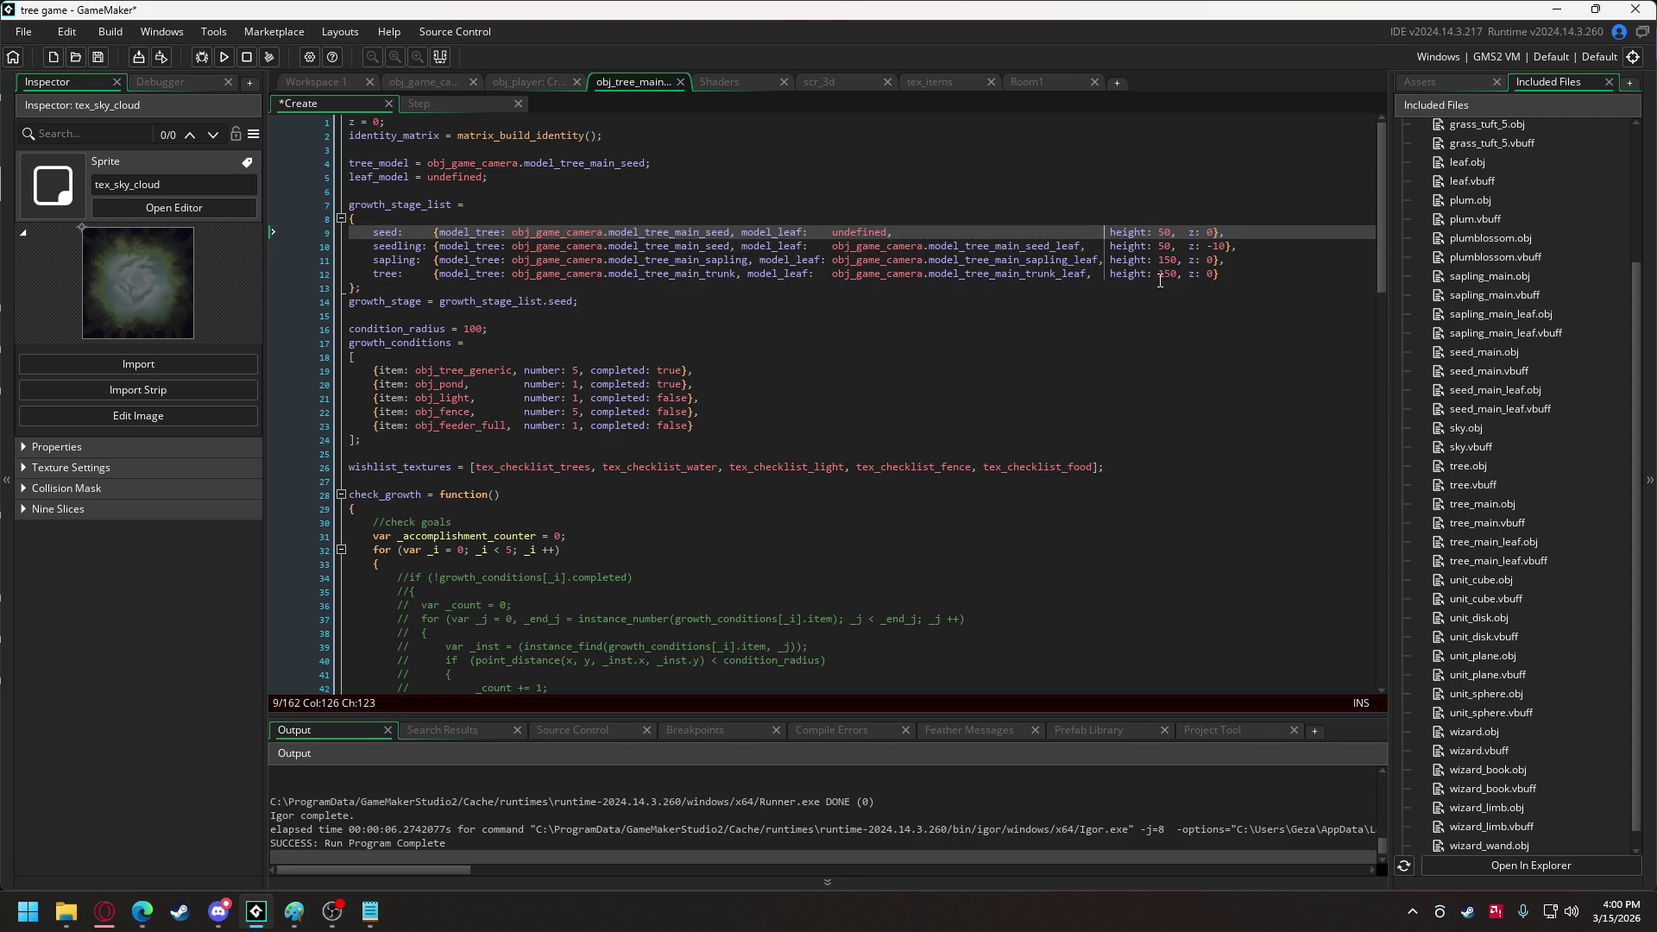
click(228, 56)
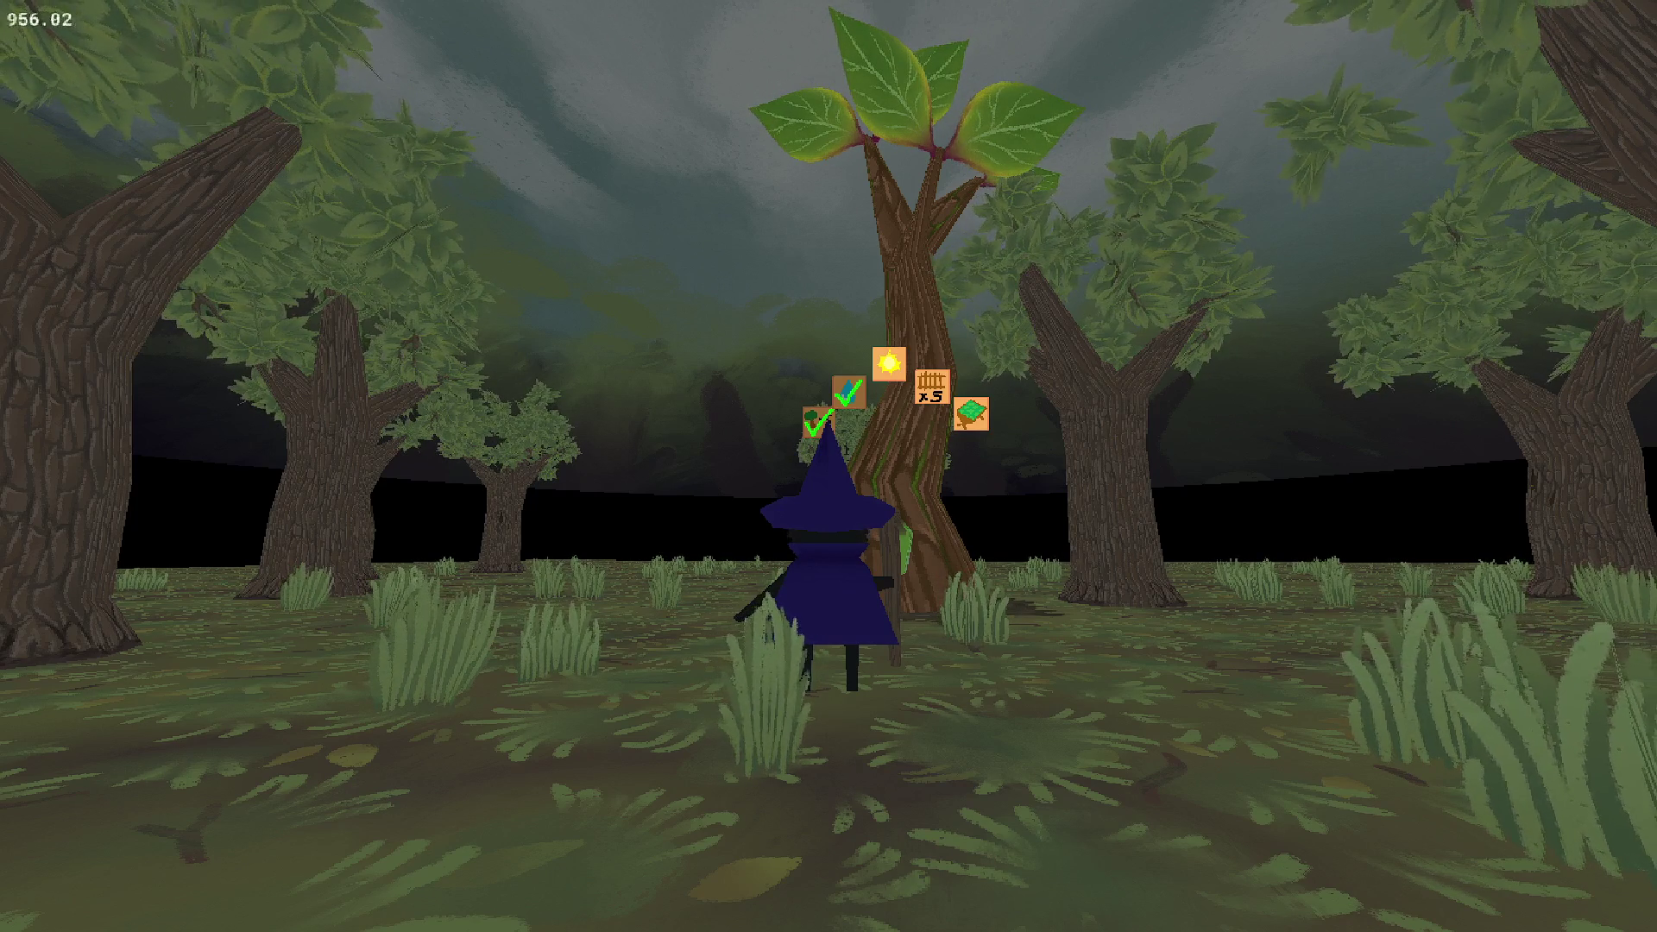
key(d)
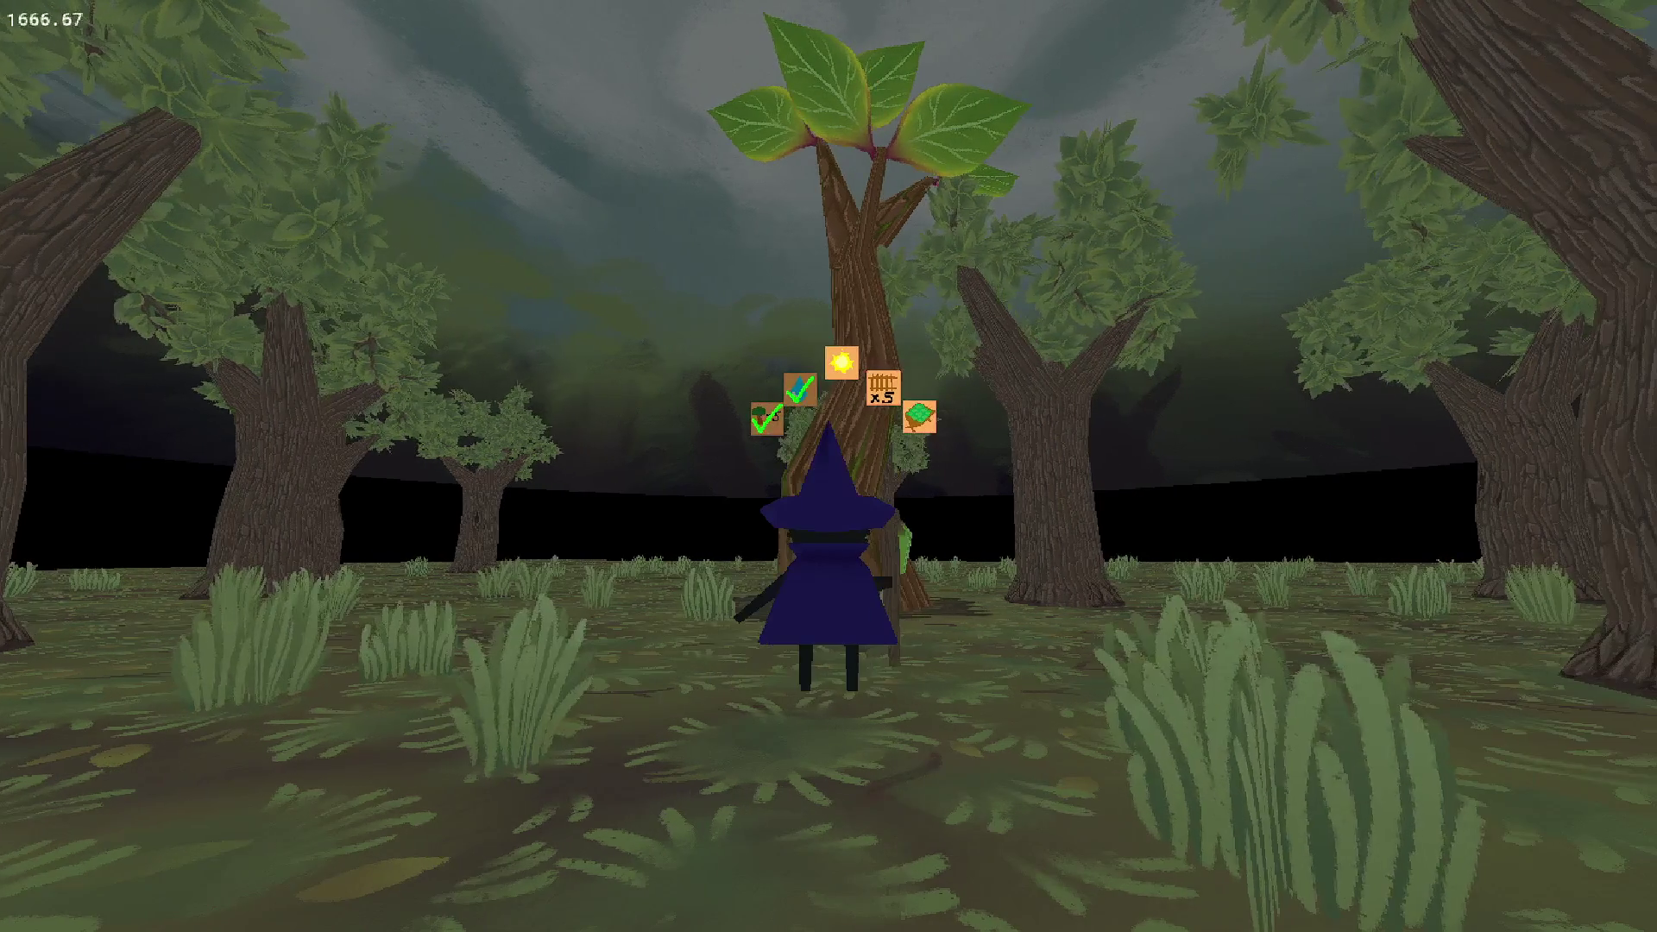
key(d)
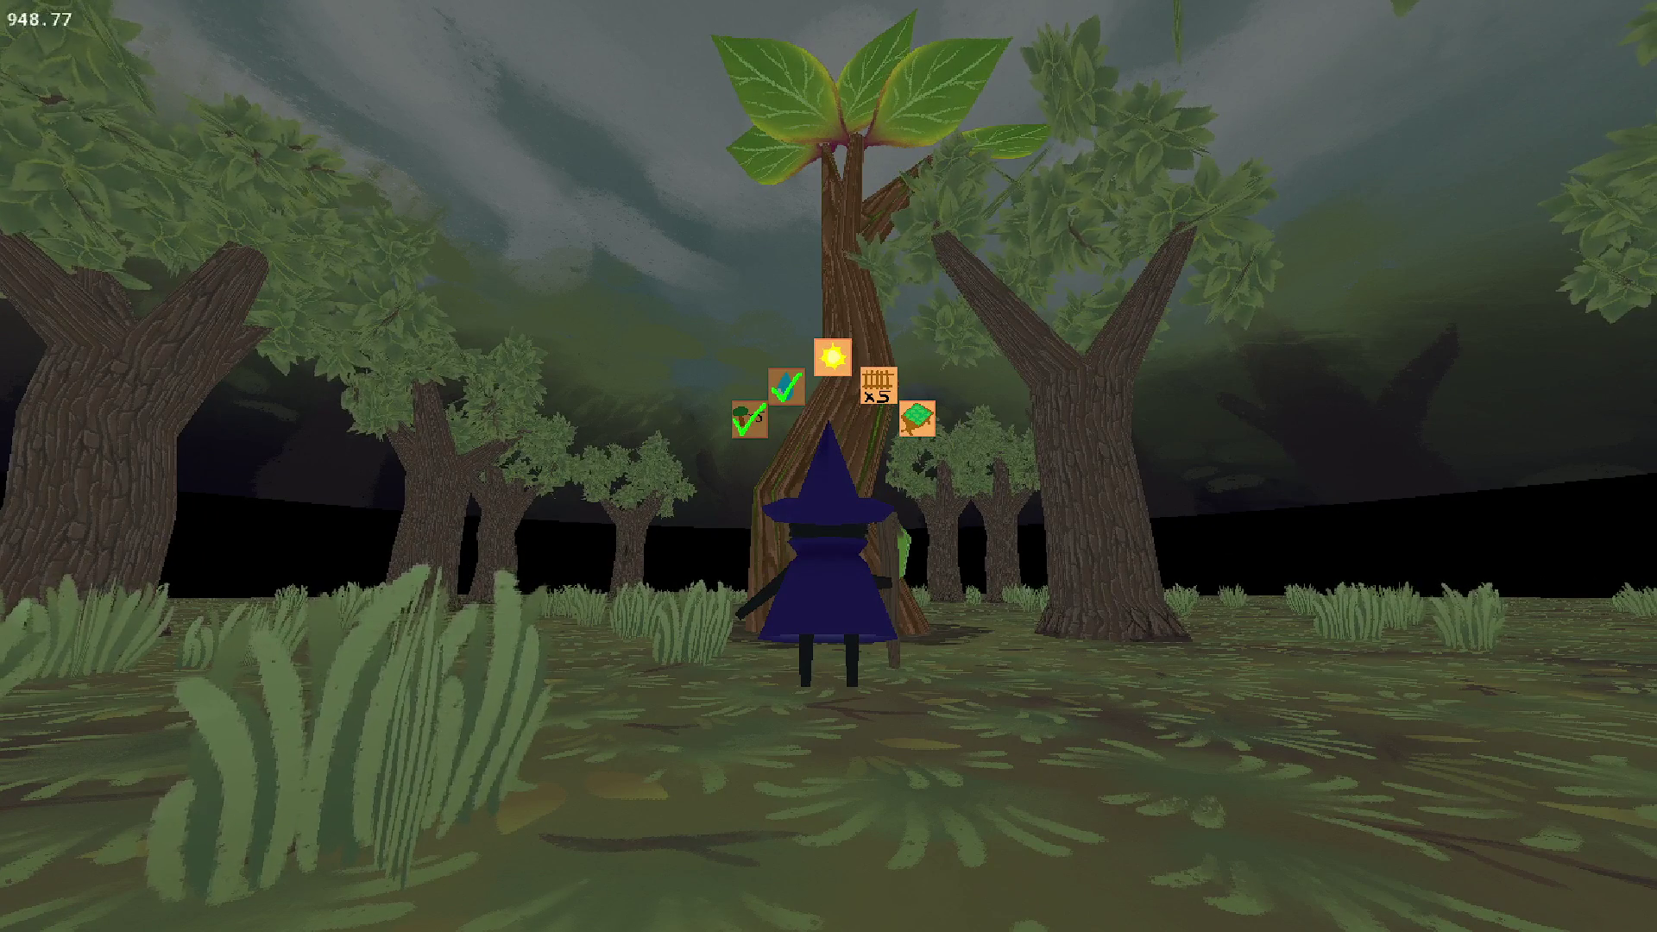
key(Escape)
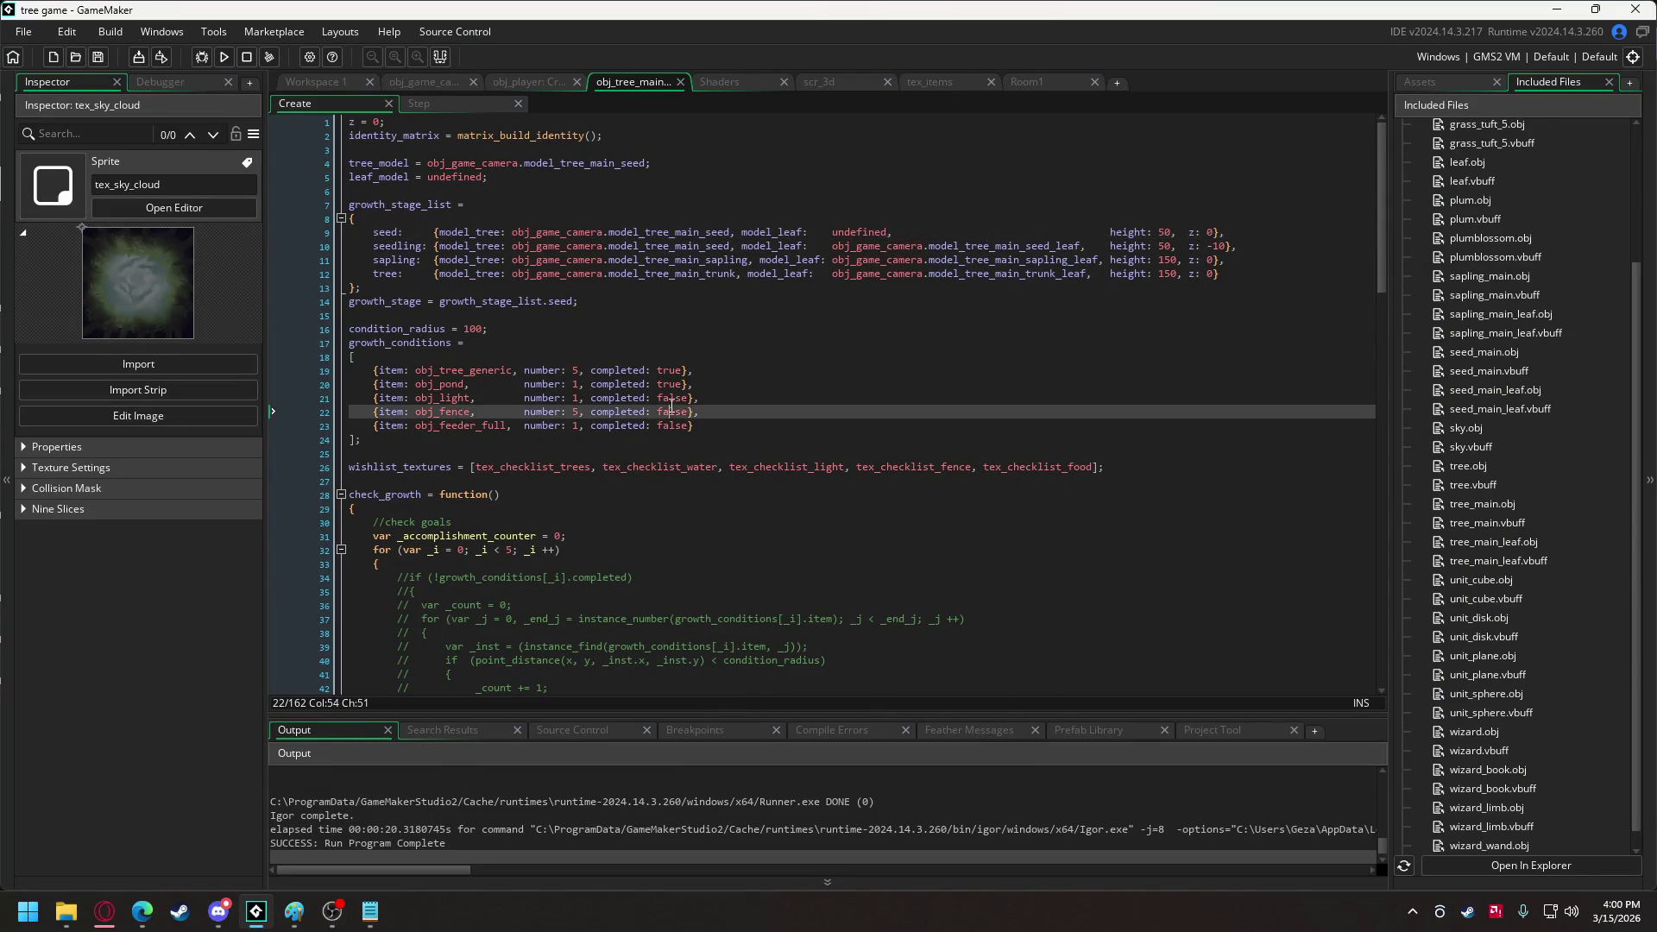
Mark the obj_light condition completed and run the game.
double_click(674, 398)
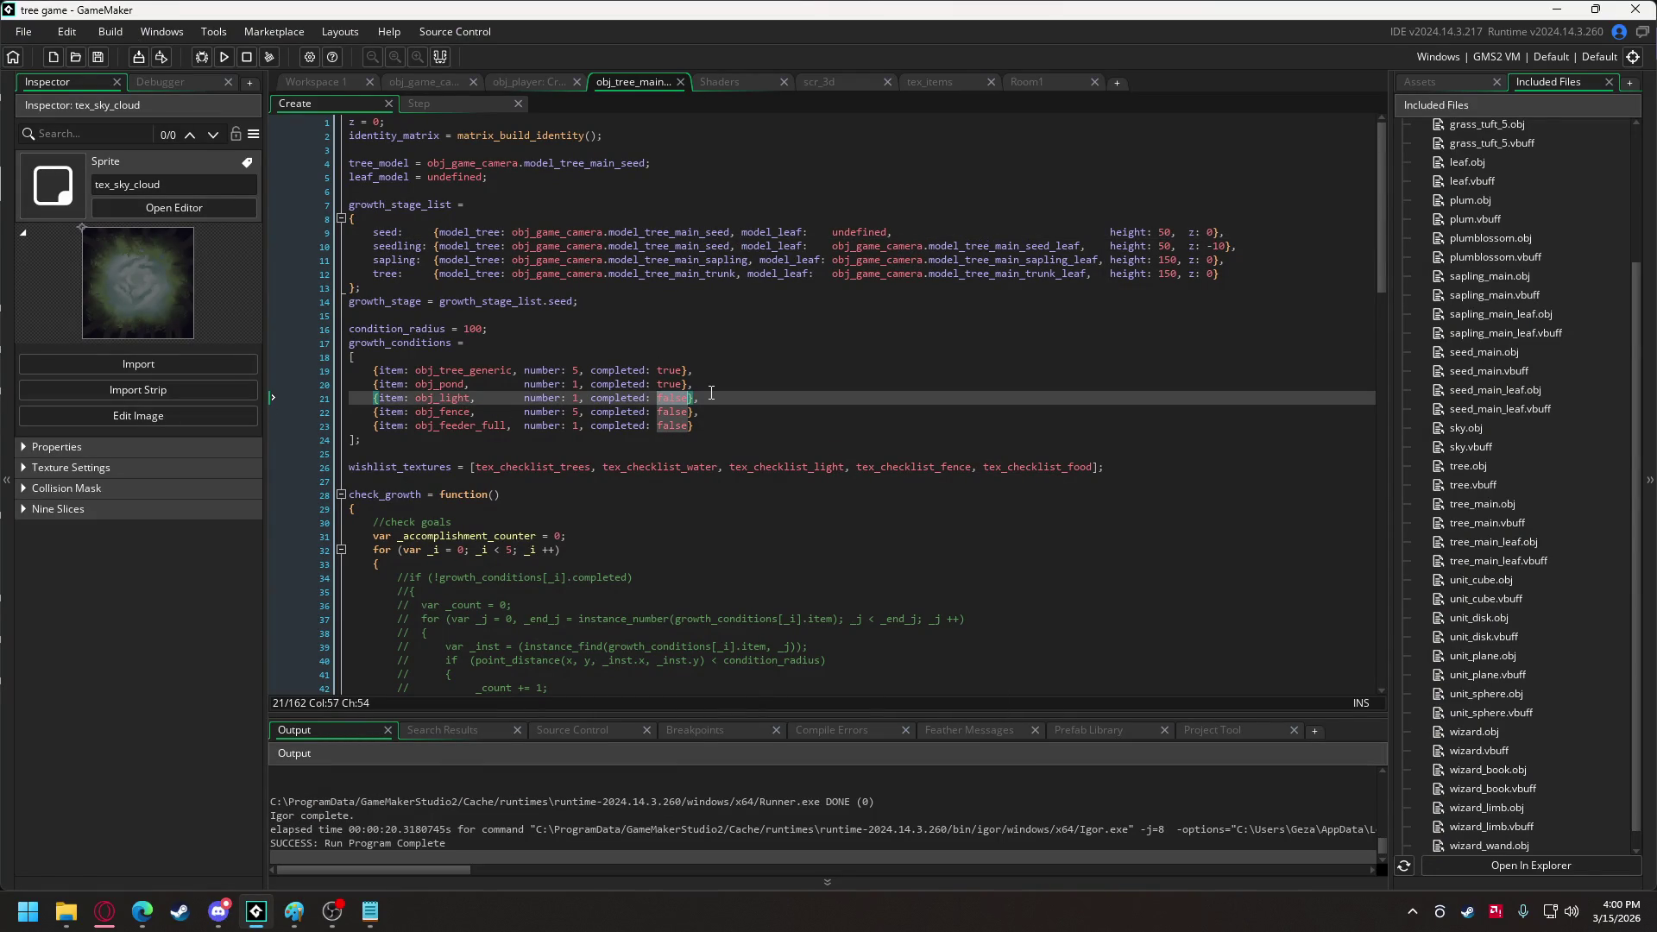
text(true)
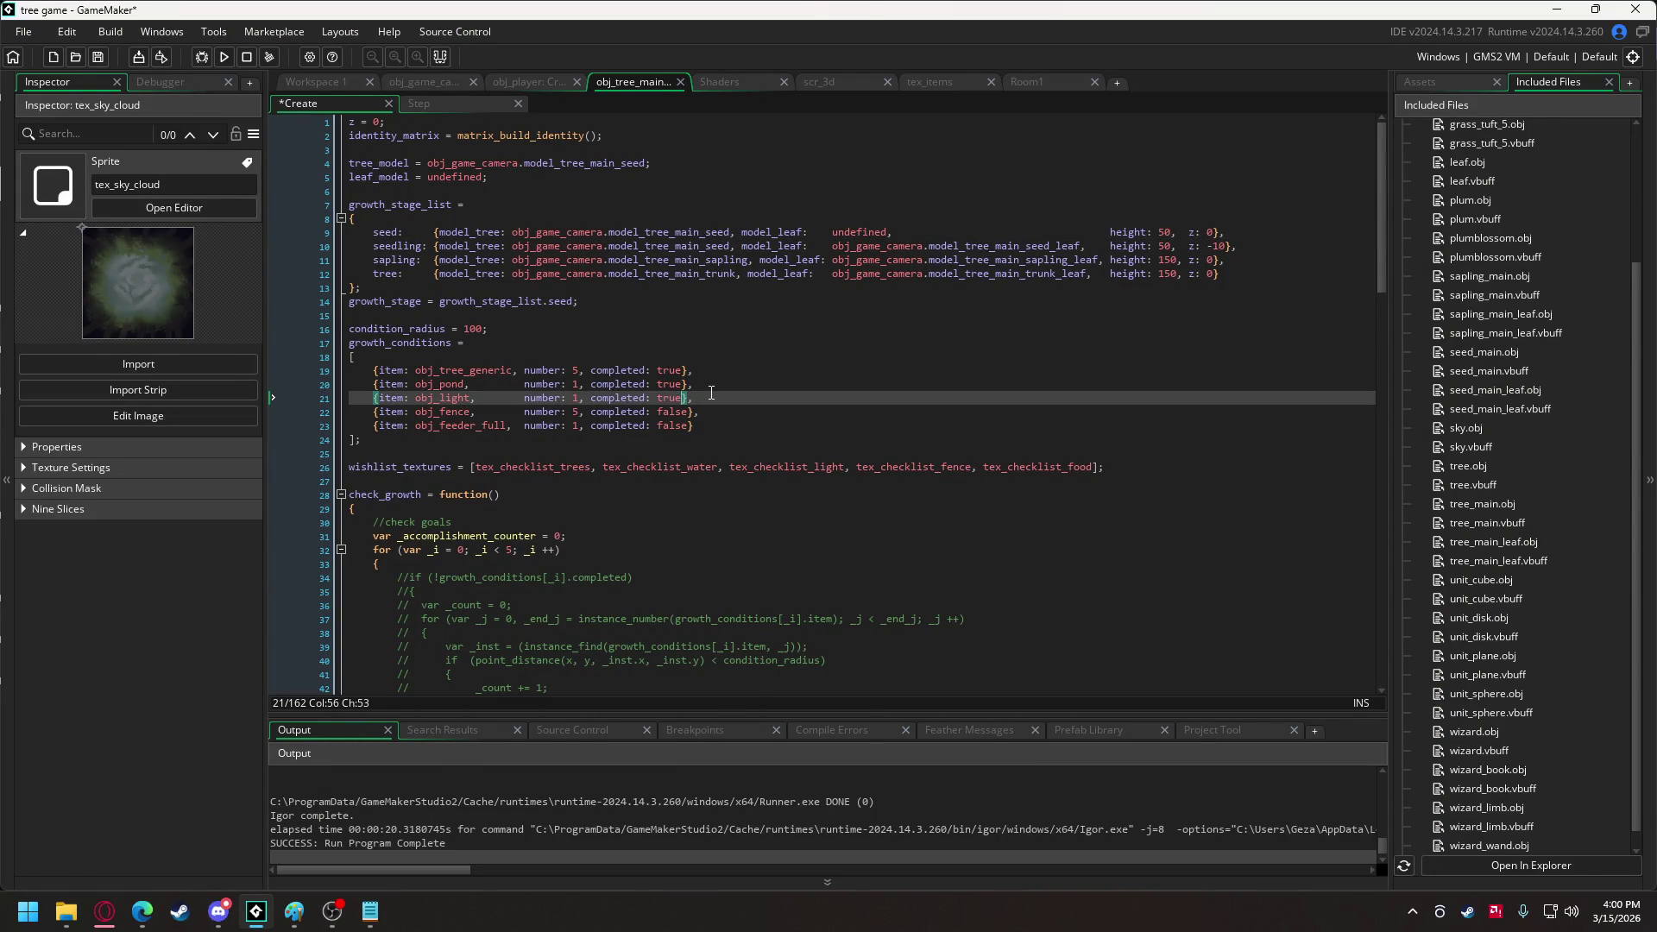
click(227, 63)
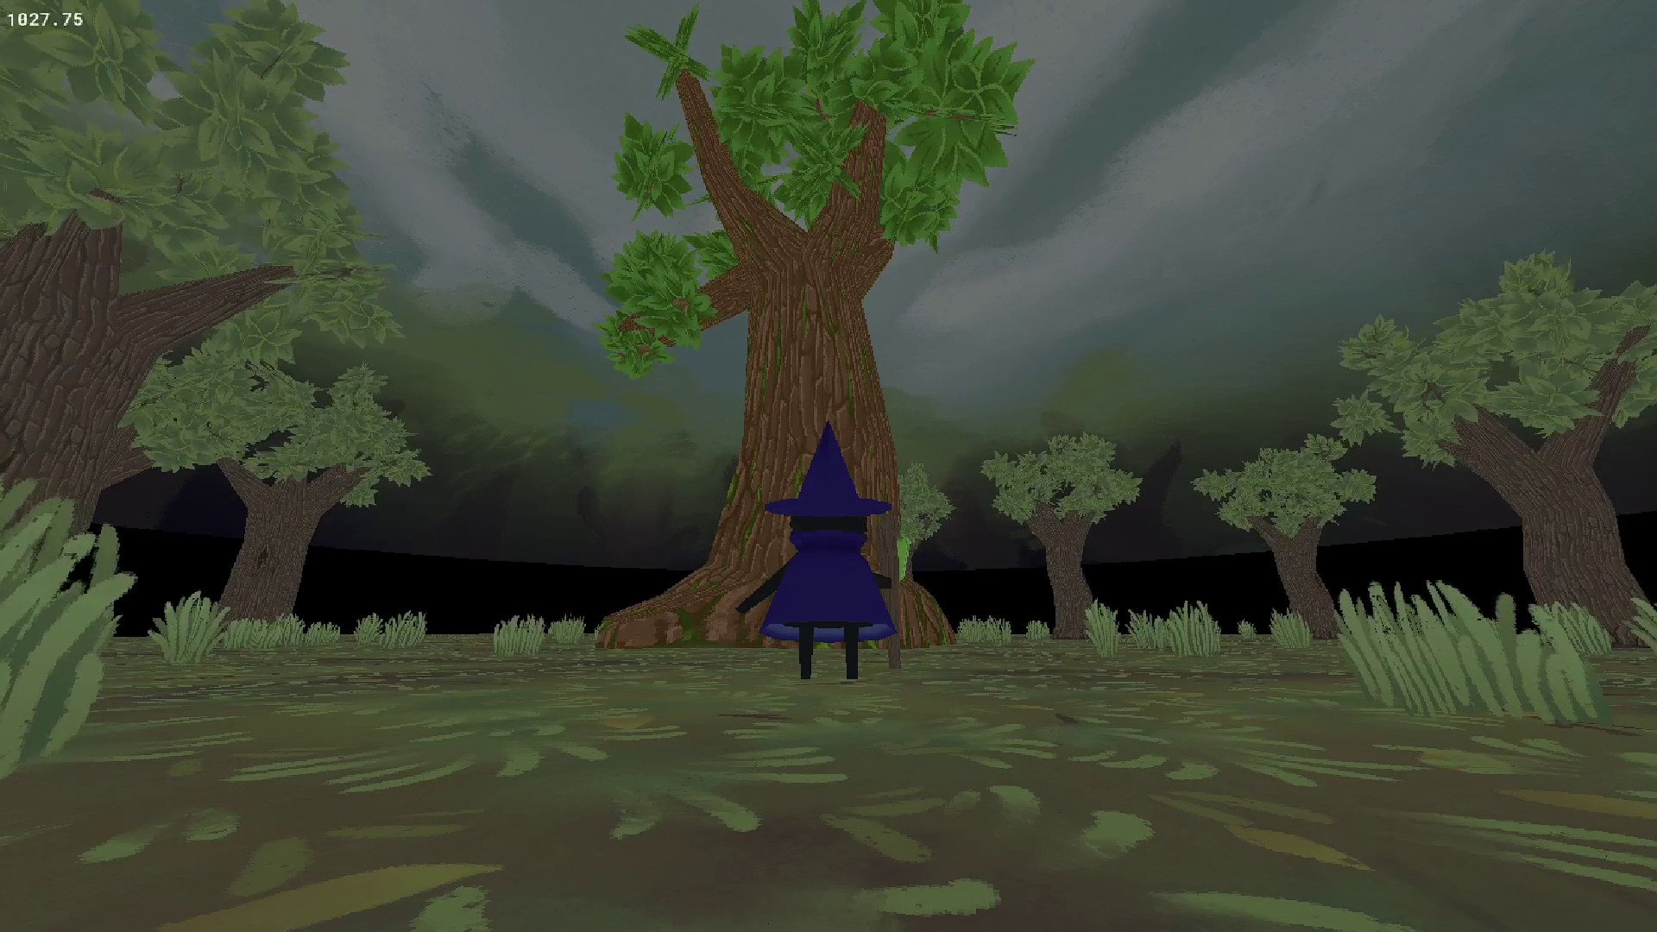
Walk the wizard around the full-grown tree checking billboards and range rings, then close.
key(a)
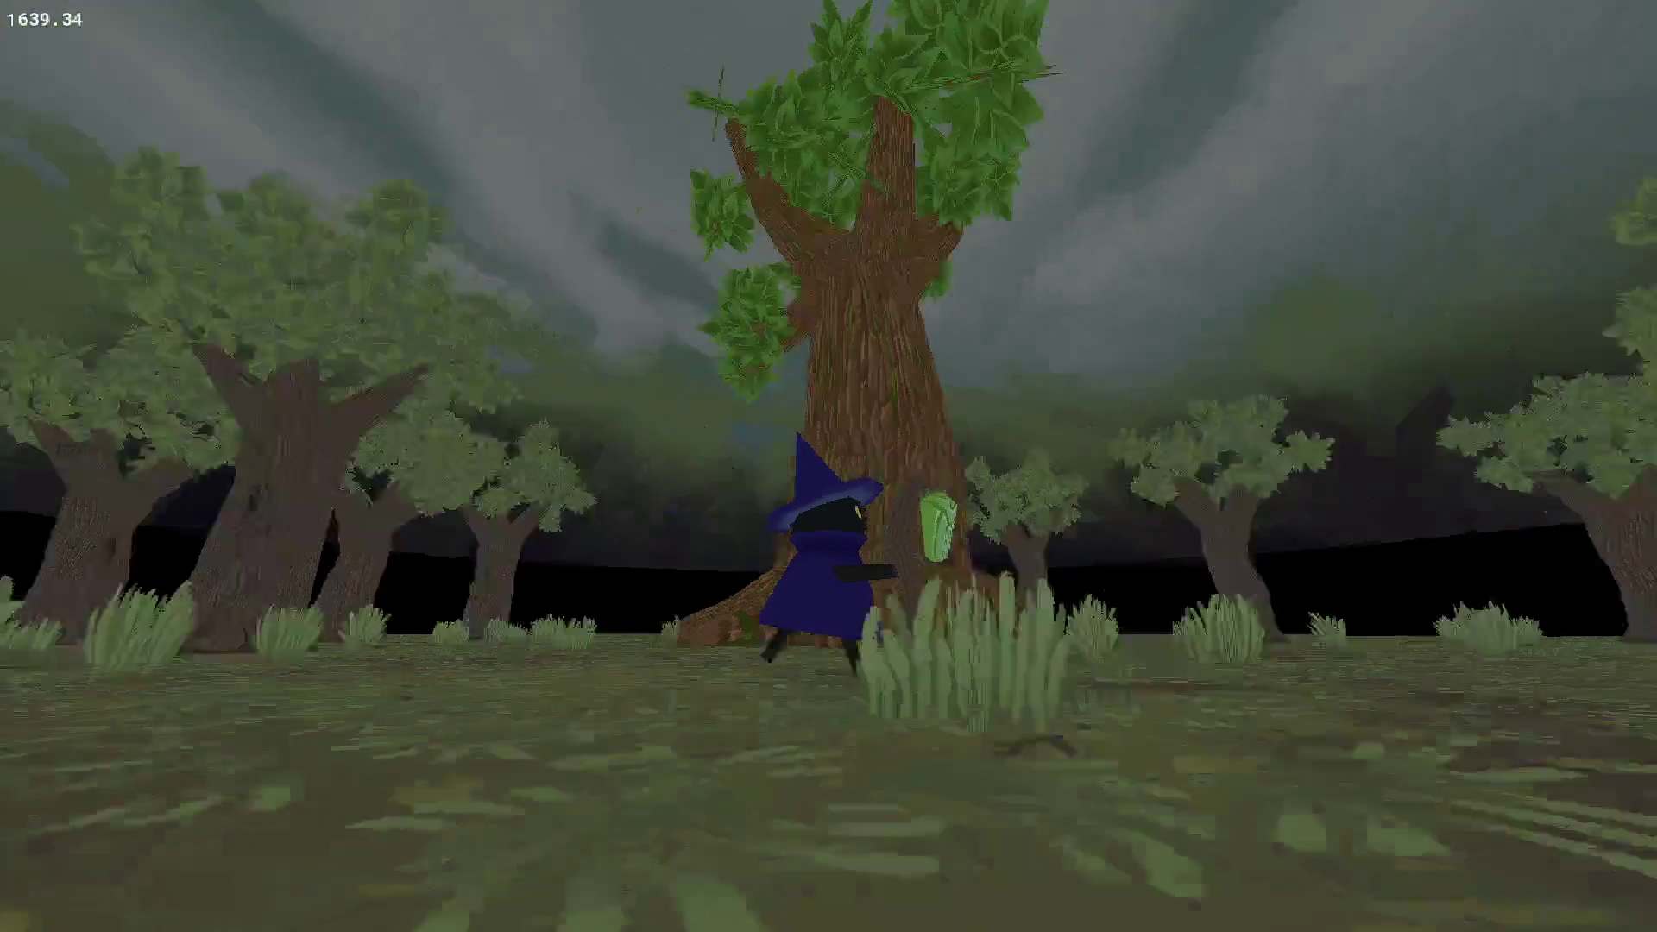
key(w)
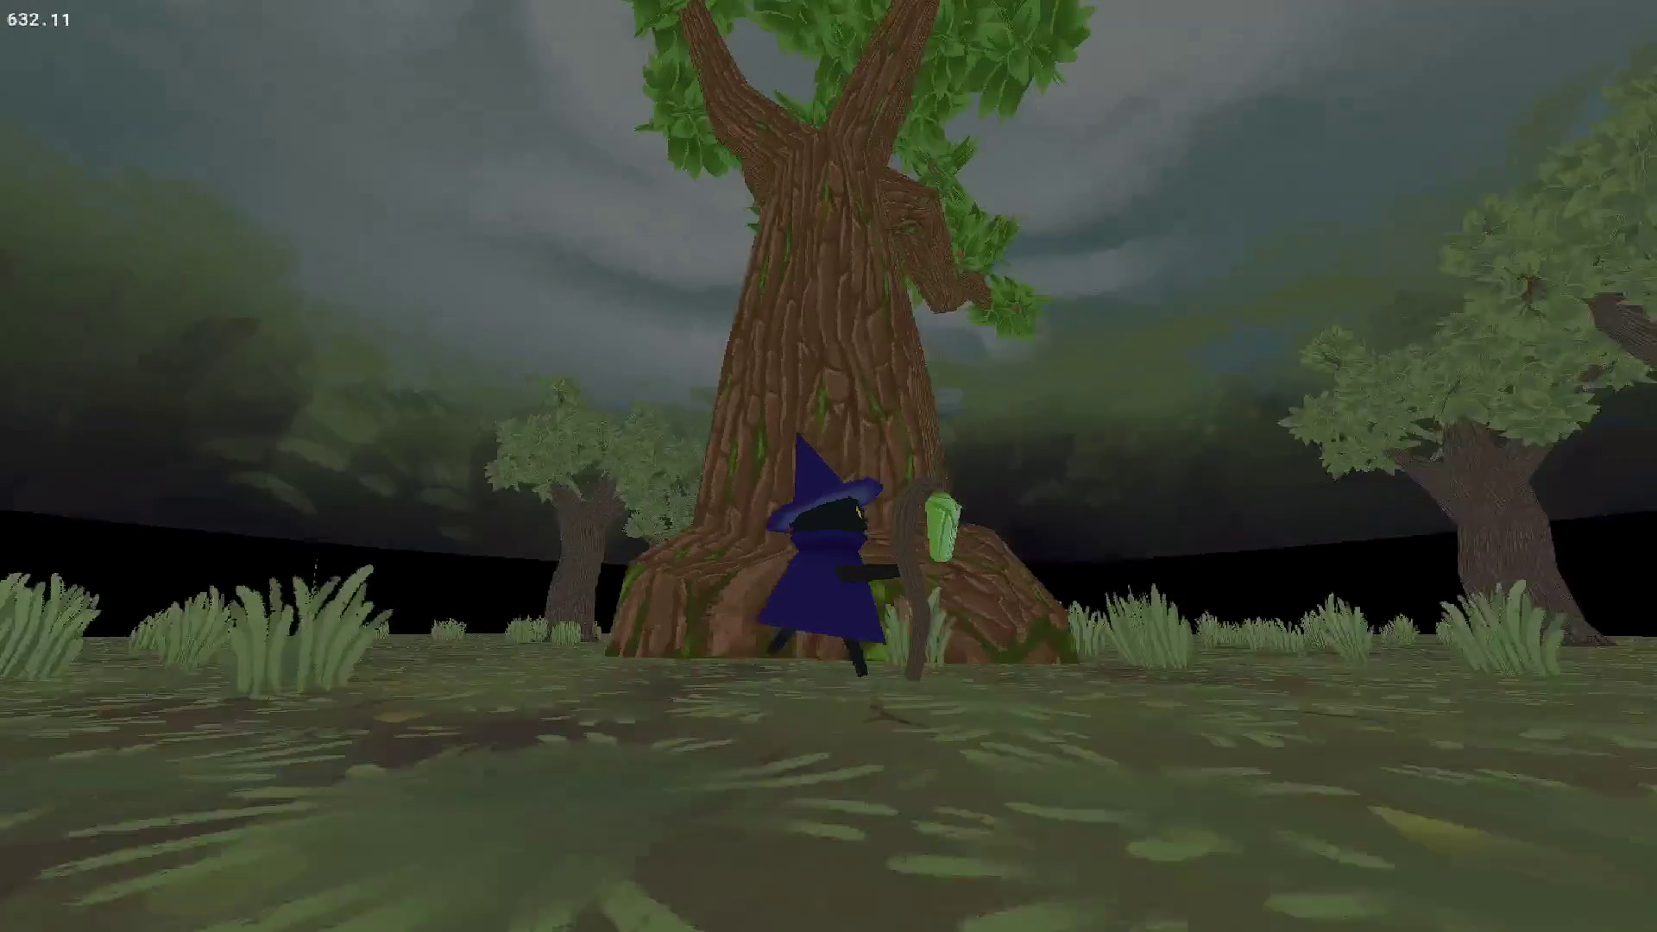
key(s)
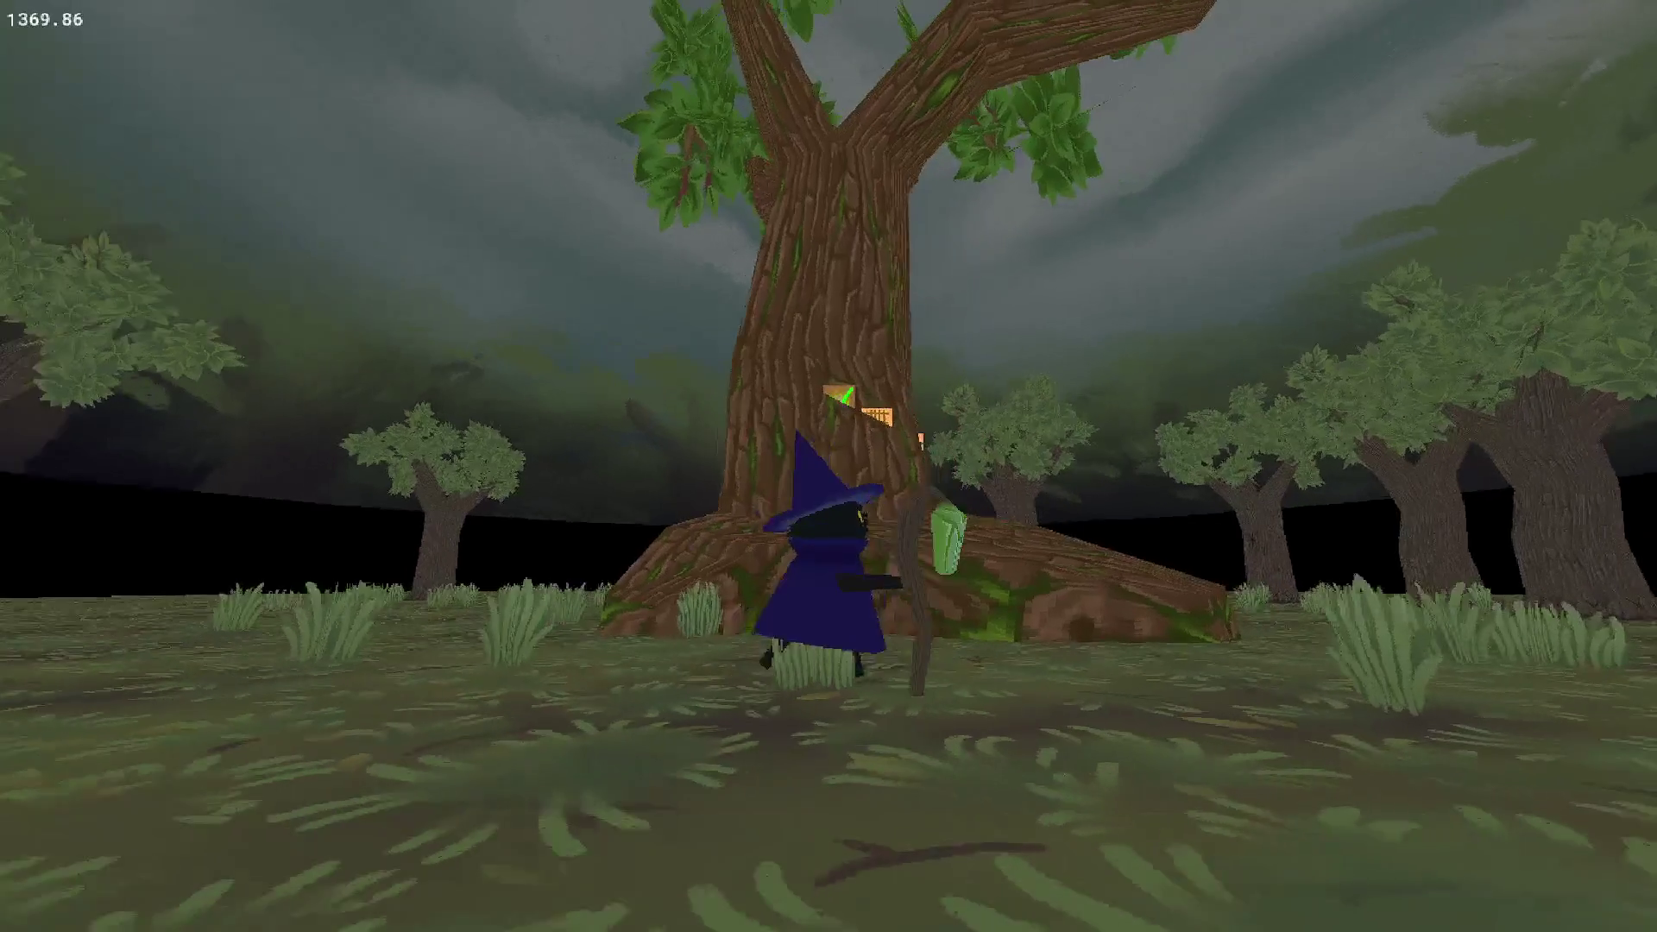
key(s)
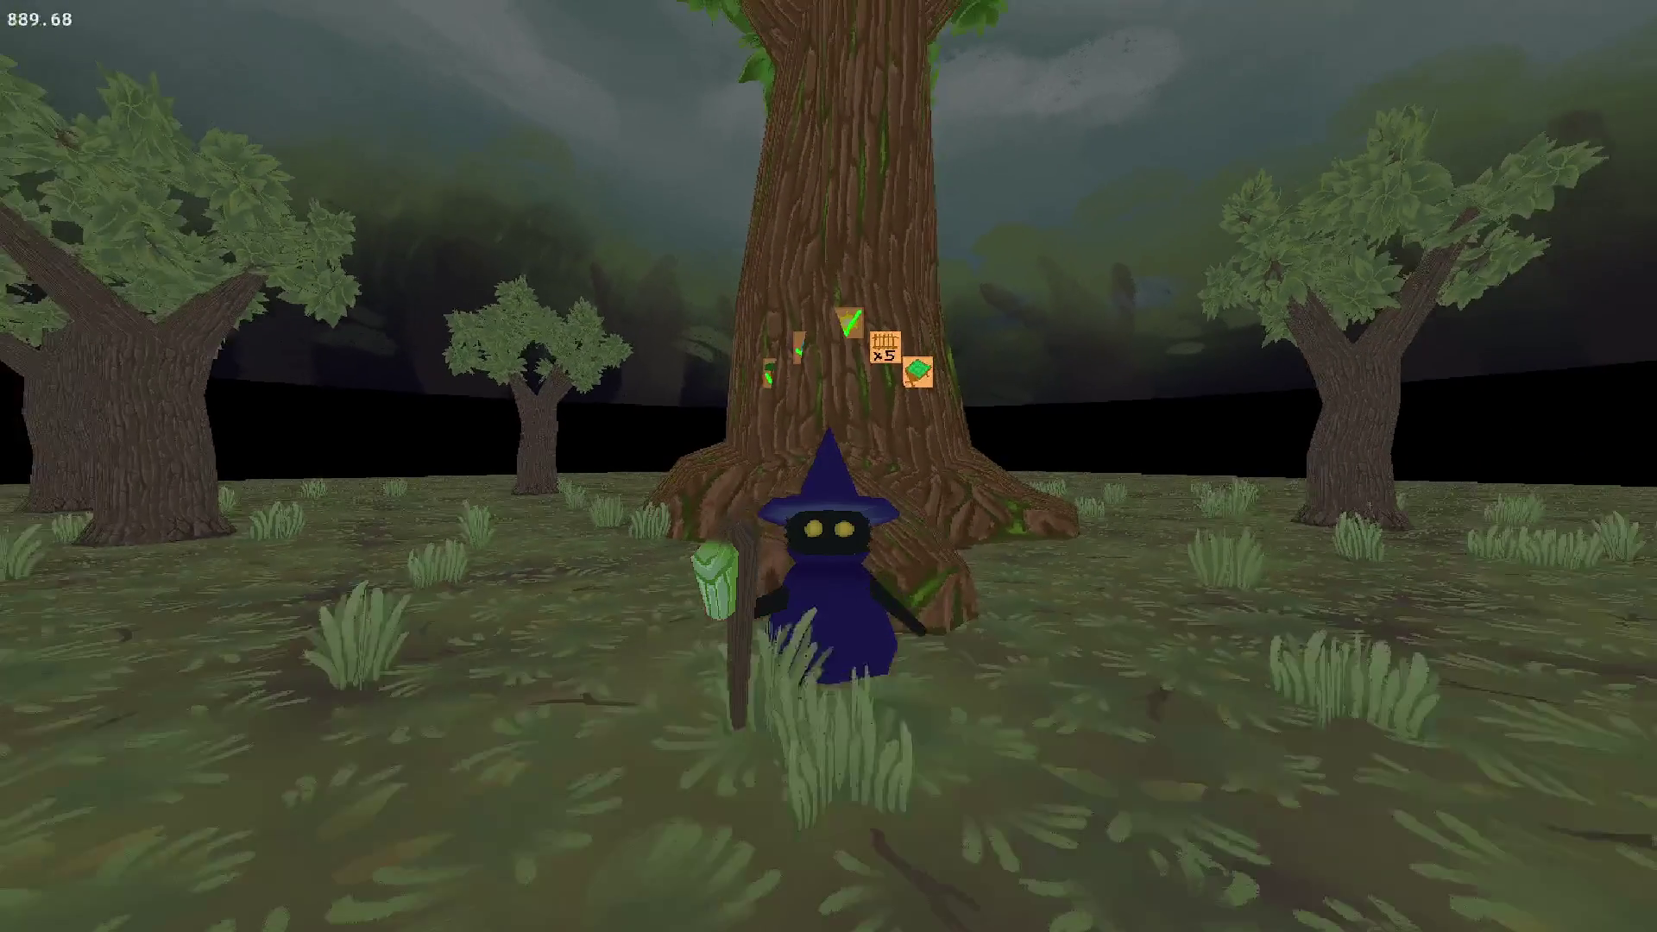
key(w)
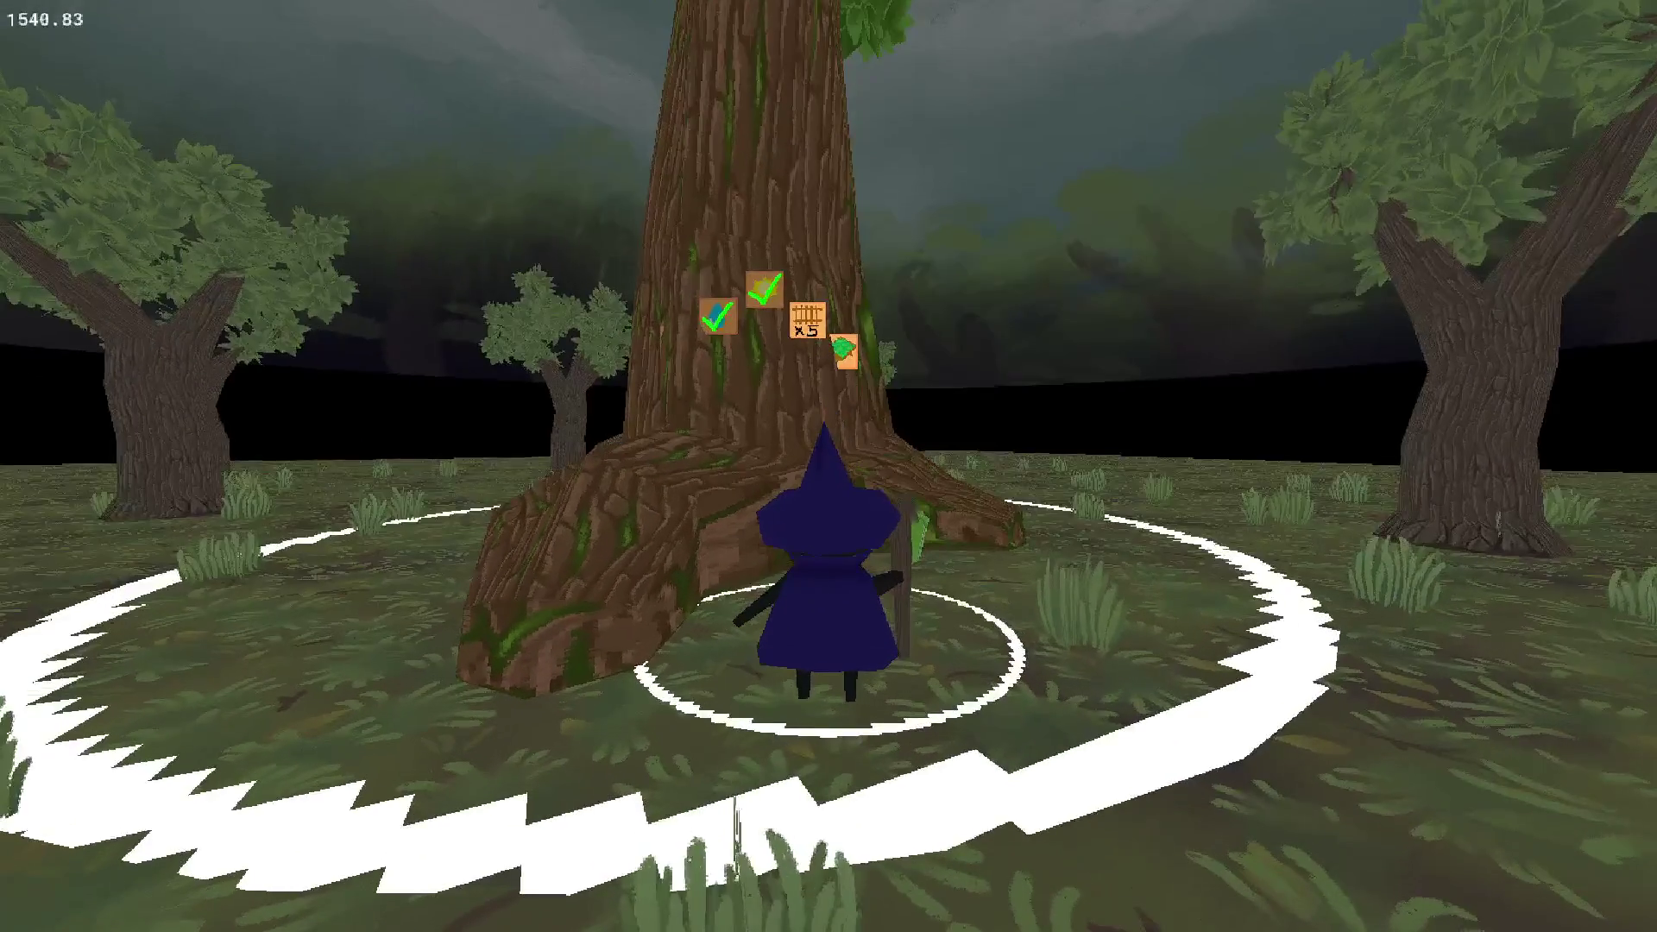
key(s)
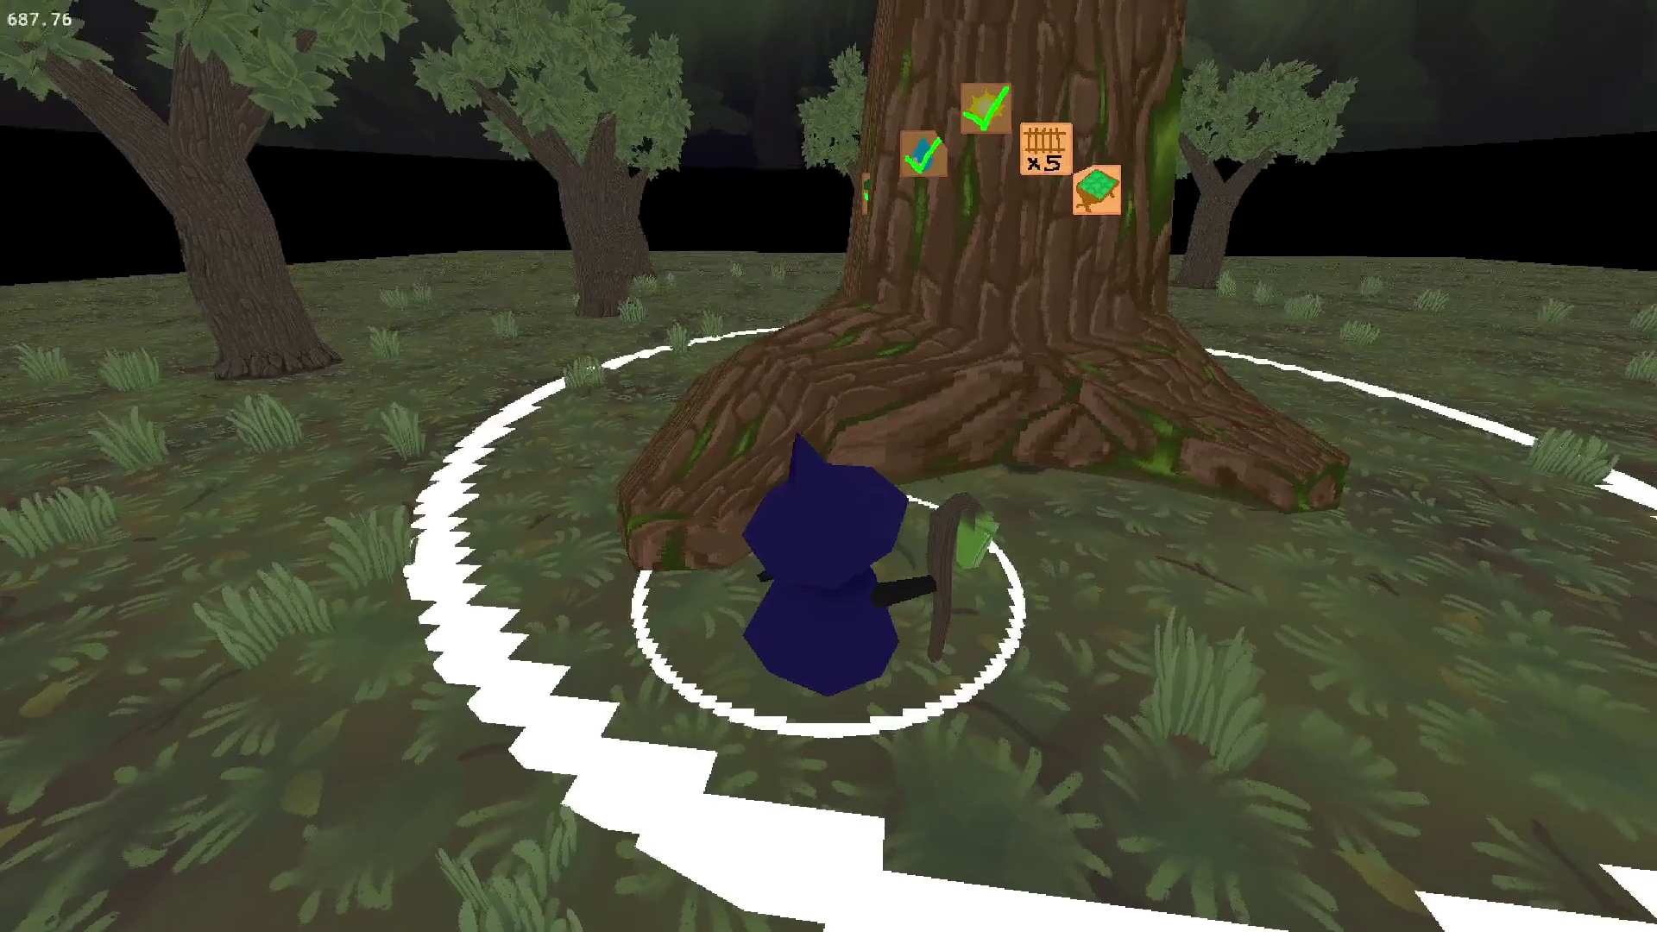
key(s)
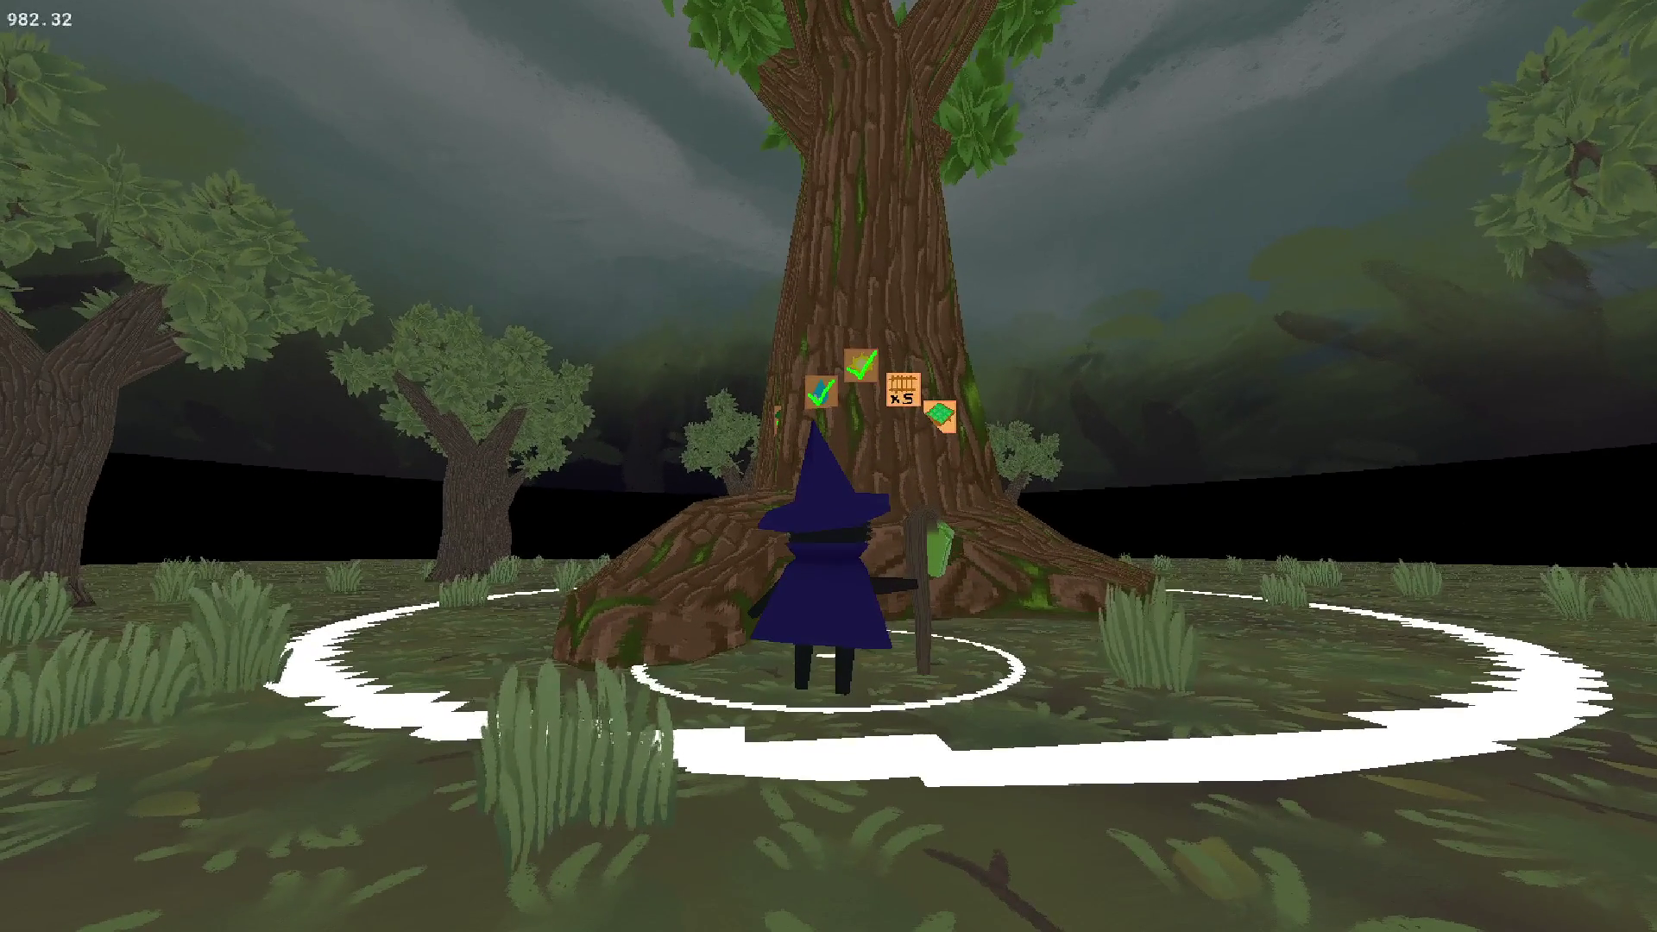
key(d)
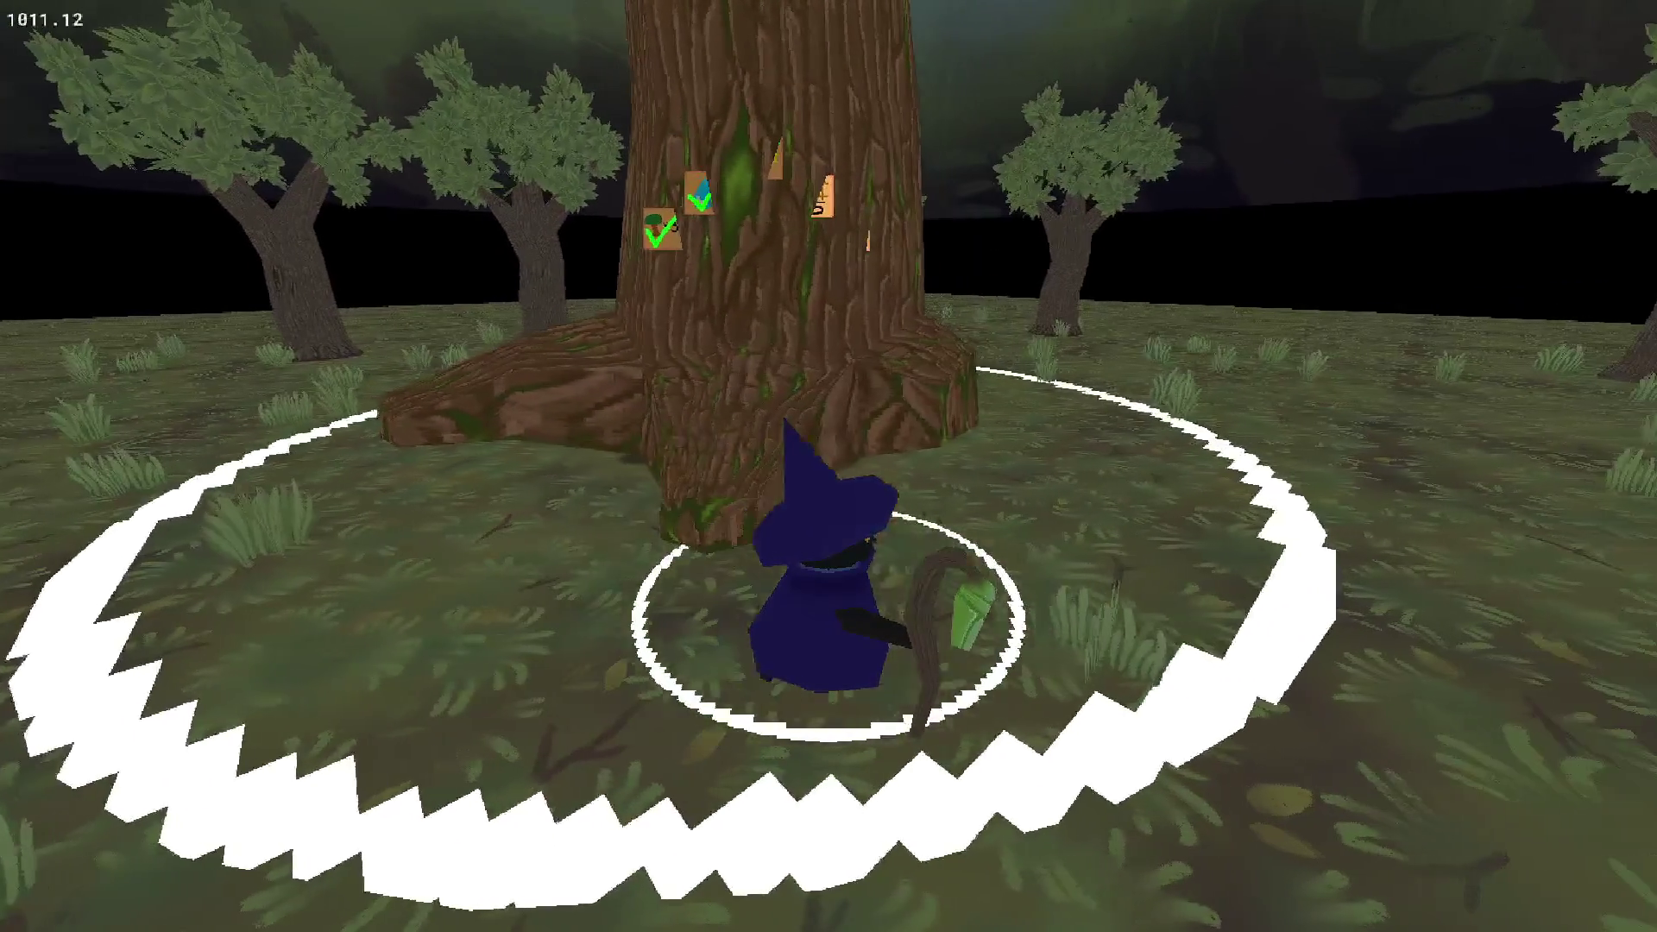
key(Escape)
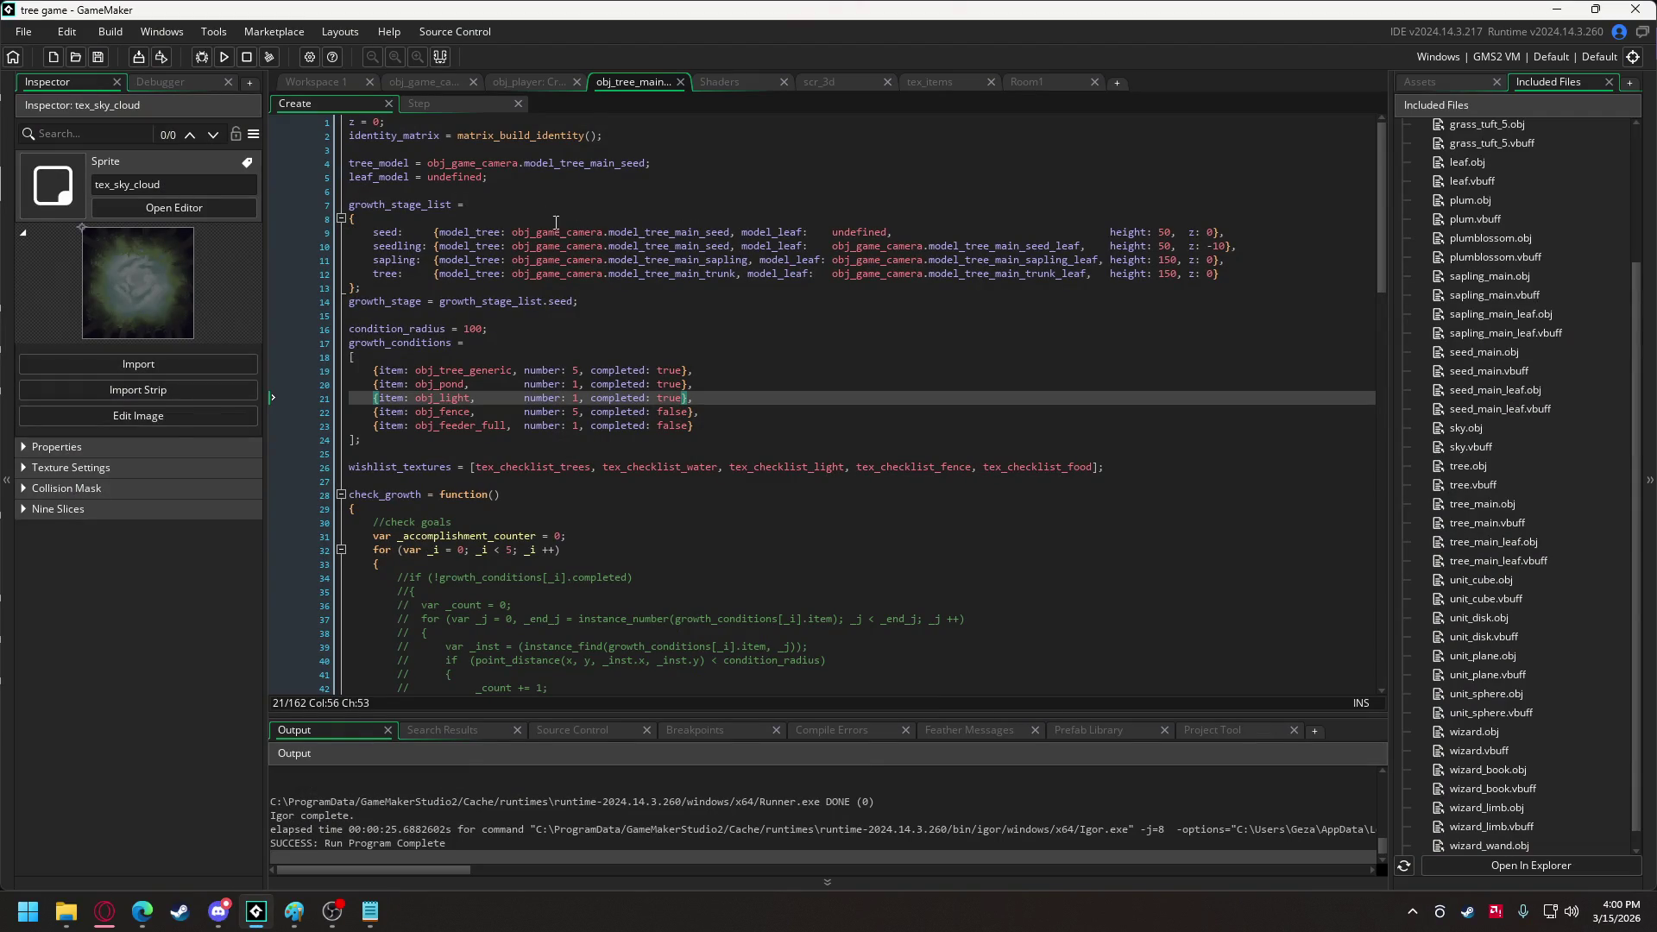
Set the billboards' lengthdir distance to 35 and test it in a run.
mouse_move(1383, 249)
mouse_down()
mouse_move(1365, 680)
mouse_move(1379, 576)
mouse_up()
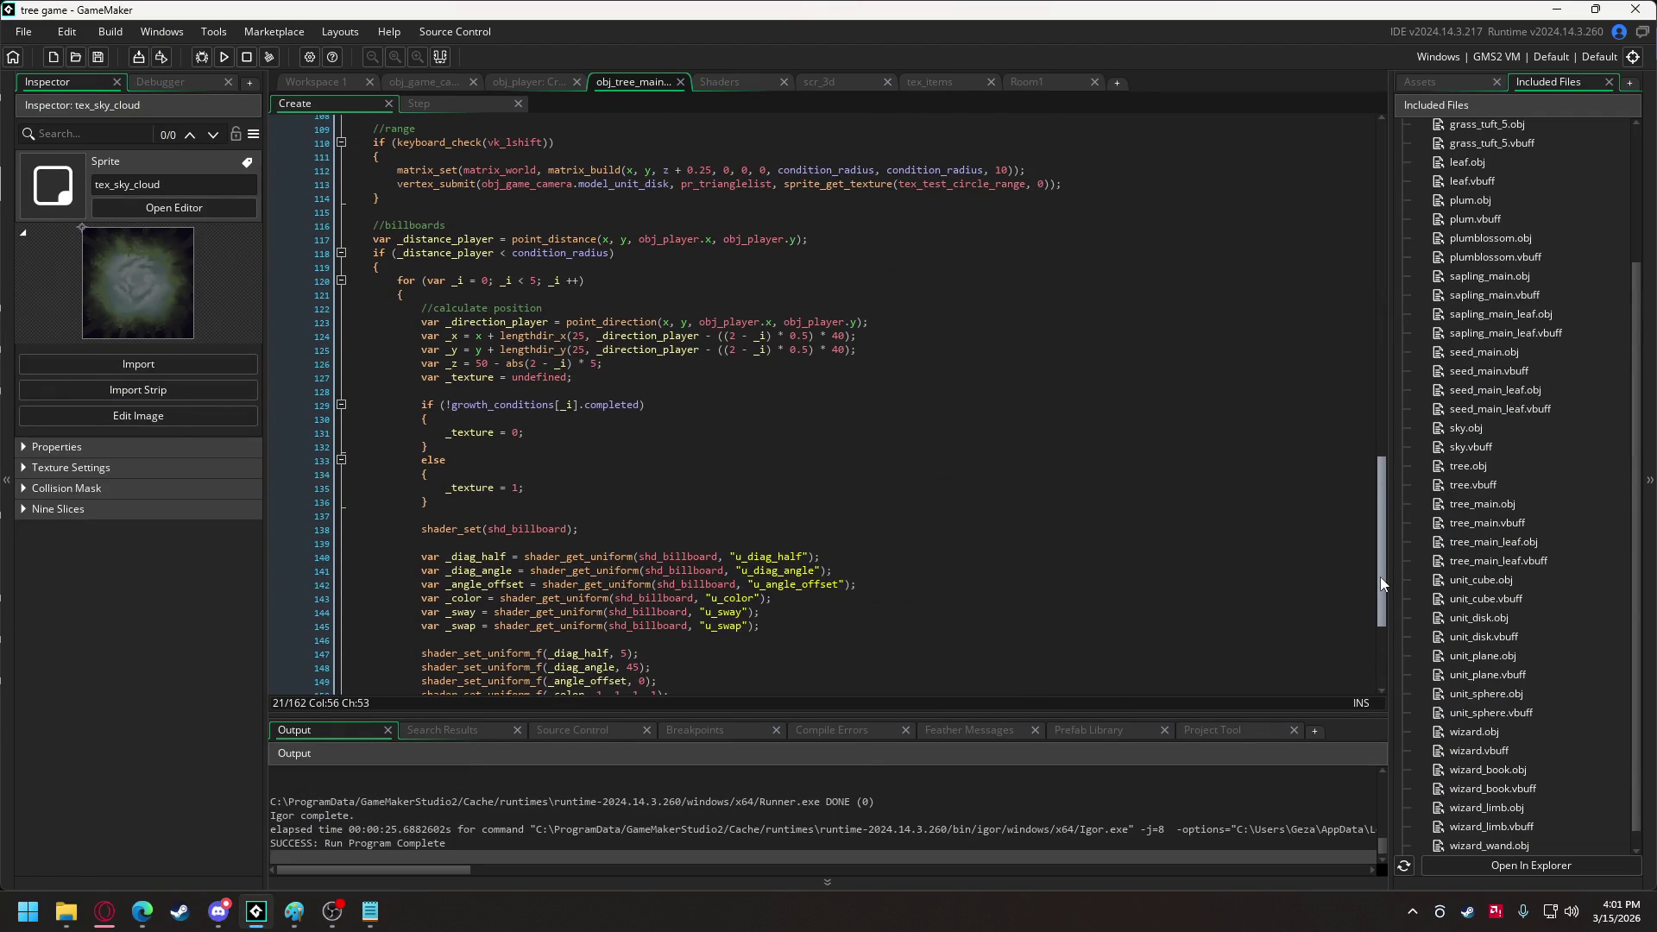
click(573, 336)
click(584, 351)
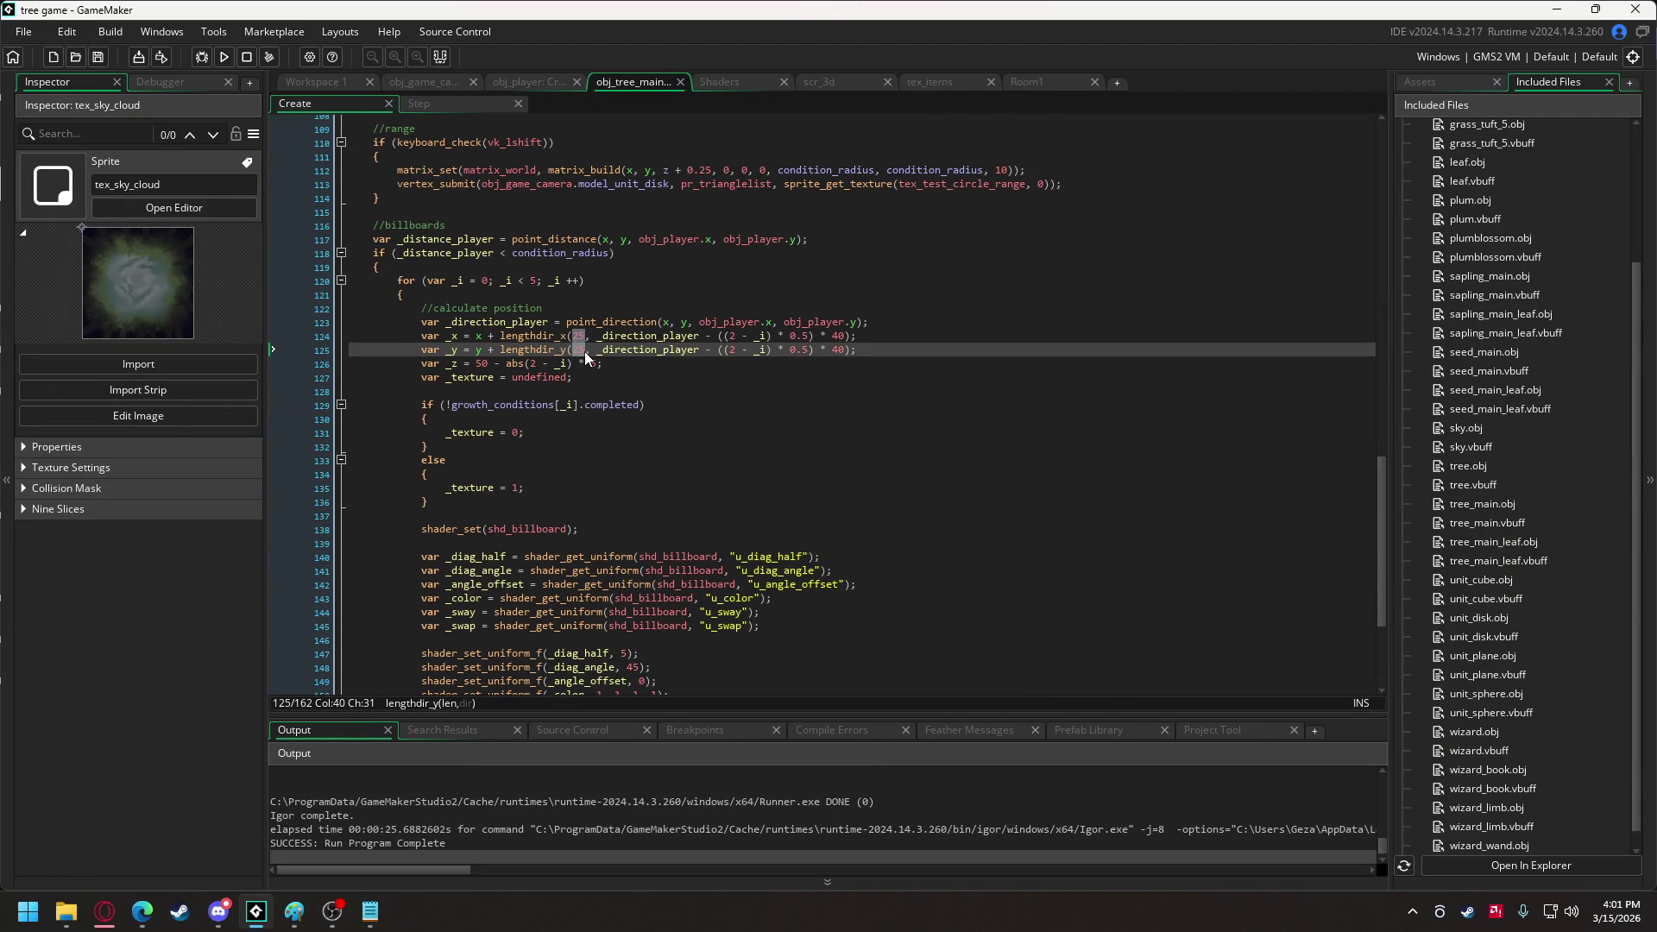
text(30)
click(226, 55)
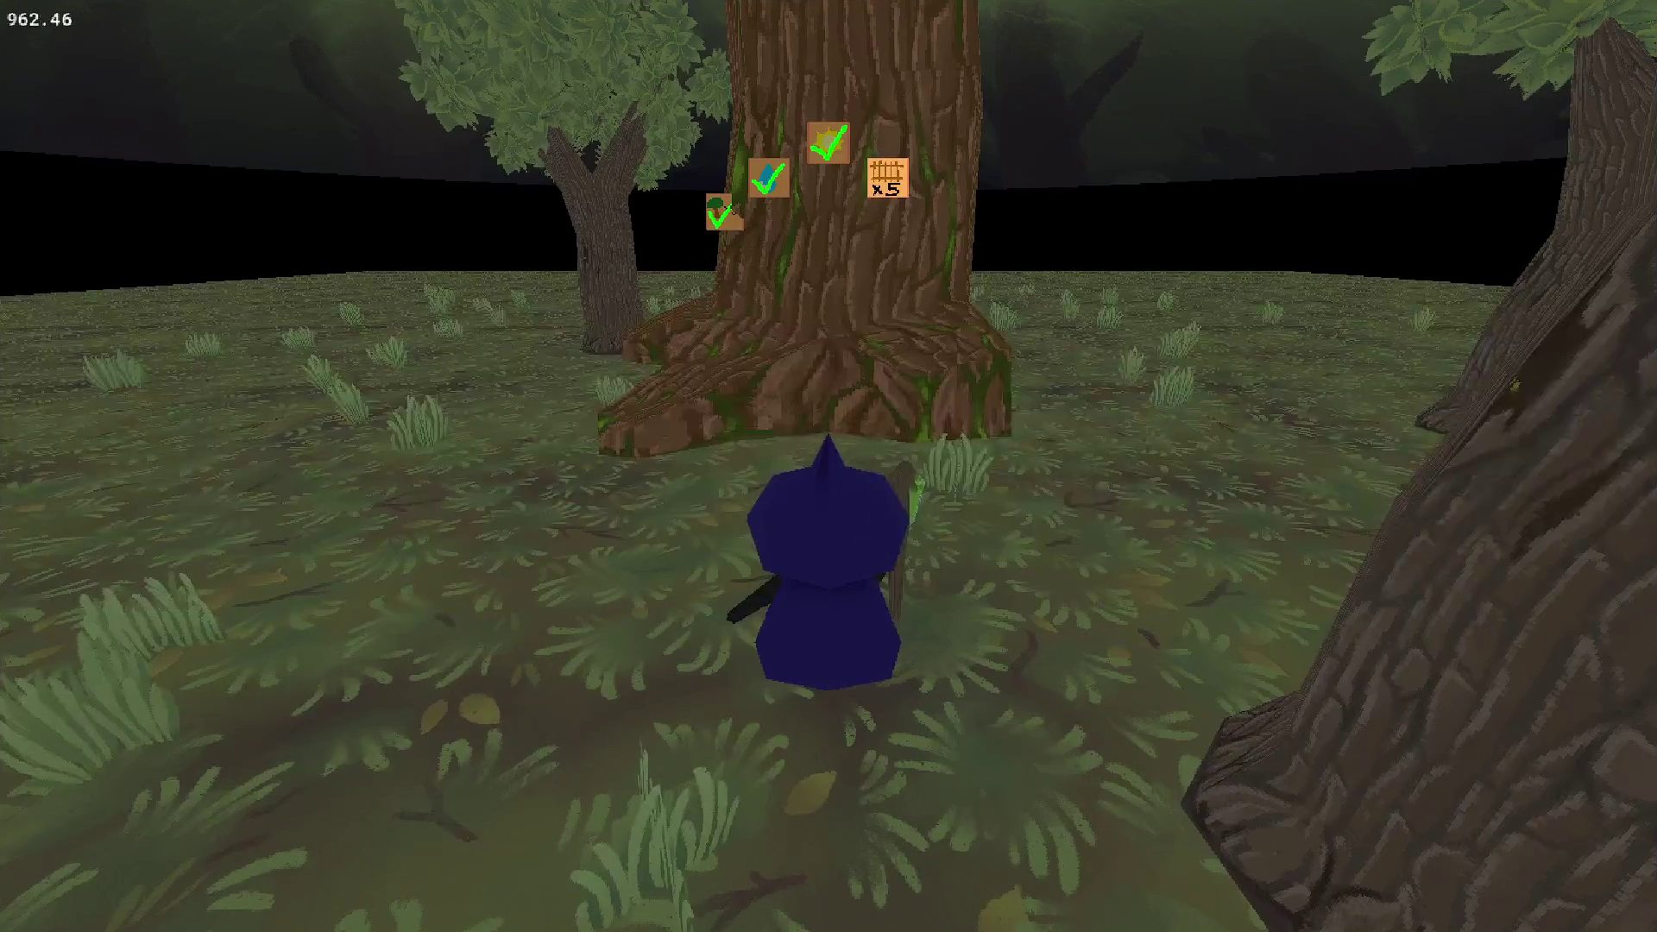
key(w)
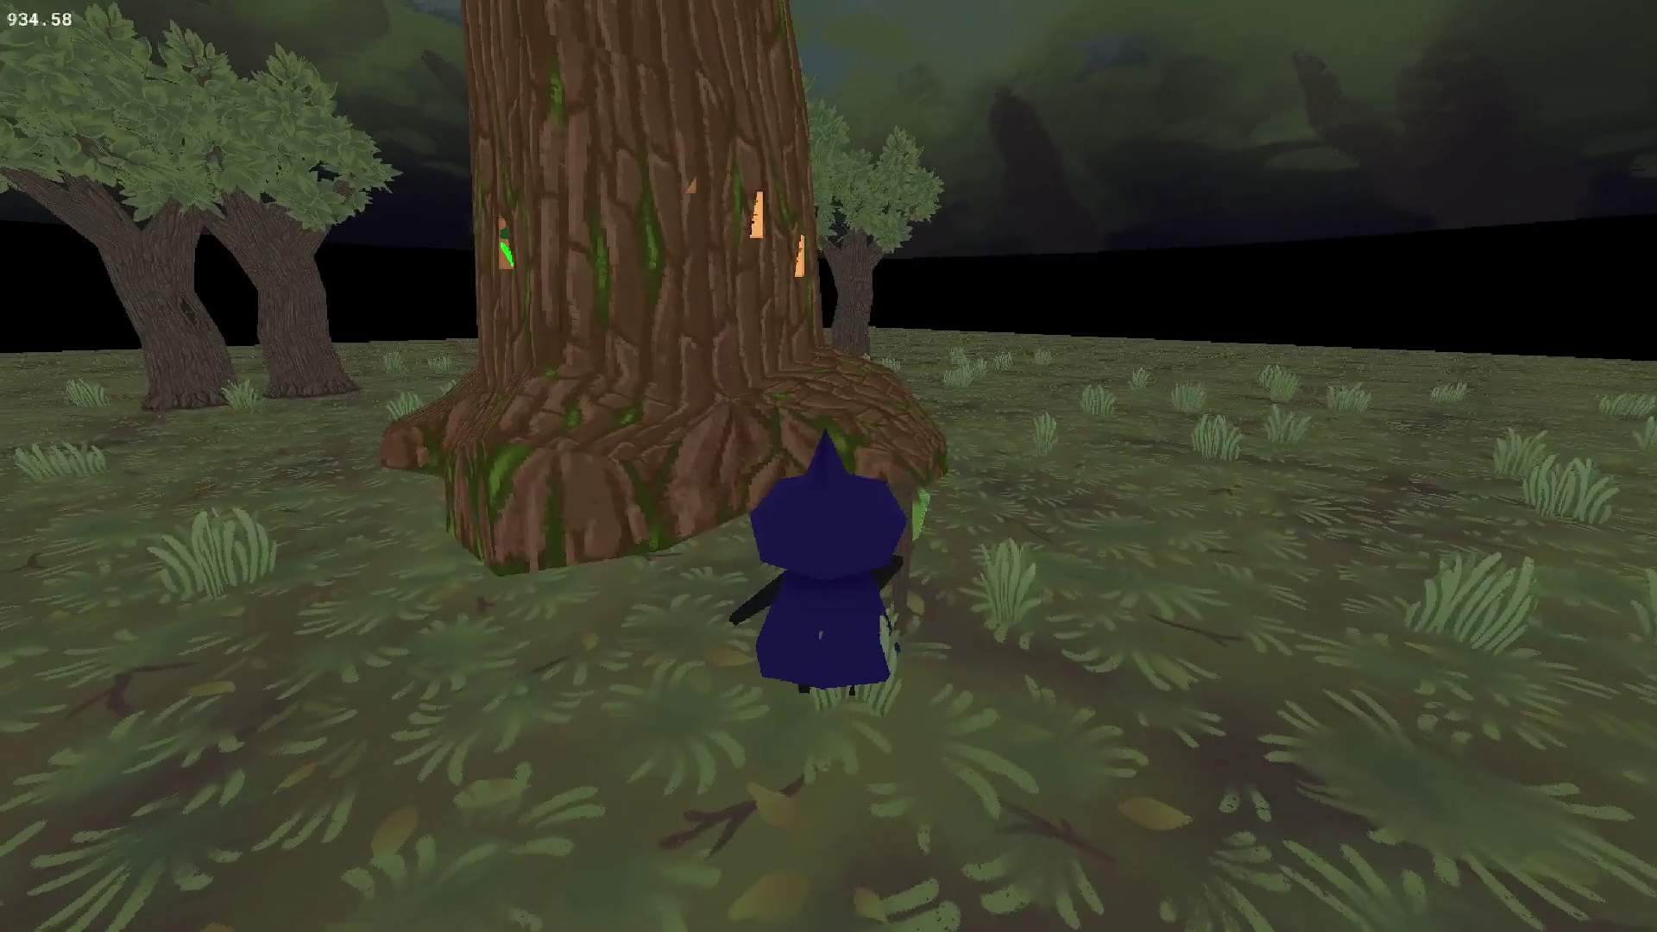
key(Escape)
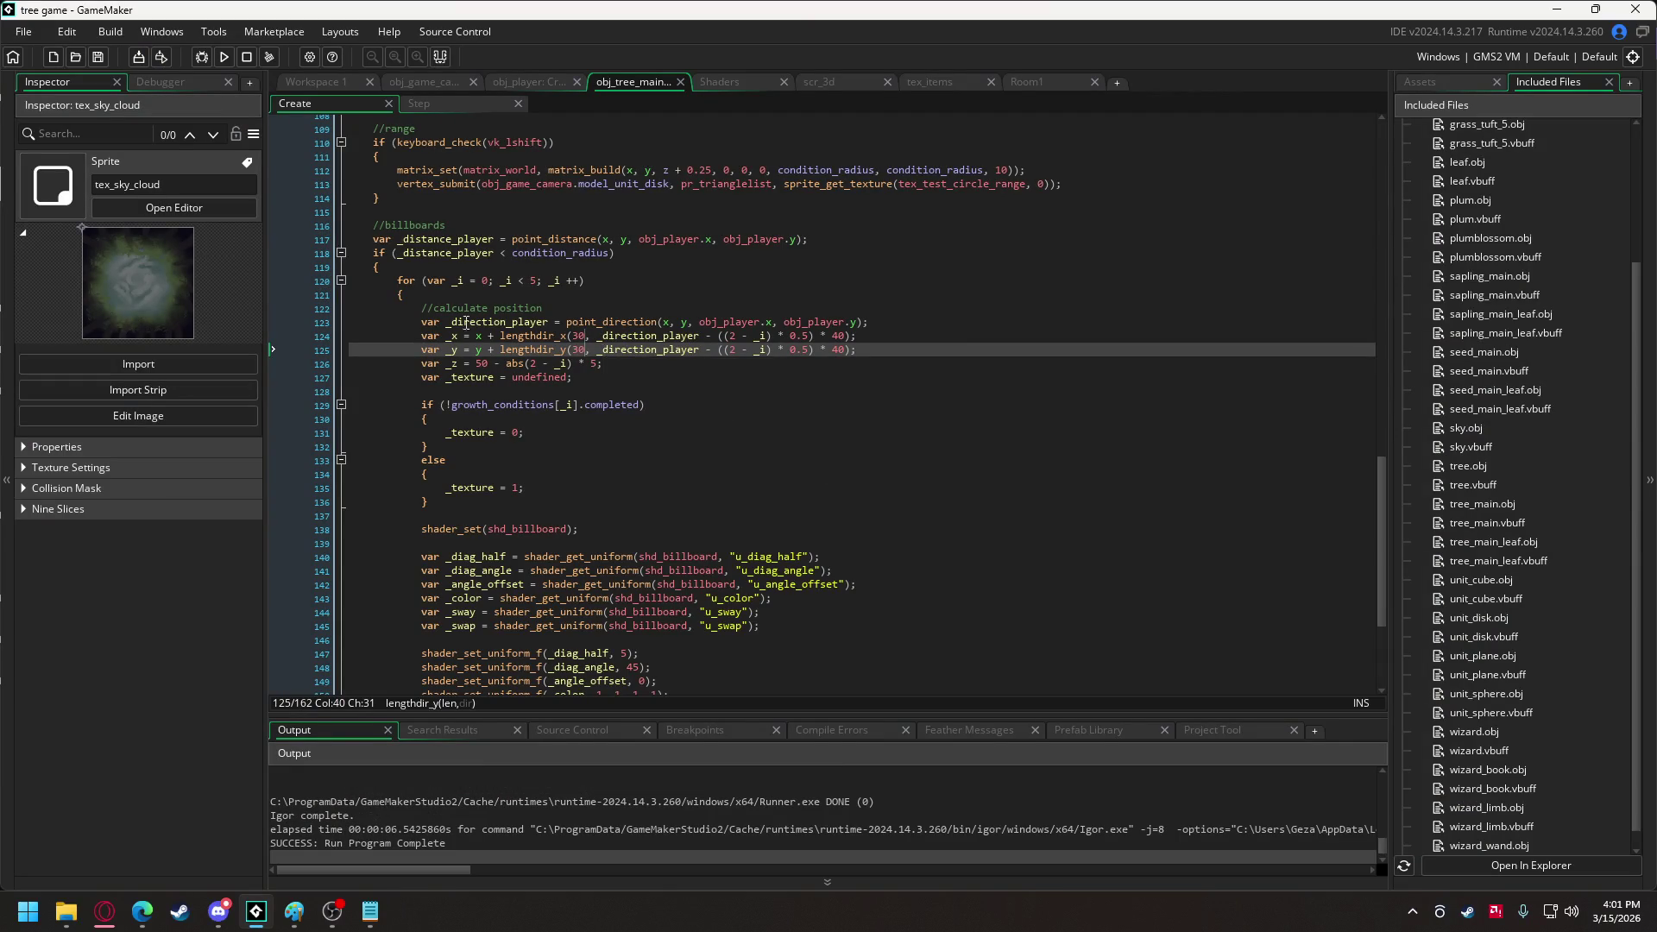
Try a billboard base height of 75 in a test run.
click(482, 365)
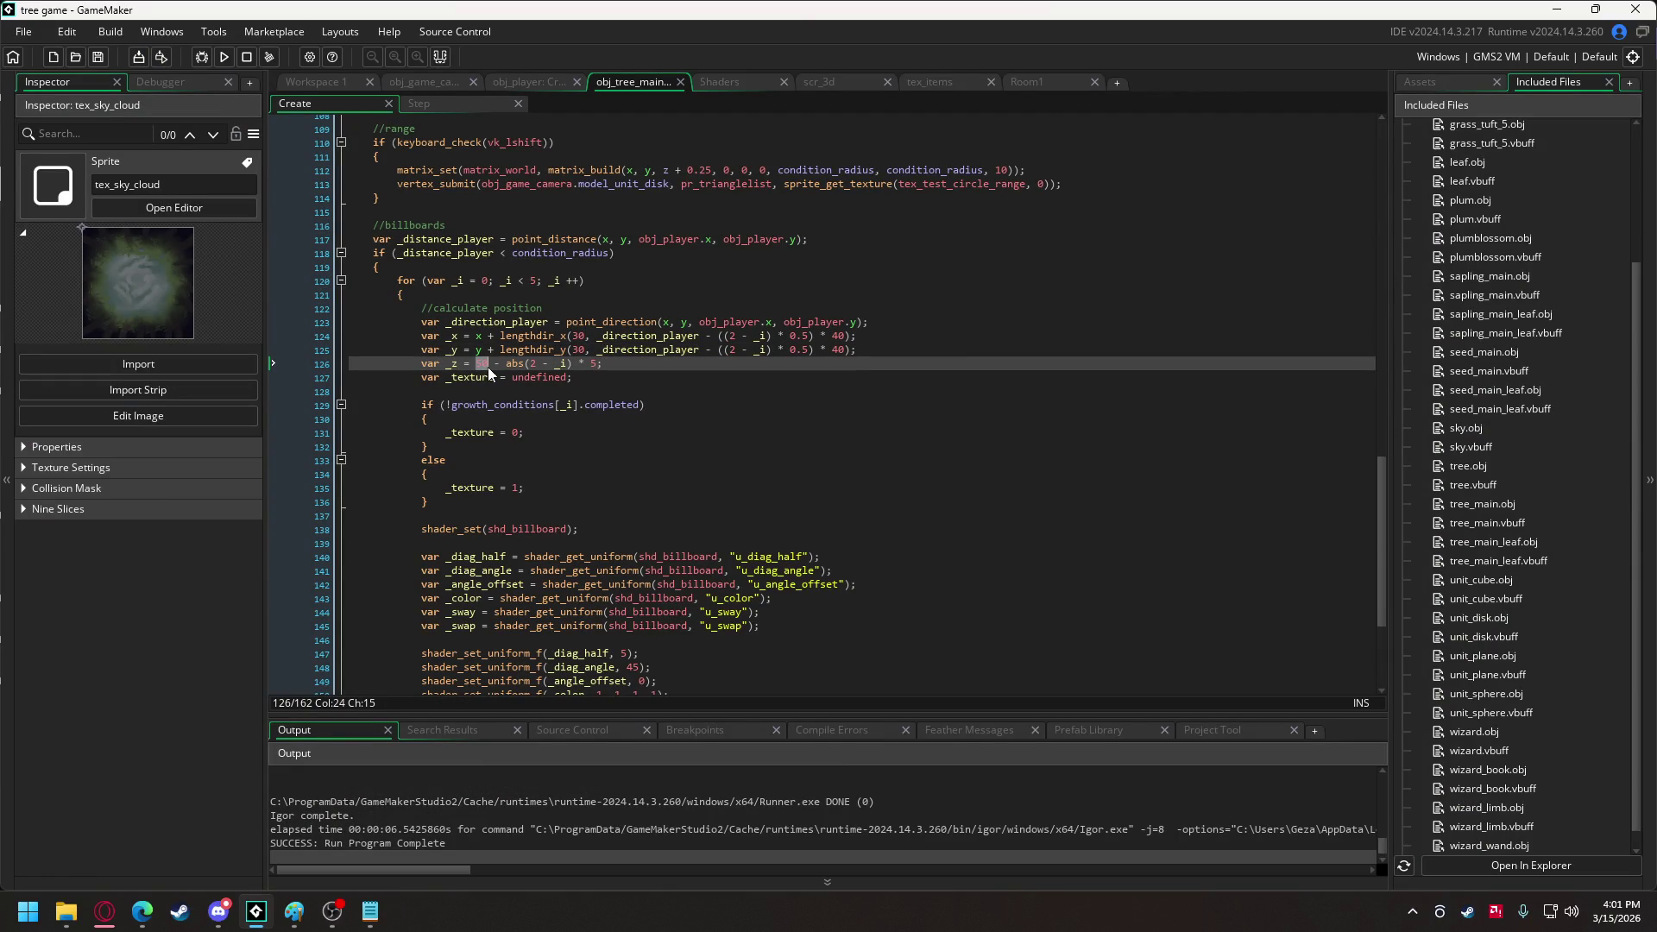
key(F5)
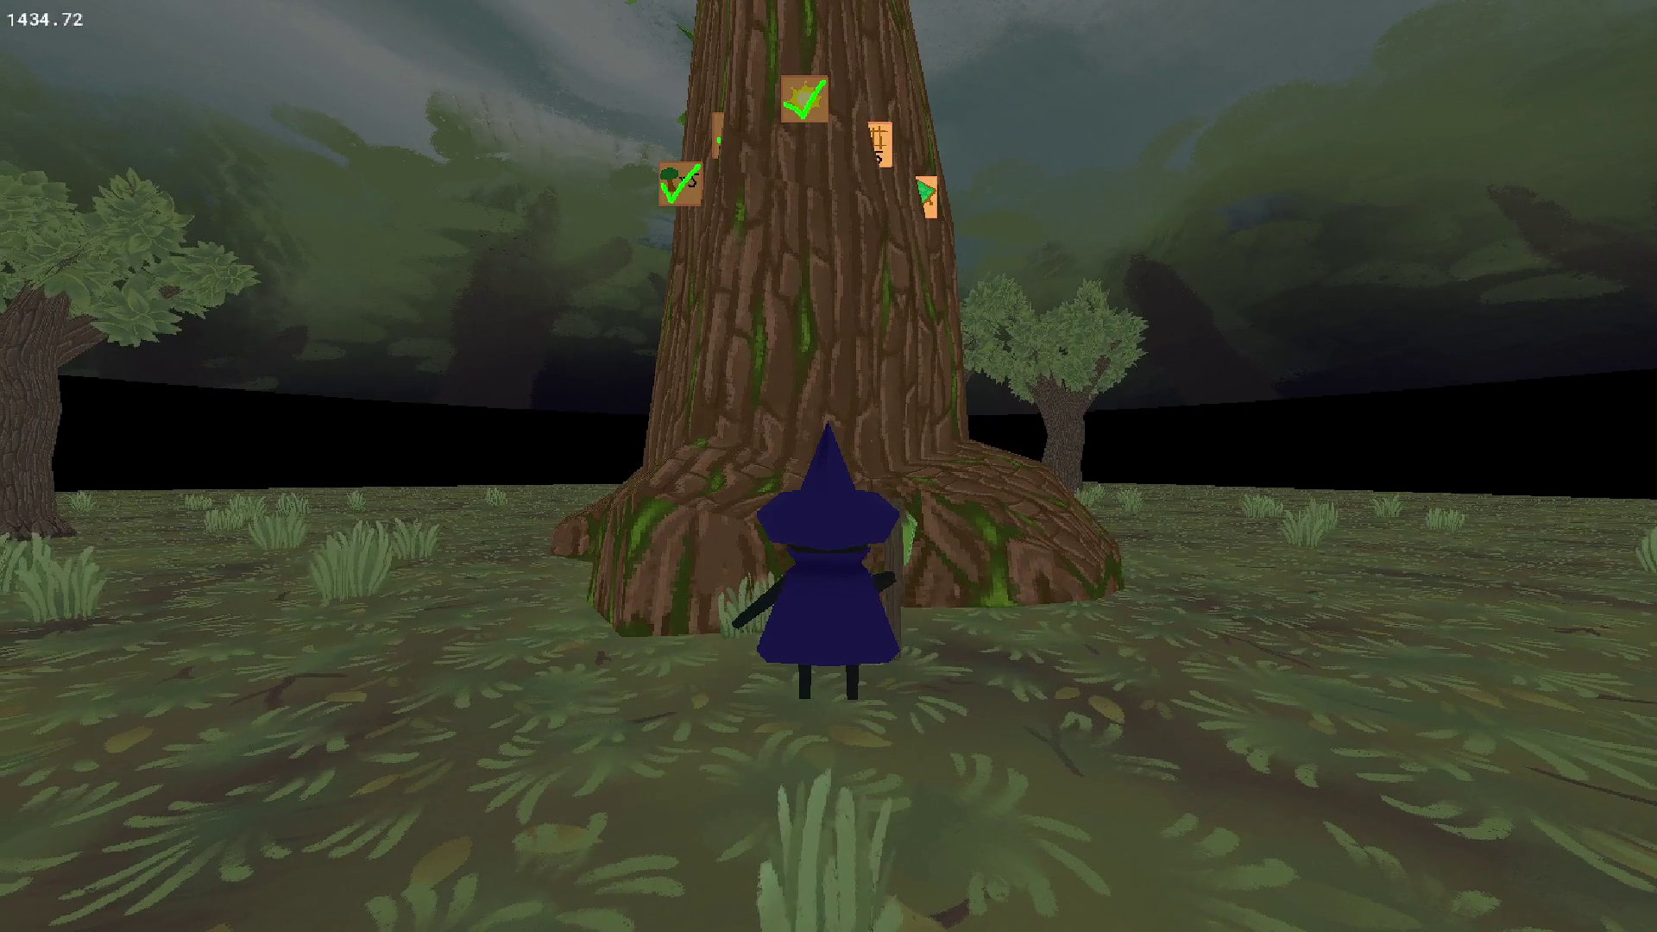
key(Escape)
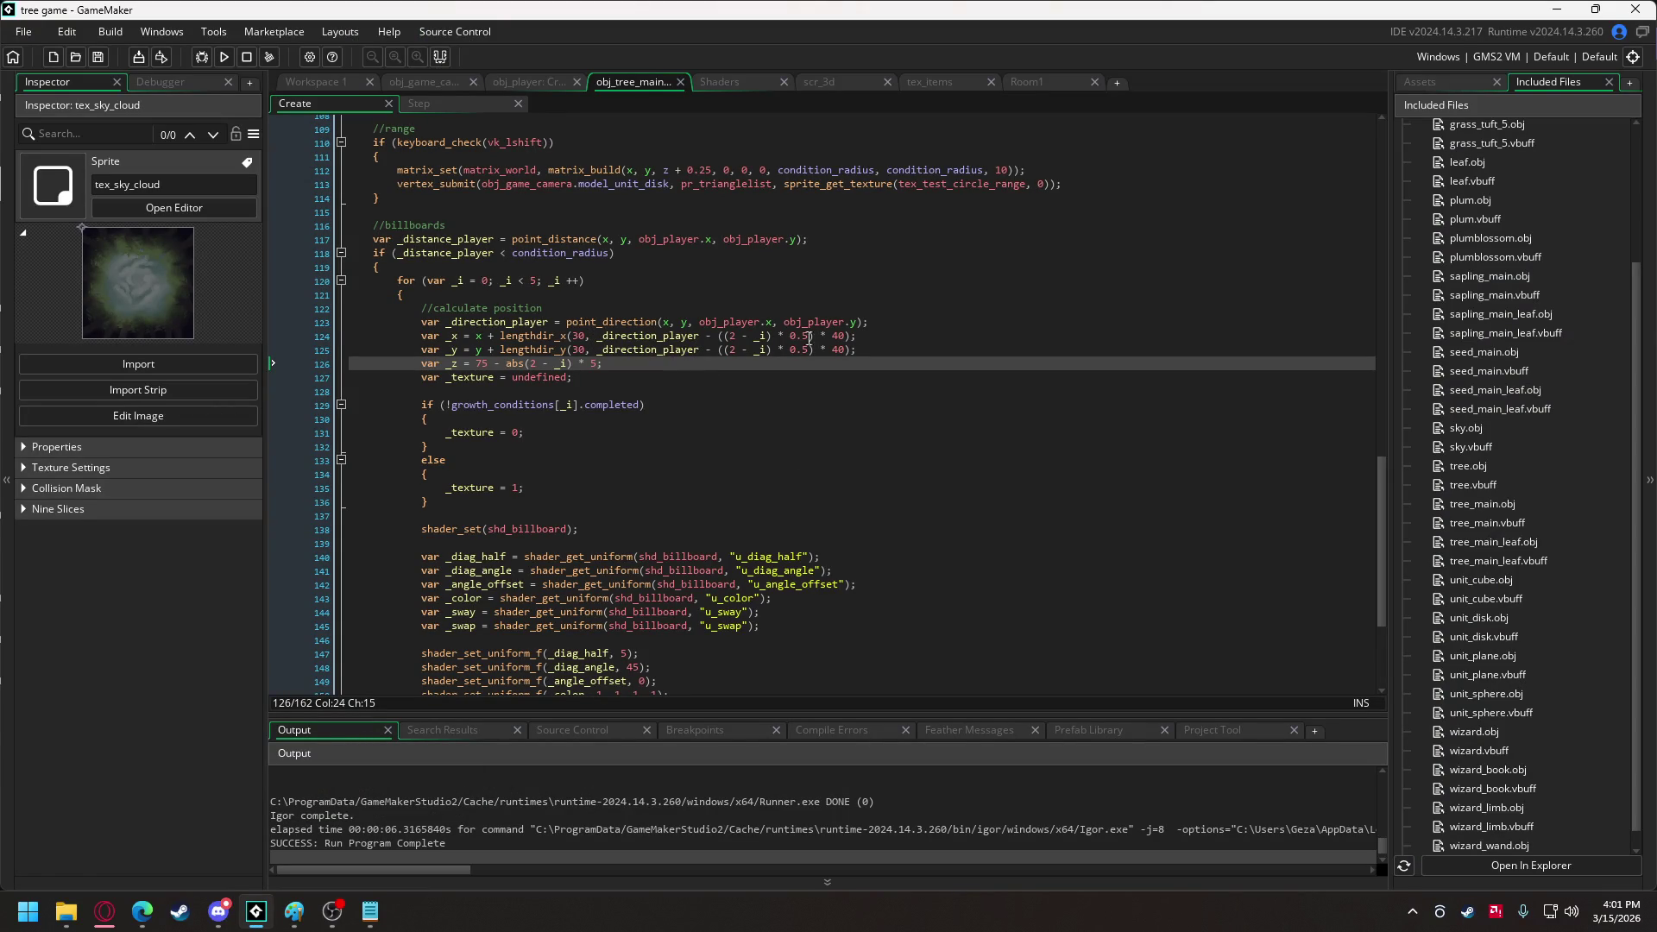
Tighten billboard spacing from 40 to 30 on lines 124–125 and check it in game.
double_click(836, 337)
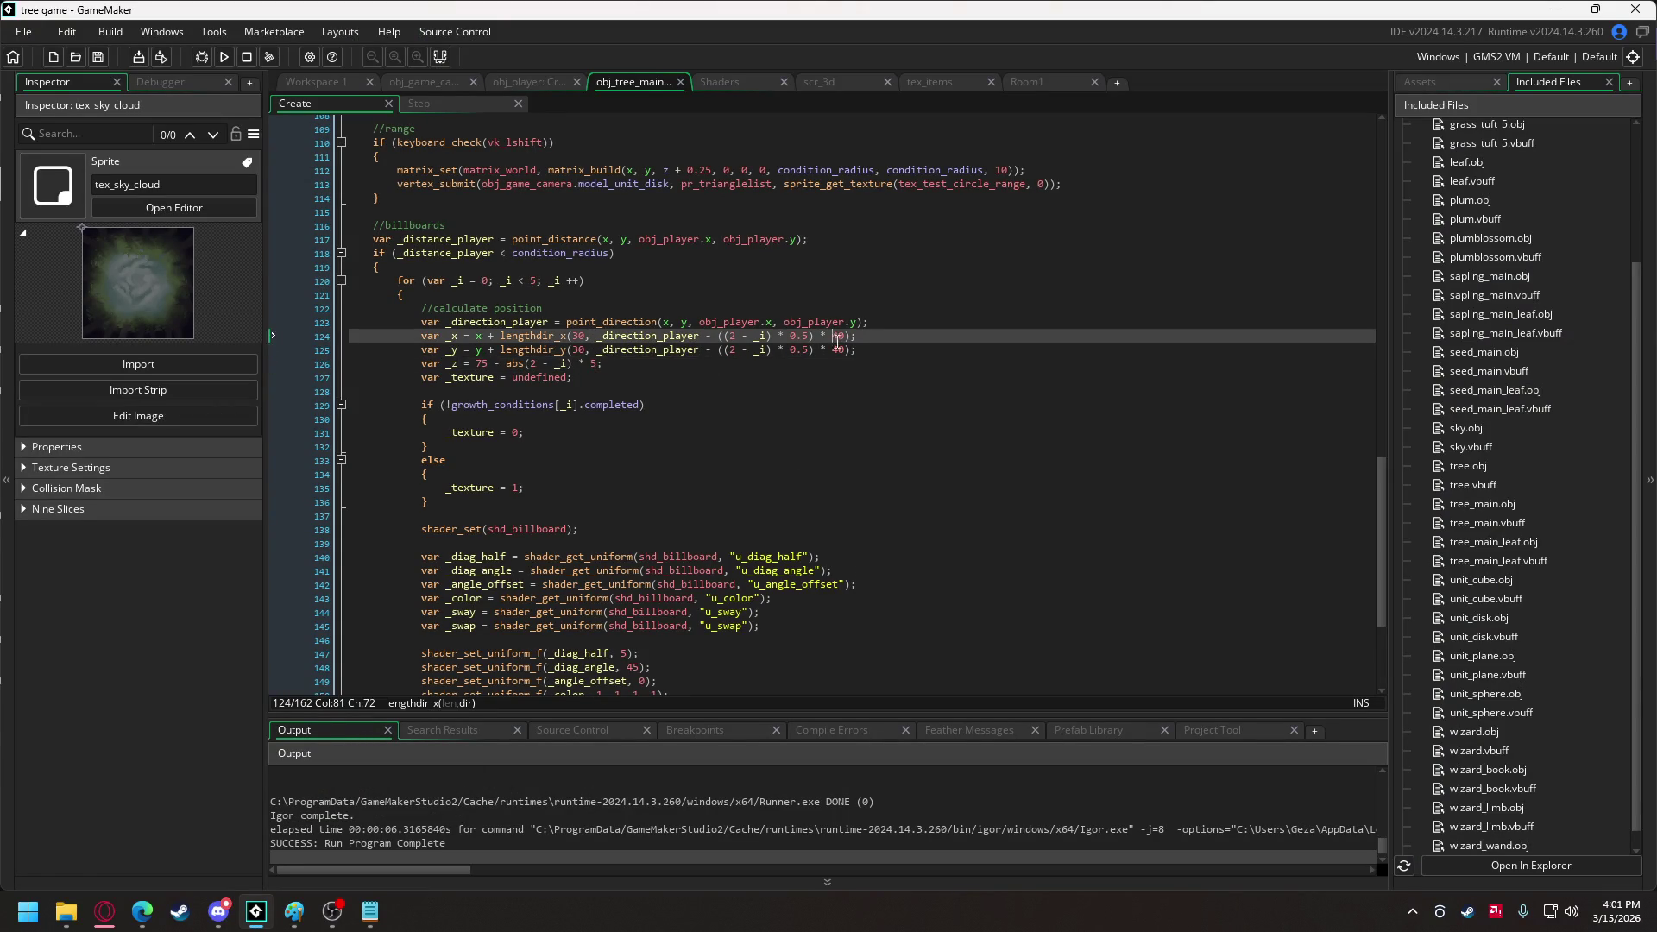
double_click(839, 349)
text(3)
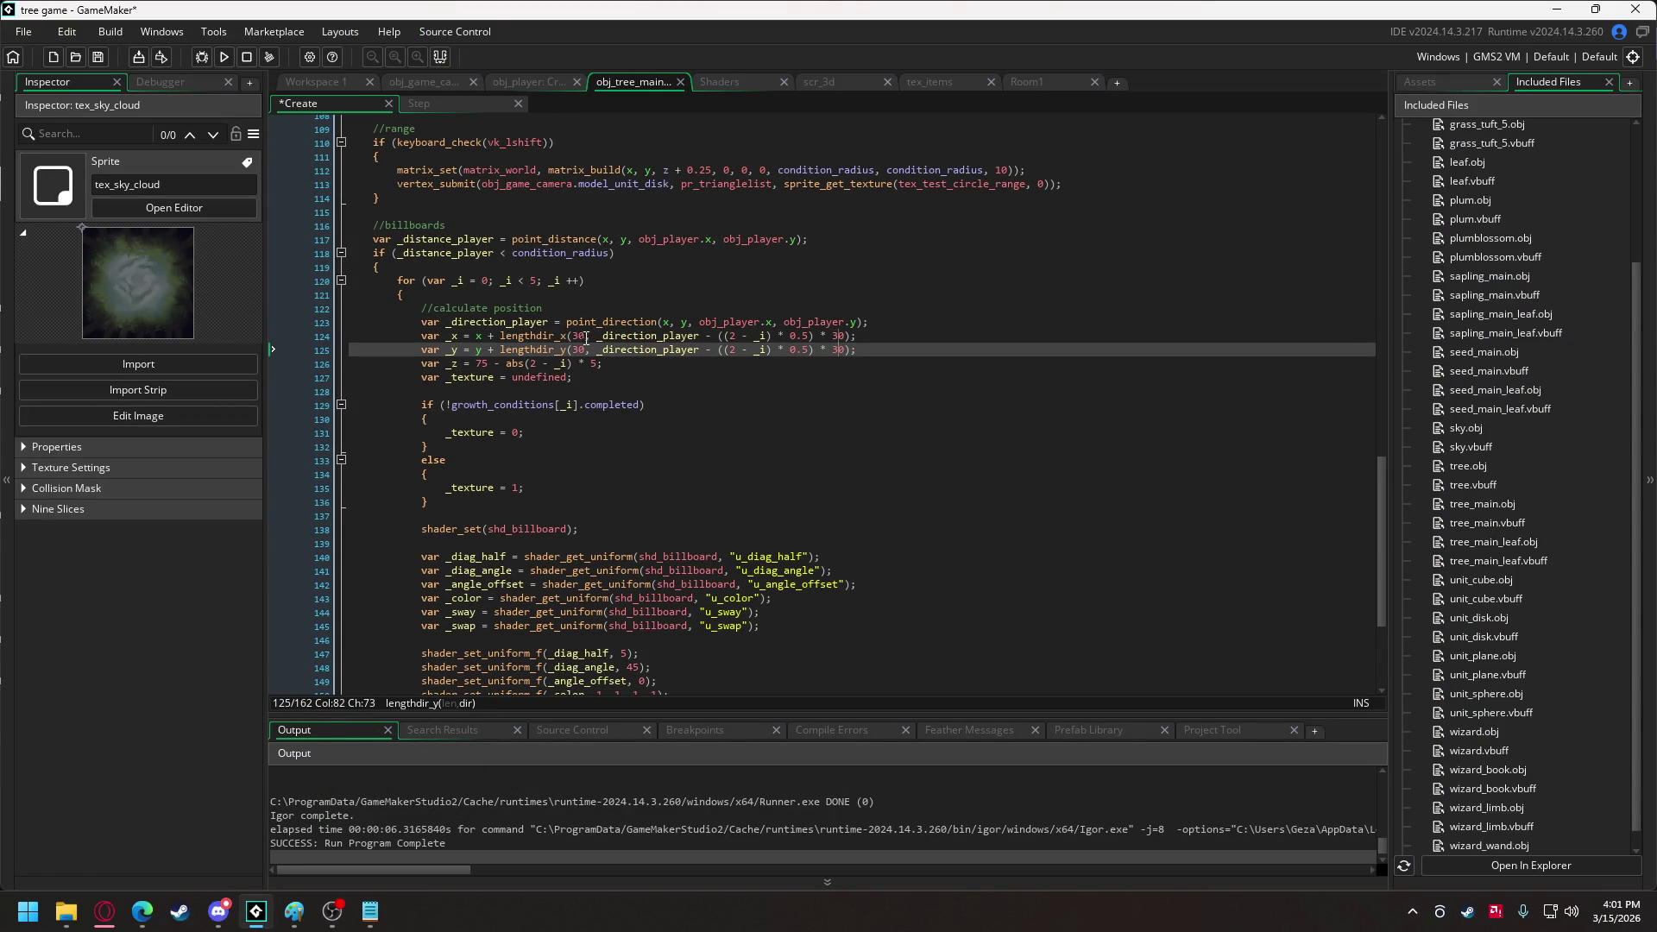
click(582, 351)
key(F5)
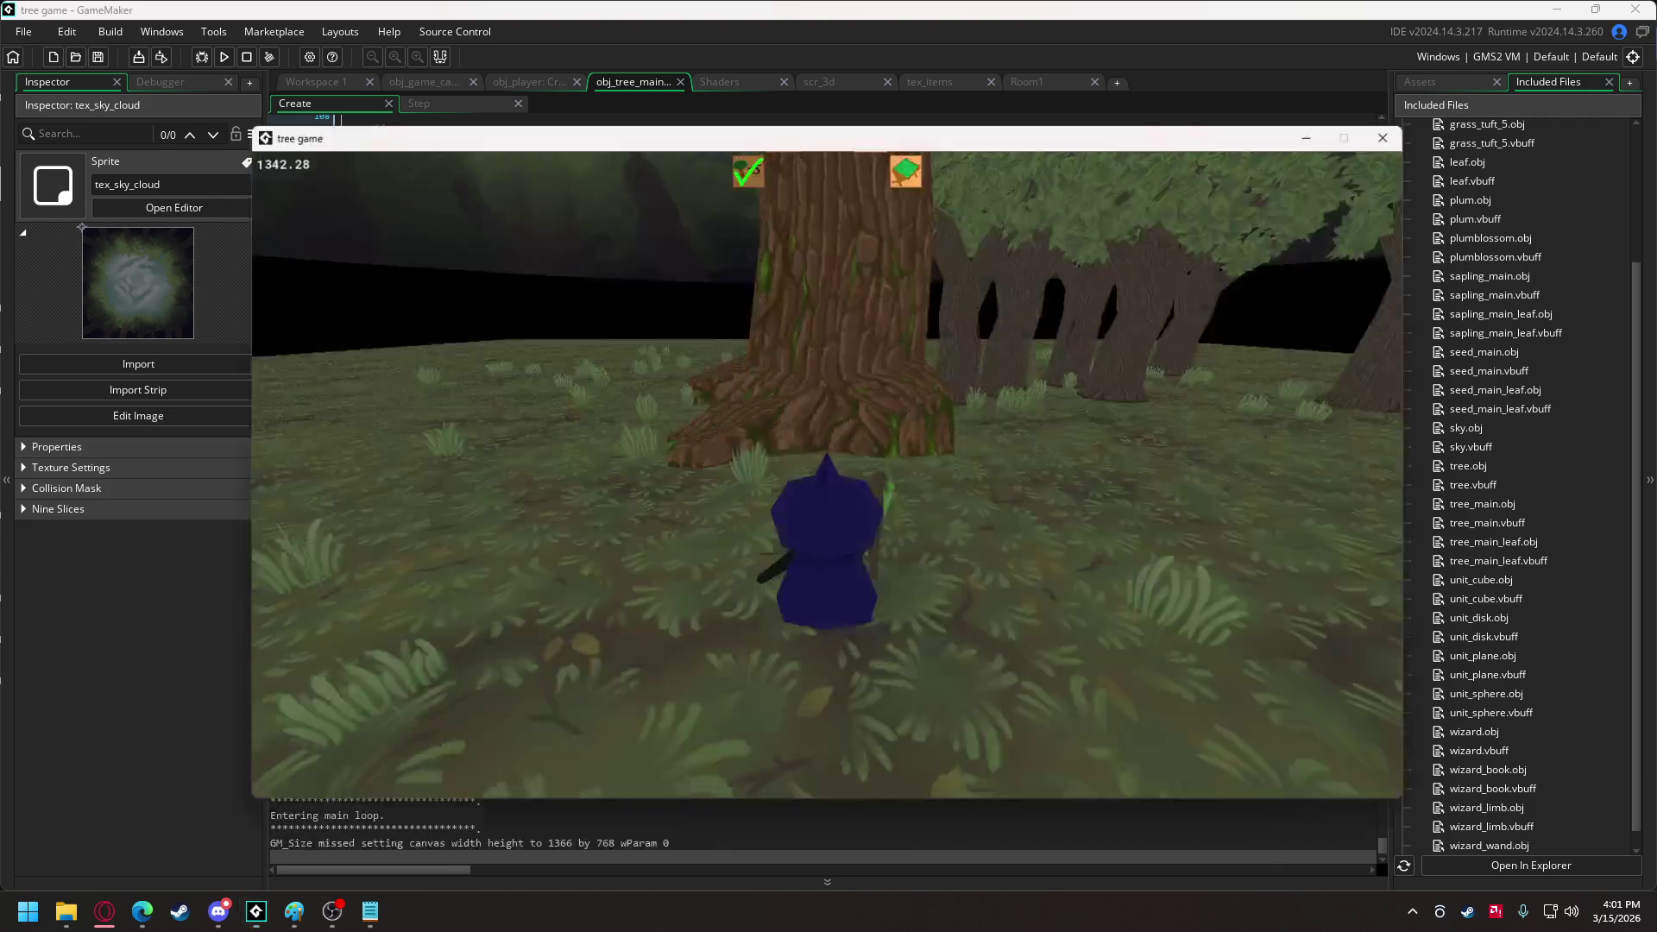
key(d)
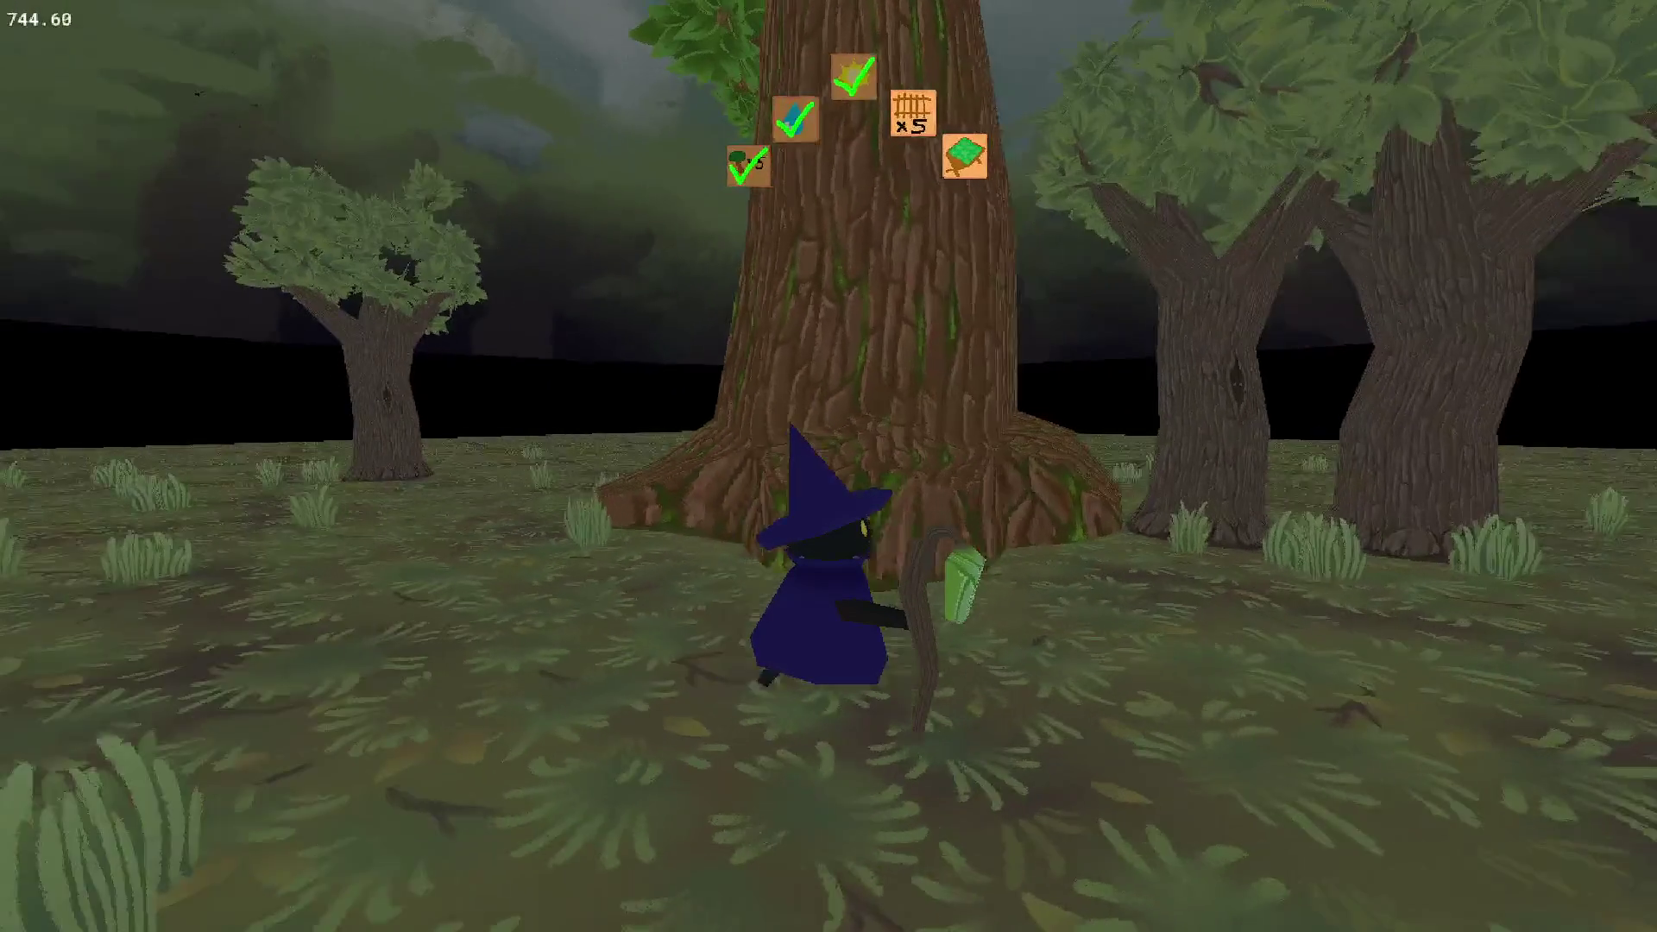
key(a)
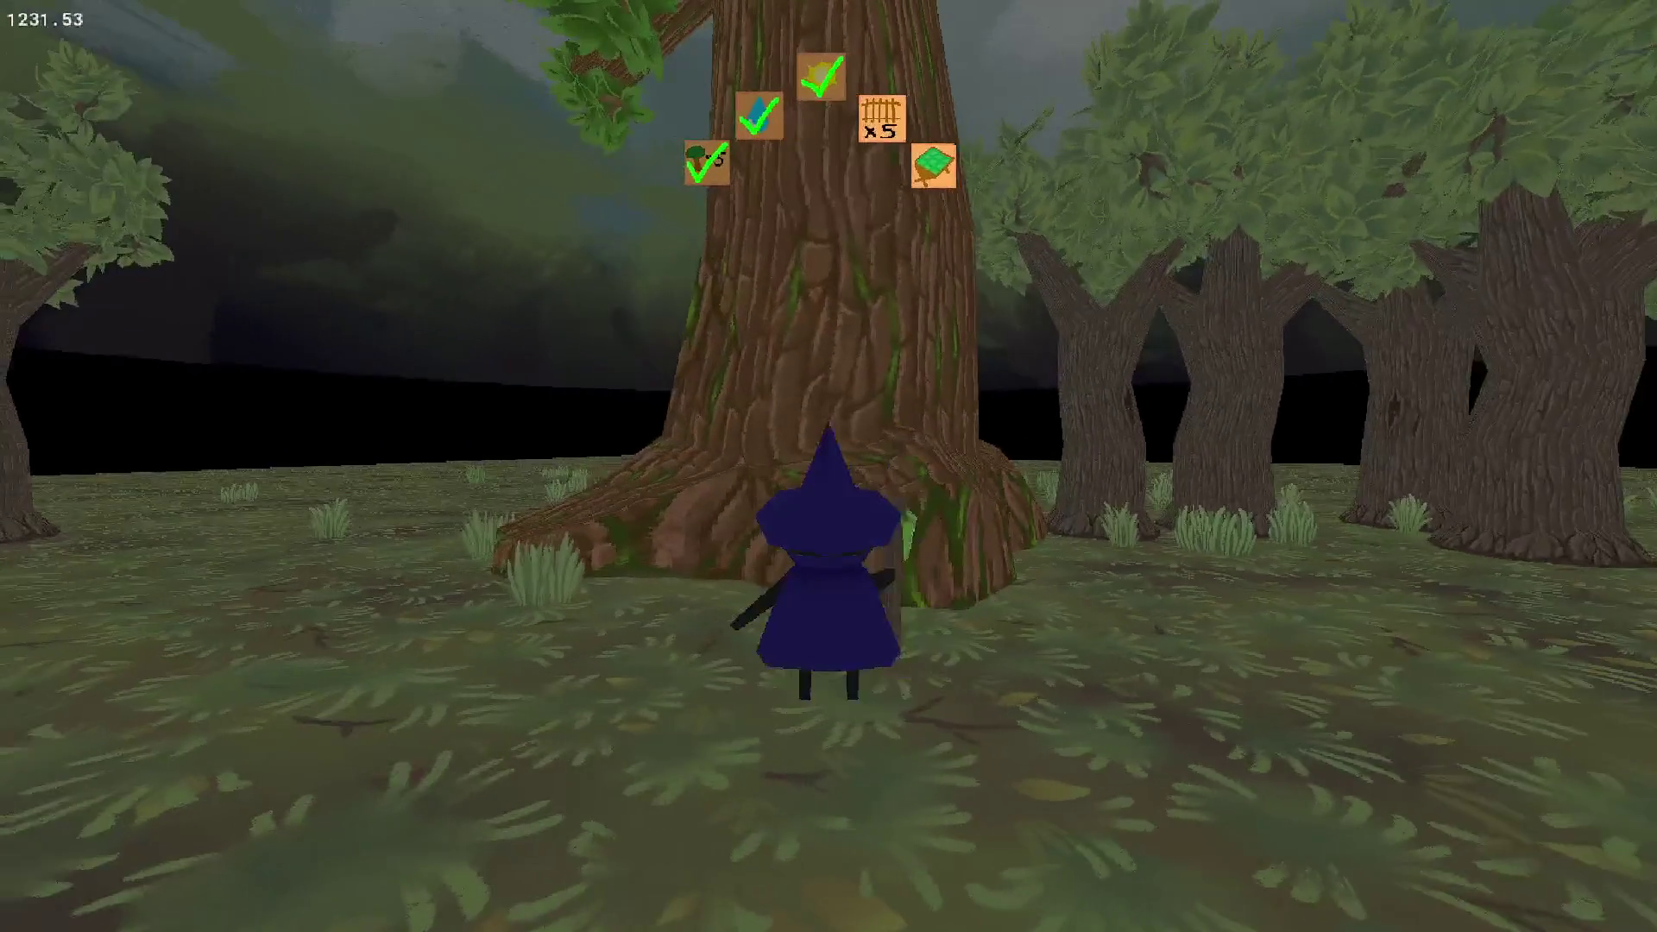
key(Escape)
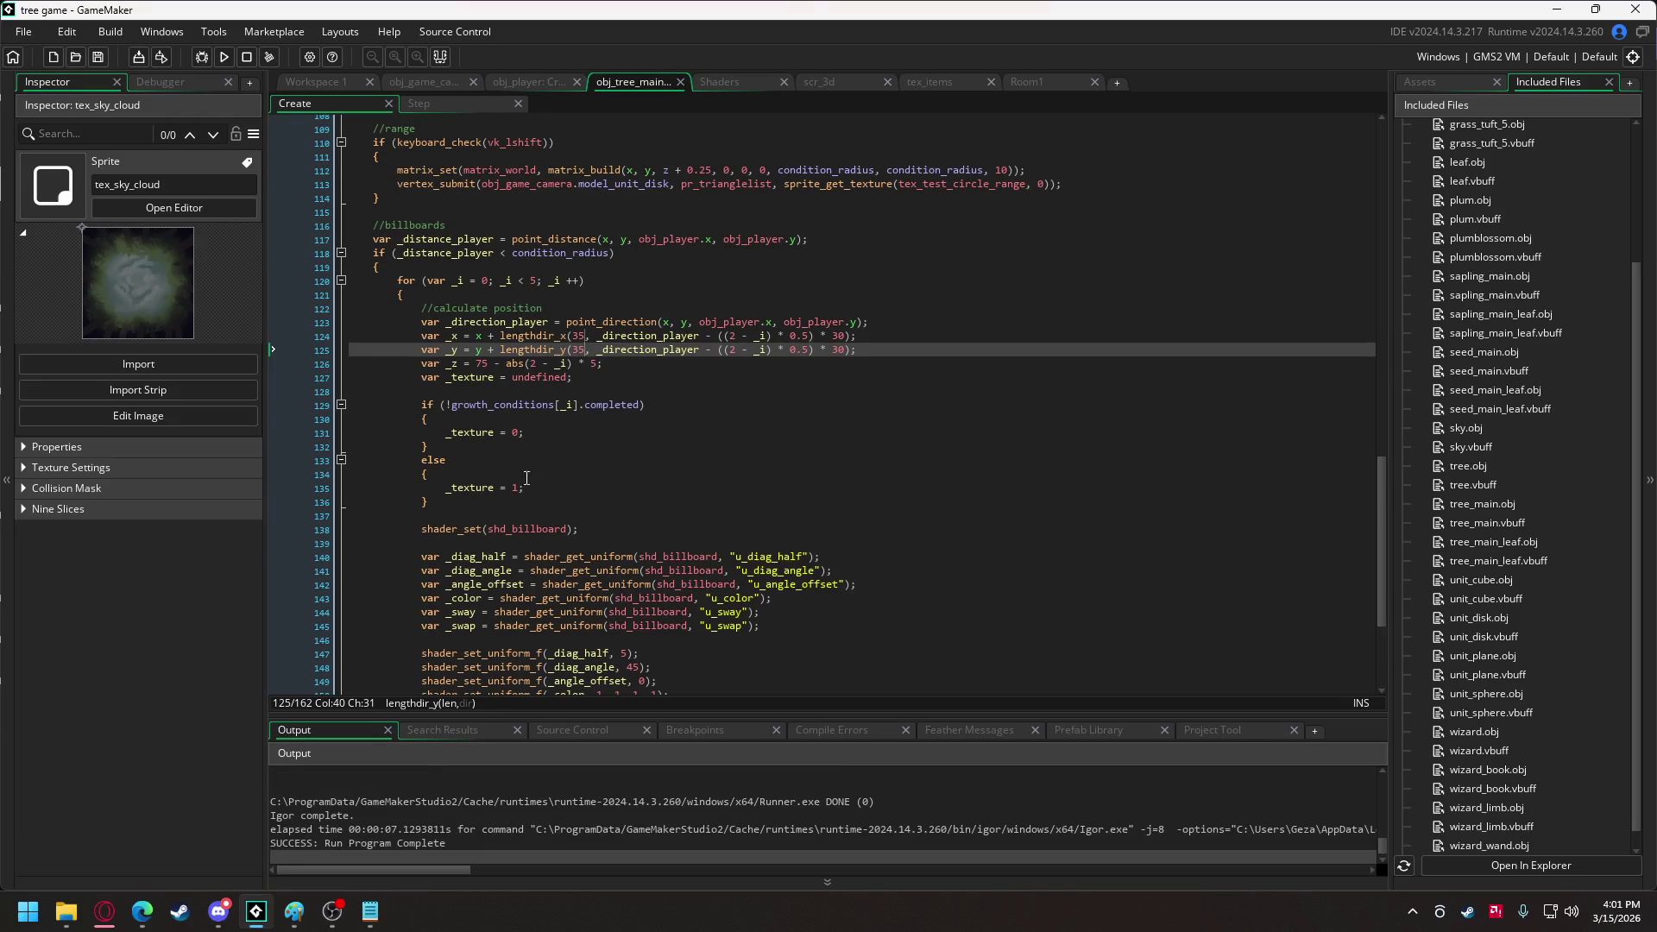
Change the billboard base height from 75 back to 50.
click(480, 364)
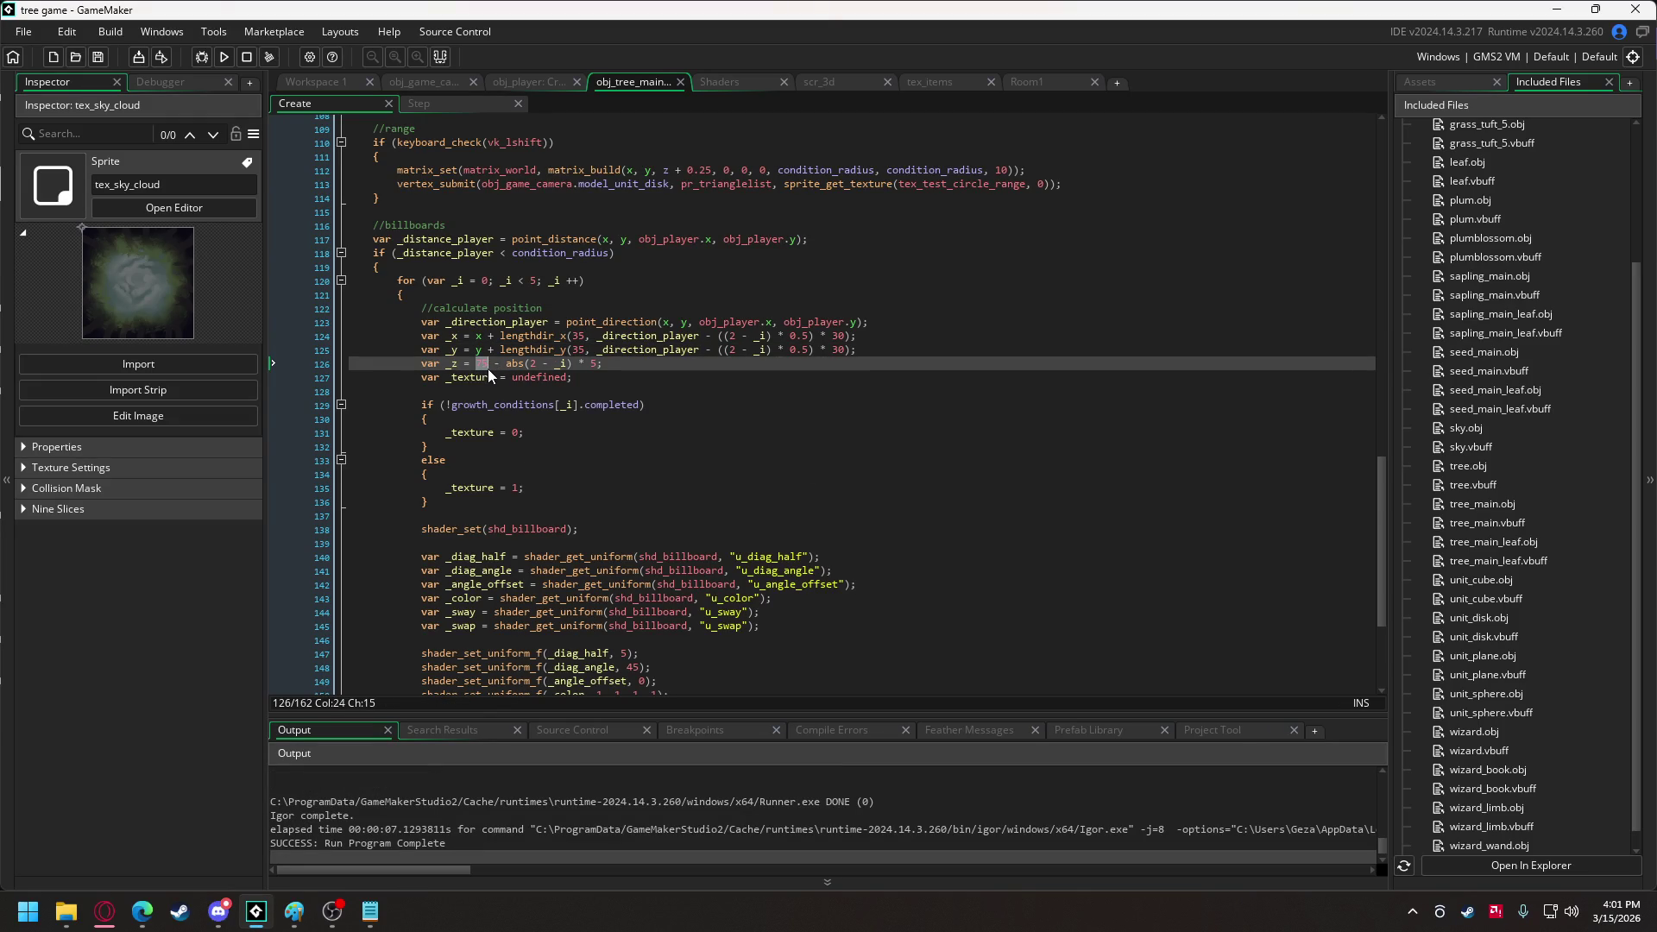
text(z)
scroll(556, 363, up, 8)
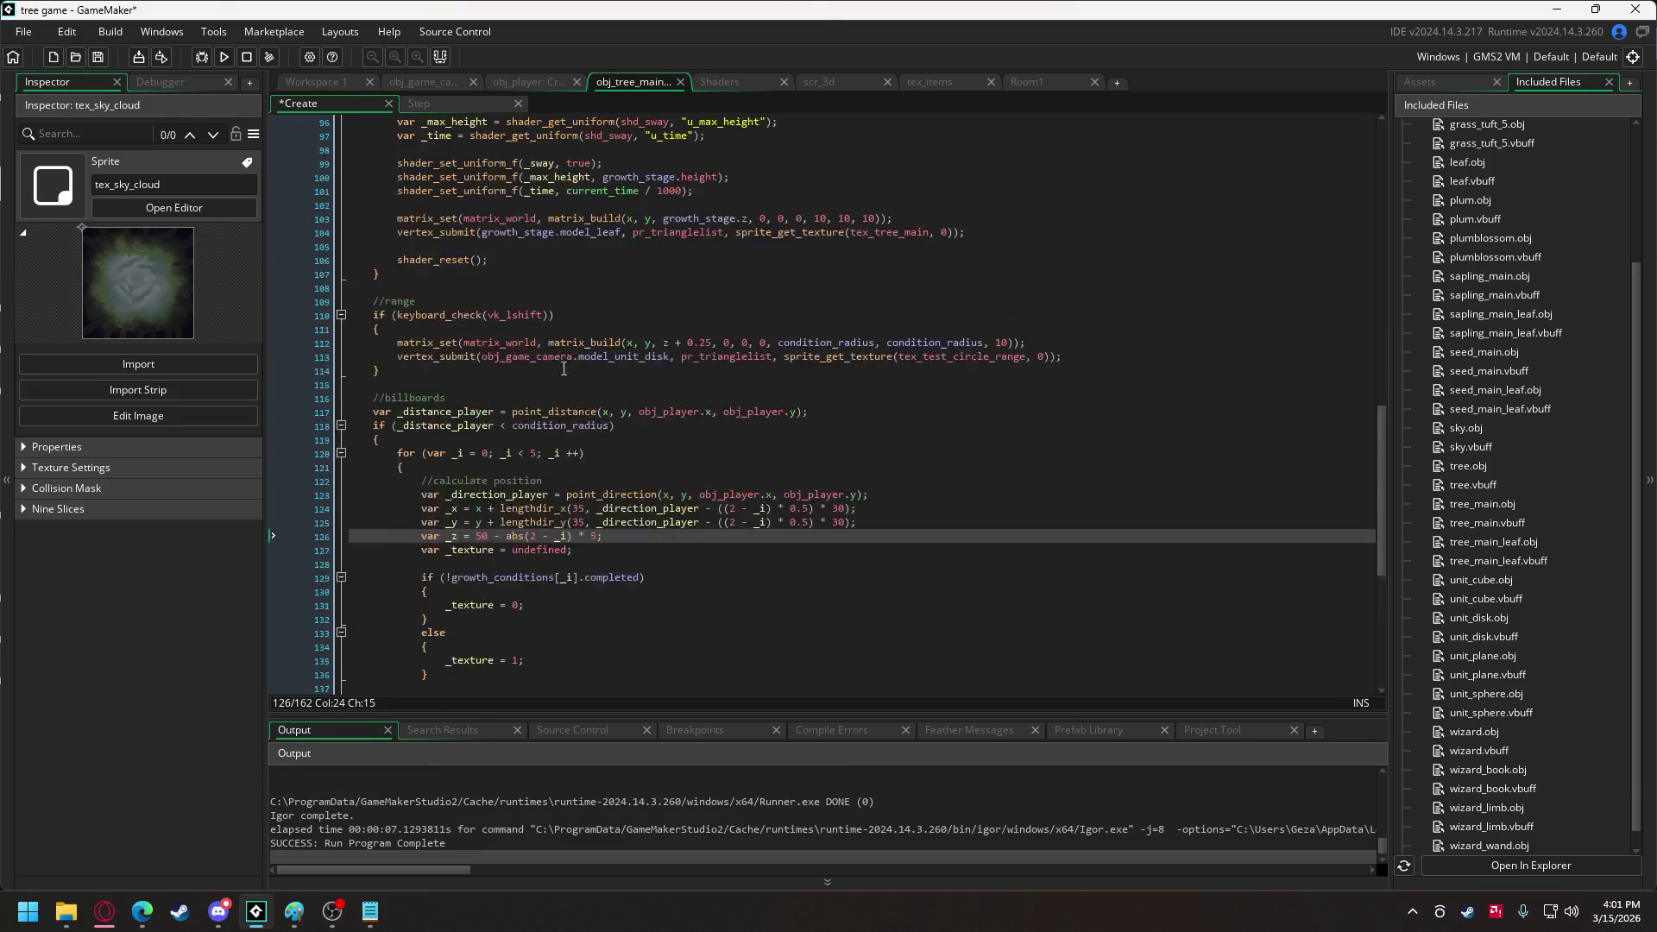
Change completed from true to false for obj_tree_generic, obj_pond and obj_light in growth_conditions.
scroll(556, 363, up, 20)
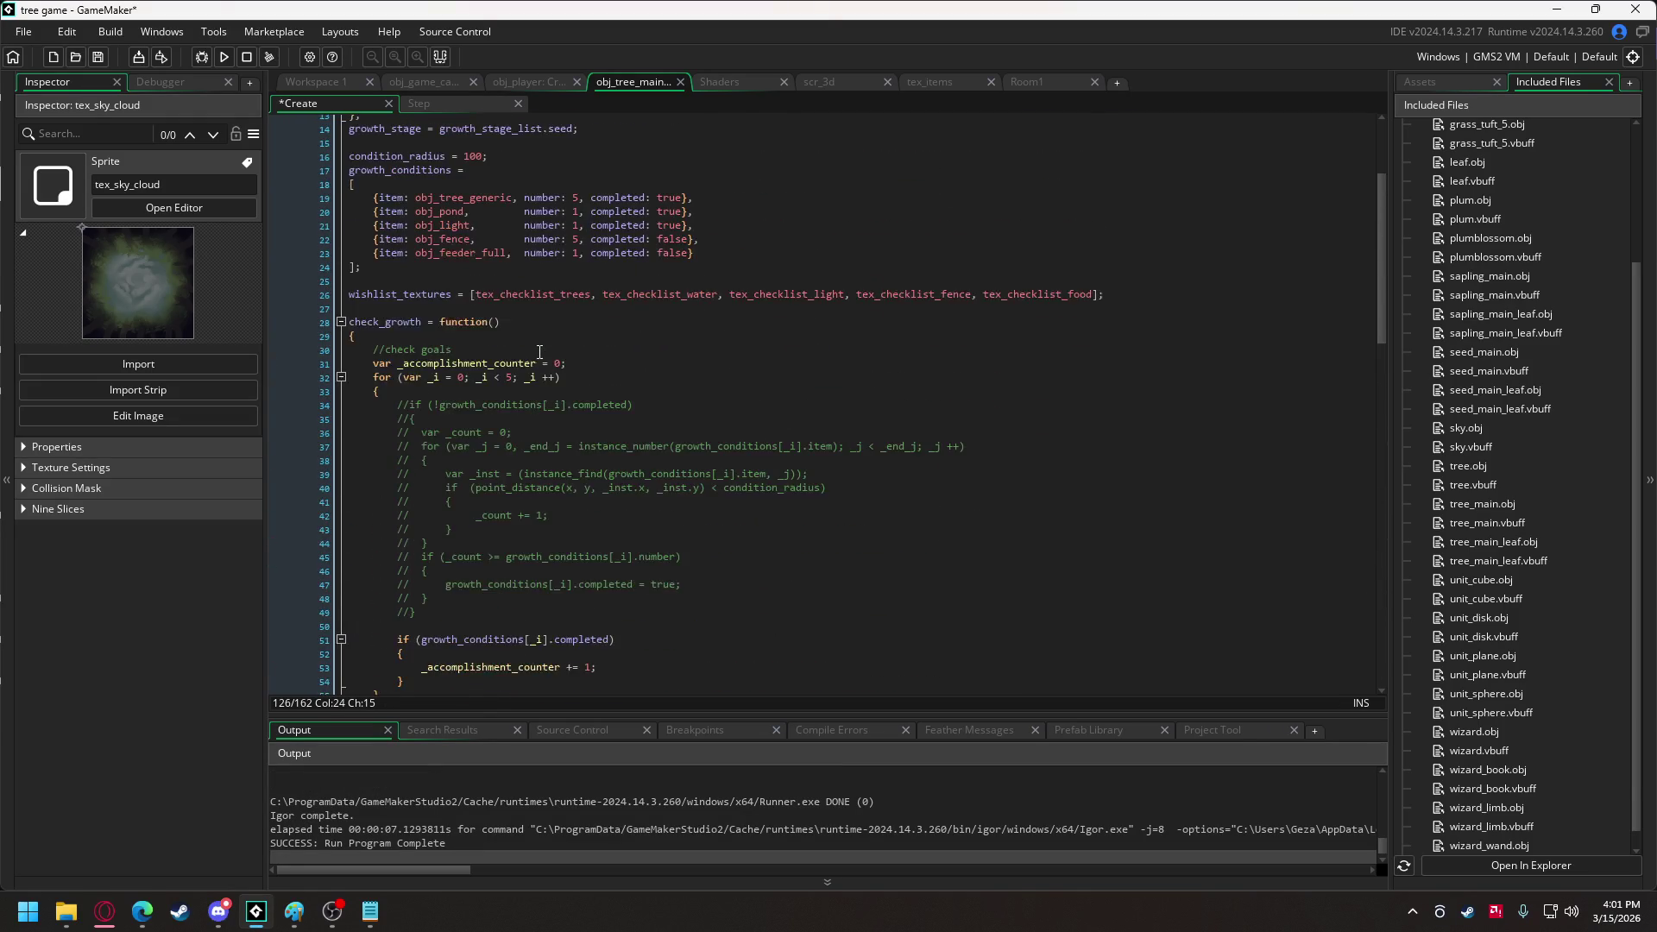
double_click(670, 373)
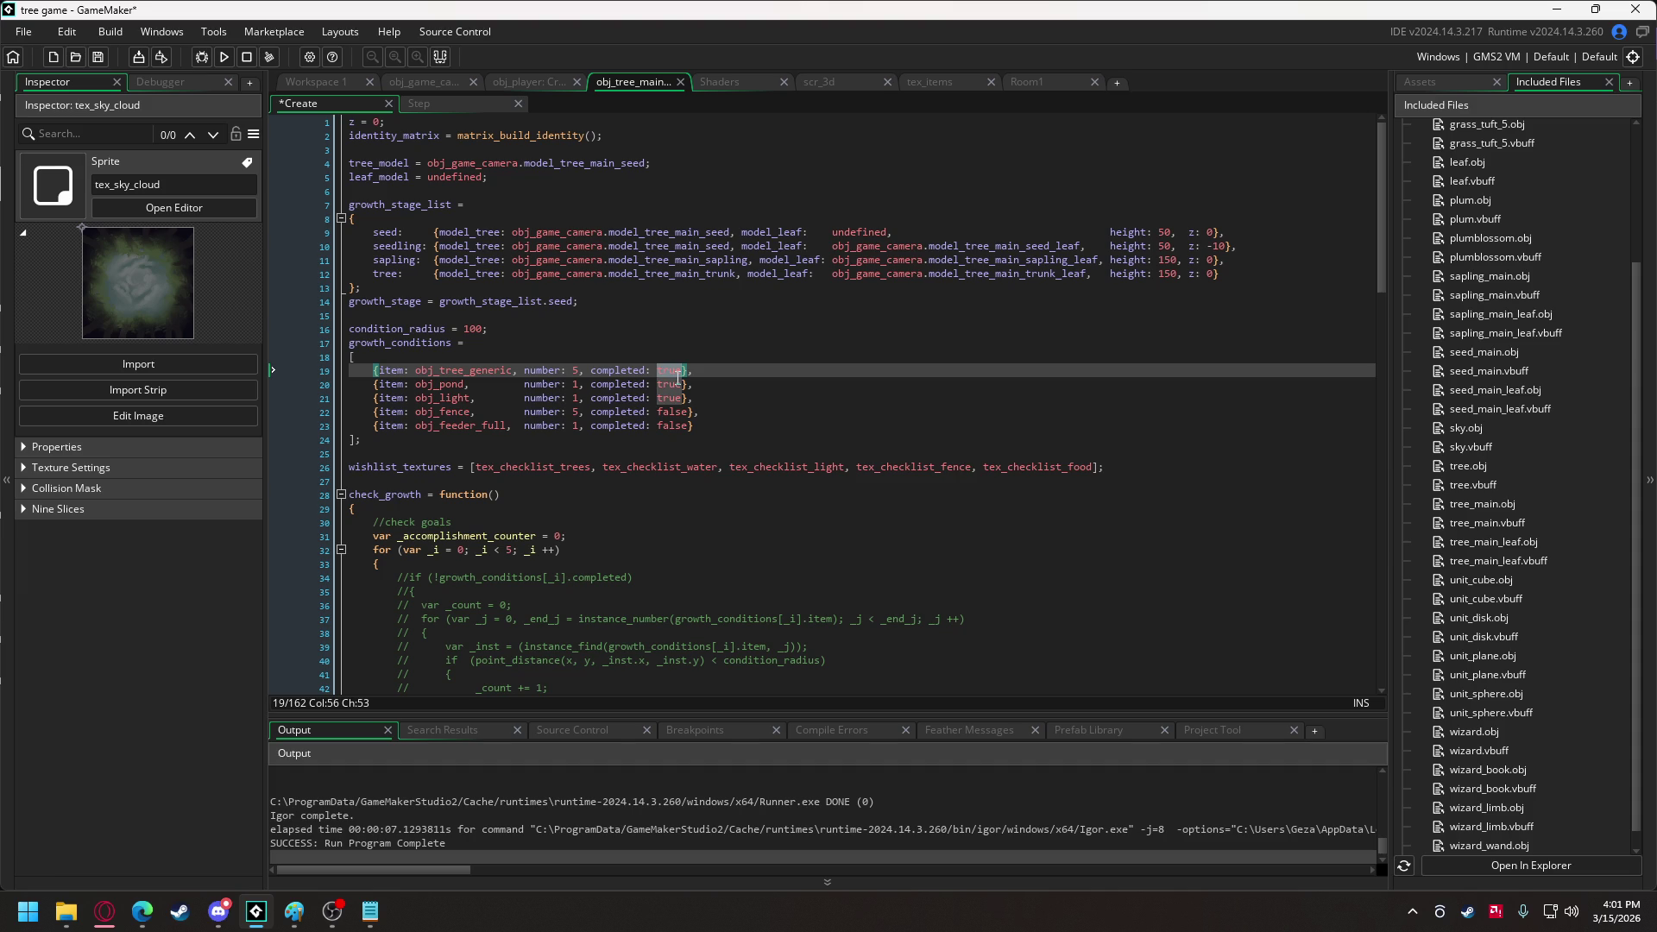
text(false)
double_click(671, 384)
text(false)
double_click(667, 399)
text(false)
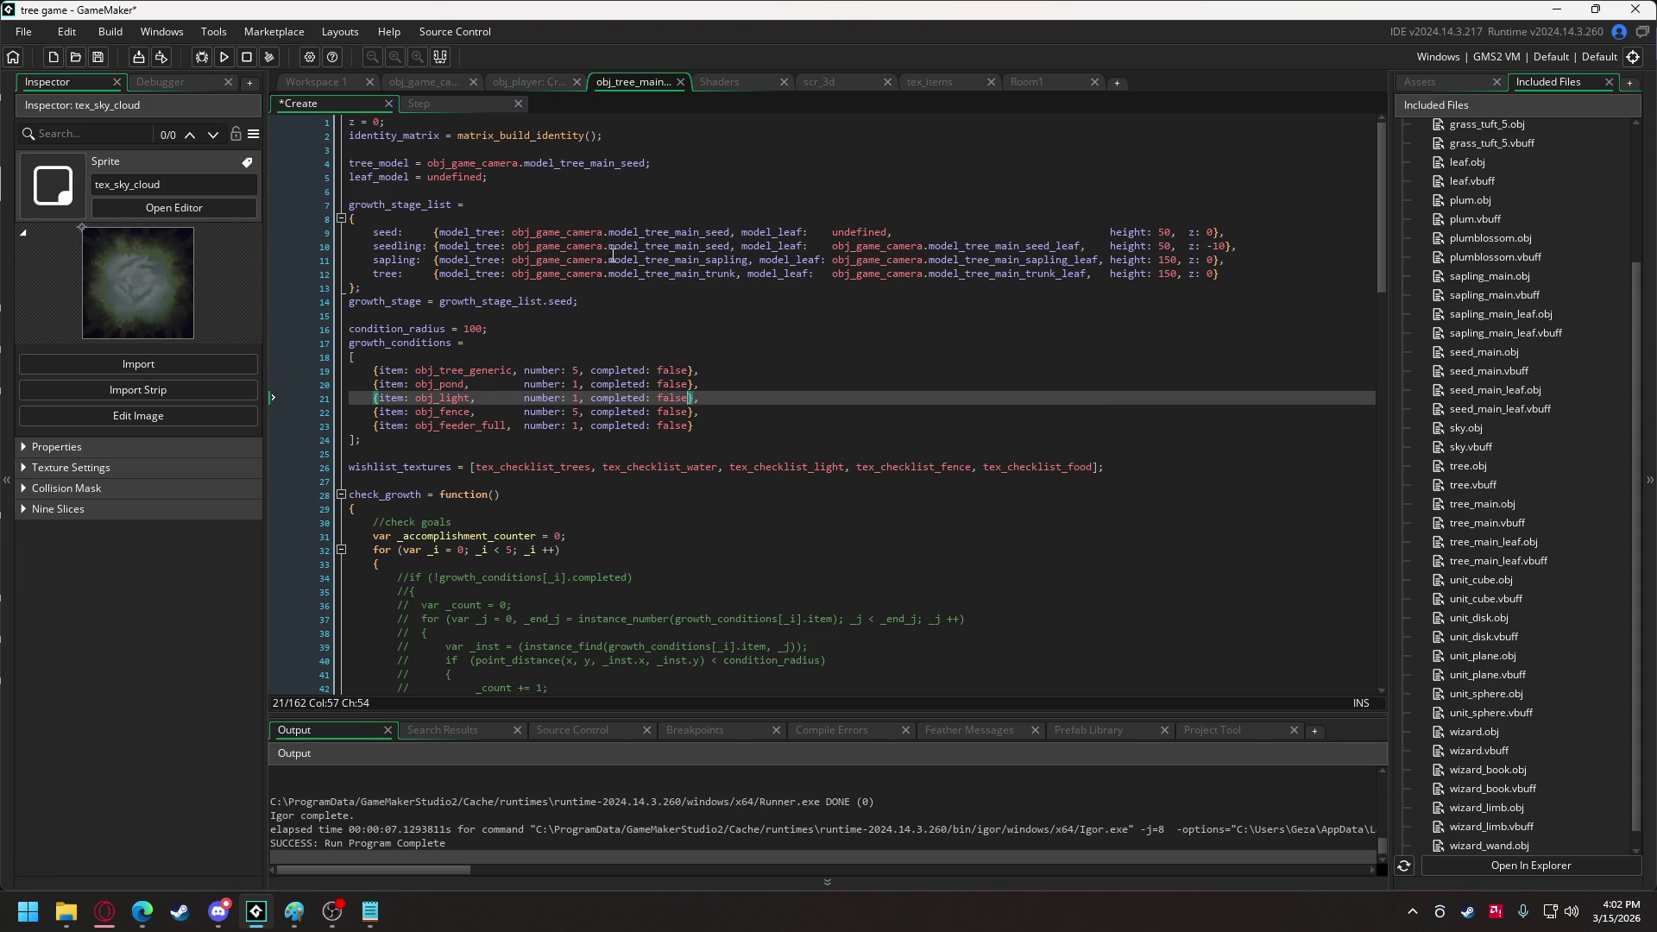
scroll(627, 267, down, 5)
drag(416, 578, 401, 364)
Uncomment the goal-counting code, run the game in debug mode and walk the witch to face the plant.
key(ctrl+shift+k)
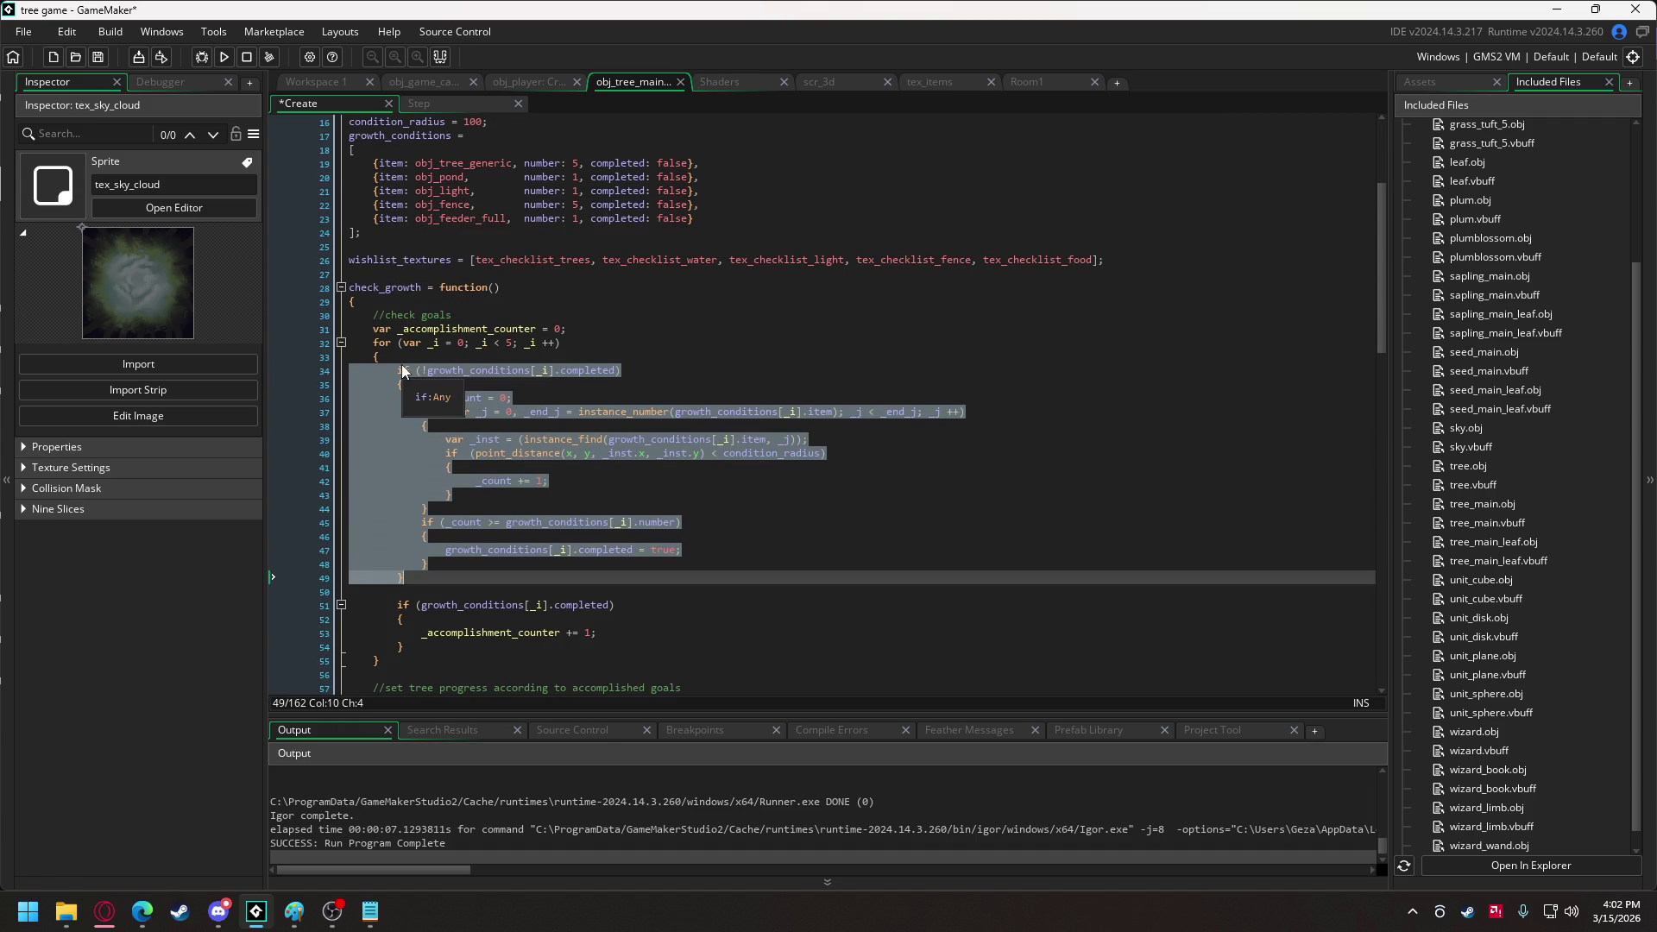
click(214, 55)
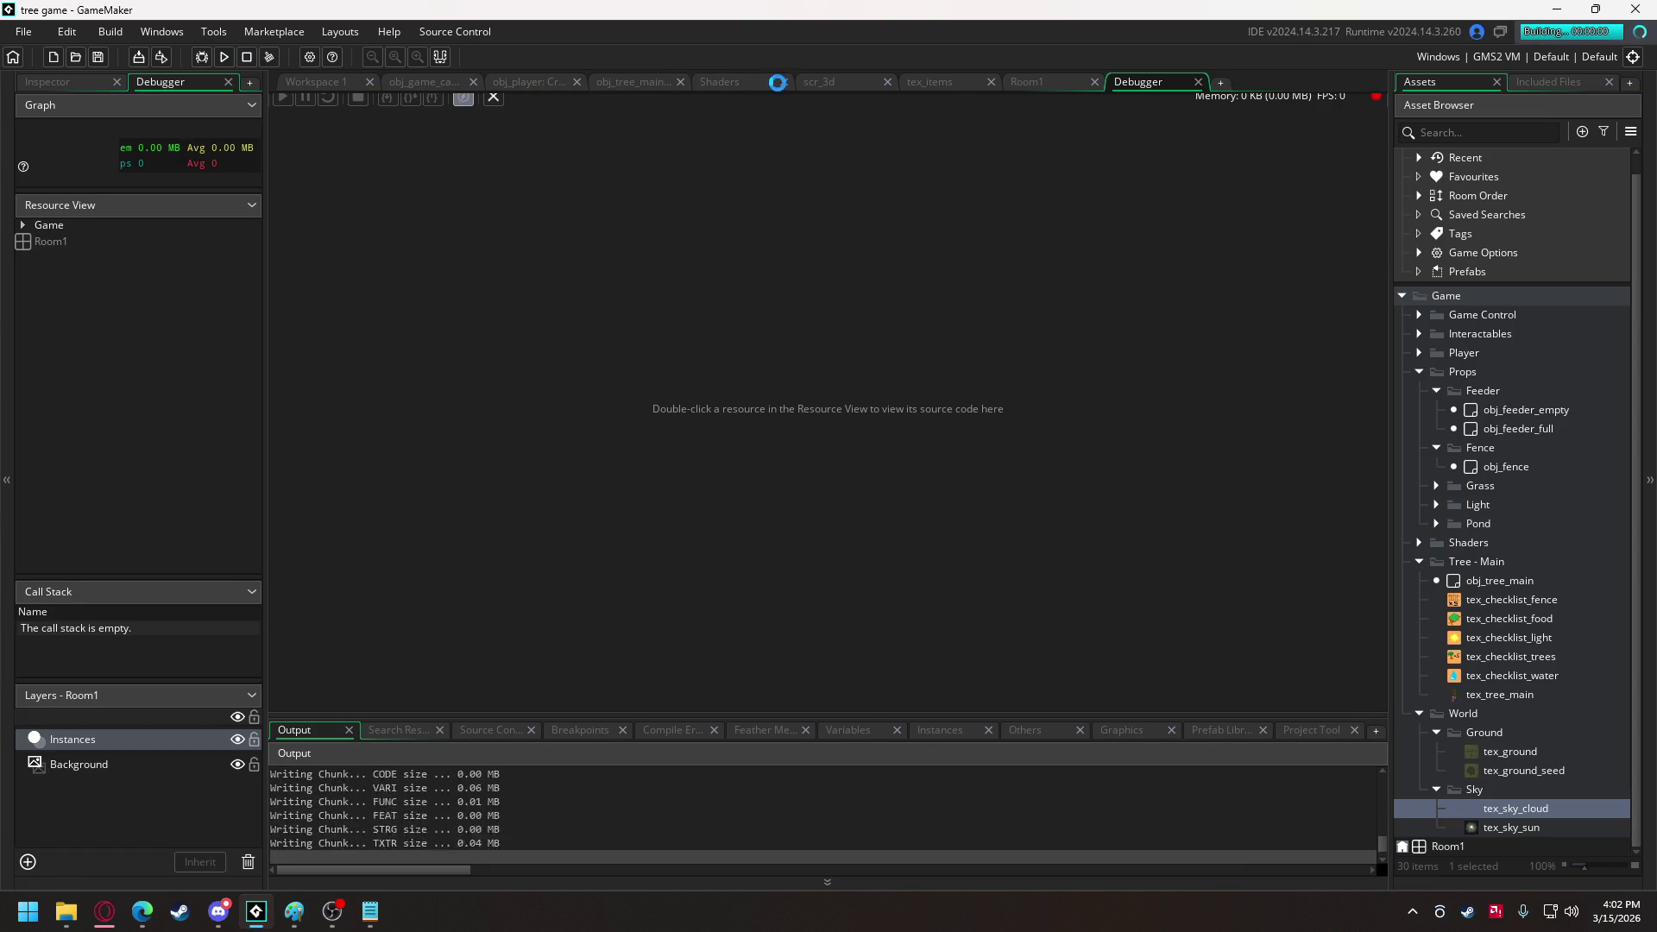
key(w)
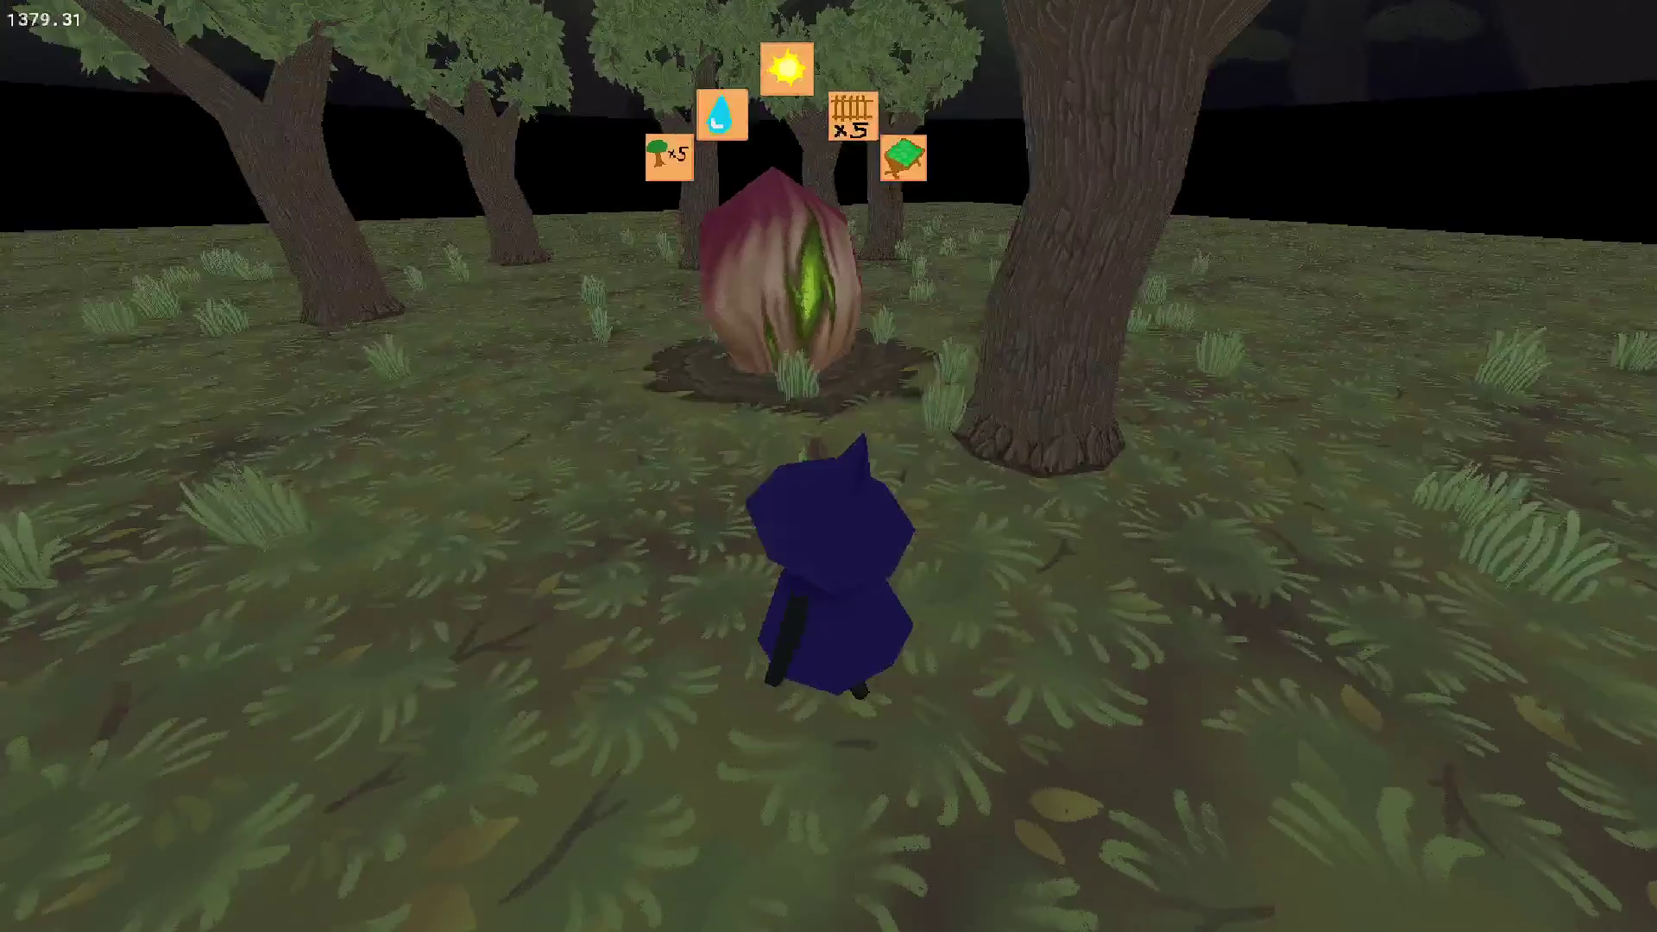
key(s)
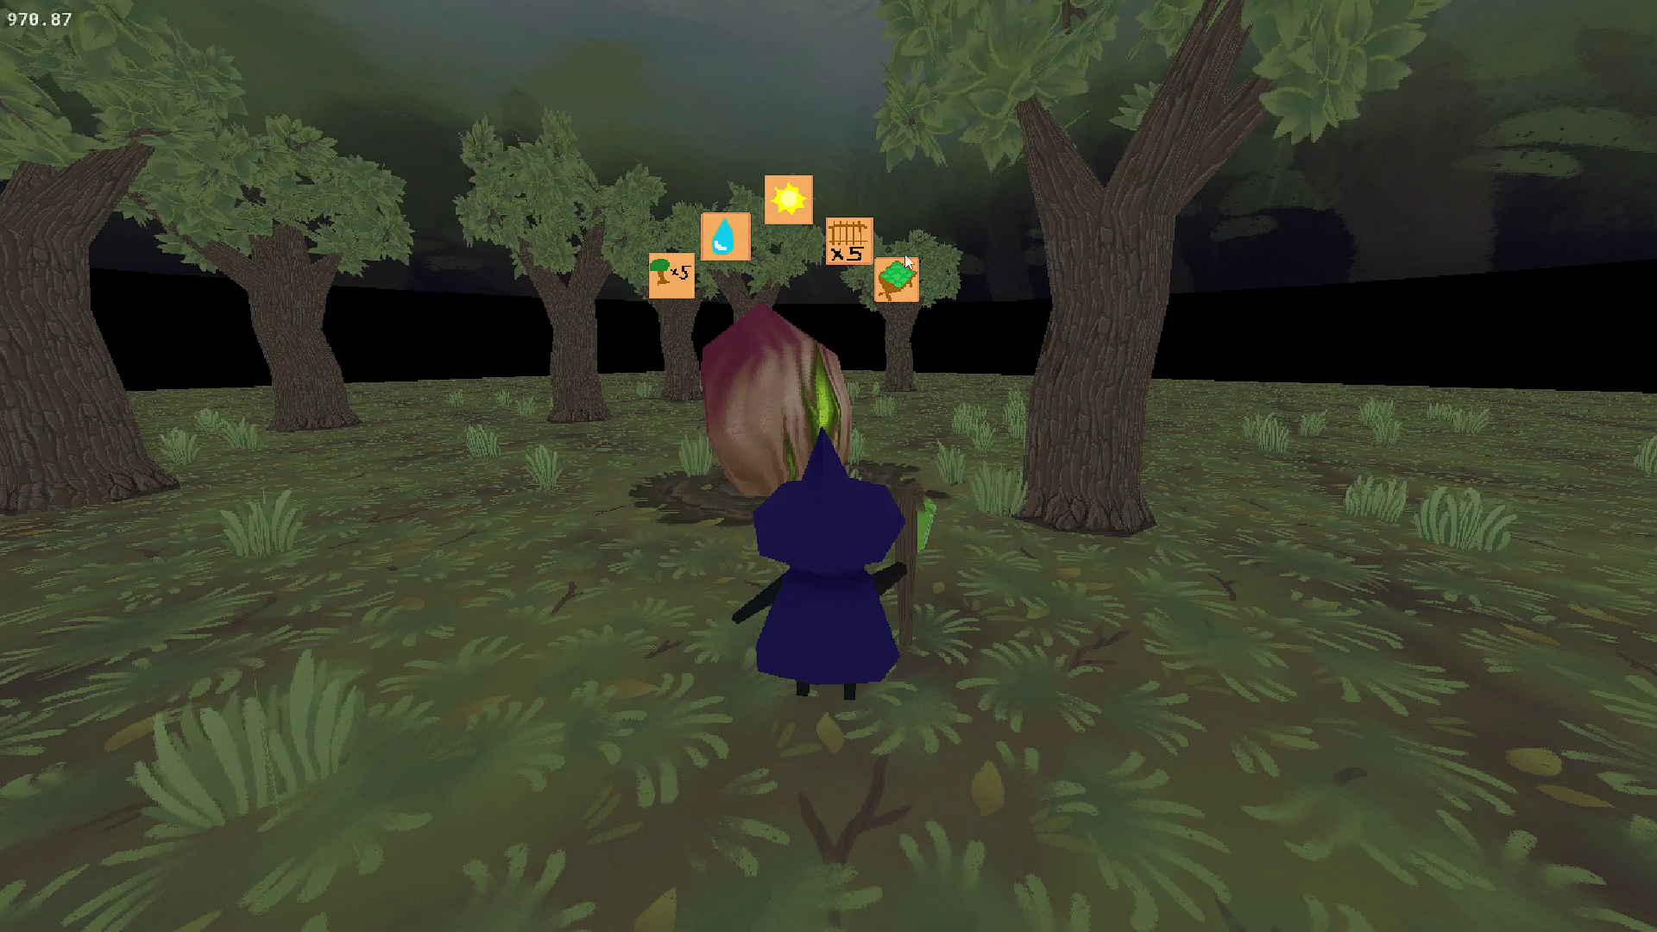
Show the witch's range rings, snip the plant with its checklist icons, and close the game.
click(773, 375)
key(super+shift+s)
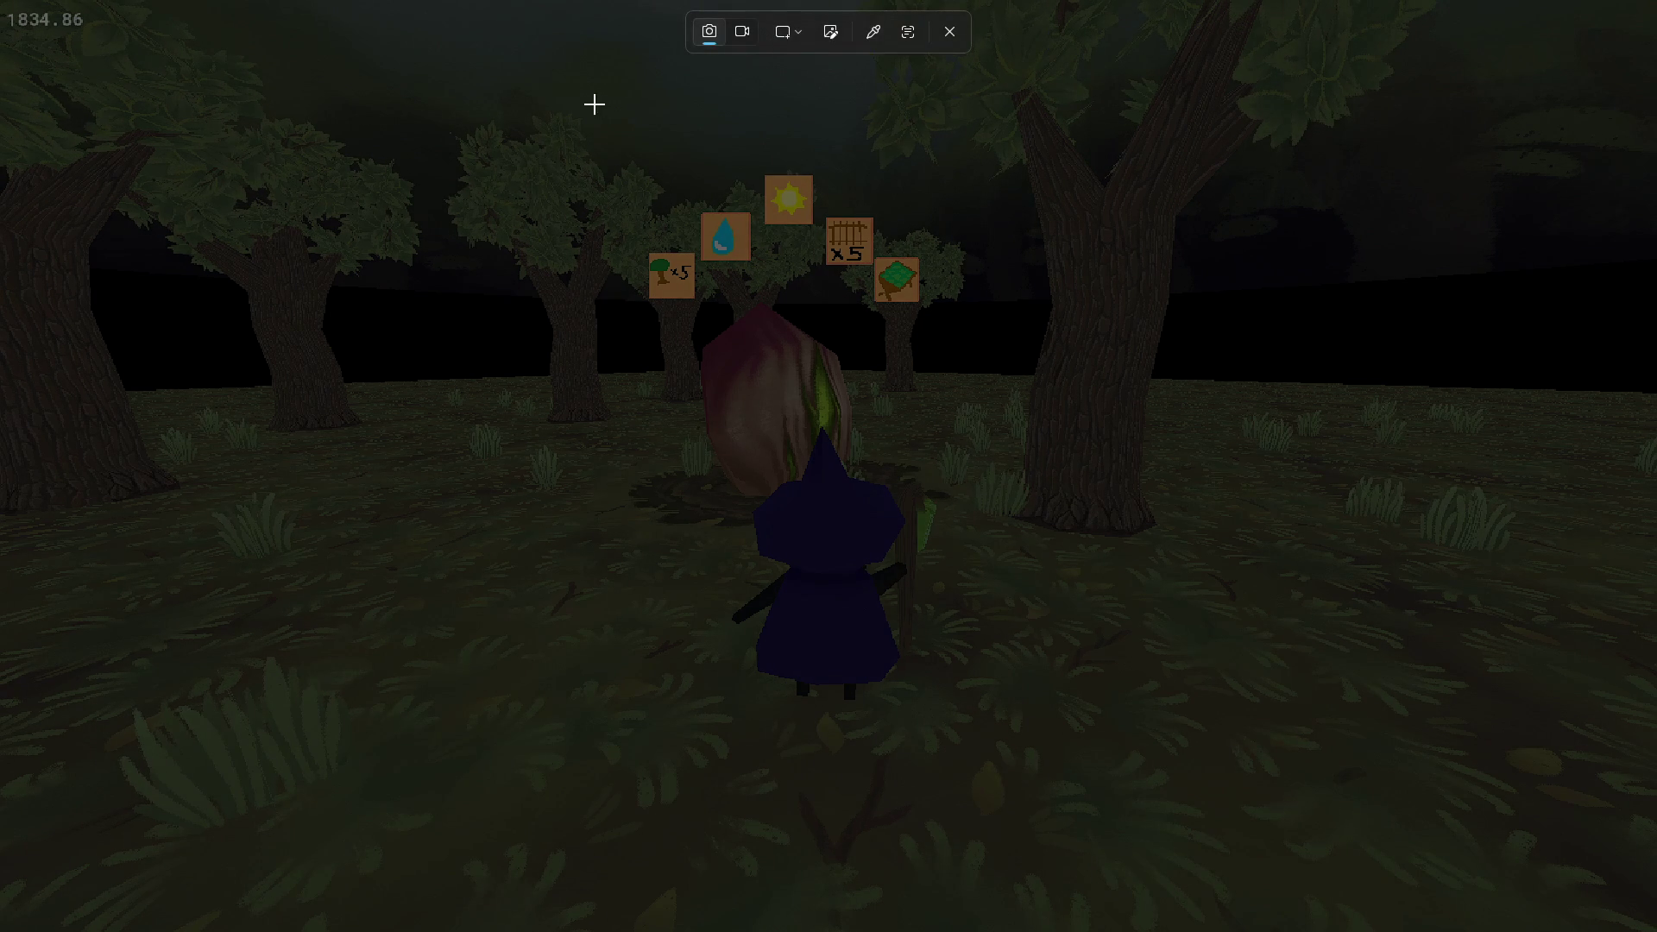
drag(547, 101, 1063, 773)
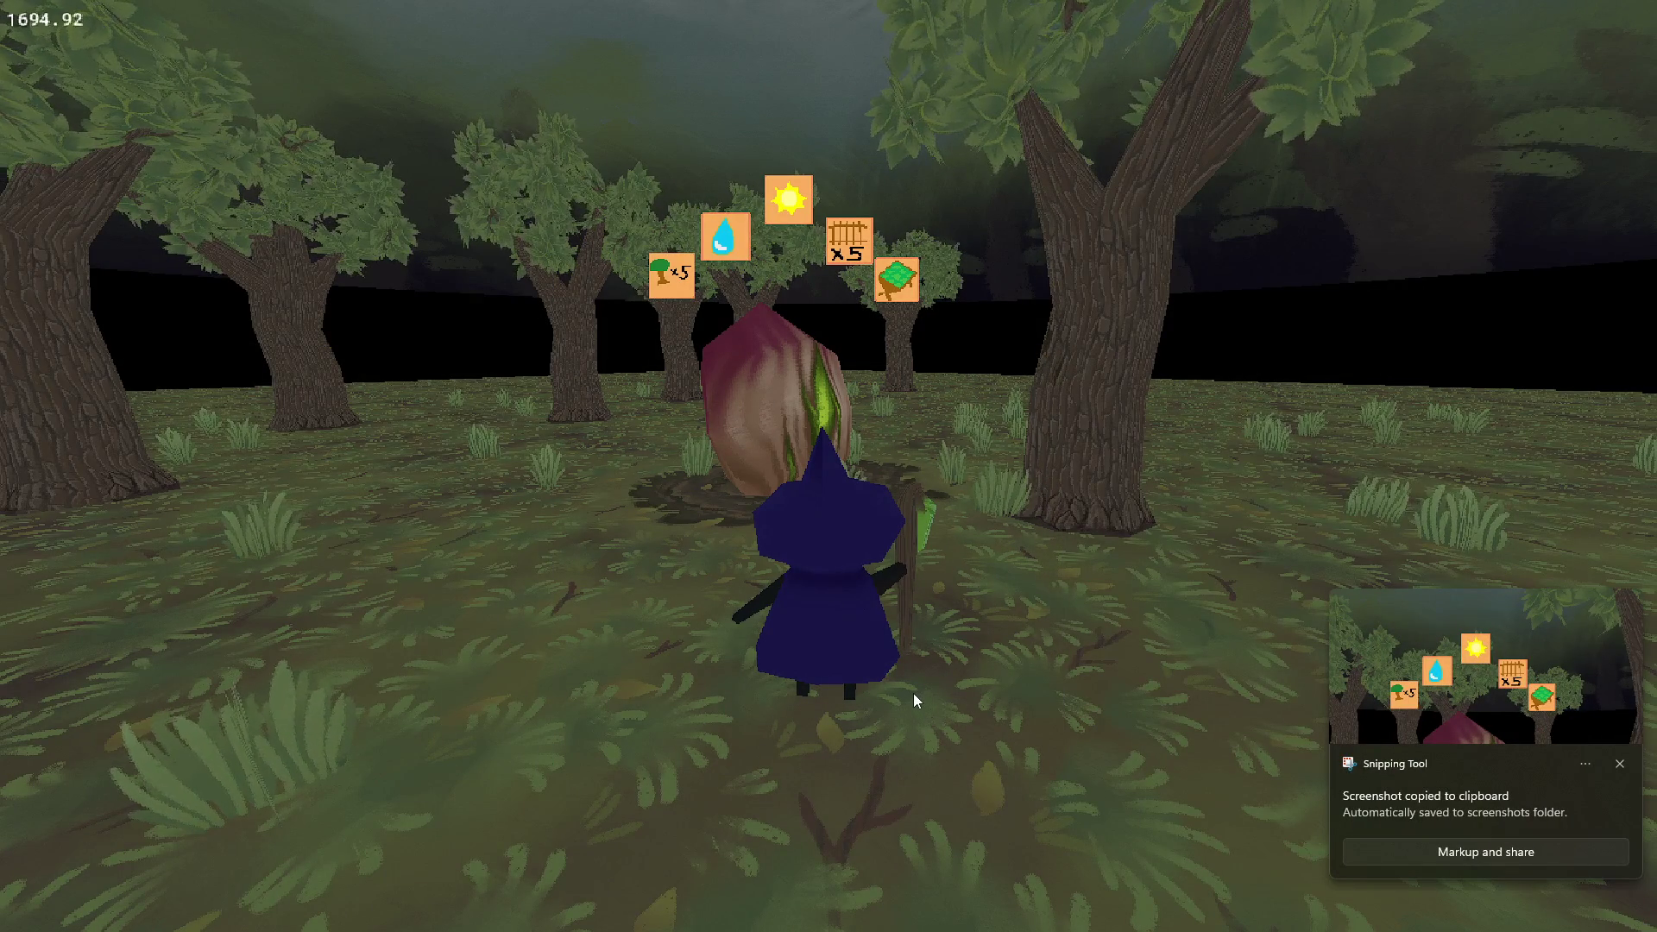
key(Escape)
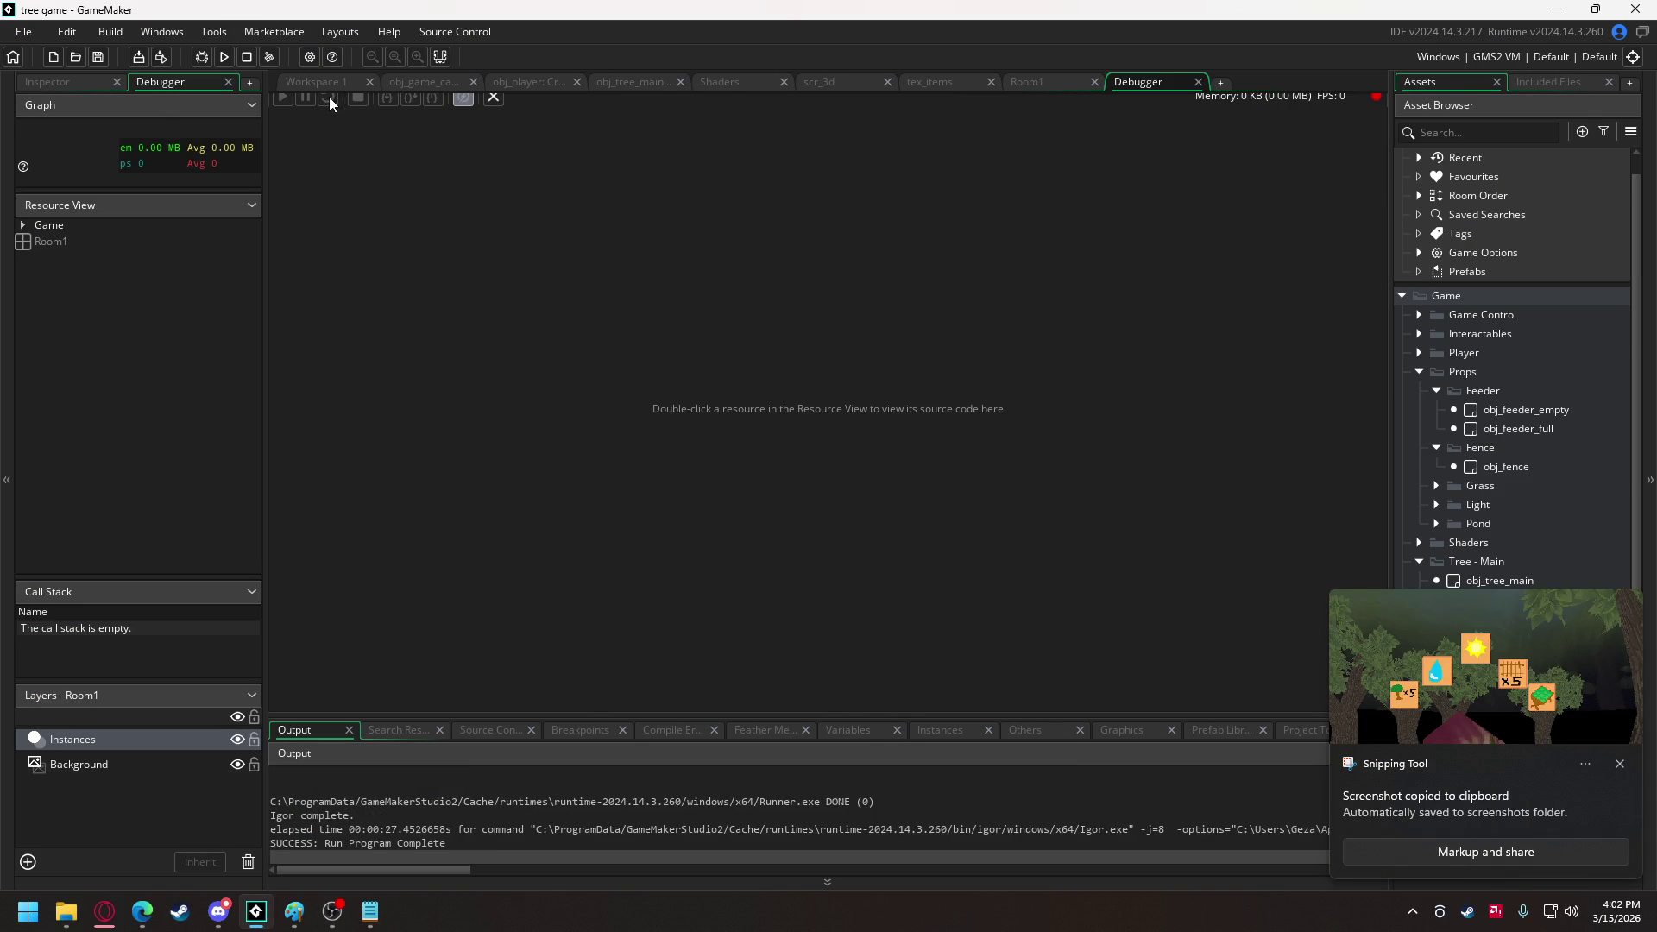
Paste the plant screenshot into Discord's #art-assets channel and send it.
click(219, 911)
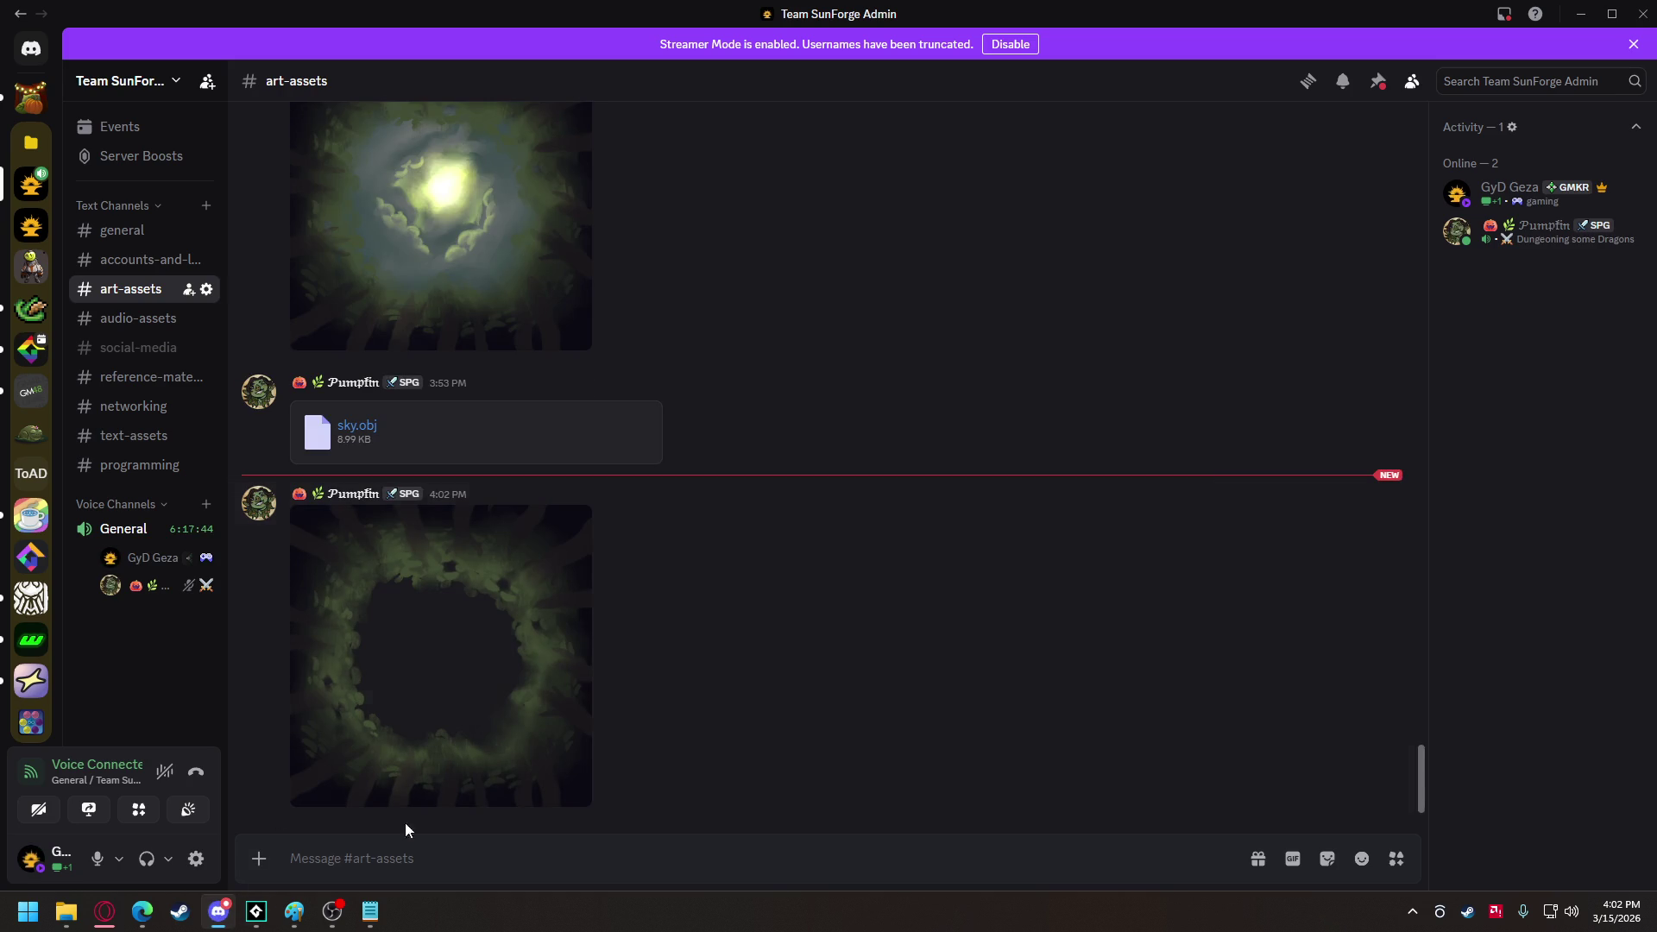
key(ctrl+v)
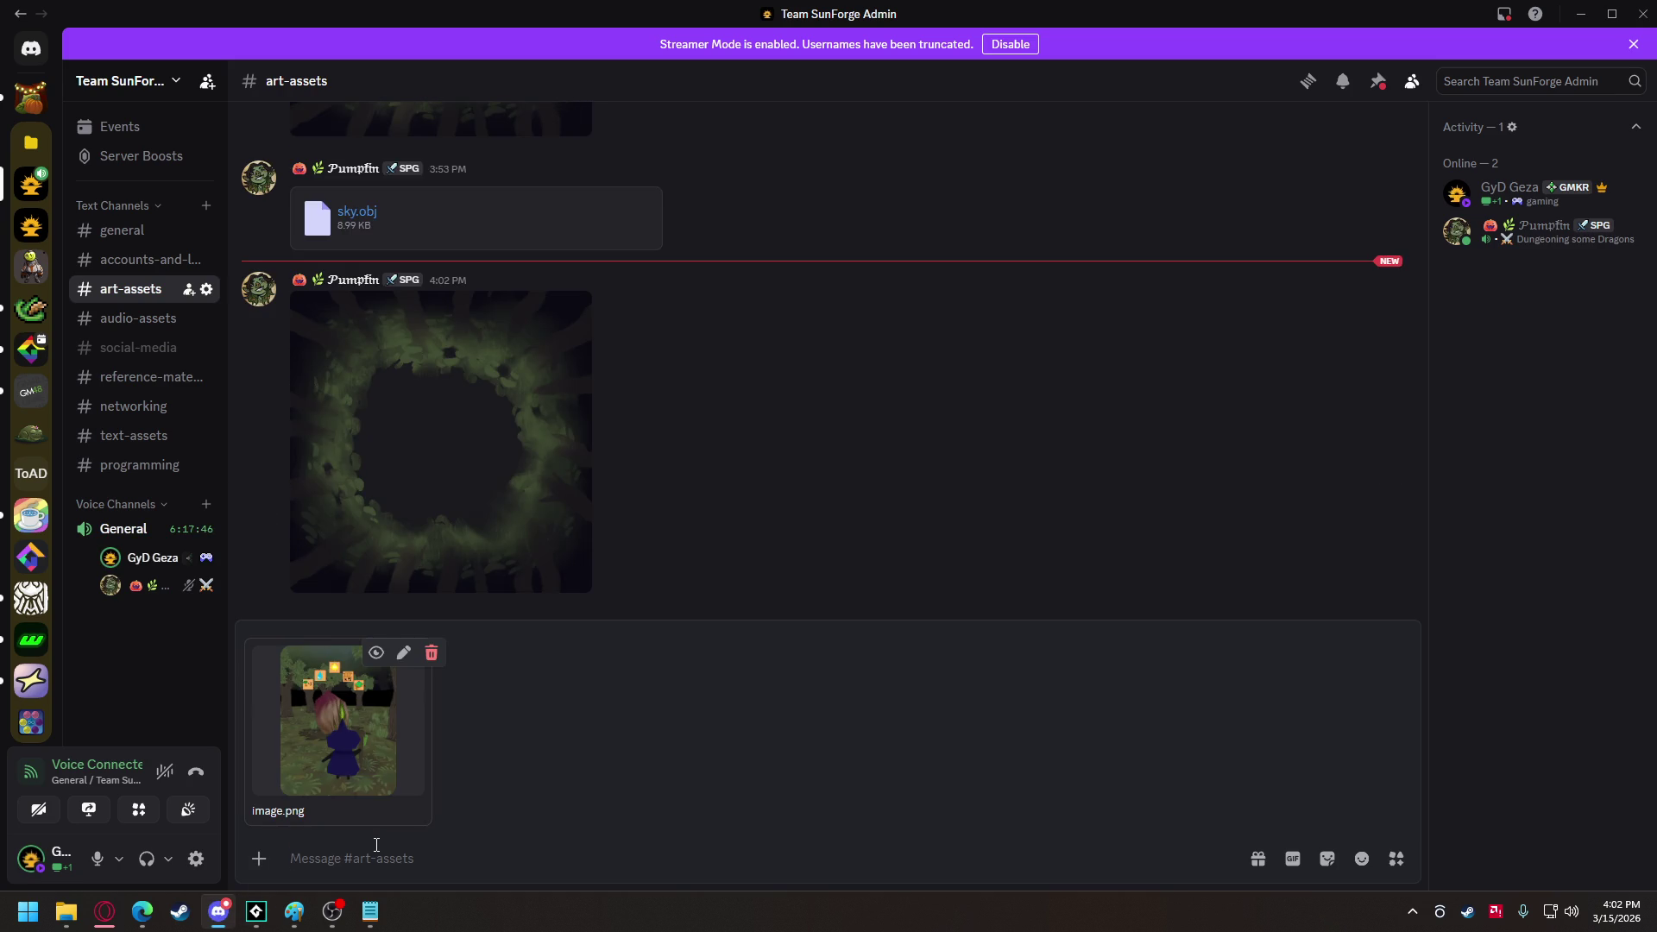
key(Return)
scroll(590, 640, up, 2)
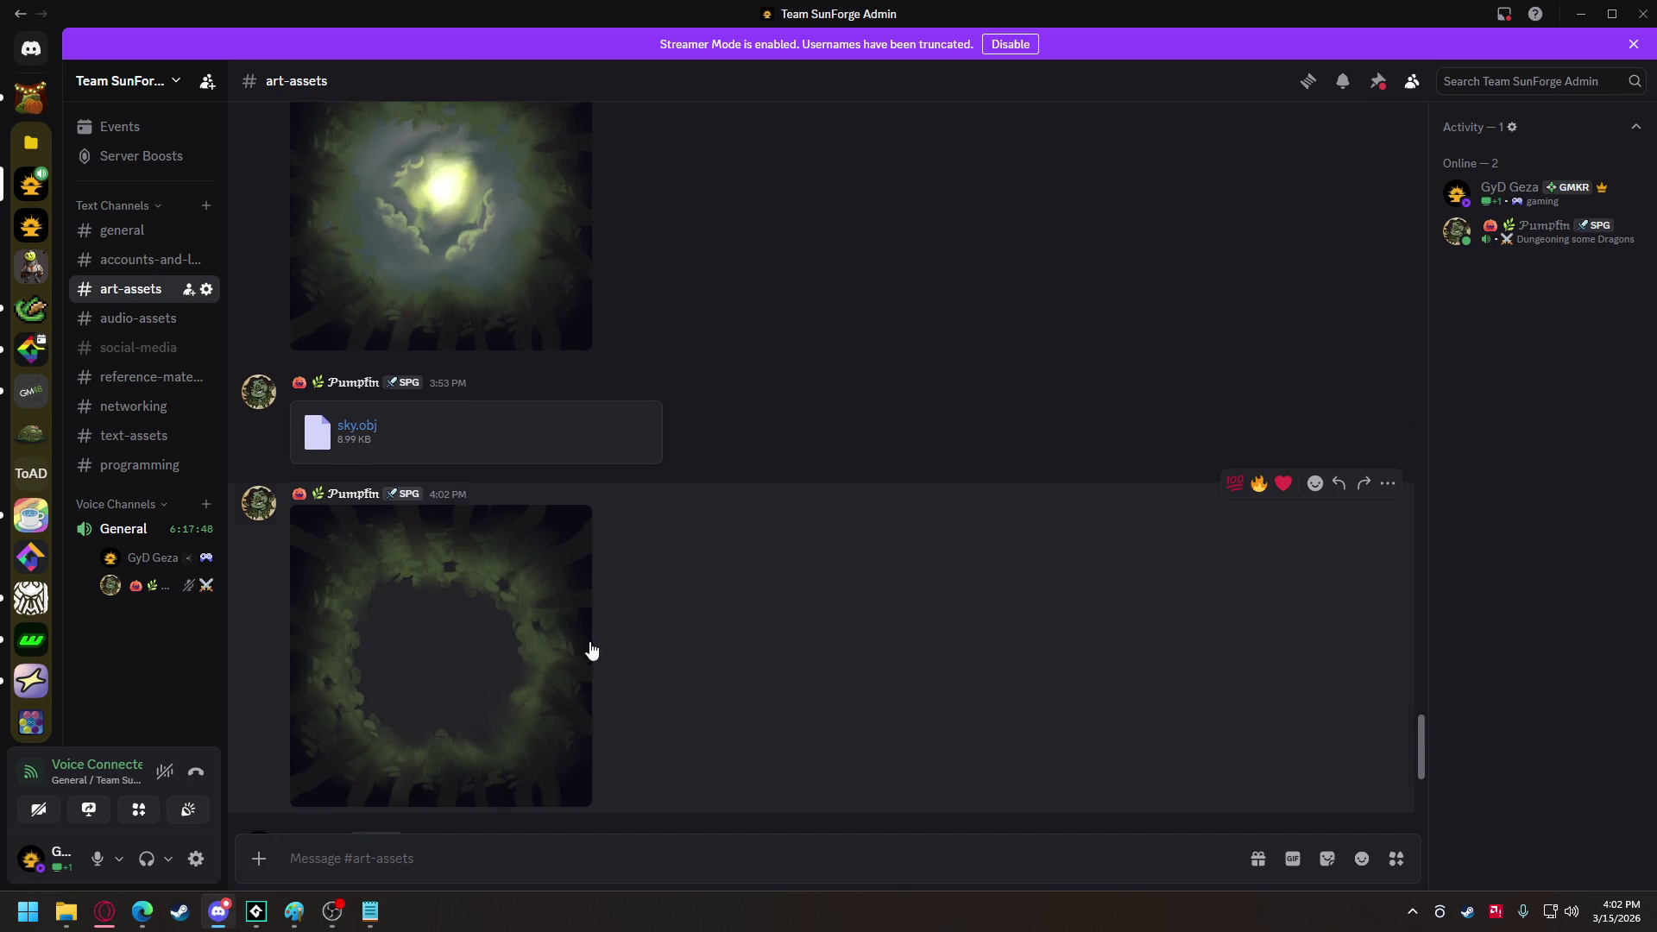
scroll(485, 692, up, 5)
scroll(483, 682, down, 8)
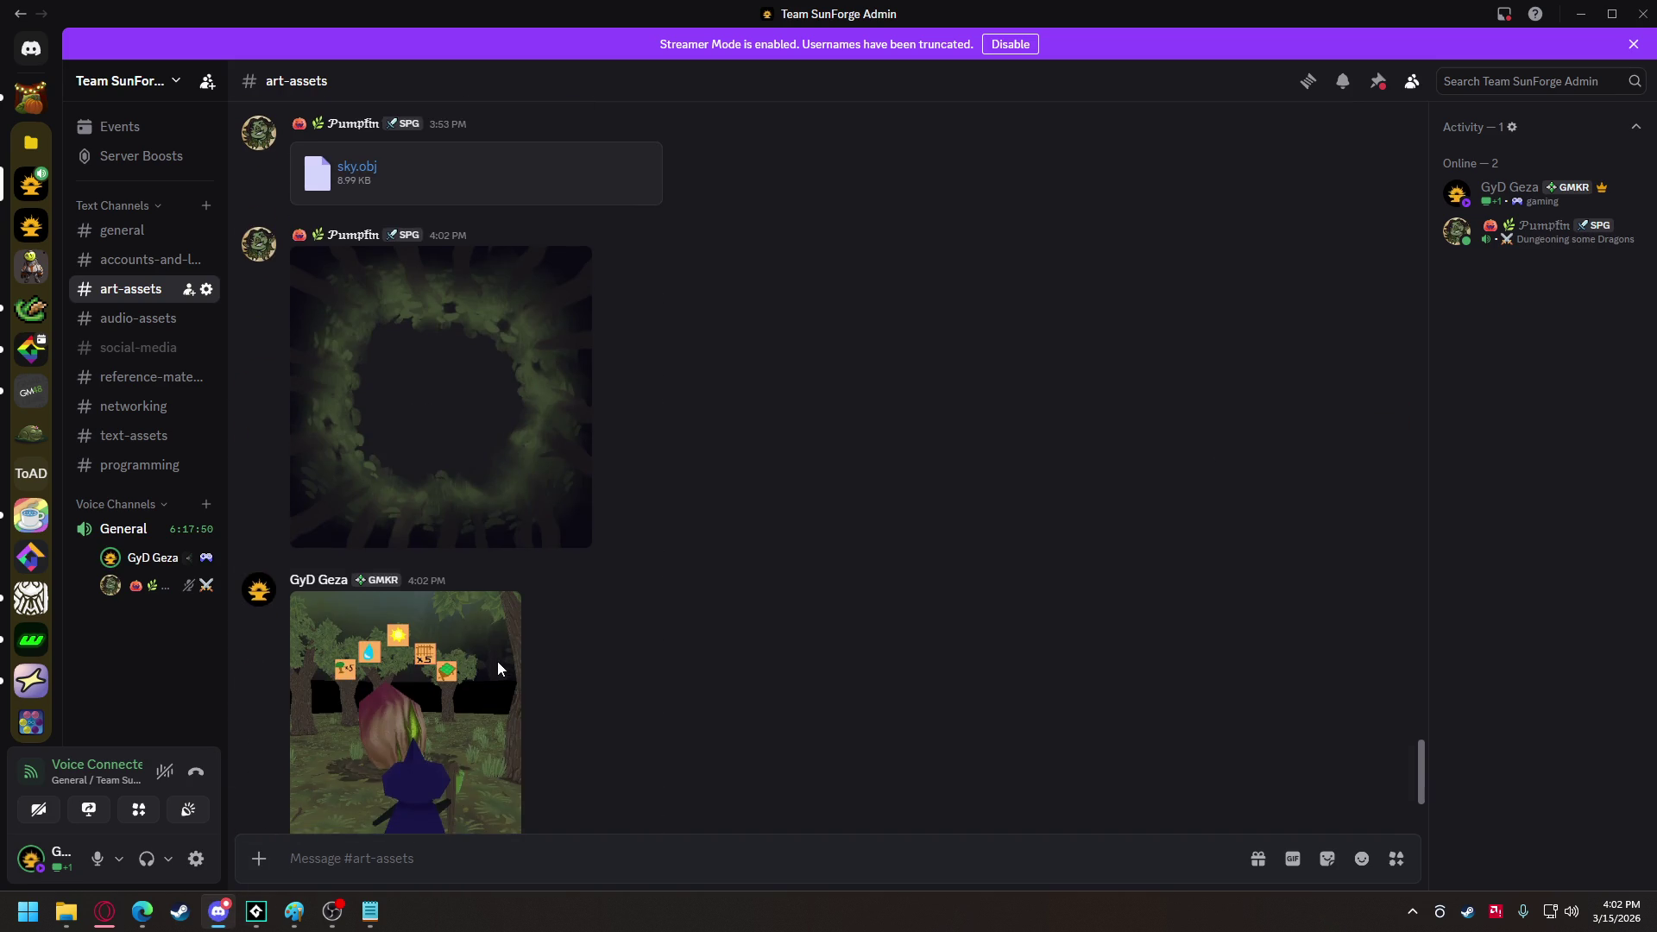
scroll(642, 542, down, 2)
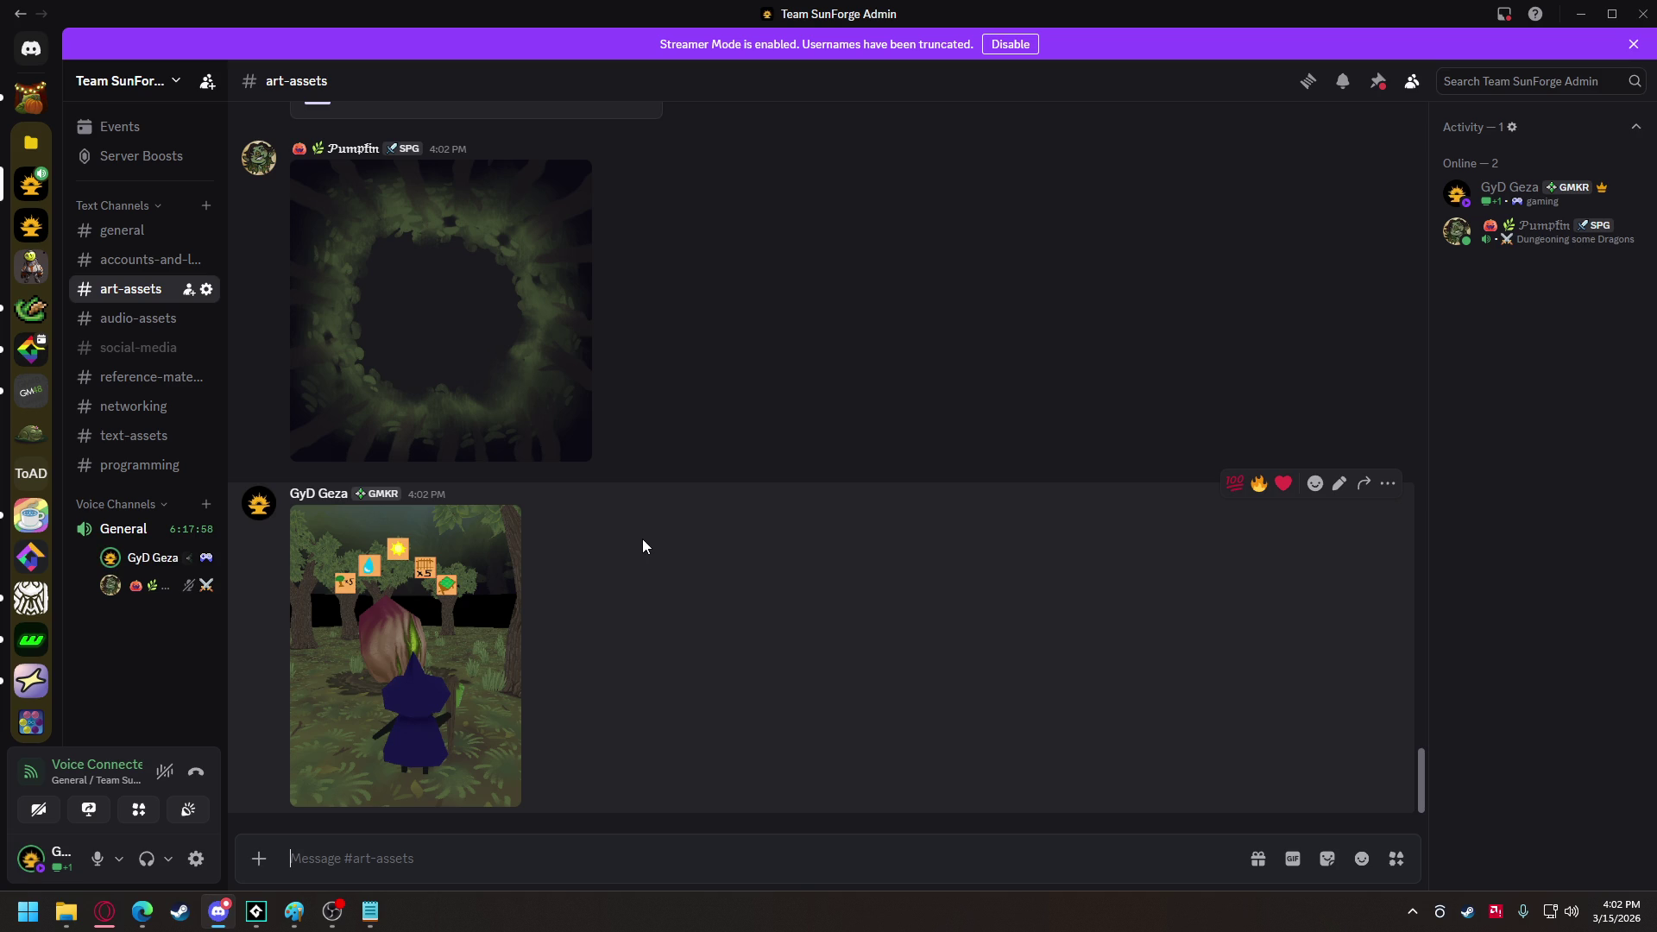
Open and close the activity status list, then go back to the GameMaker project.
click(156, 557)
click(672, 387)
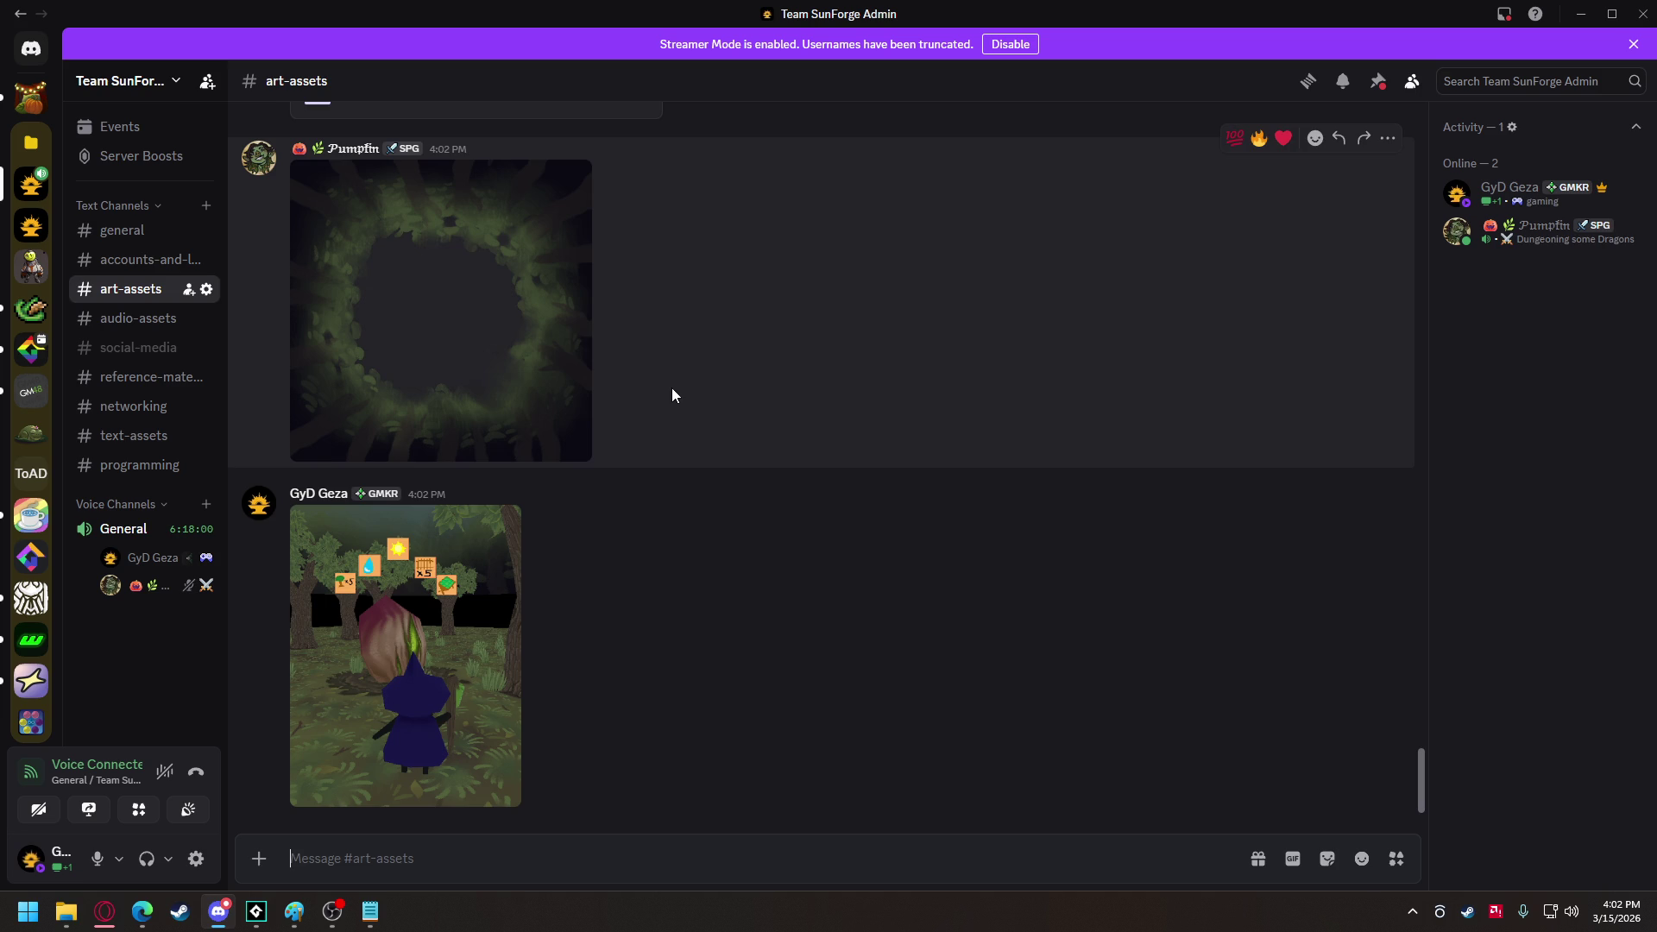
mouse_move(256, 911)
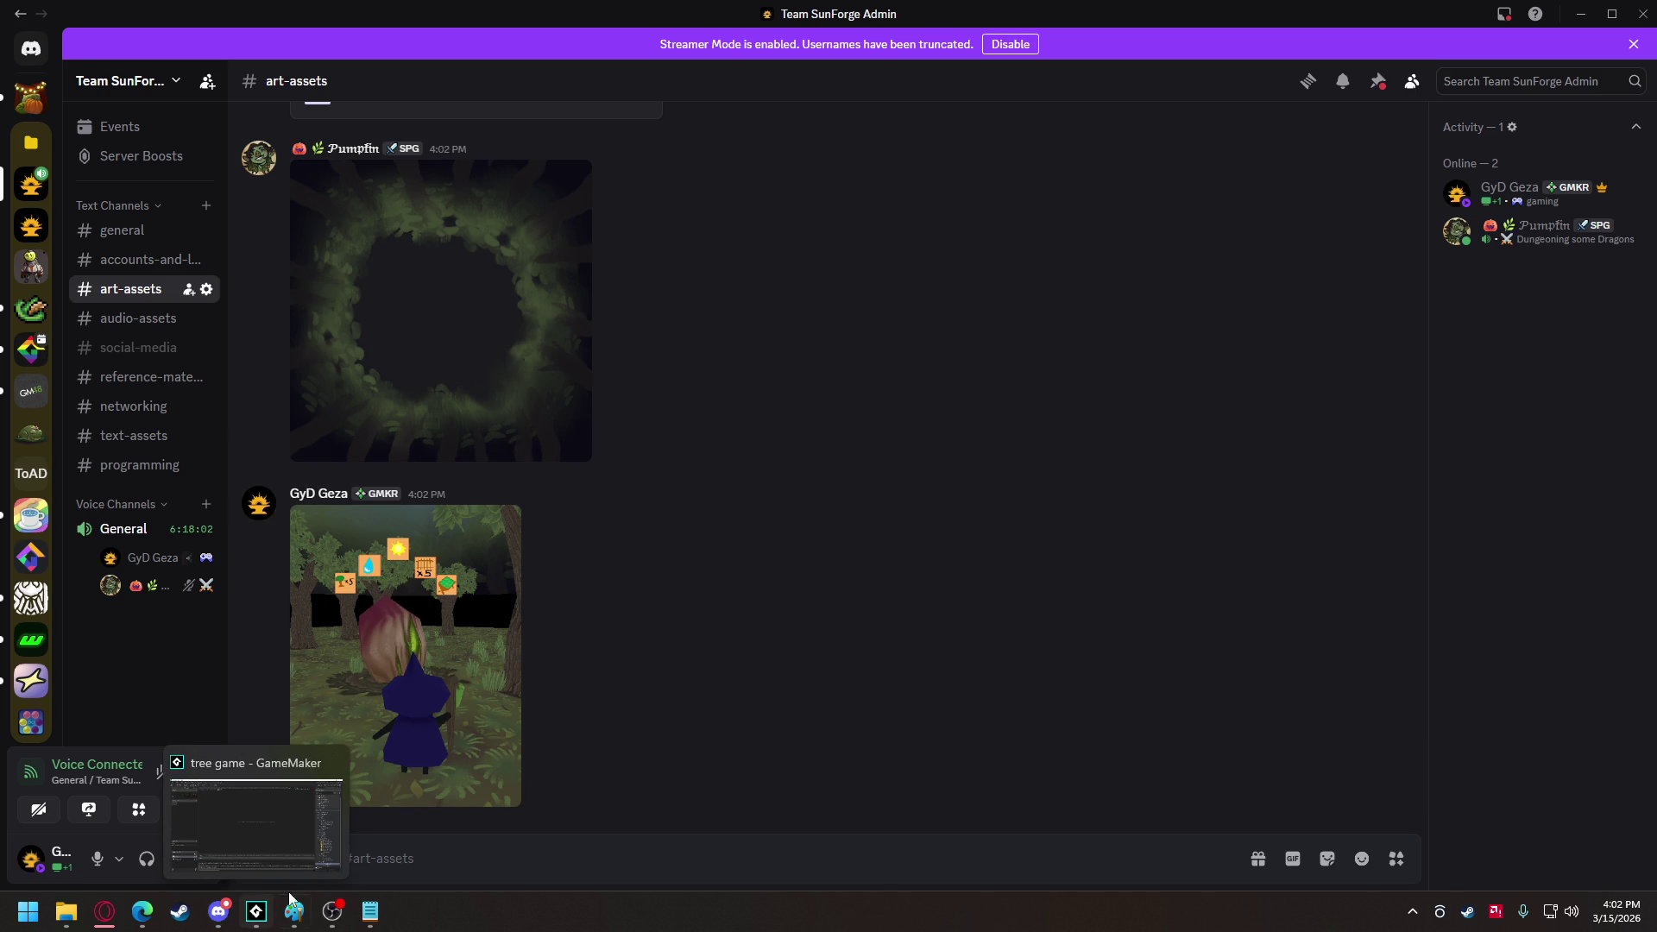
click(245, 787)
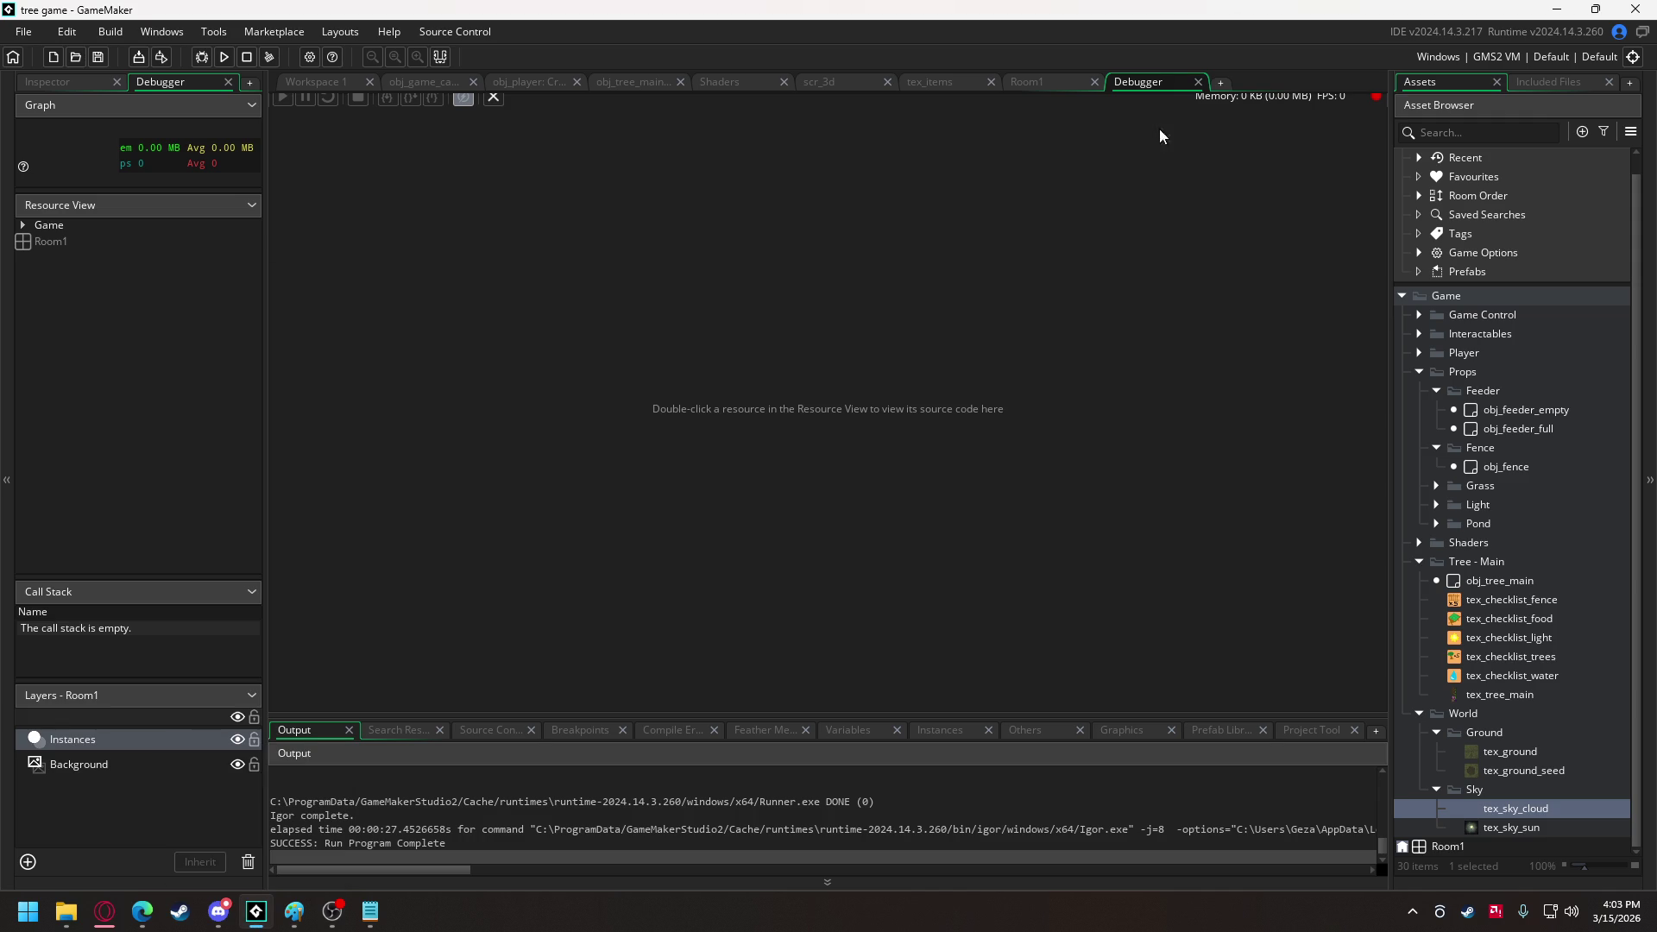
Close the Debugger, clear the selection in obj_tree_main's Create code, then switch to the browser.
click(1198, 81)
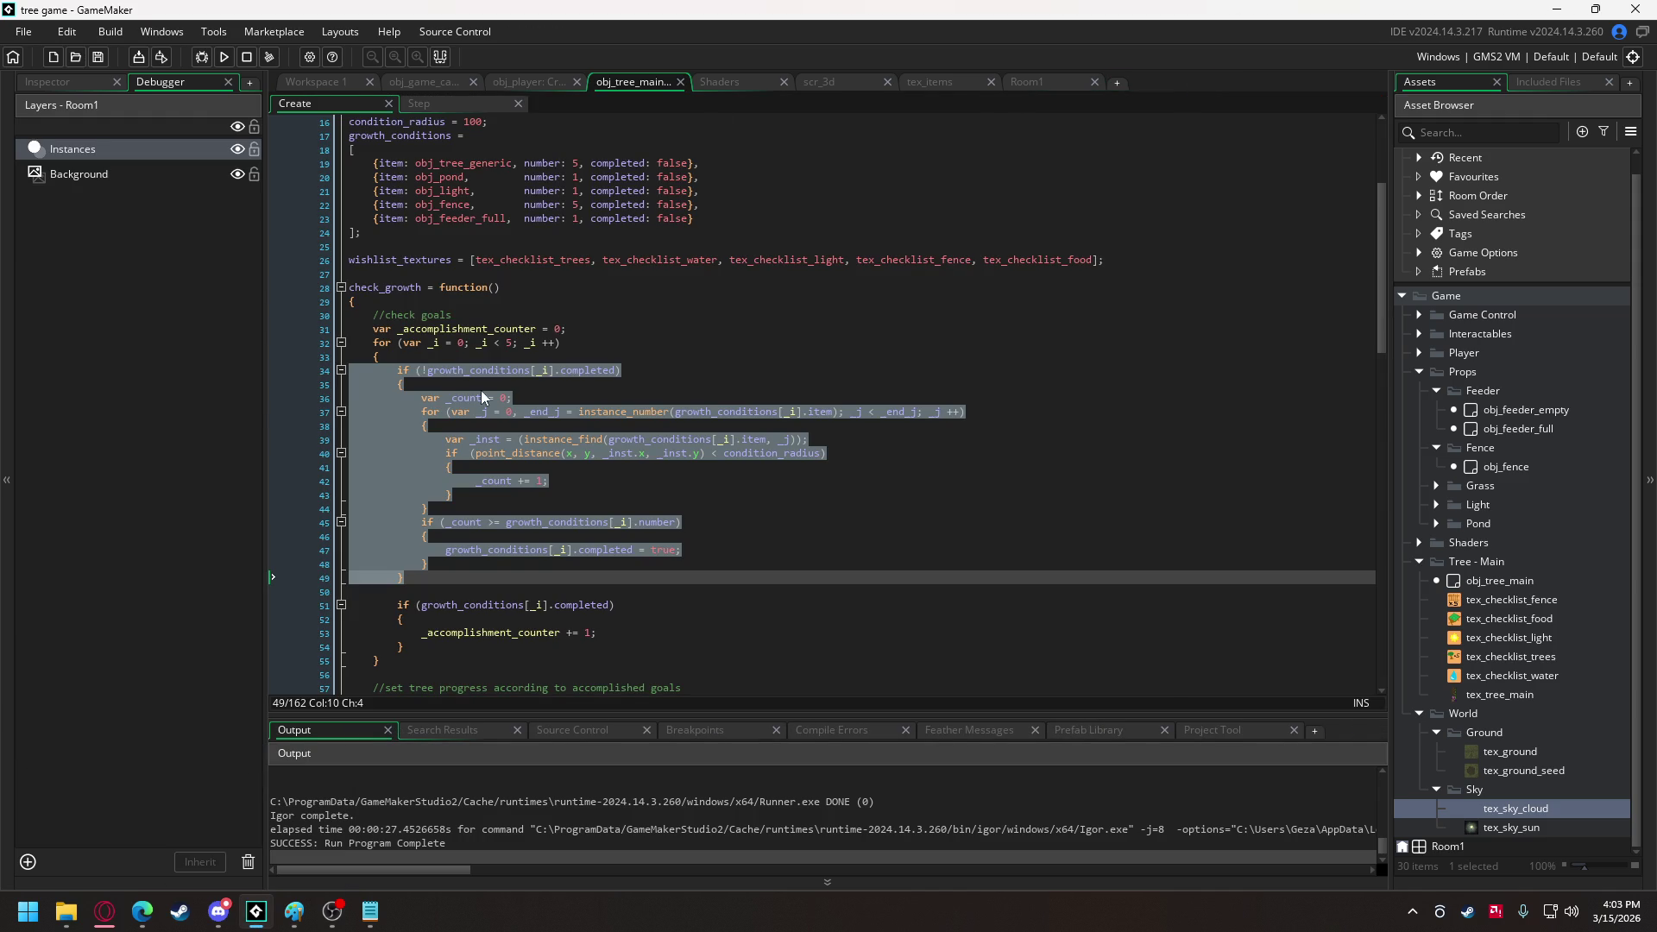
click(497, 406)
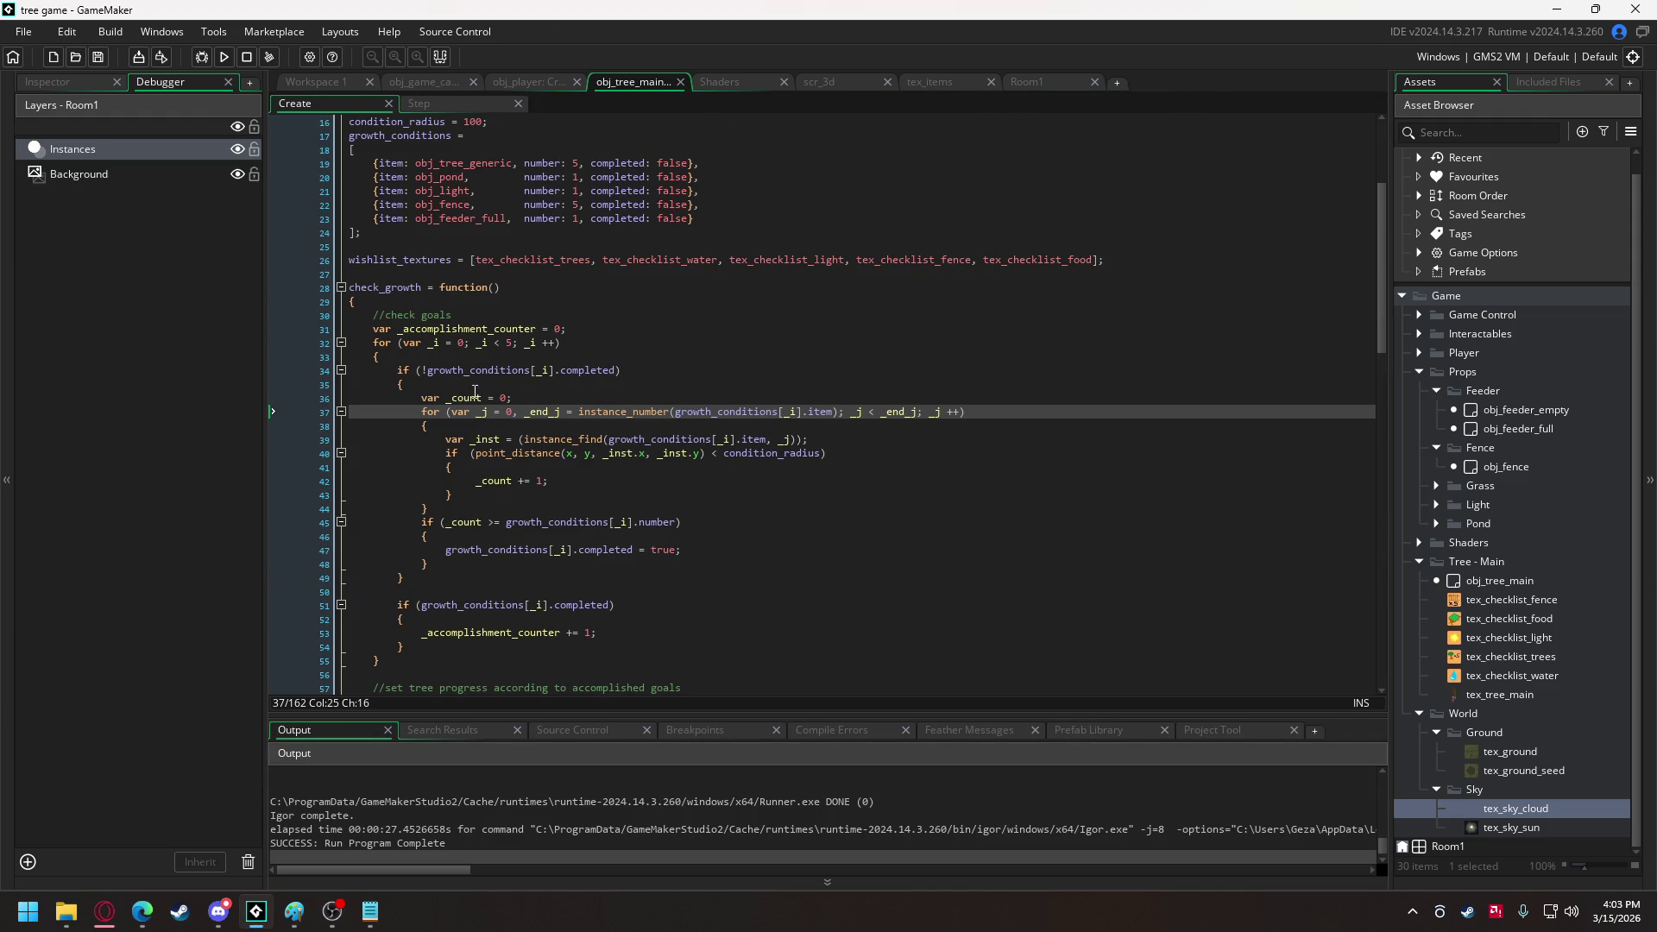
key(alt+Tab)
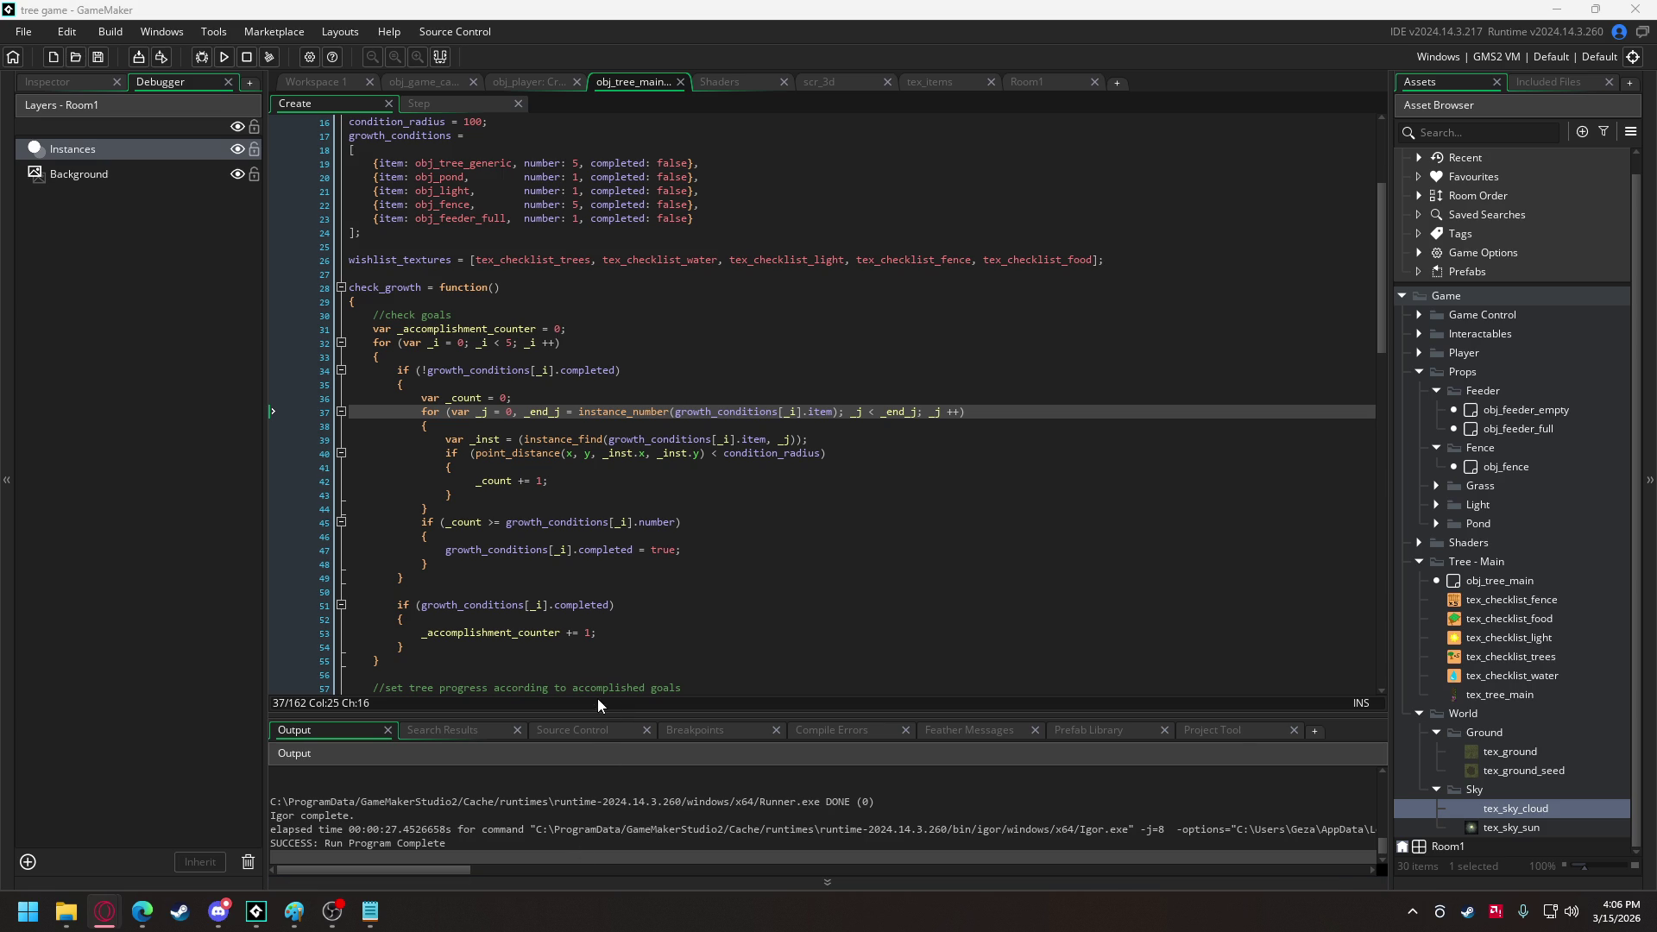
Save the painted forest ring image from Discord as tex_wall in the models and textures folder.
click(226, 916)
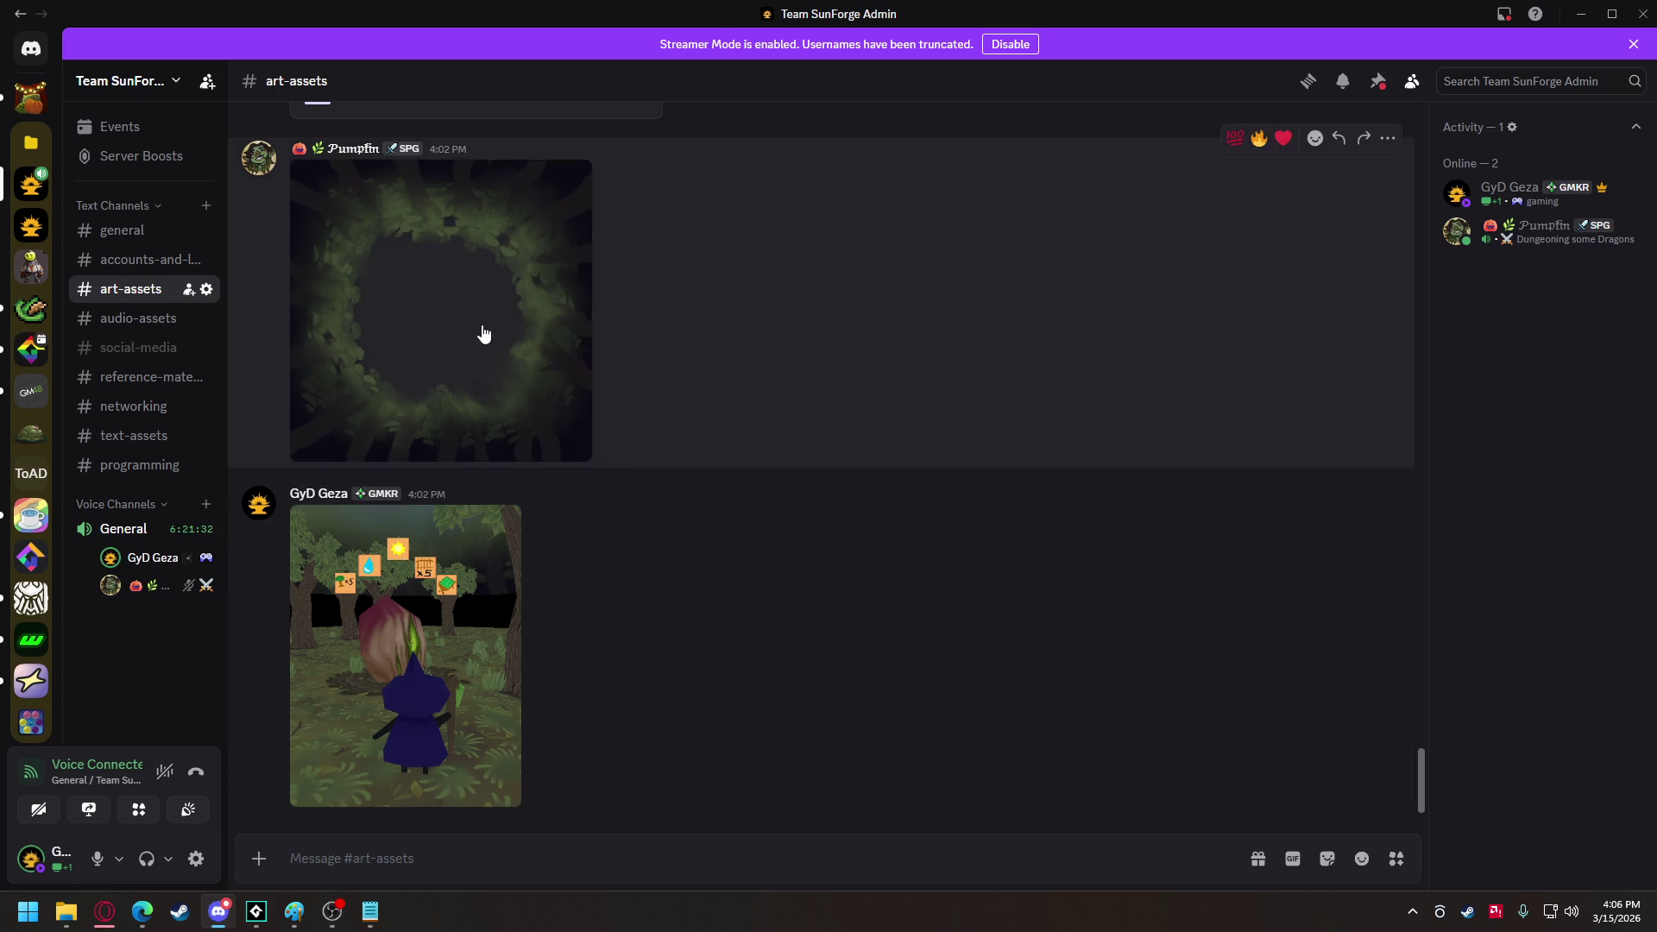
click(481, 333)
right_click(691, 374)
click(744, 428)
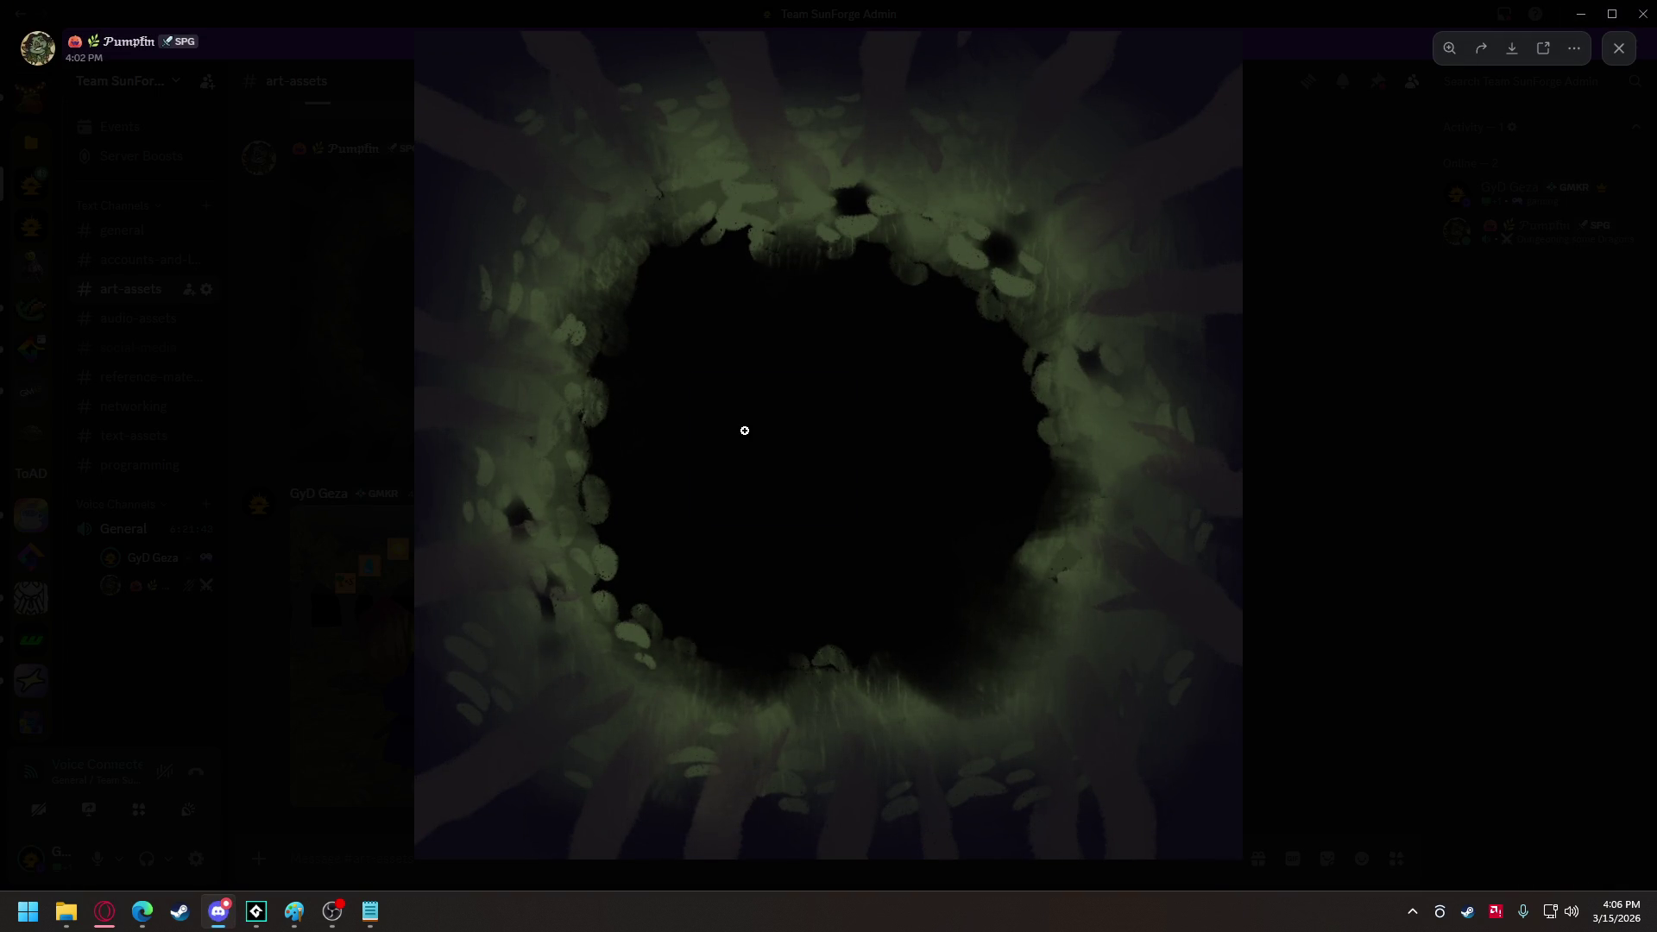
text(tex_)
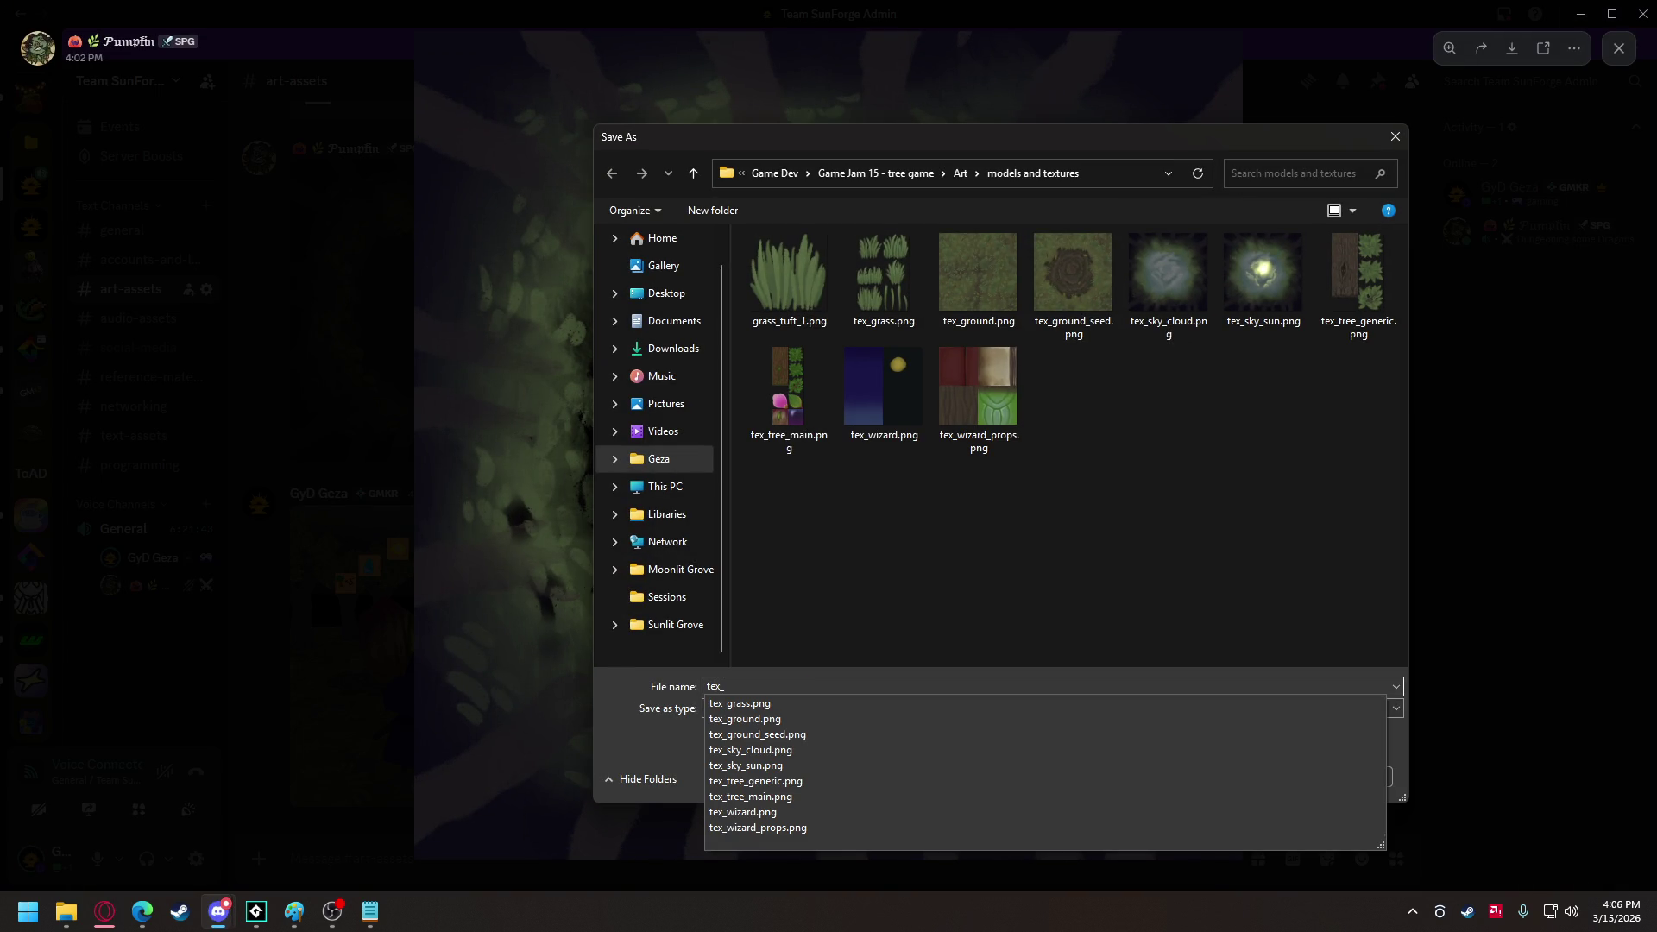
text(leaves)
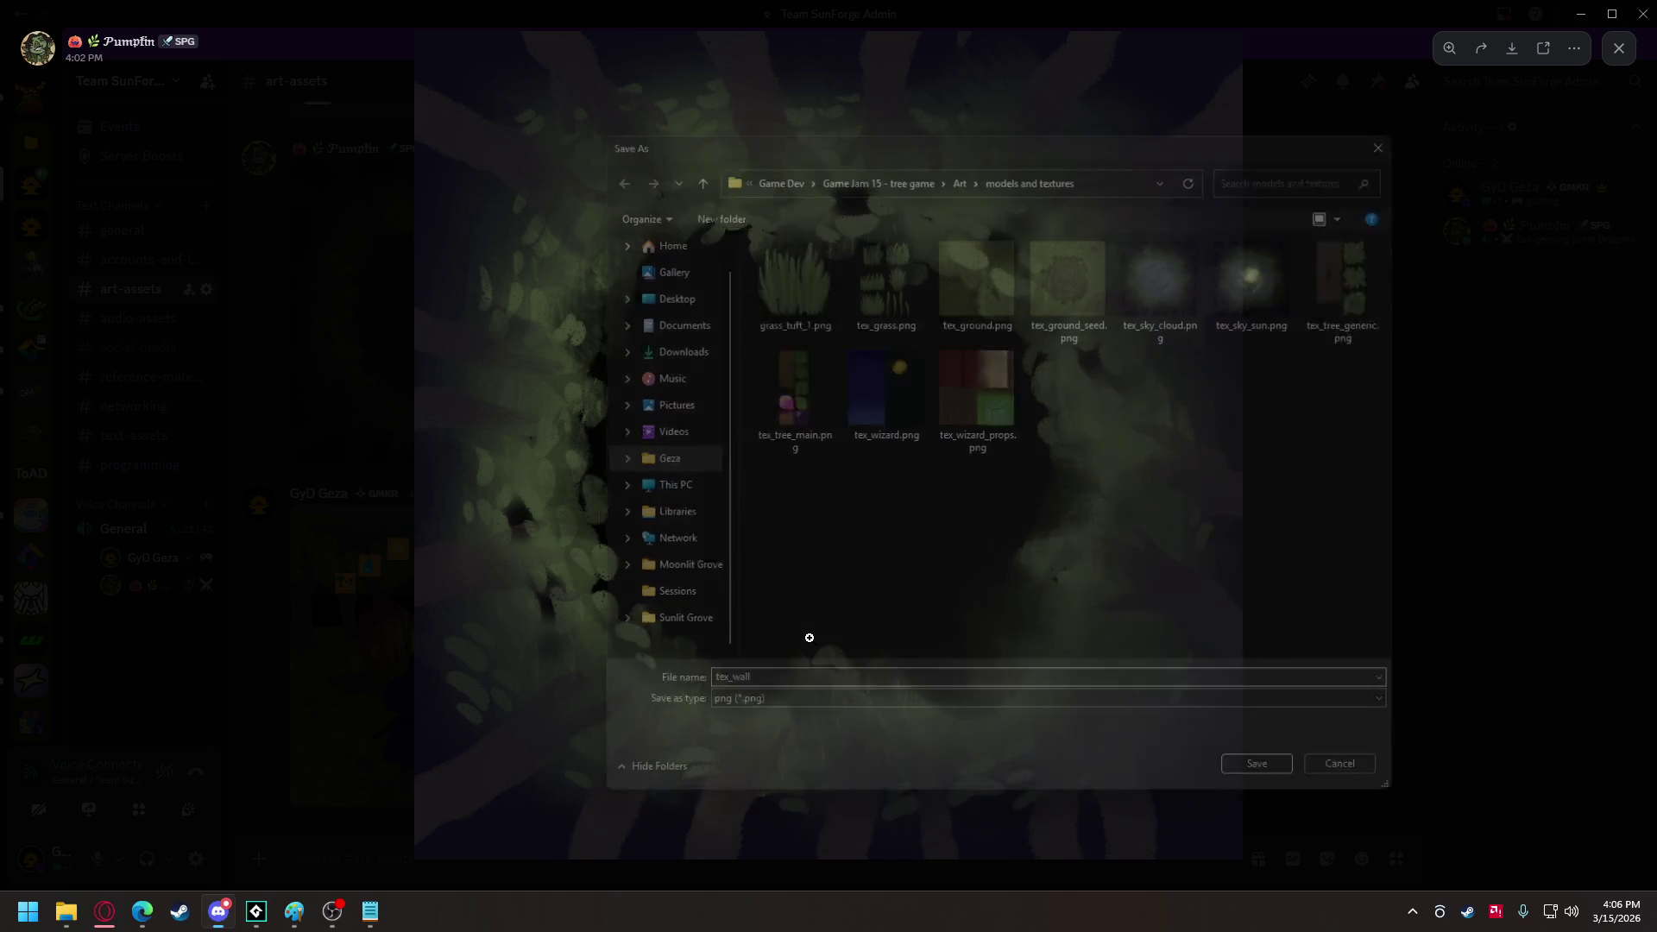
key(Return)
Close the full-size image, dismiss the Streamer Mode notice and minimize Discord.
click(1486, 493)
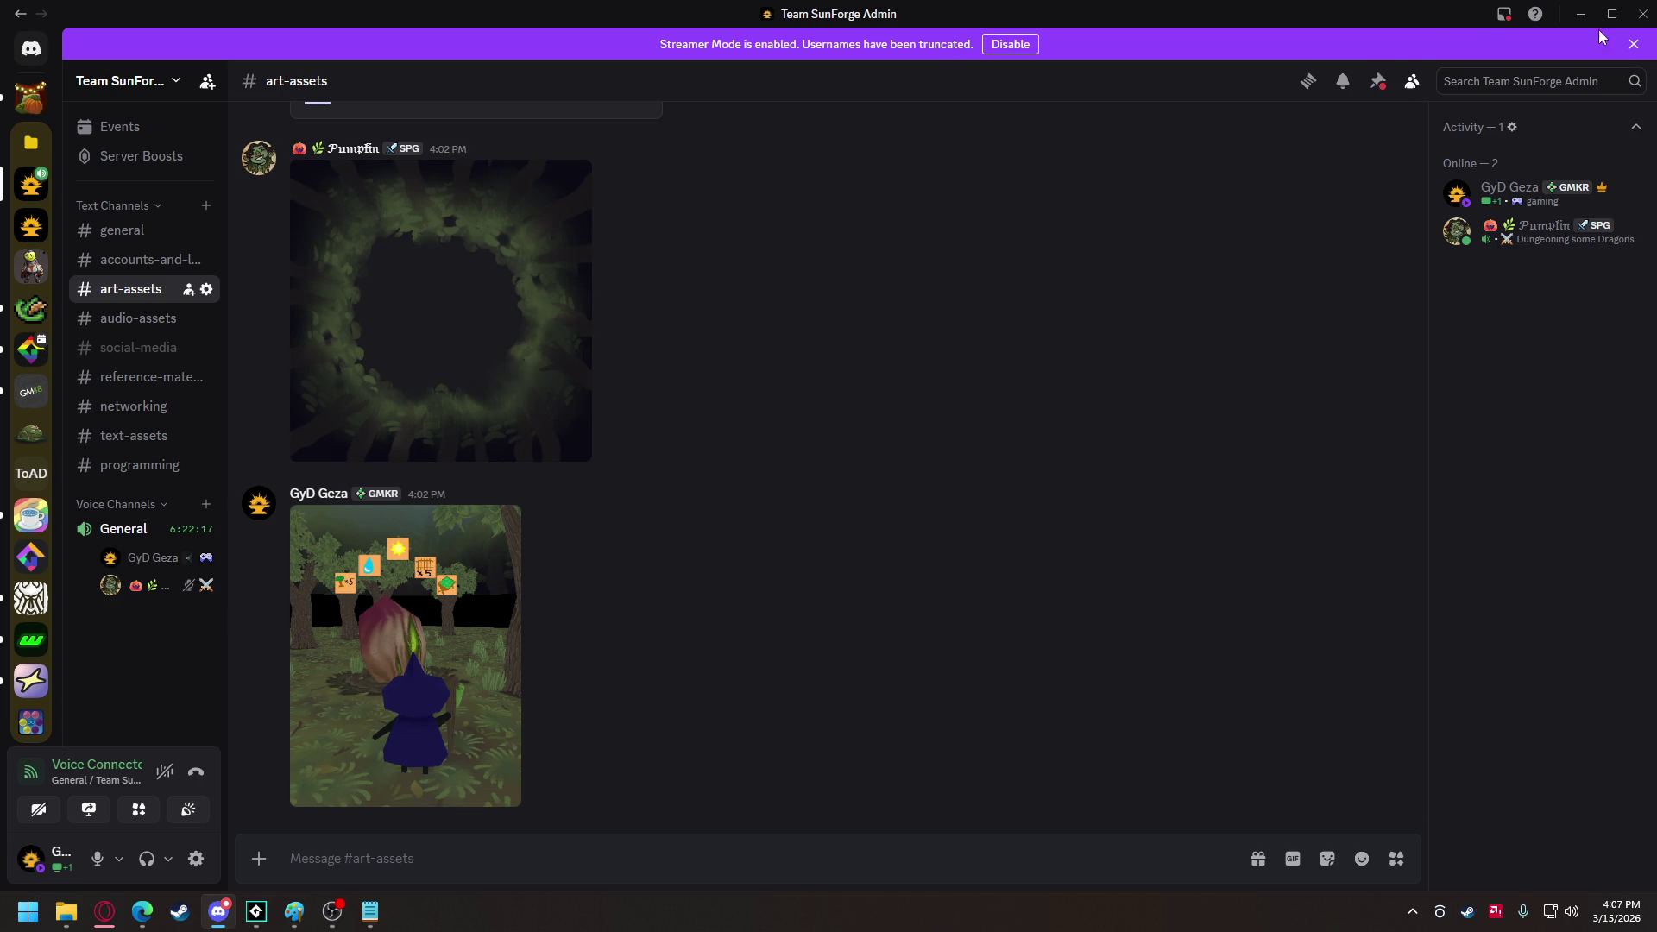
click(1633, 44)
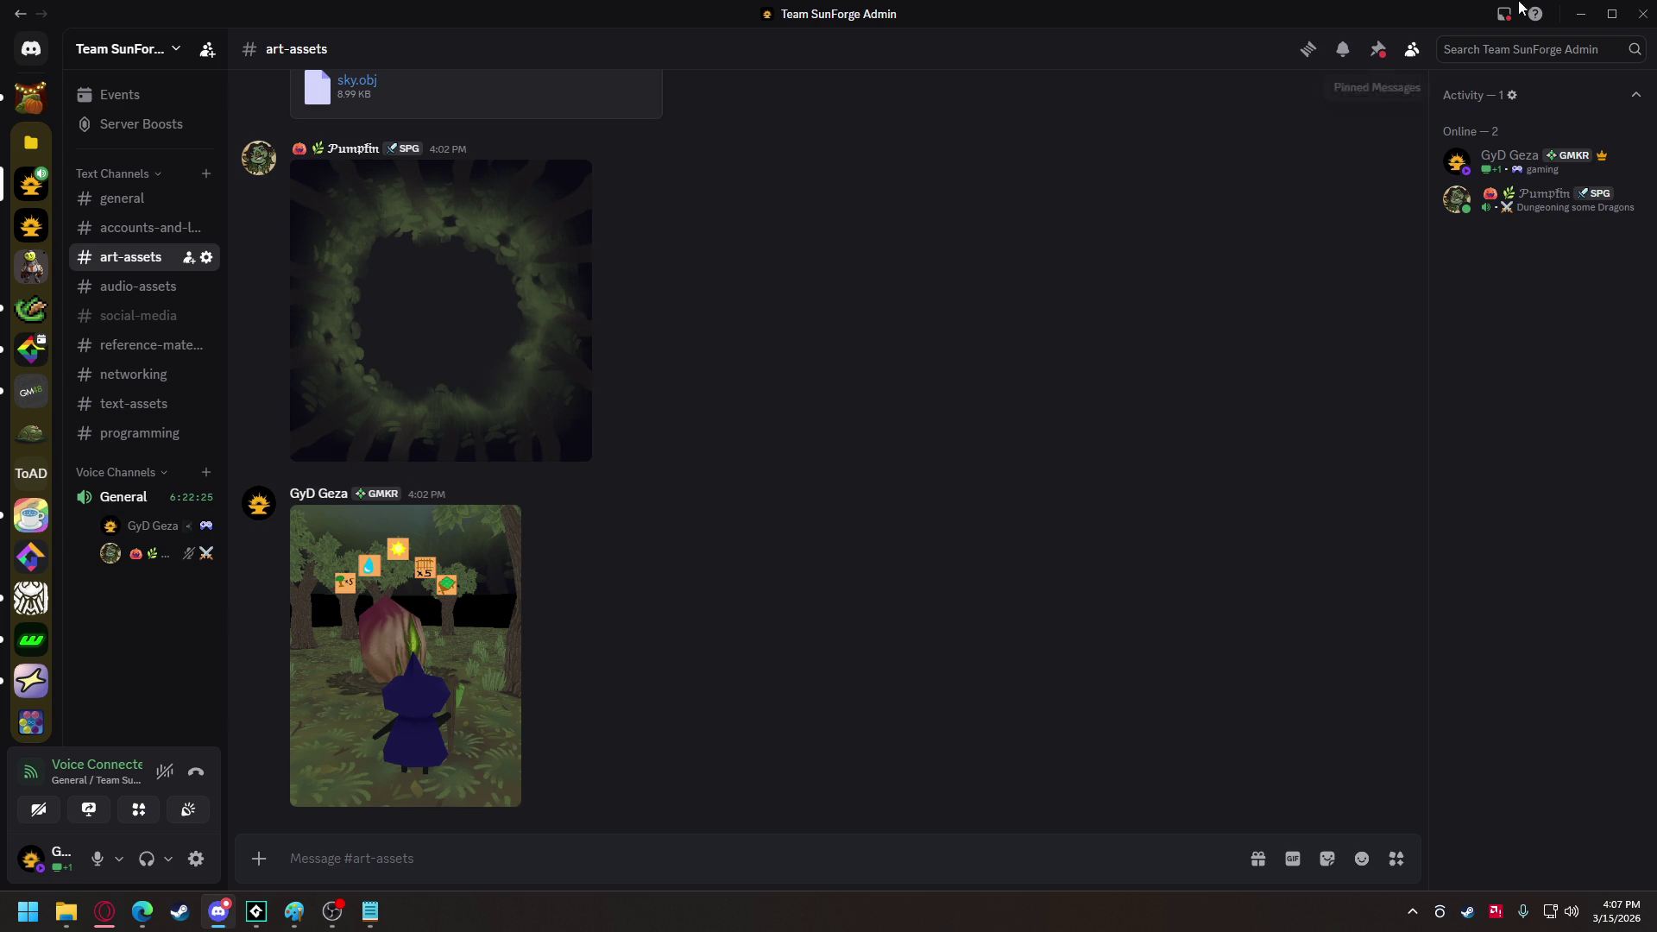
click(1582, 14)
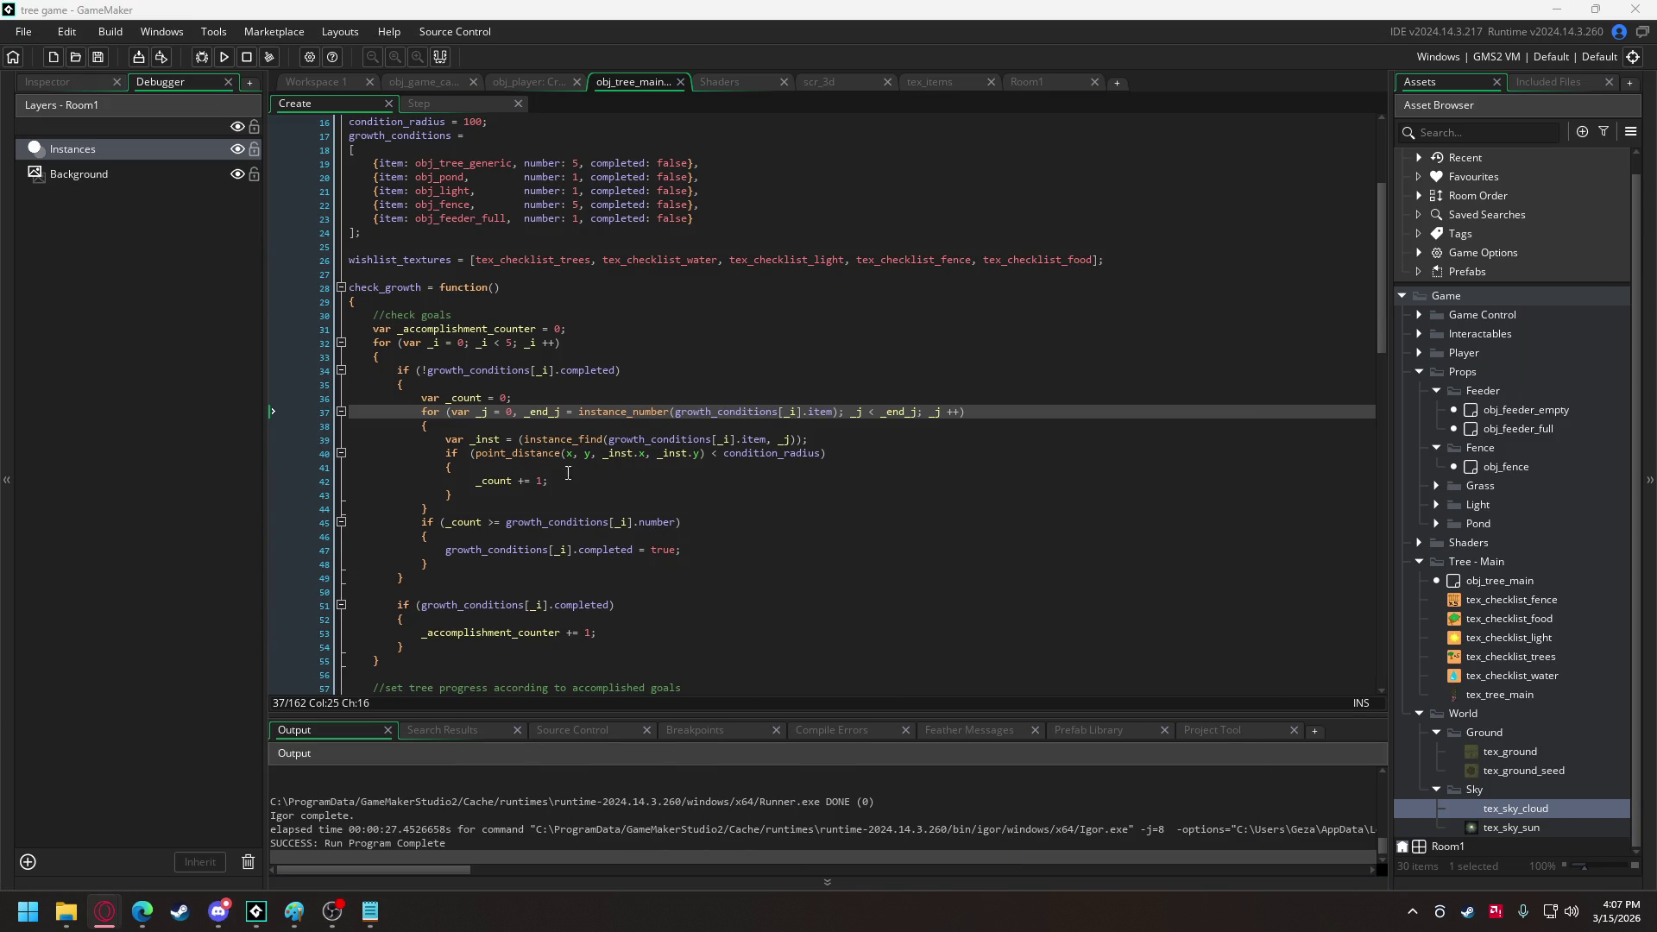
Look over the sky Draw code and the model-loading Create code.
scroll(552, 561, down, 4)
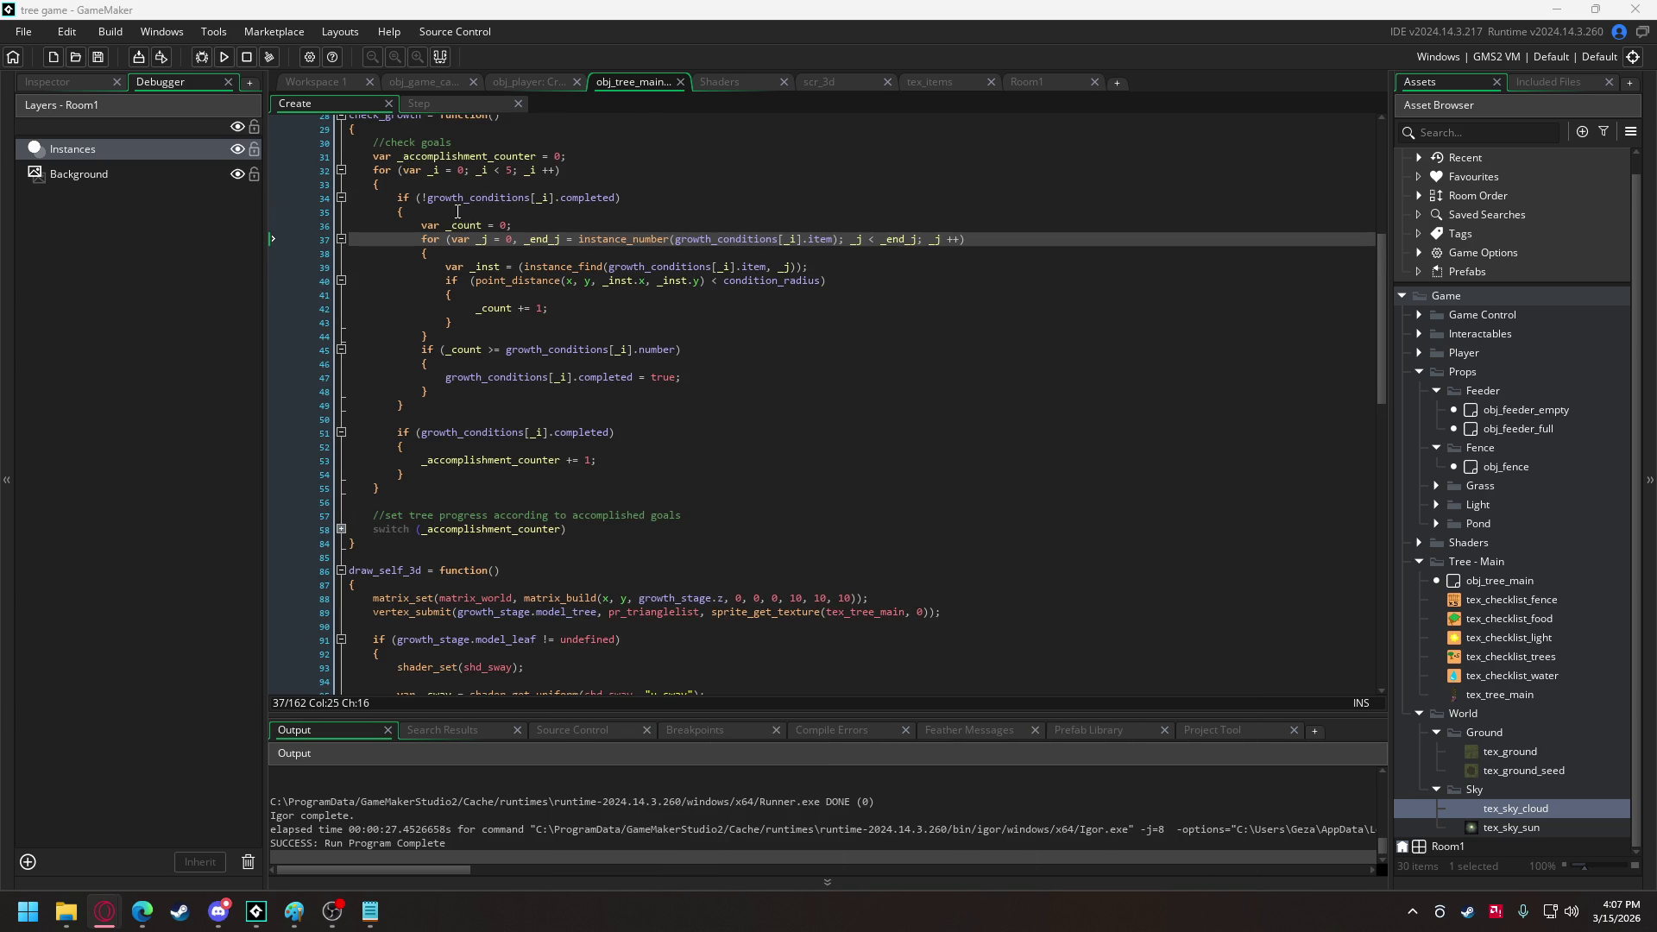
click(403, 84)
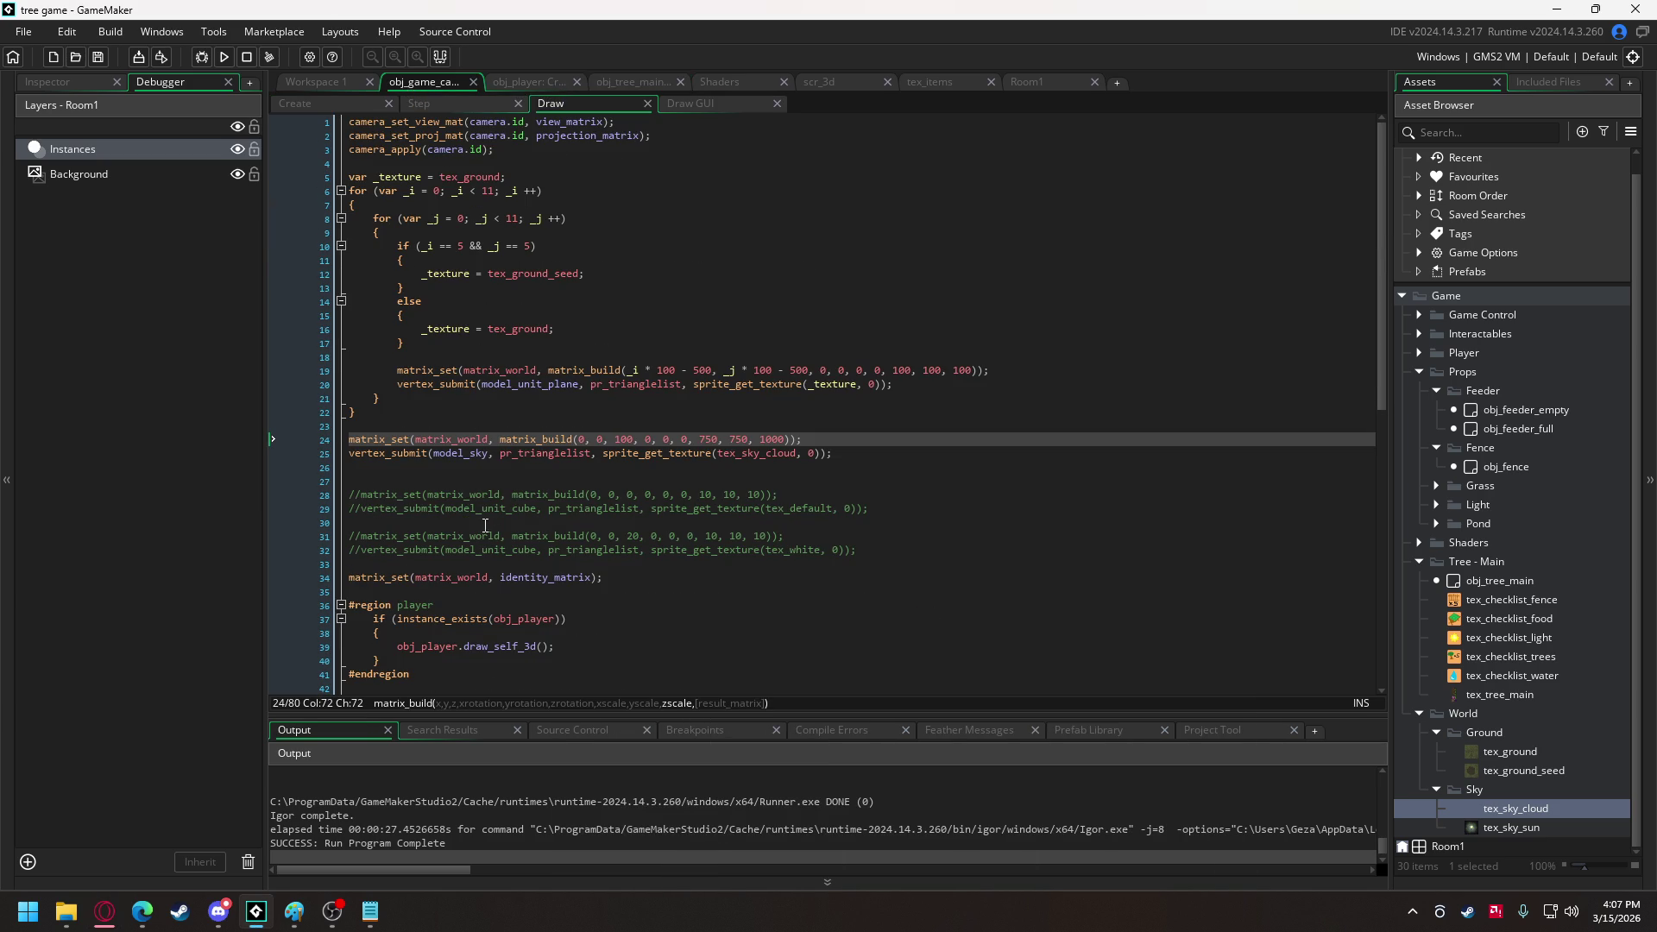
click(335, 101)
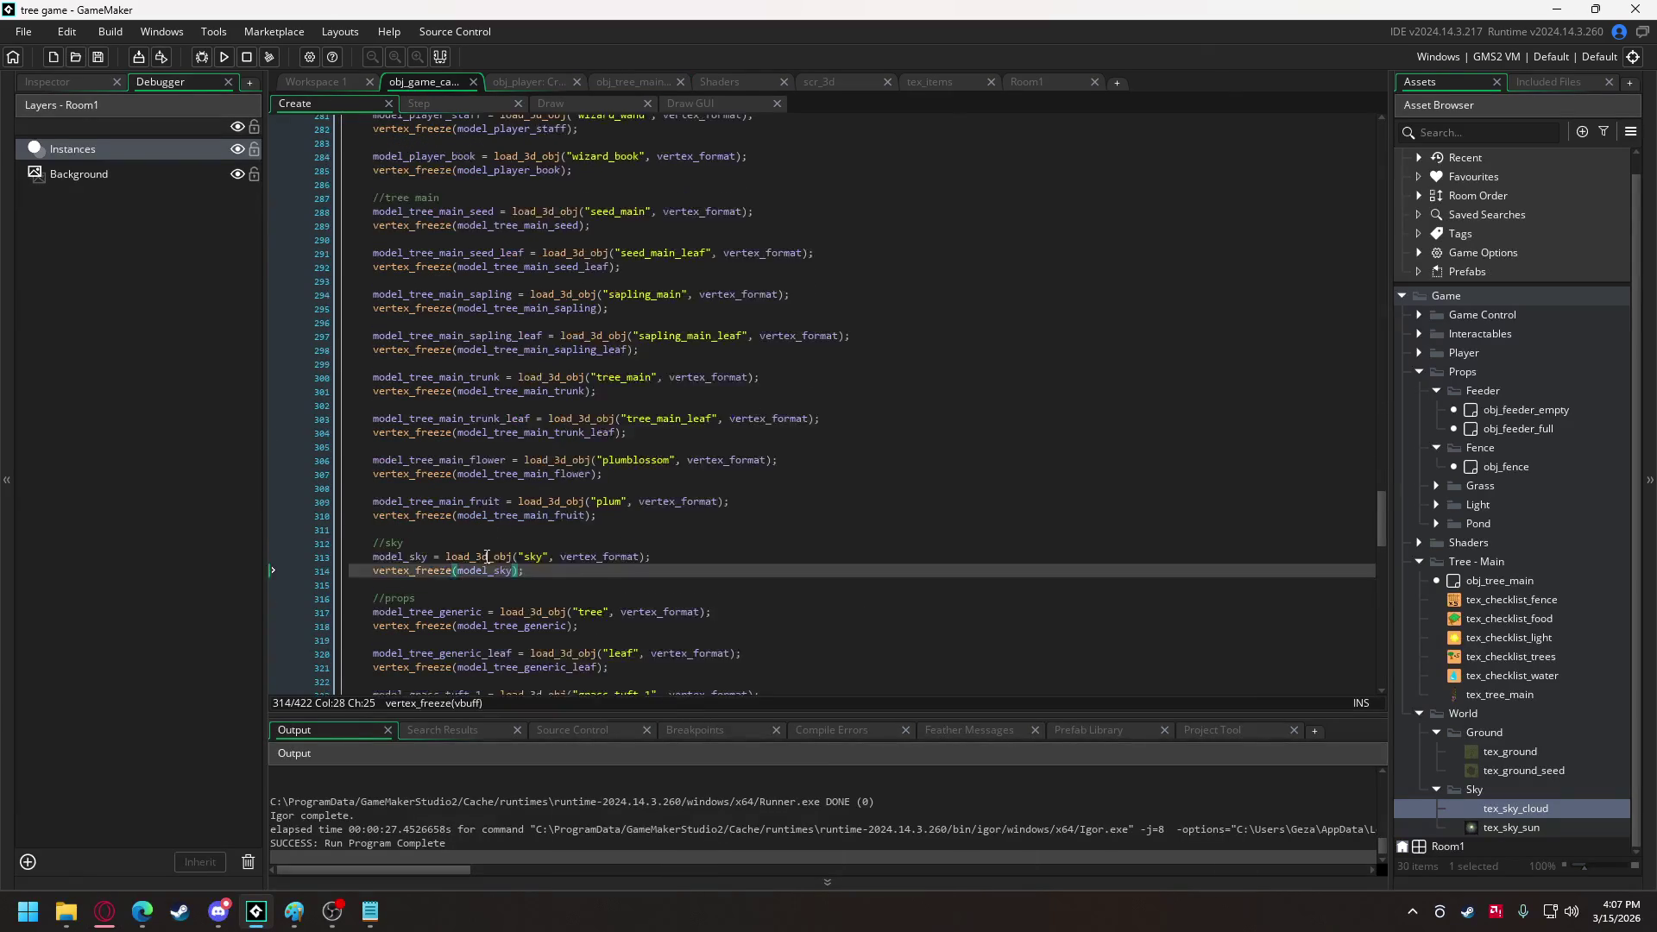
Drag wall.obj from the Downloads folder into GameMaker and add it as an Included File.
click(219, 914)
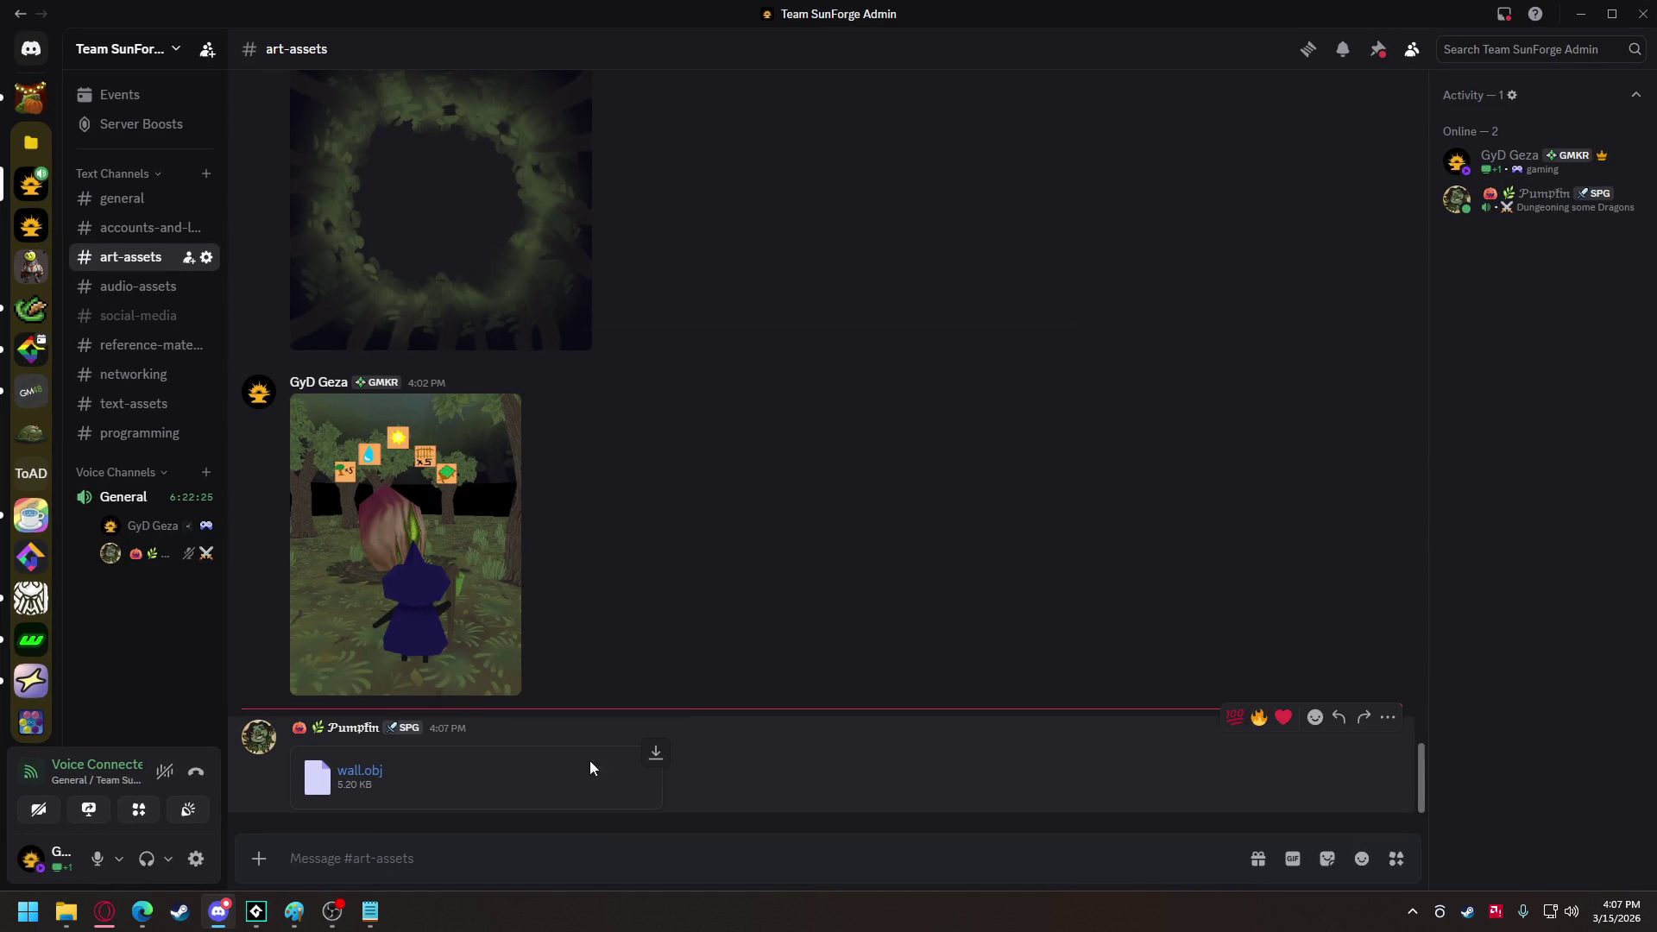
click(1581, 14)
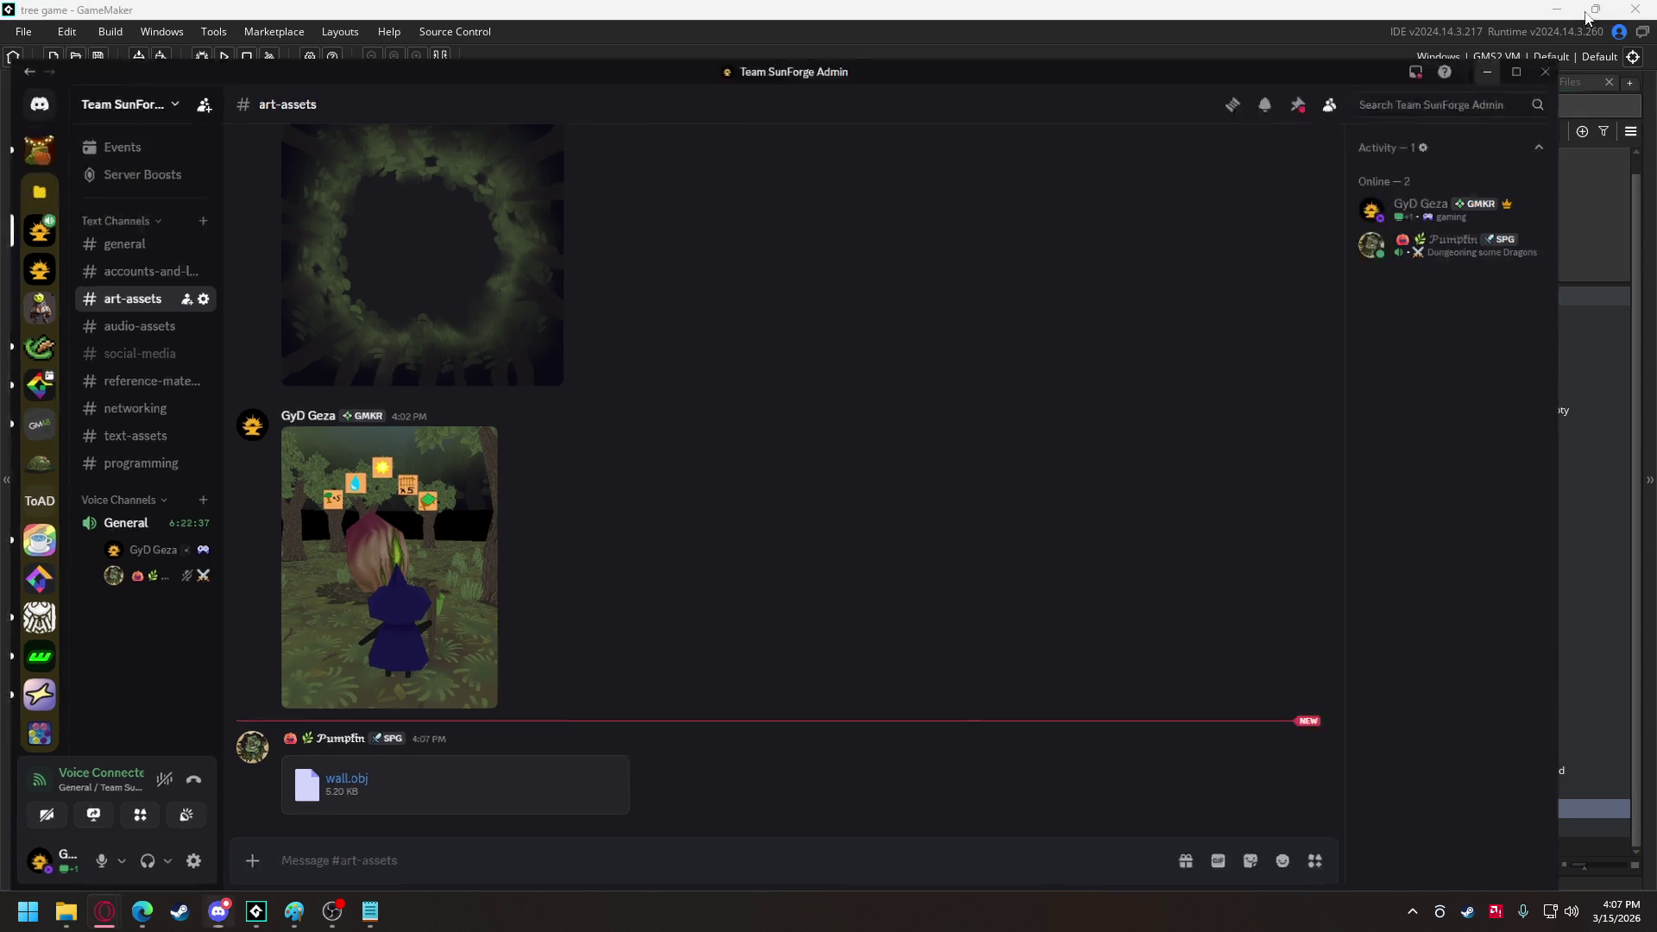
mouse_move(66, 911)
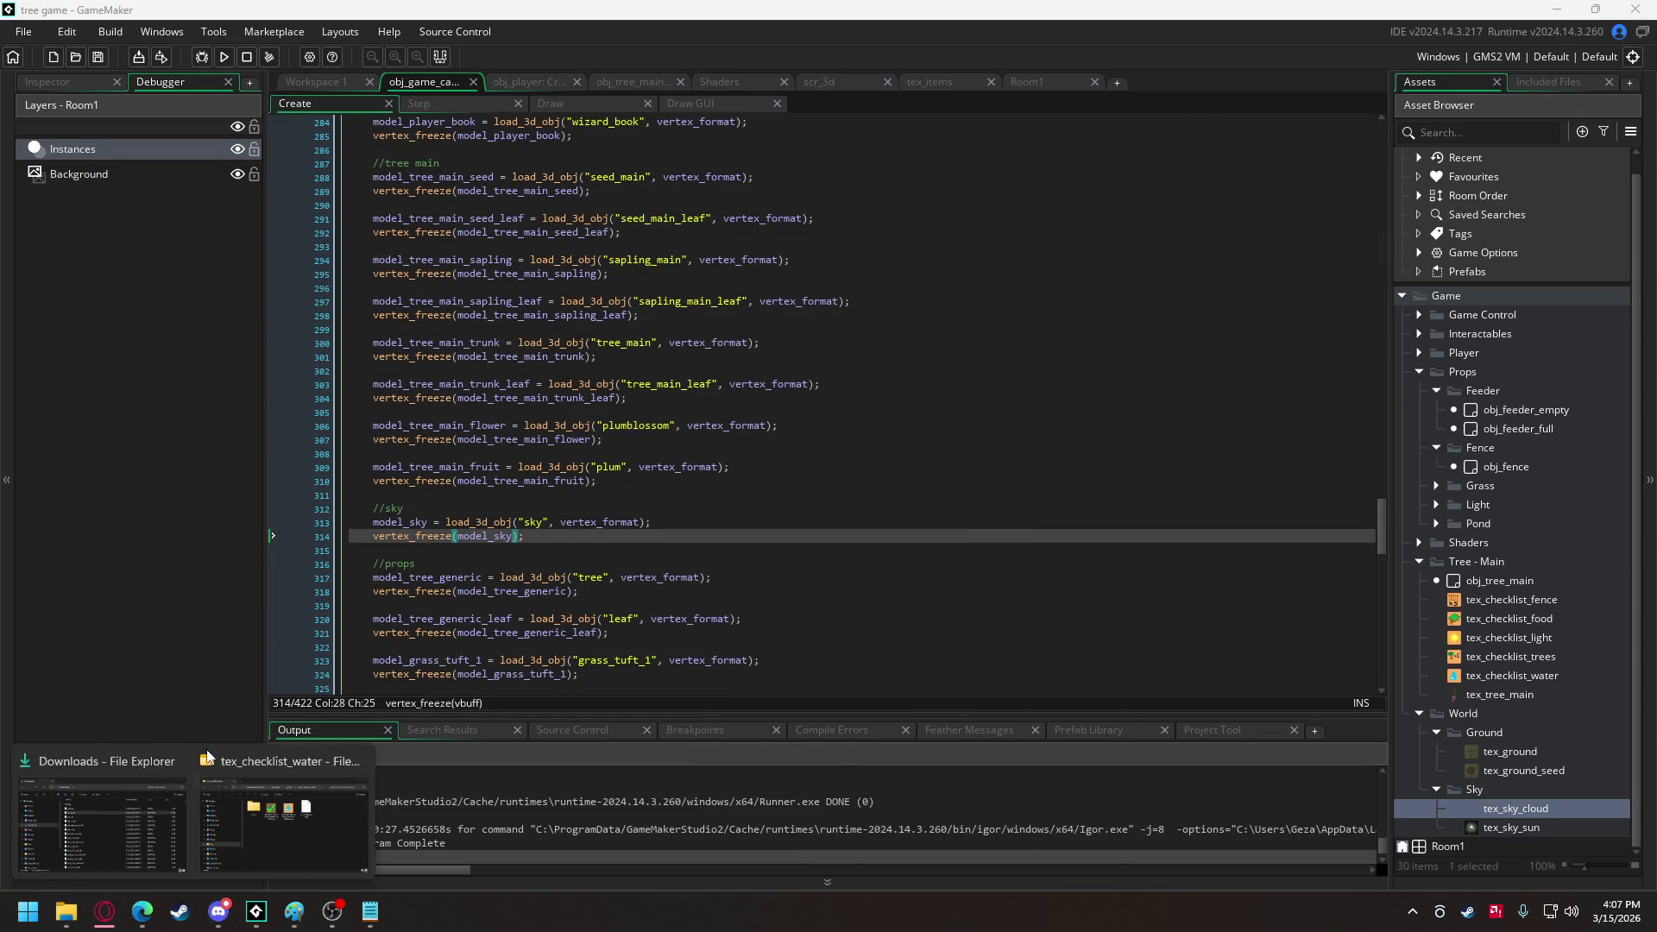
mouse_move(215, 833)
click(99, 824)
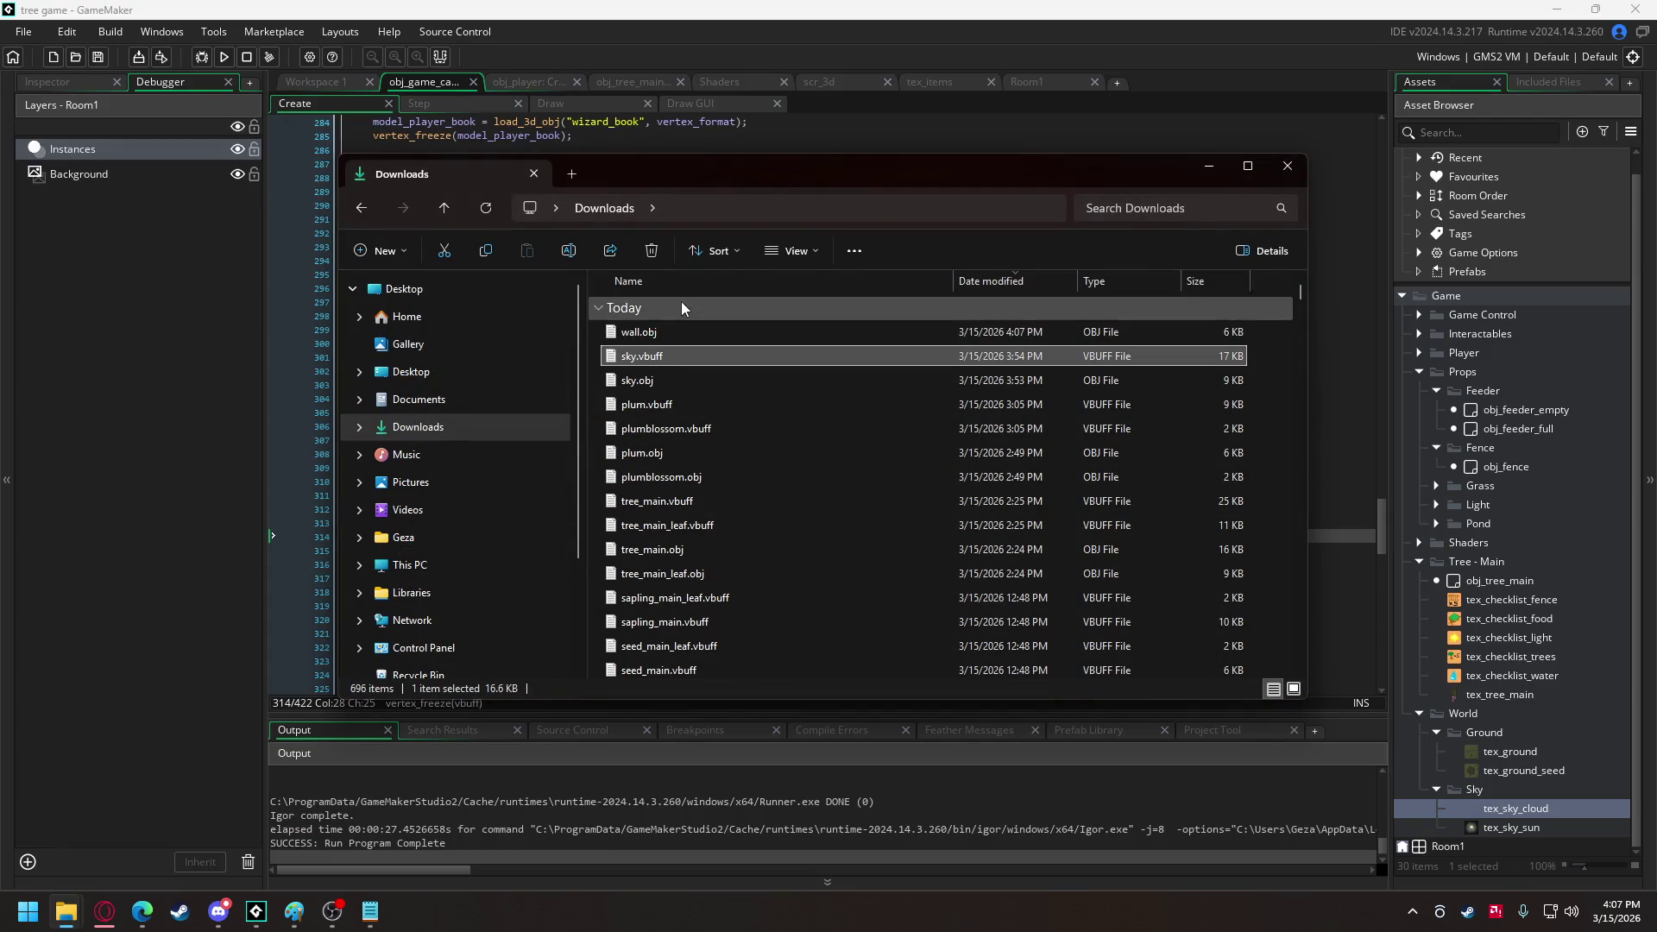
drag(643, 331, 826, 129)
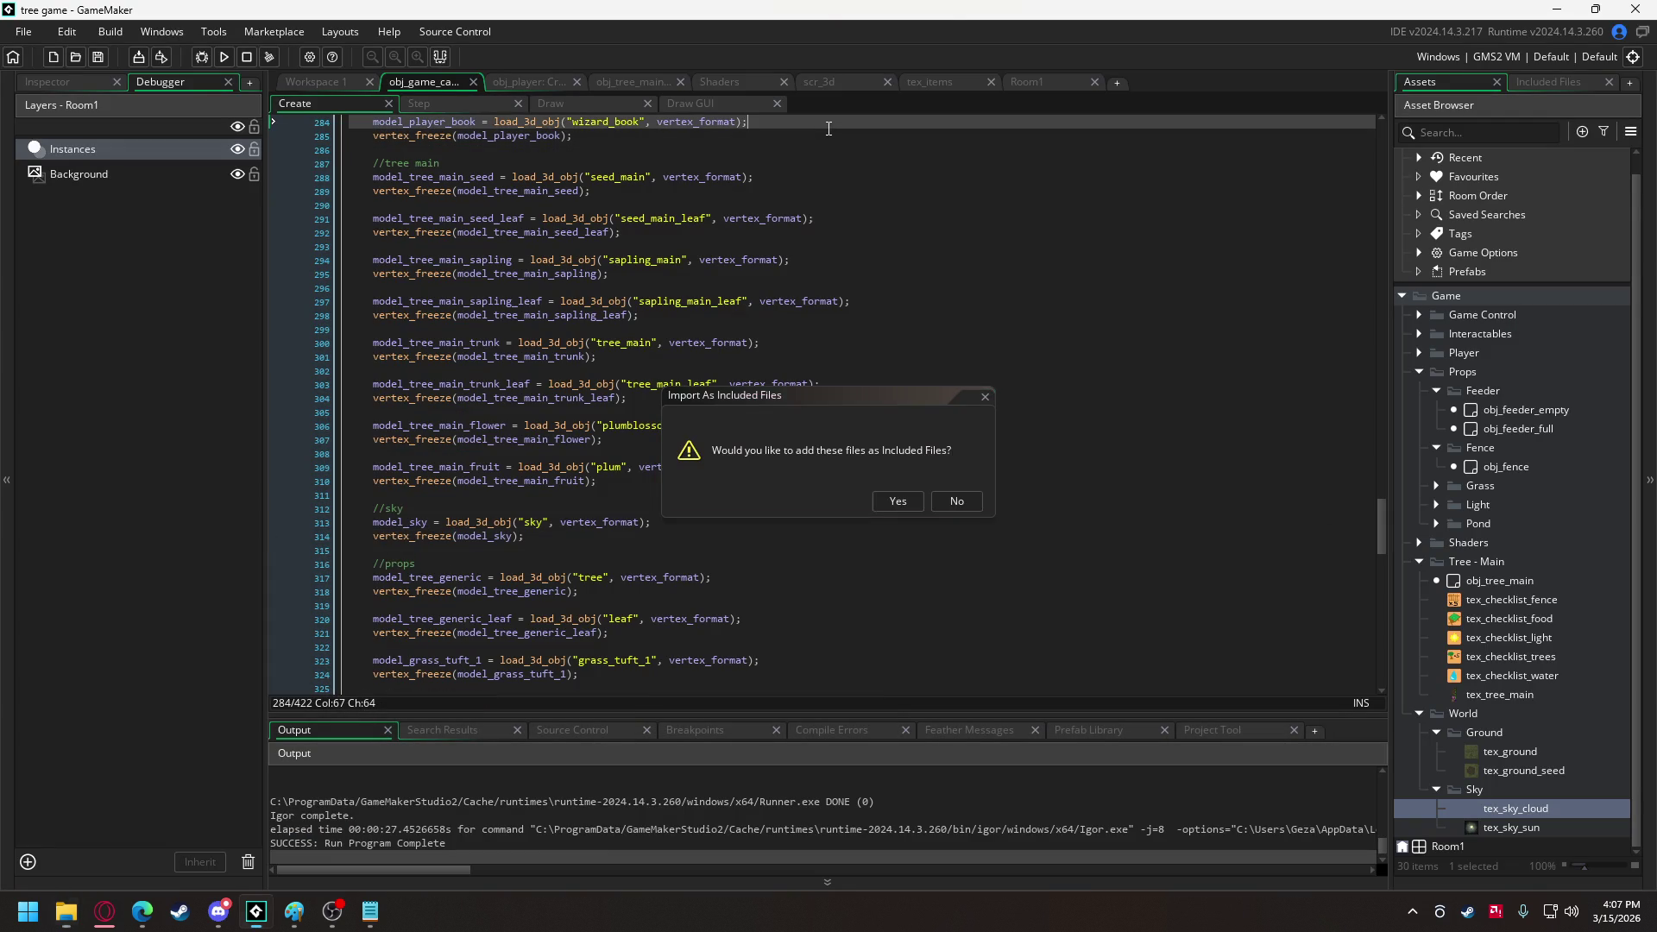
click(898, 501)
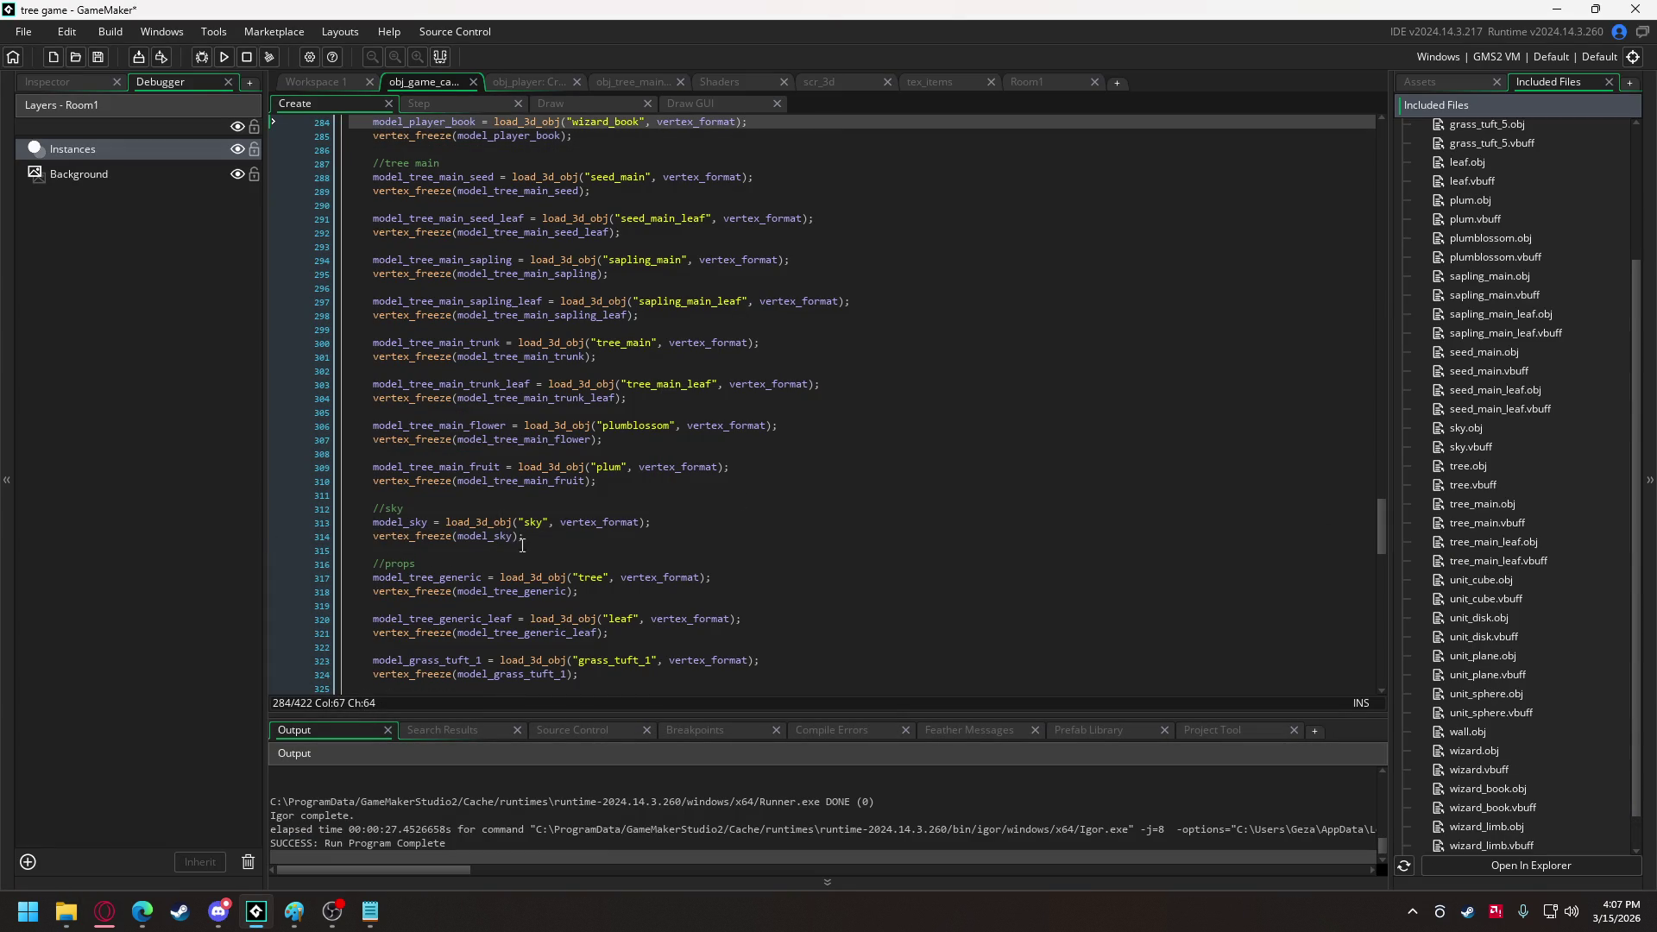
Add a //wall comment line below the sky model loading code.
click(569, 530)
key(Return)
key(Return)
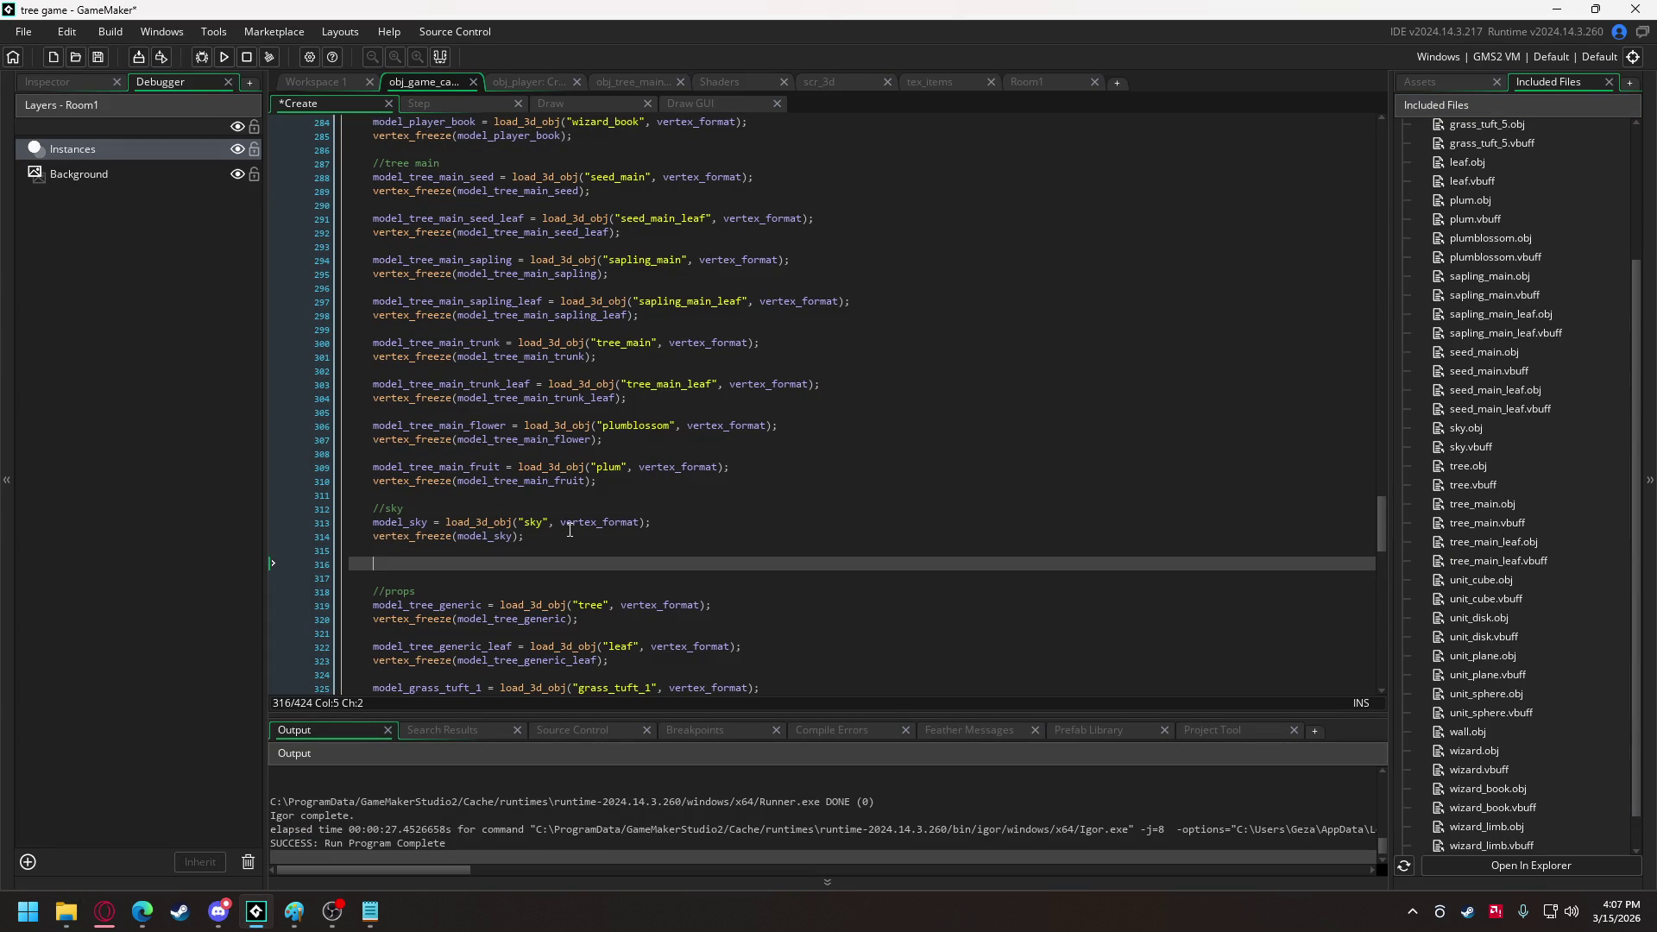
text(//awll)
key(Return)
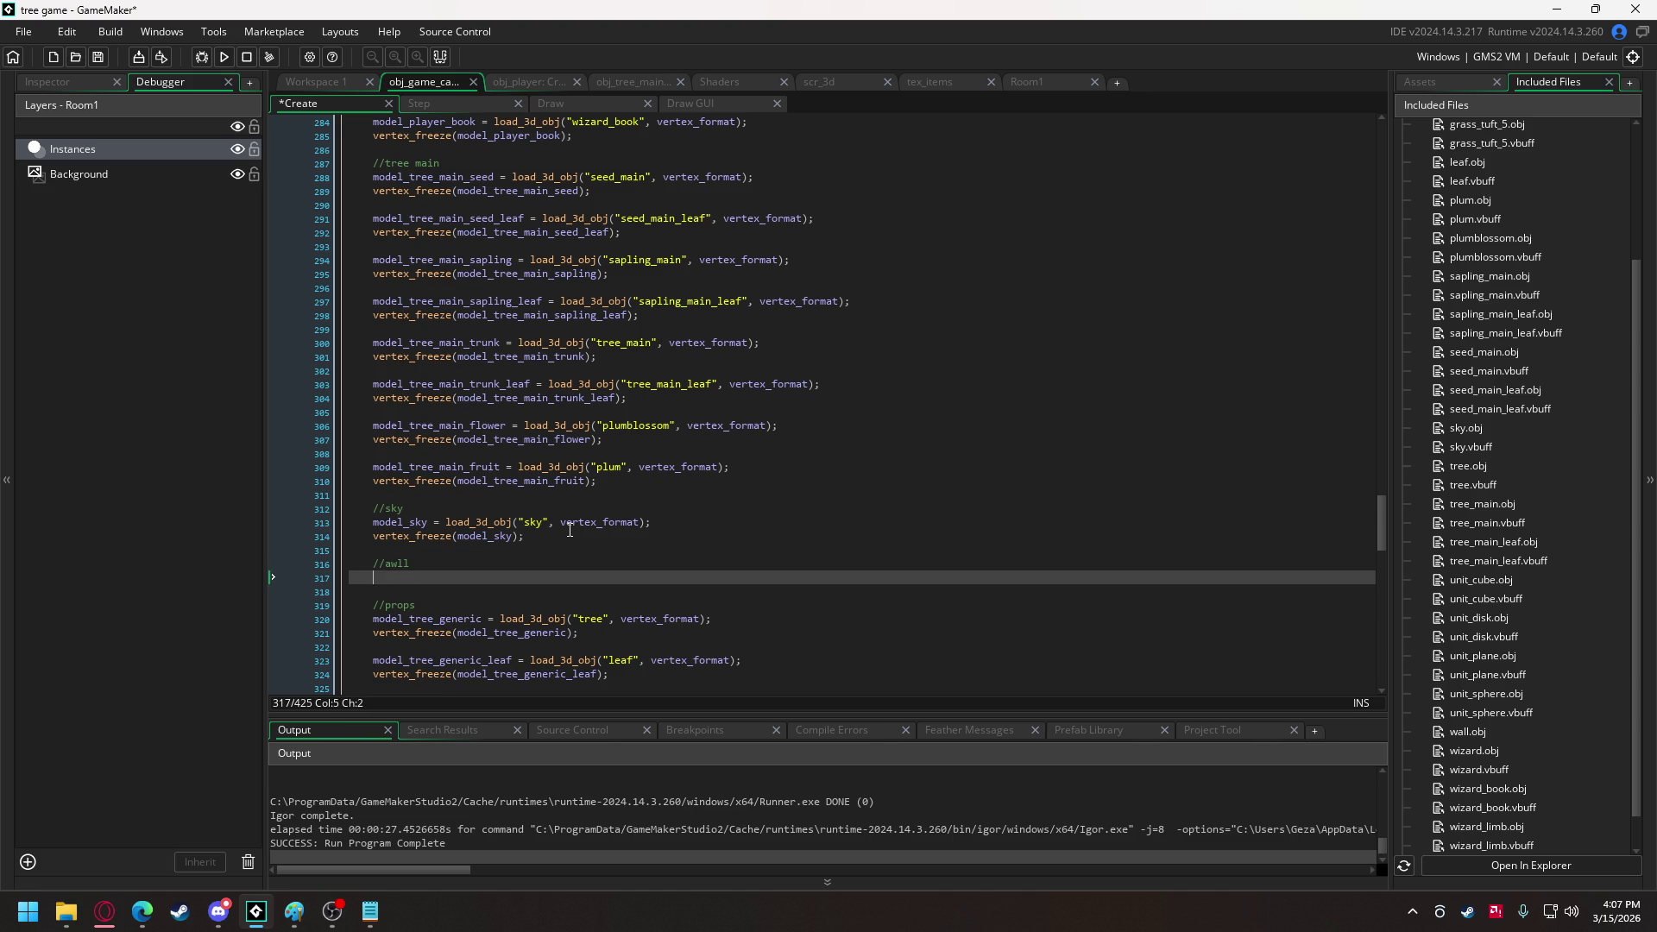
key(Up)
key(Right)
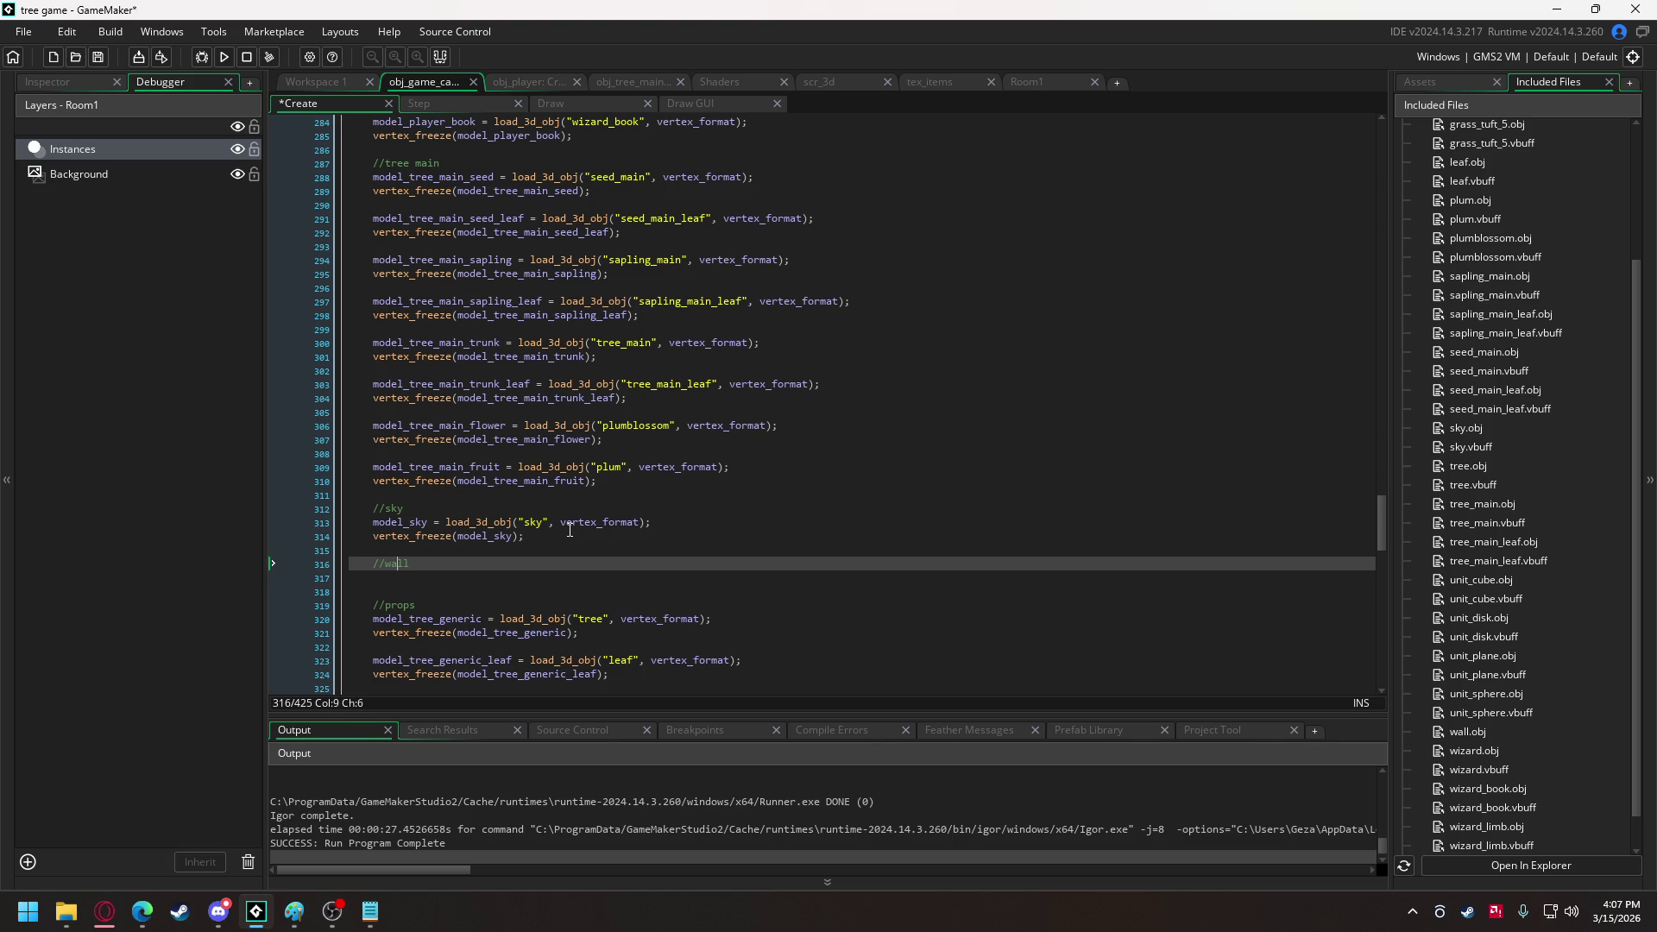
Duplicate the sky model loading and freeze lines under the wall comment.
click(569, 529)
drag(523, 536, 376, 525)
key(ctrl+c)
click(455, 578)
key(ctrl+v)
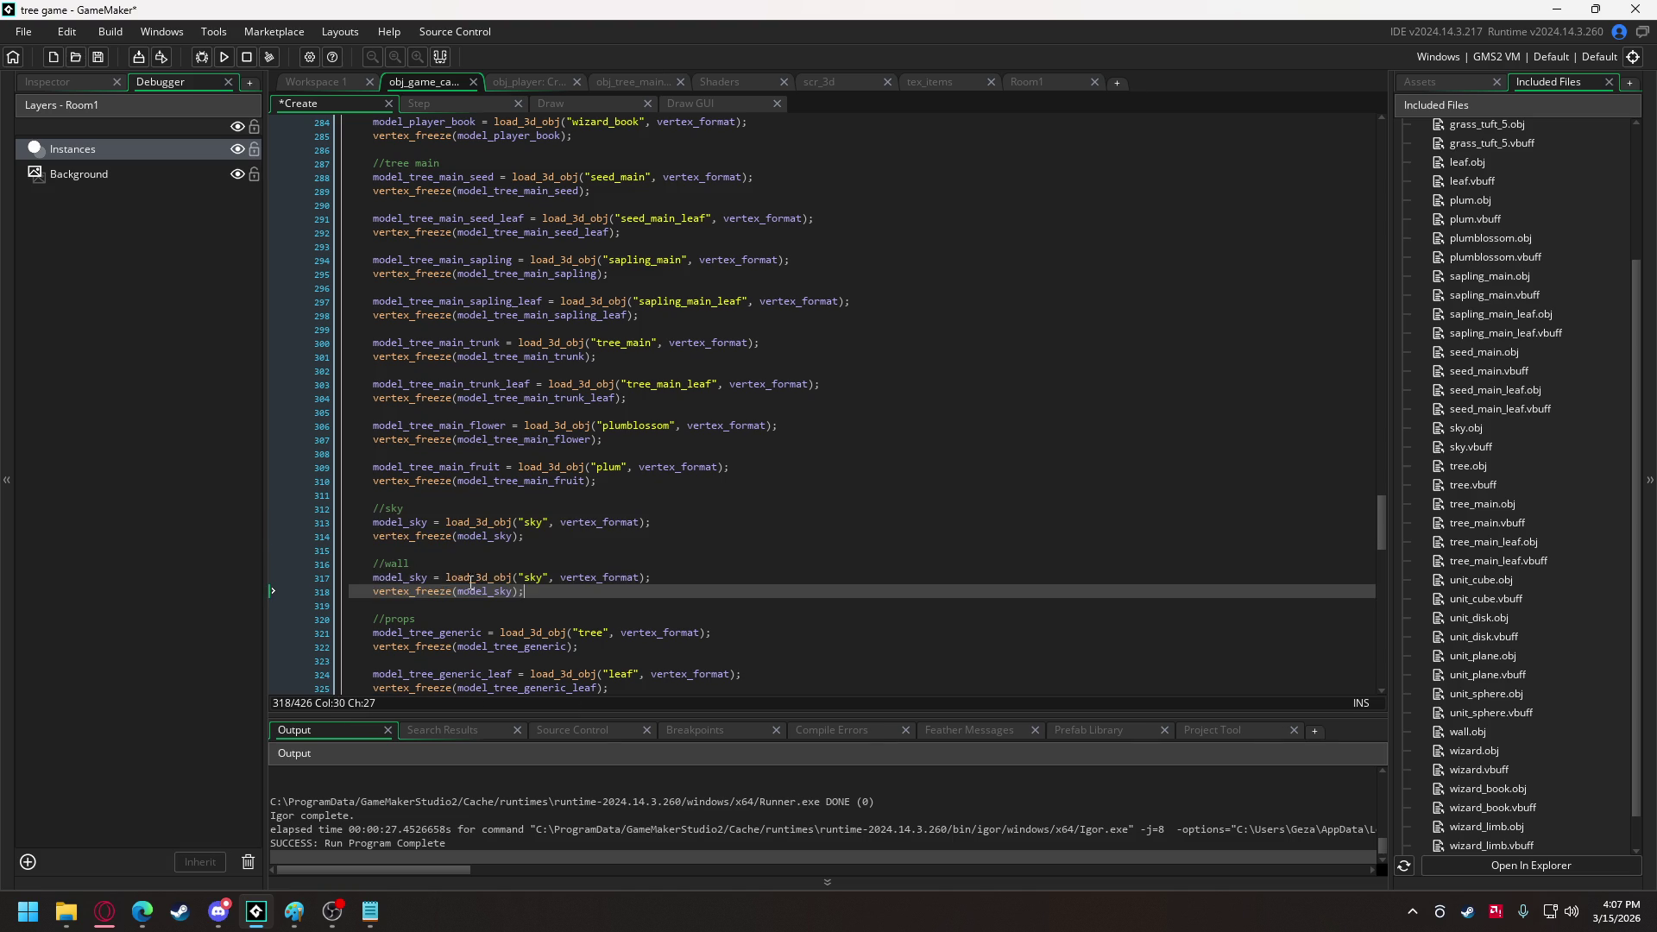
Edit the copied lines to load "wall" into model_wall and freeze model_wall.
double_click(532, 578)
text(wall)
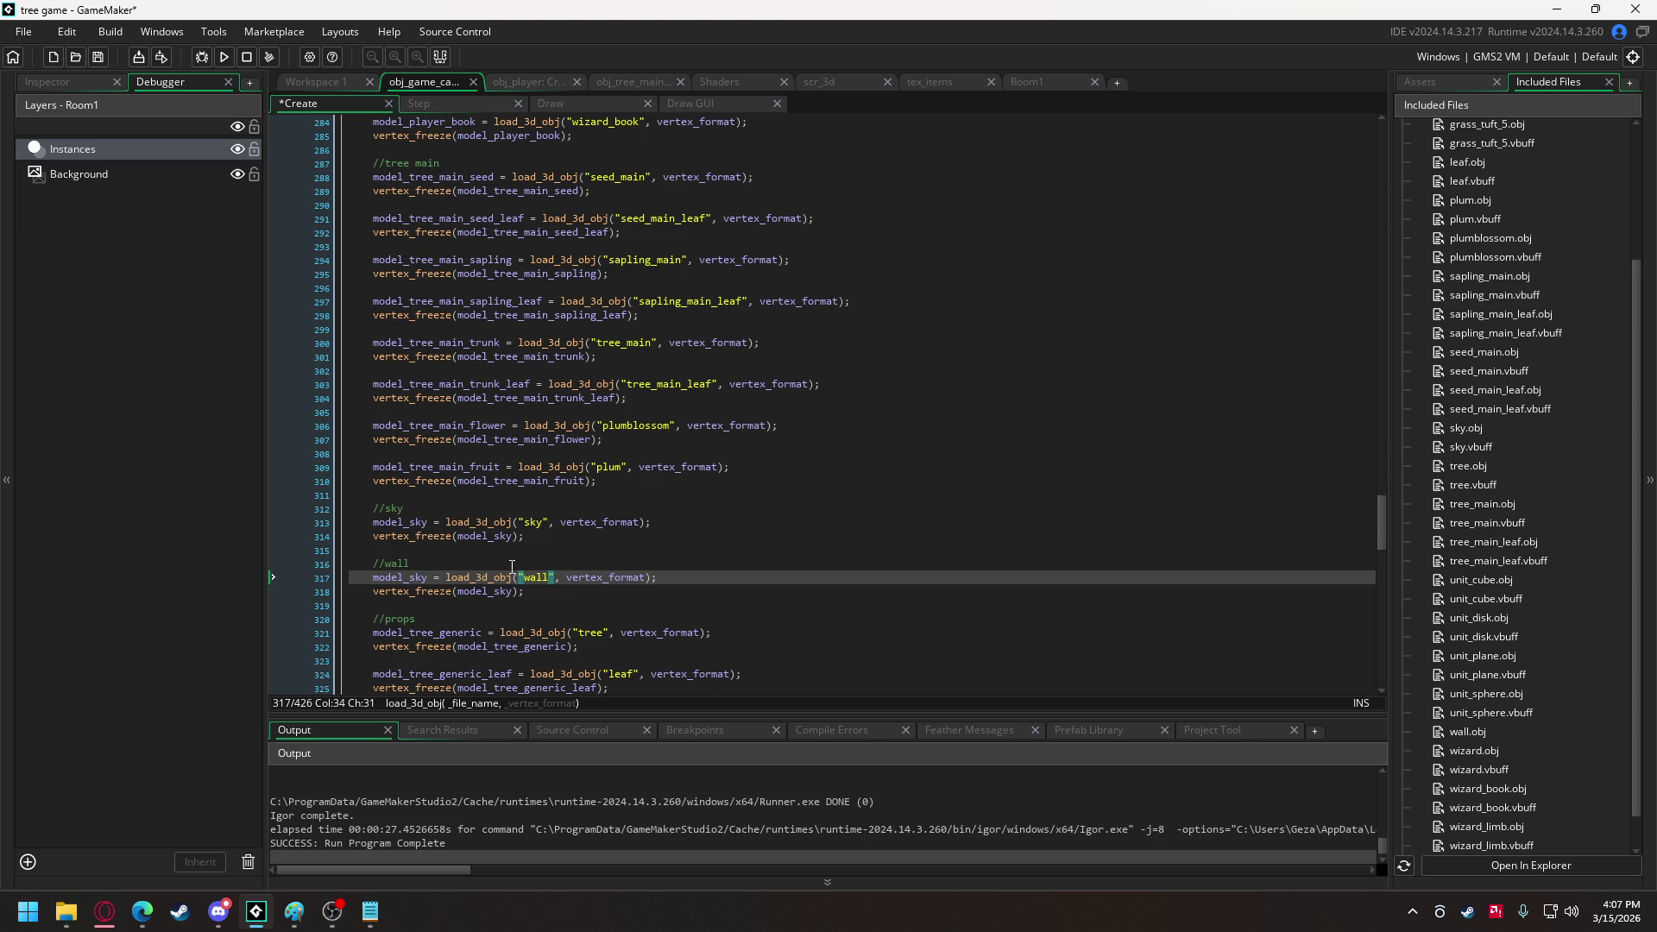
double_click(428, 580)
text(wall)
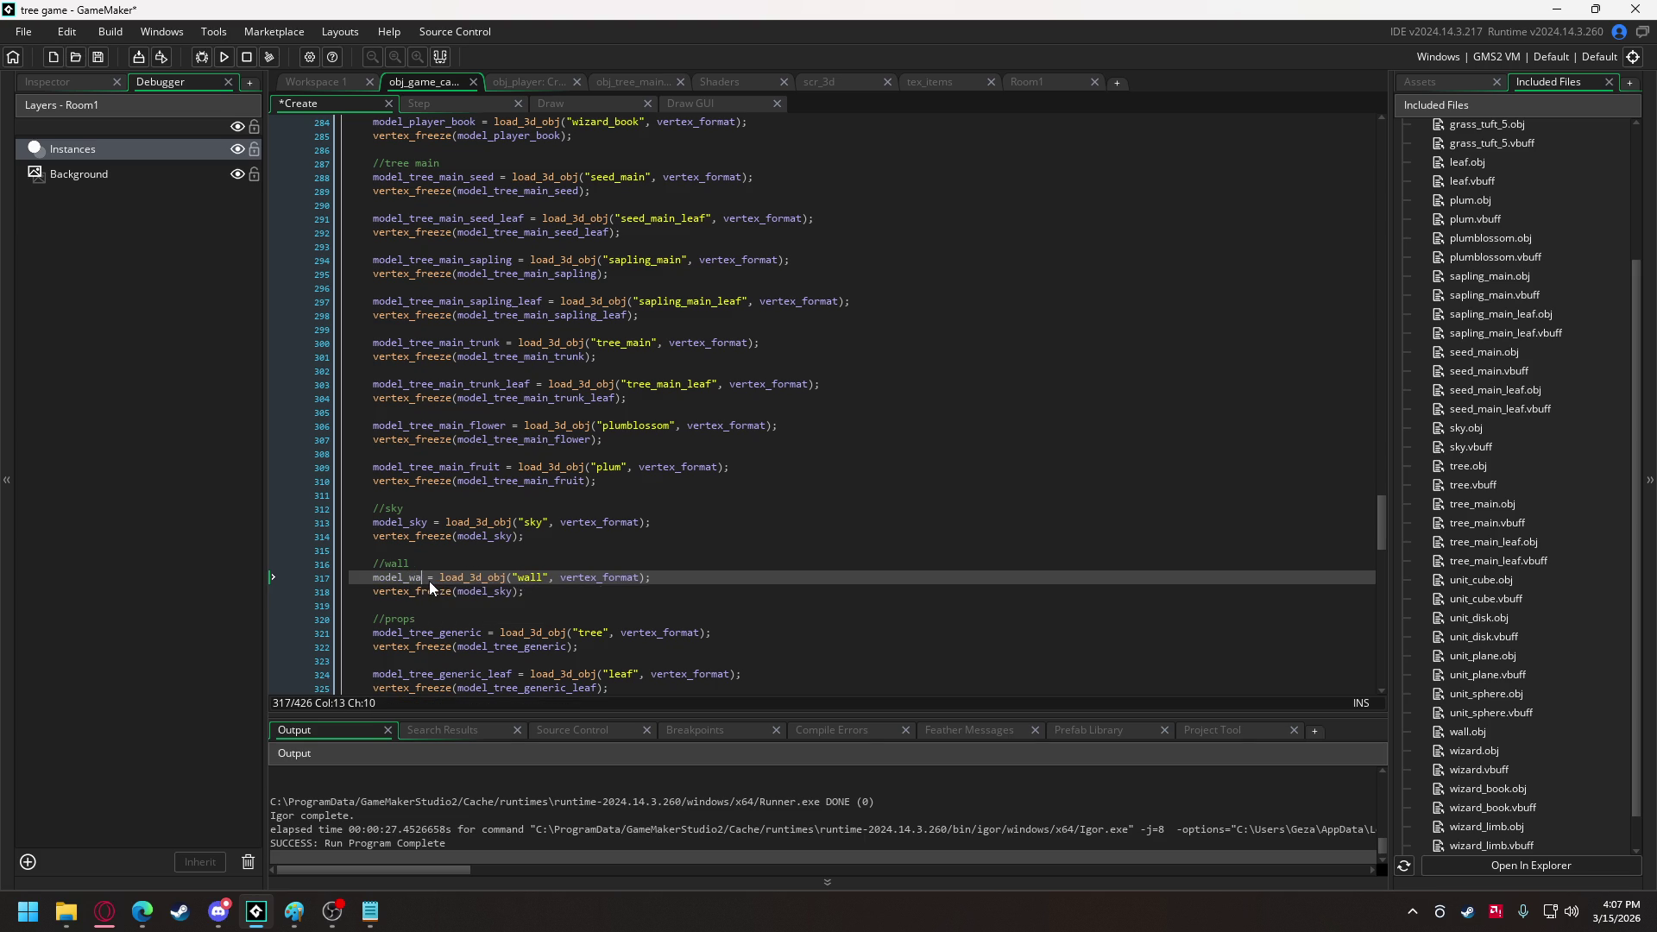
double_click(404, 578)
key(ctrl+c)
double_click(488, 592)
key(ctrl+v)
click(582, 101)
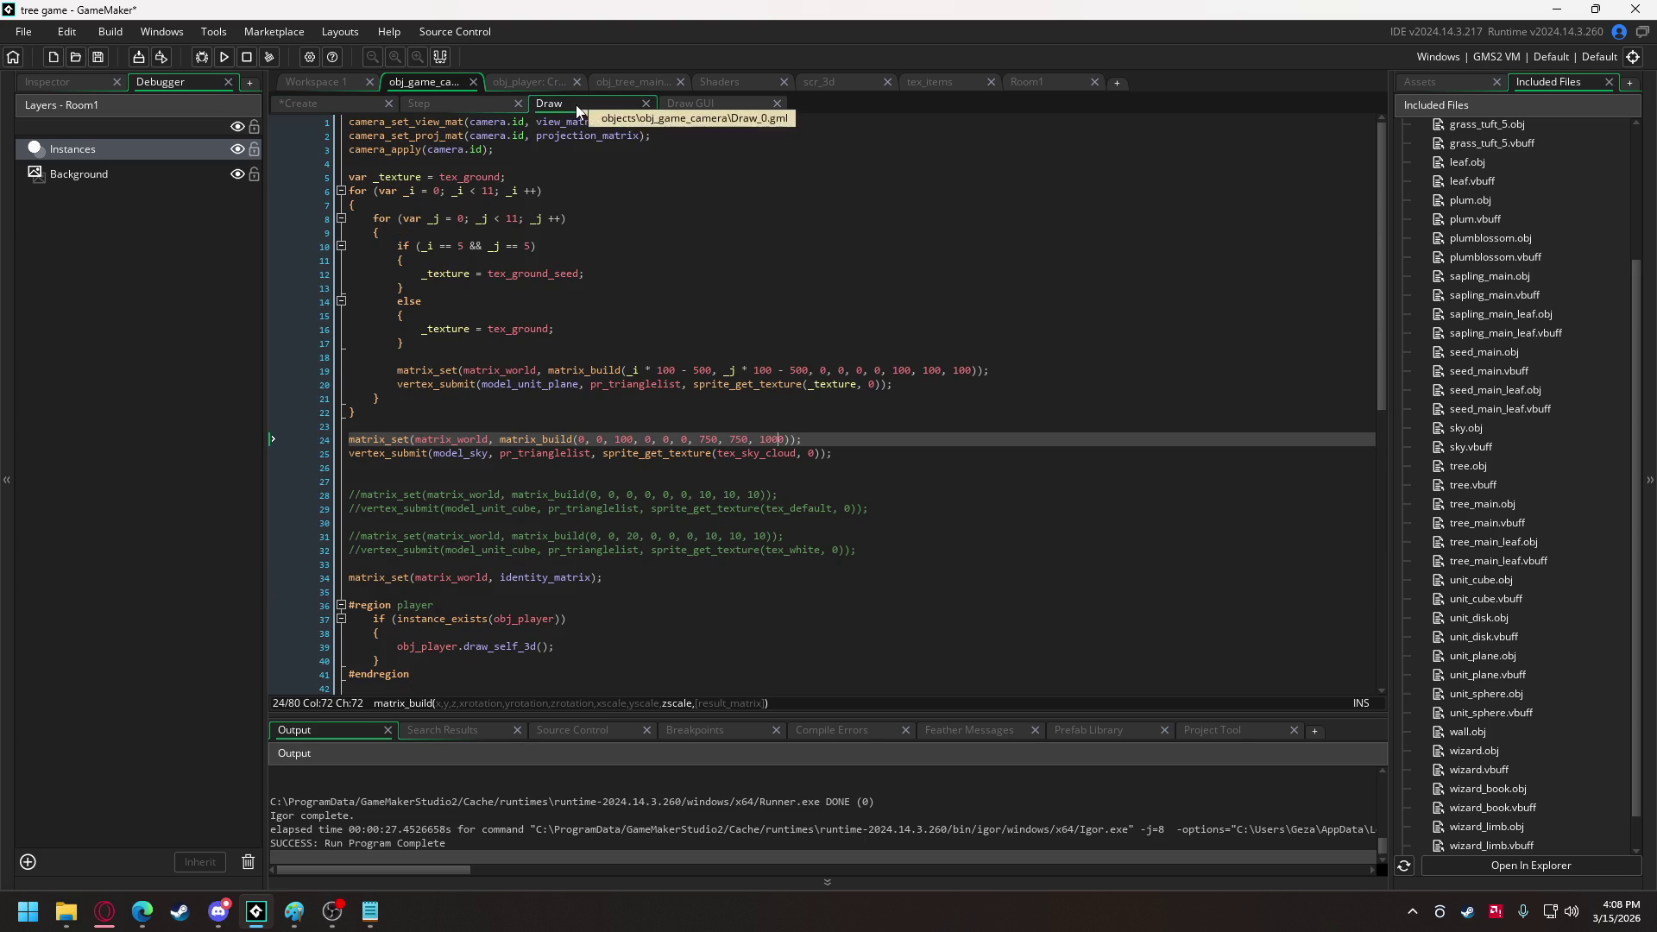
Duplicate the sky drawing lines in the Draw event.
drag(833, 454, 345, 438)
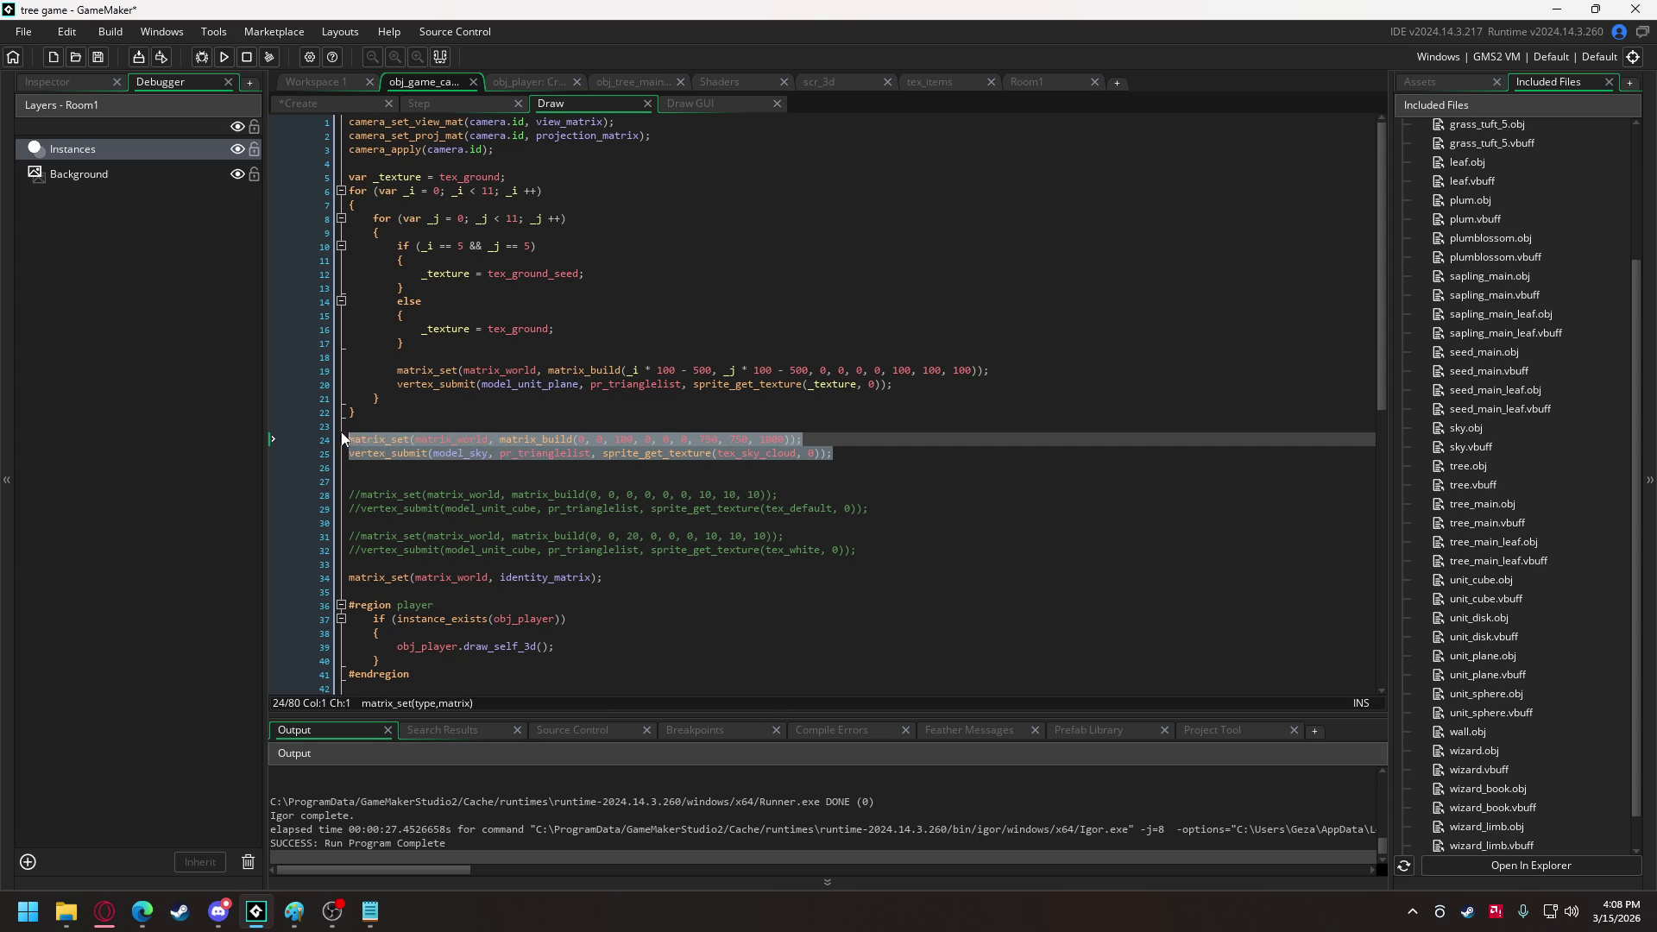
click(856, 452)
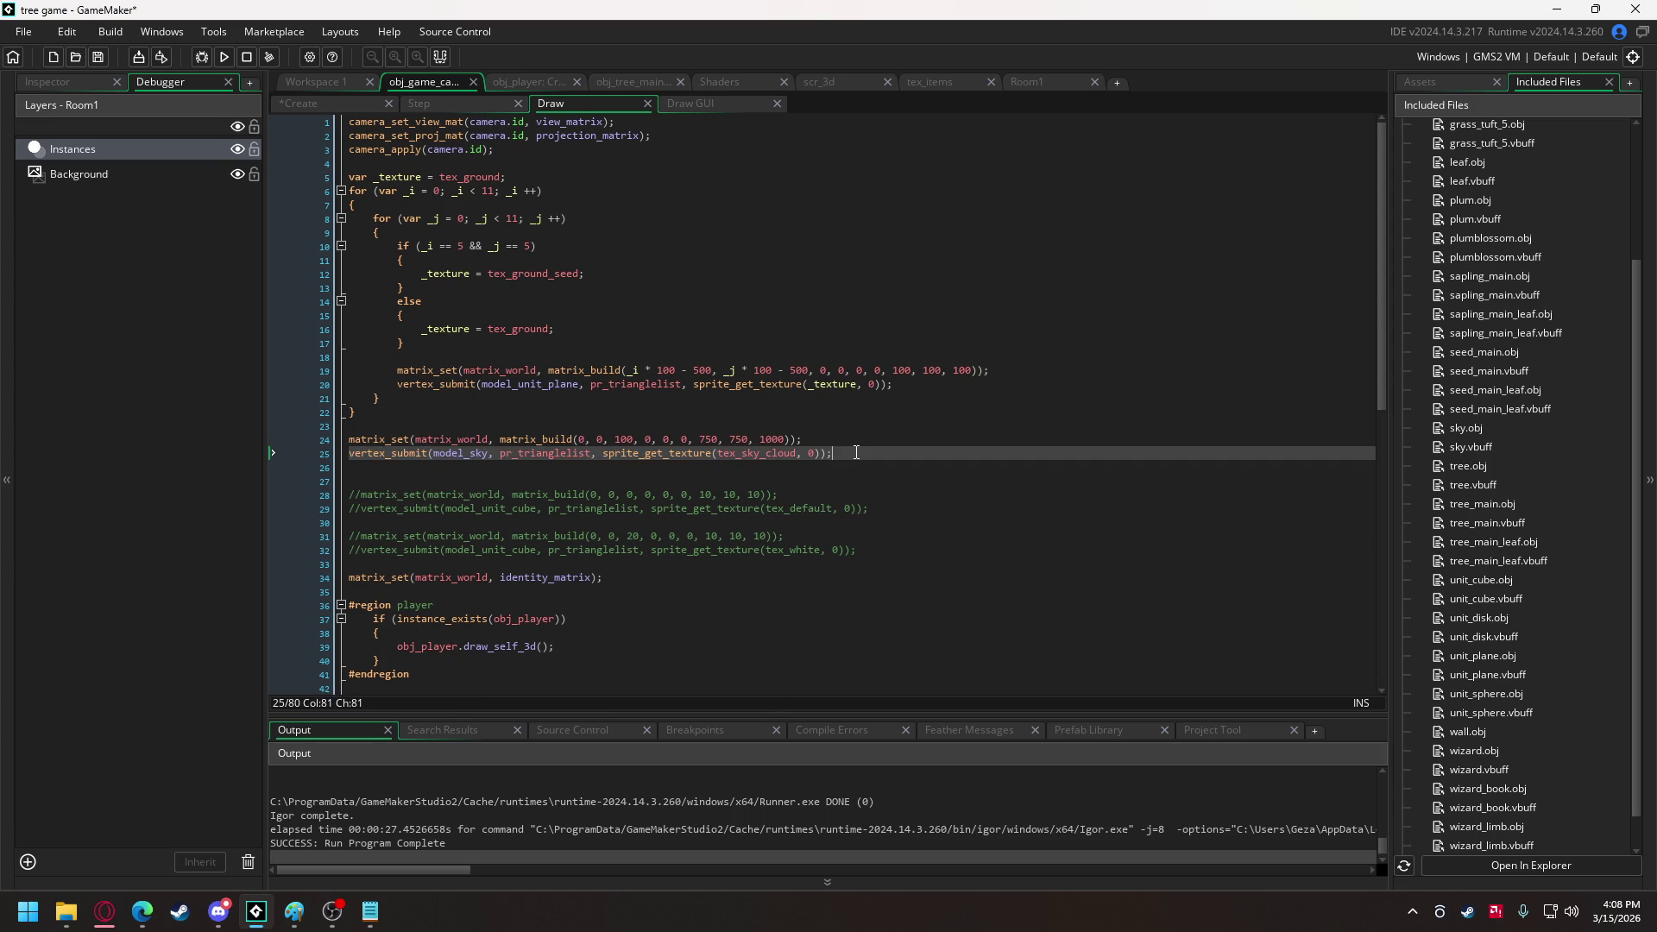
key(Return)
key(Return)
key(ctrl+v)
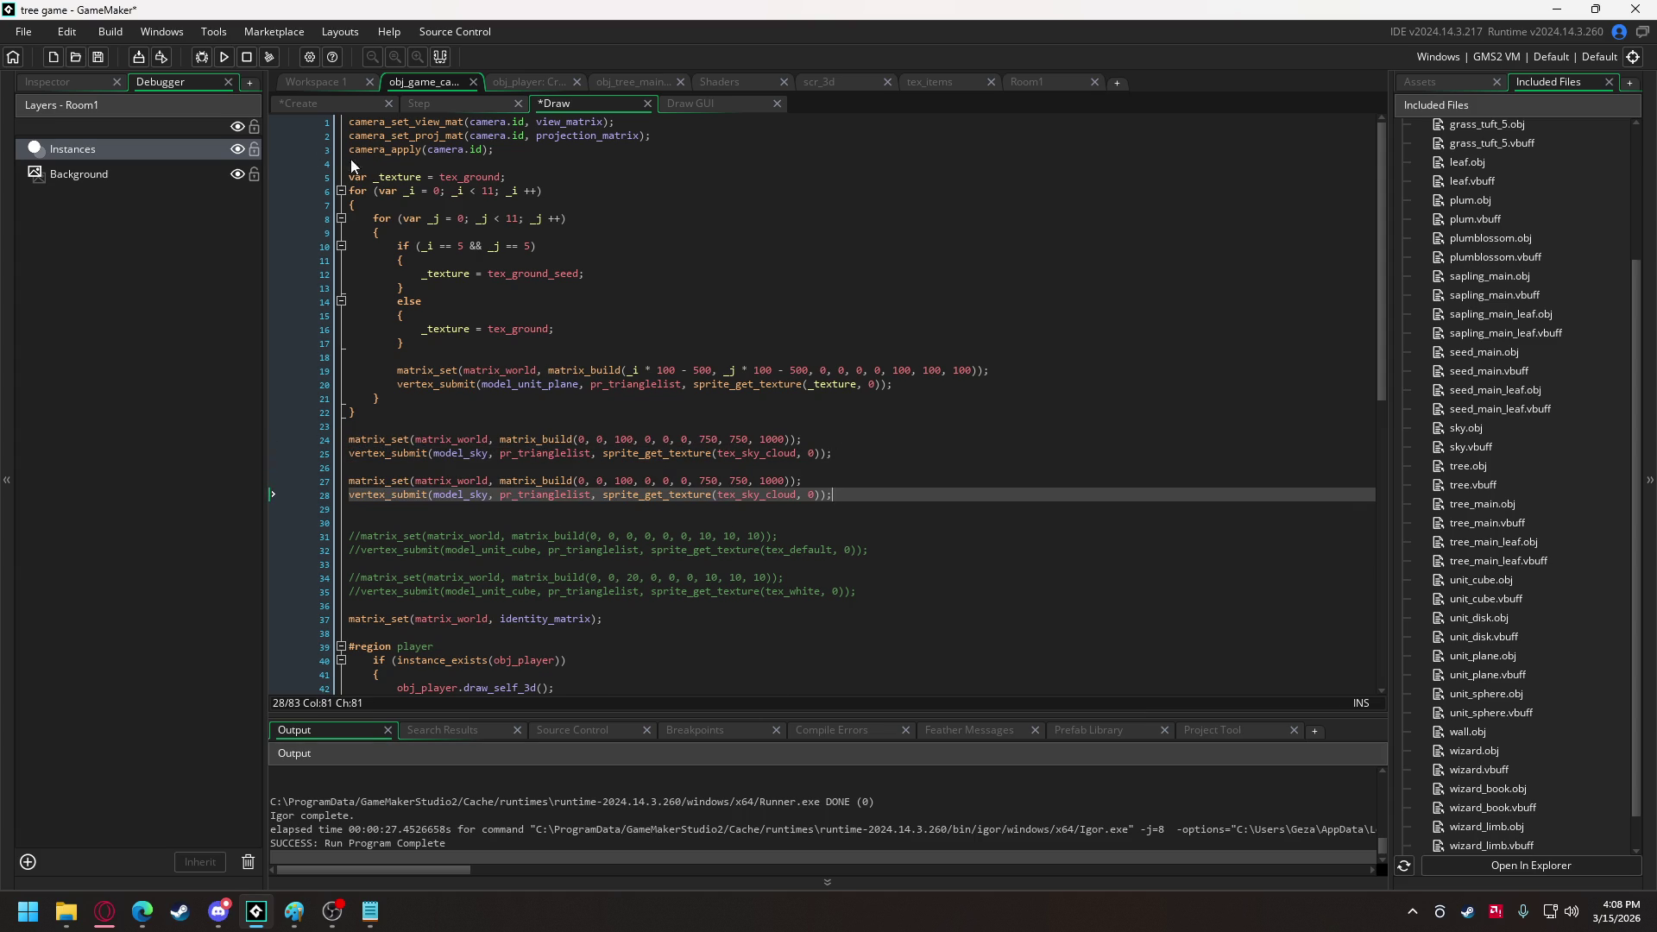
Wrap the world drawing code in #region world / #endregion and indent it one level.
click(348, 163)
key(Return)
text(#)
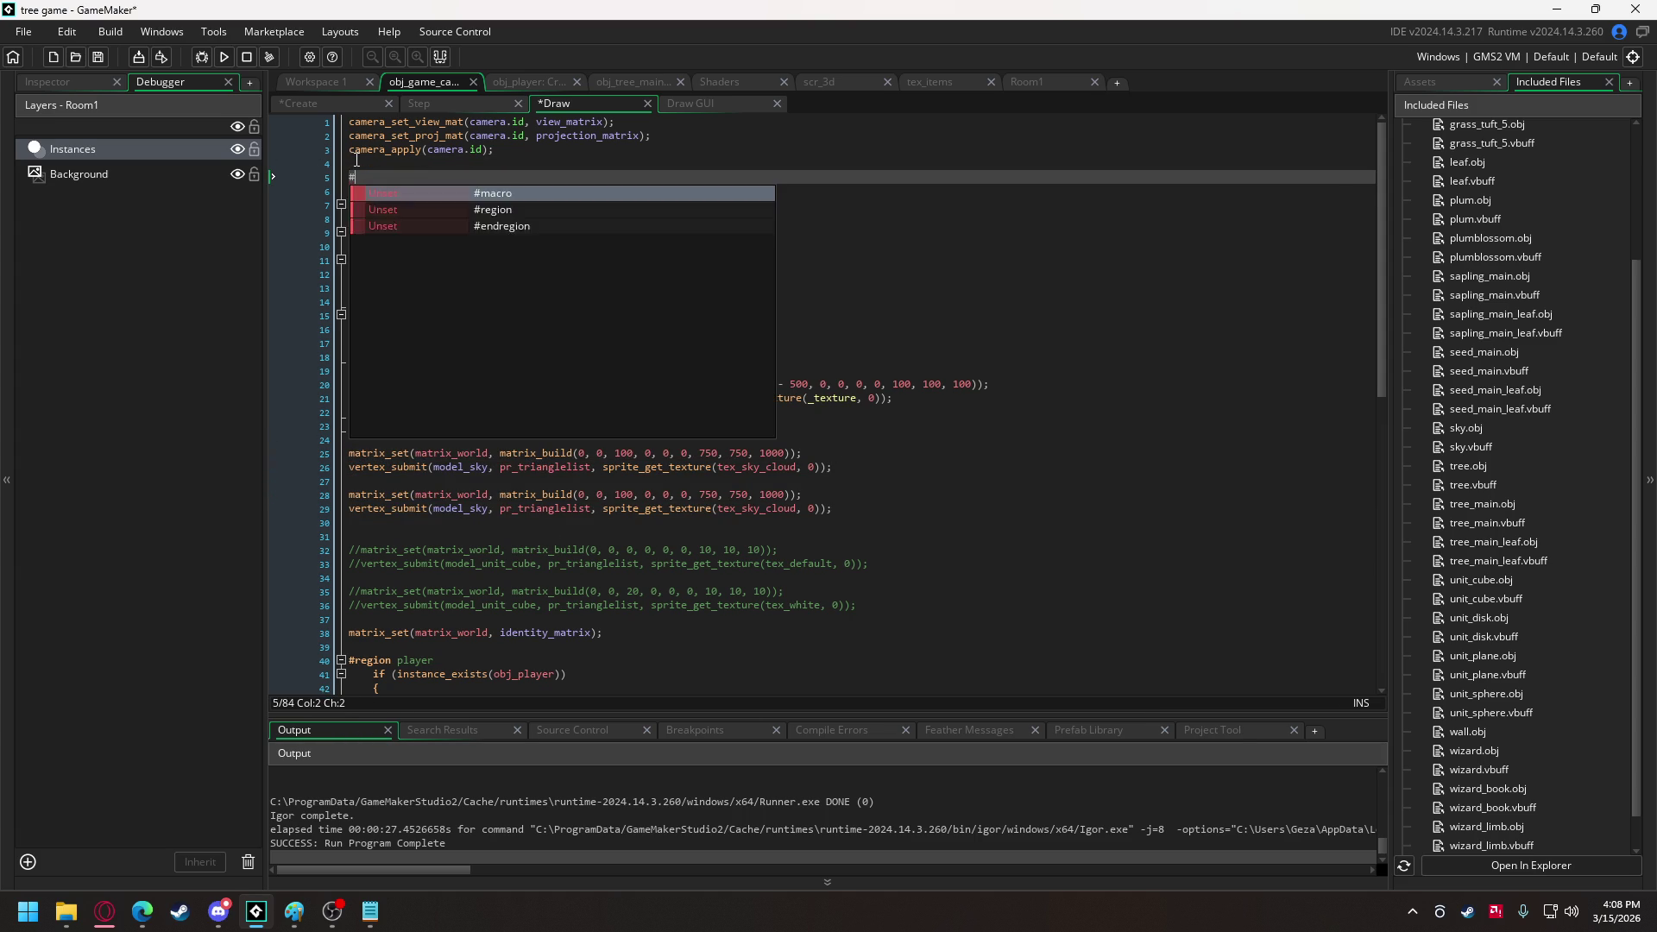
text(region world)
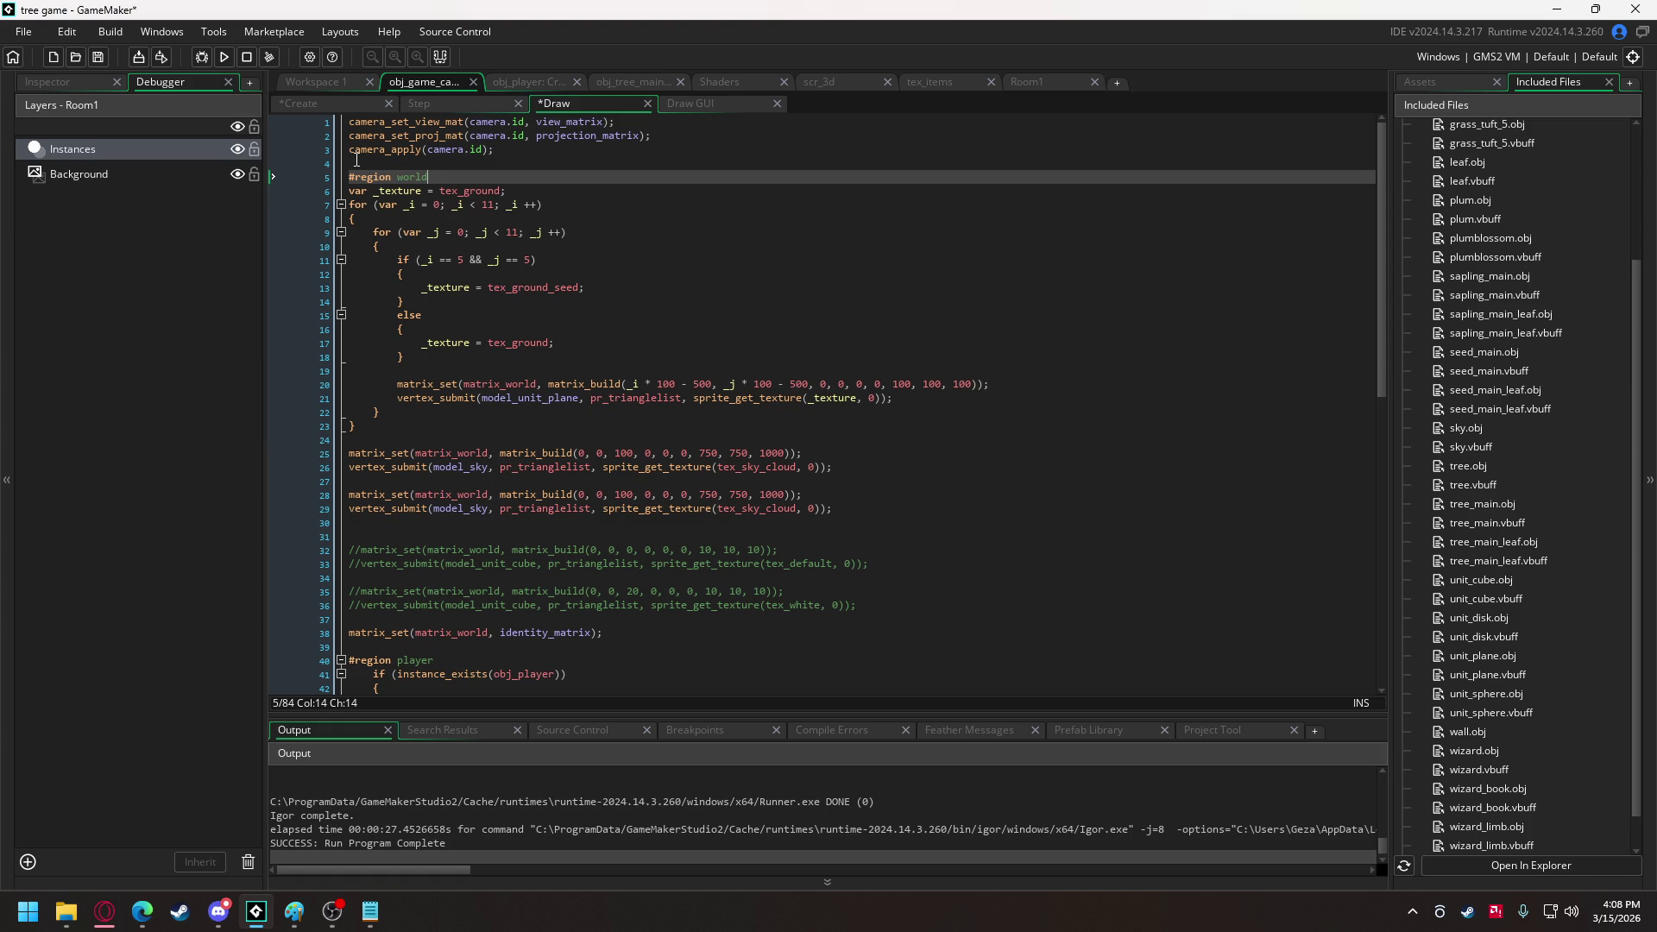
click(809, 525)
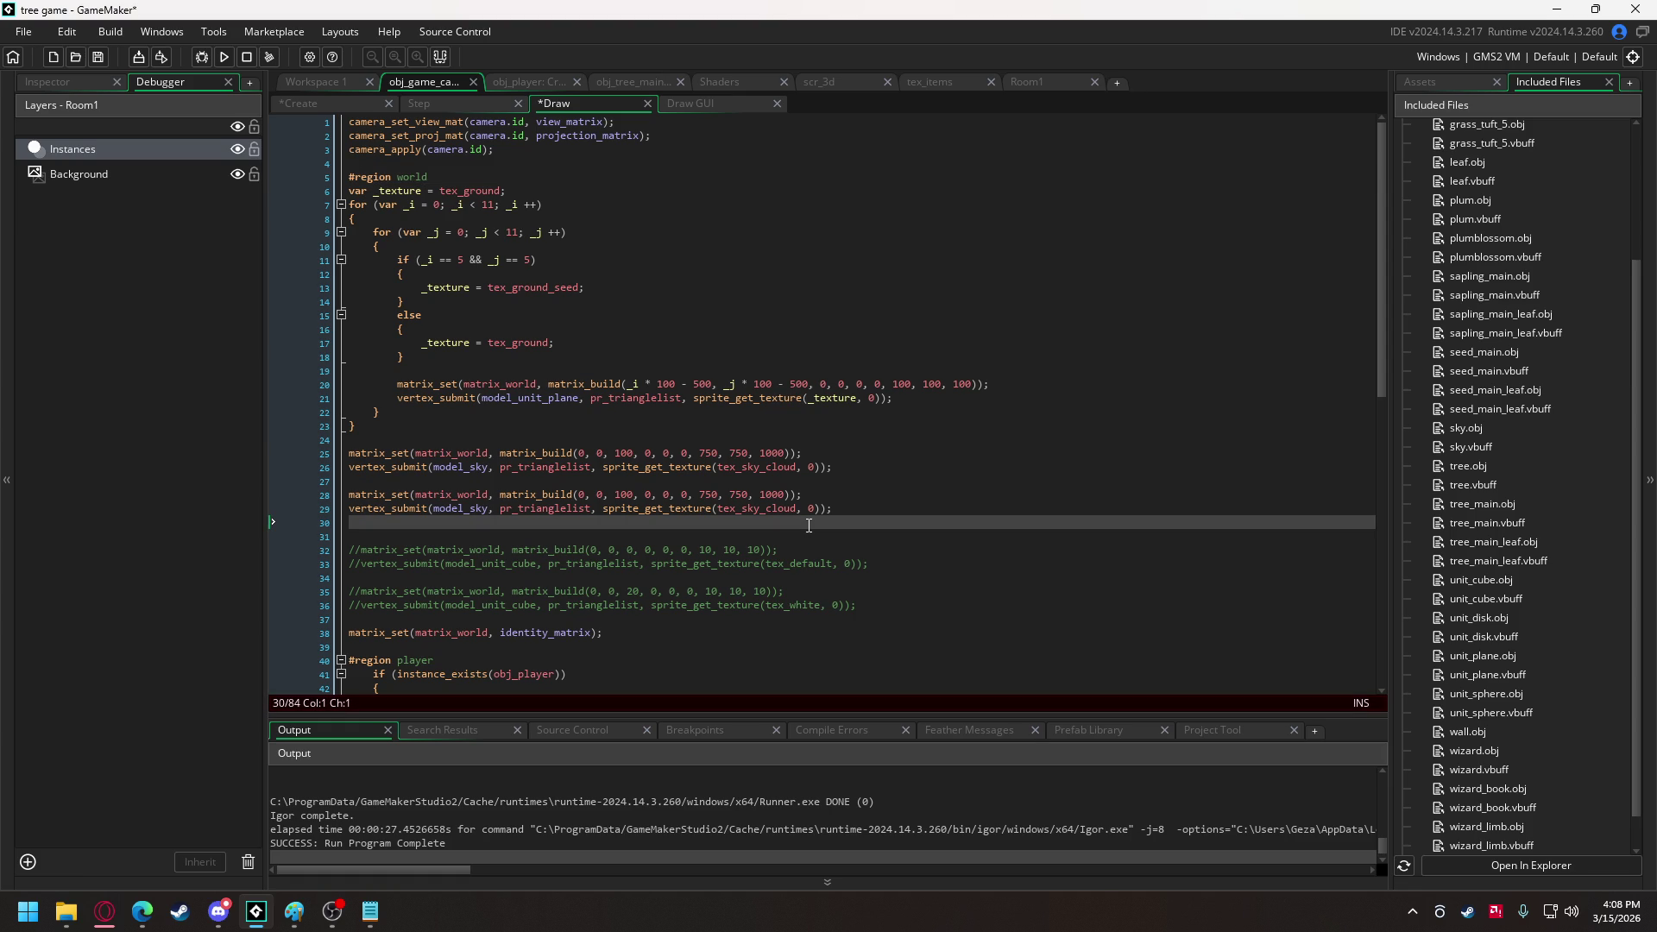
text(#endregion)
drag(837, 509, 362, 190)
key(Tab)
click(529, 495)
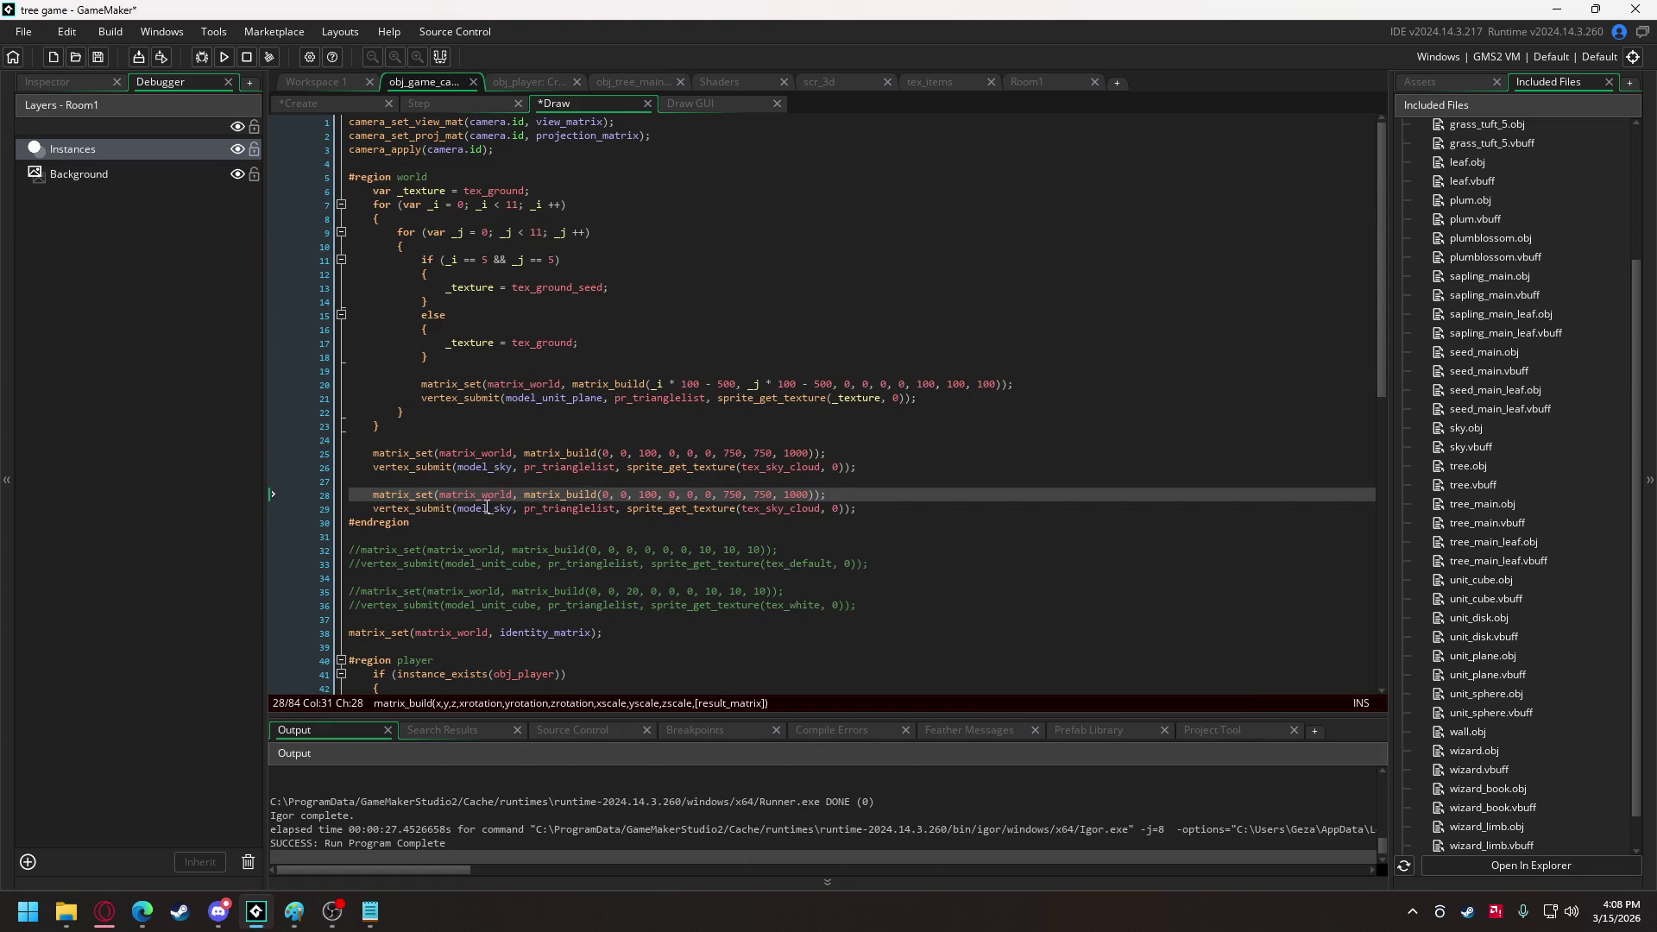
Change the copy to draw model_wall with tex_wall, scale 500, at height 0.
drag(493, 508, 504, 508)
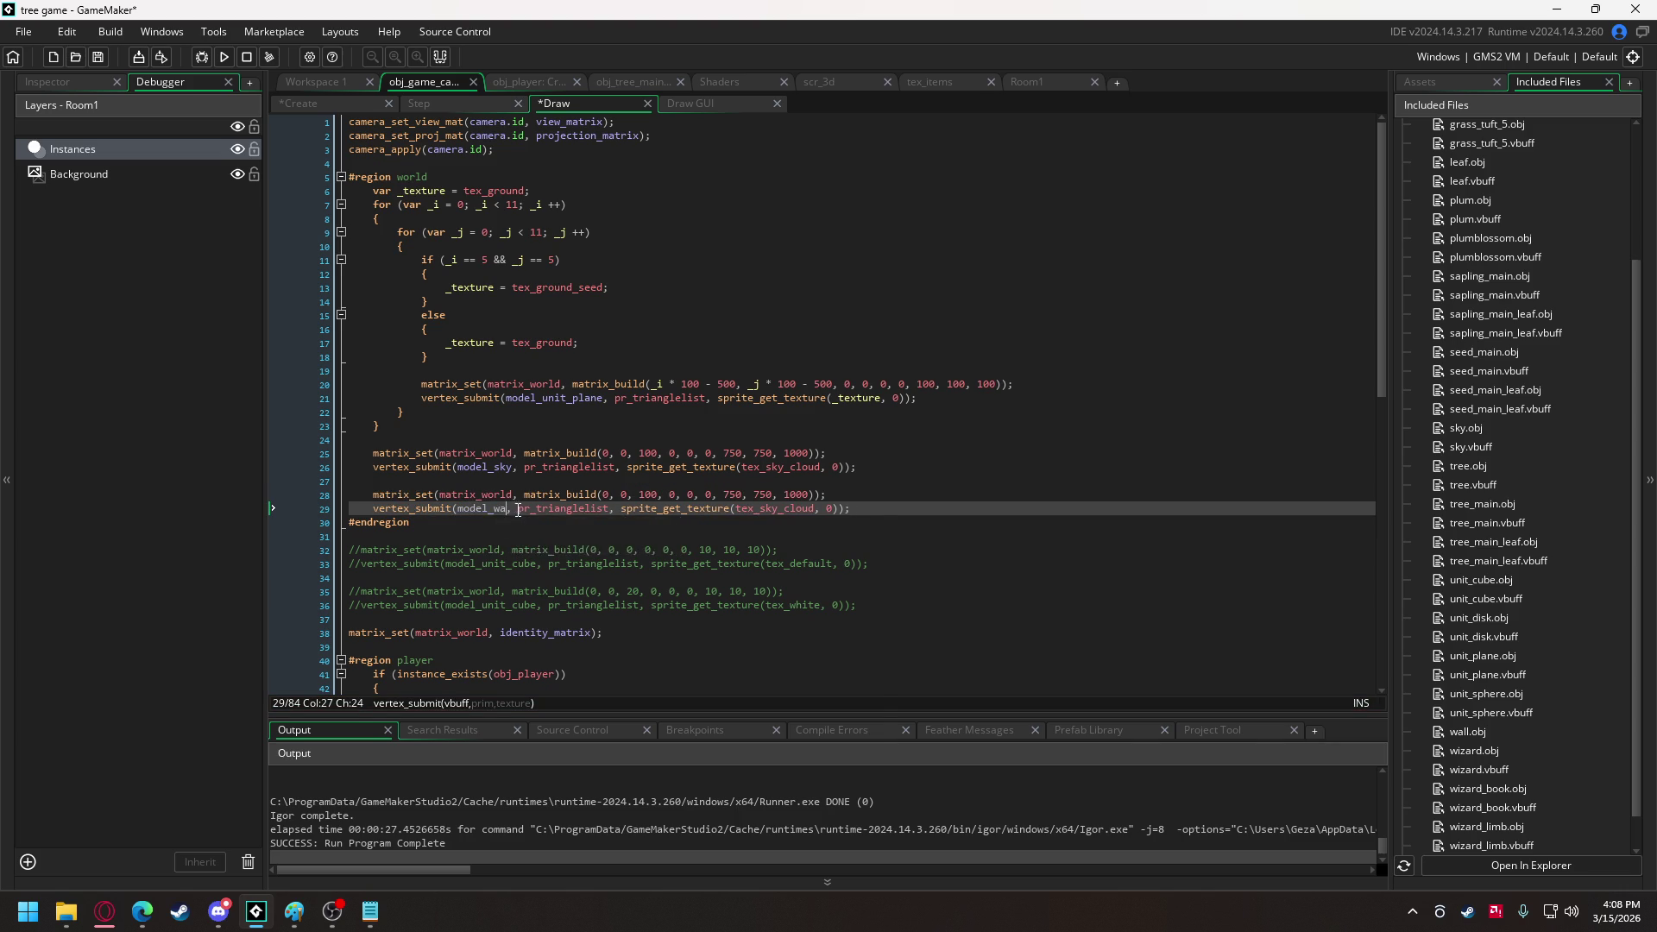
text(w)
key(Return)
drag(772, 510, 827, 514)
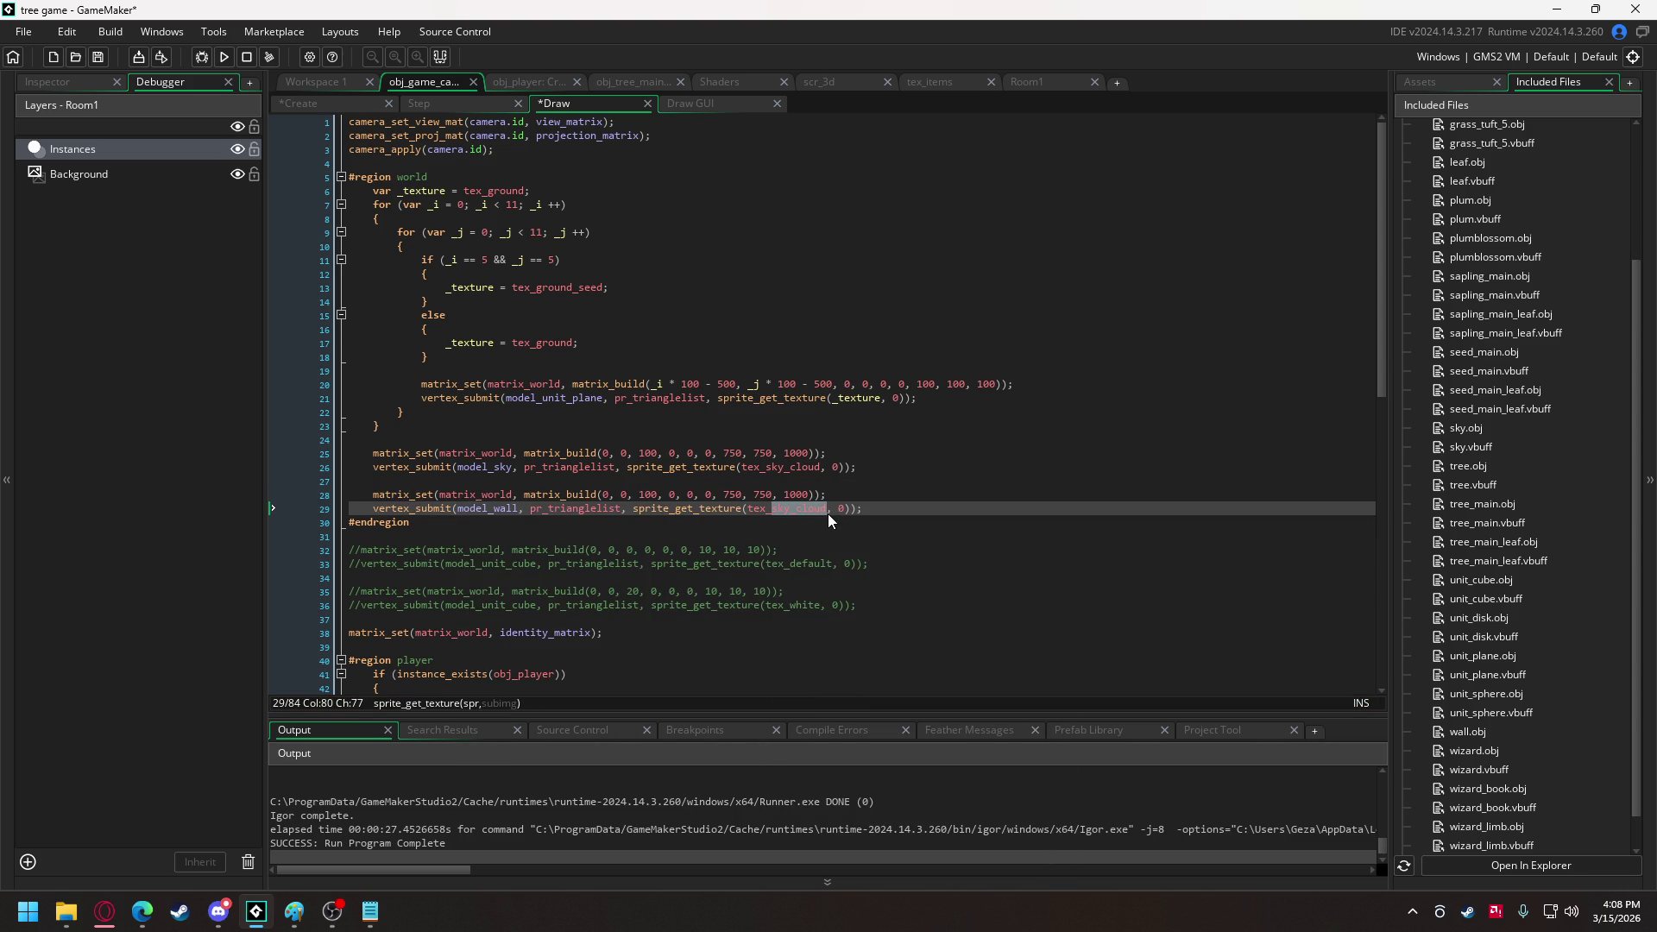
text(wall)
double_click(734, 494)
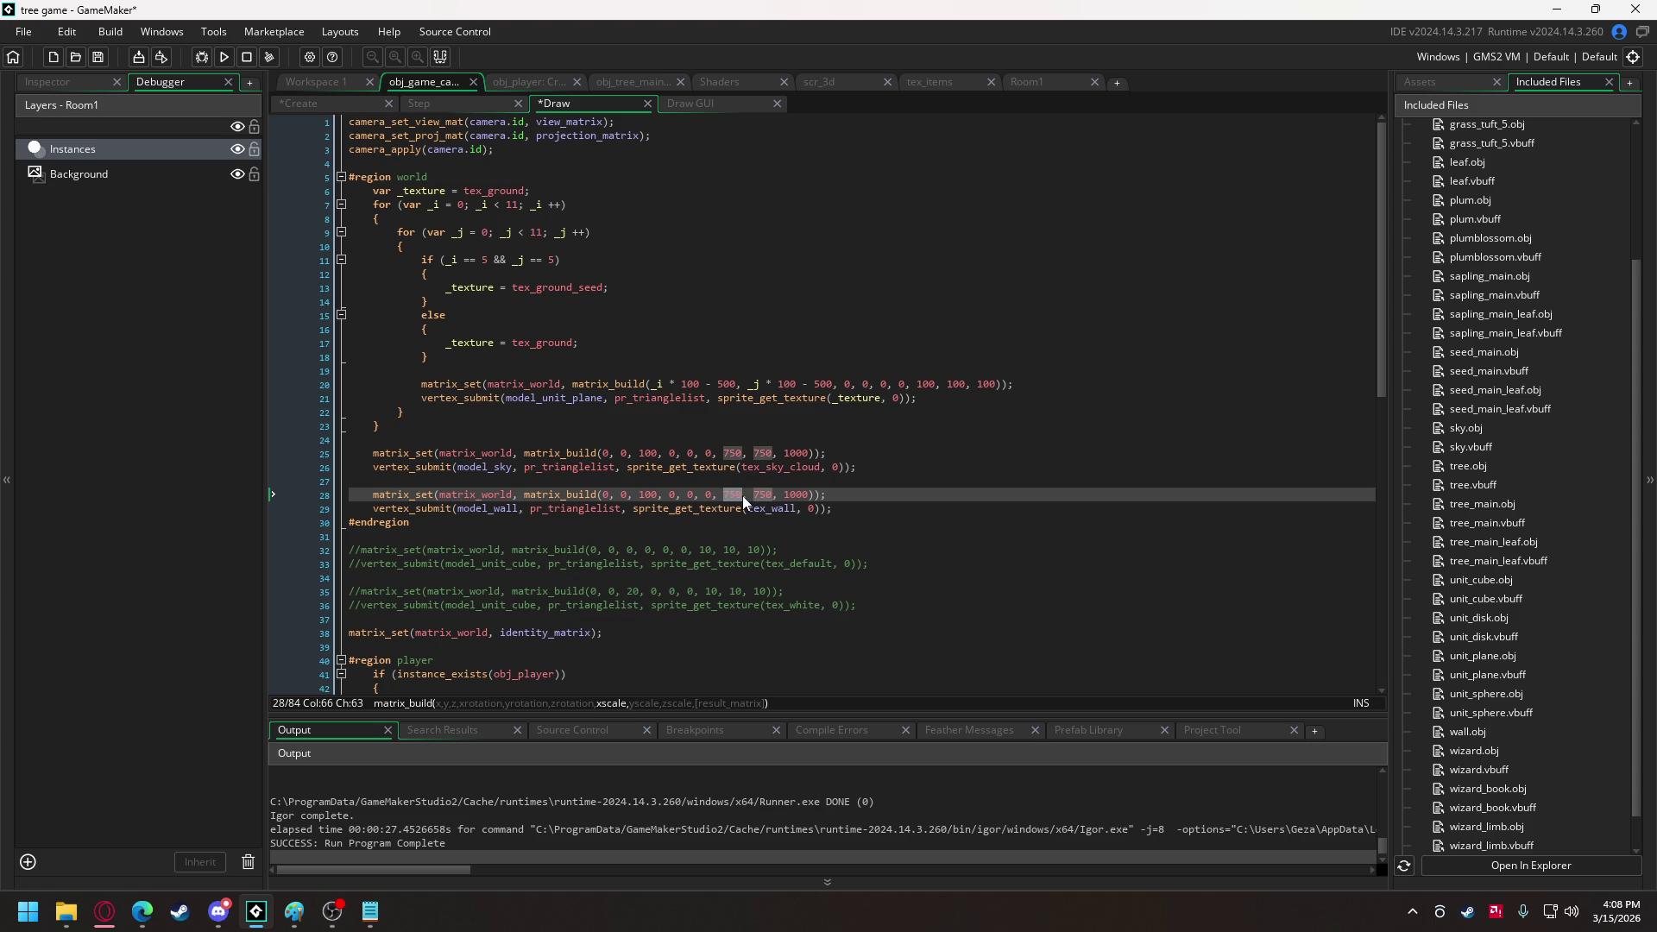
text(500)
drag(753, 494, 769, 494)
text(50)
click(790, 496)
text(50)
click(641, 495)
drag(641, 494, 653, 494)
key(BackSpace)
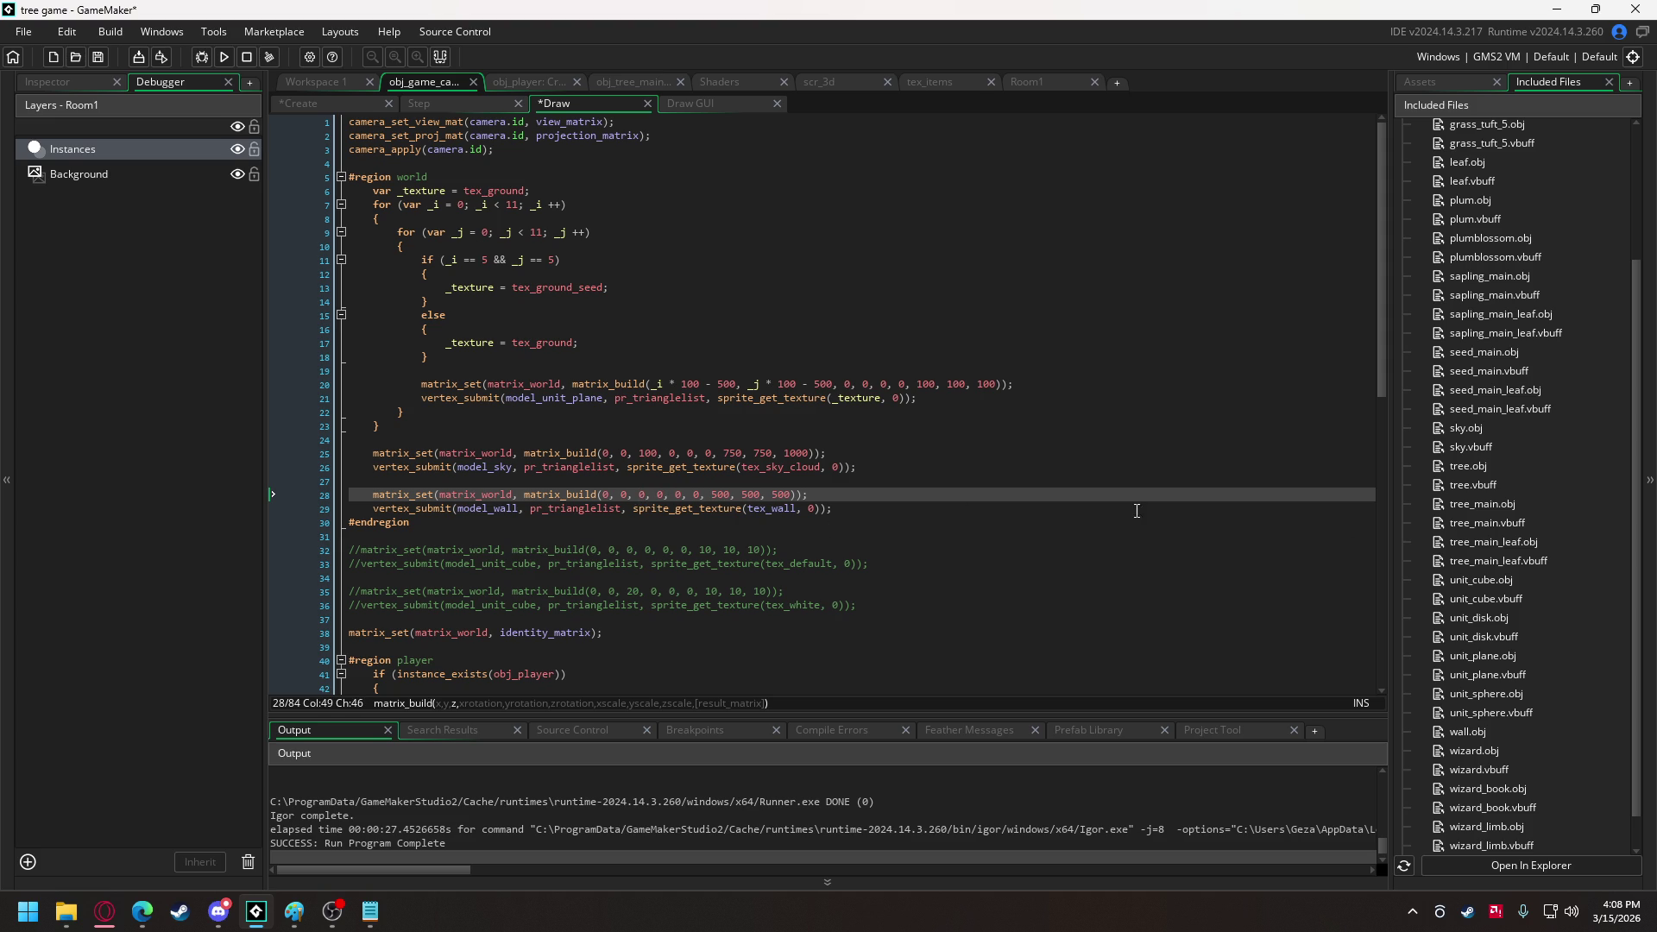
Create a group named Wall inside the World asset group.
click(1458, 79)
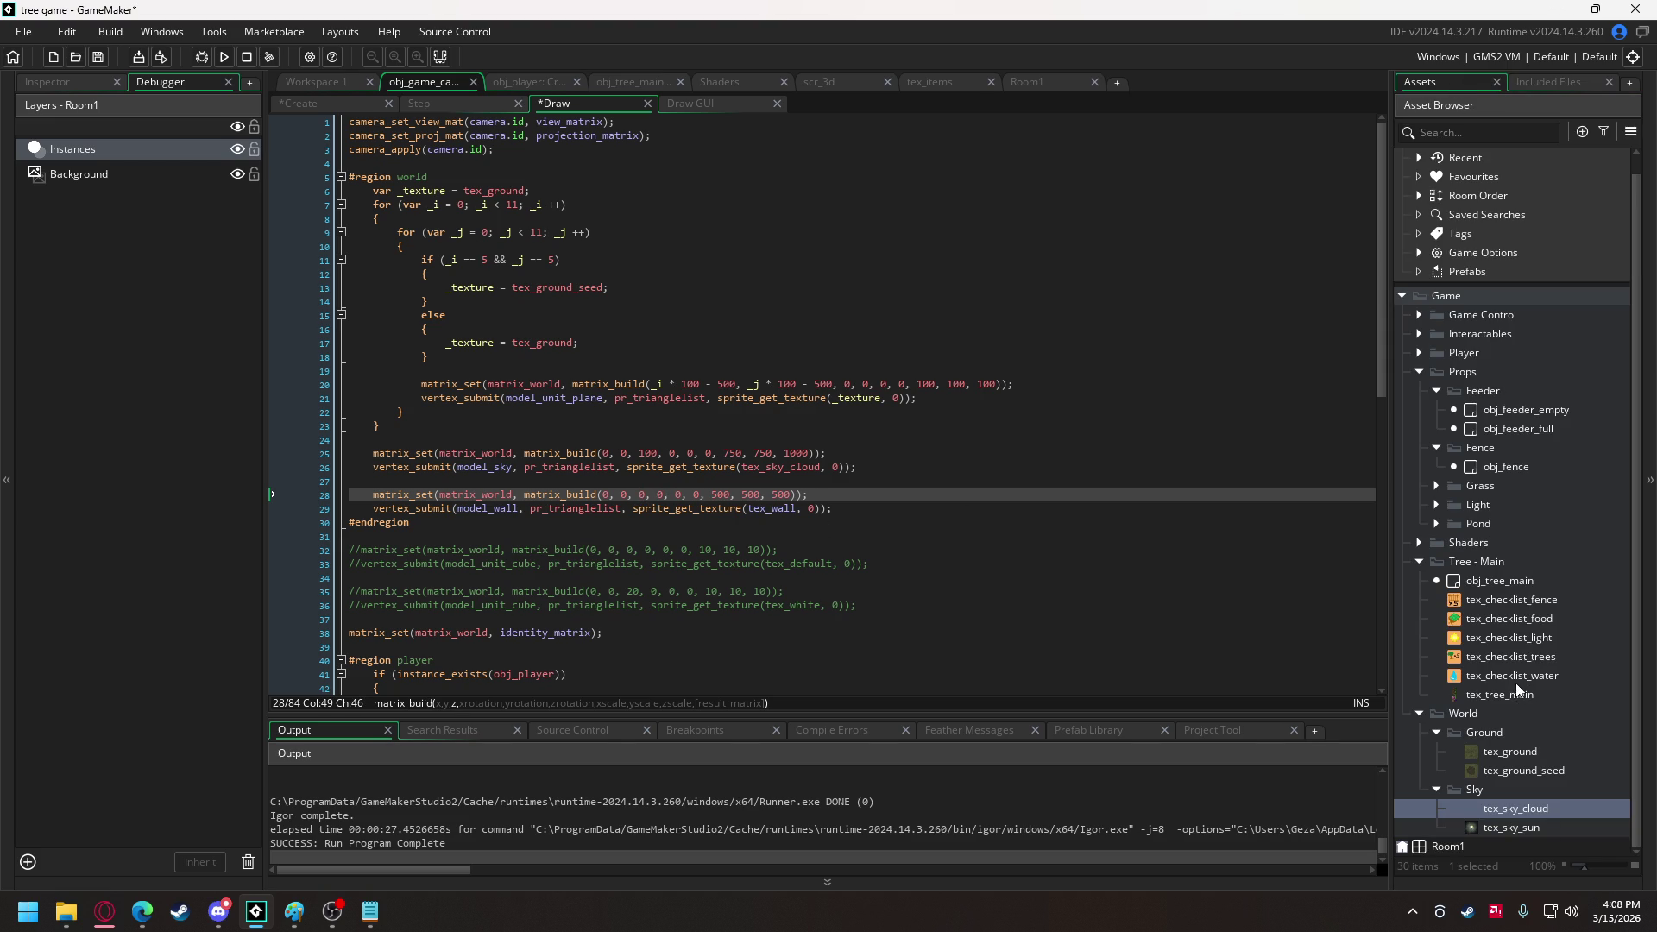
right_click(1468, 716)
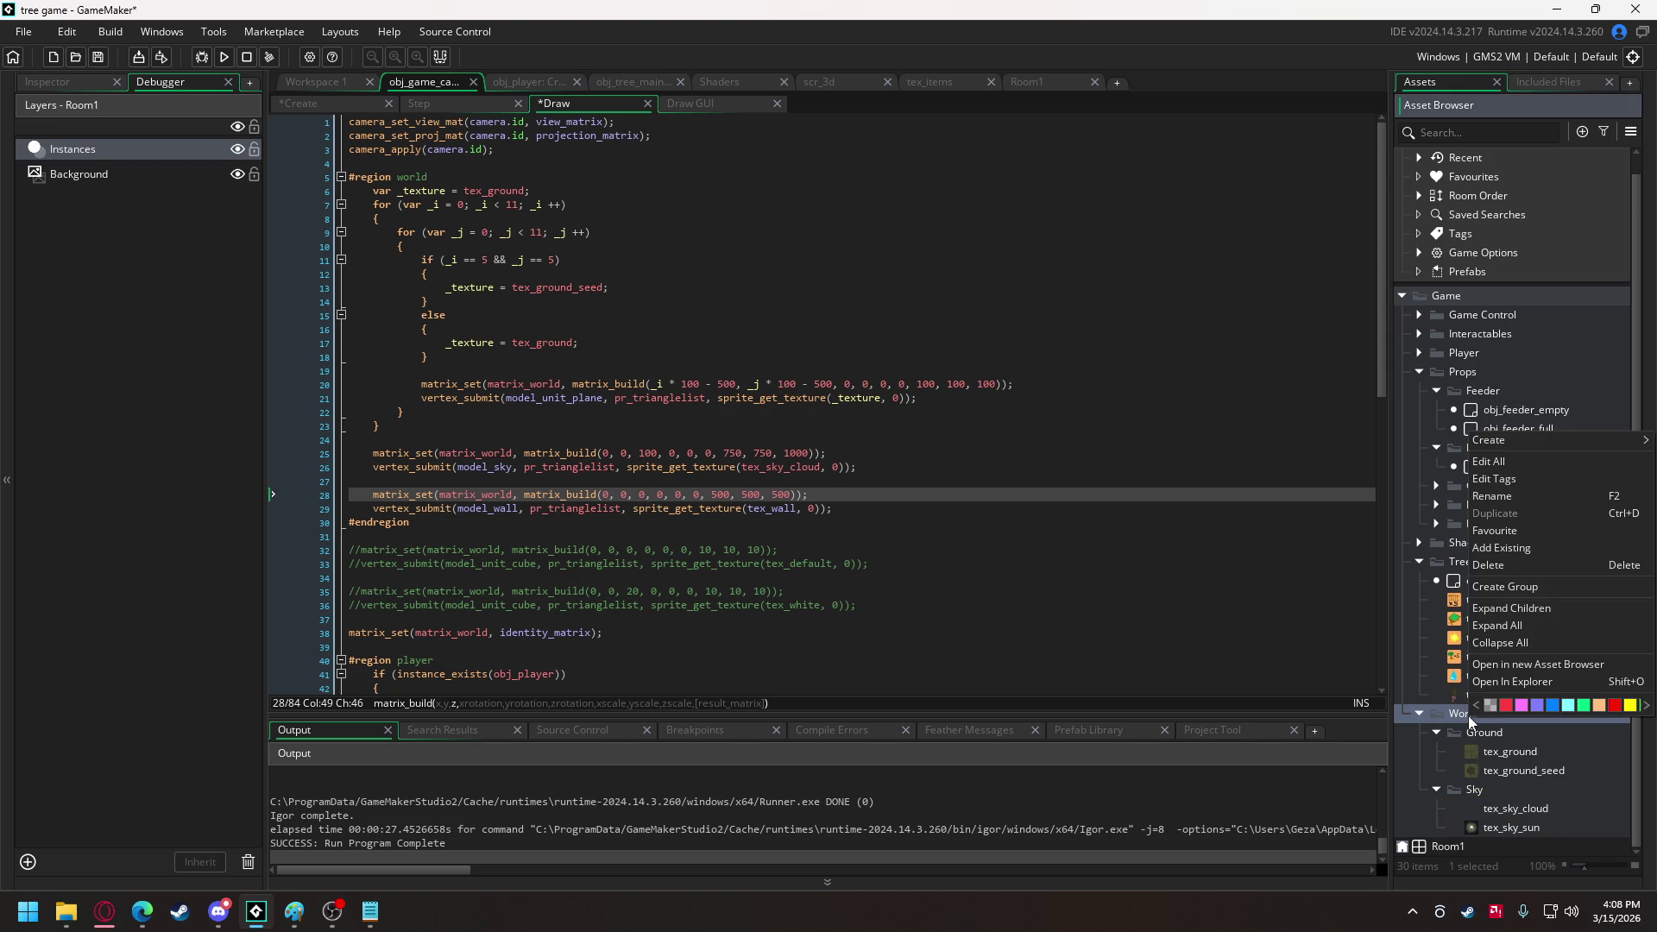
click(1509, 590)
text(Wall)
key(Return)
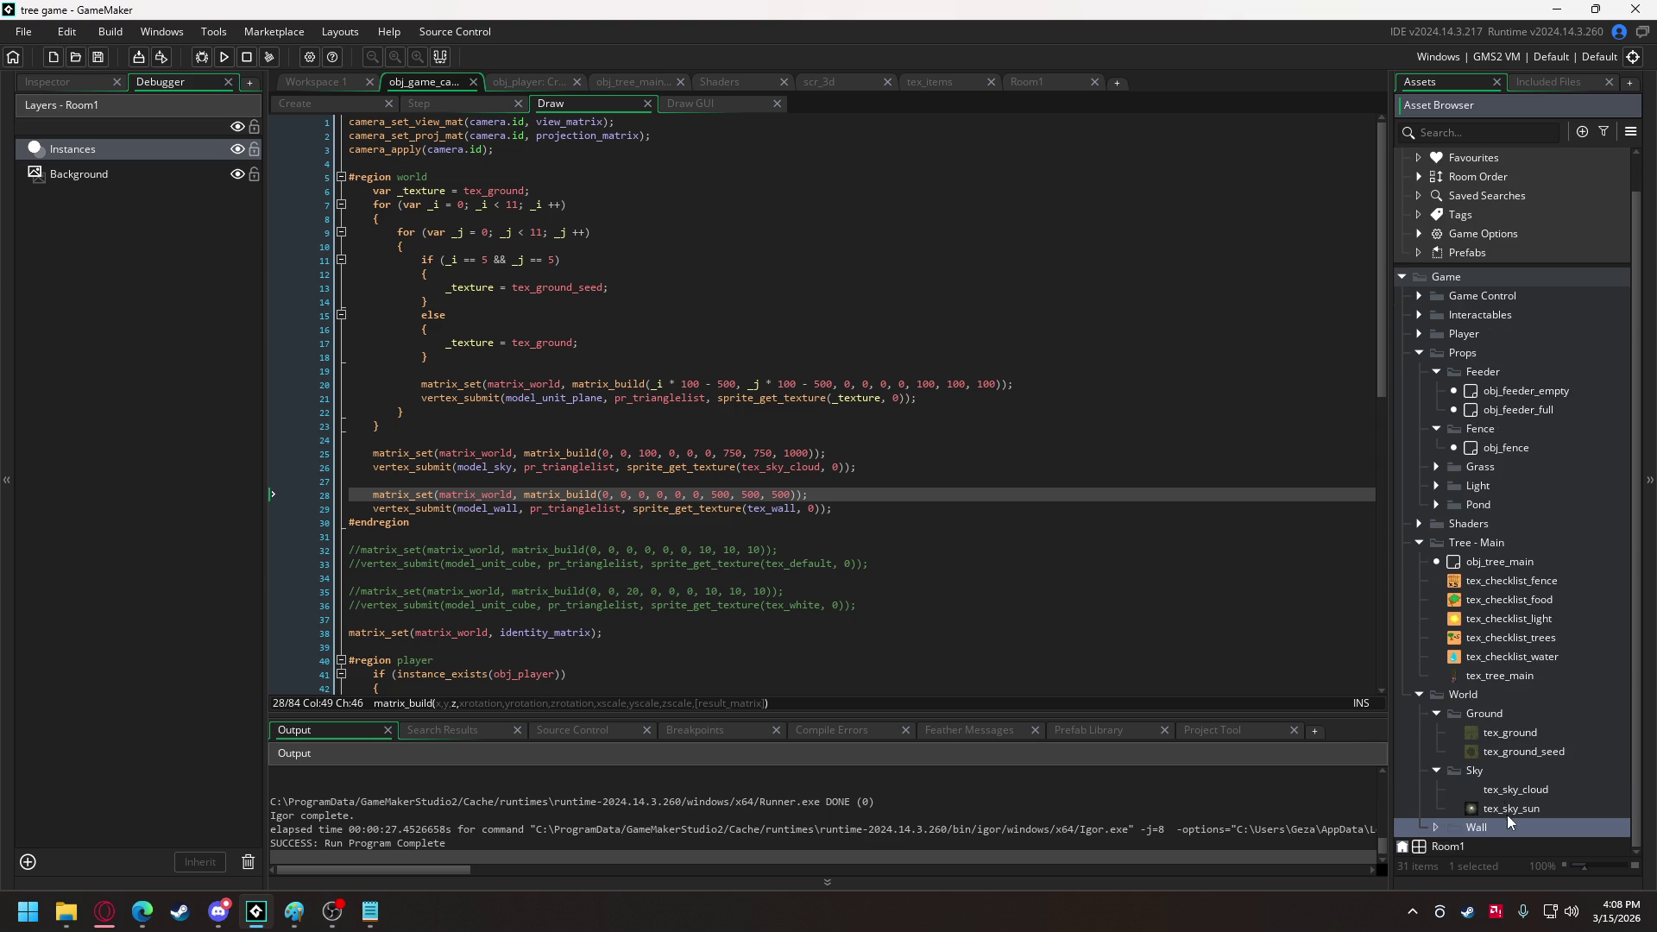
Create an object named obj in the Wall group, then delete it.
right_click(1501, 826)
mouse_move(1436, 556)
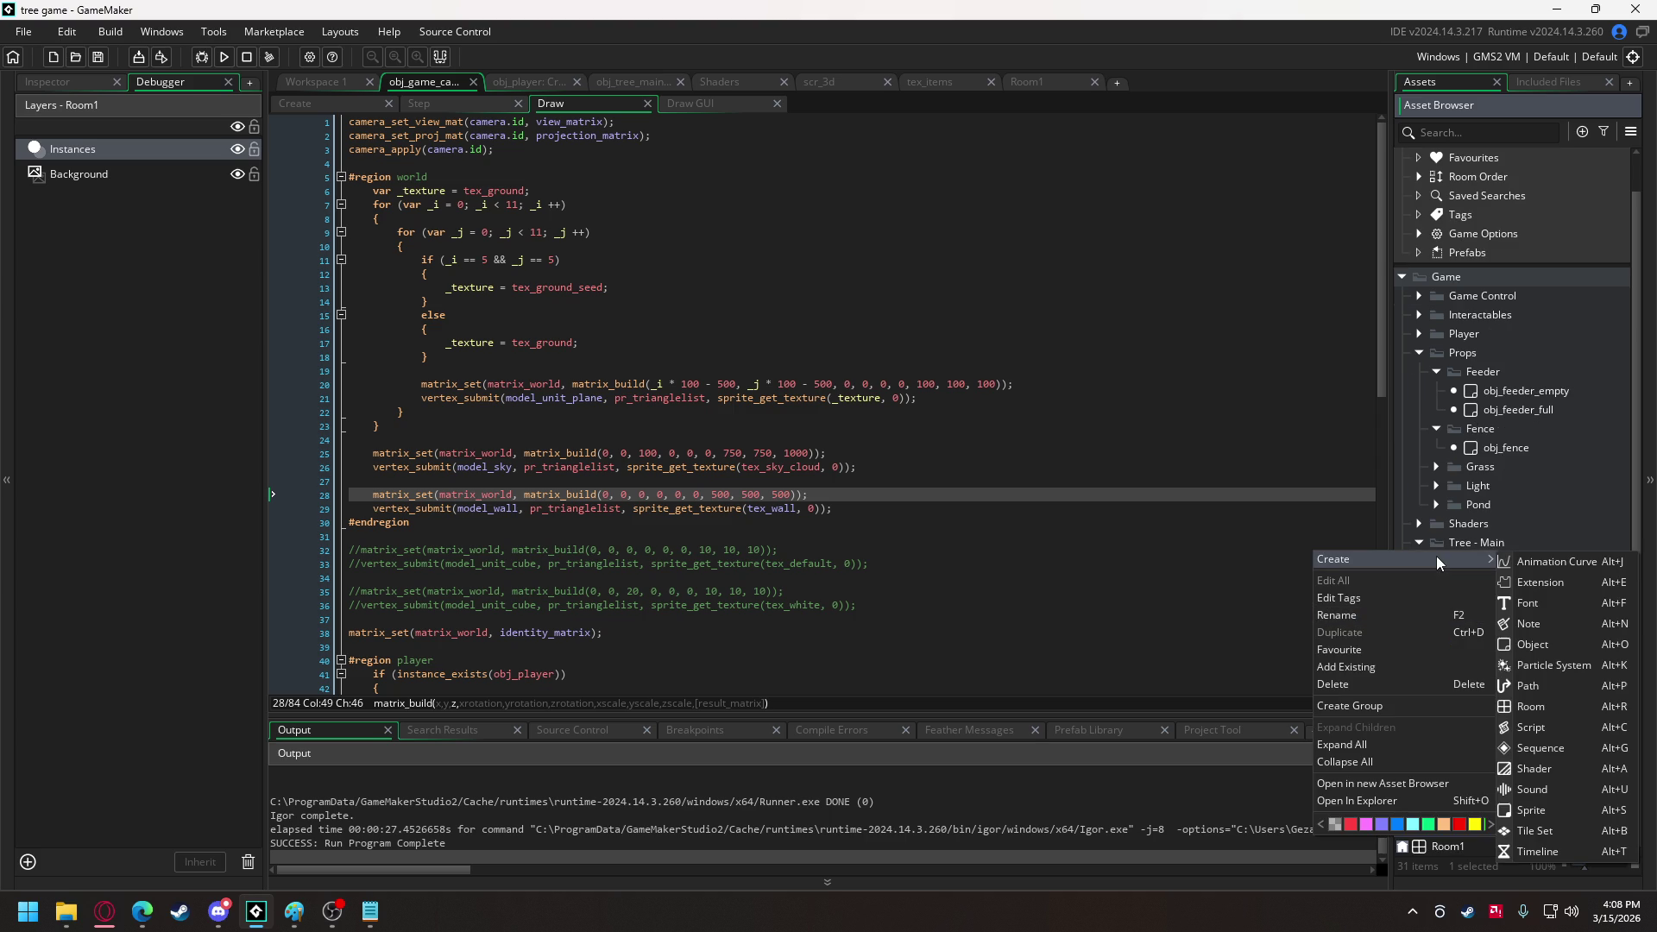
click(1538, 644)
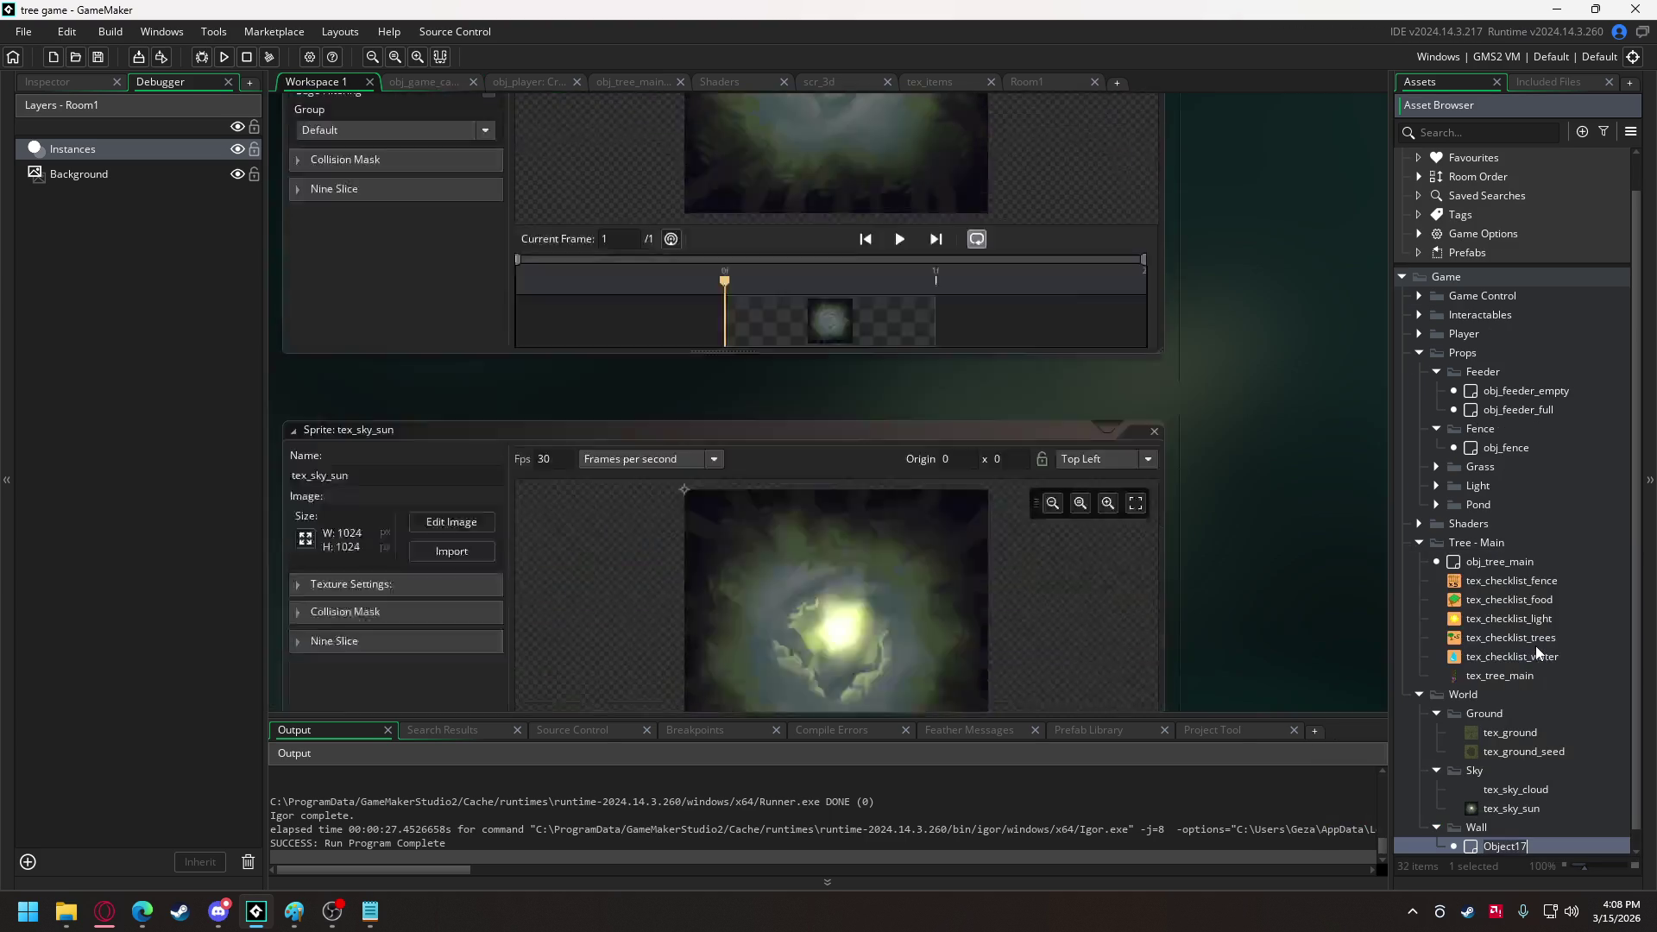
text(obj)
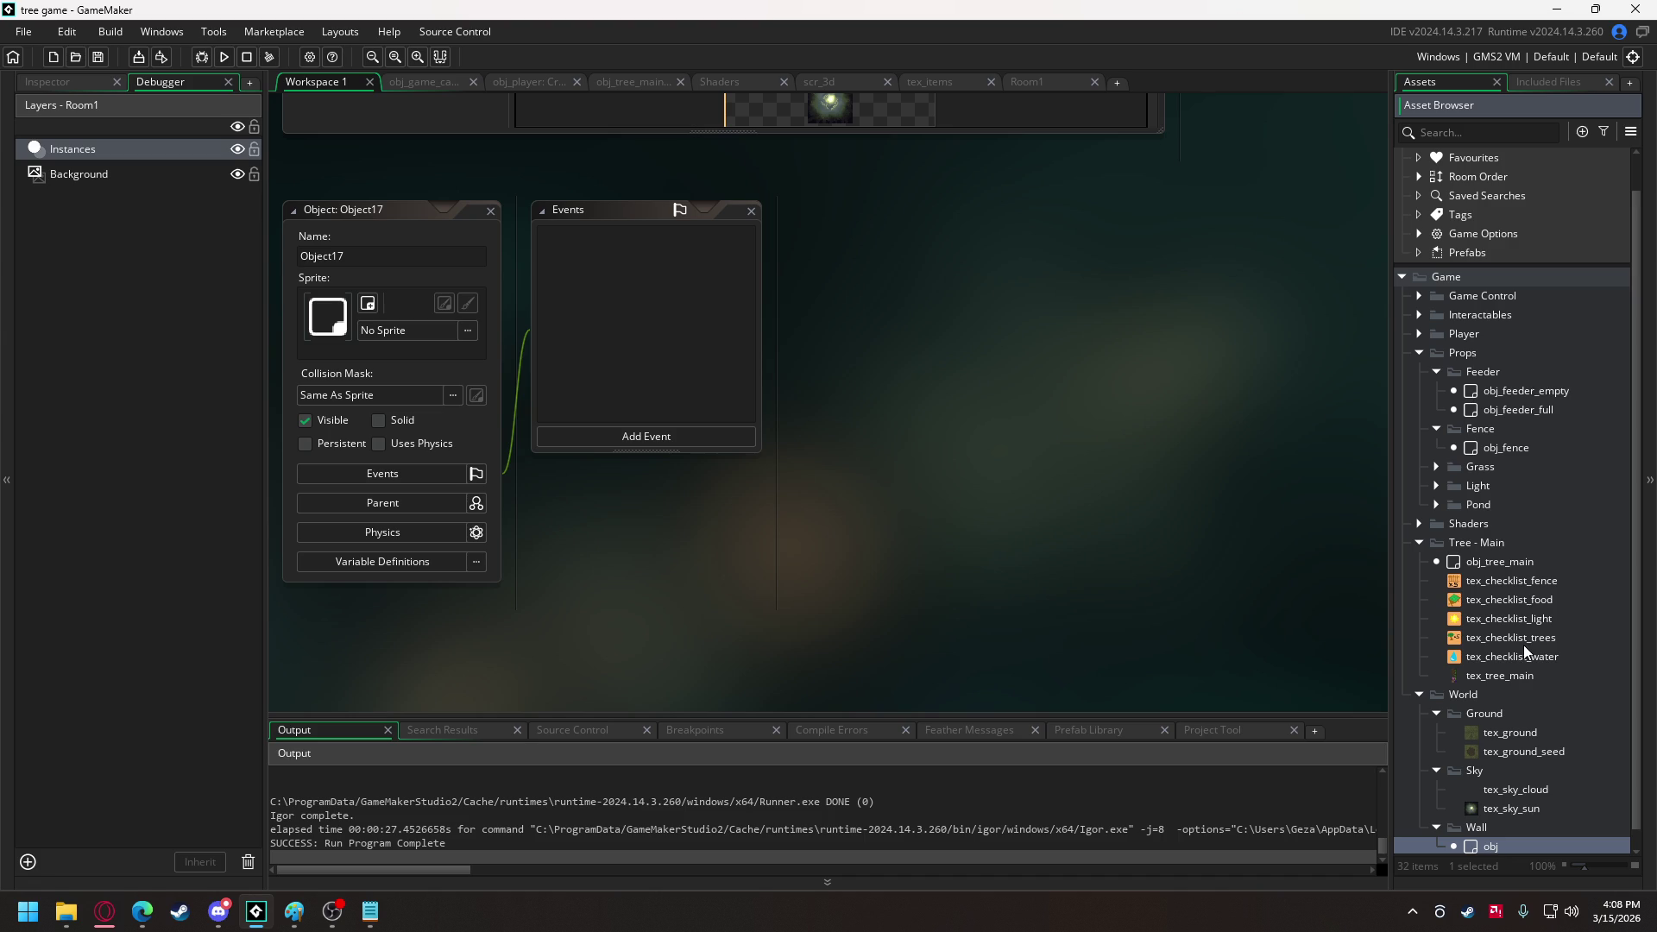
key(Return)
key(Delete)
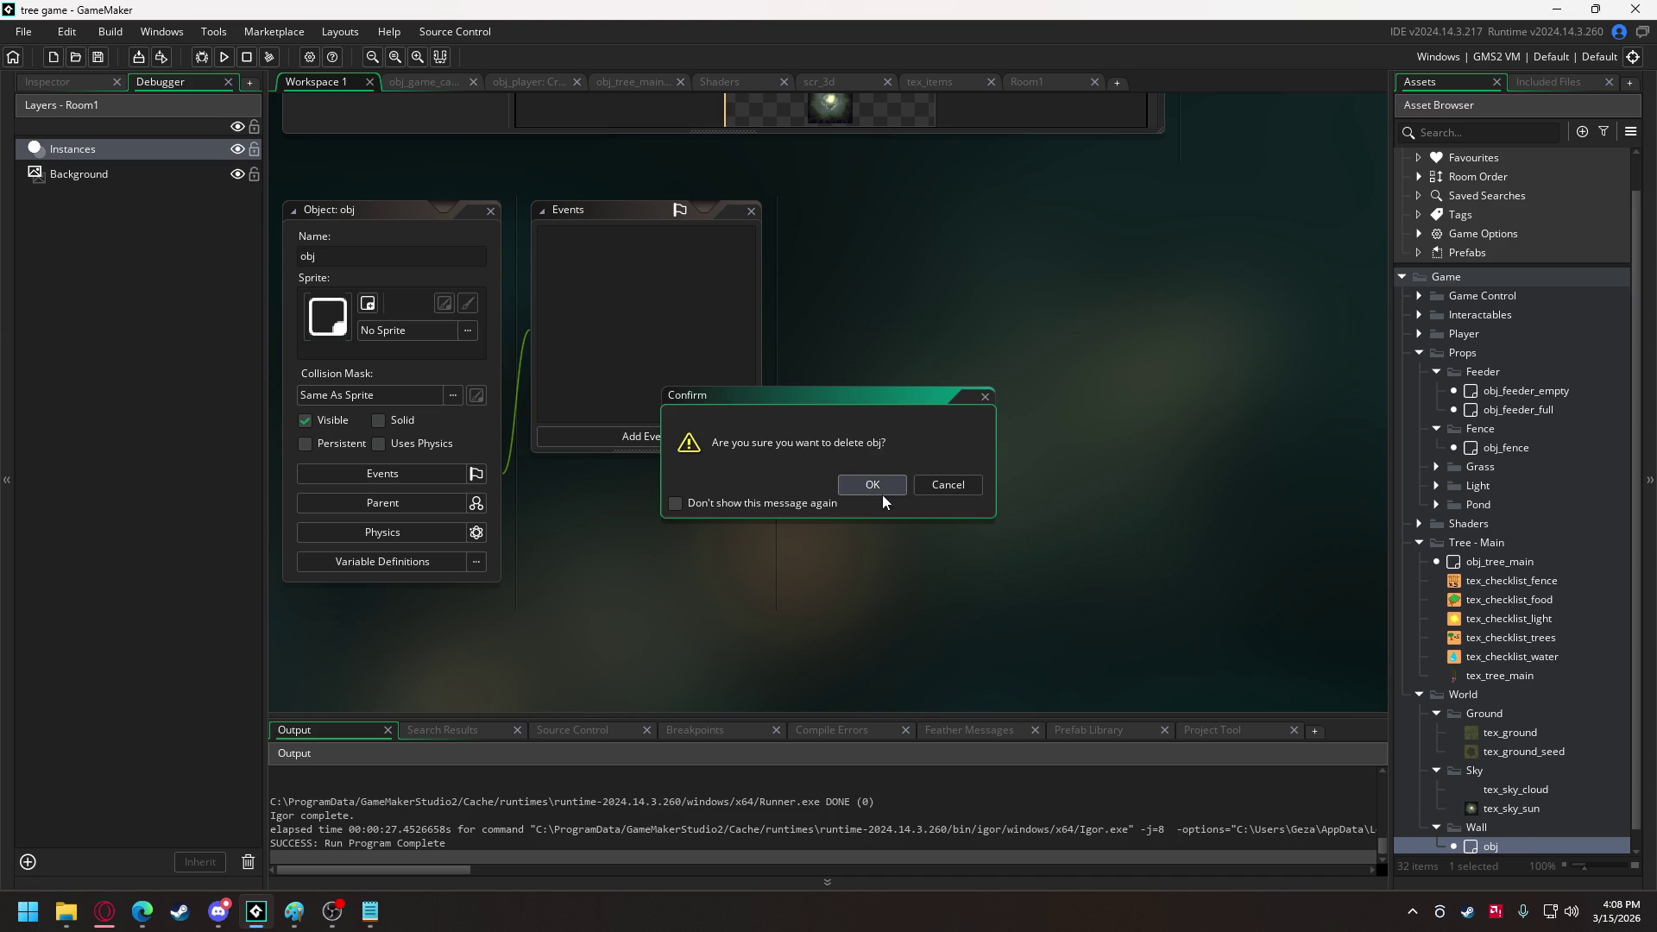
key(Return)
Create a new sprite inside the Wall group.
right_click(1484, 826)
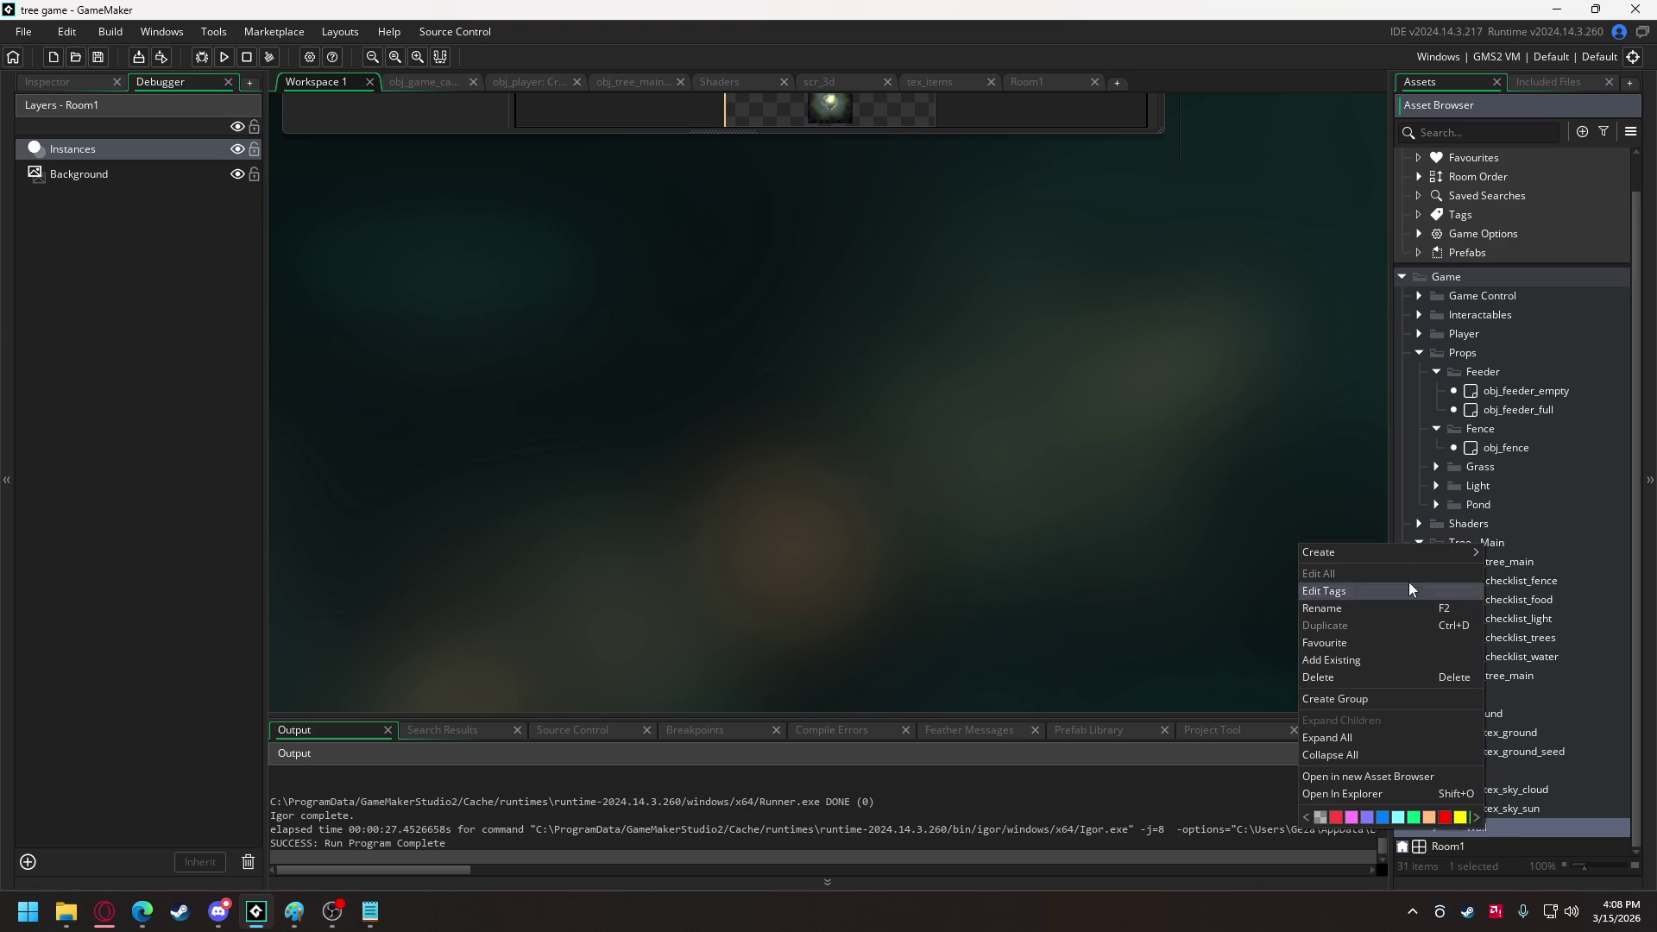
mouse_move(1399, 557)
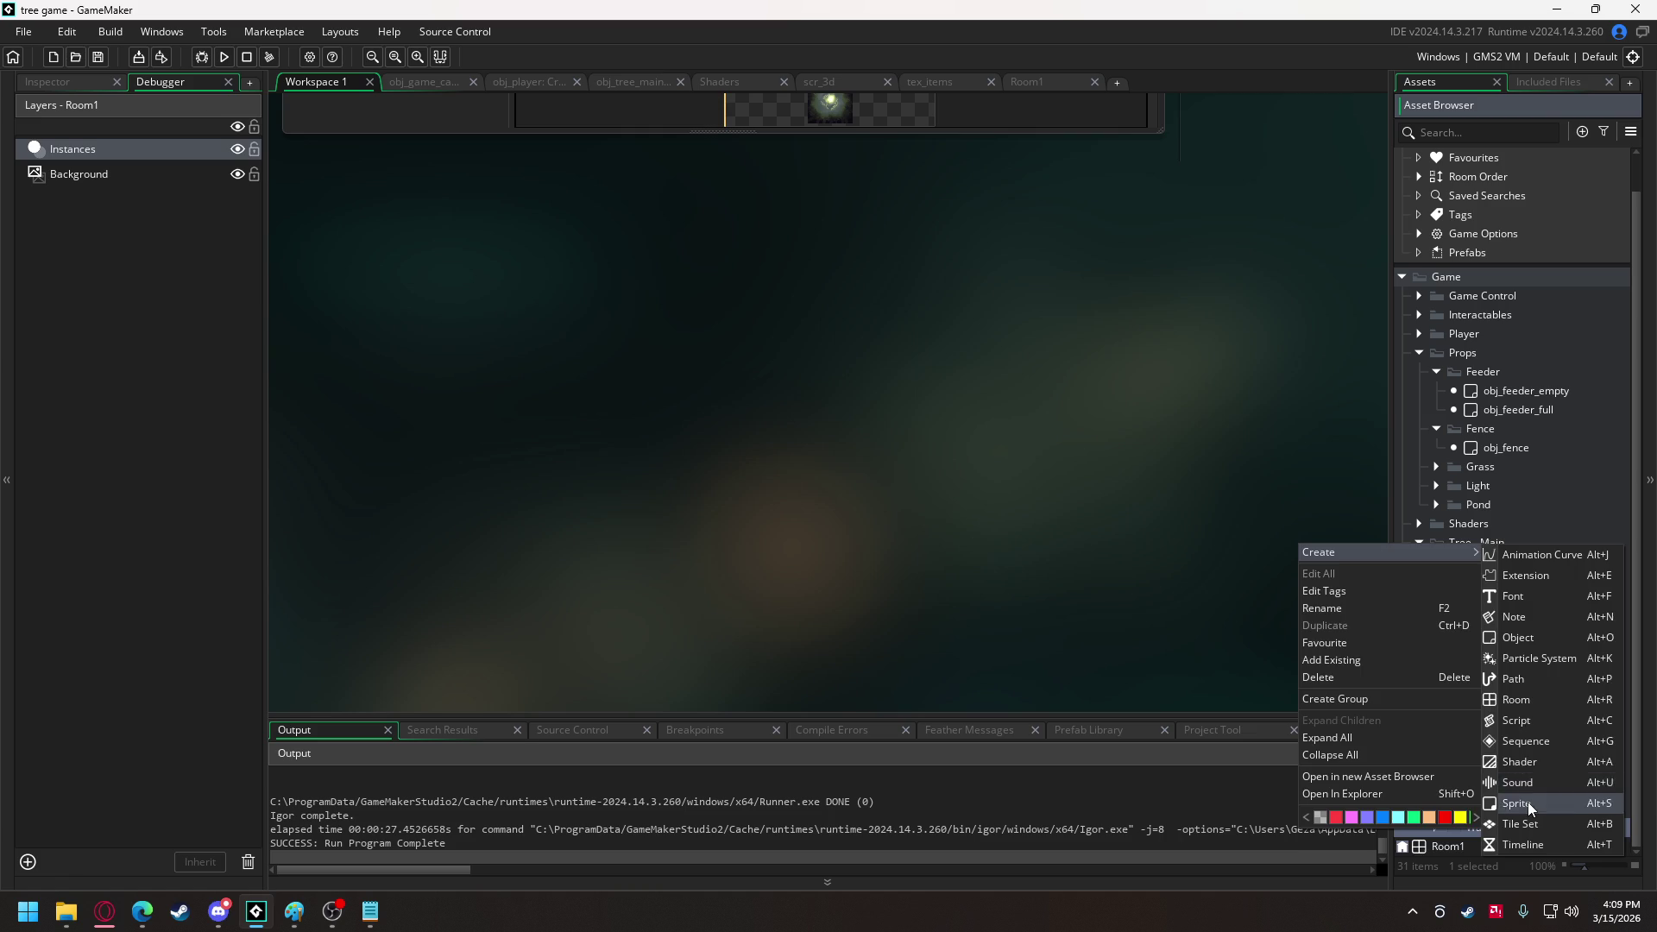
click(1527, 802)
Name the sprite tex_wall, import tex_wall.png into it, run the game and save wall.vbuff.
text(tex_wall)
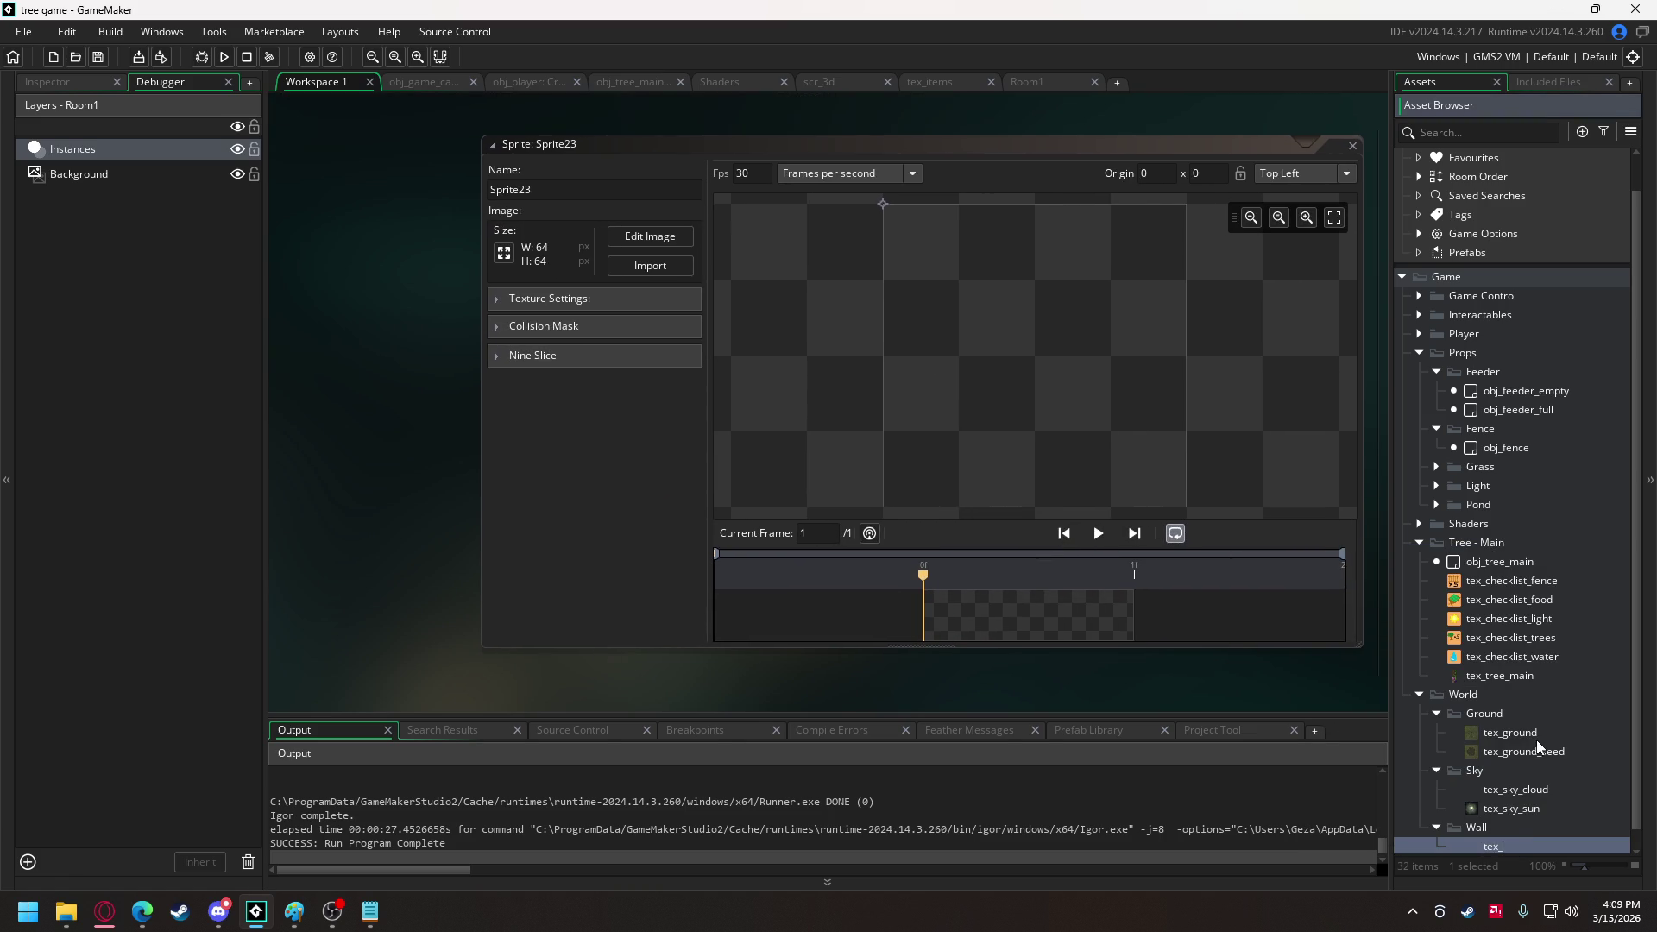
key(Return)
click(610, 302)
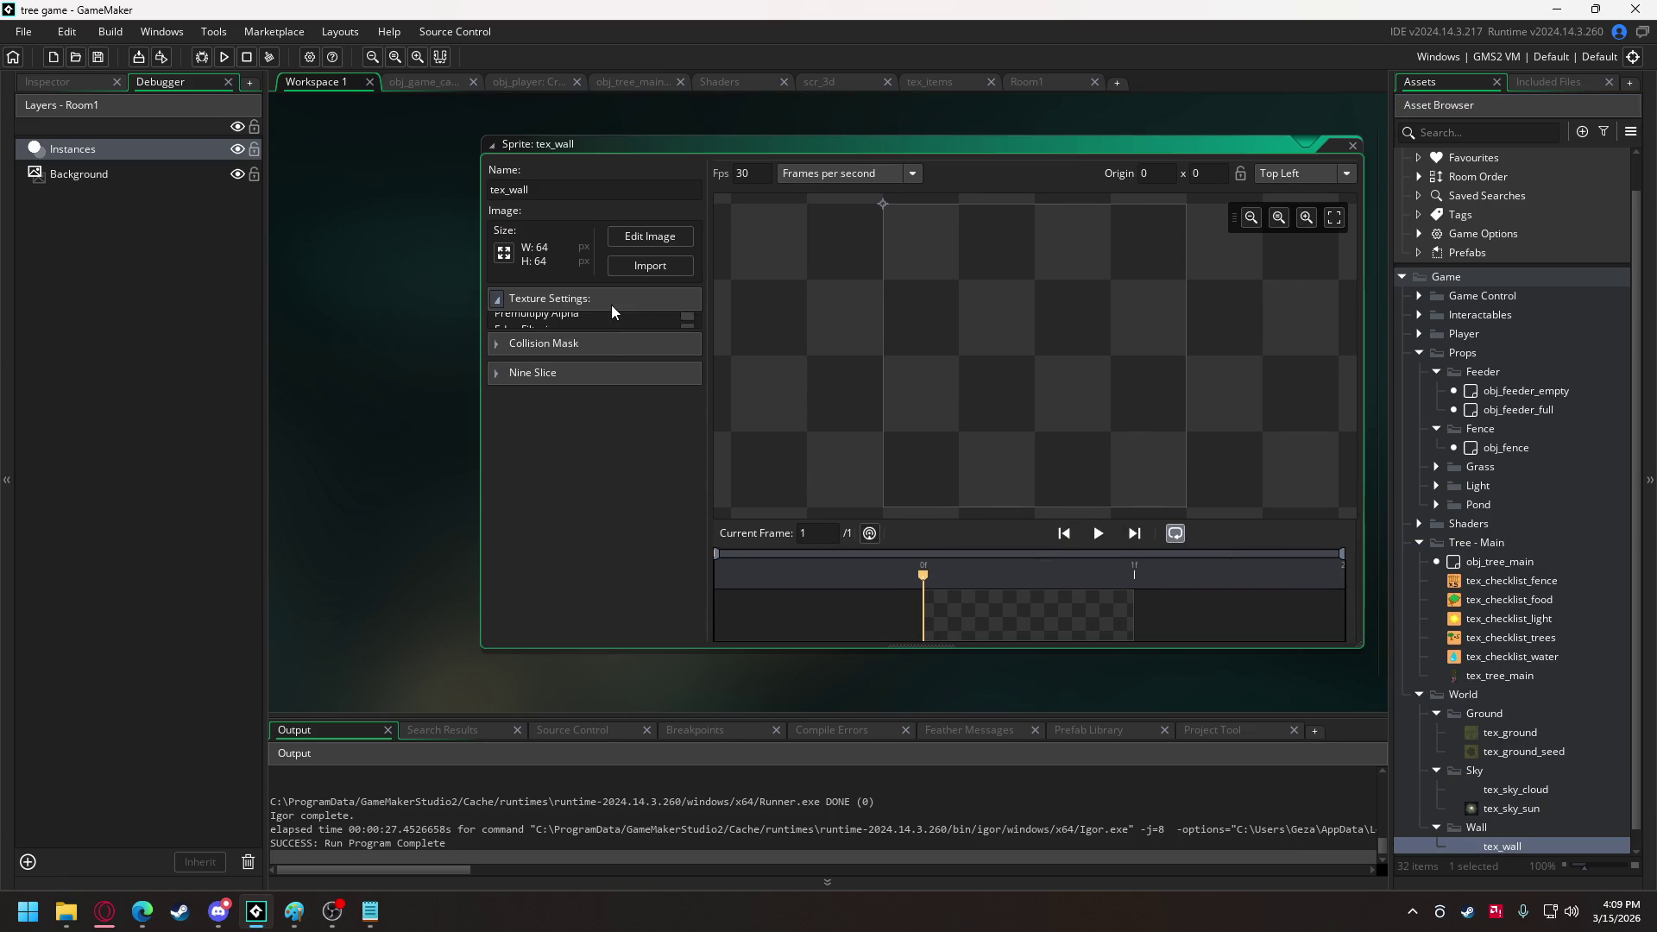
click(649, 265)
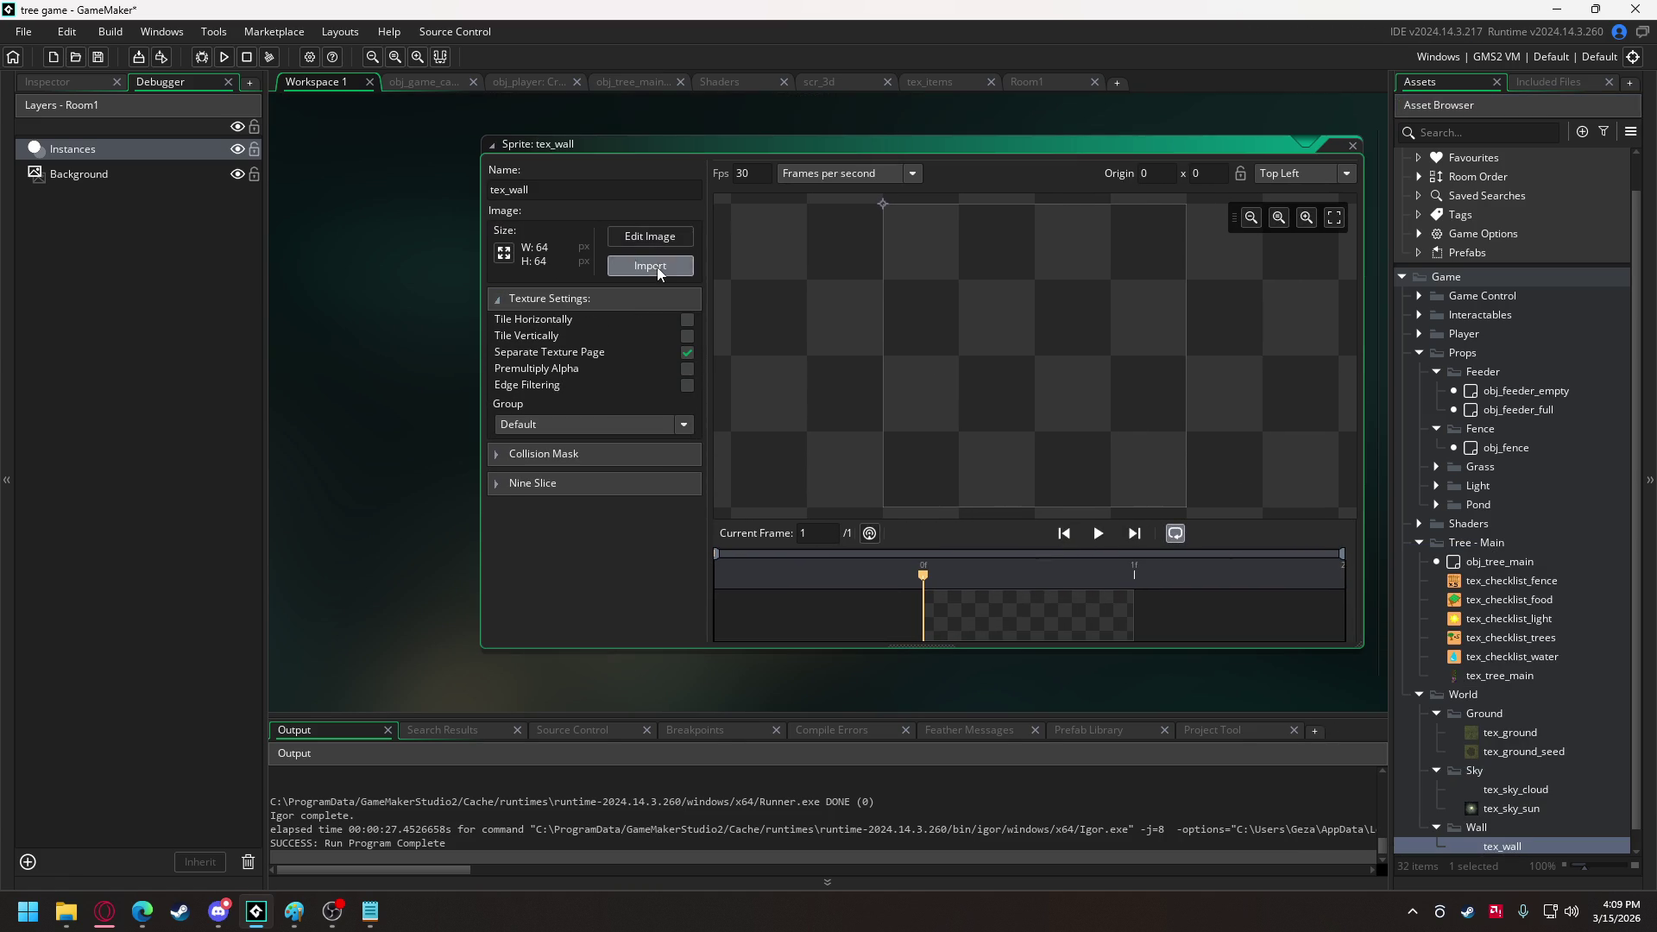
click(295, 285)
double_click(294, 285)
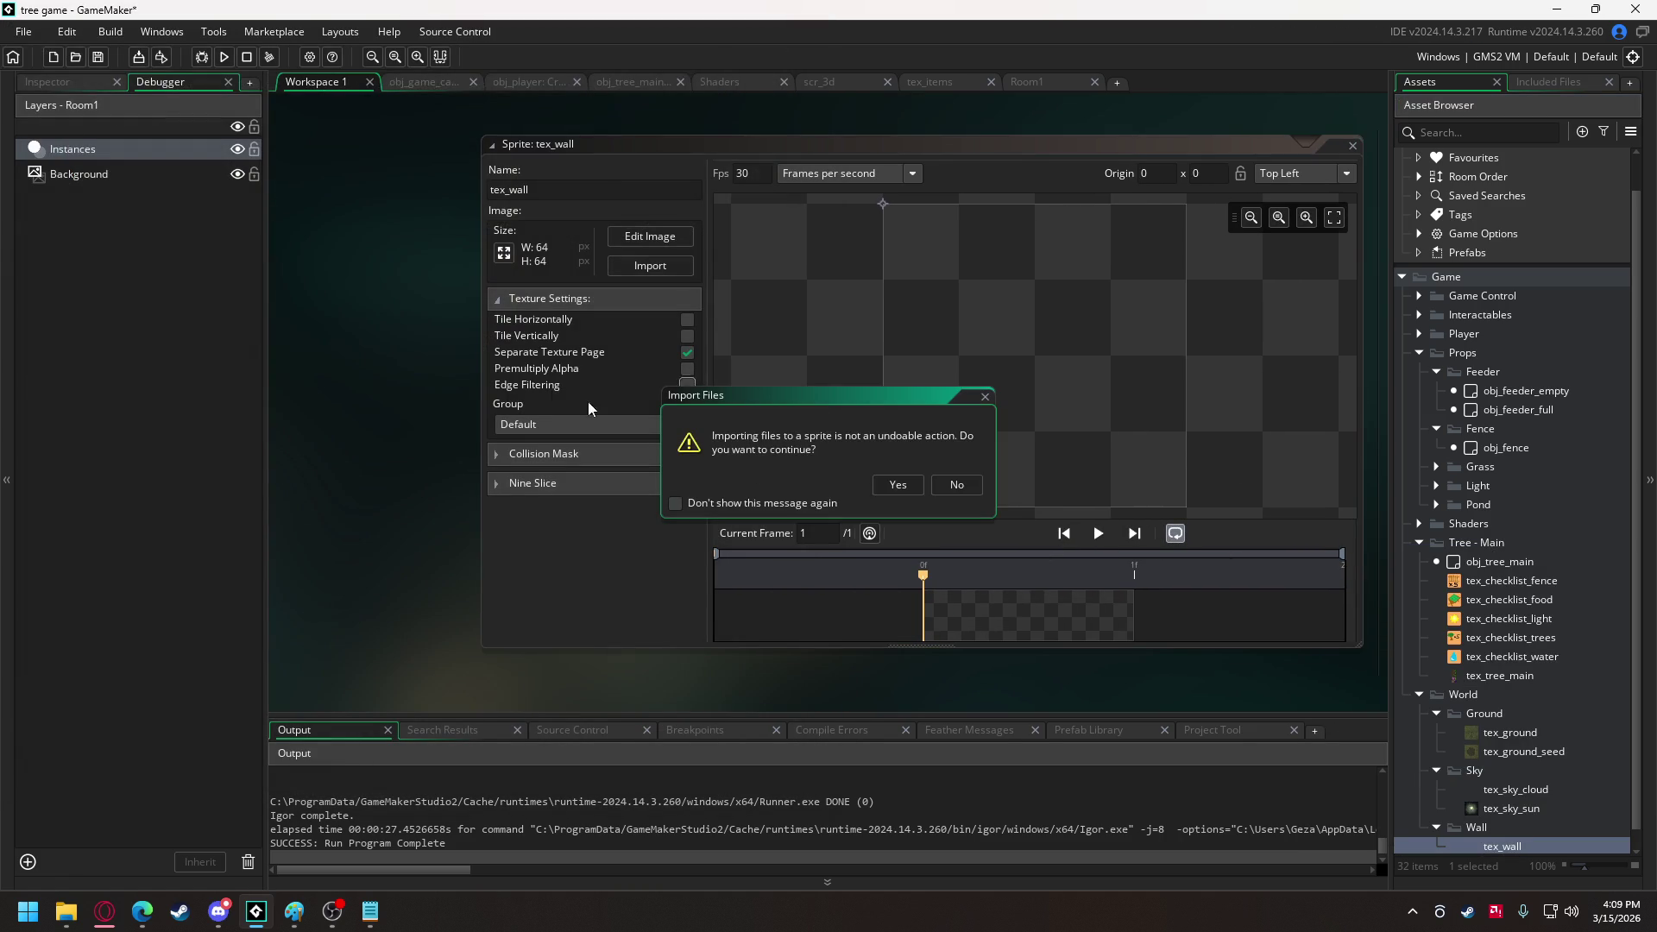
click(898, 484)
click(223, 64)
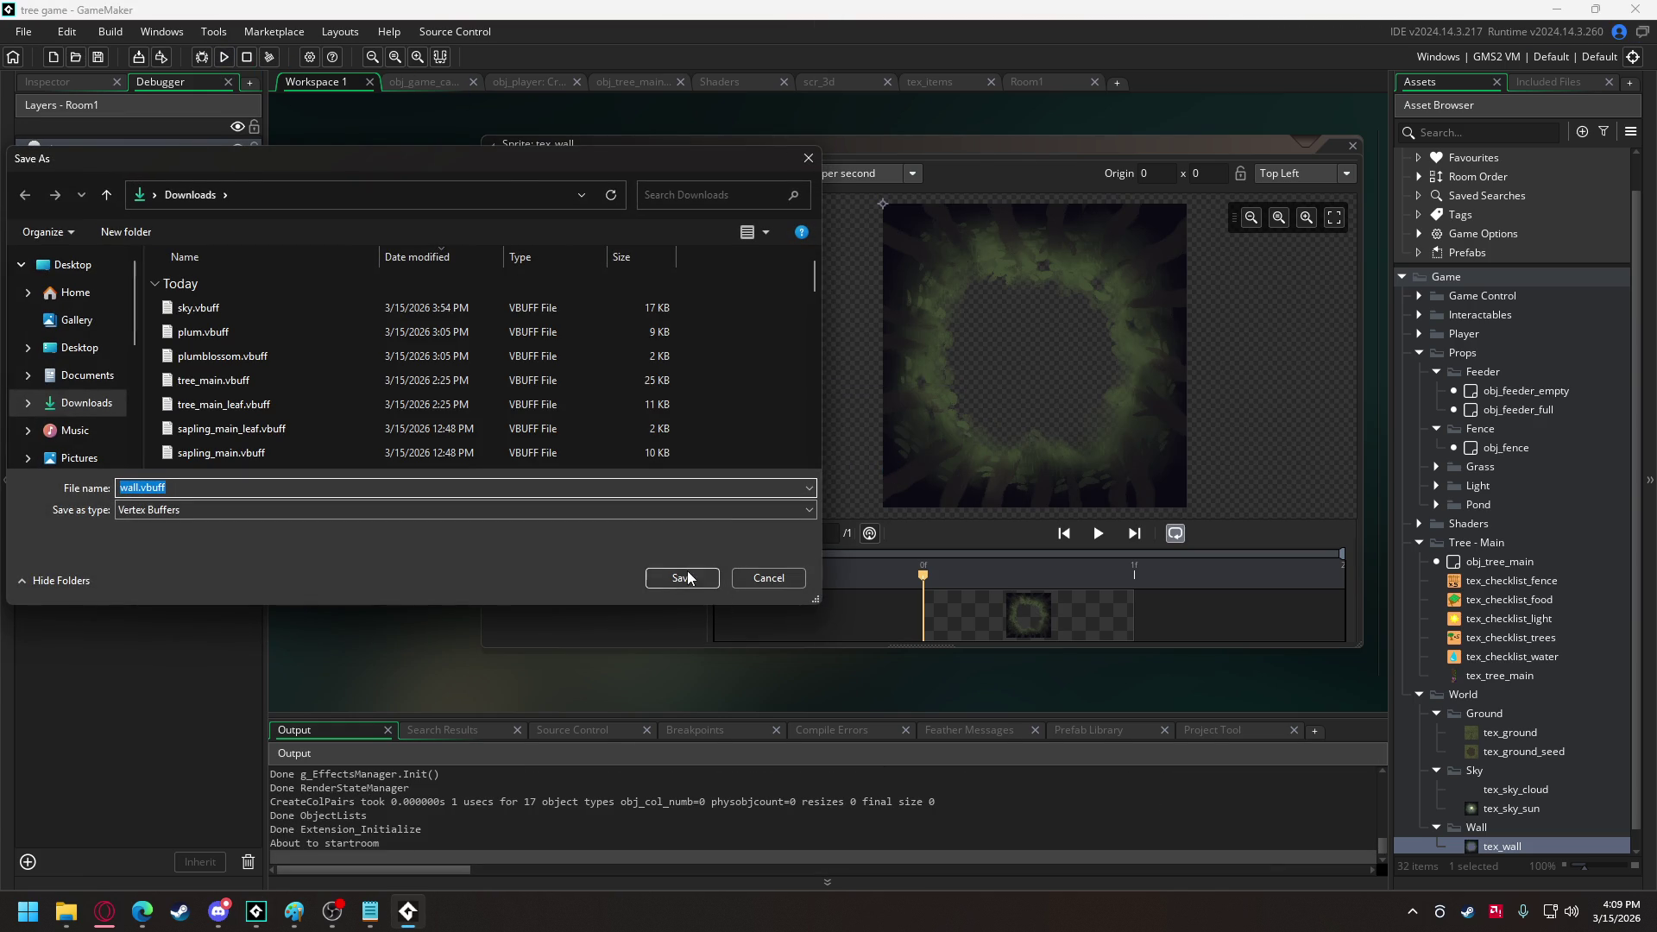
click(681, 578)
Walk the witch forward through the forest toward the dark wall edge.
key(w)
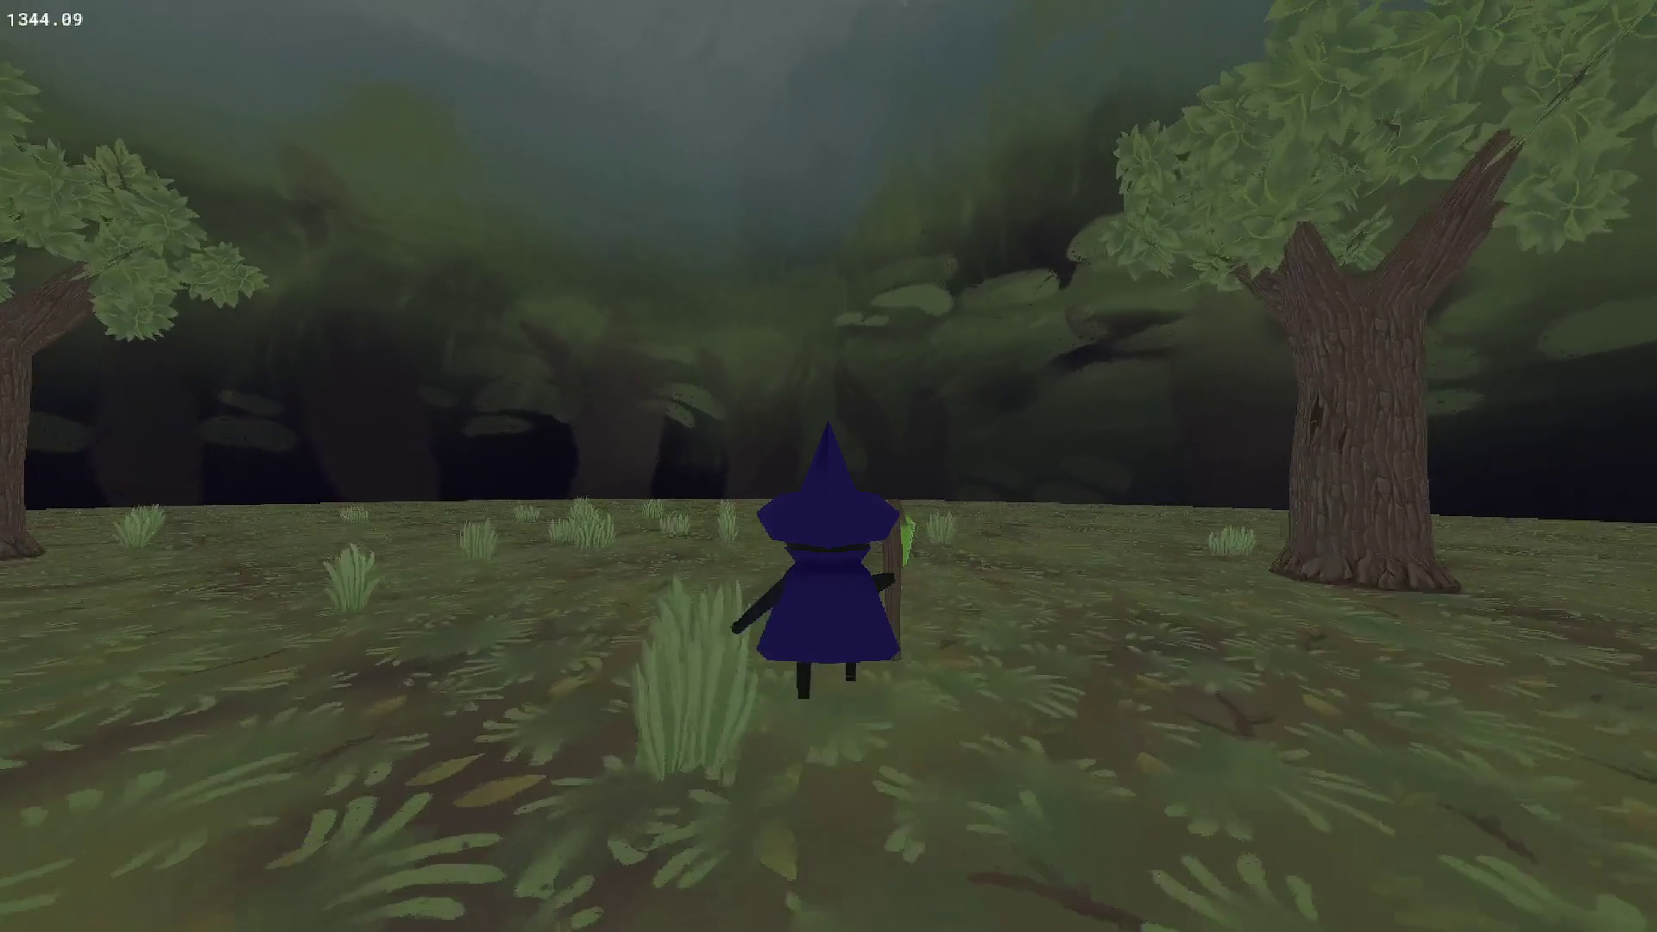
key(w)
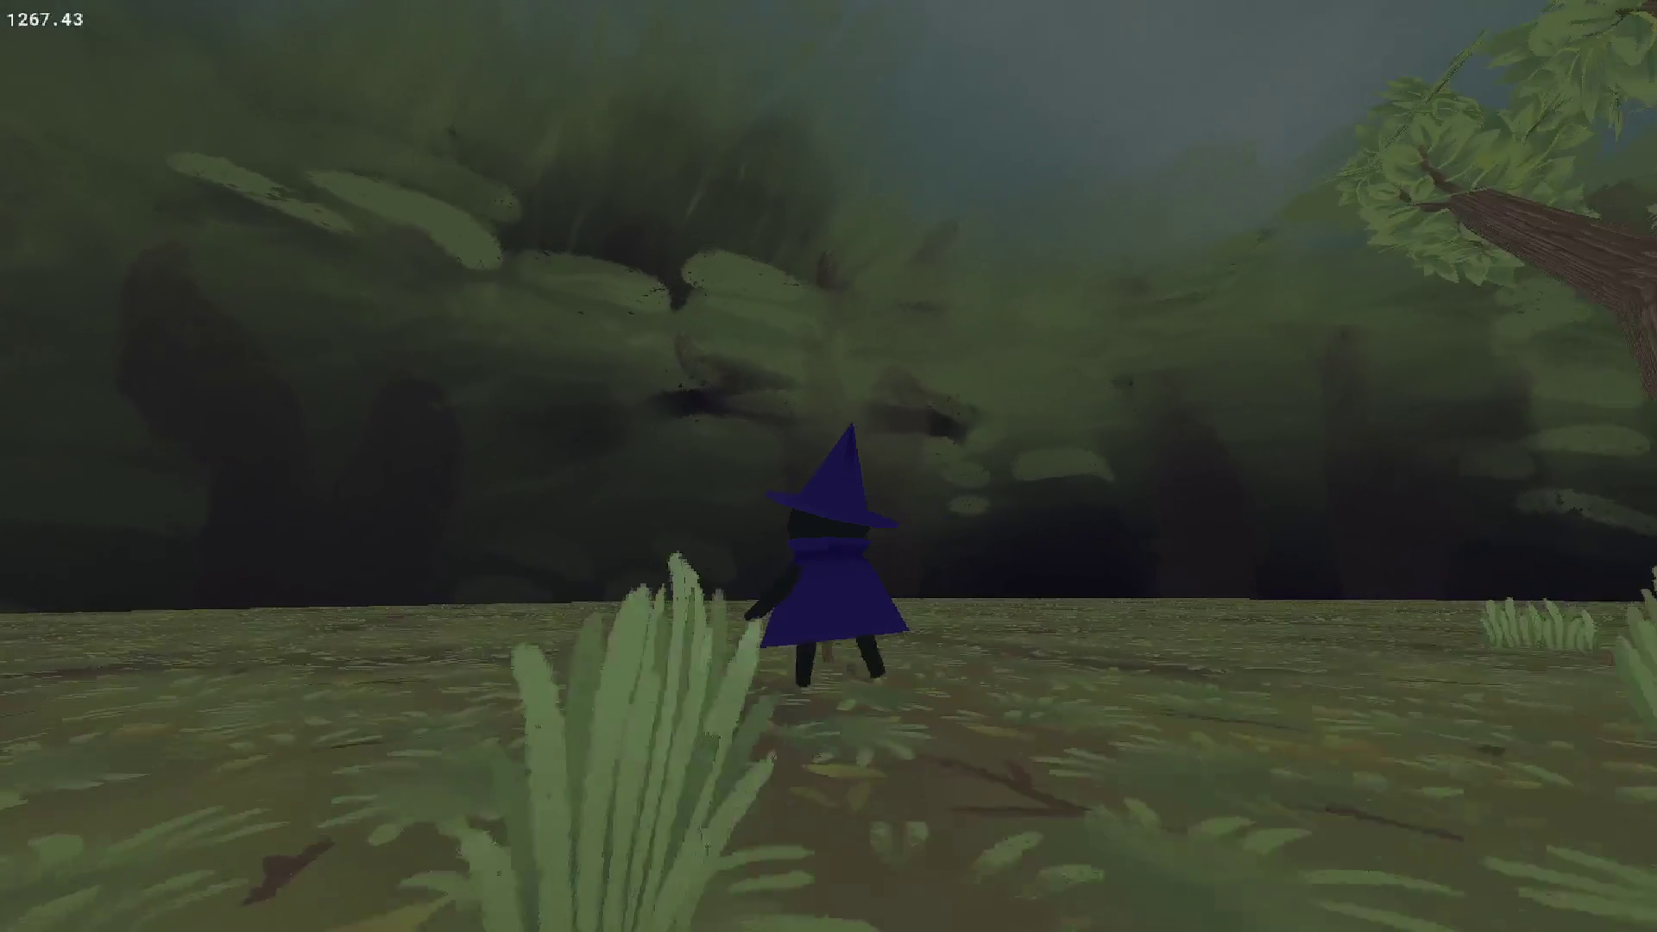
key(w)
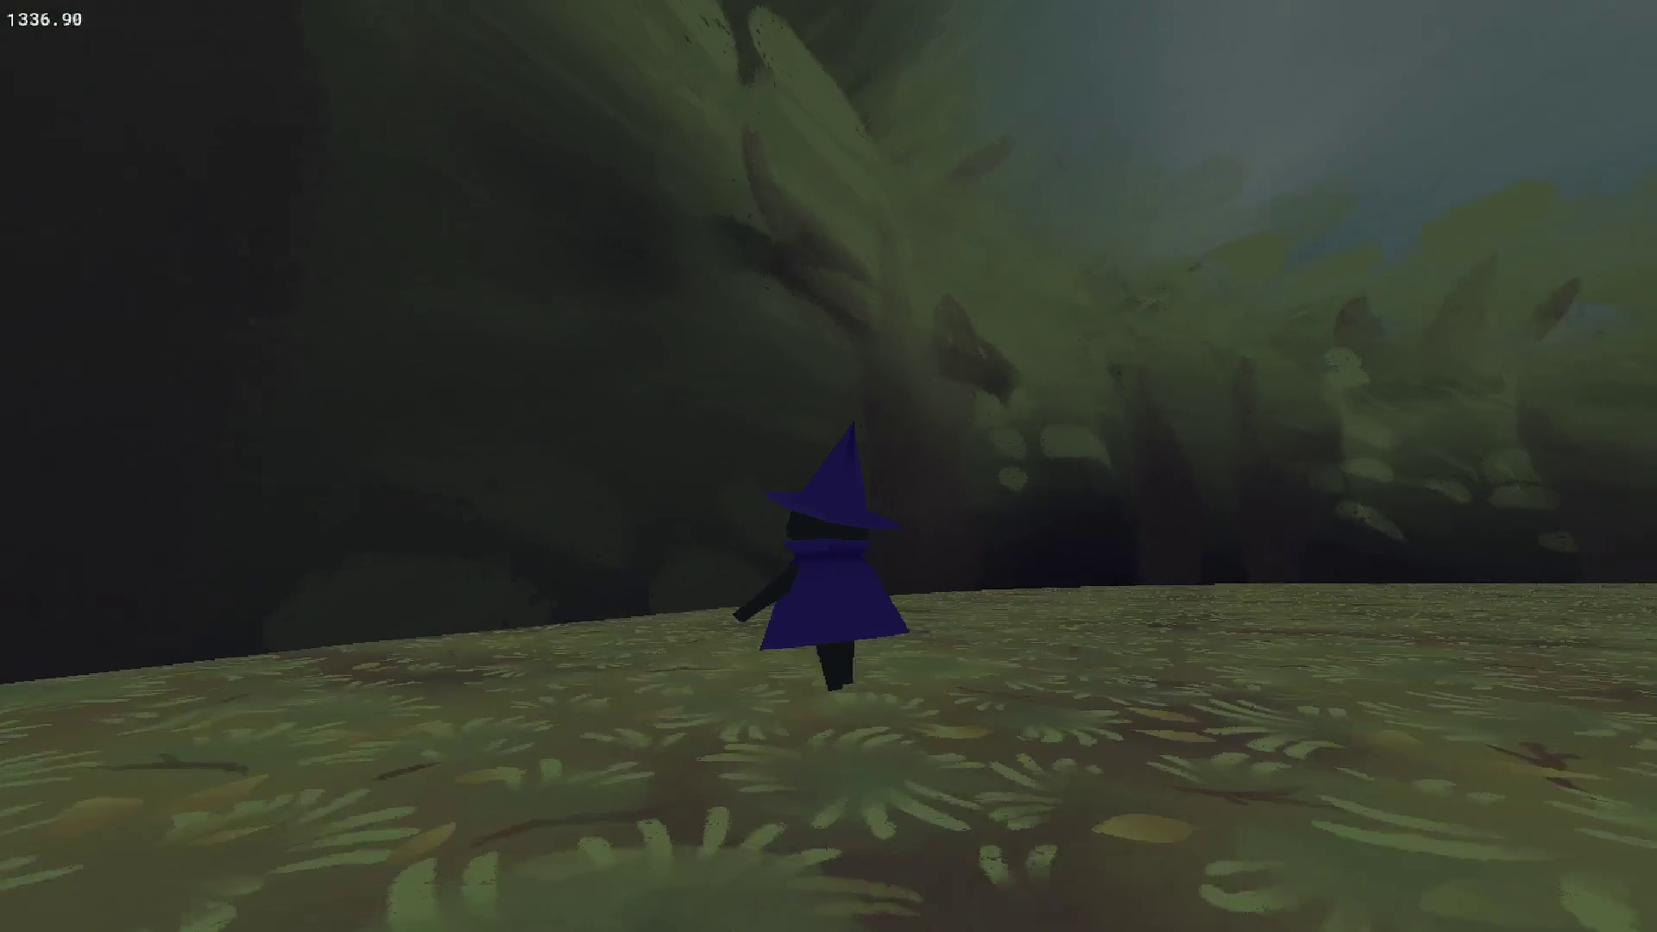
key(w)
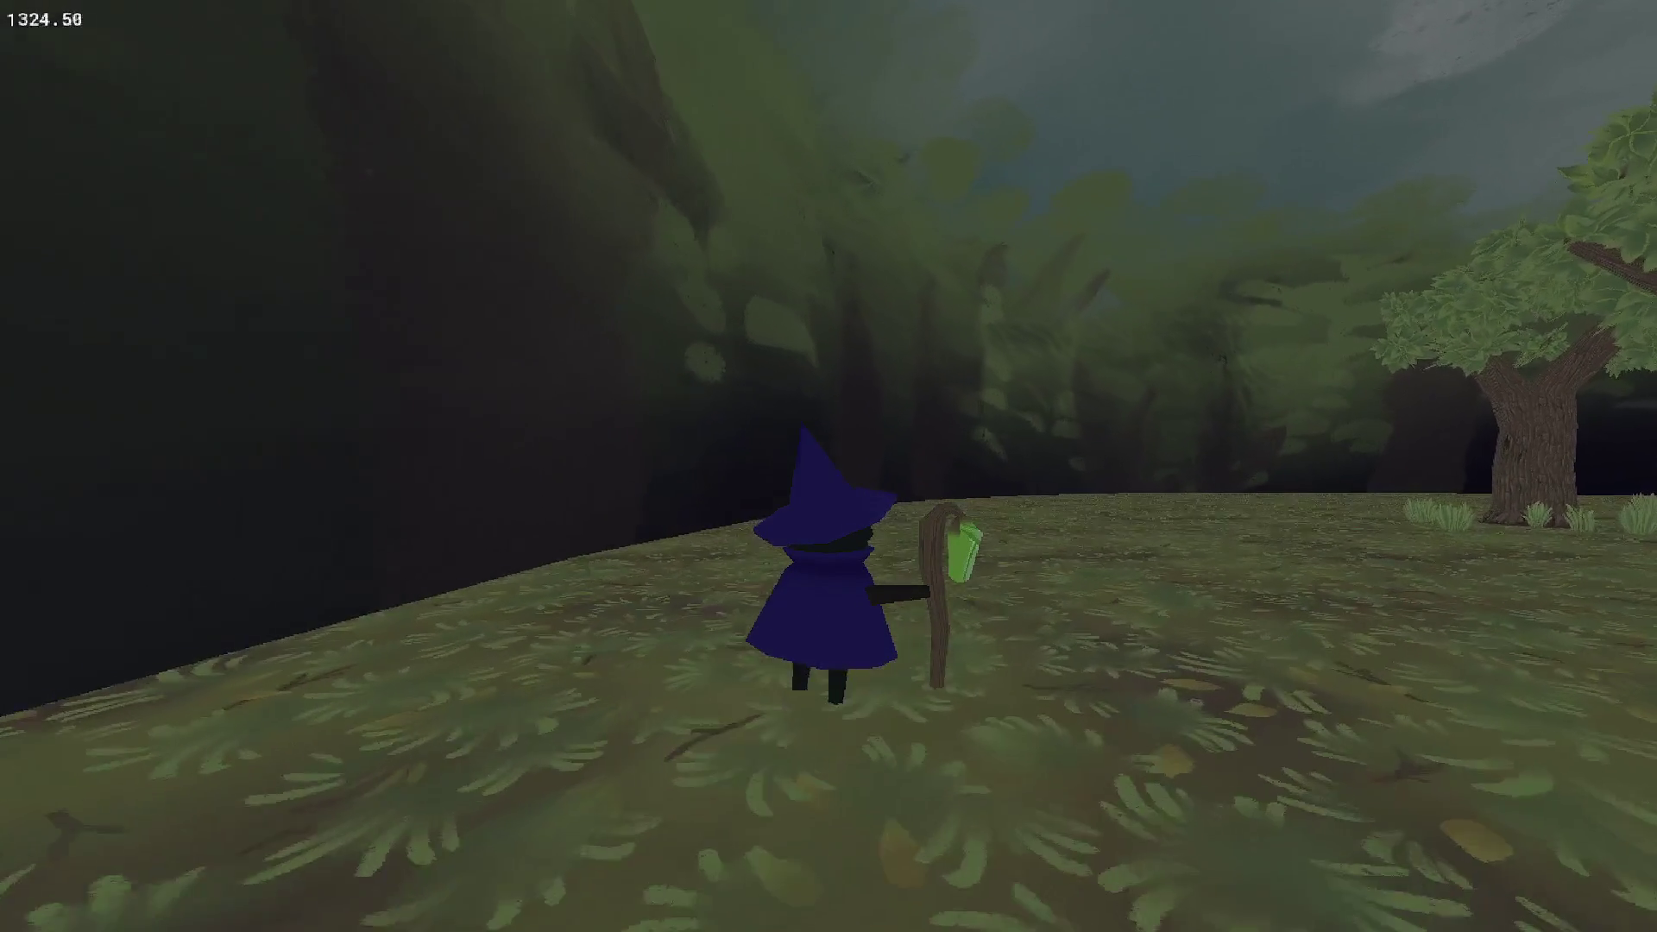
key(w)
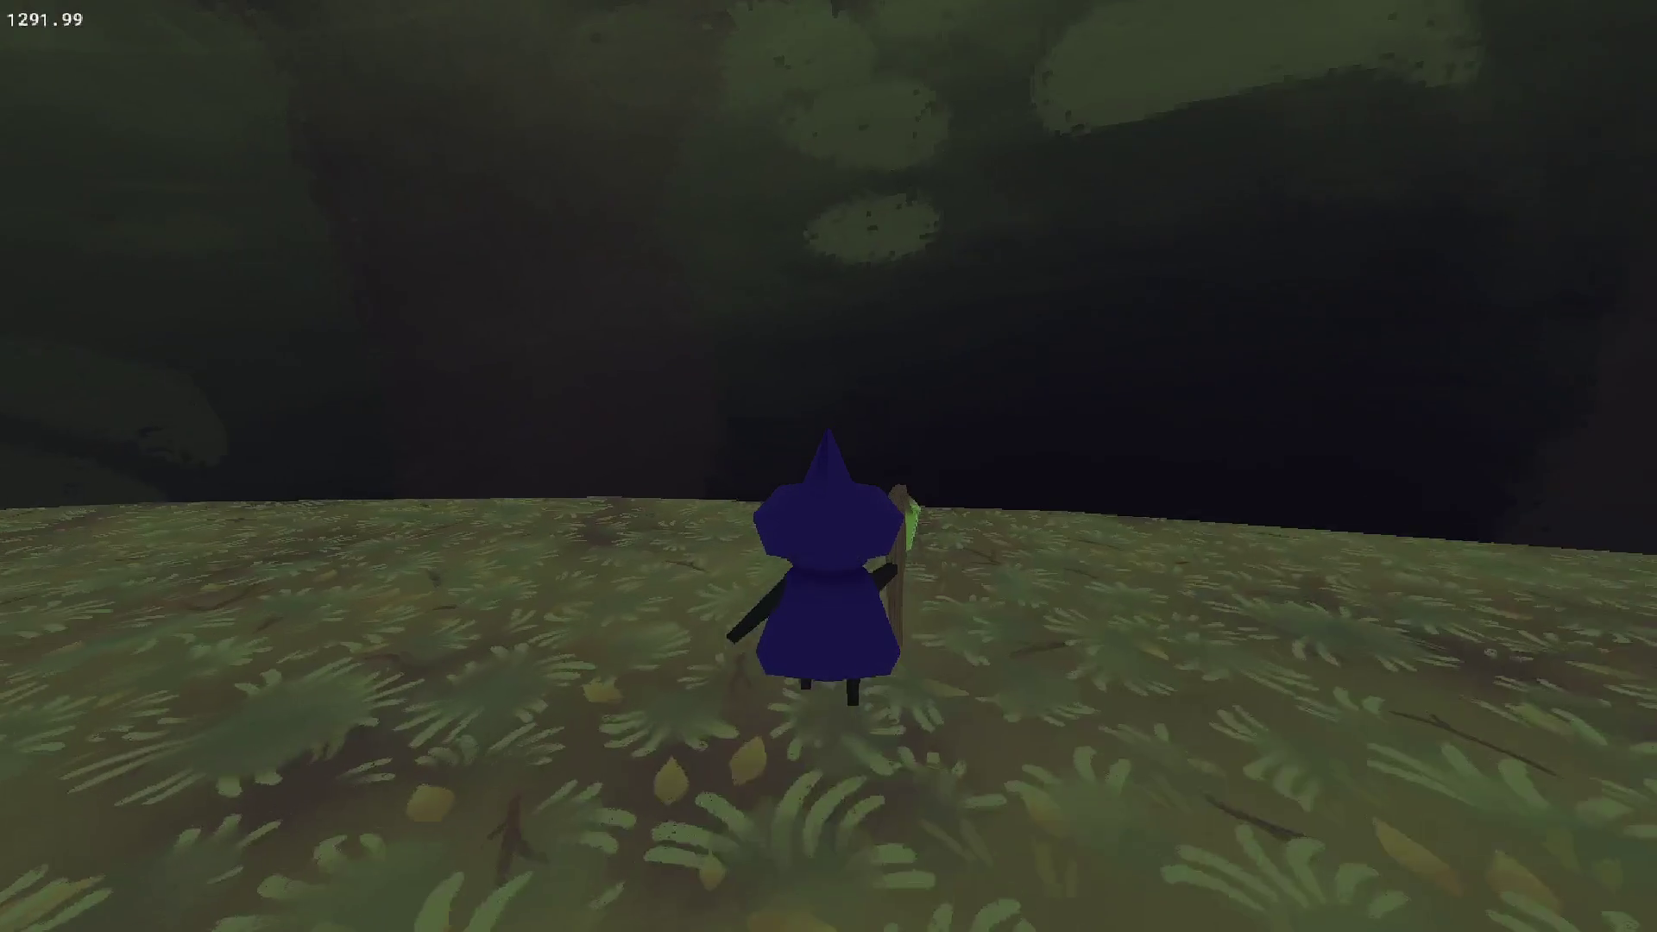
Follow the painted wall along the ground's edge and around its corner, then close the game.
key(w)
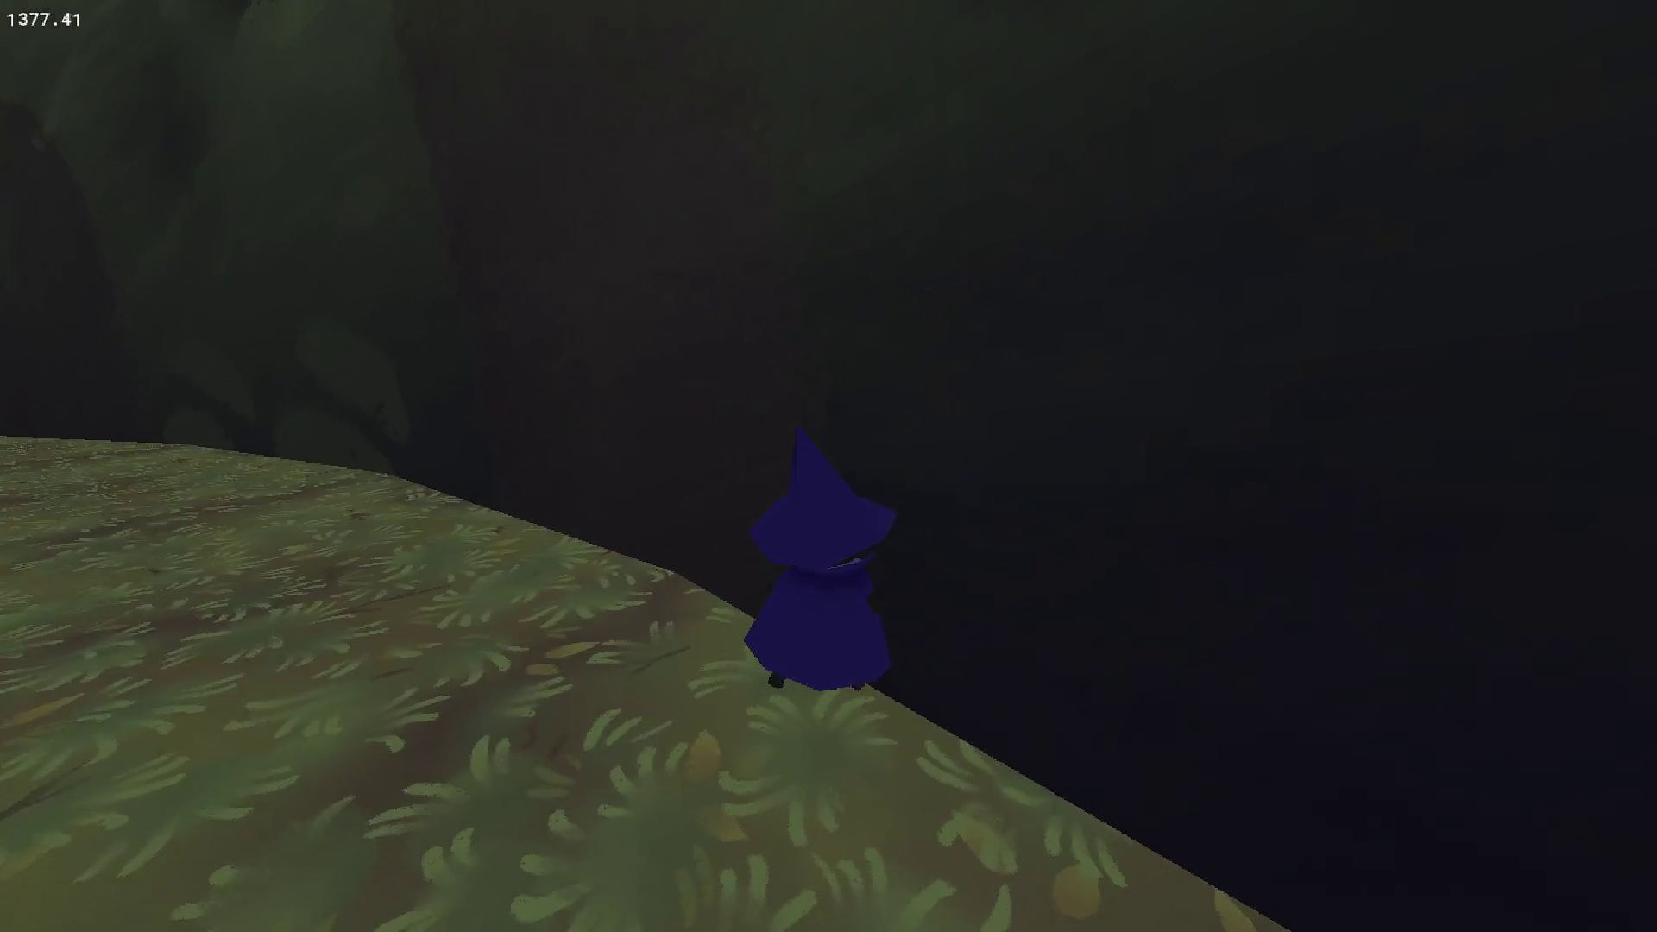
key(w)
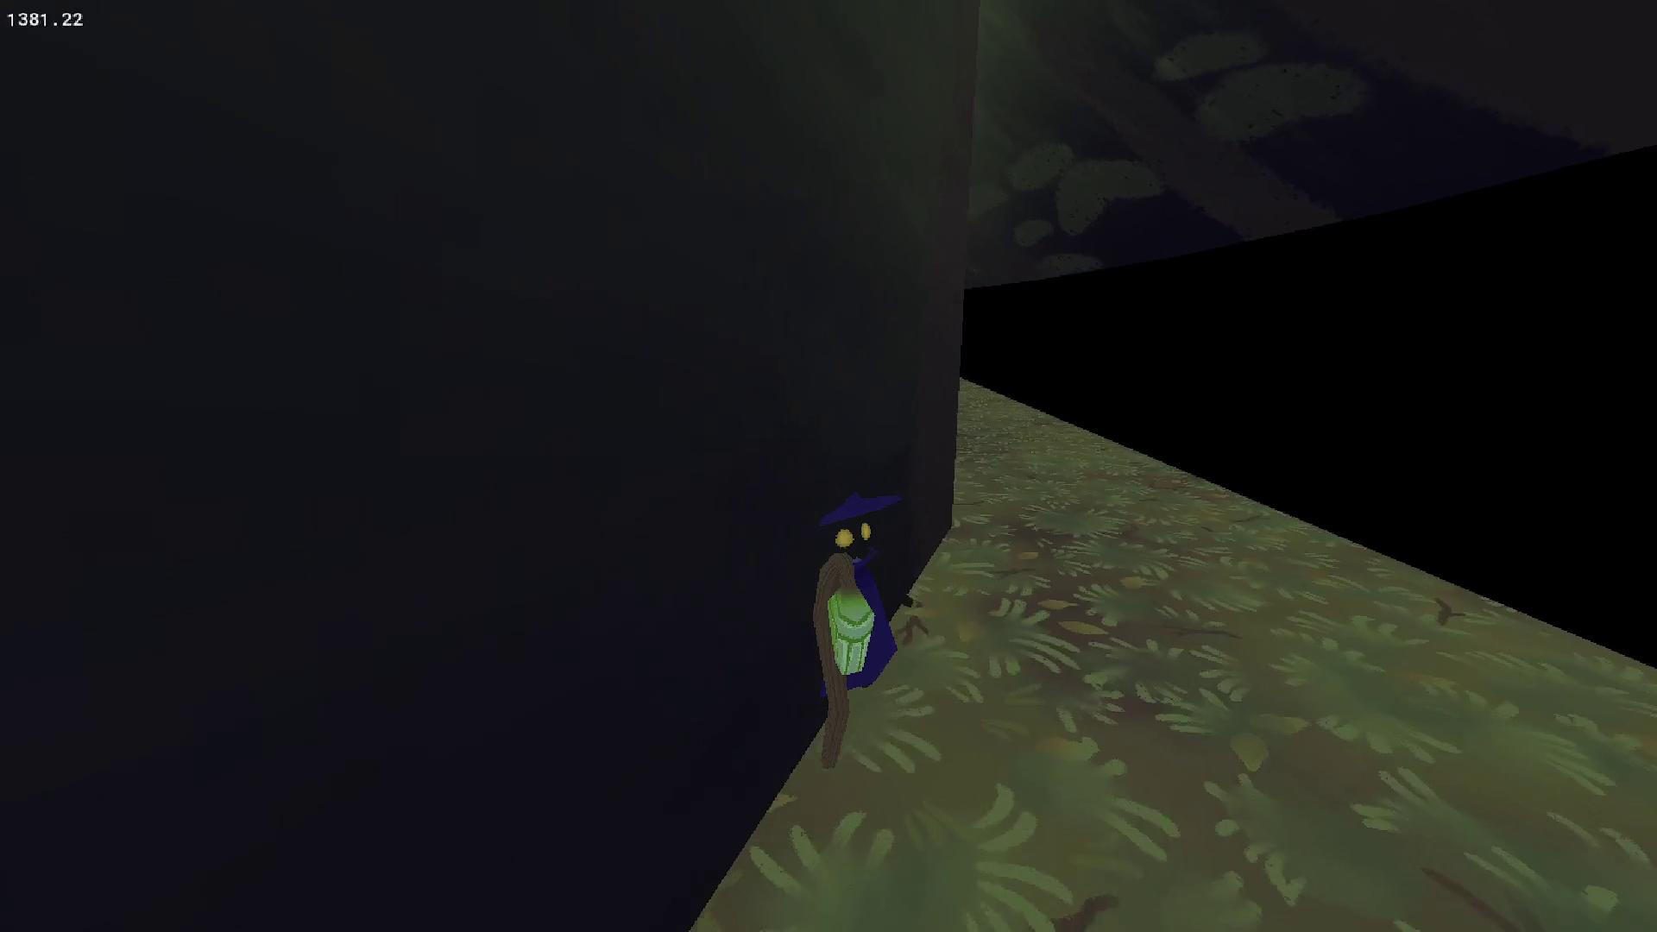
key(w)
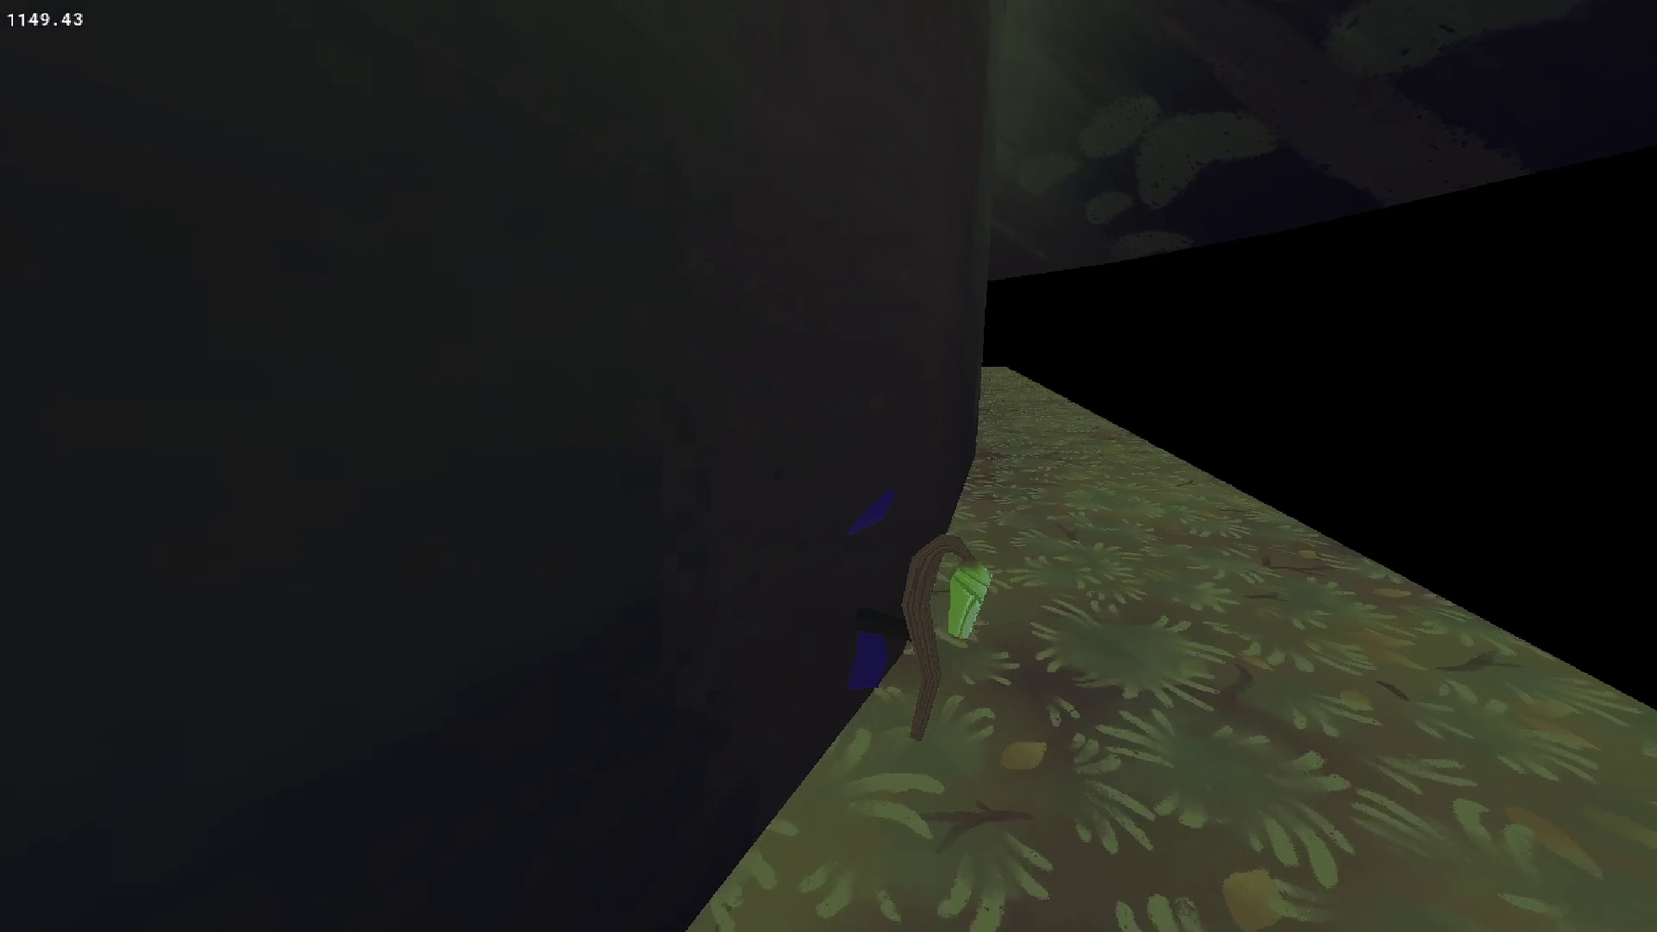
key(w)
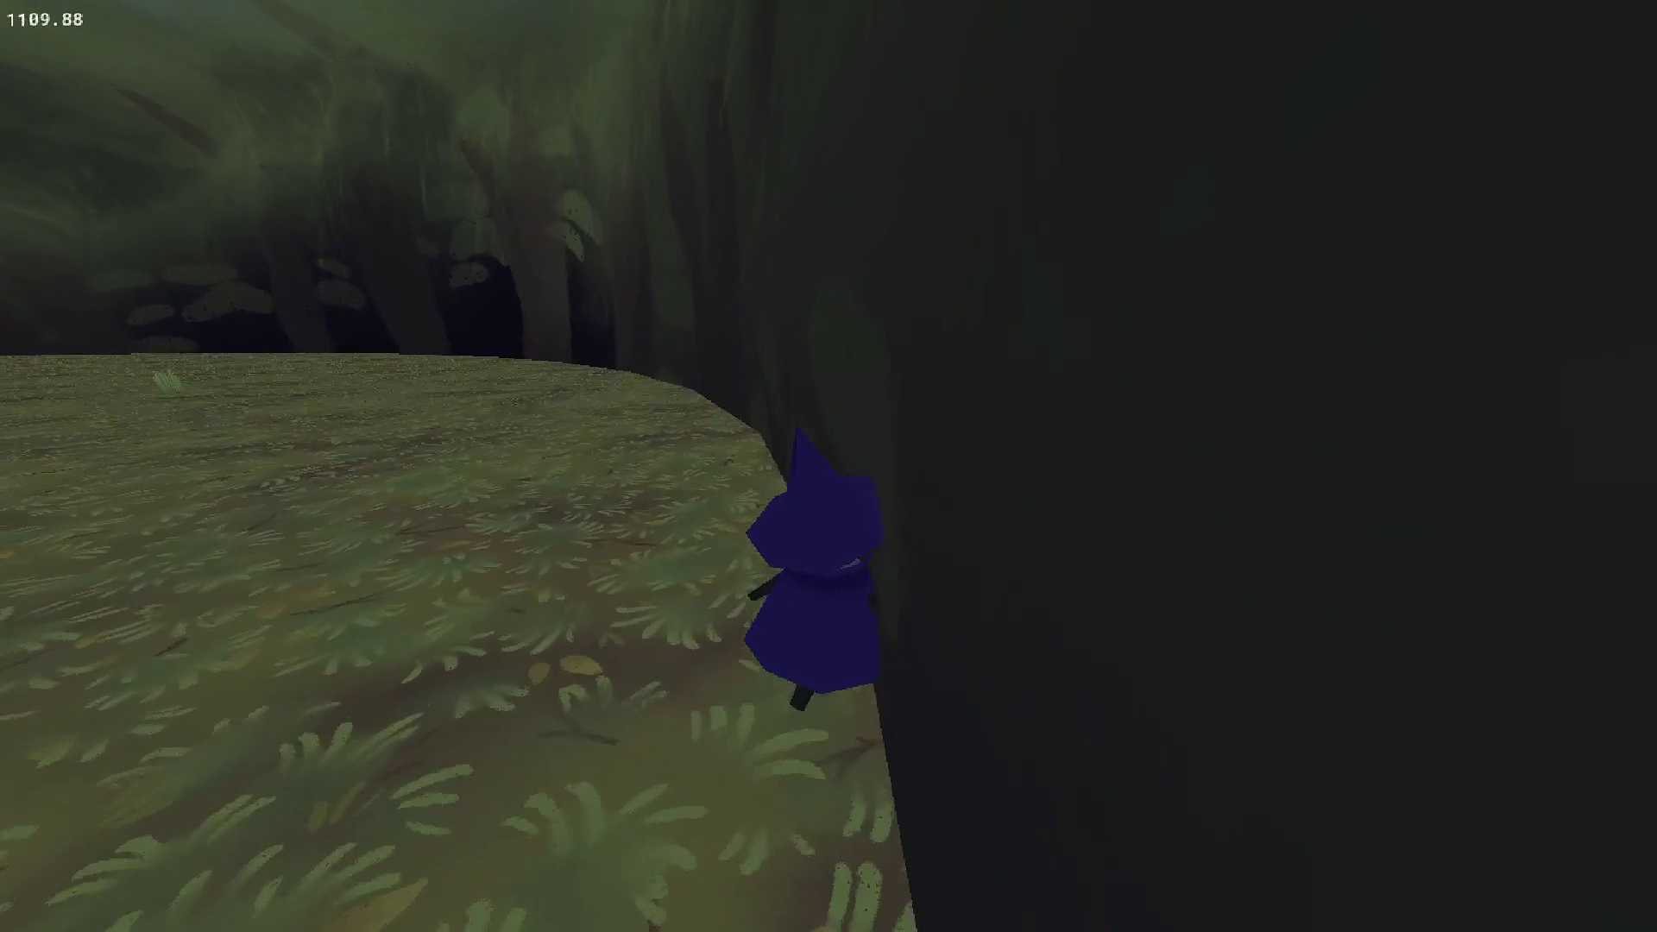
key(w)
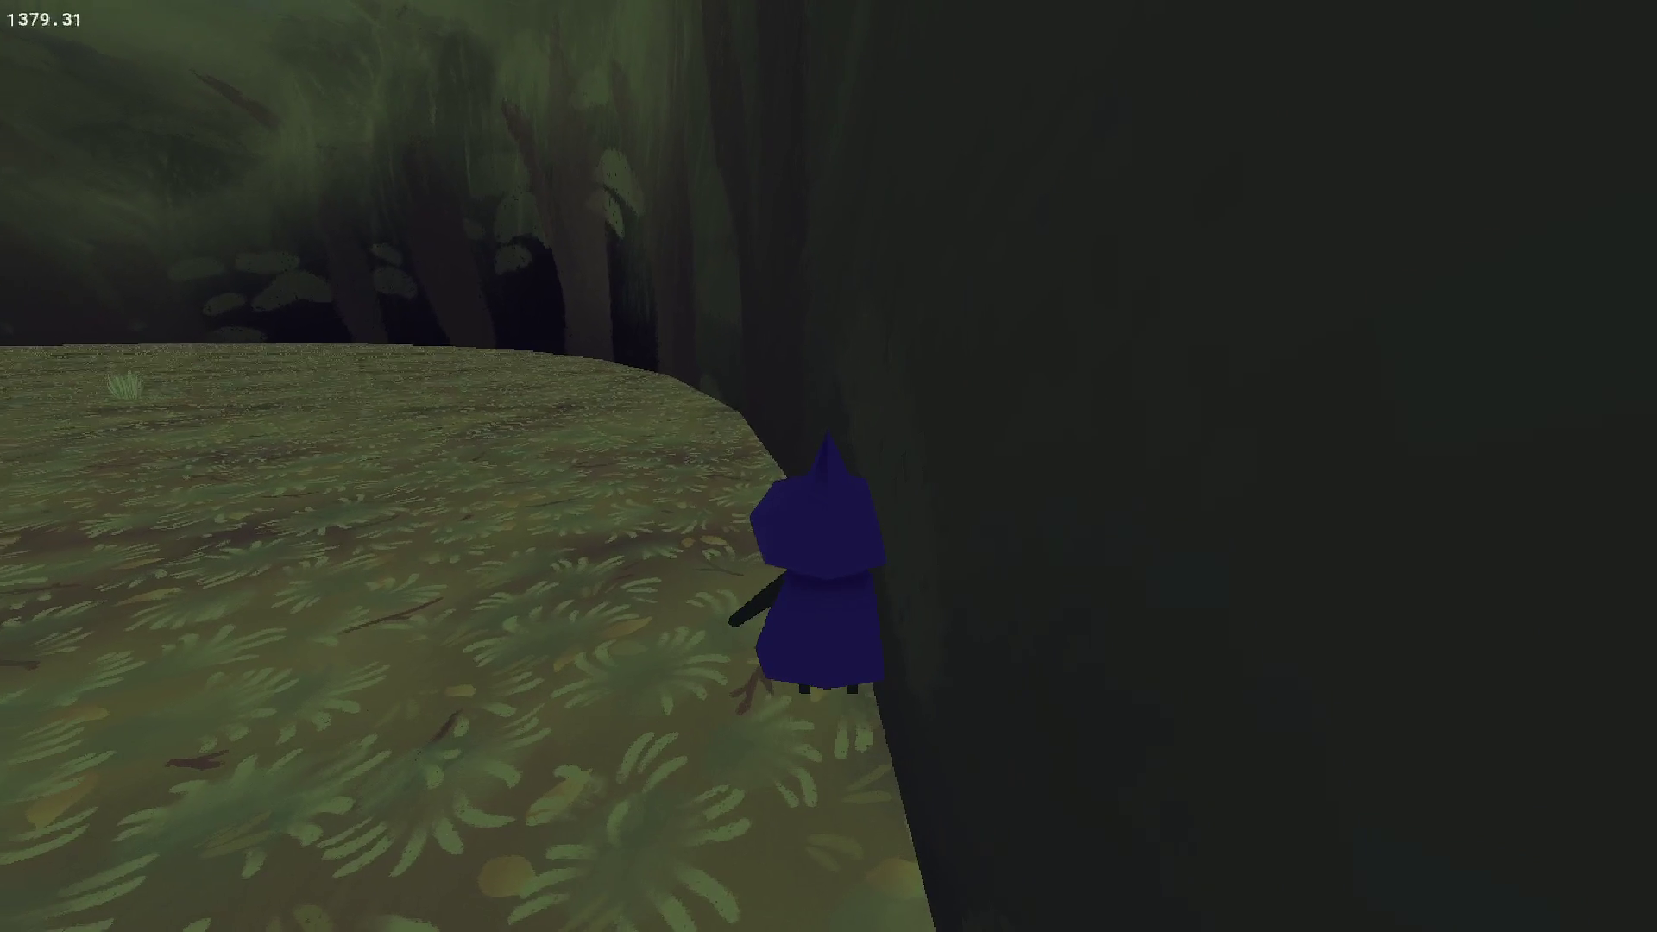
key(Escape)
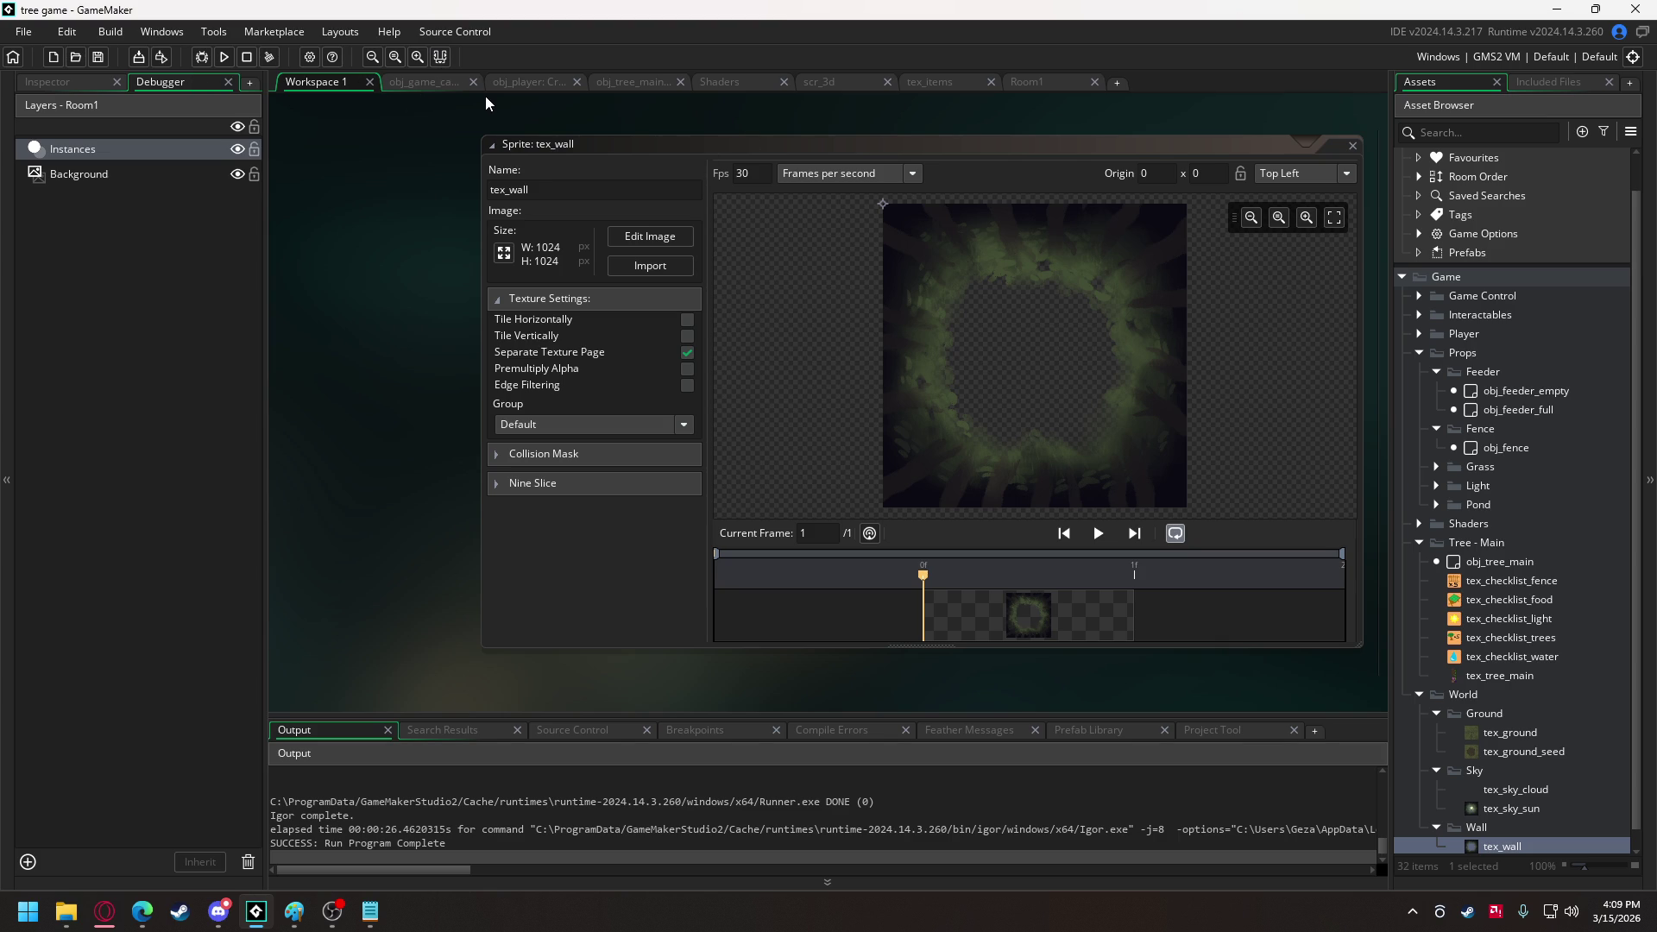
Raise the wall's x scale from 500 to 510 in obj_game_camera's Draw code, rerun, and skip re-saving wall.vbuff.
click(425, 84)
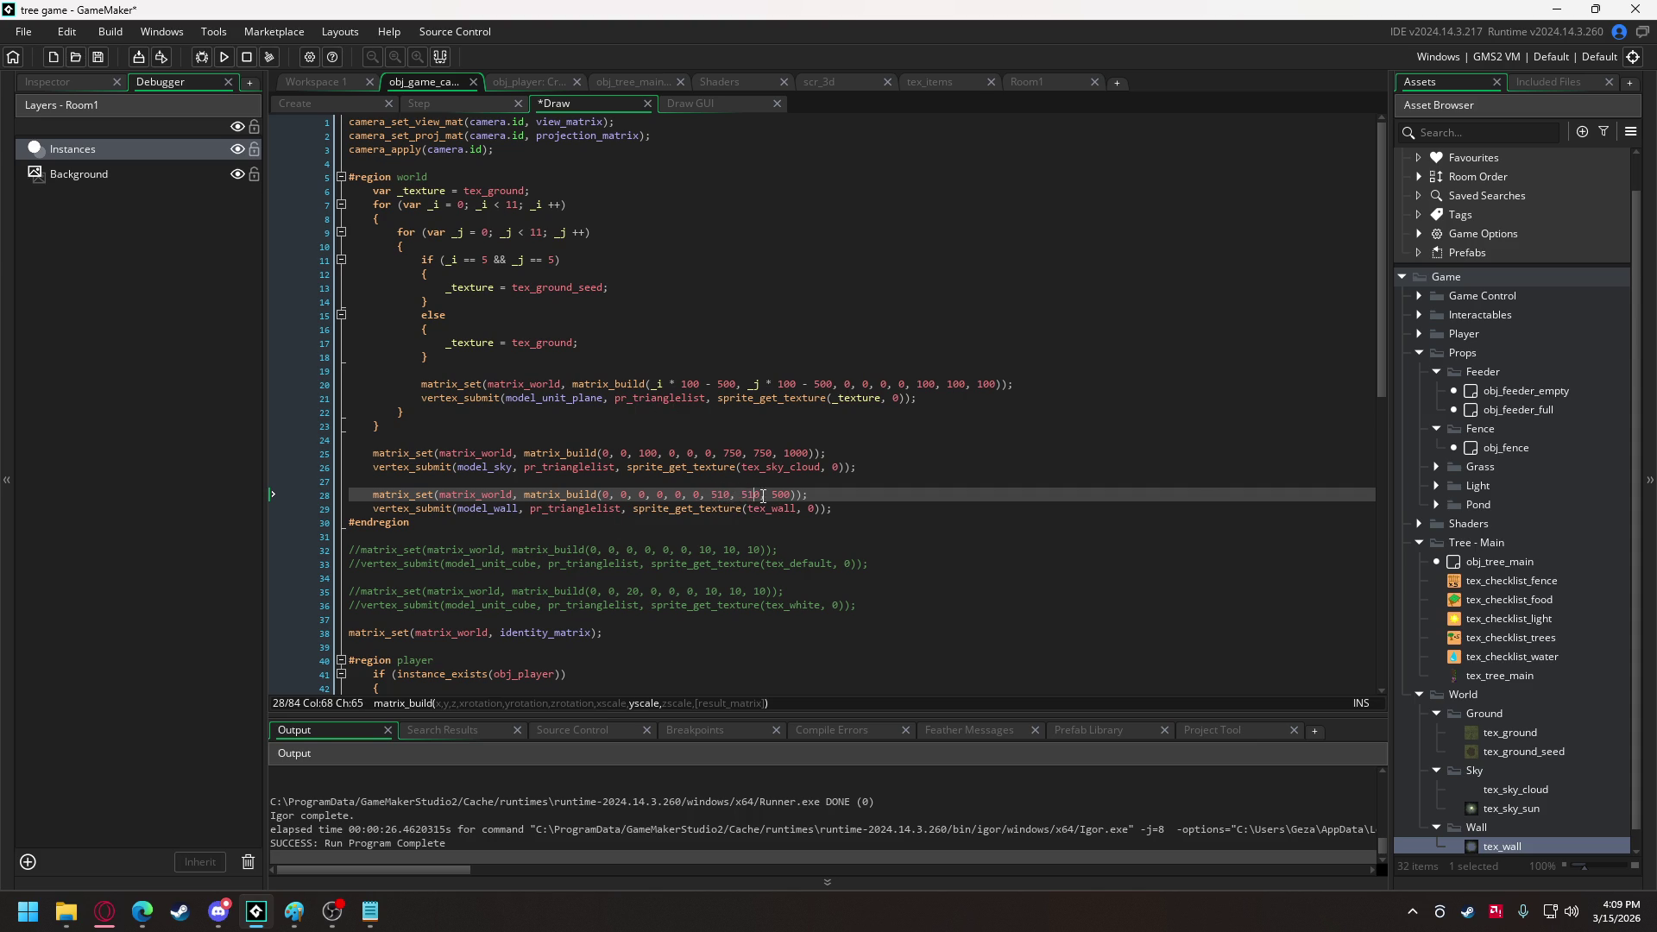
key(F5)
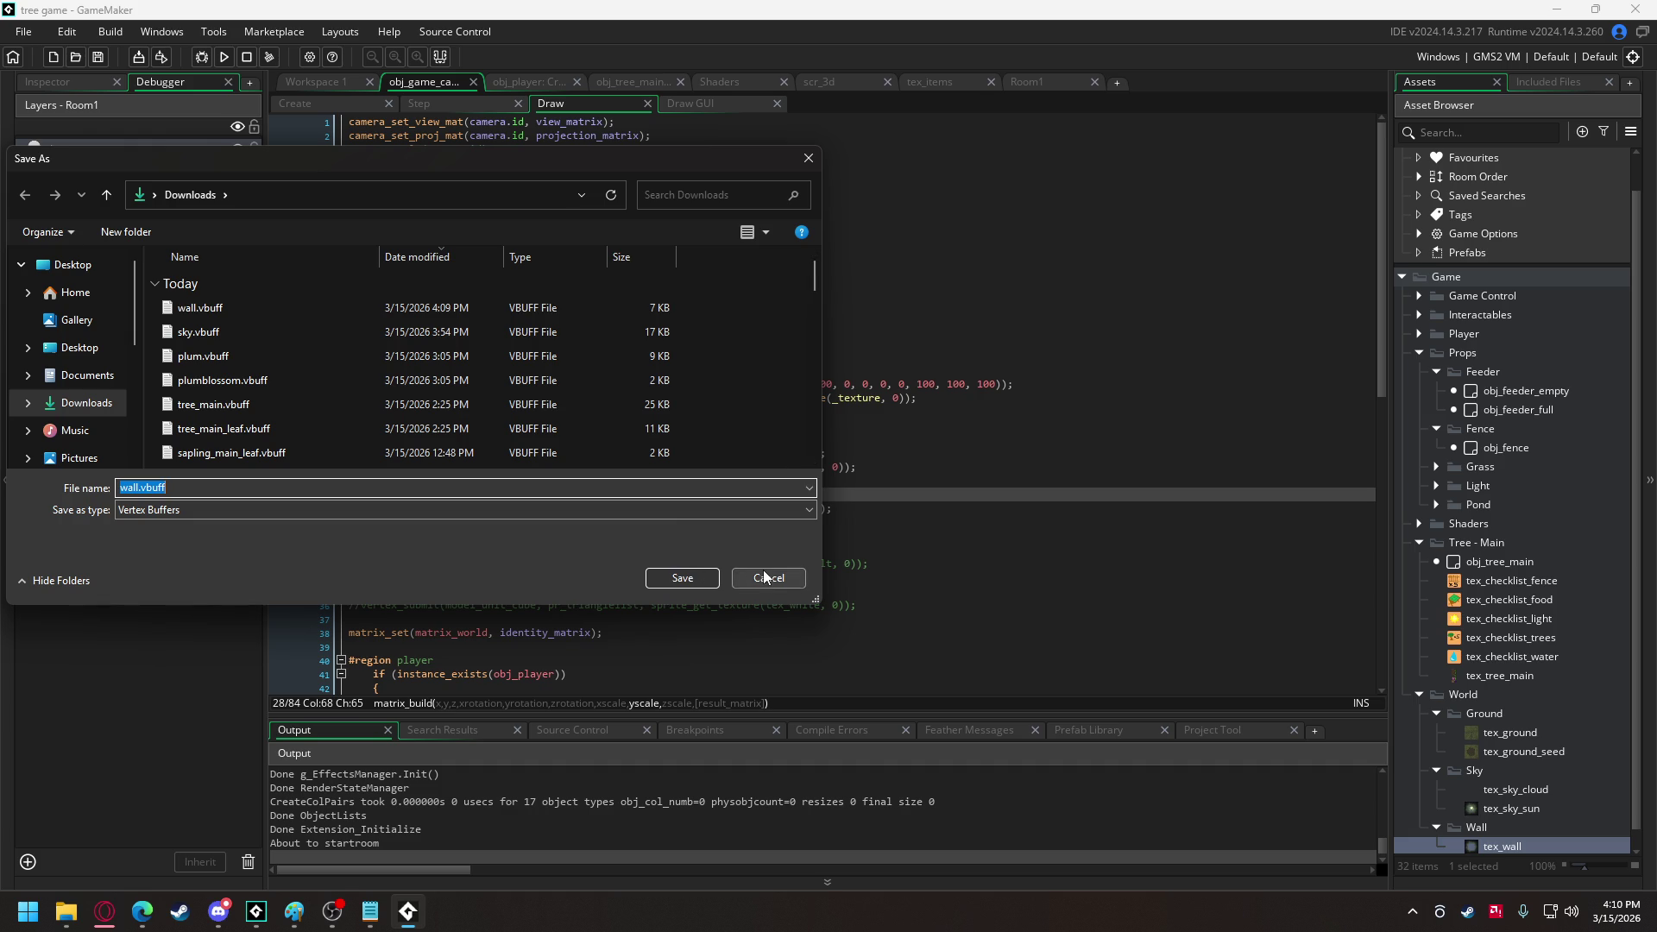
click(767, 578)
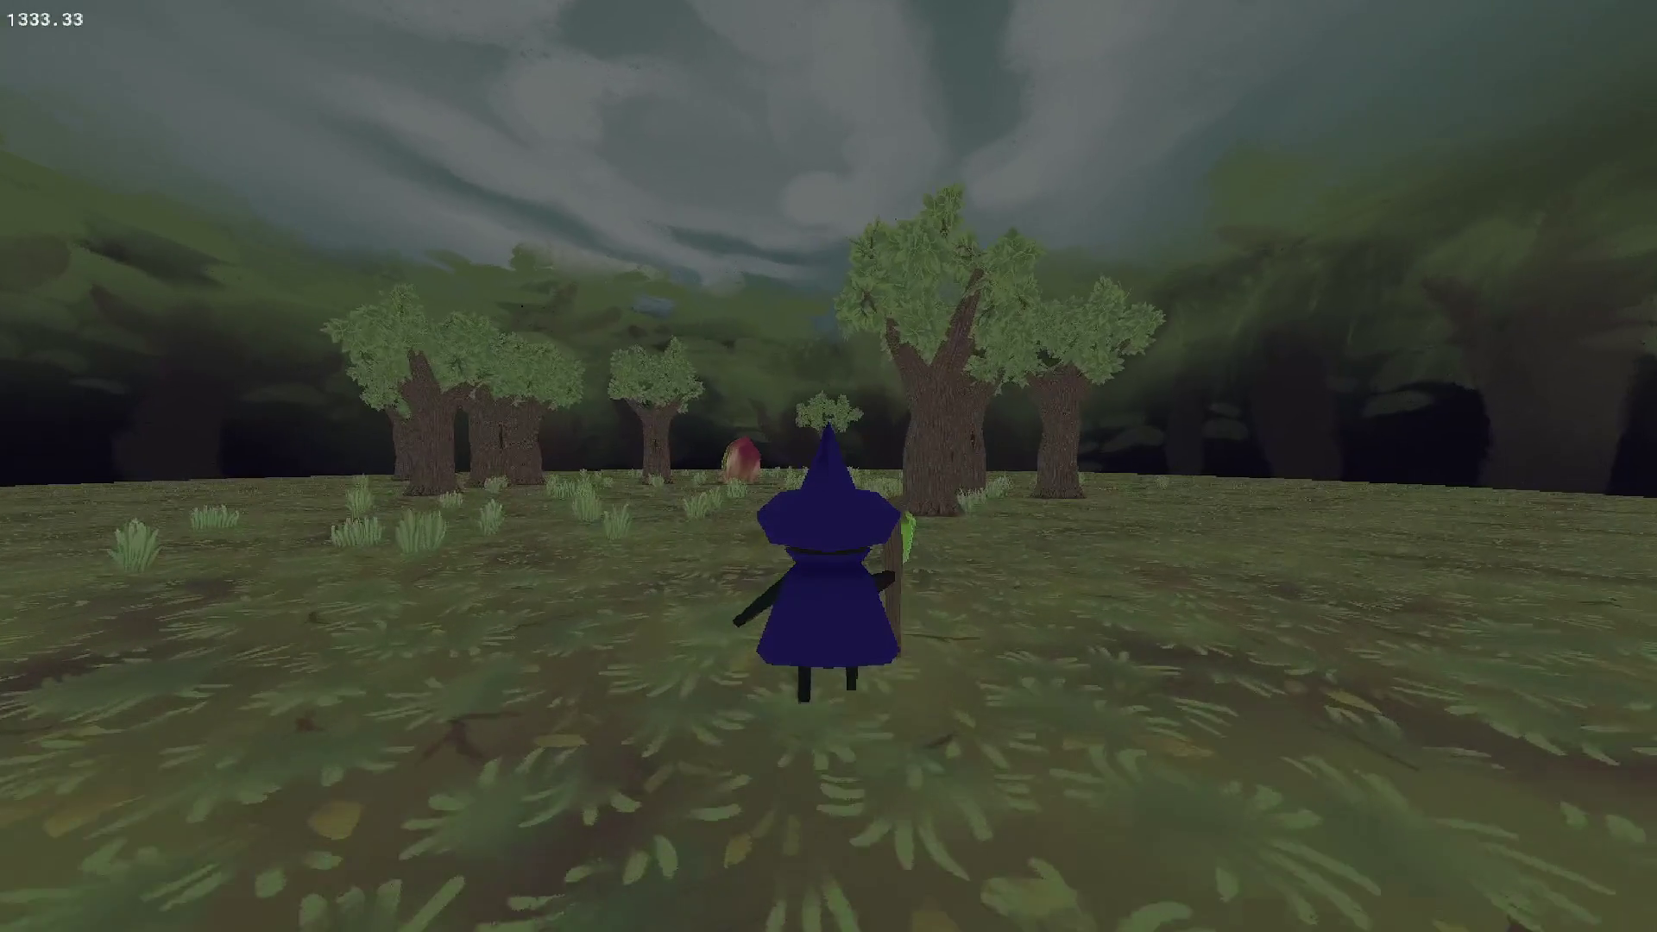
Walk the witch through the forest up to the red crystal tree to reveal its checklist.
key(w)
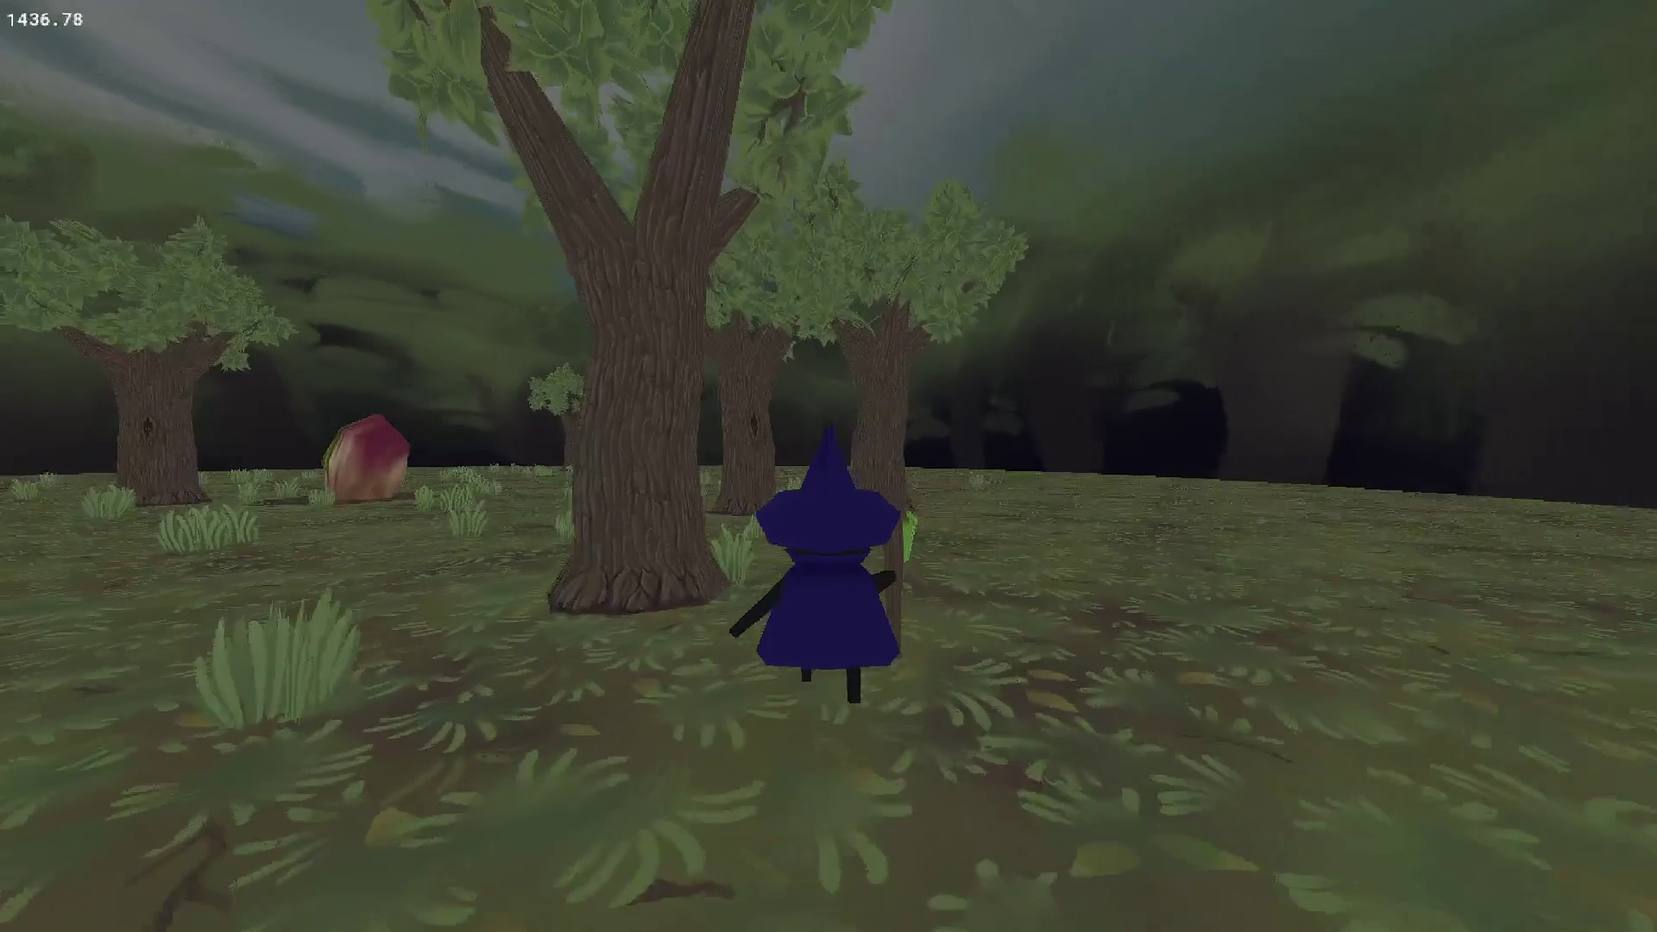
key(w)
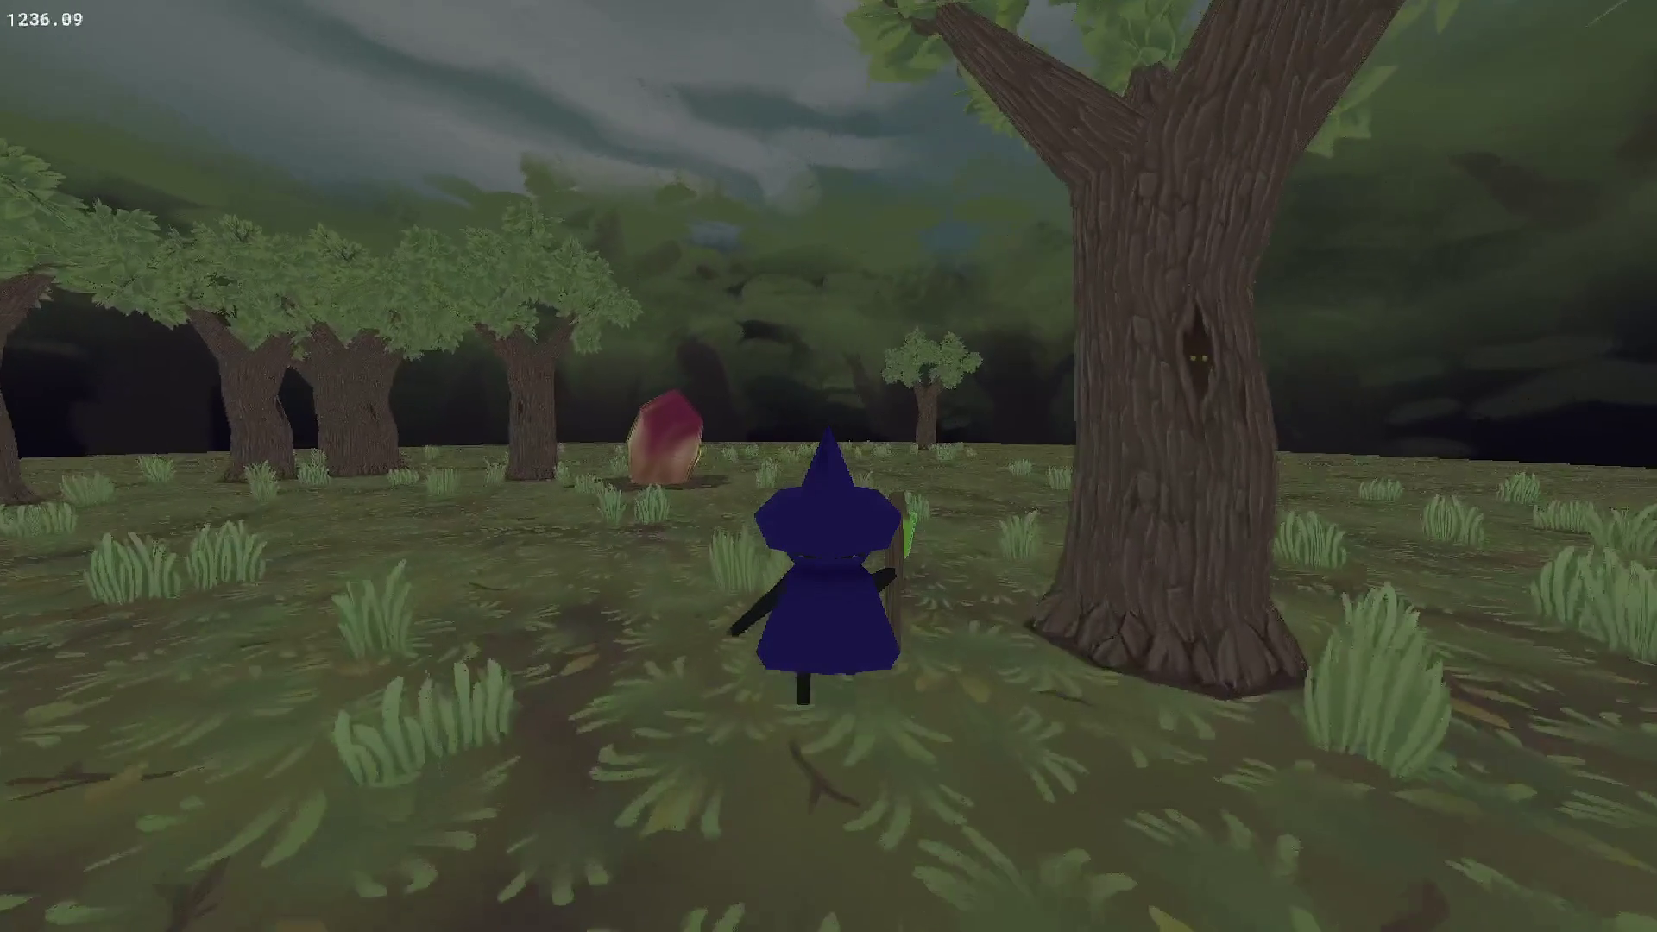
key(w)
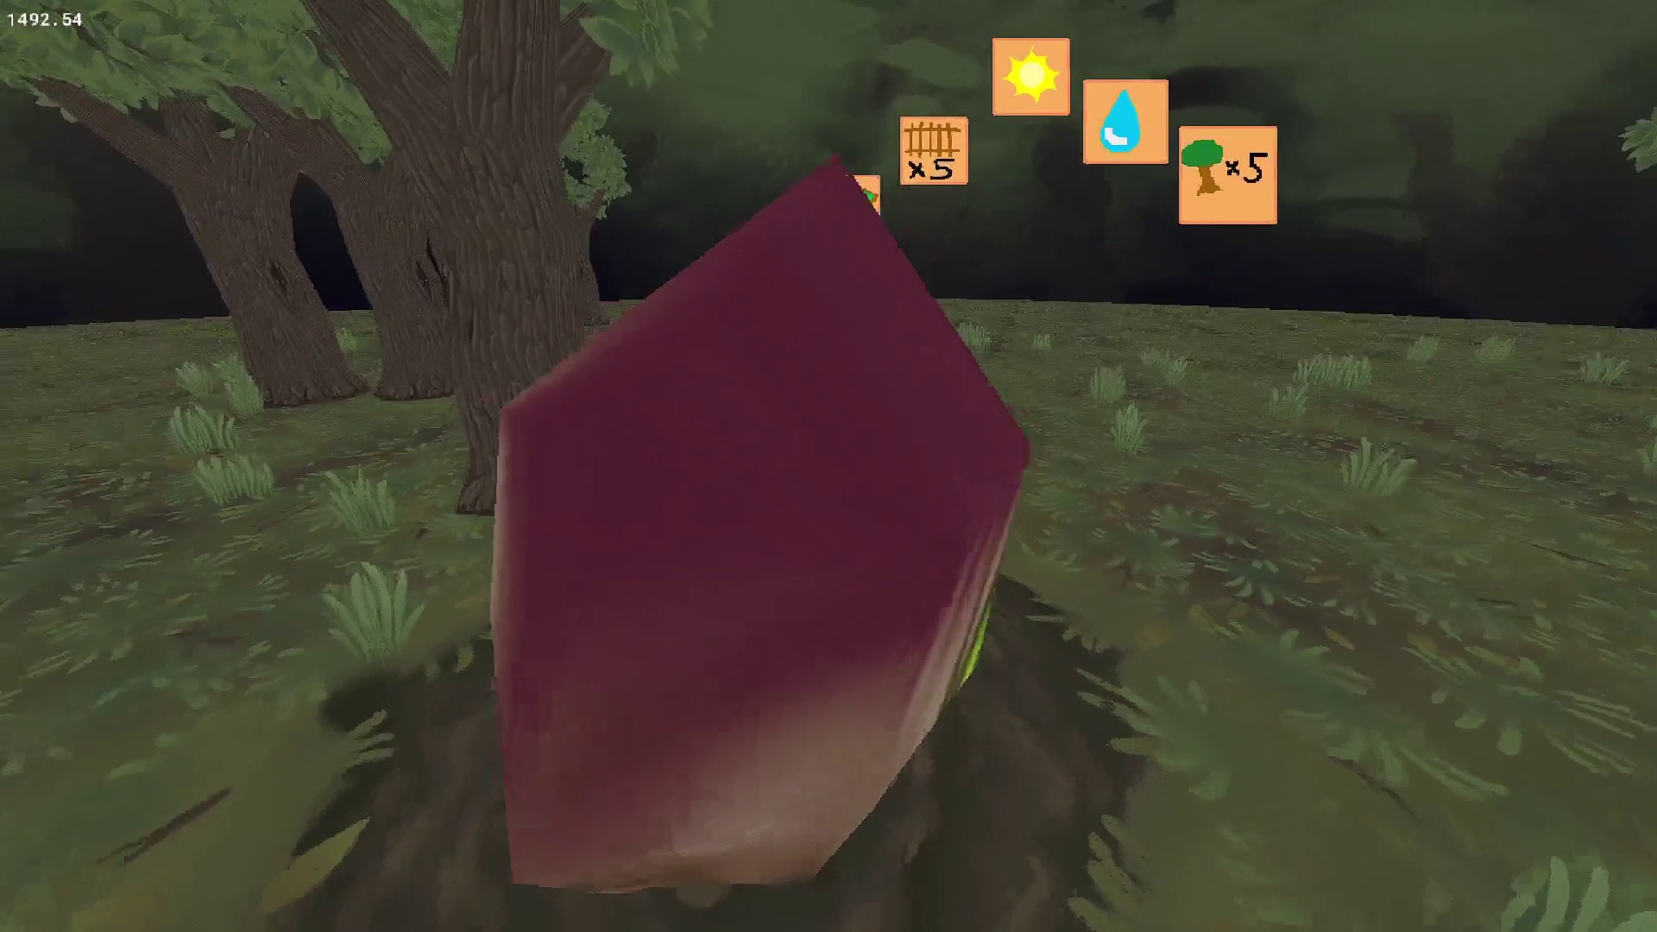
Orbit the camera around the crystal and witch to view the floating growth-condition icons.
key(s)
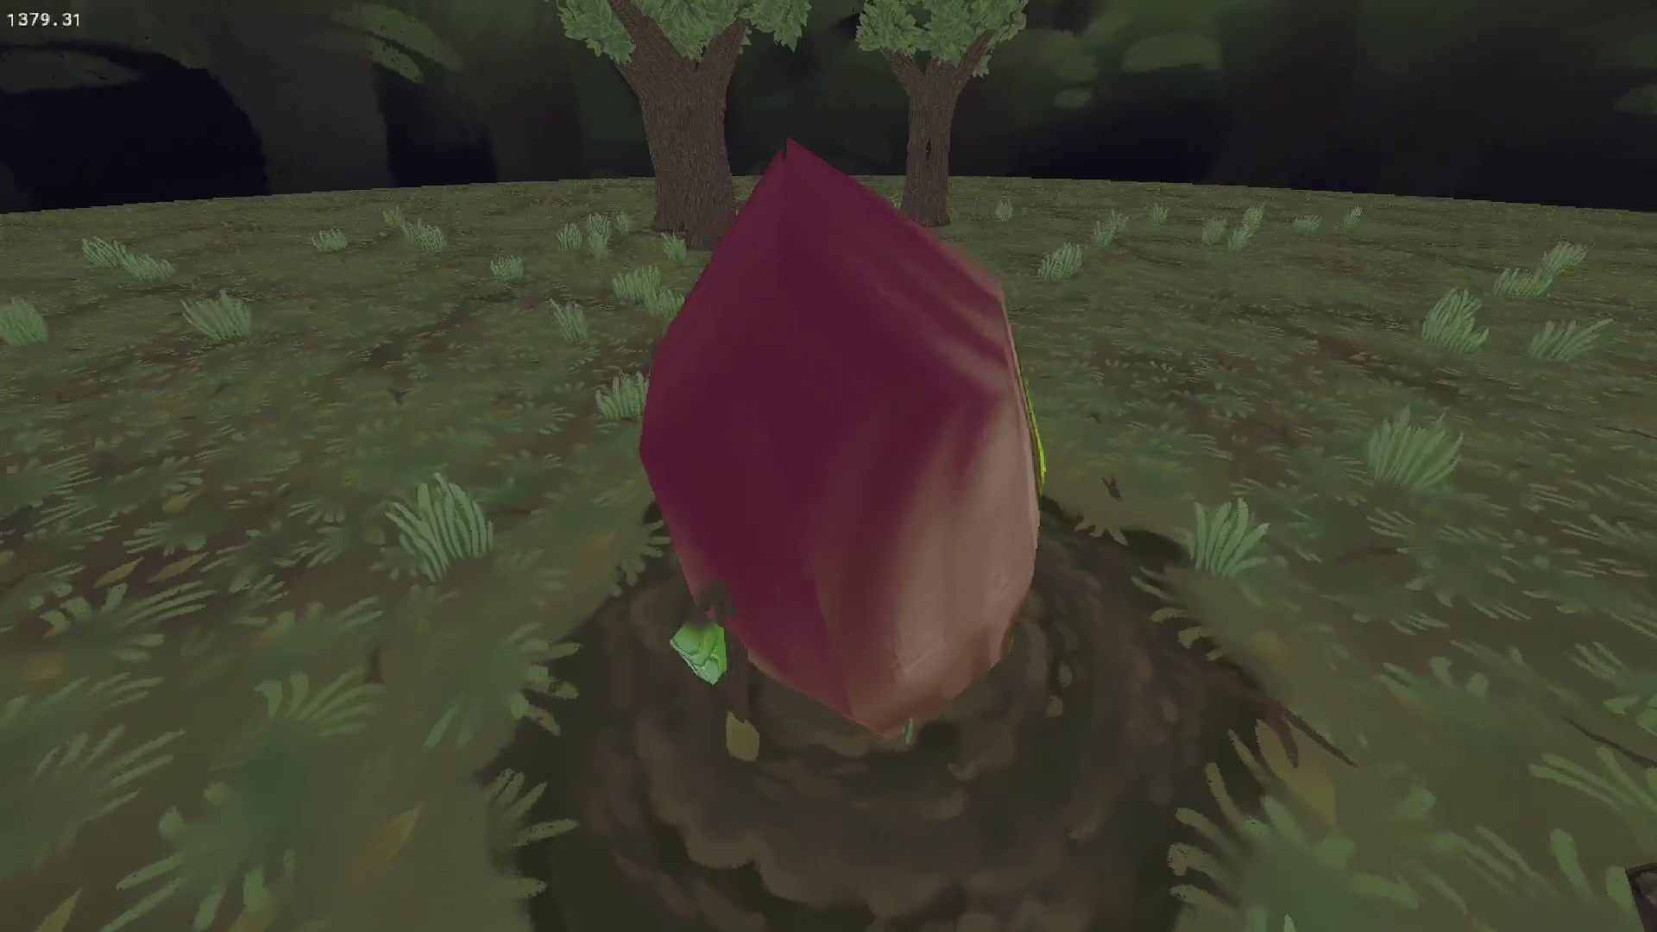
key(w)
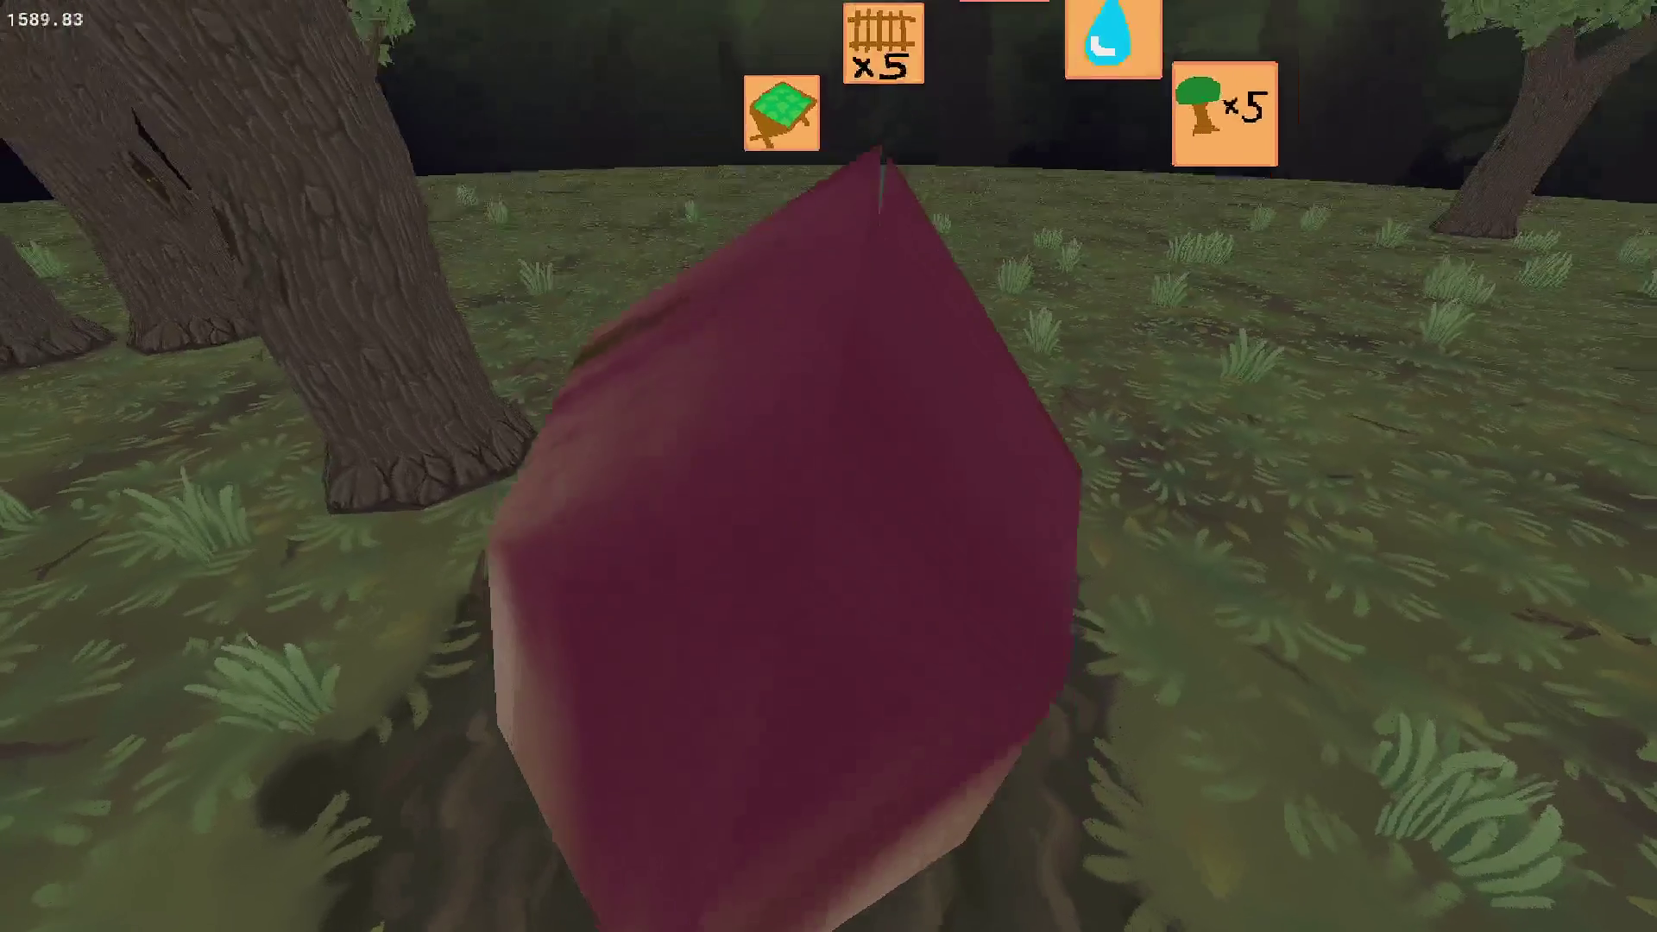
key(a)
key(w)
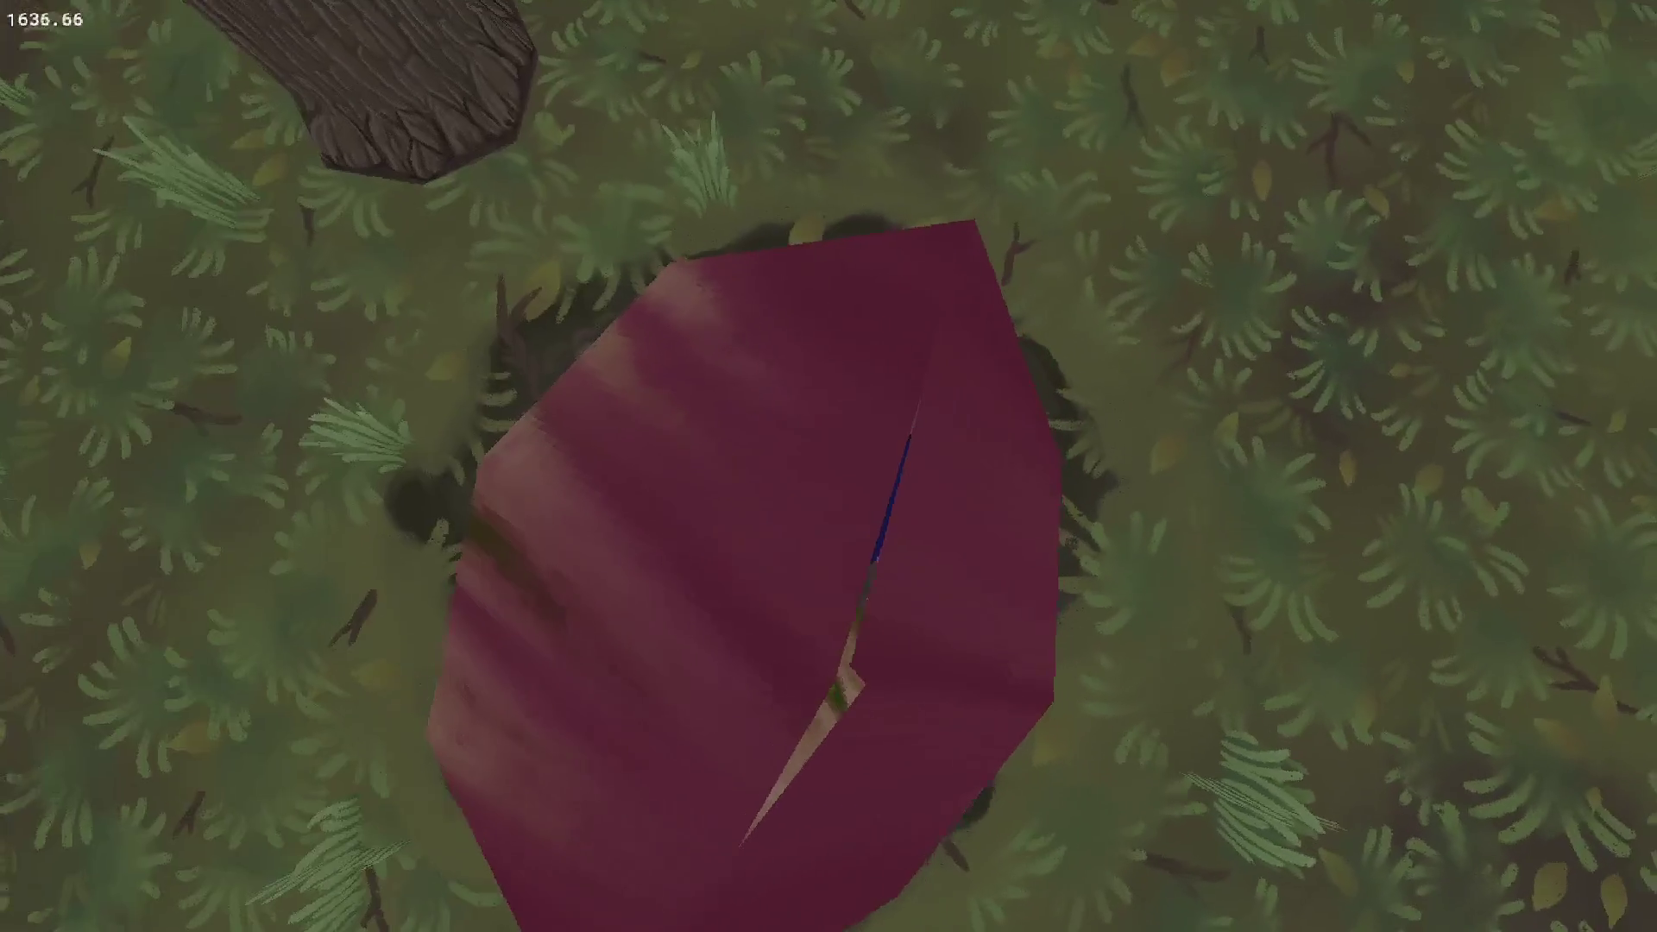
key(w)
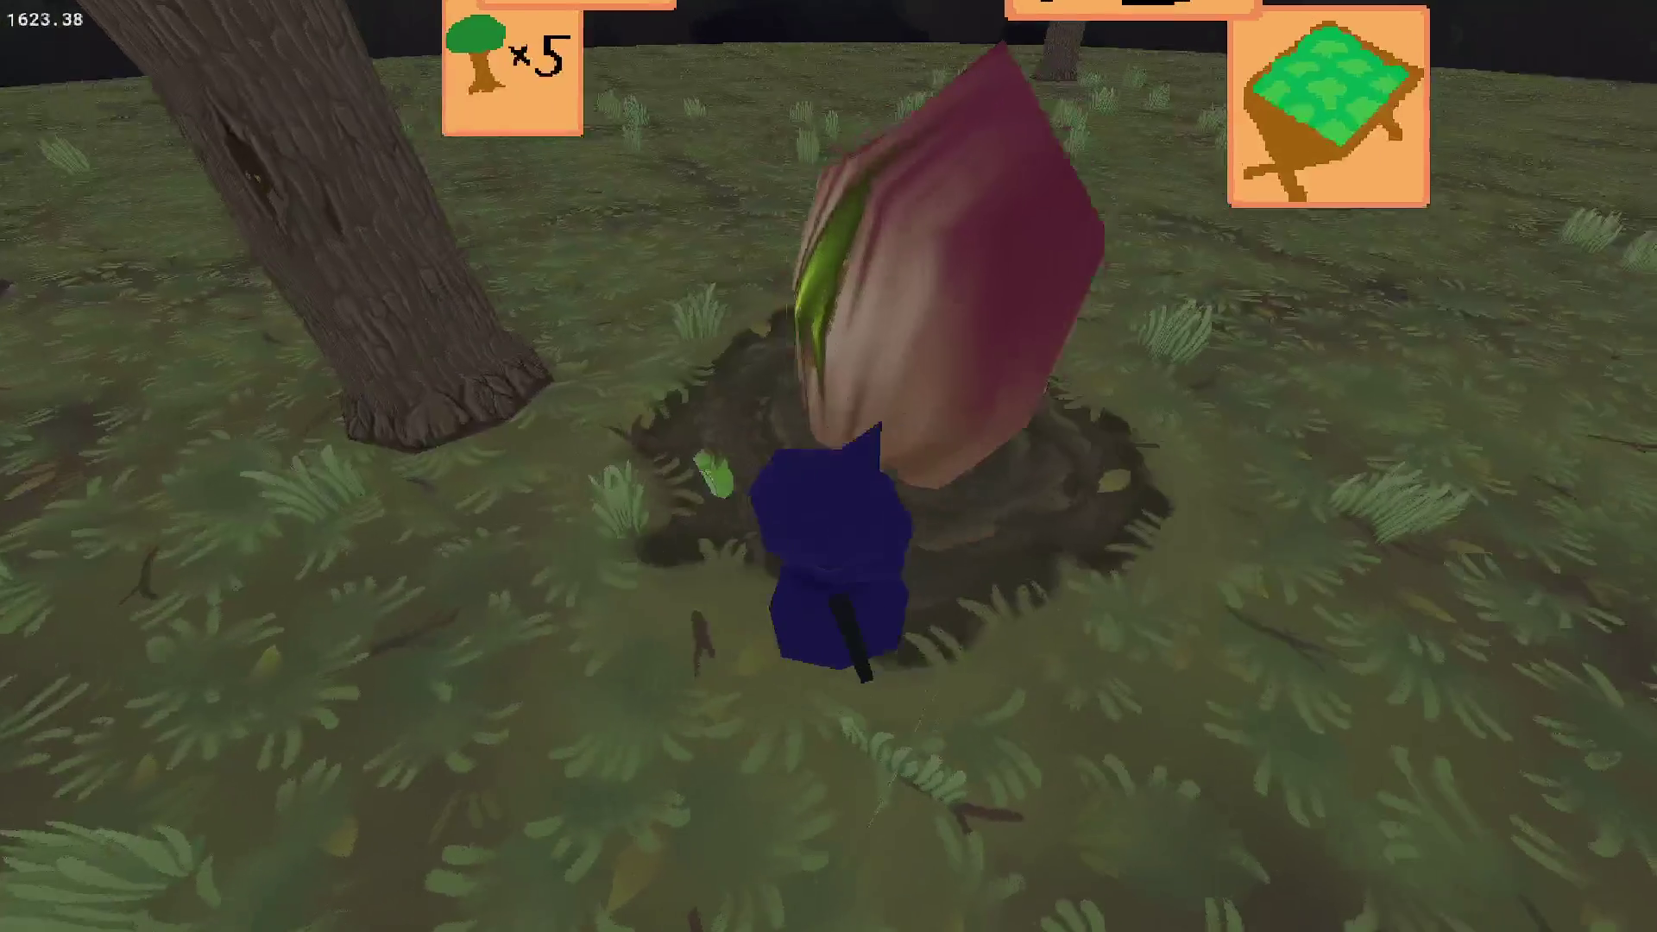
key(a)
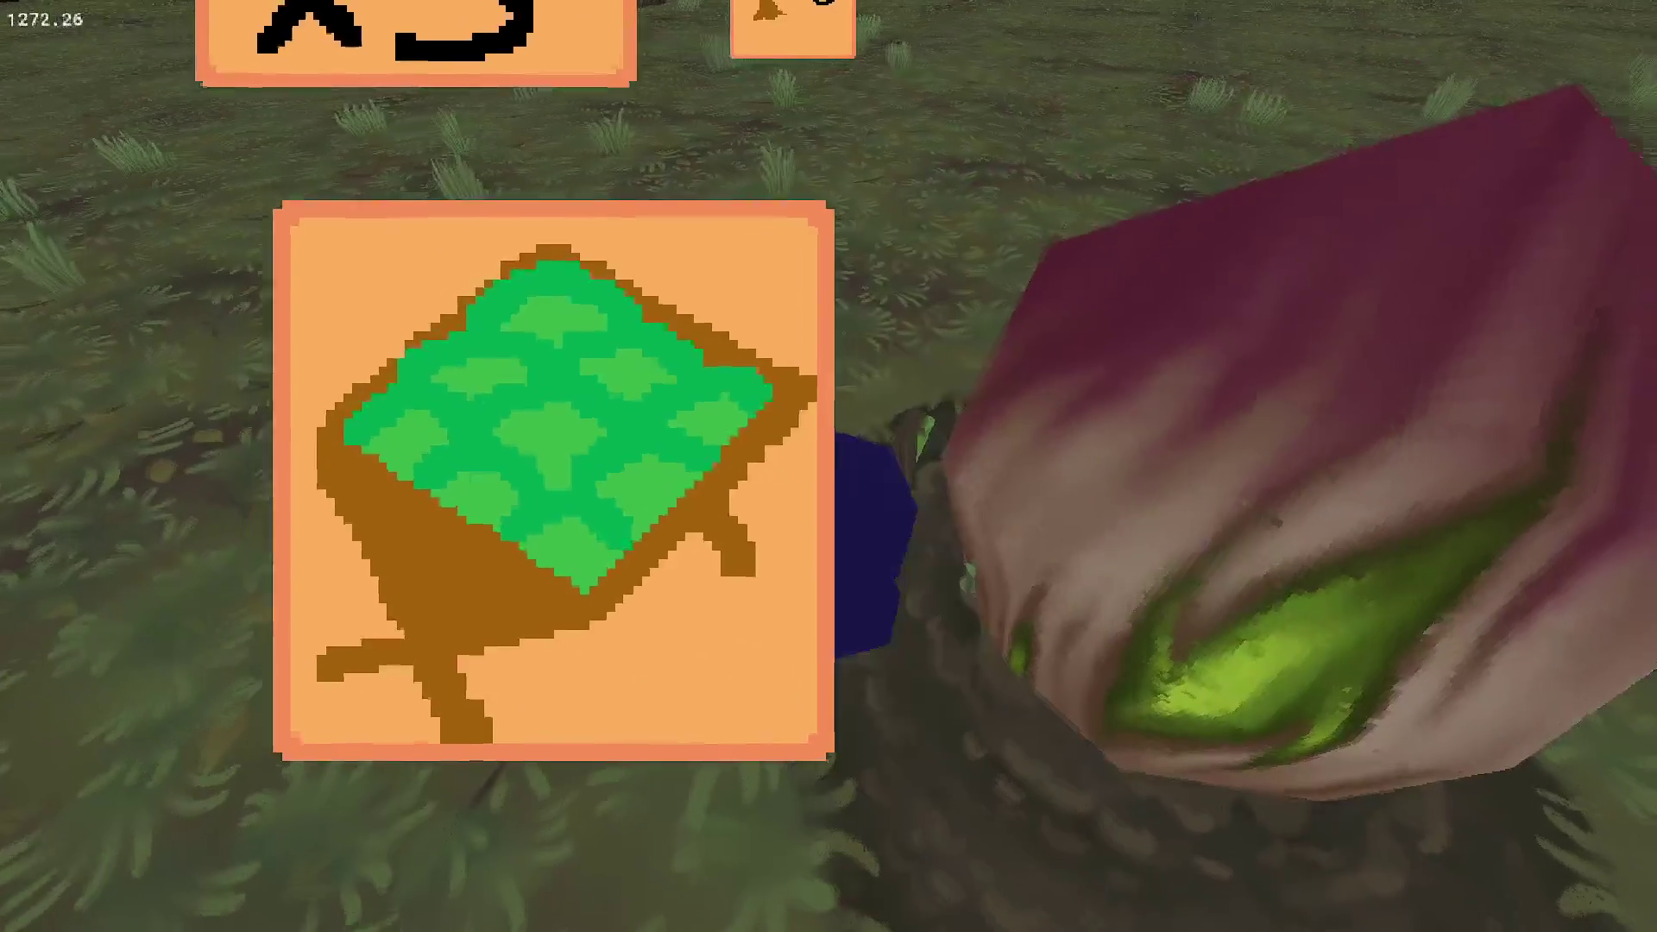
key(d)
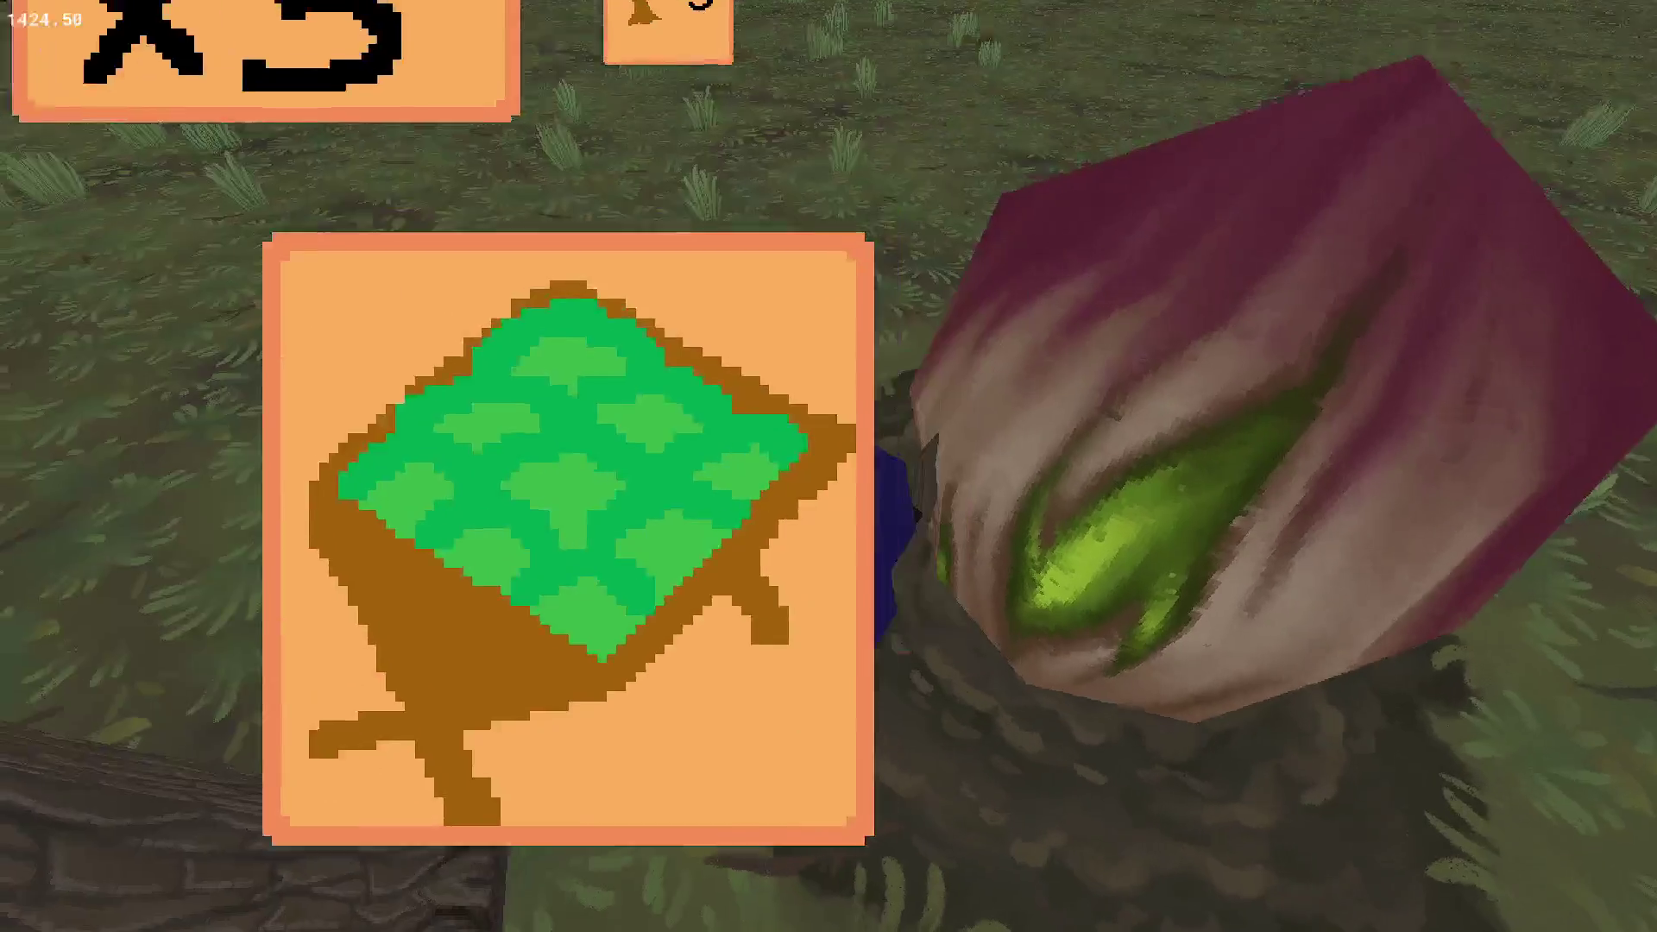
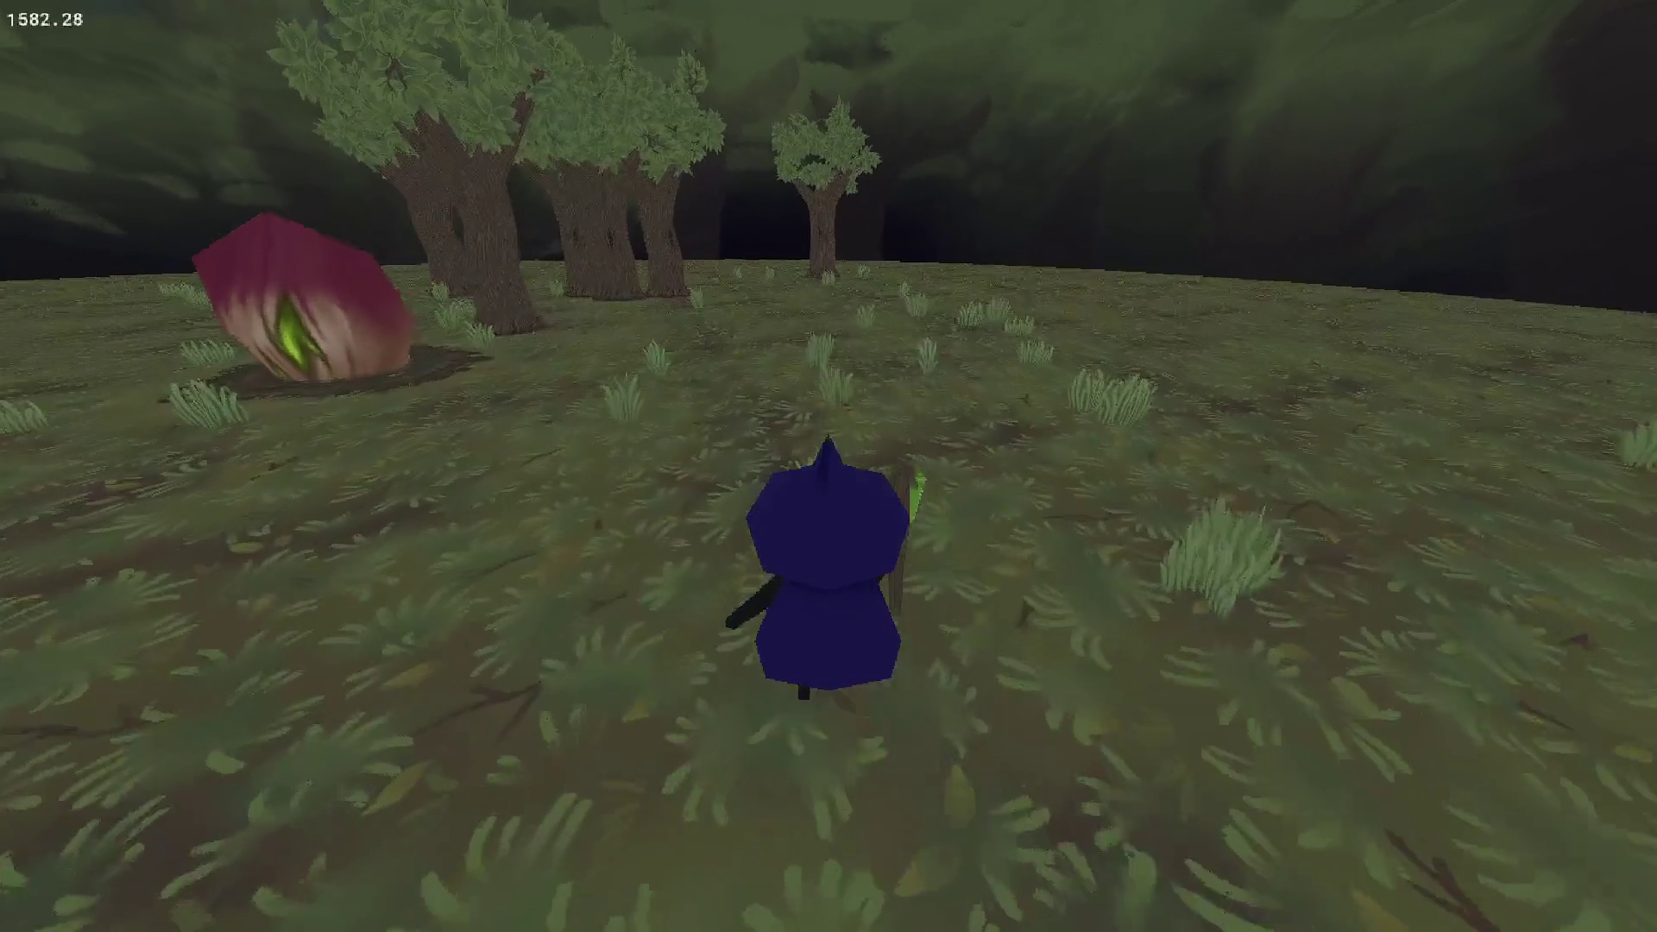
Walk the witch past the red crystal, into the forest and across a clearing, then quit the game.
key(a)
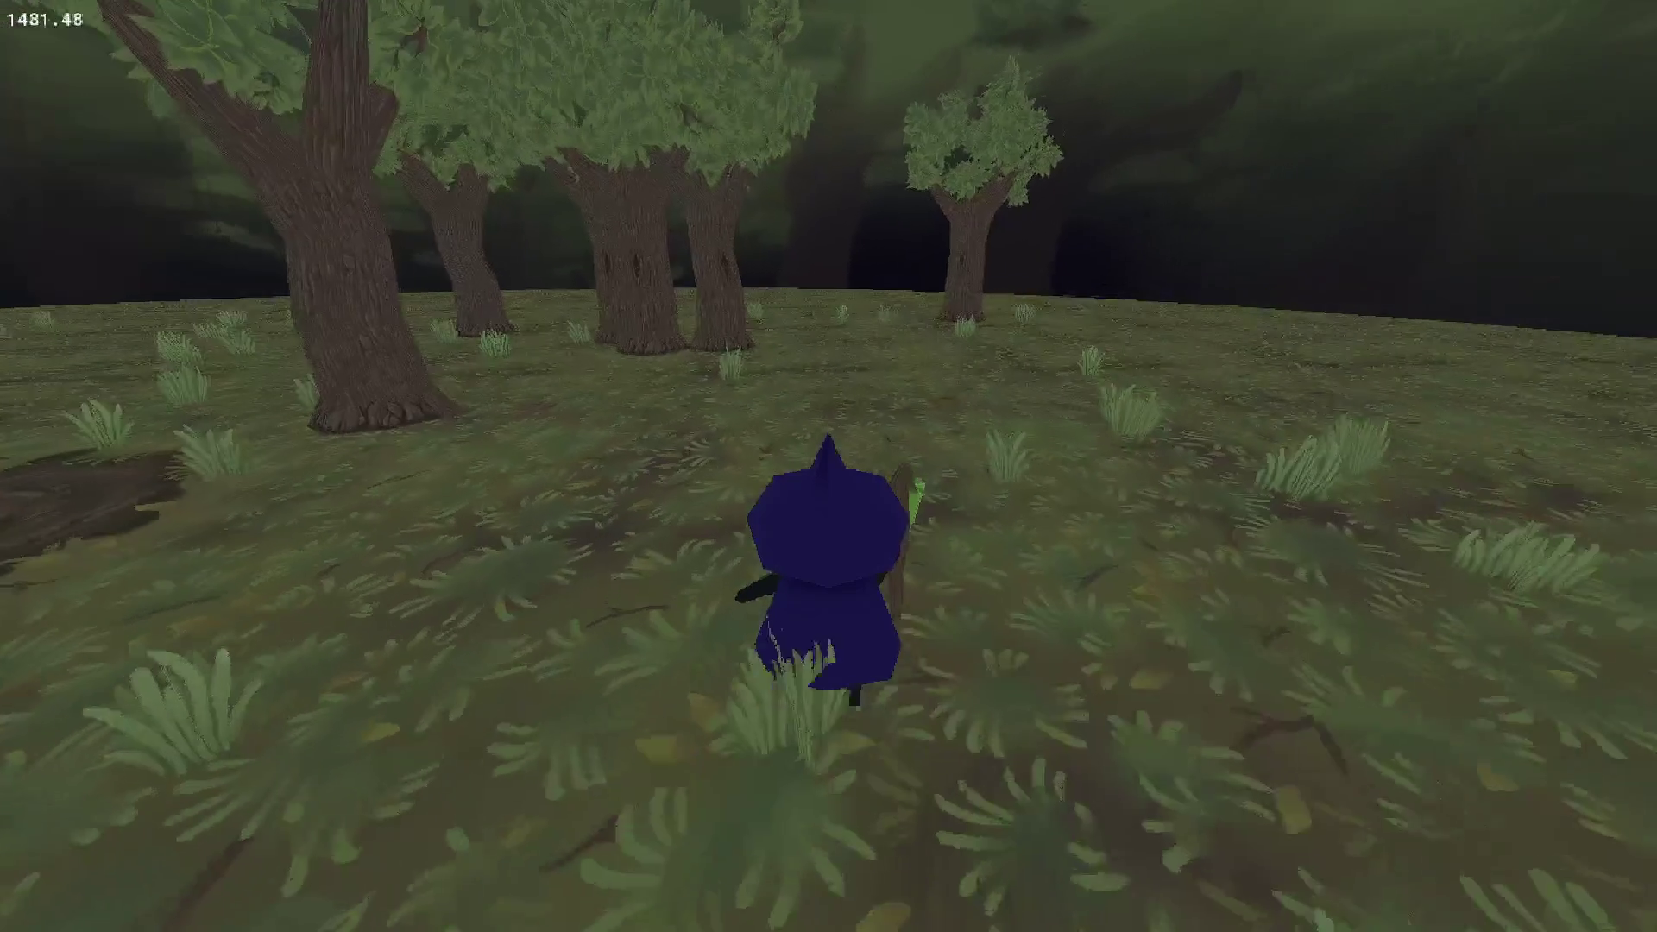
key(s)
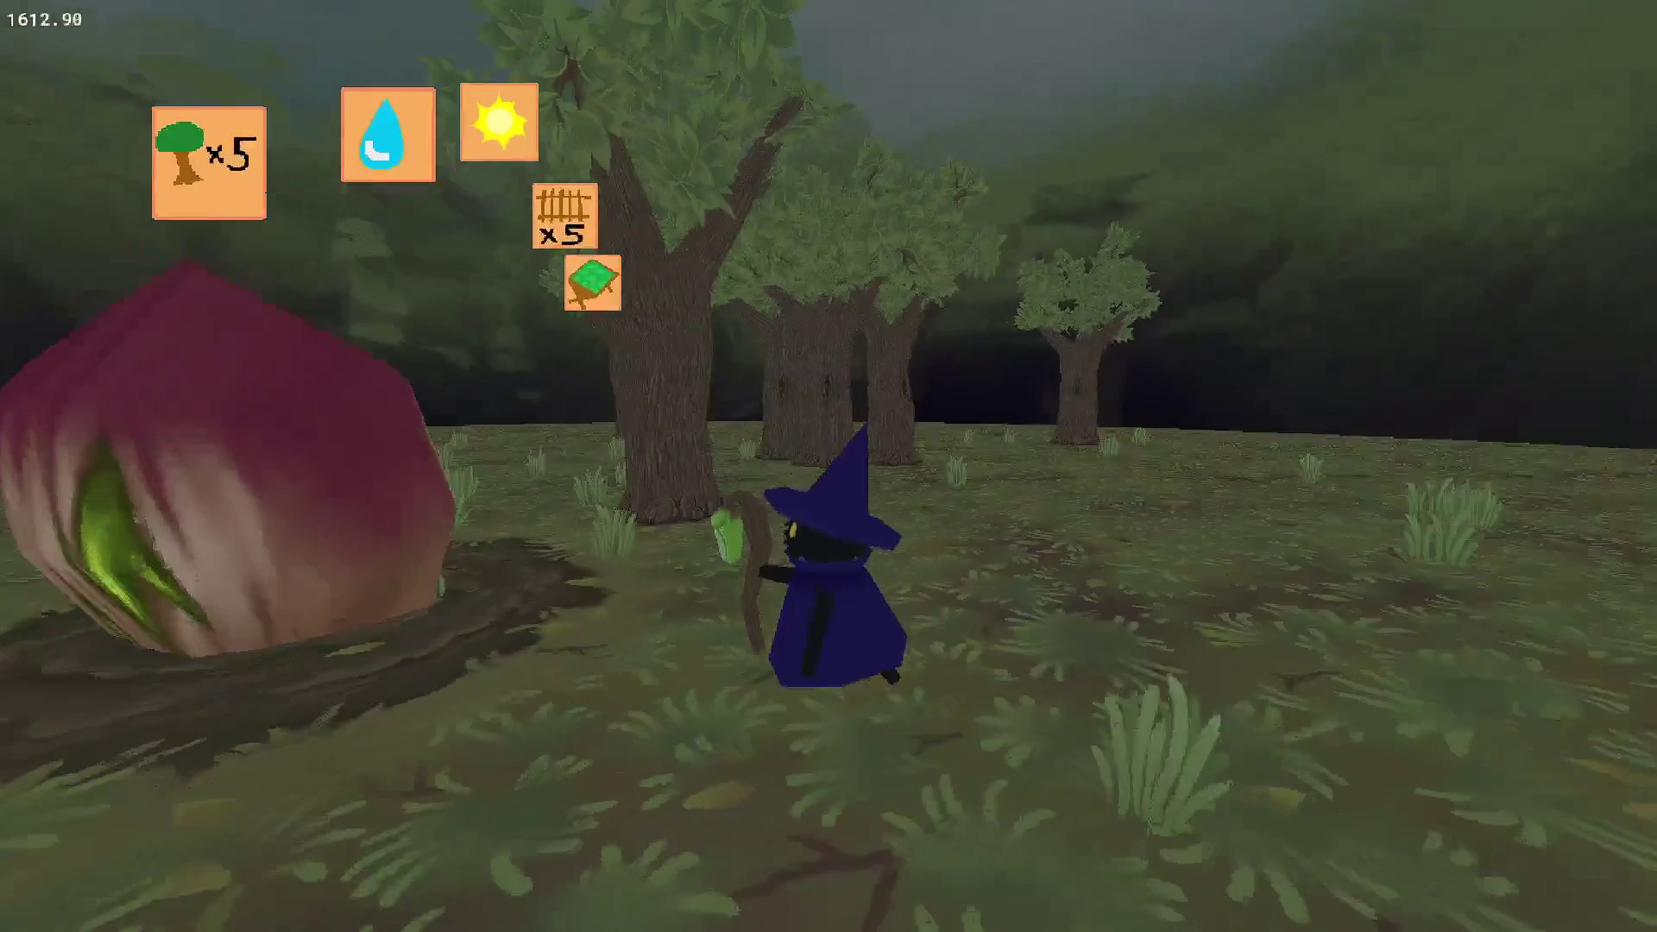
key(d)
key(w)
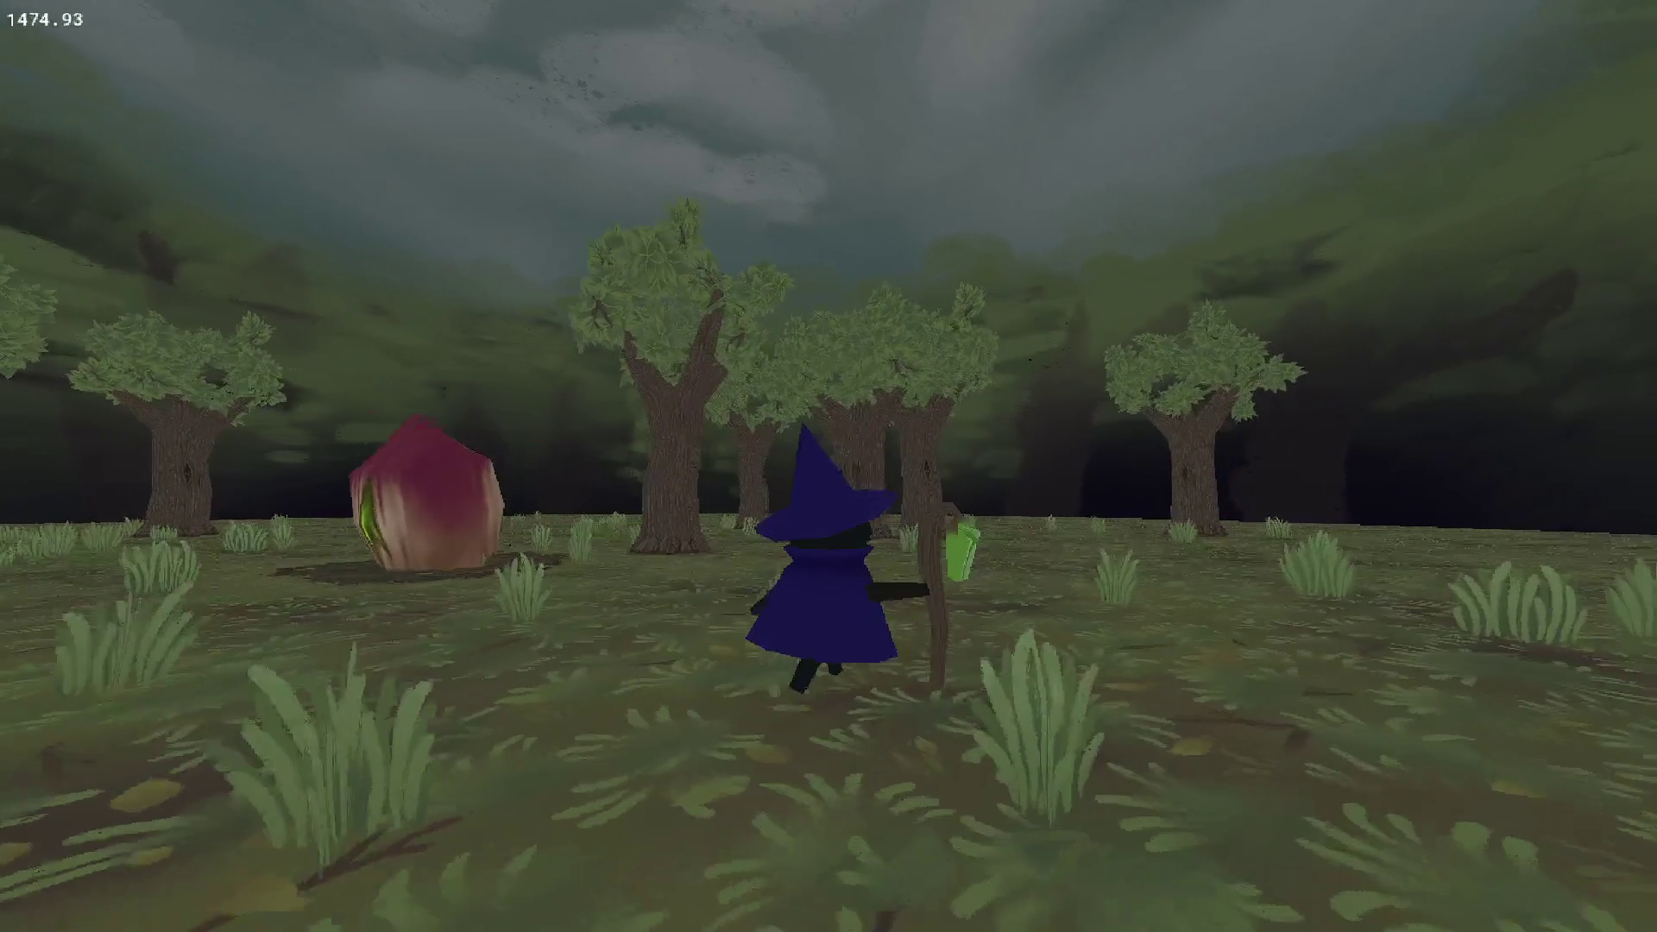
key(d)
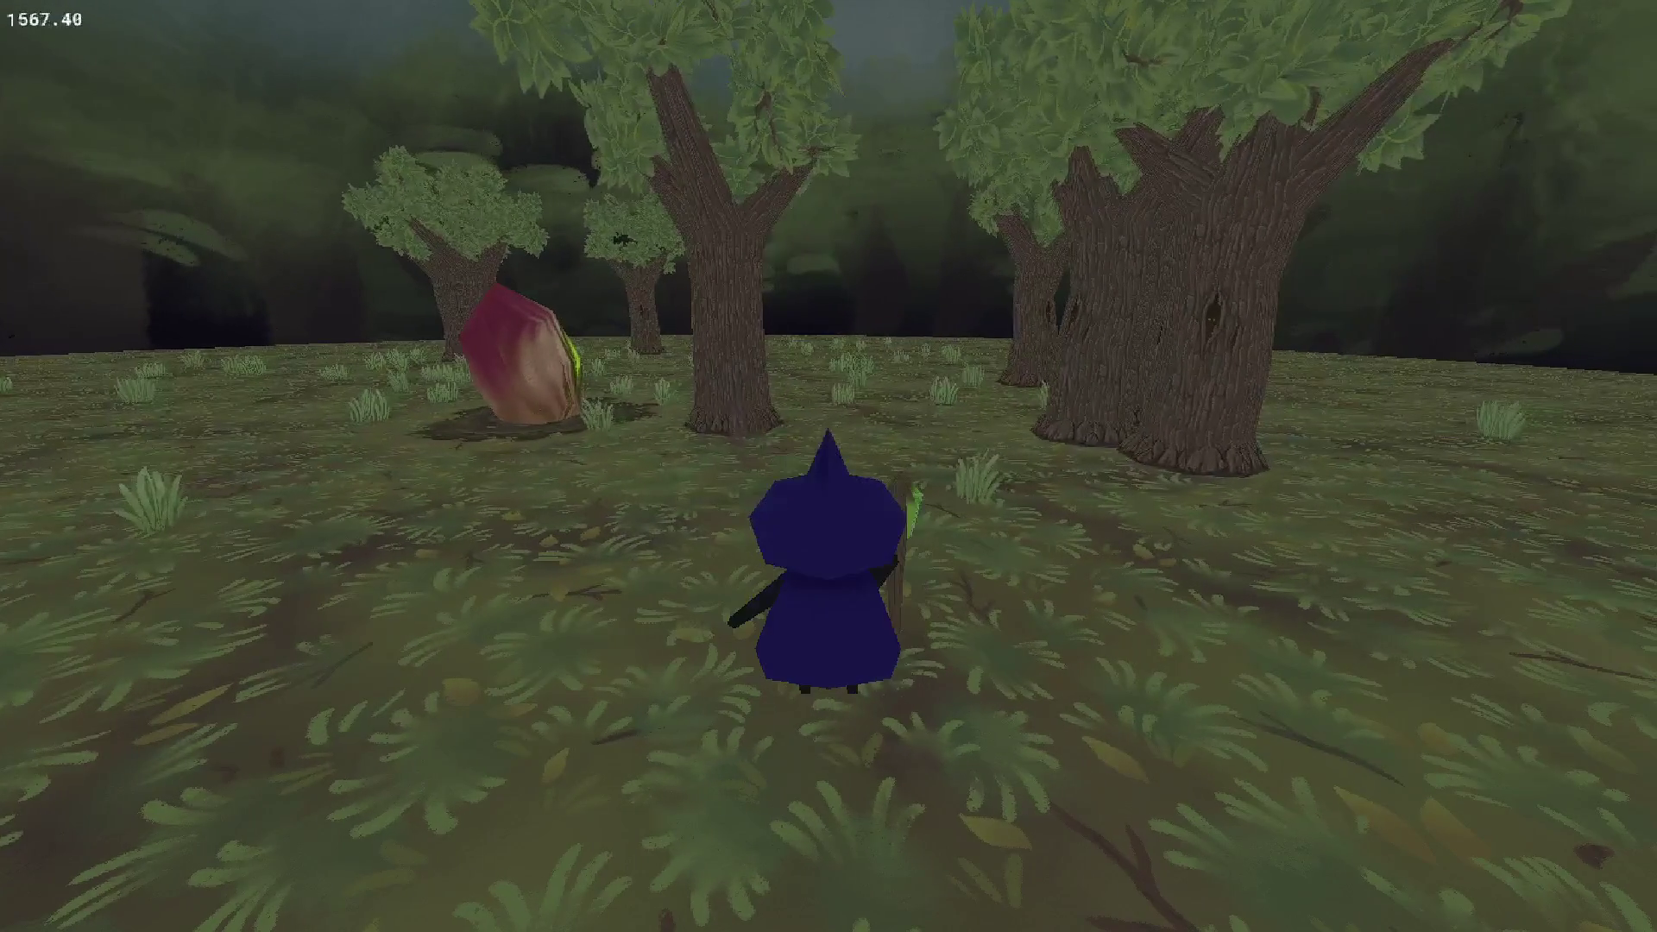
key(w)
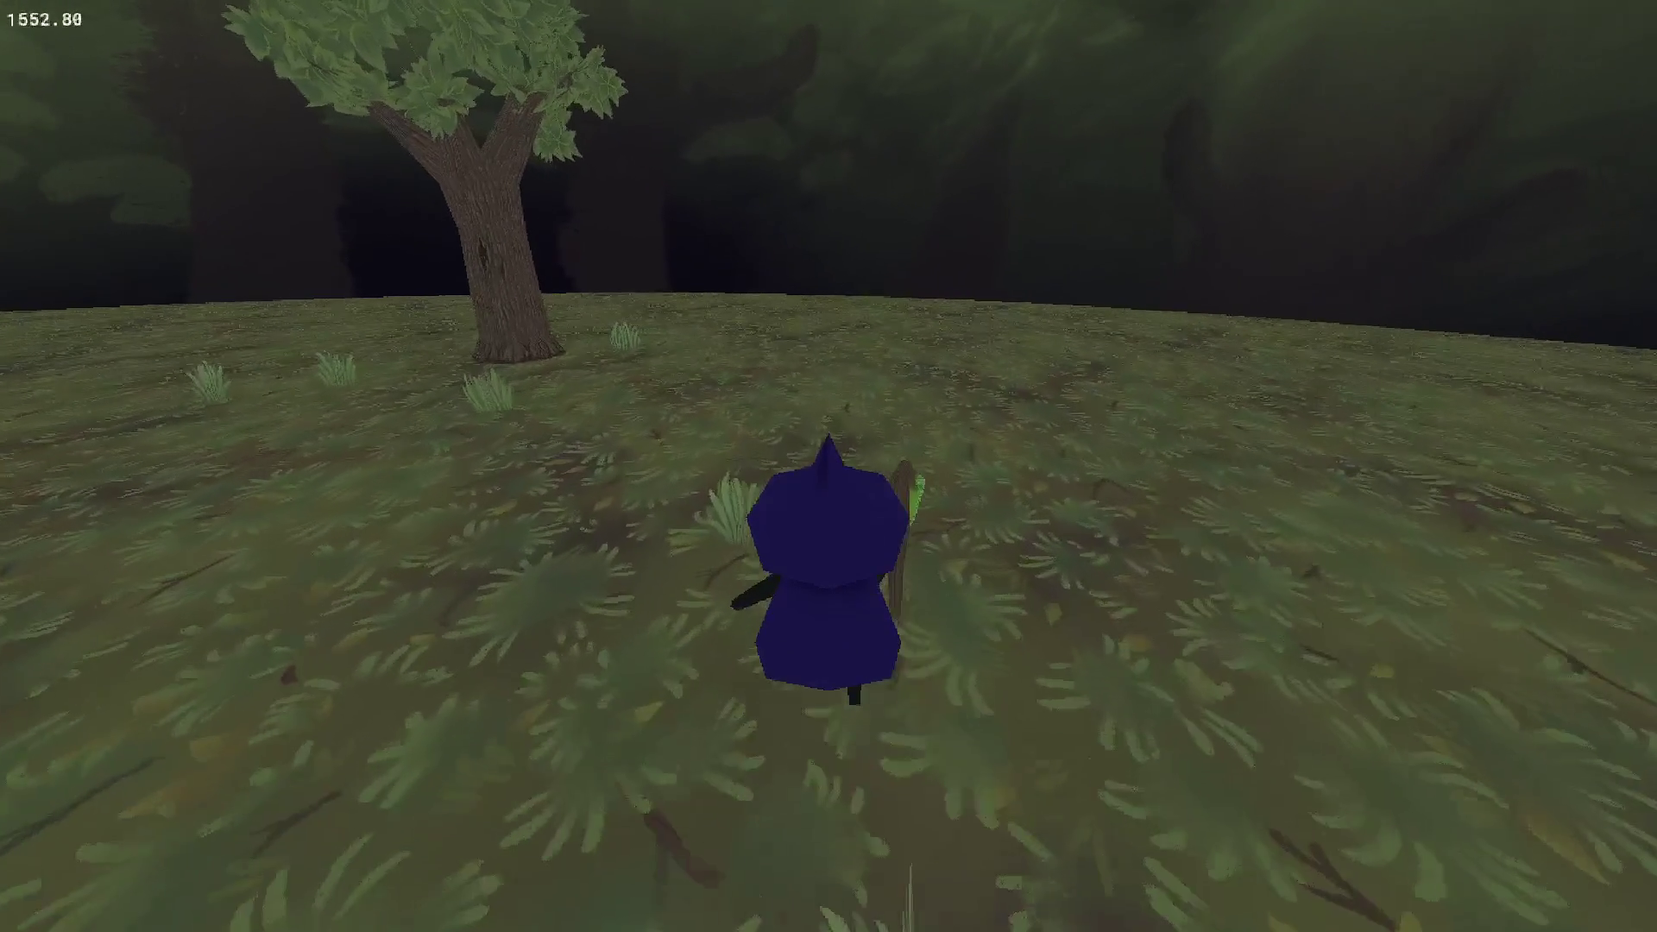
key(Escape)
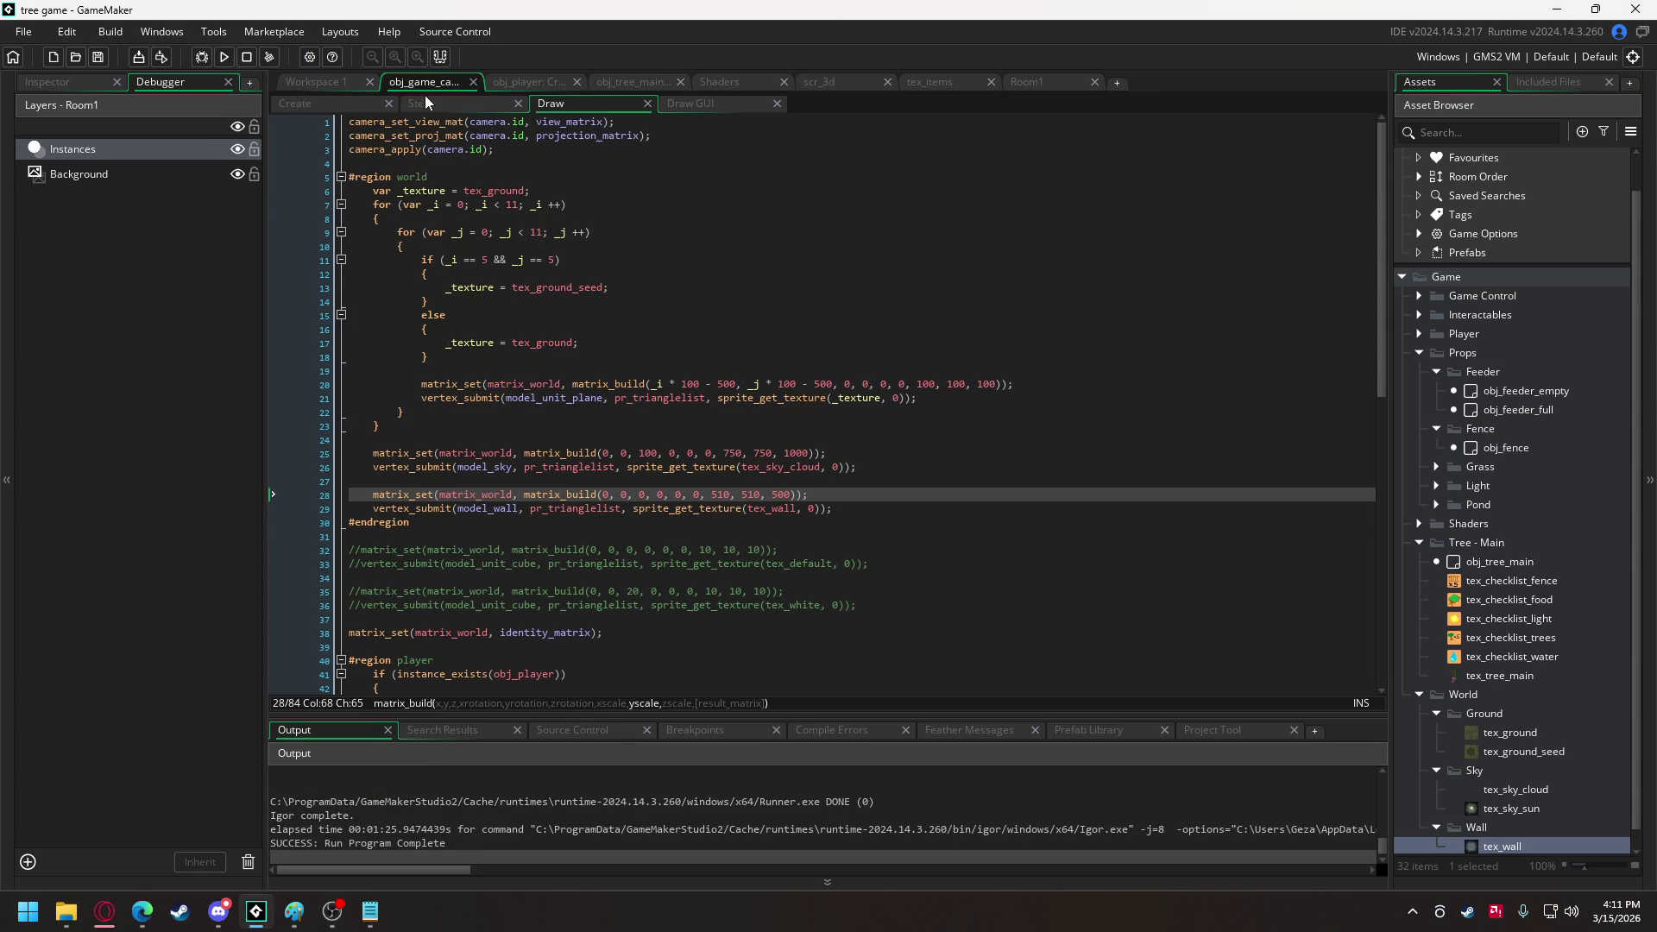
In obj_game's Create event, widen tuft placement from random(500)-250 to random(1000)-500.
click(335, 90)
click(423, 86)
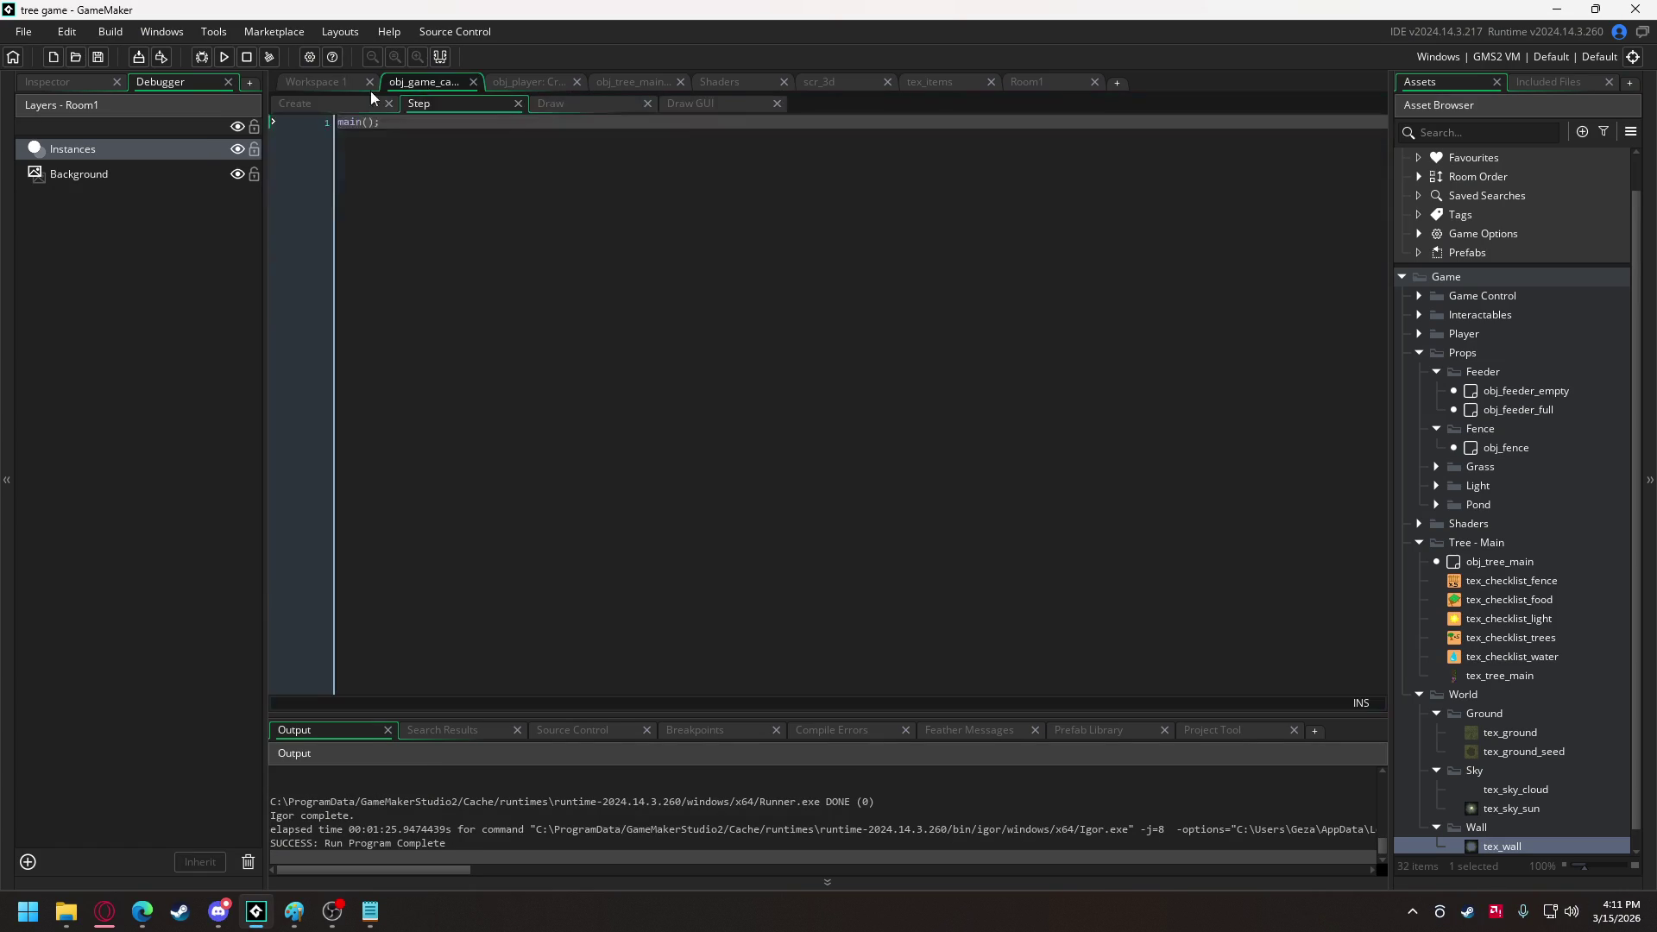
scroll(734, 416, down, 20)
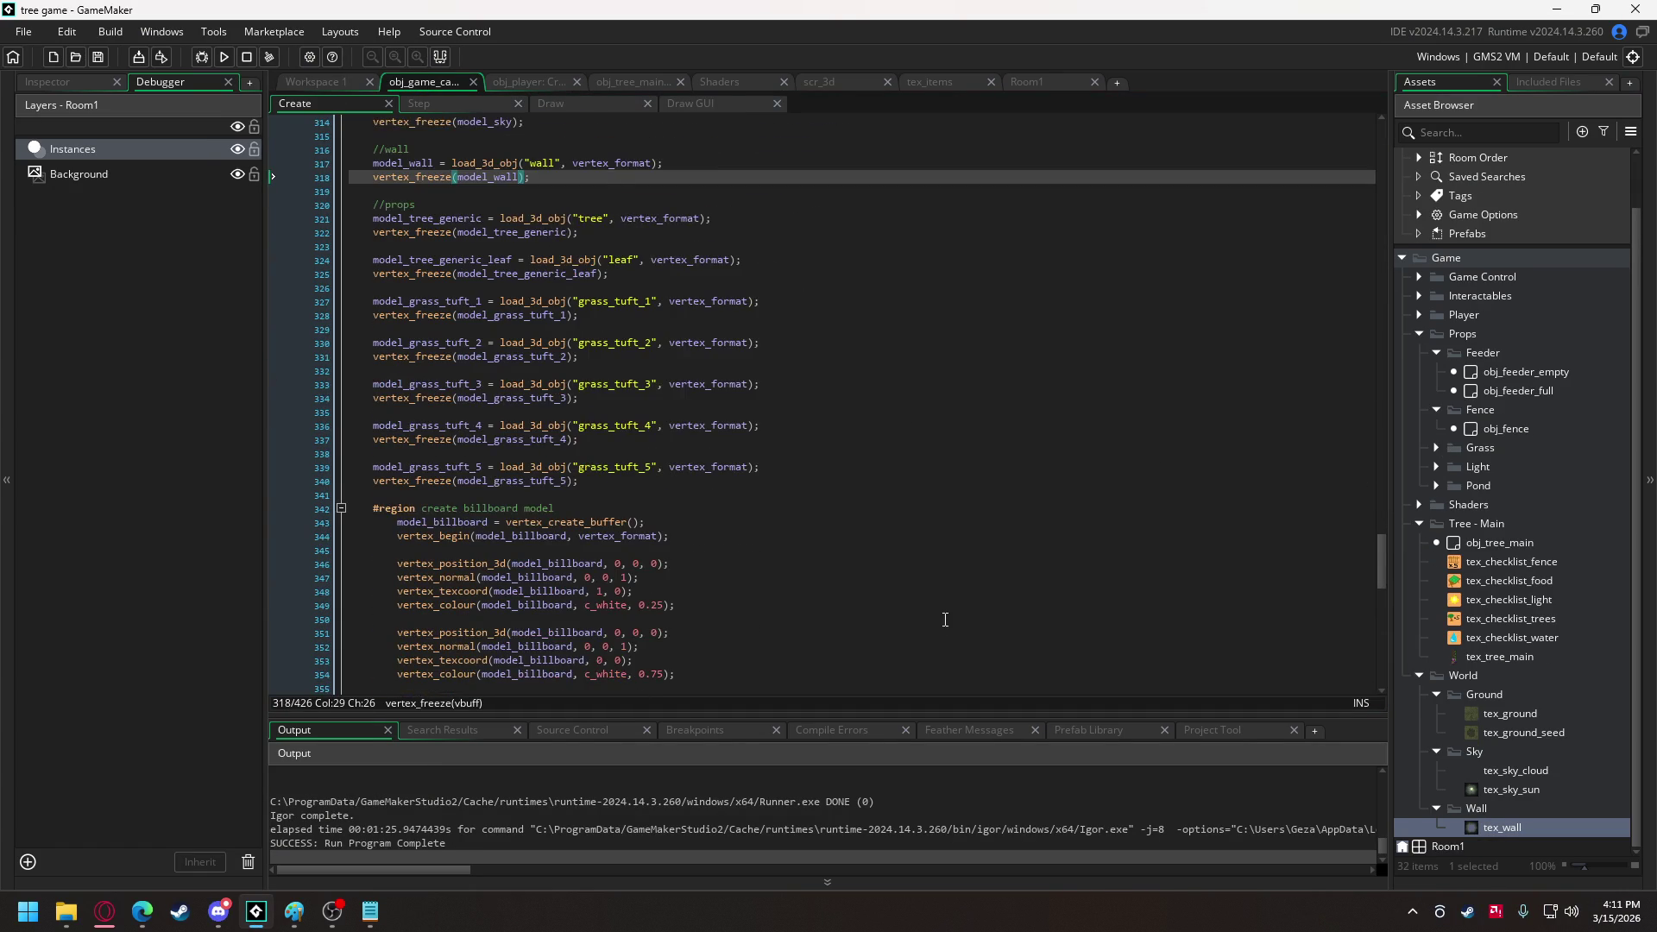
scroll(788, 477, down, 12)
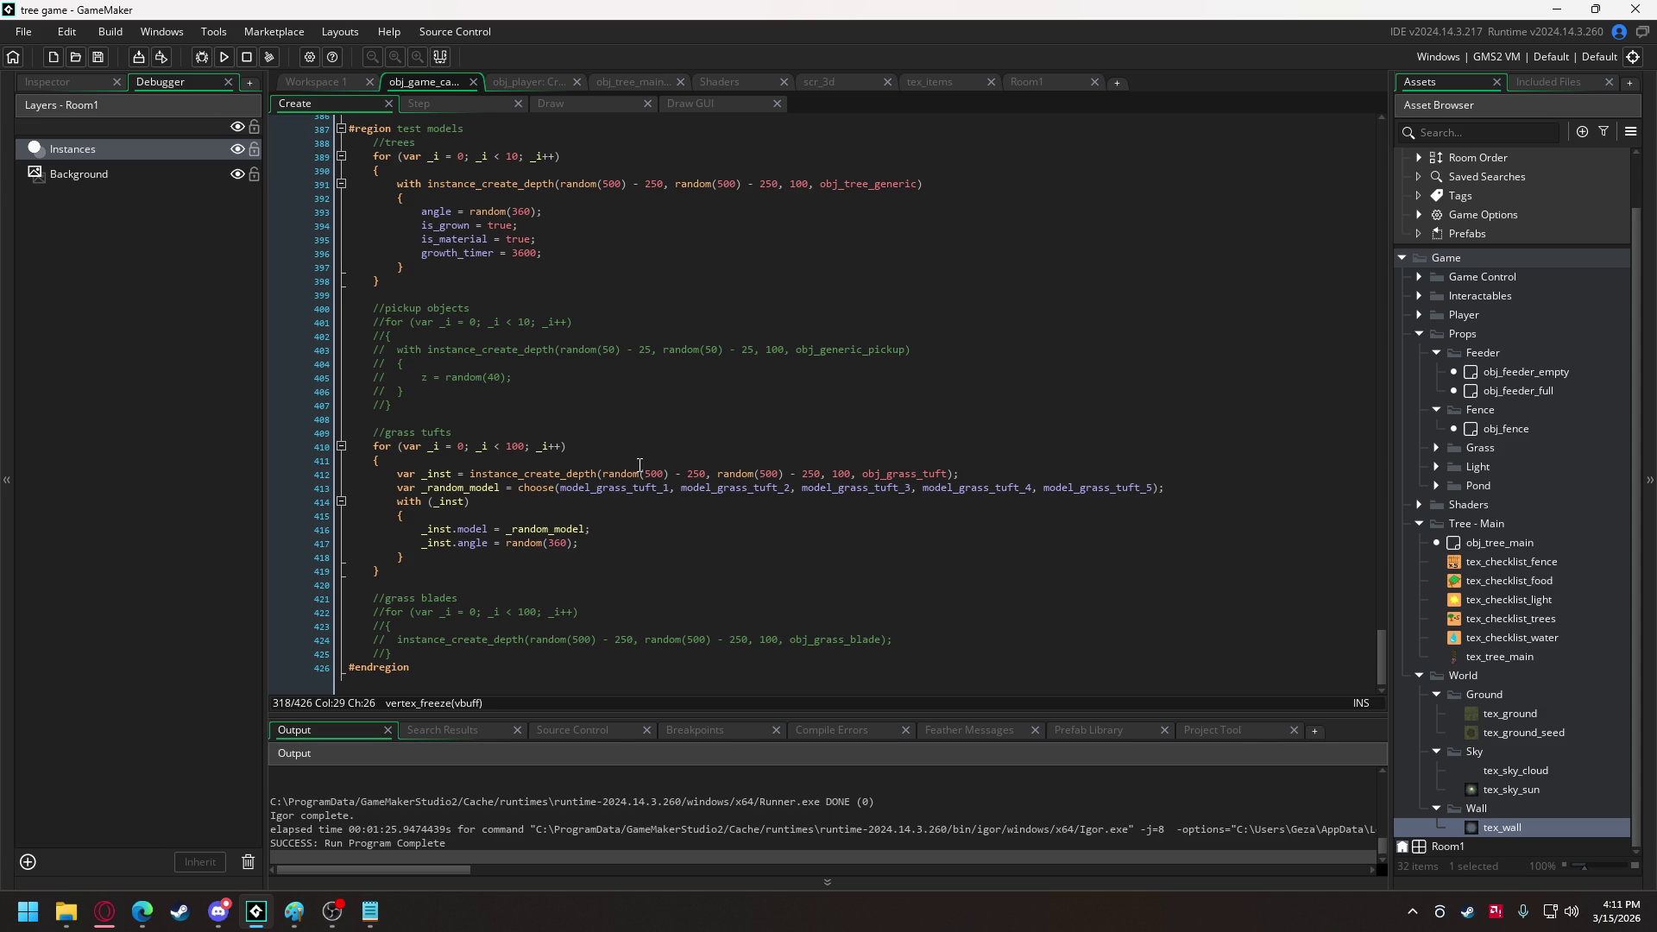
click(653, 474)
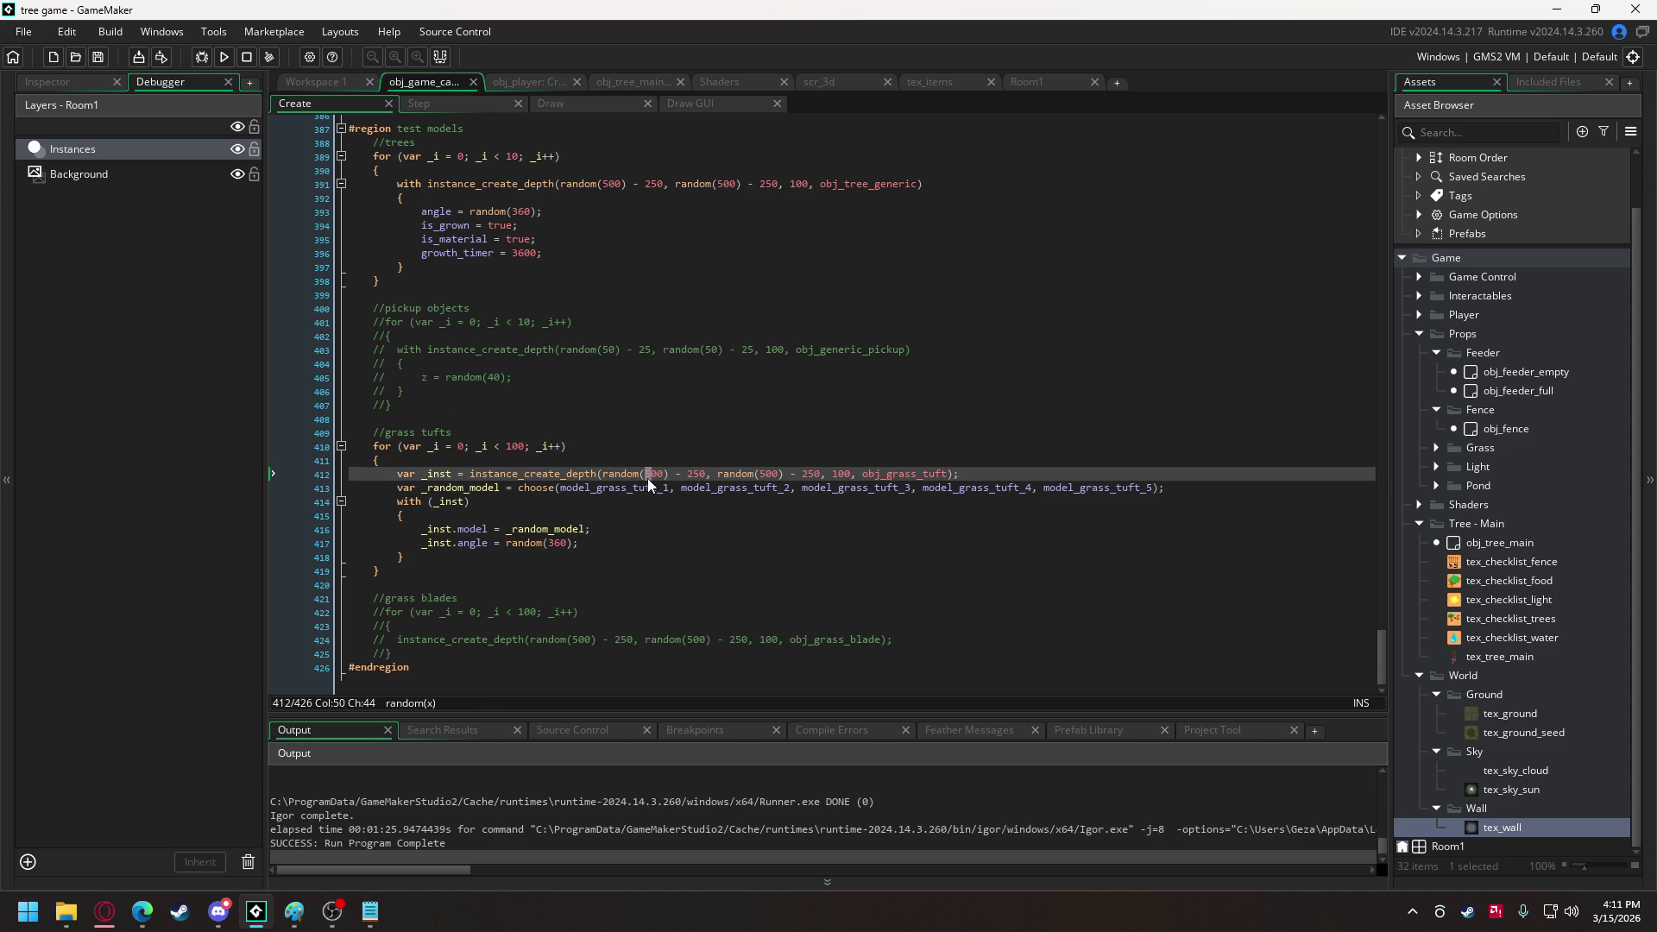
text(10)
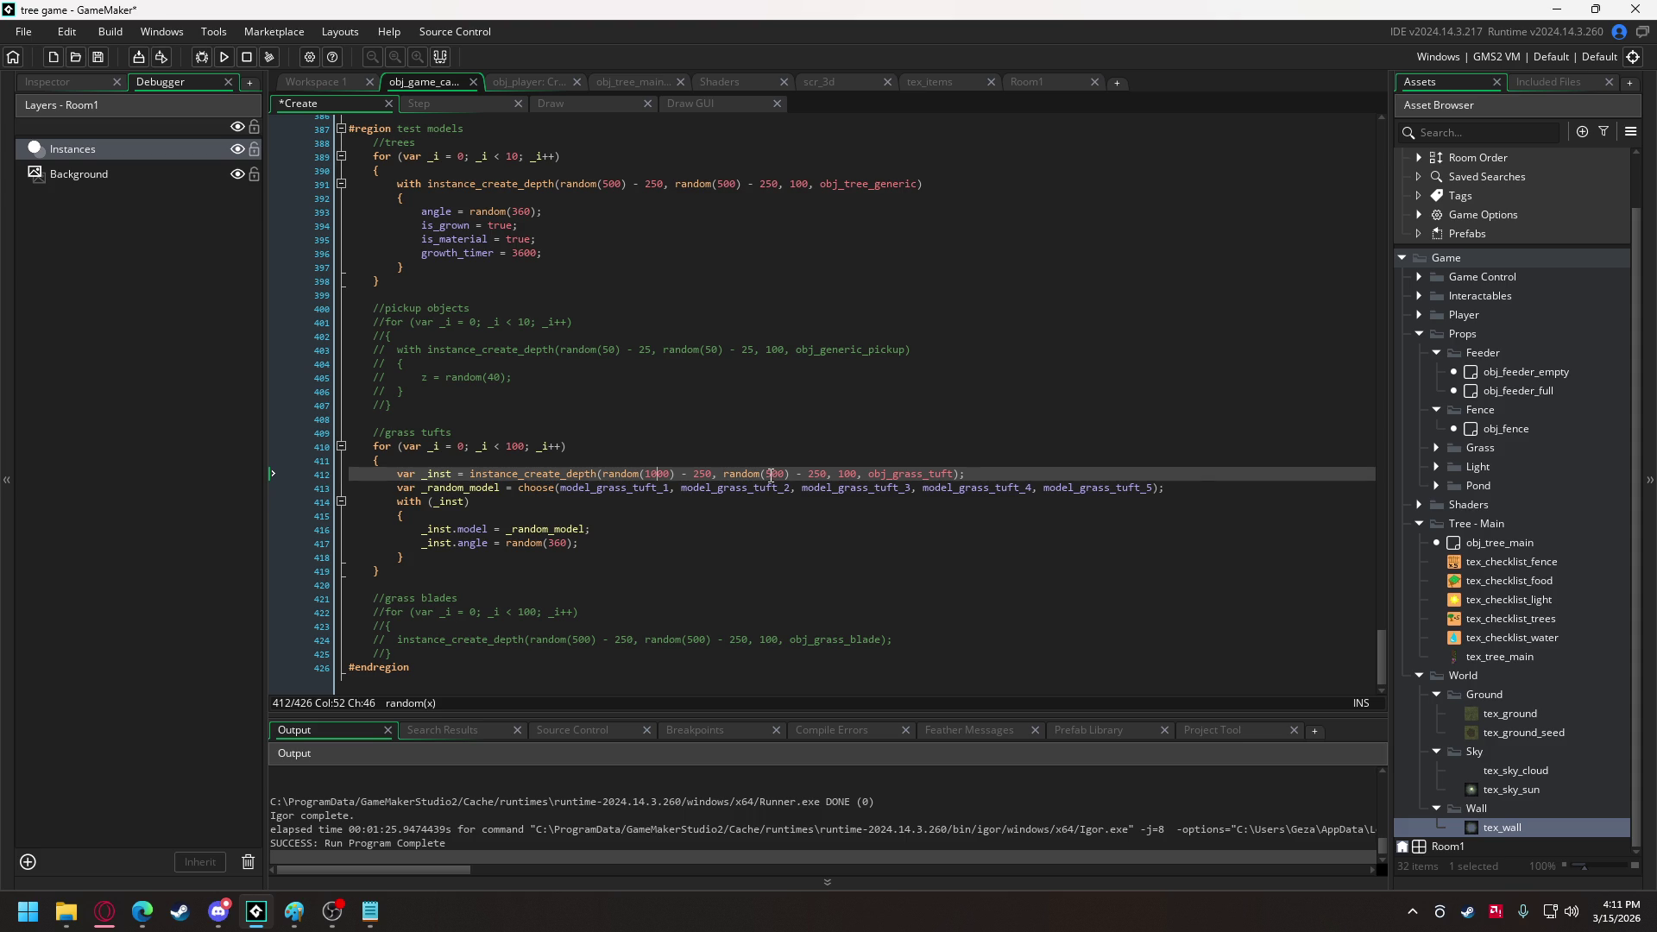
text(0)
double_click(699, 474)
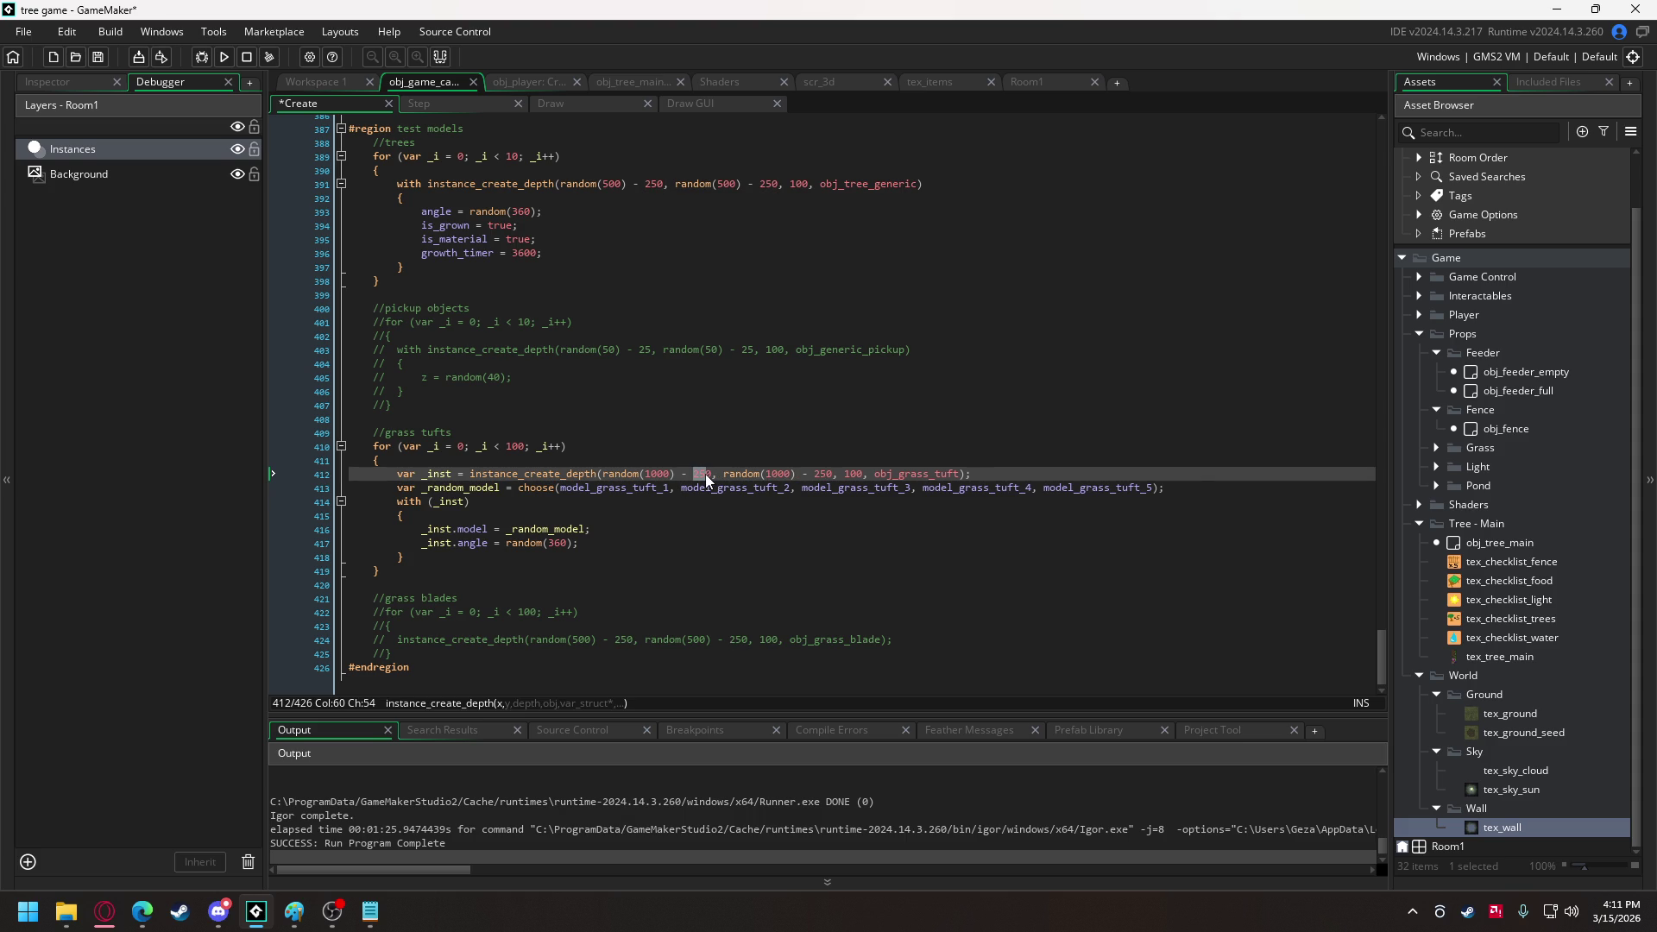
text(500)
Set the tuft loop count to 1000, run the game and save the wall buffer as wall.vbuff.
click(517, 445)
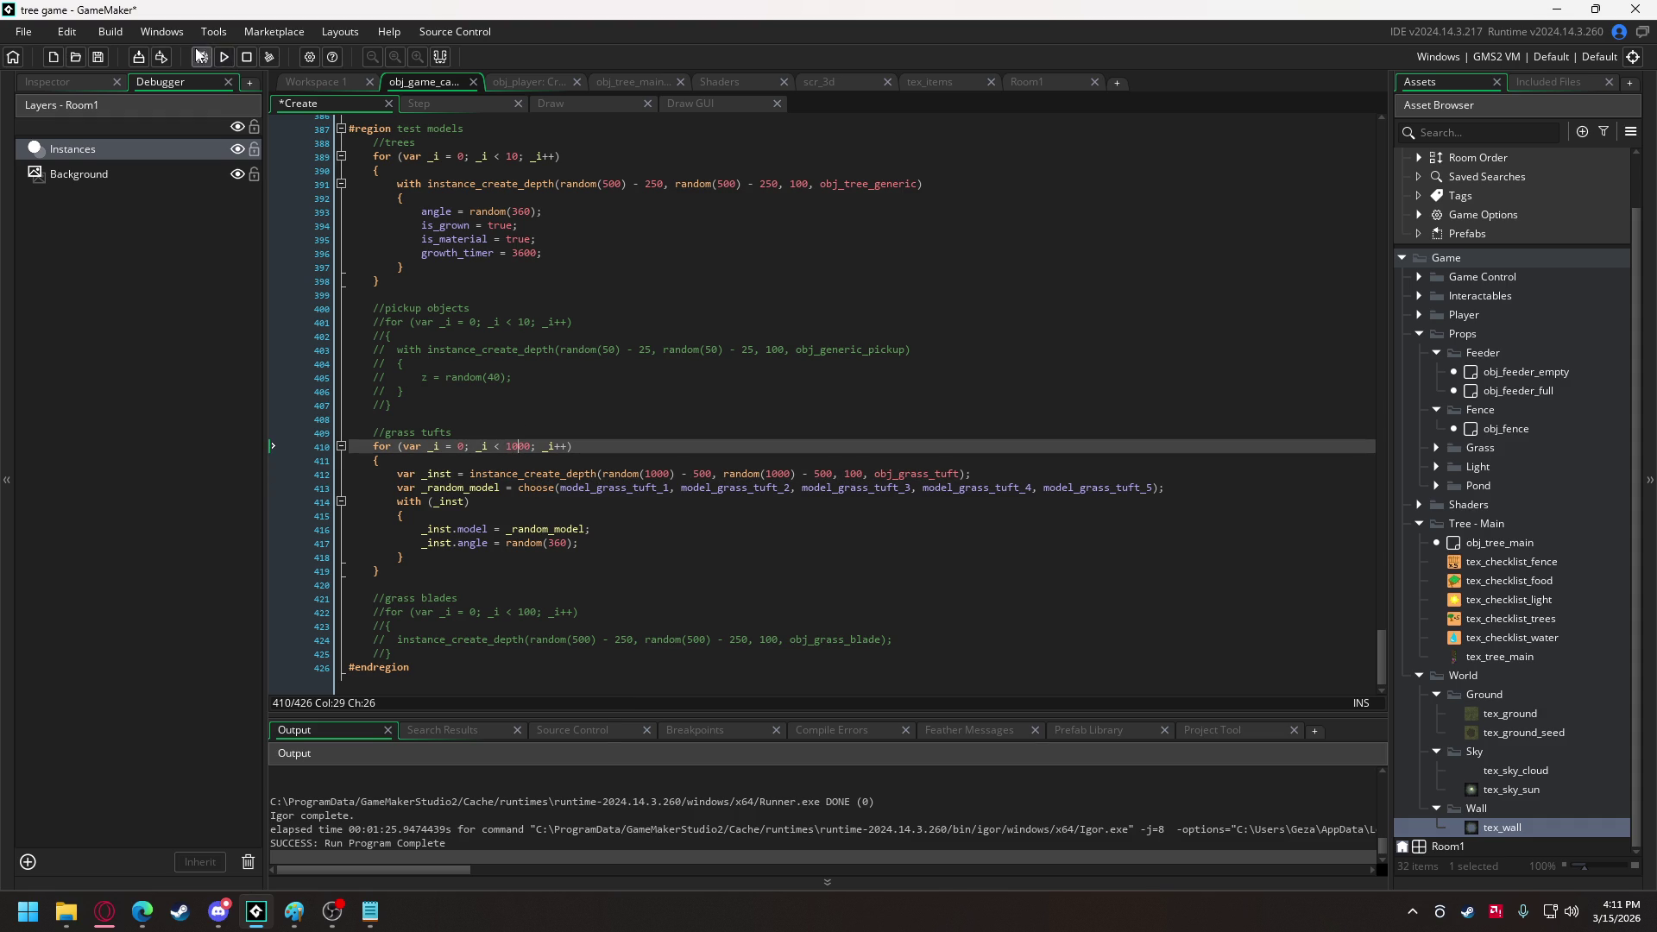
click(222, 57)
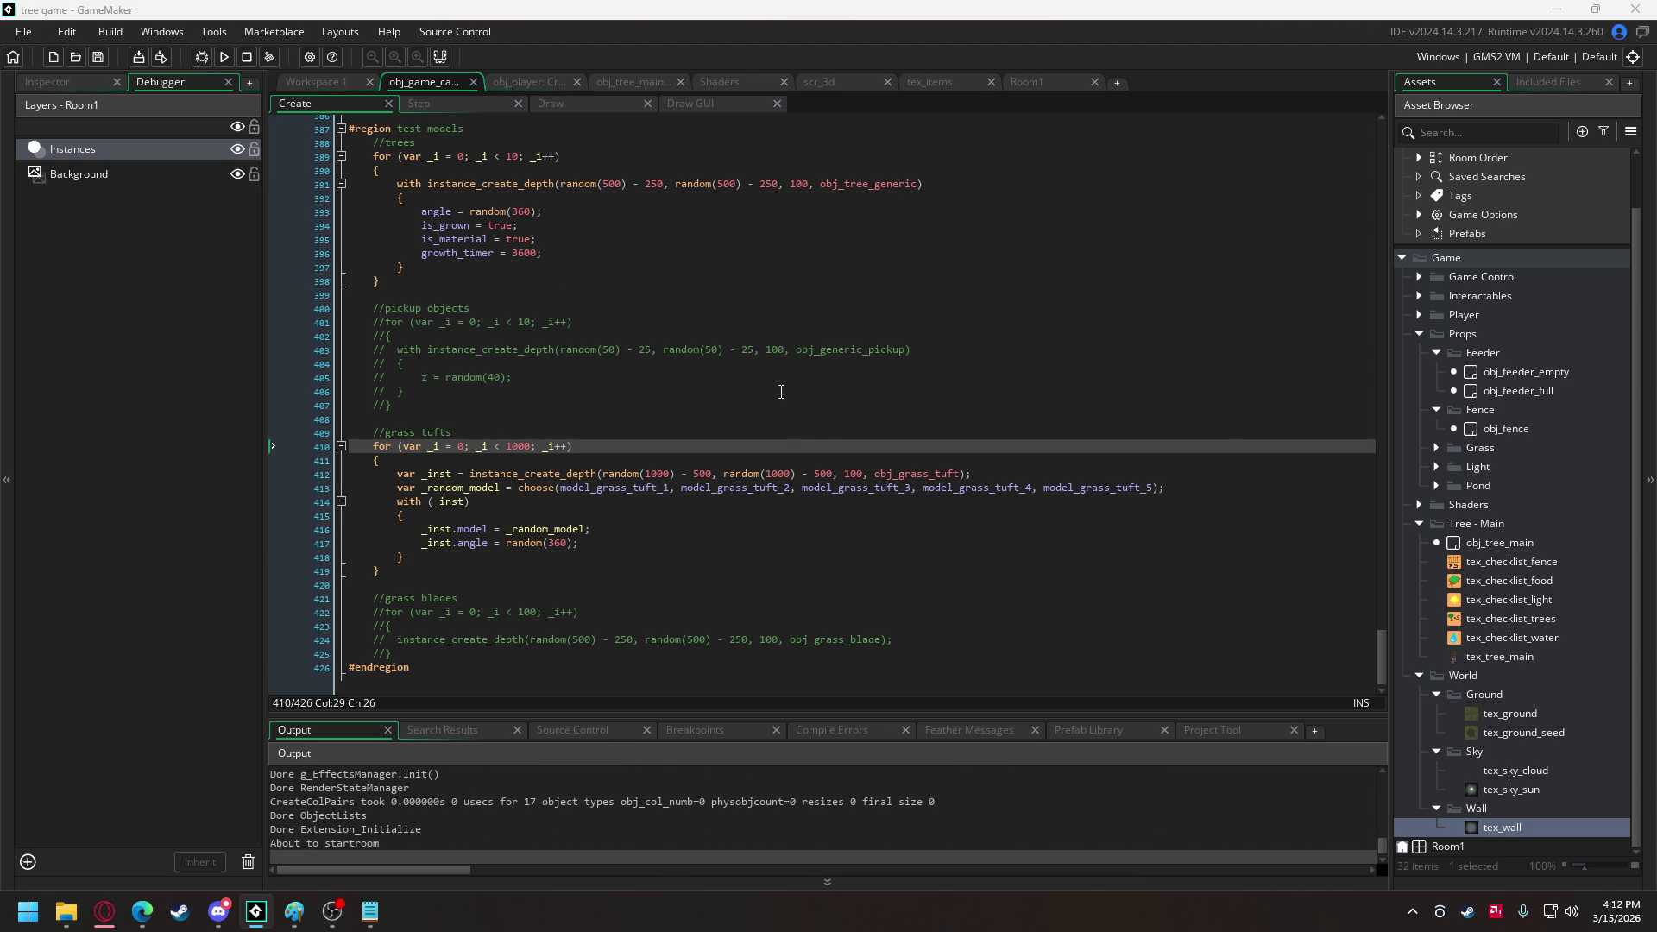
click(672, 580)
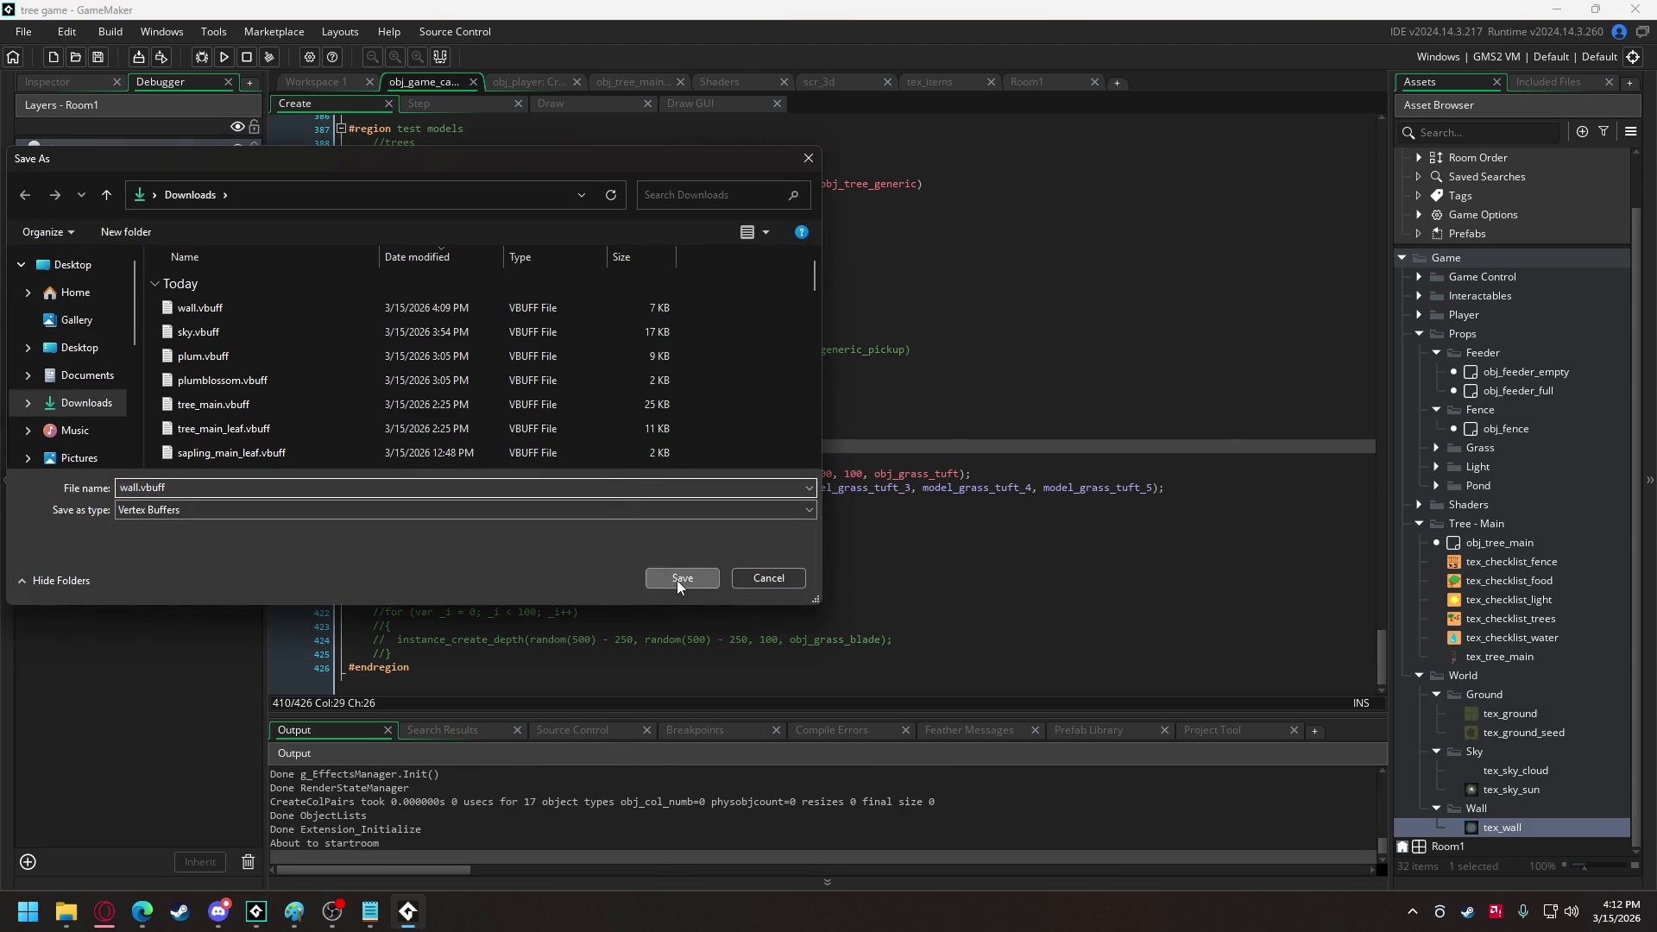
Replace the existing wall.vbuff, walk the witch across the grass toward the trees, then quit.
click(859, 455)
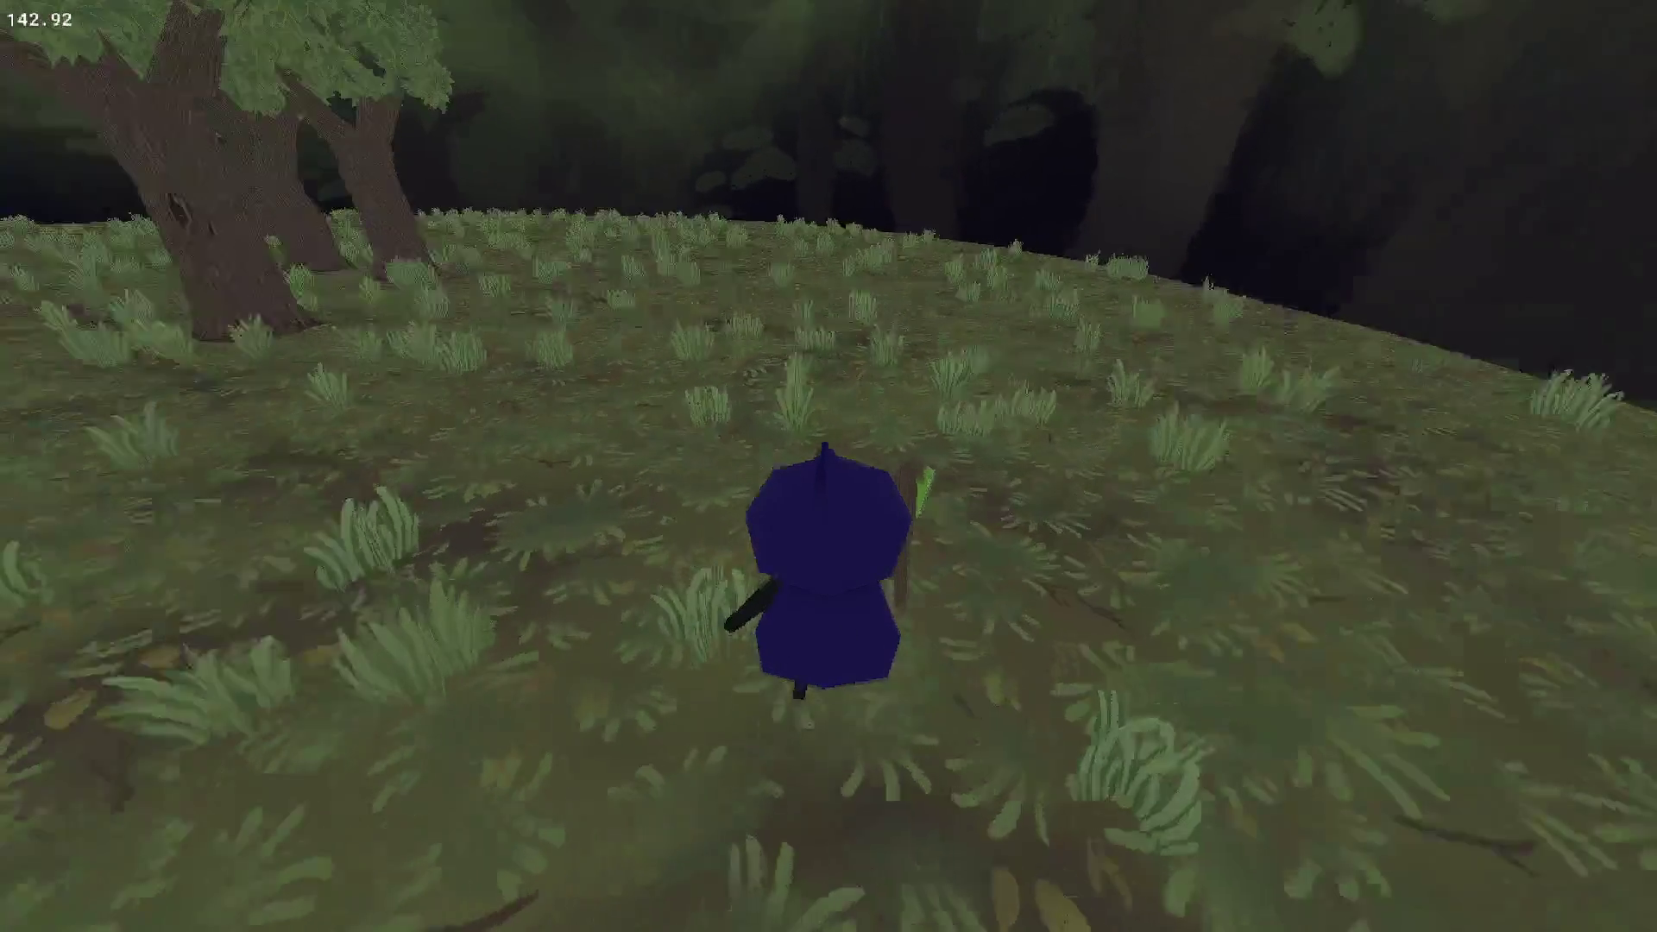
key(w)
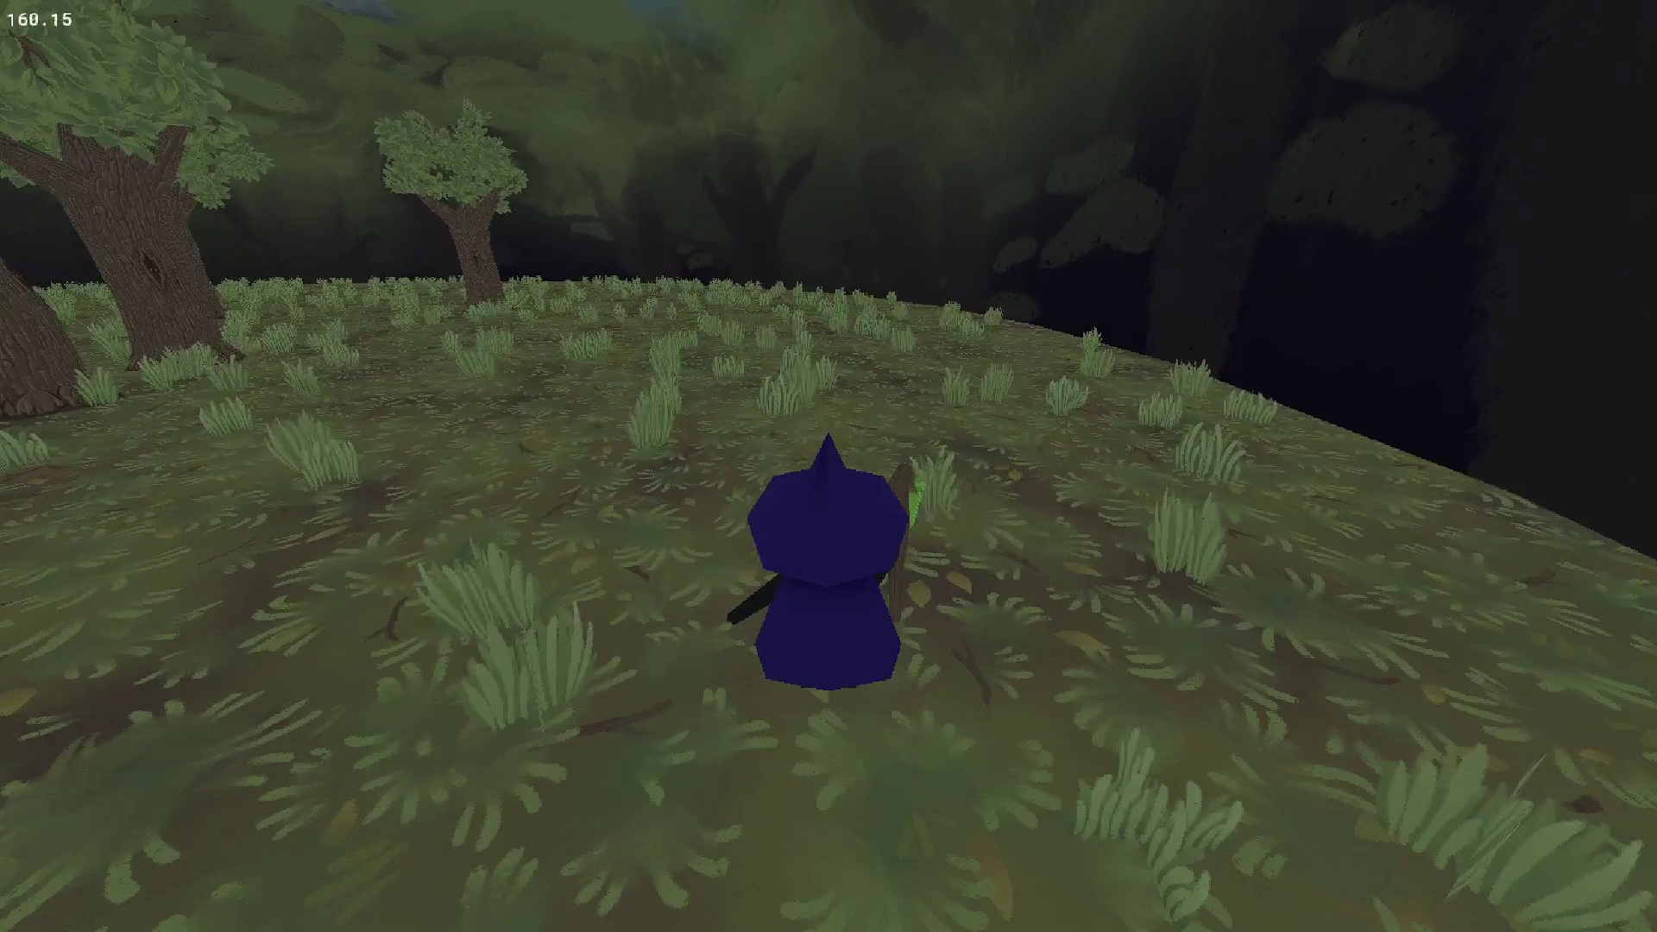
key(a)
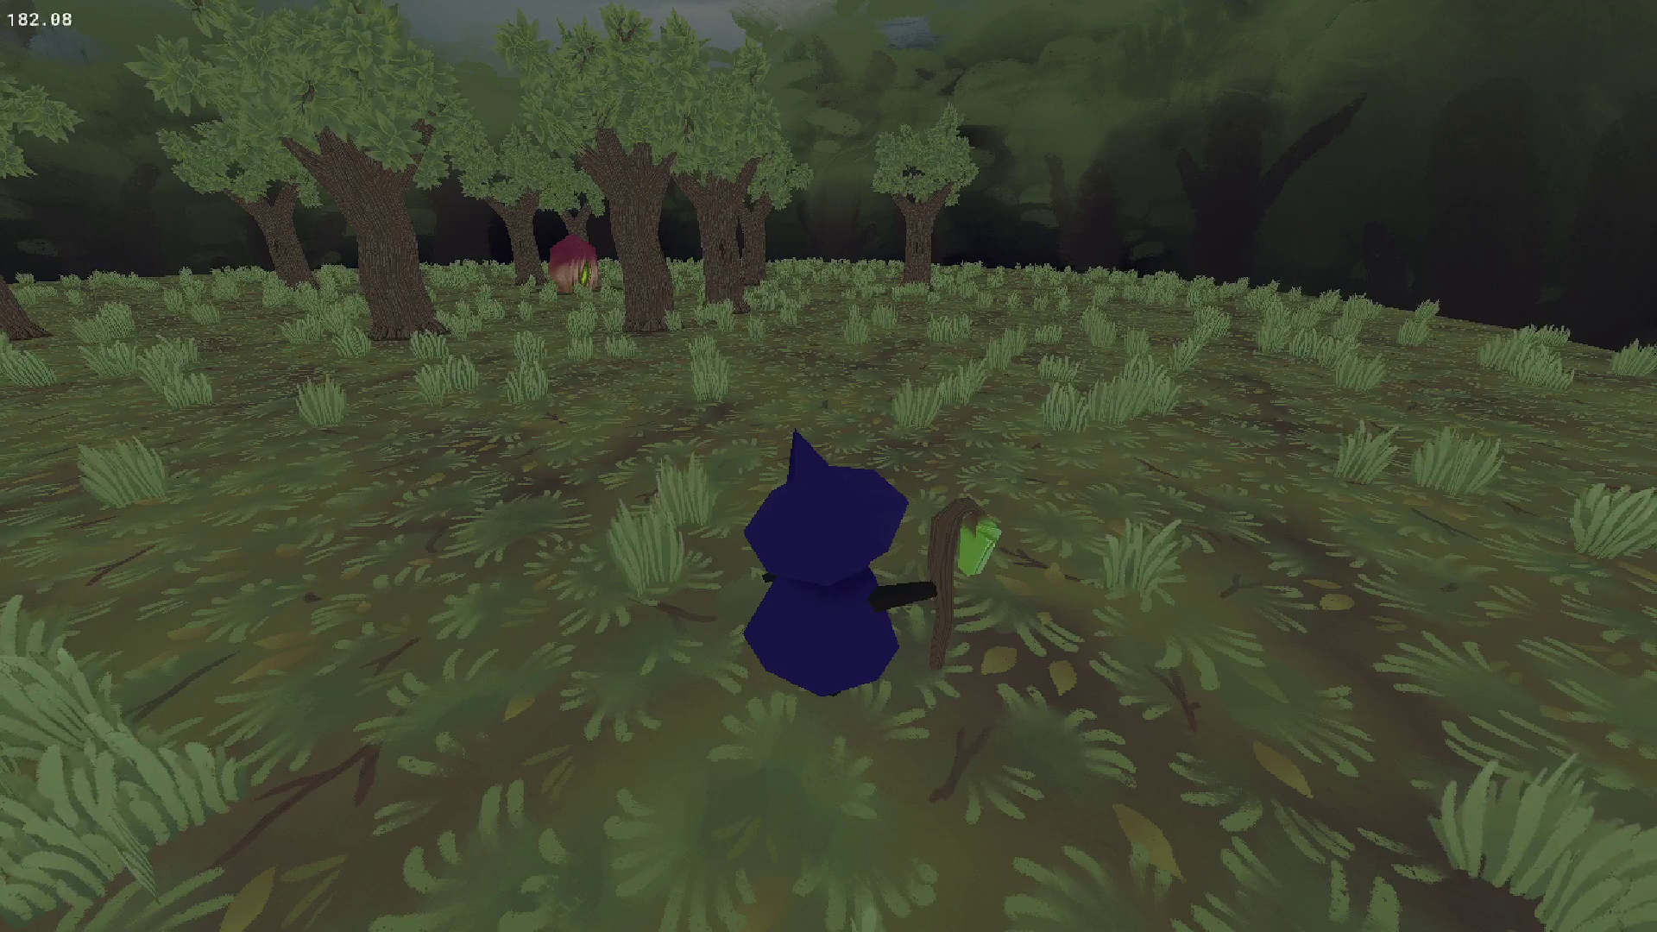
key(Escape)
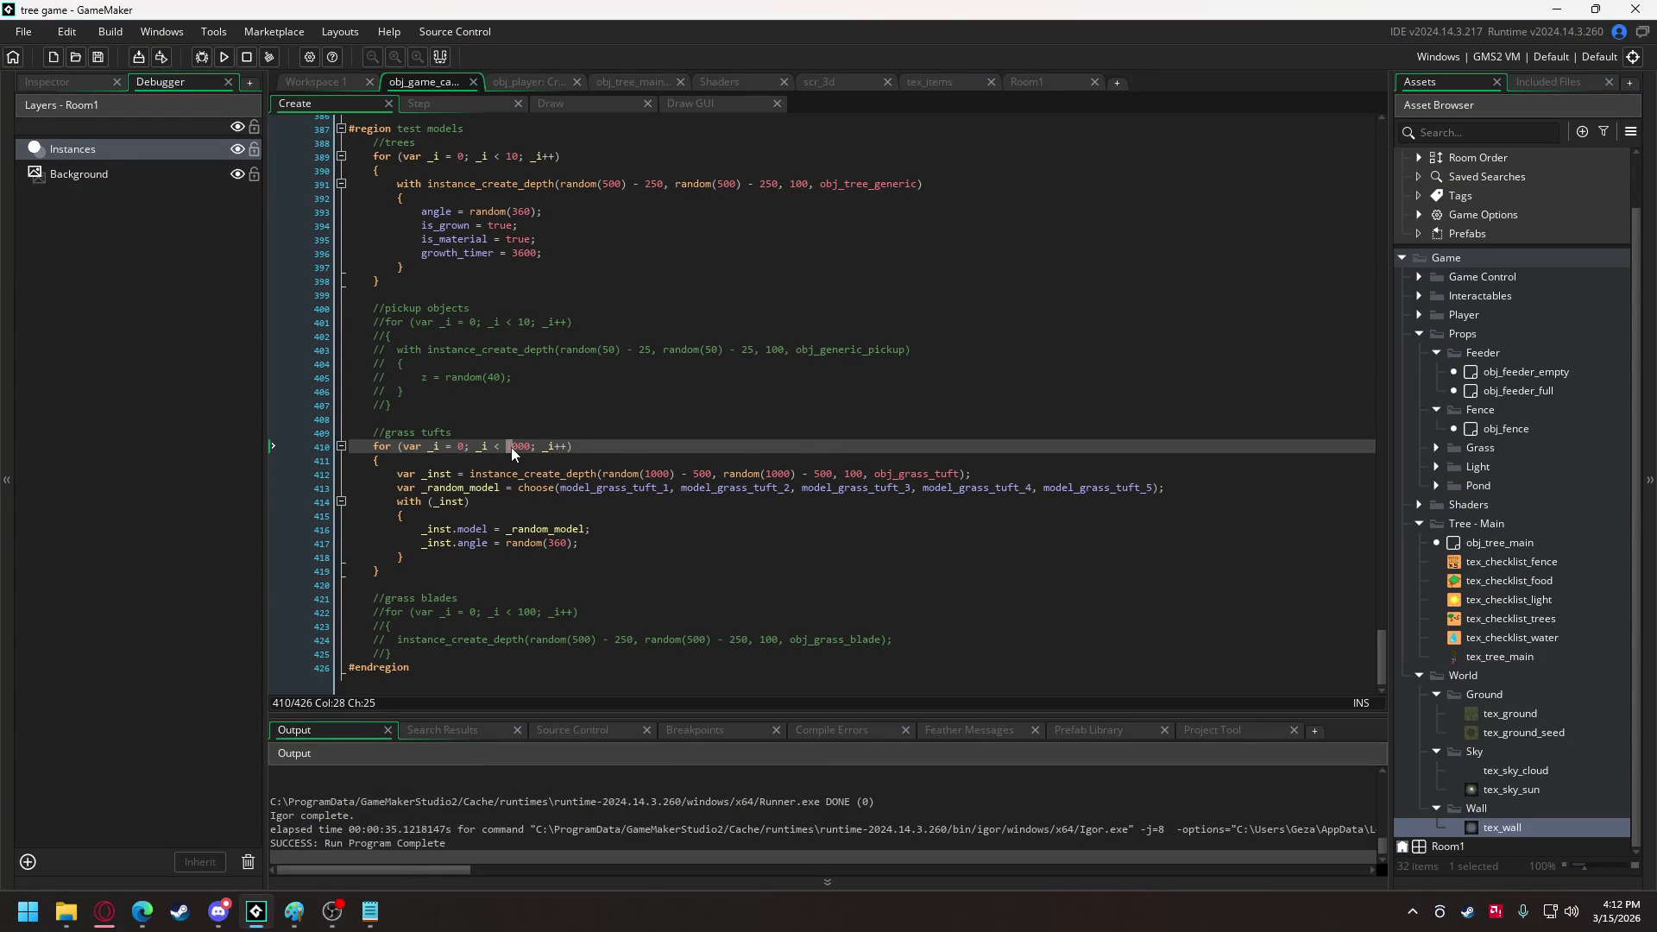
Run the 5000-tuft build, save wall.vbuff, view the thick grass, then quit the game.
click(223, 56)
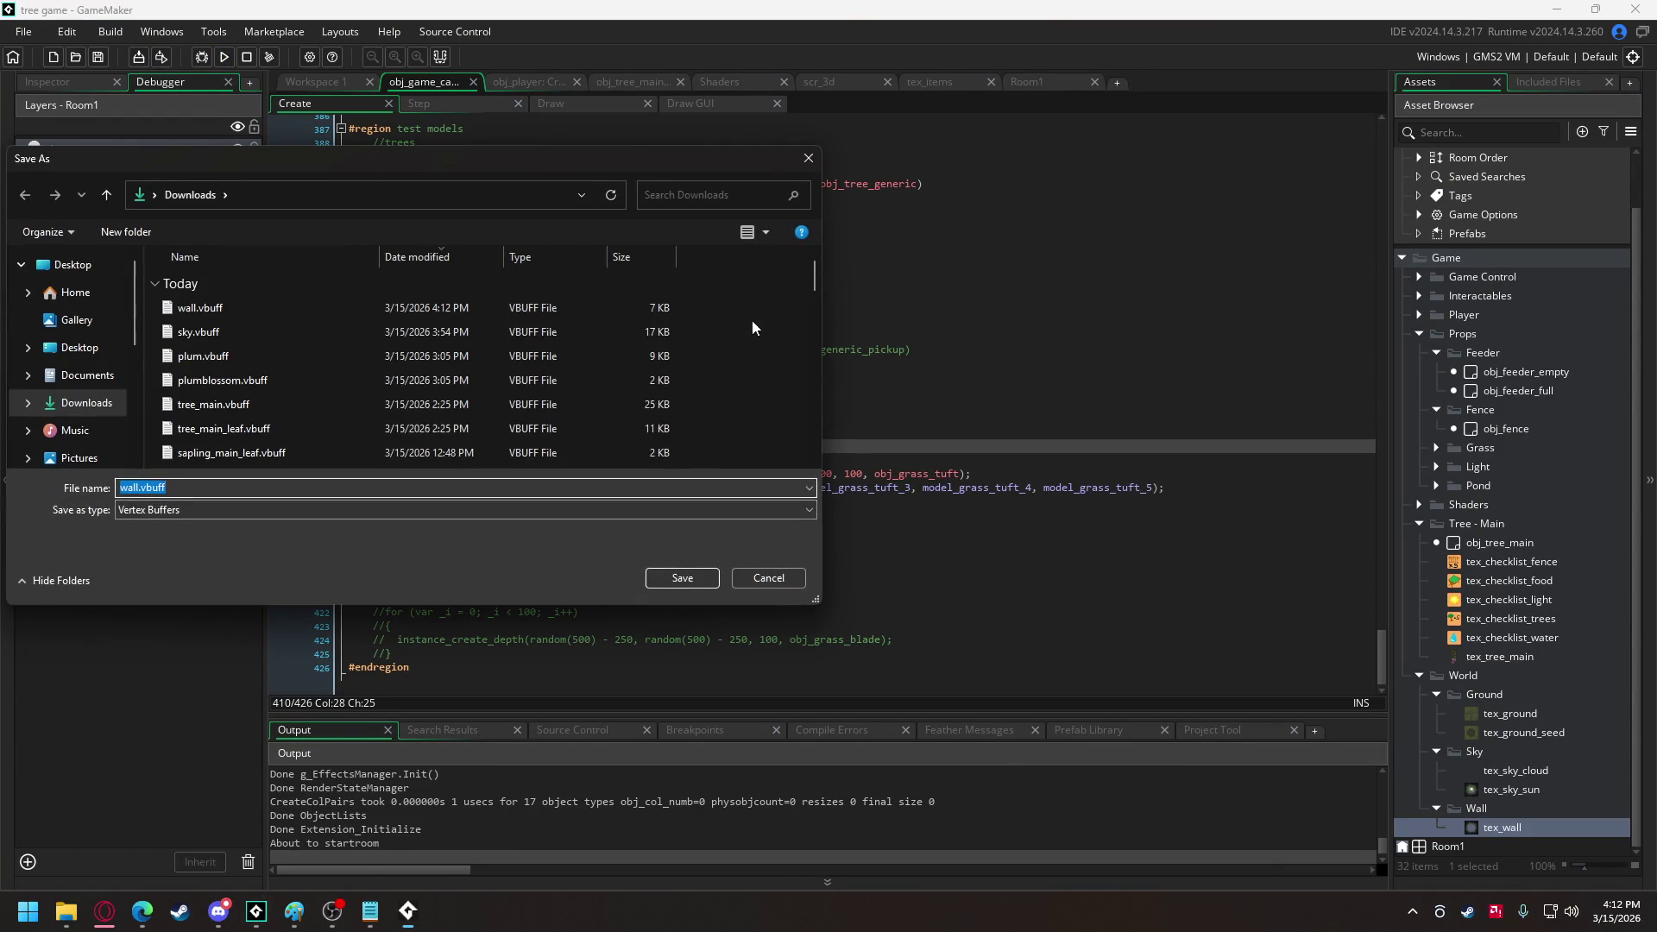
click(751, 570)
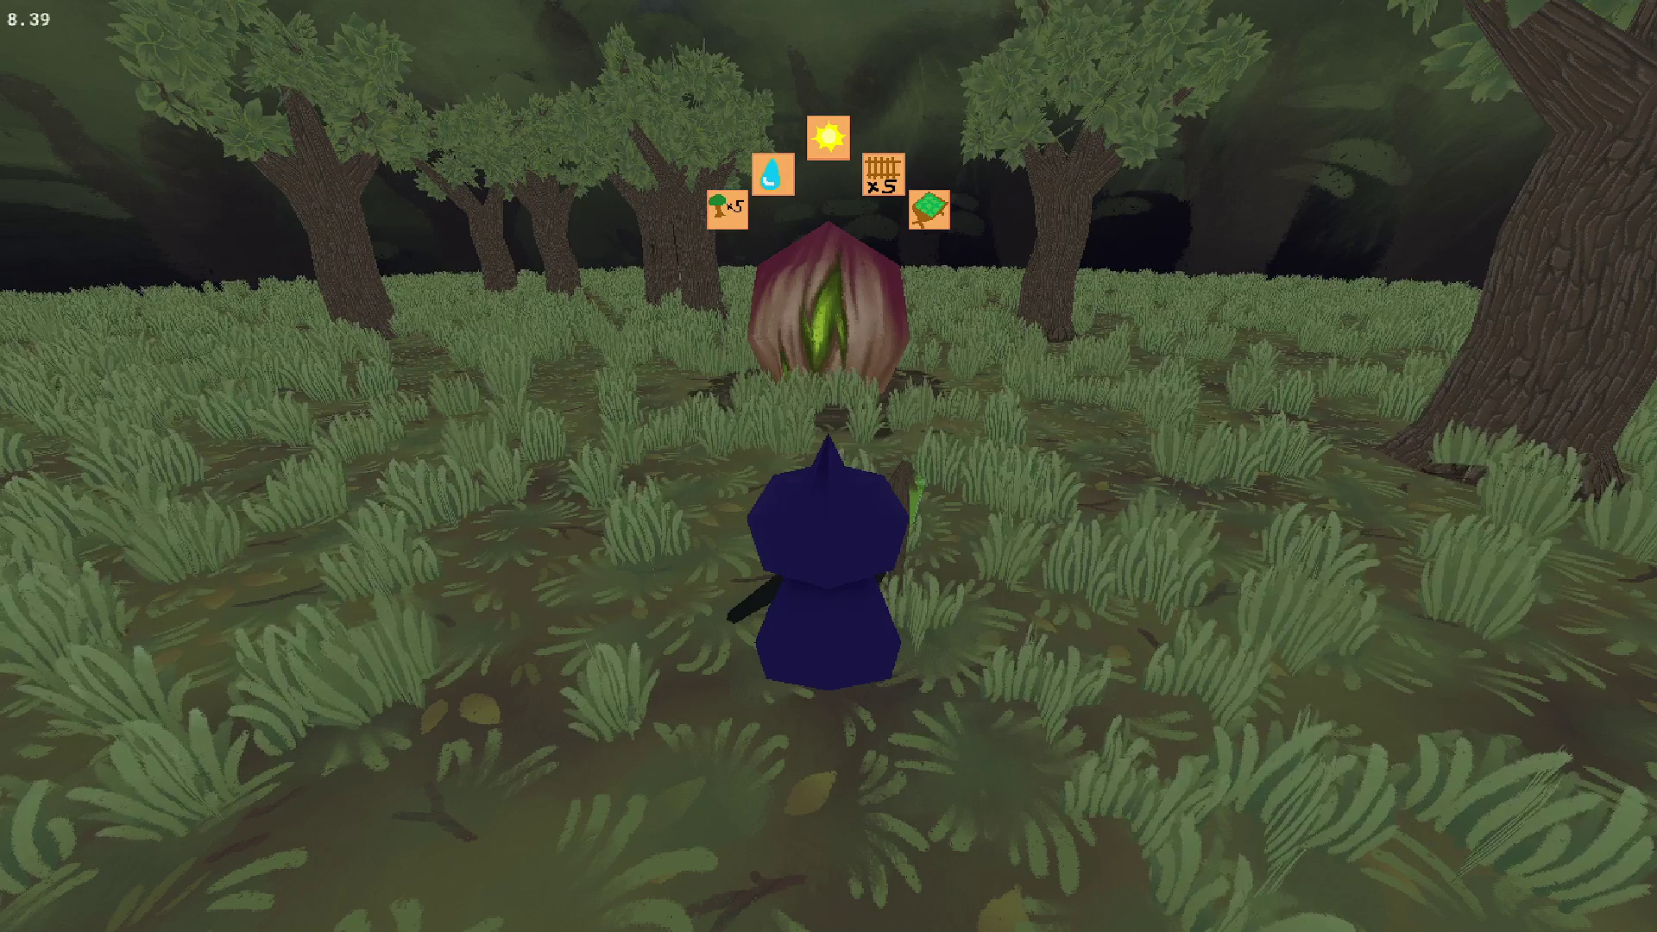
key(Escape)
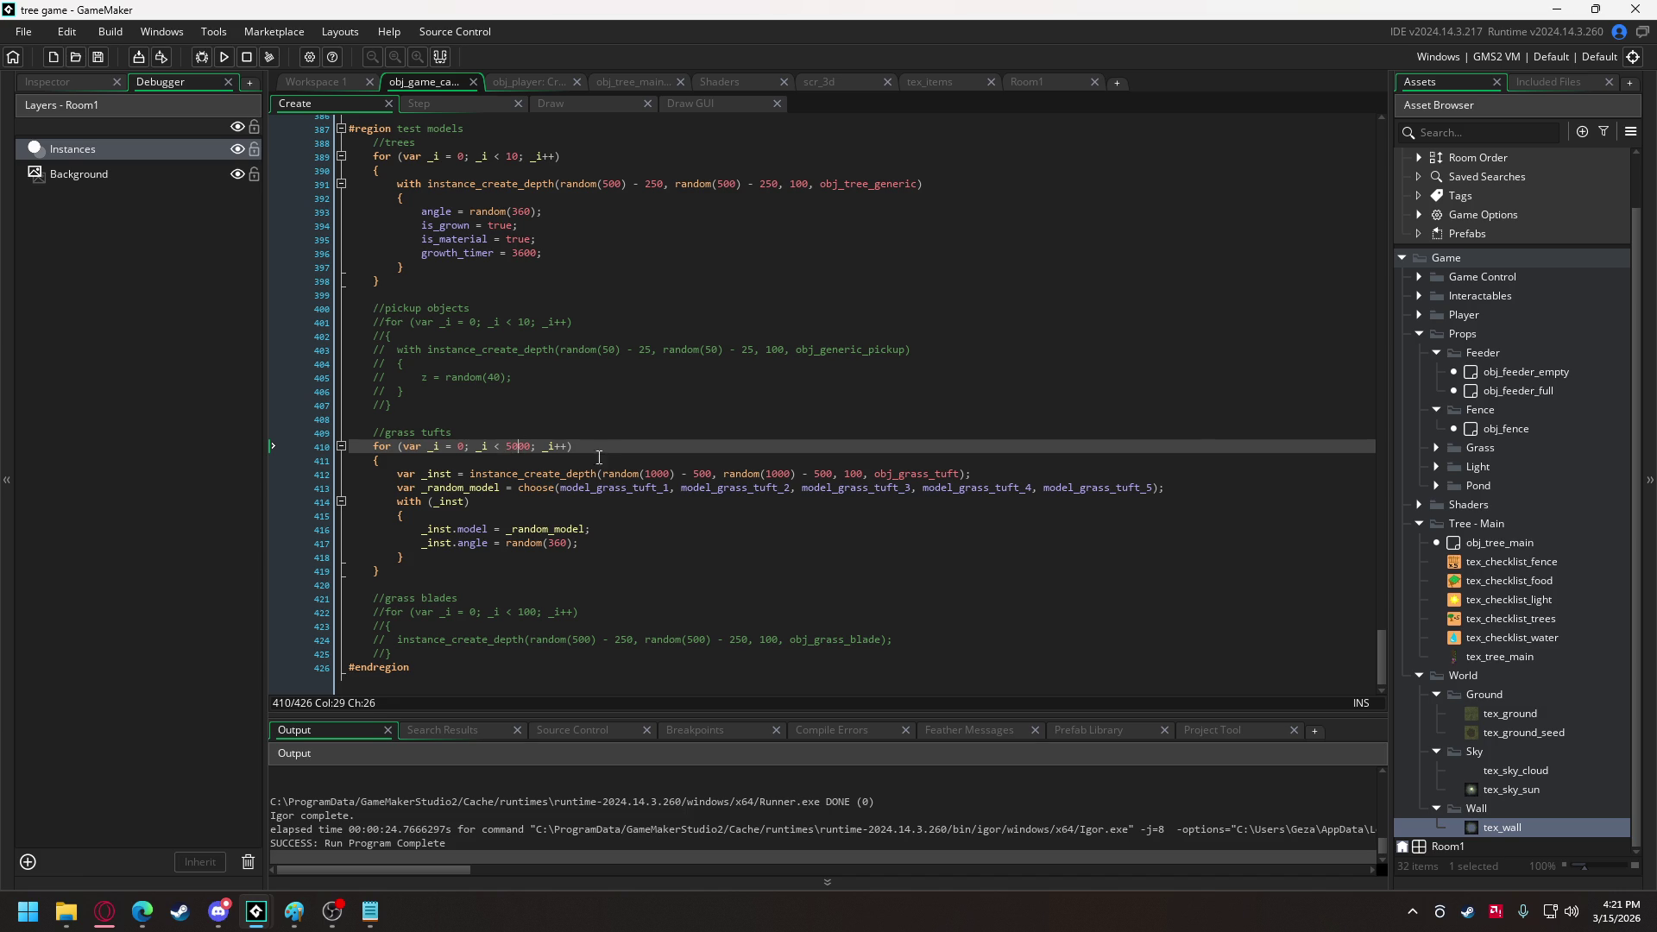
Cut the grass tufts from 5000 to 500, then test-run the game by walking across the field.
key(Delete)
click(223, 56)
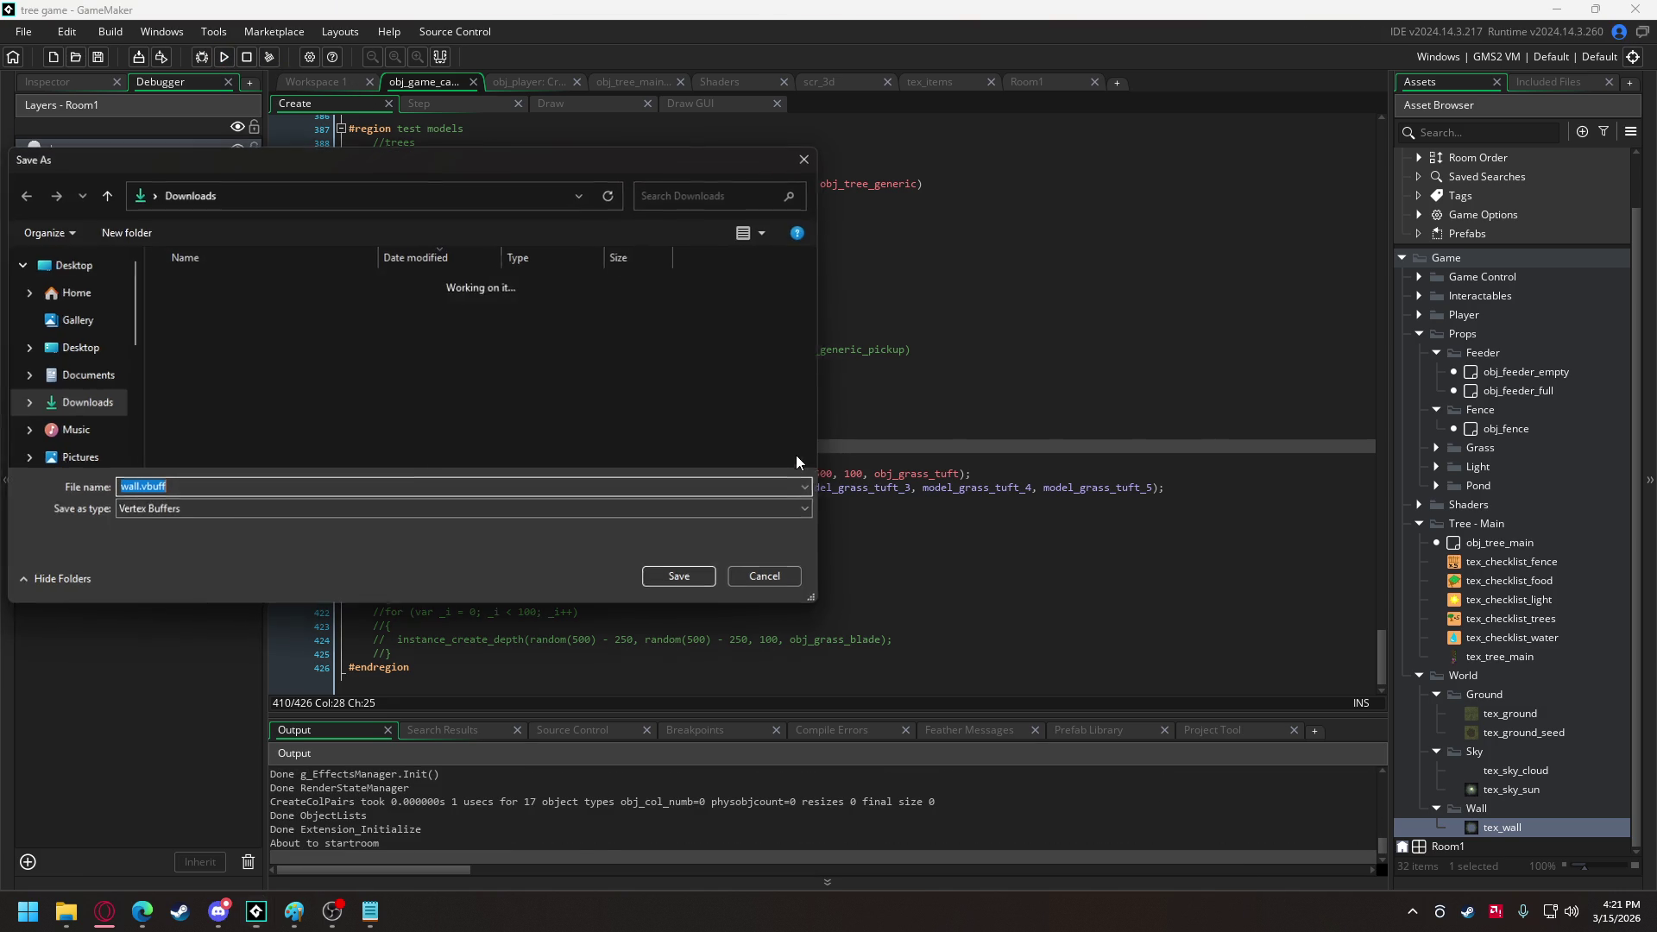
click(765, 578)
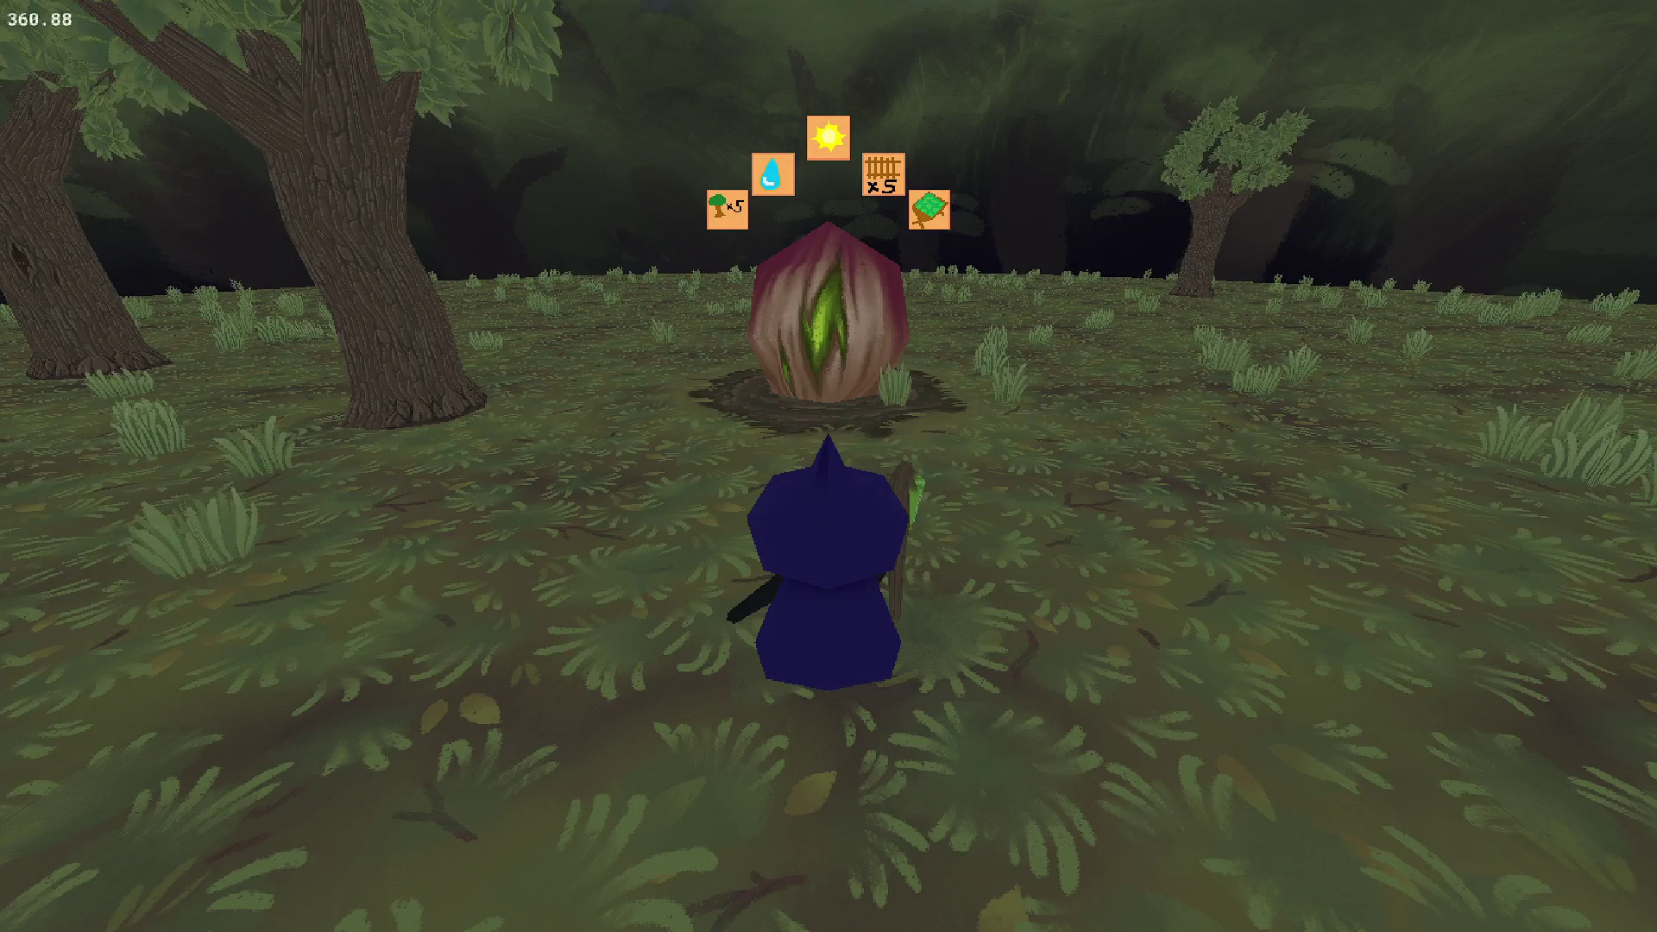
key(w)
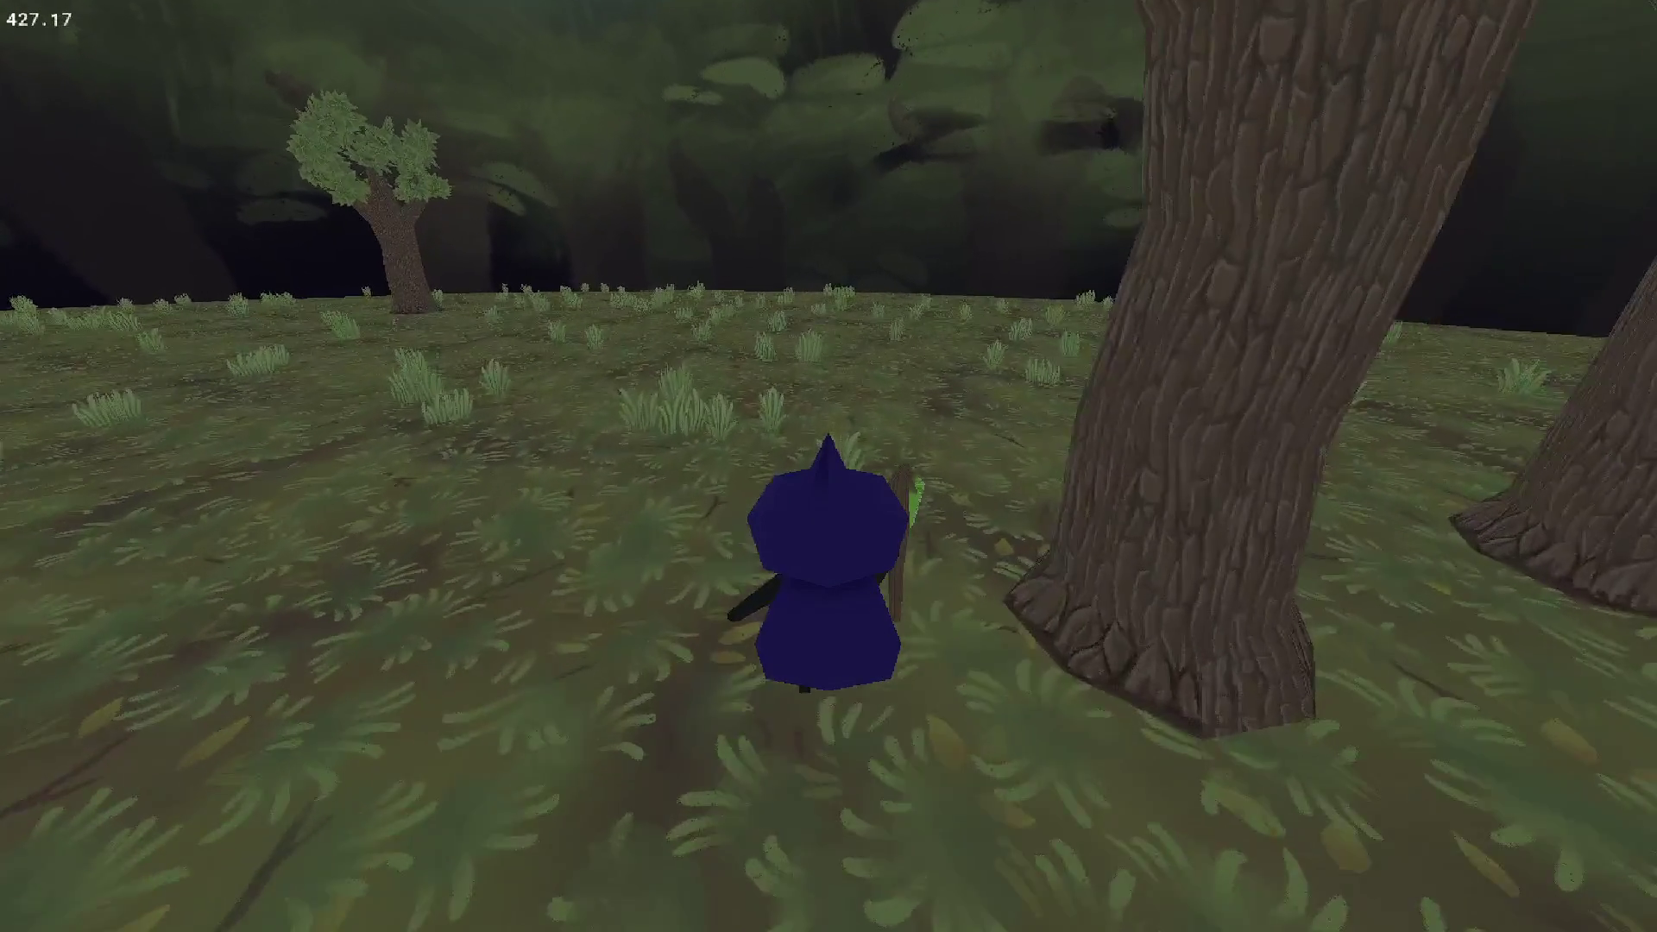
key(w)
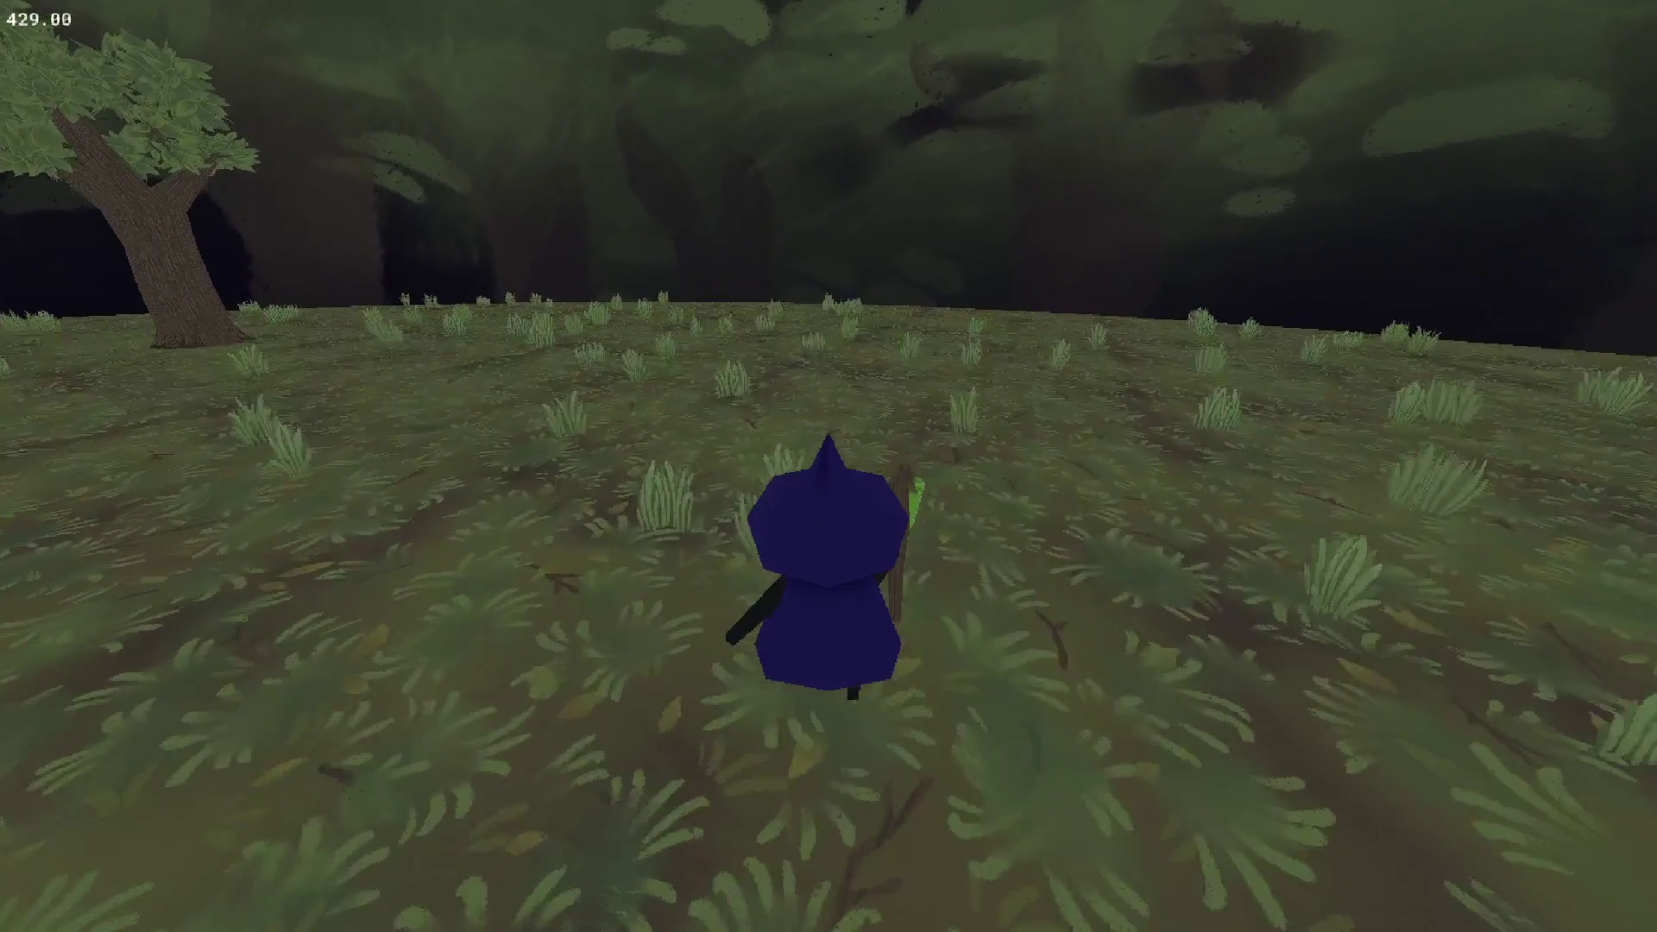
key(Escape)
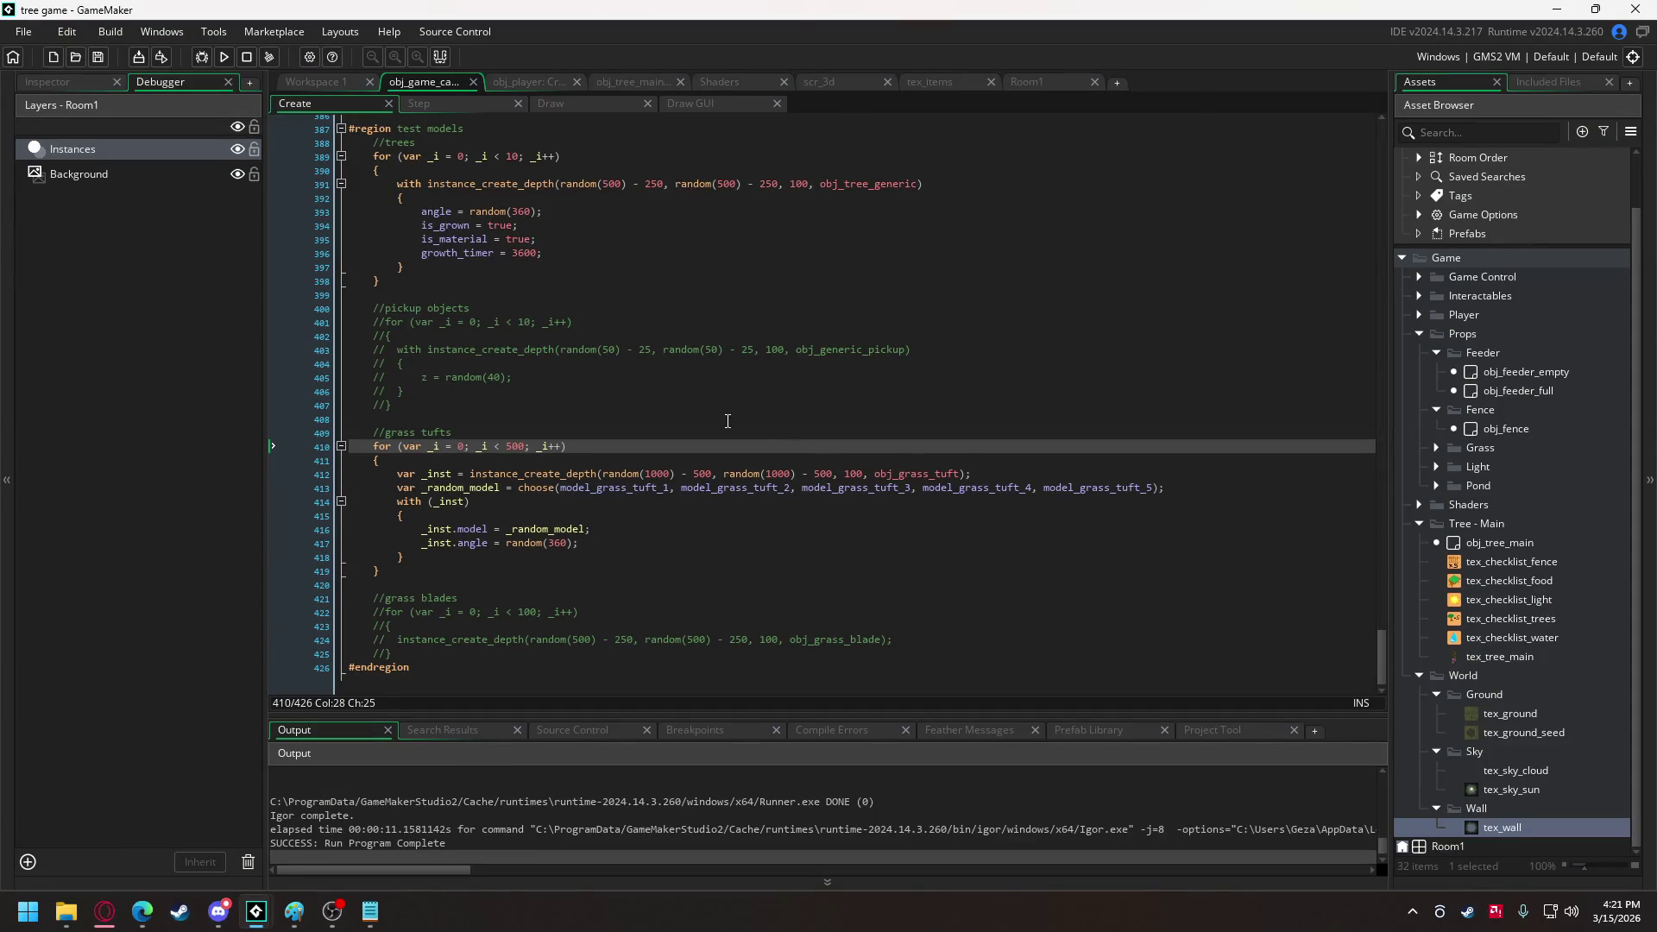
Close the tree_main_leaf.obj file in Notepad and go to the end of the task list.
click(372, 883)
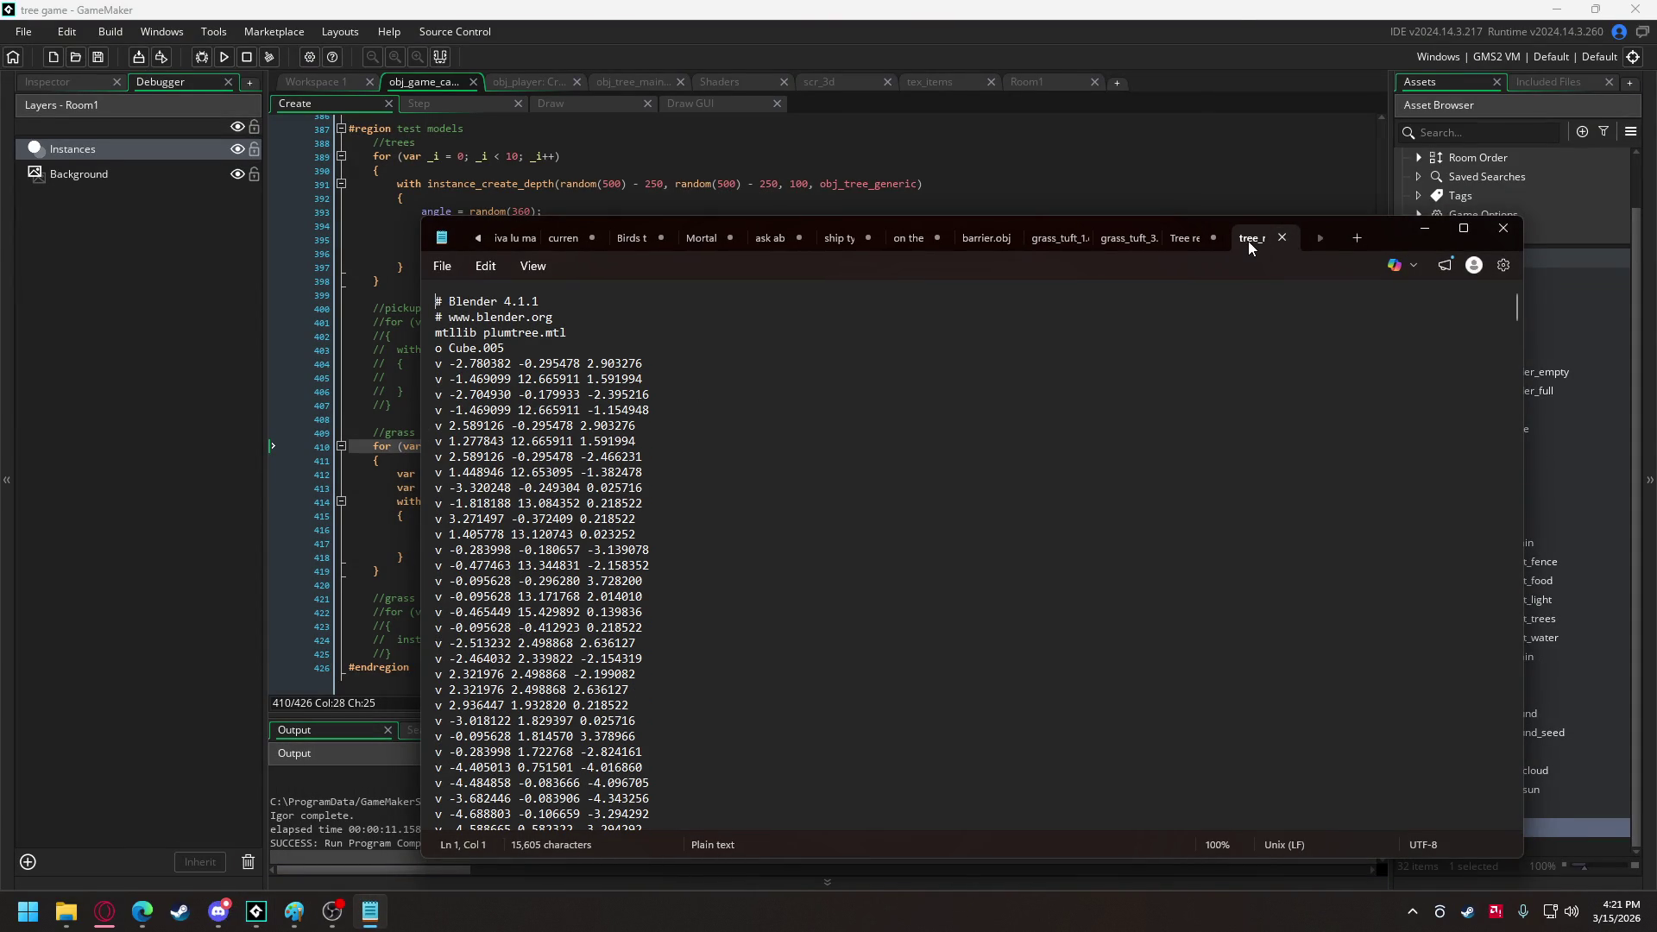
click(1286, 240)
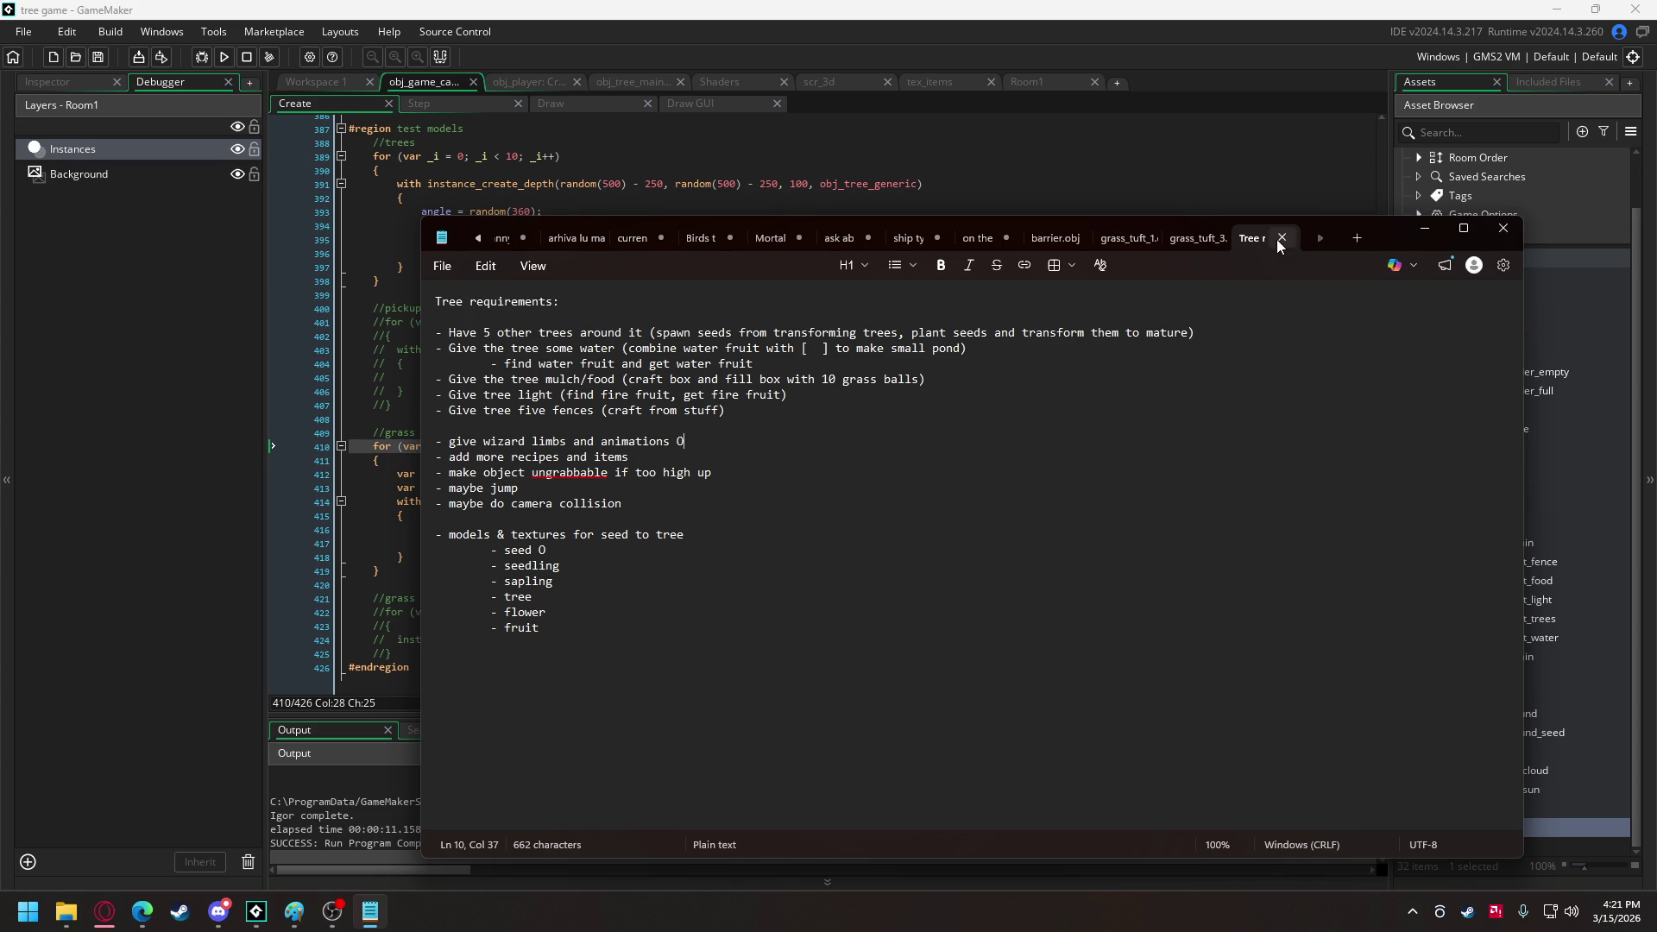
click(583, 634)
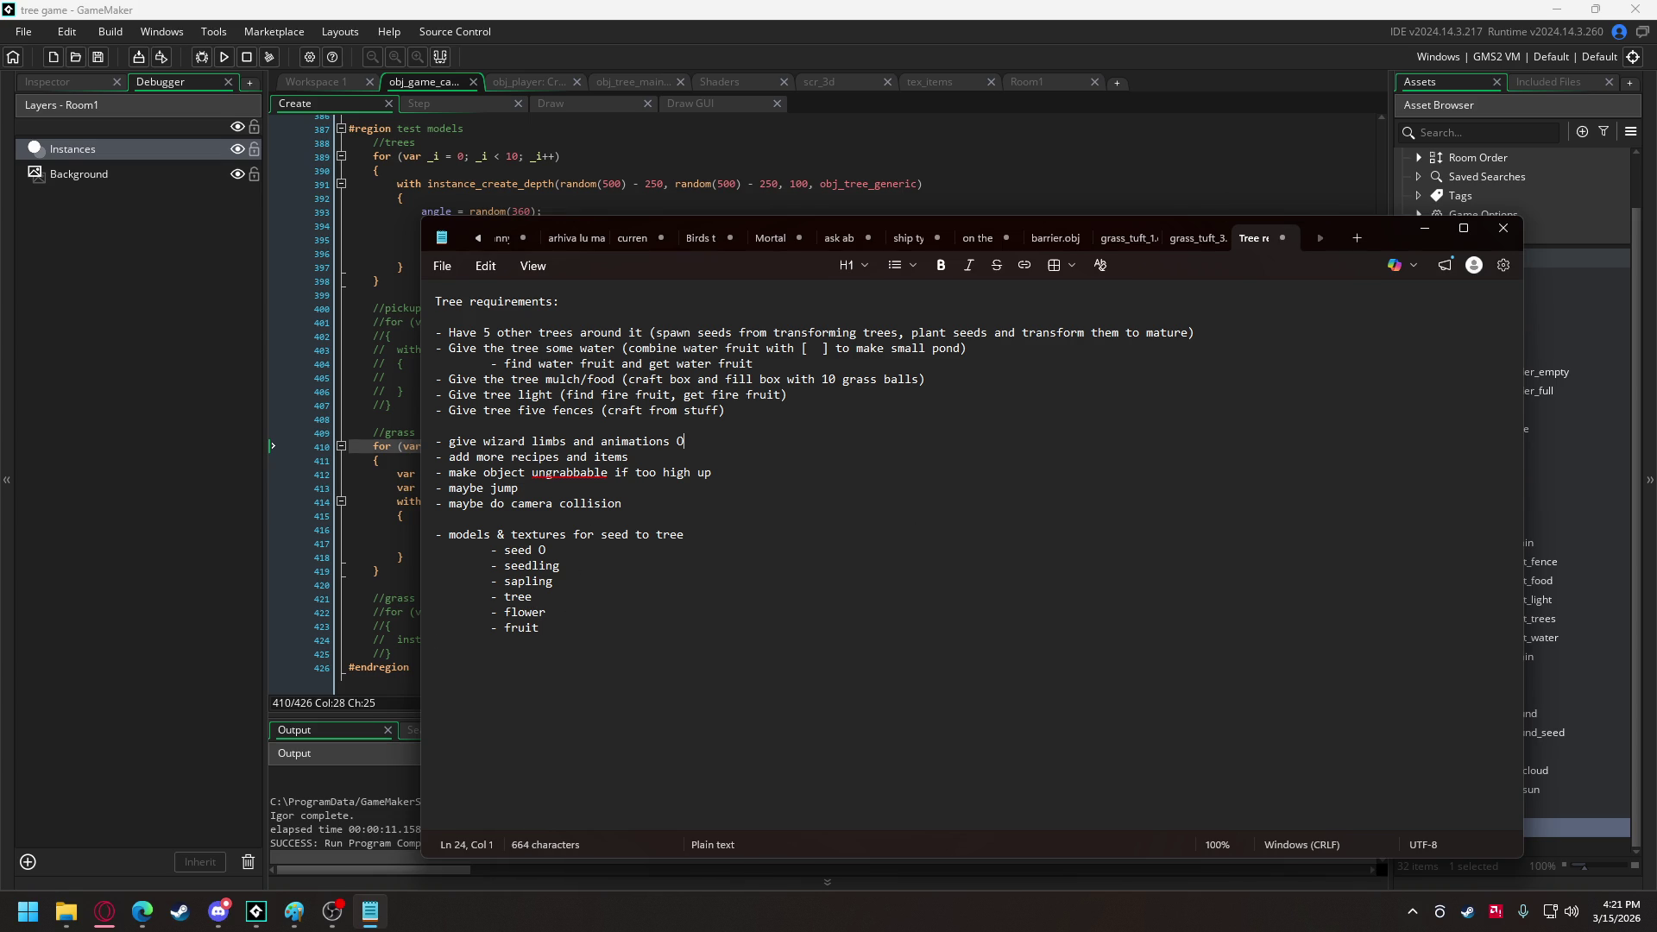
Append 'batch grass', 'don't check tree collision too far away', '- add fog shader' and 'generate trees around world edge'.
text(-batch grass)
key(Return)
text(- don't )
text(check tre)
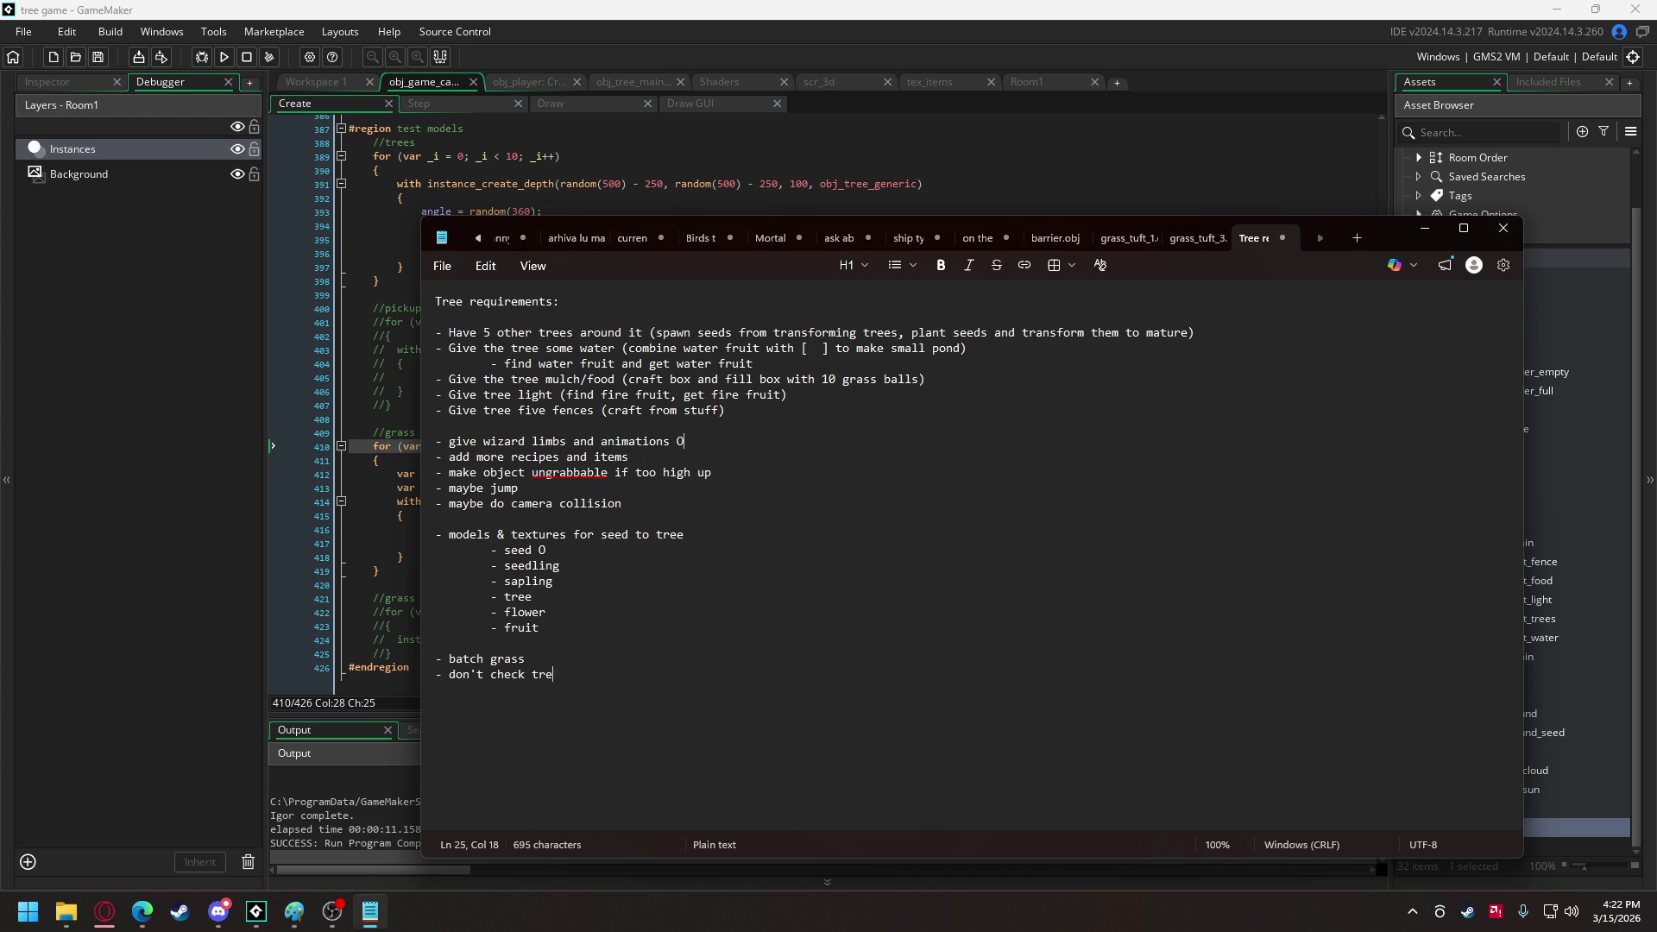
text(e collision too far away)
key(Return)
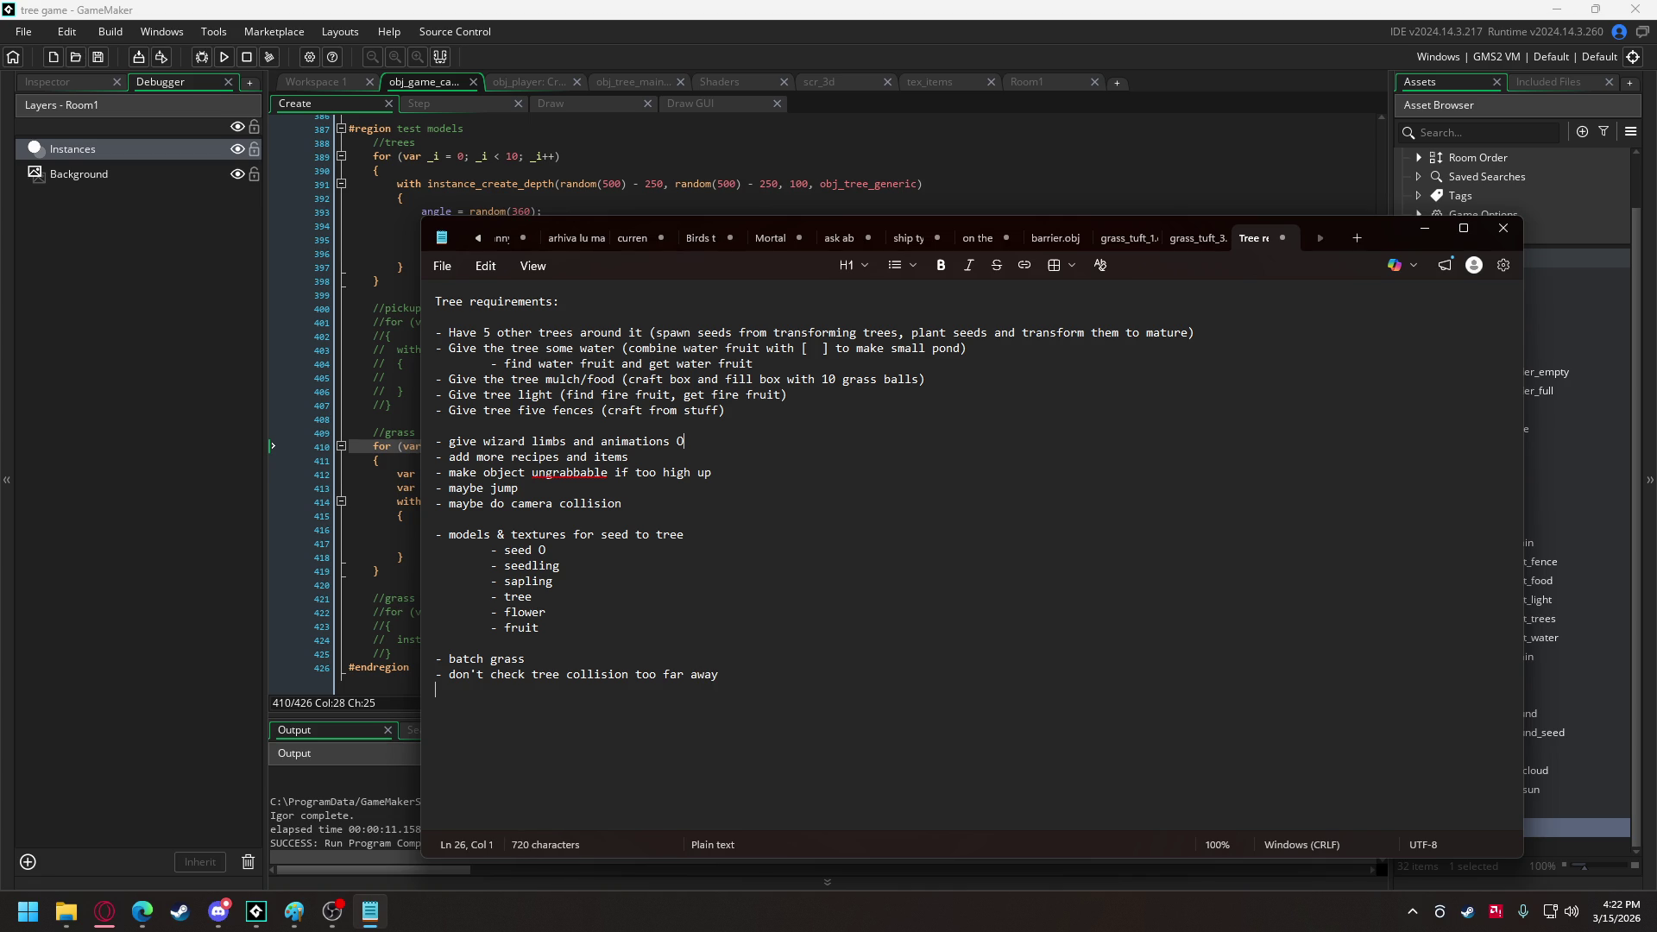
text(- add fog sha)
text(der)
key(Return)
text(generate )
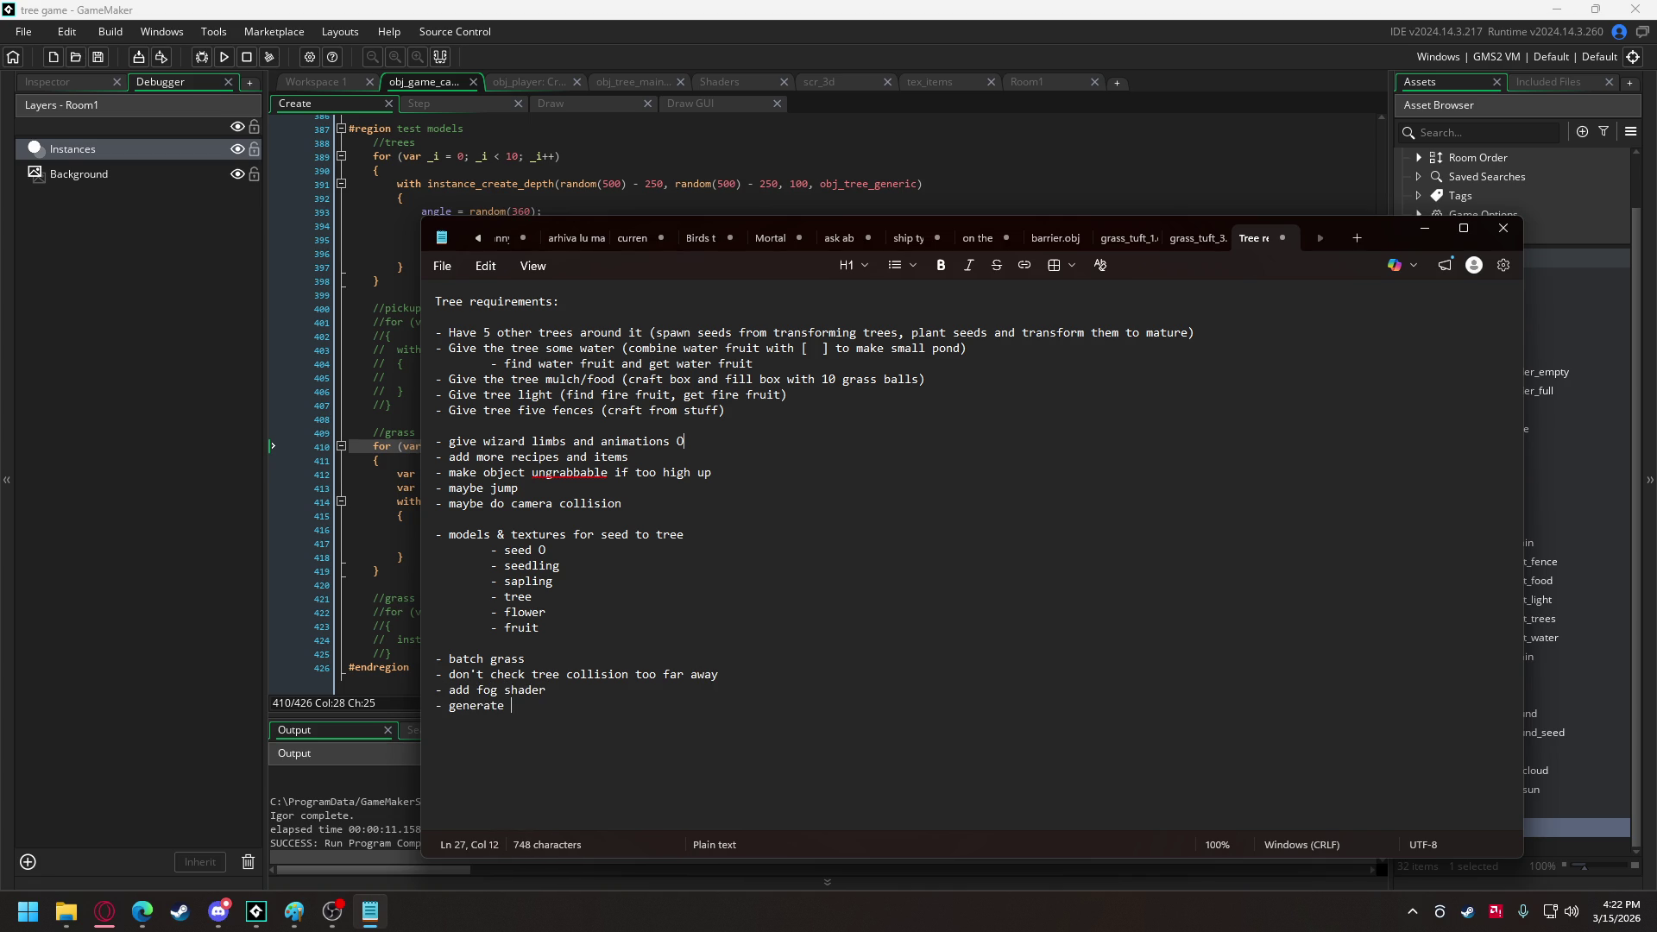
text(trees a)
text(round ed)
key(BackSpace)
key(BackSpace)
text(world edge)
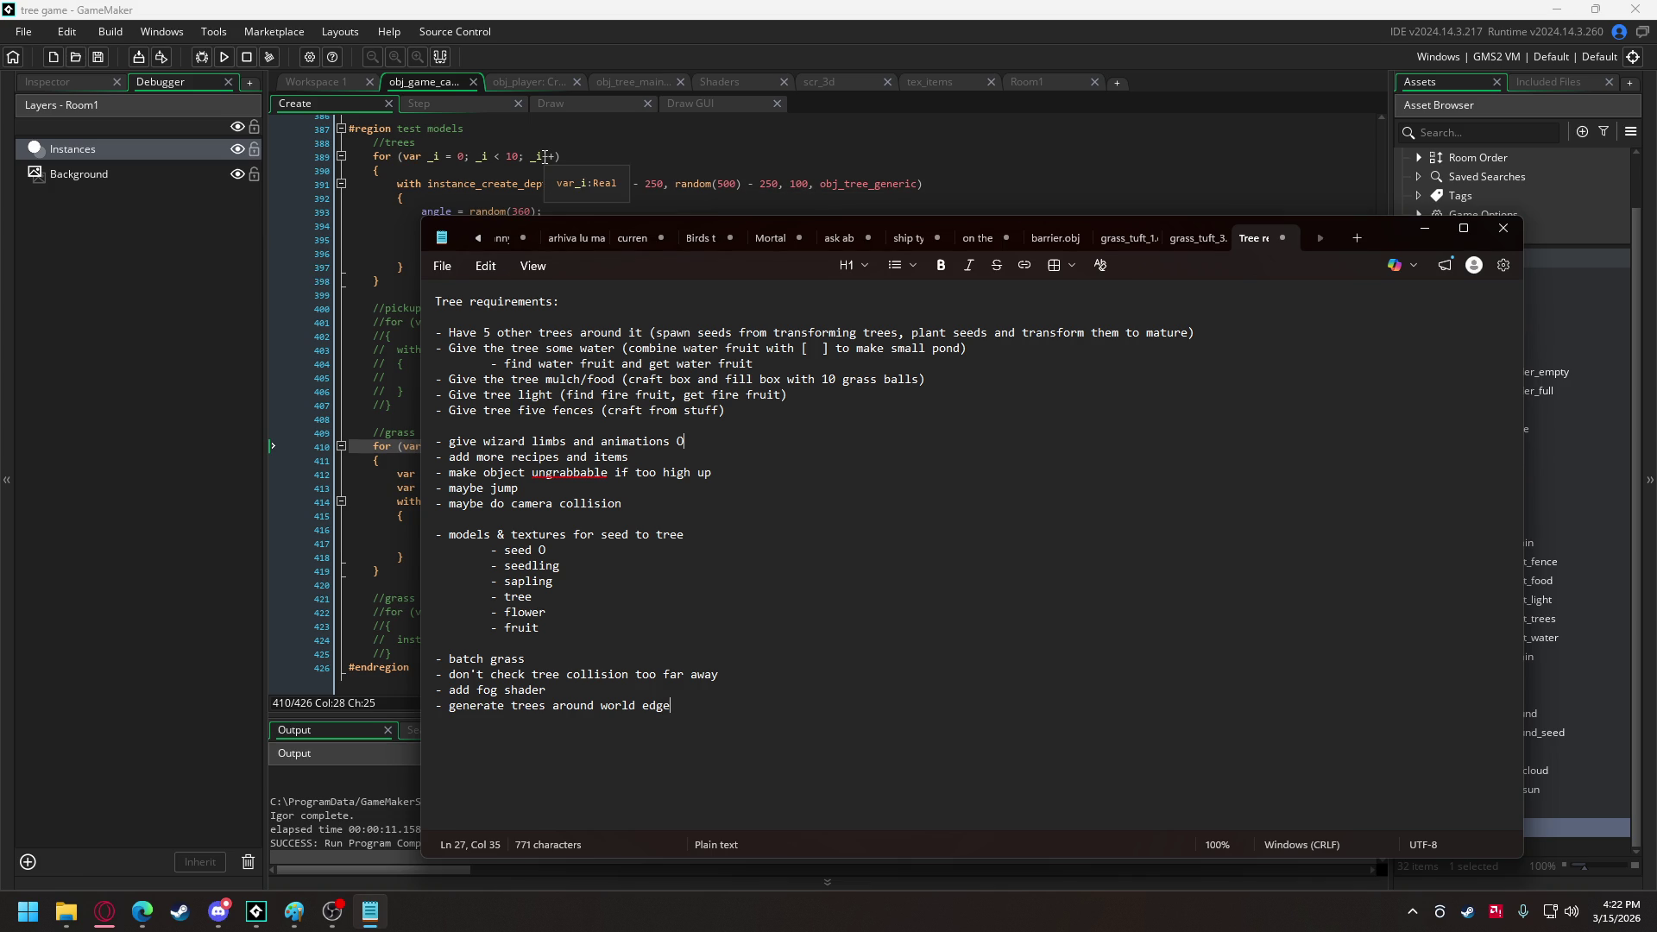
click(545, 156)
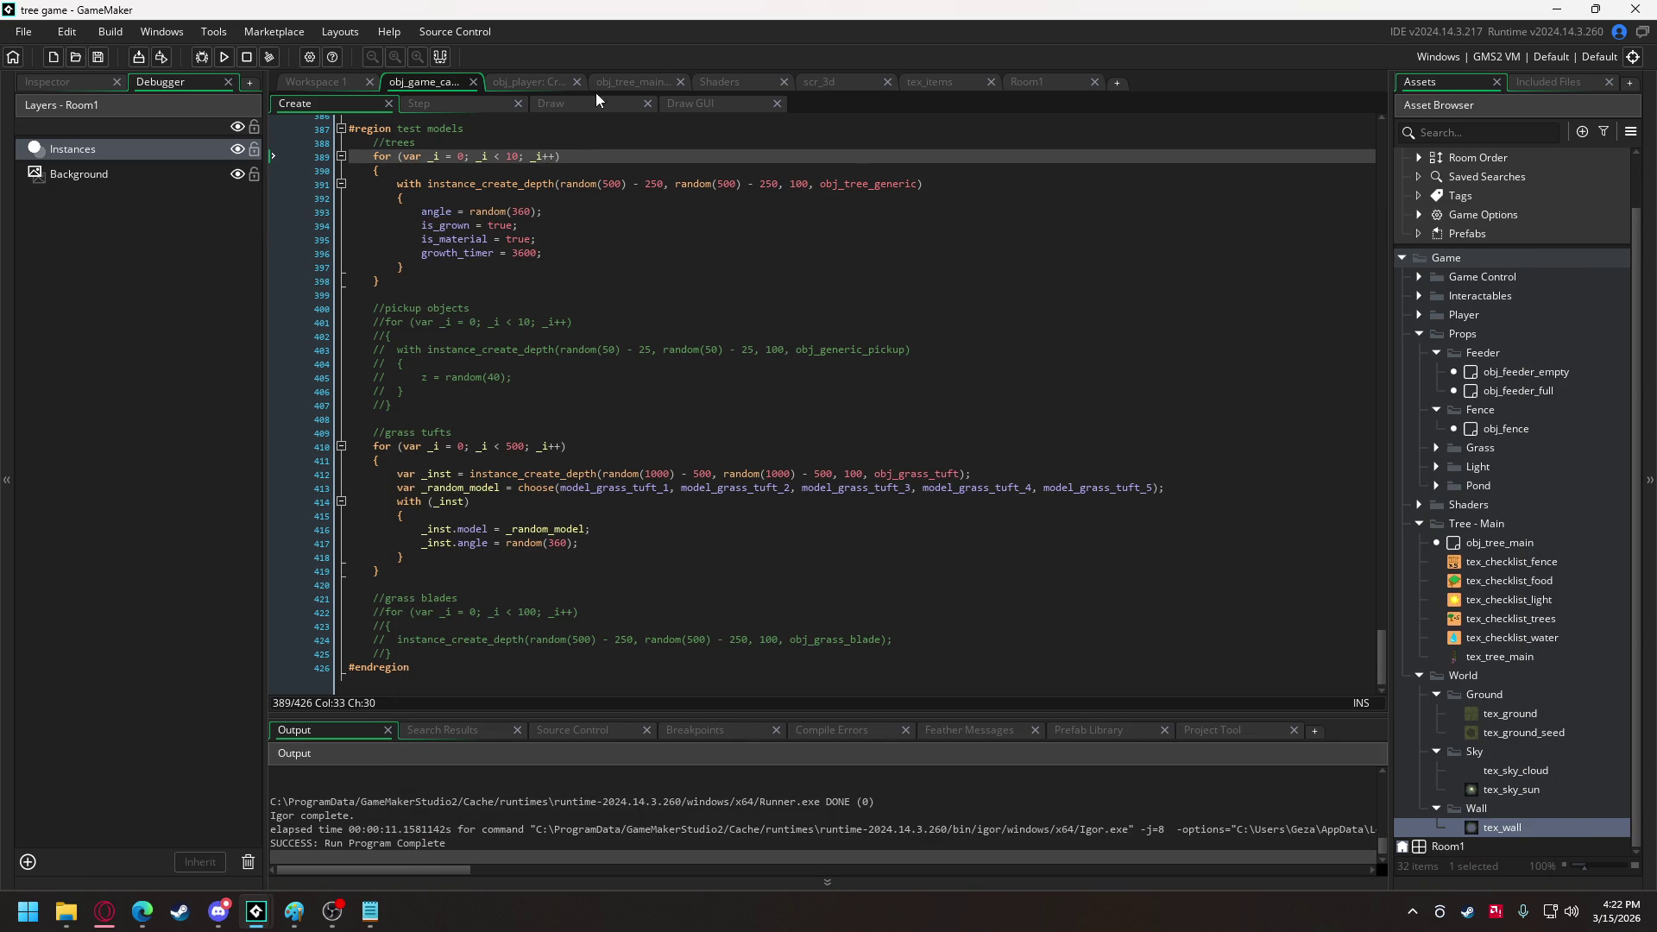
Open the obj_tree_generic object from the Interactables asset folder.
click(623, 83)
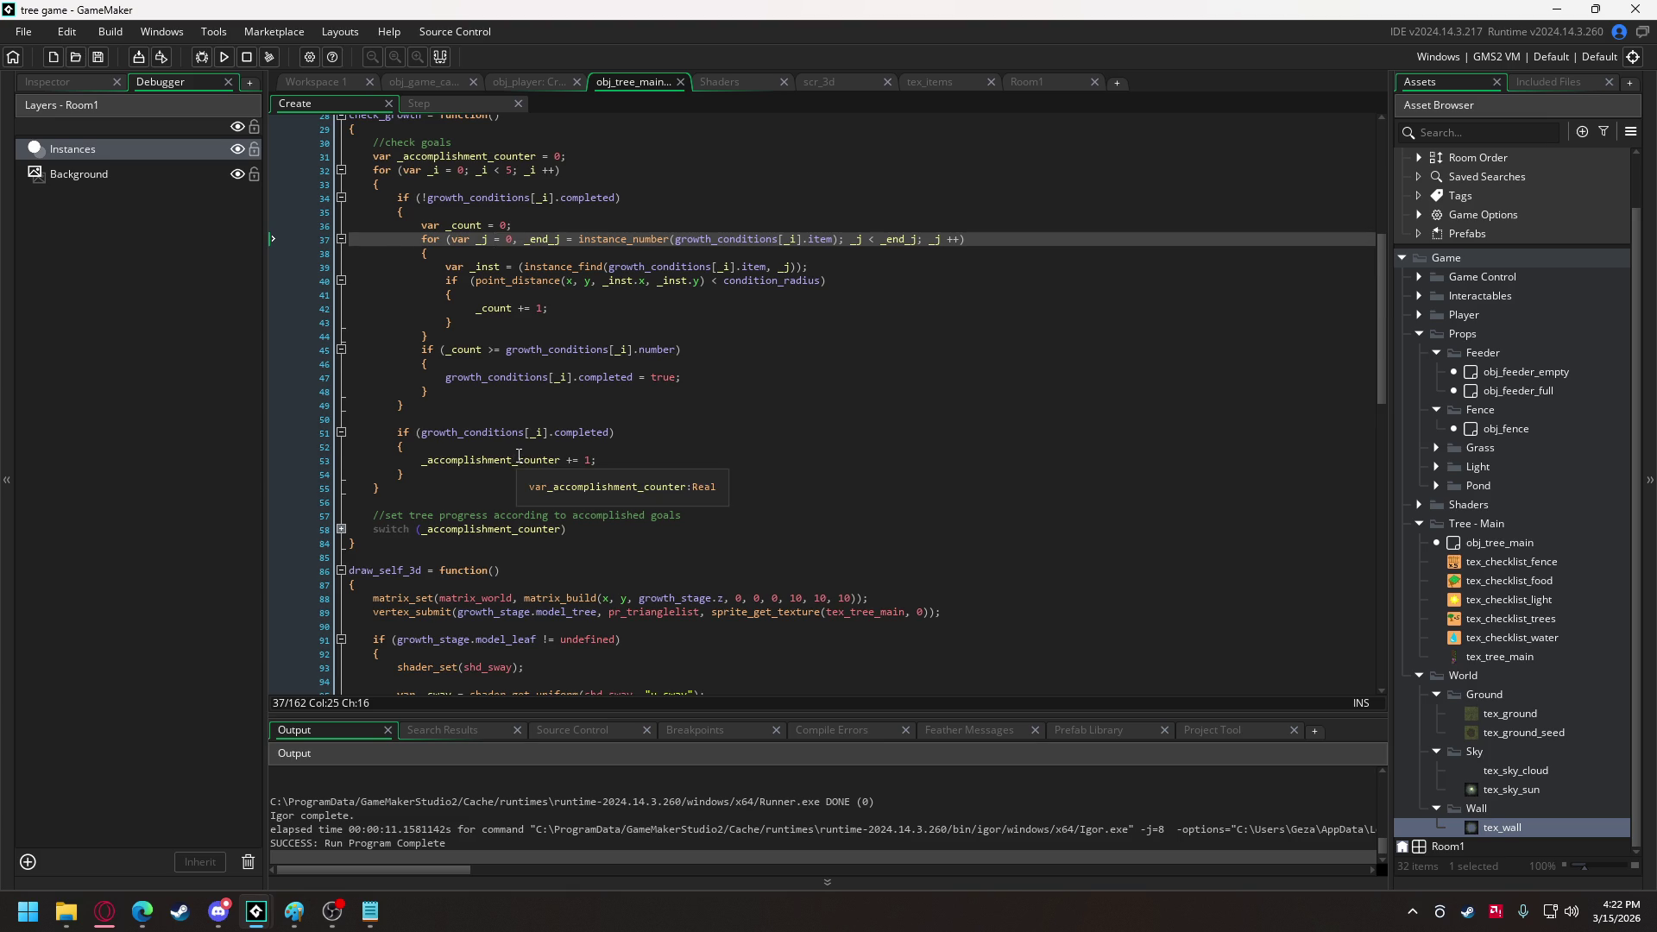
scroll(446, 481, up, 3)
scroll(446, 481, down, 4)
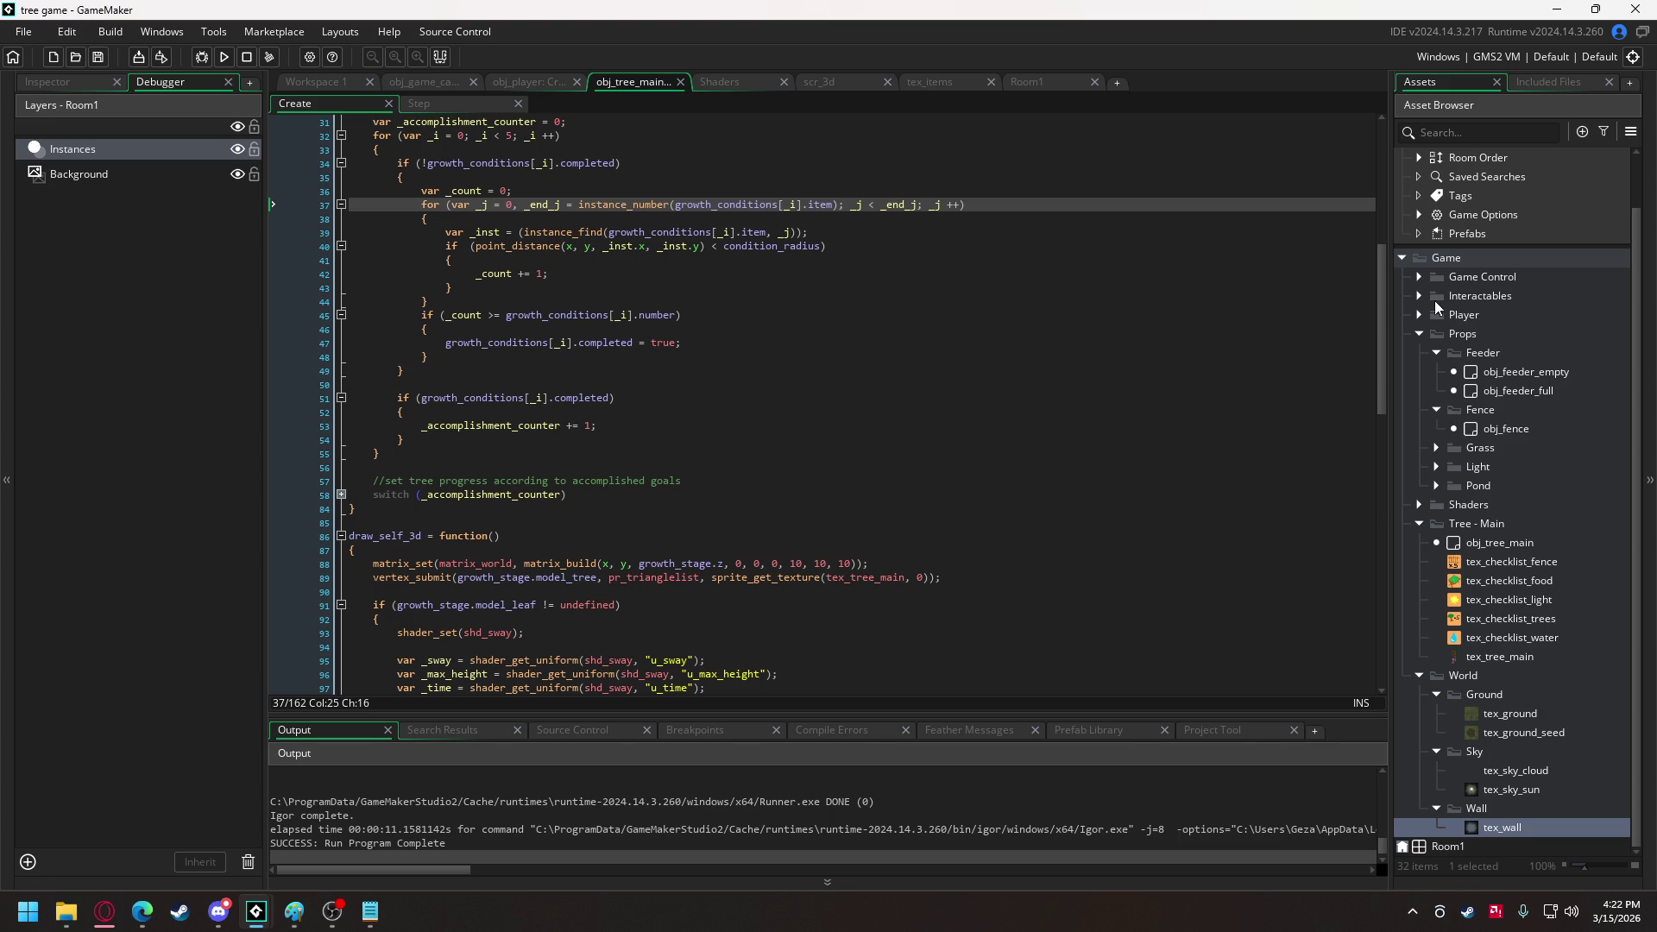
click(1419, 296)
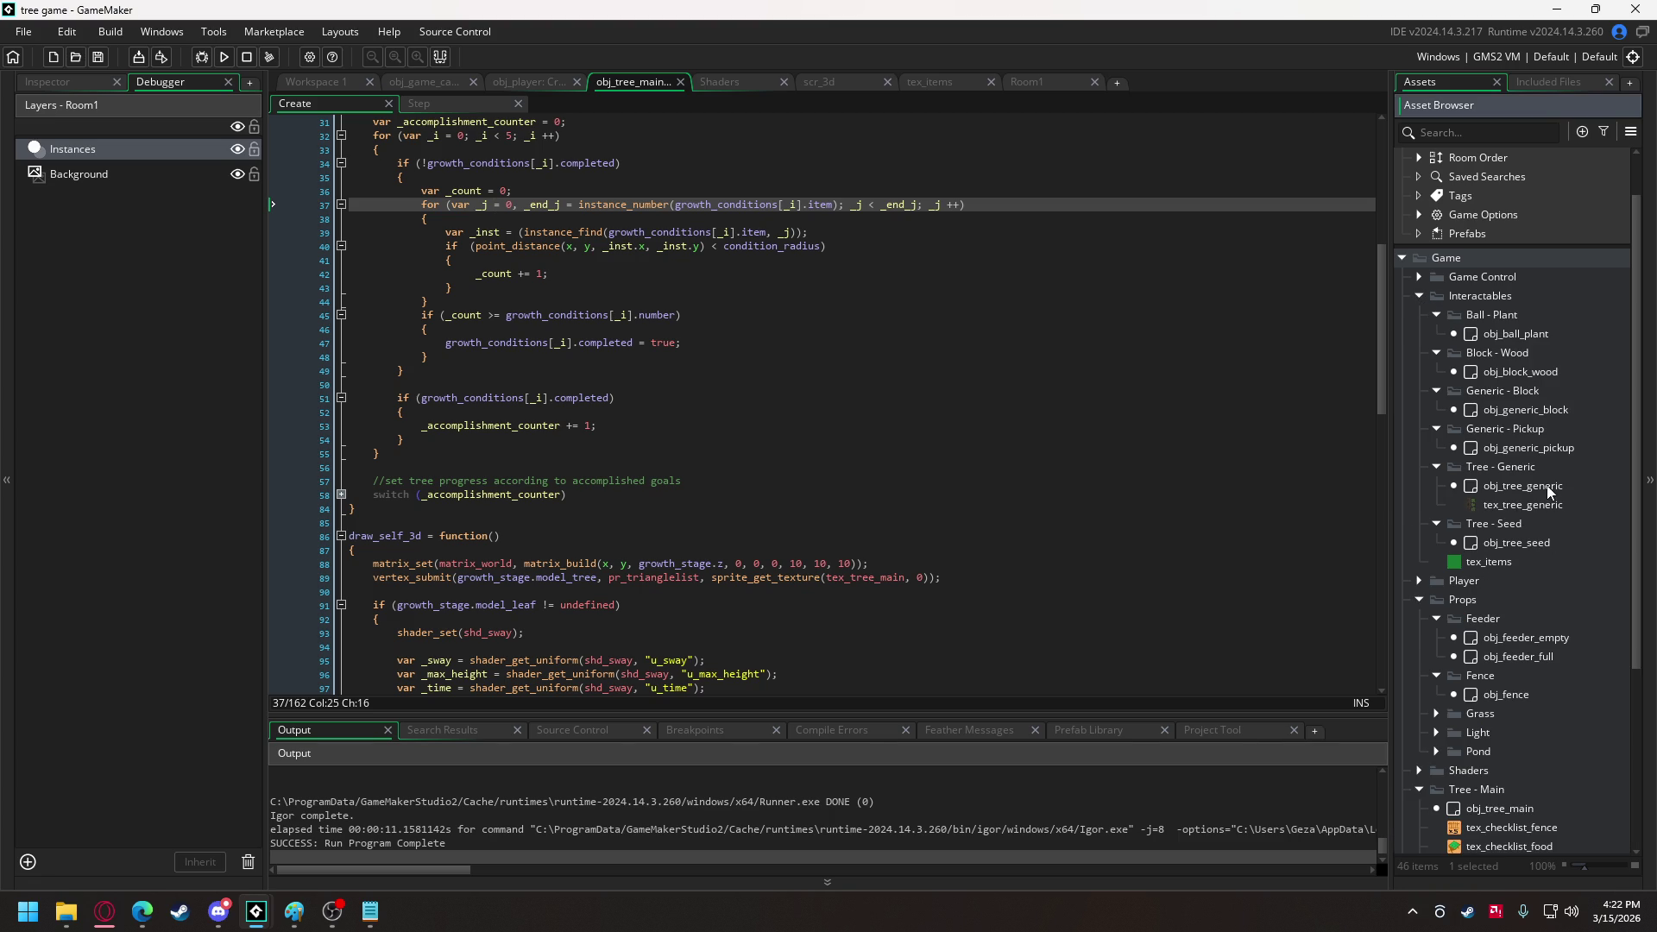
double_click(1553, 486)
Collapse the extra Interactables subfolders and scroll the Create code to update_position.
click(1437, 429)
click(1436, 391)
click(1436, 353)
click(1437, 315)
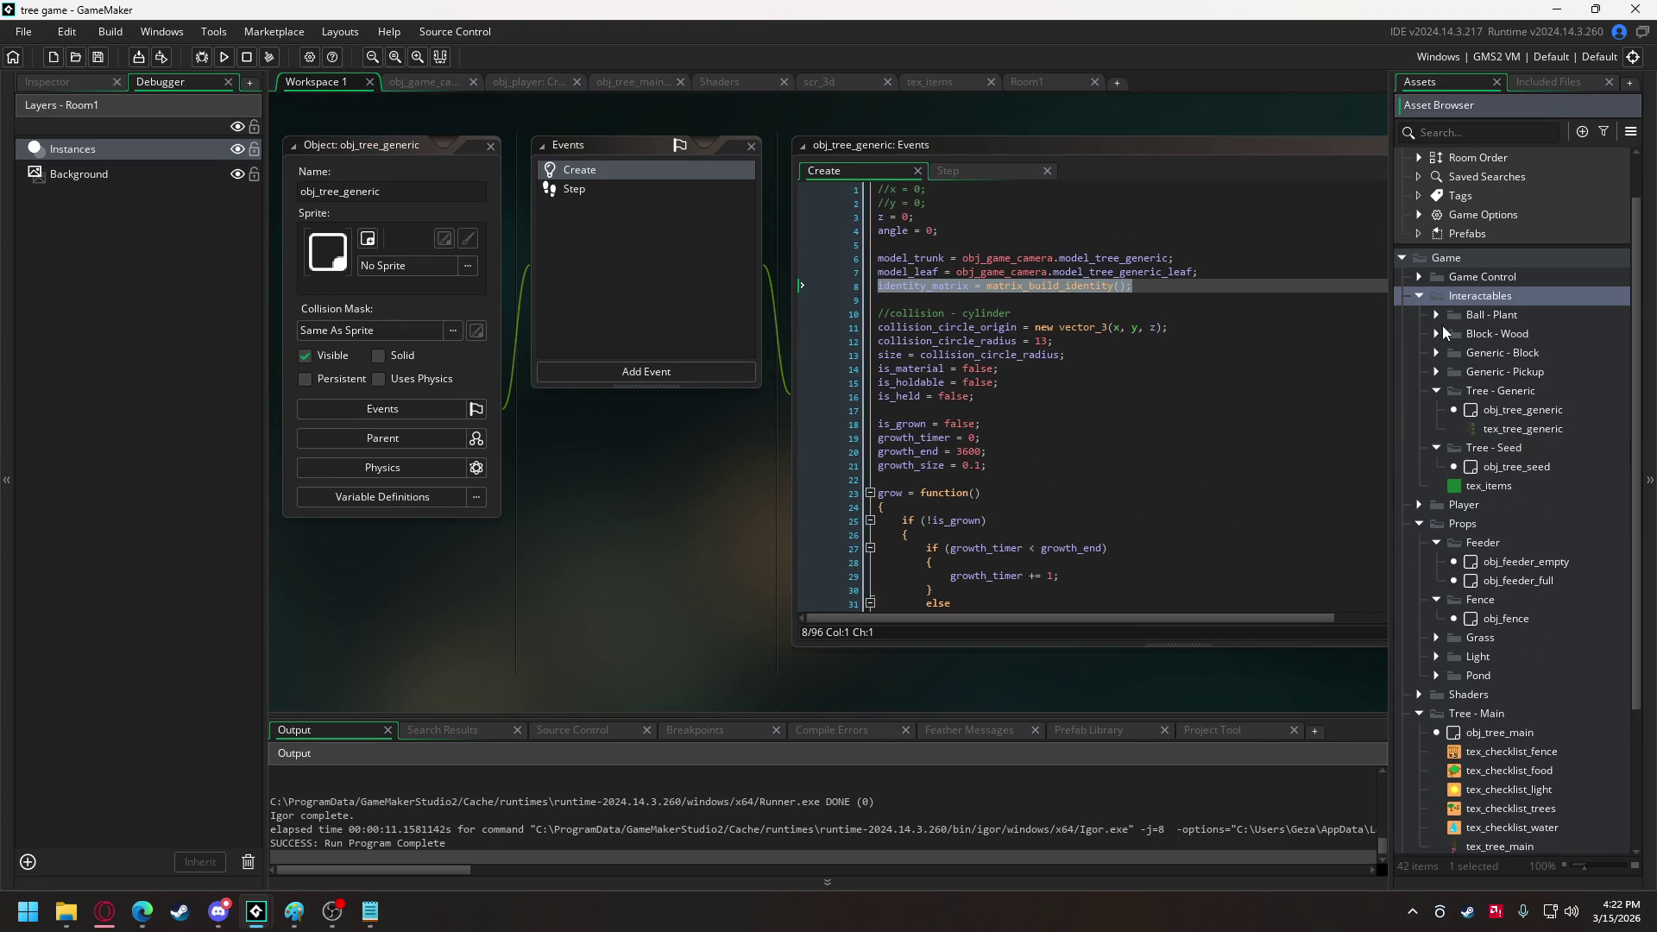
click(1437, 448)
click(1109, 357)
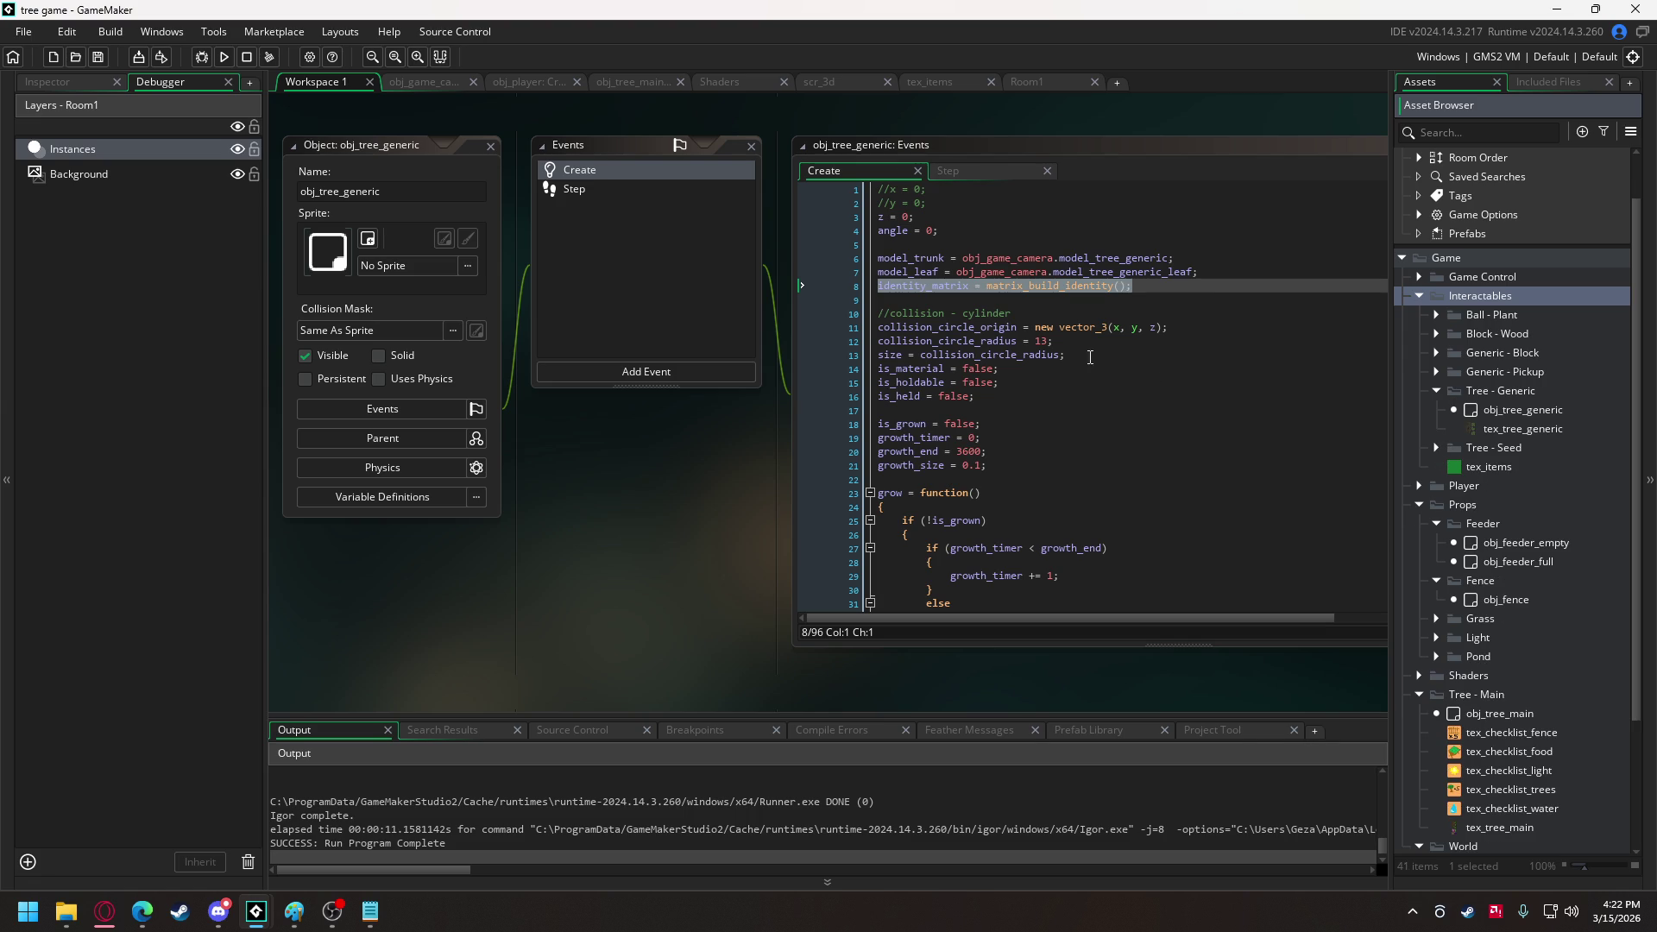
scroll(720, 363, down, 7)
scroll(720, 362, down, 5)
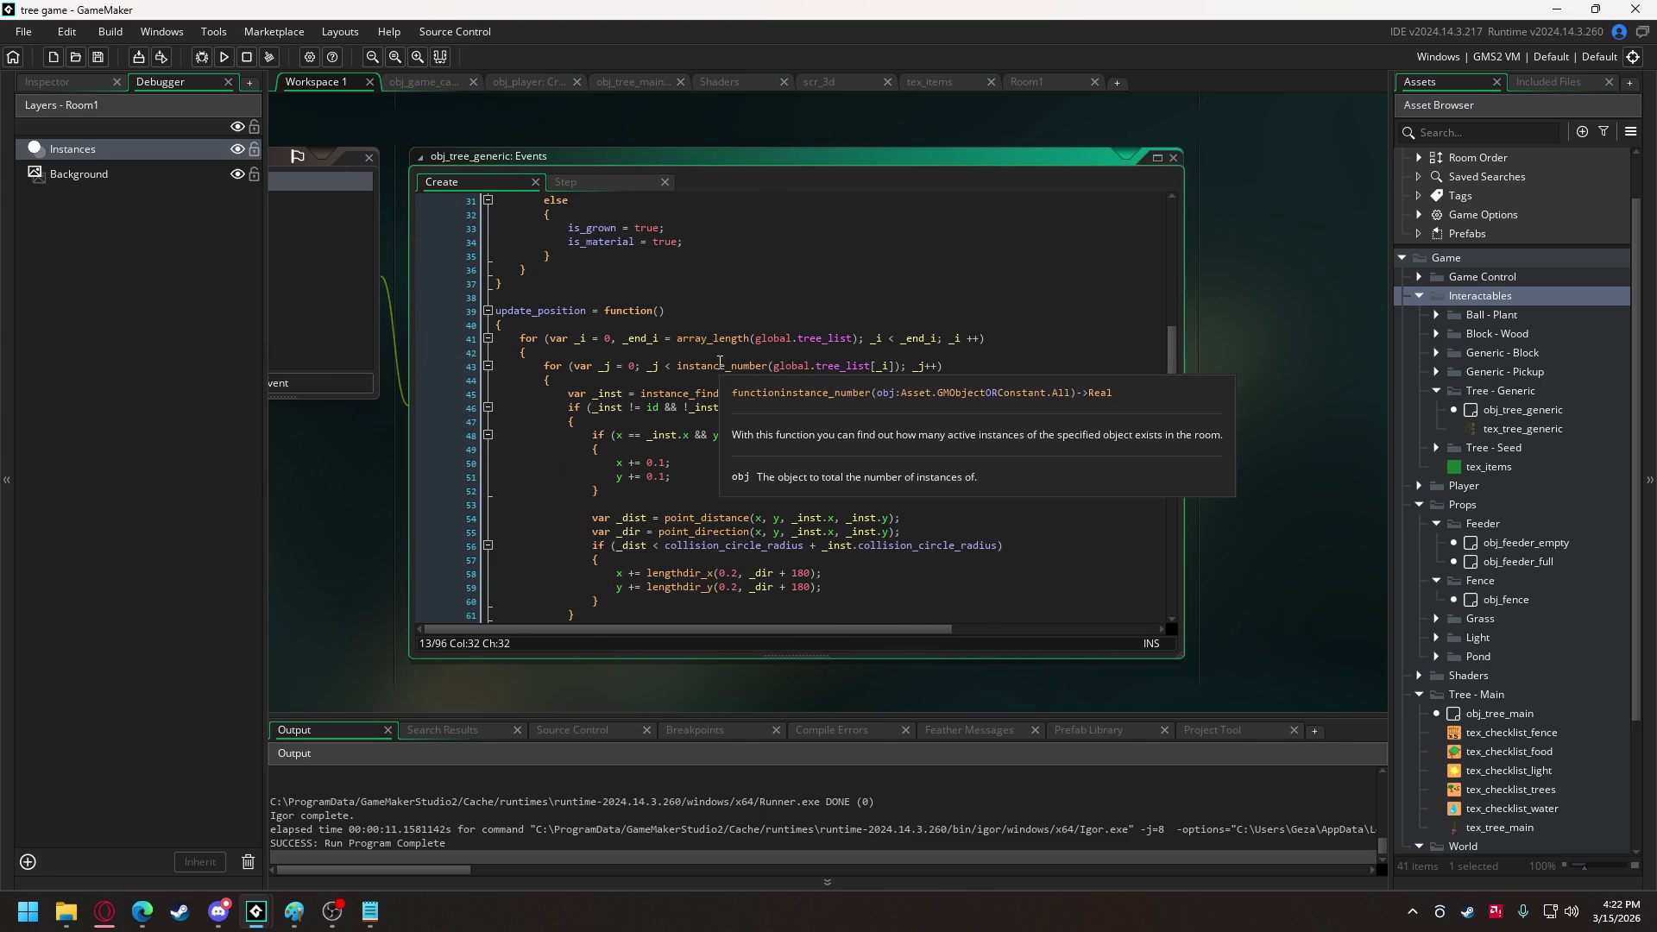
scroll(705, 368, down, 3)
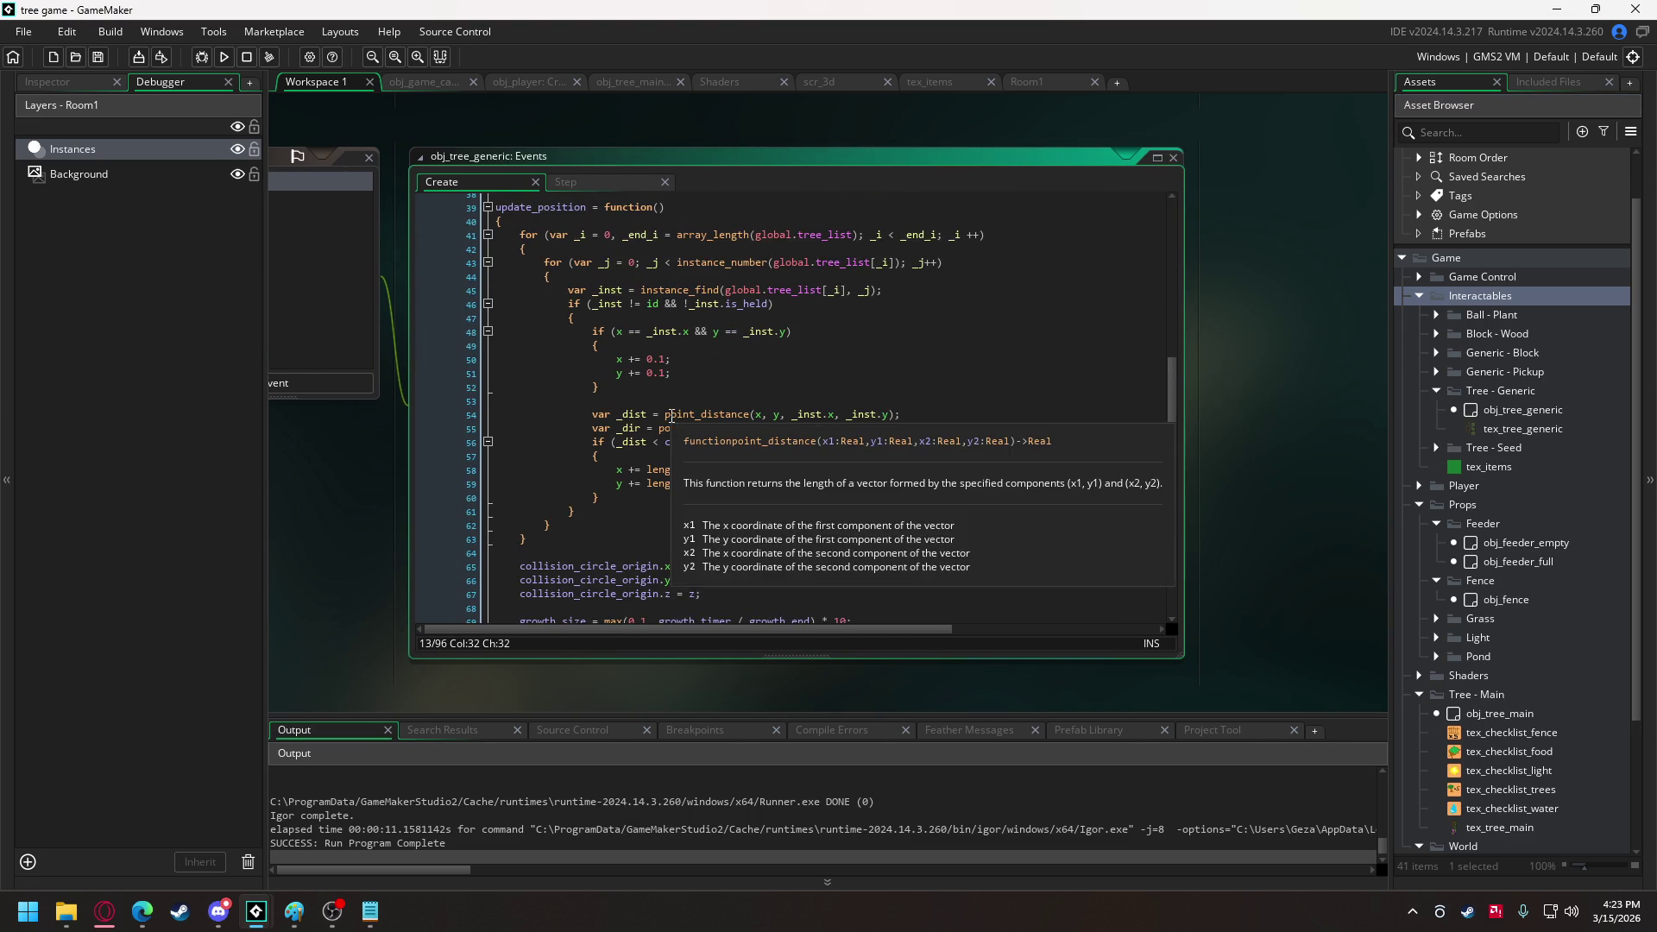
scroll(671, 416, up, 4)
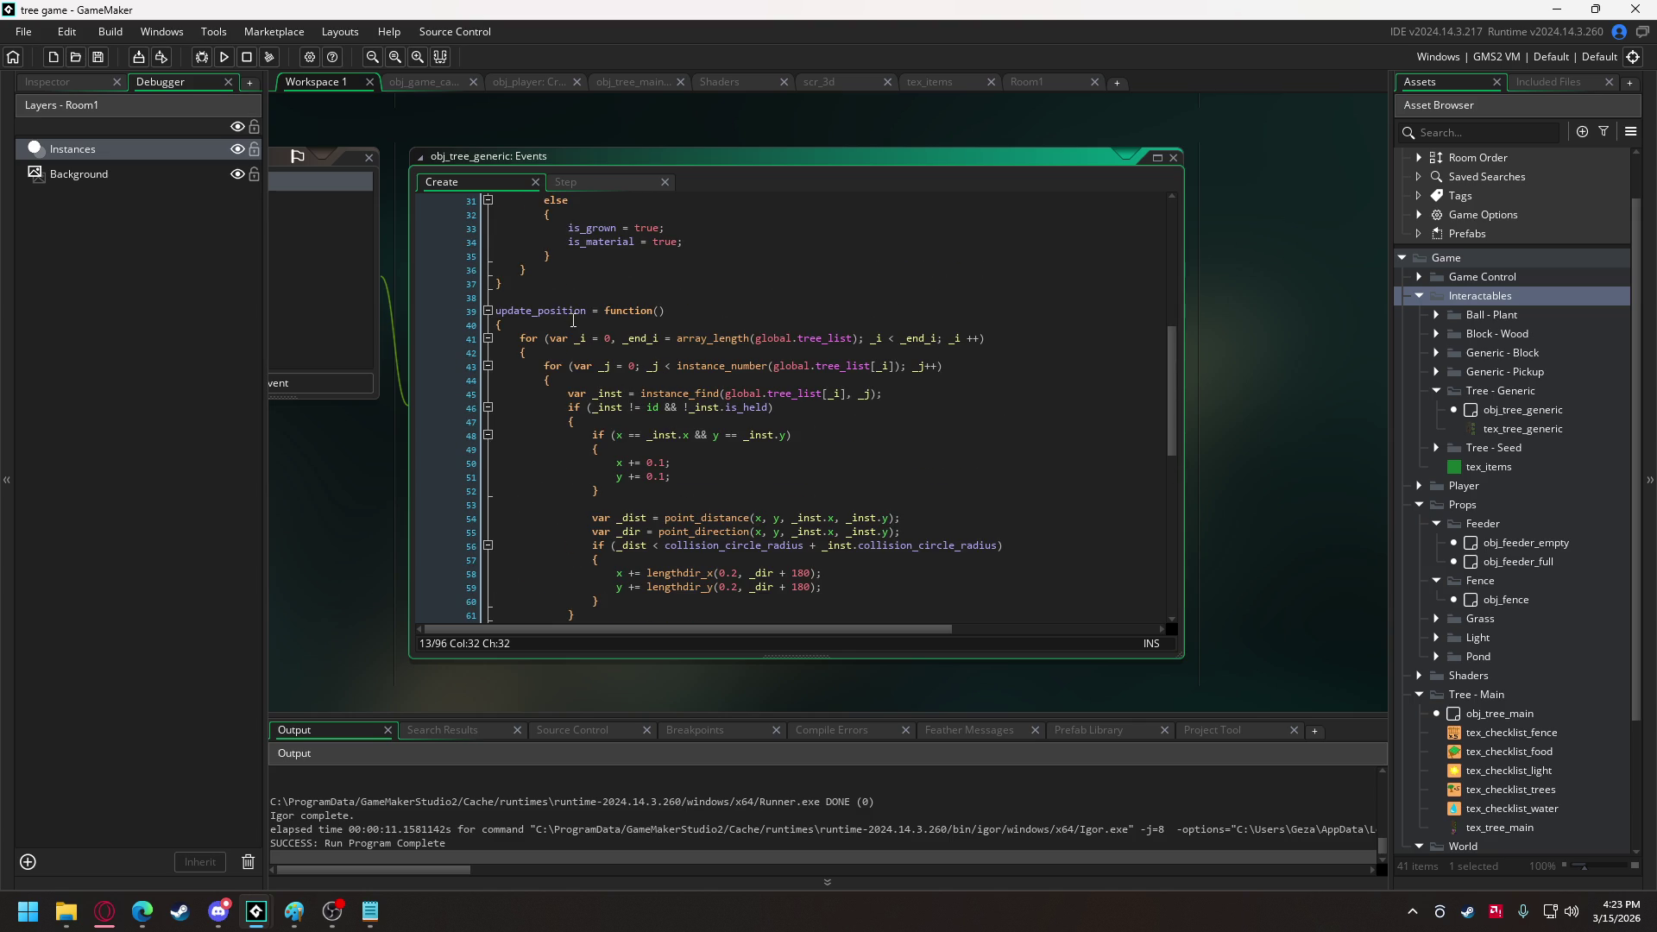
Start a new top line in update_position: 'var _player_dist = point_distance('.
click(562, 326)
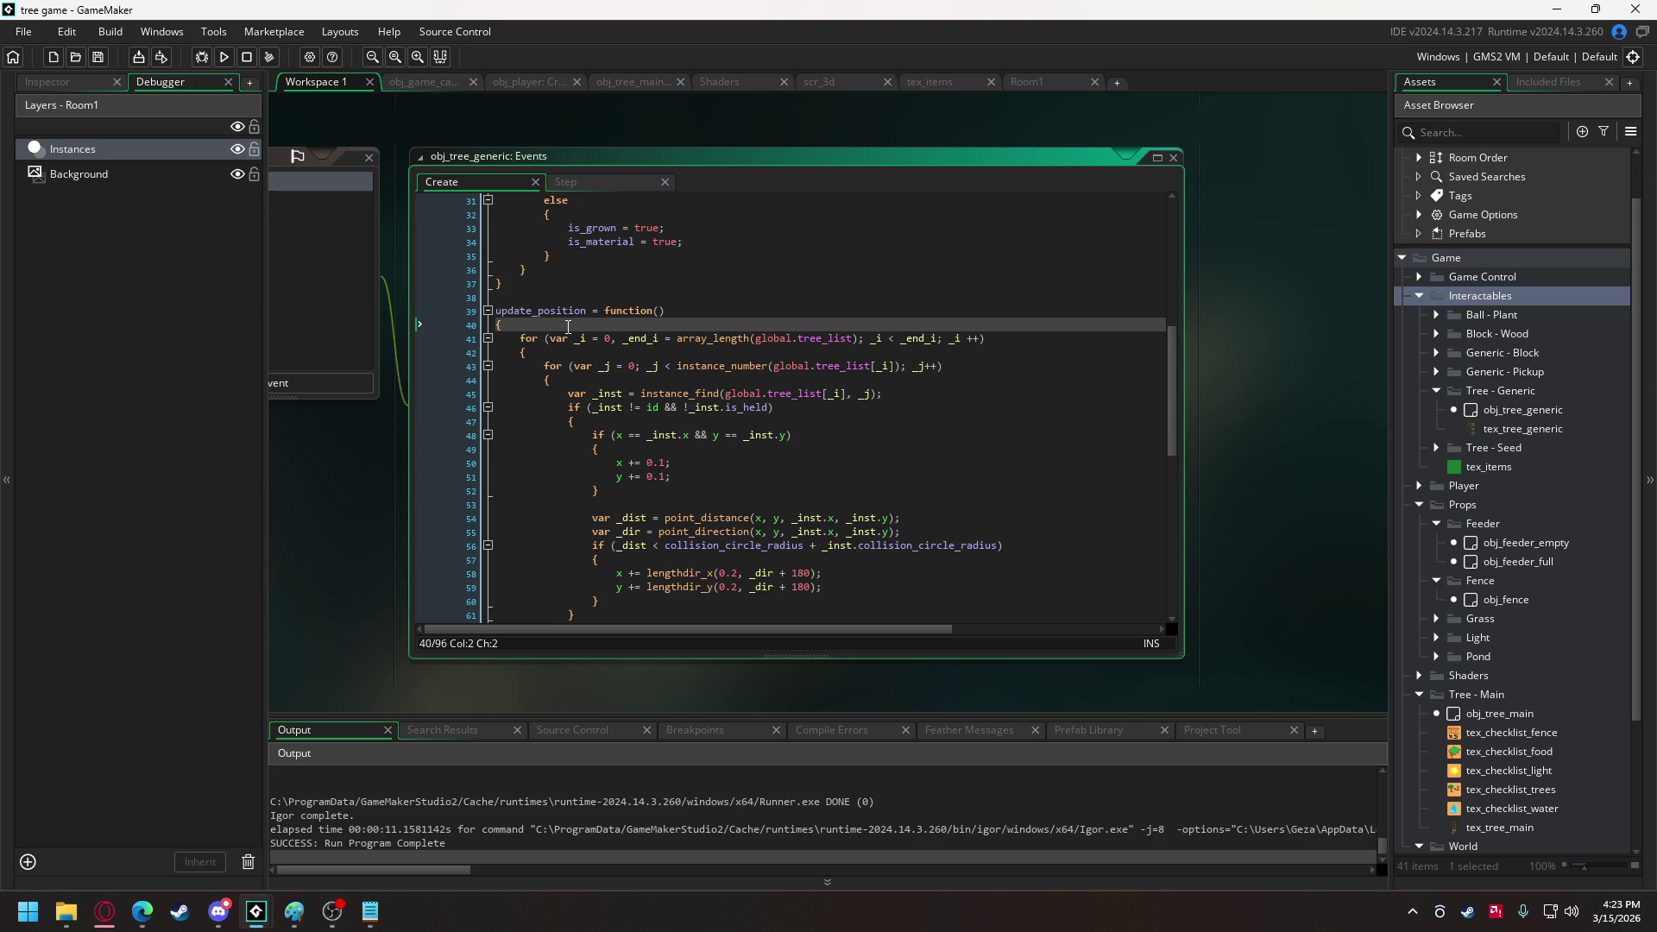
key(Return)
key(Return)
key(Up)
text(var _)
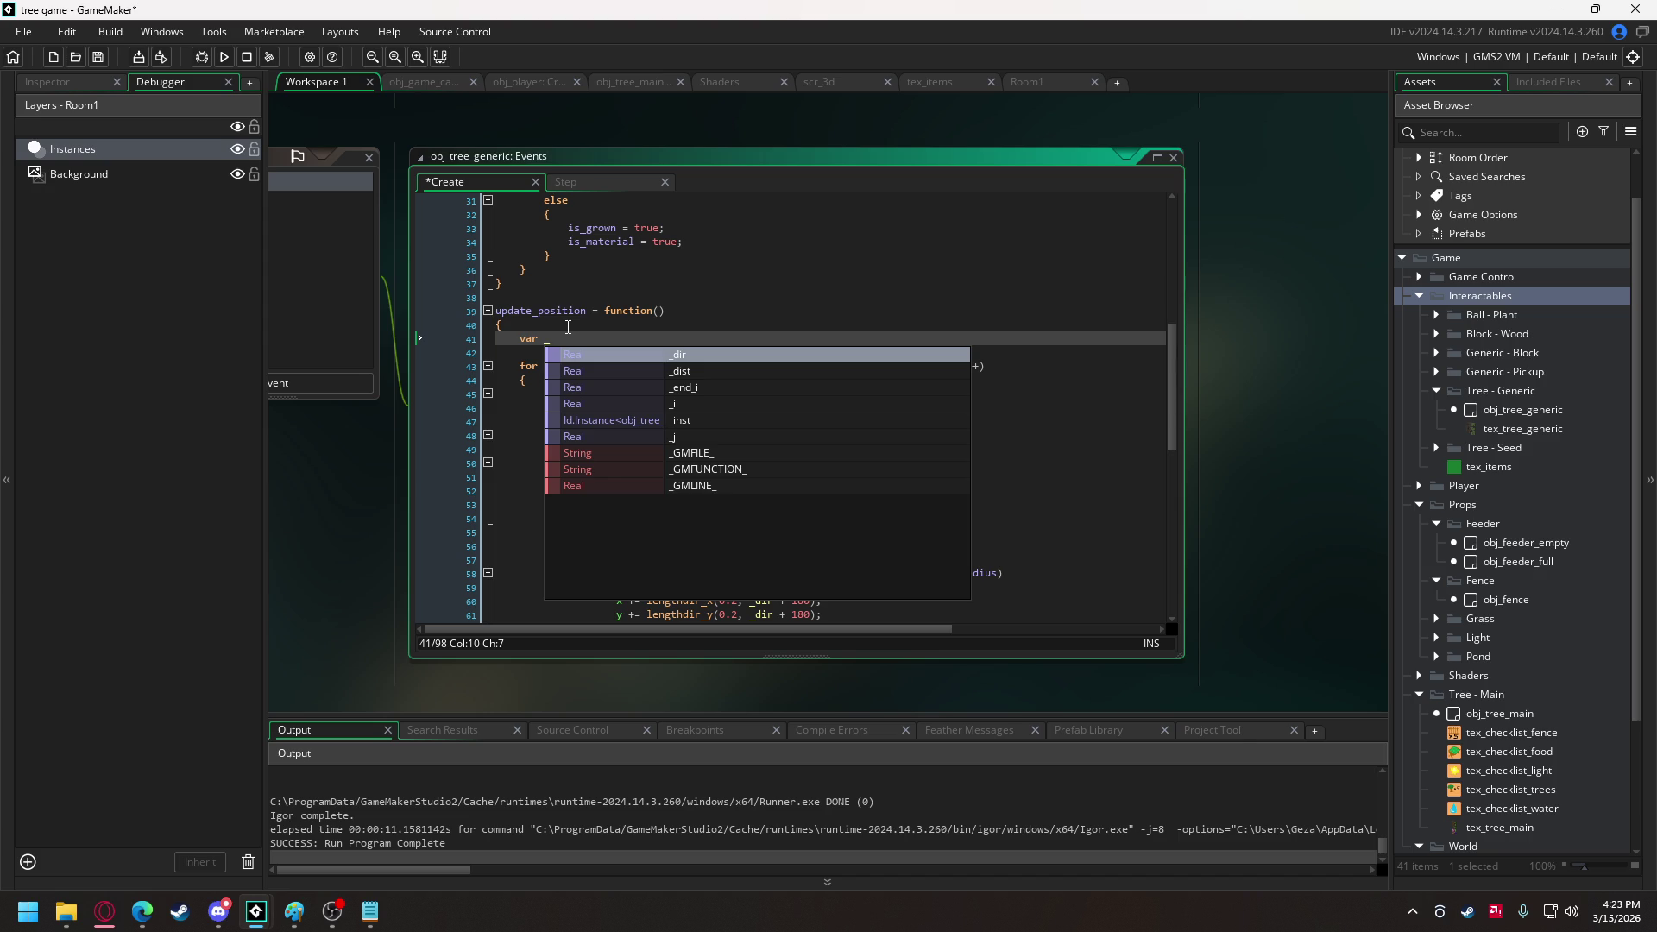
text(player_dist = point)
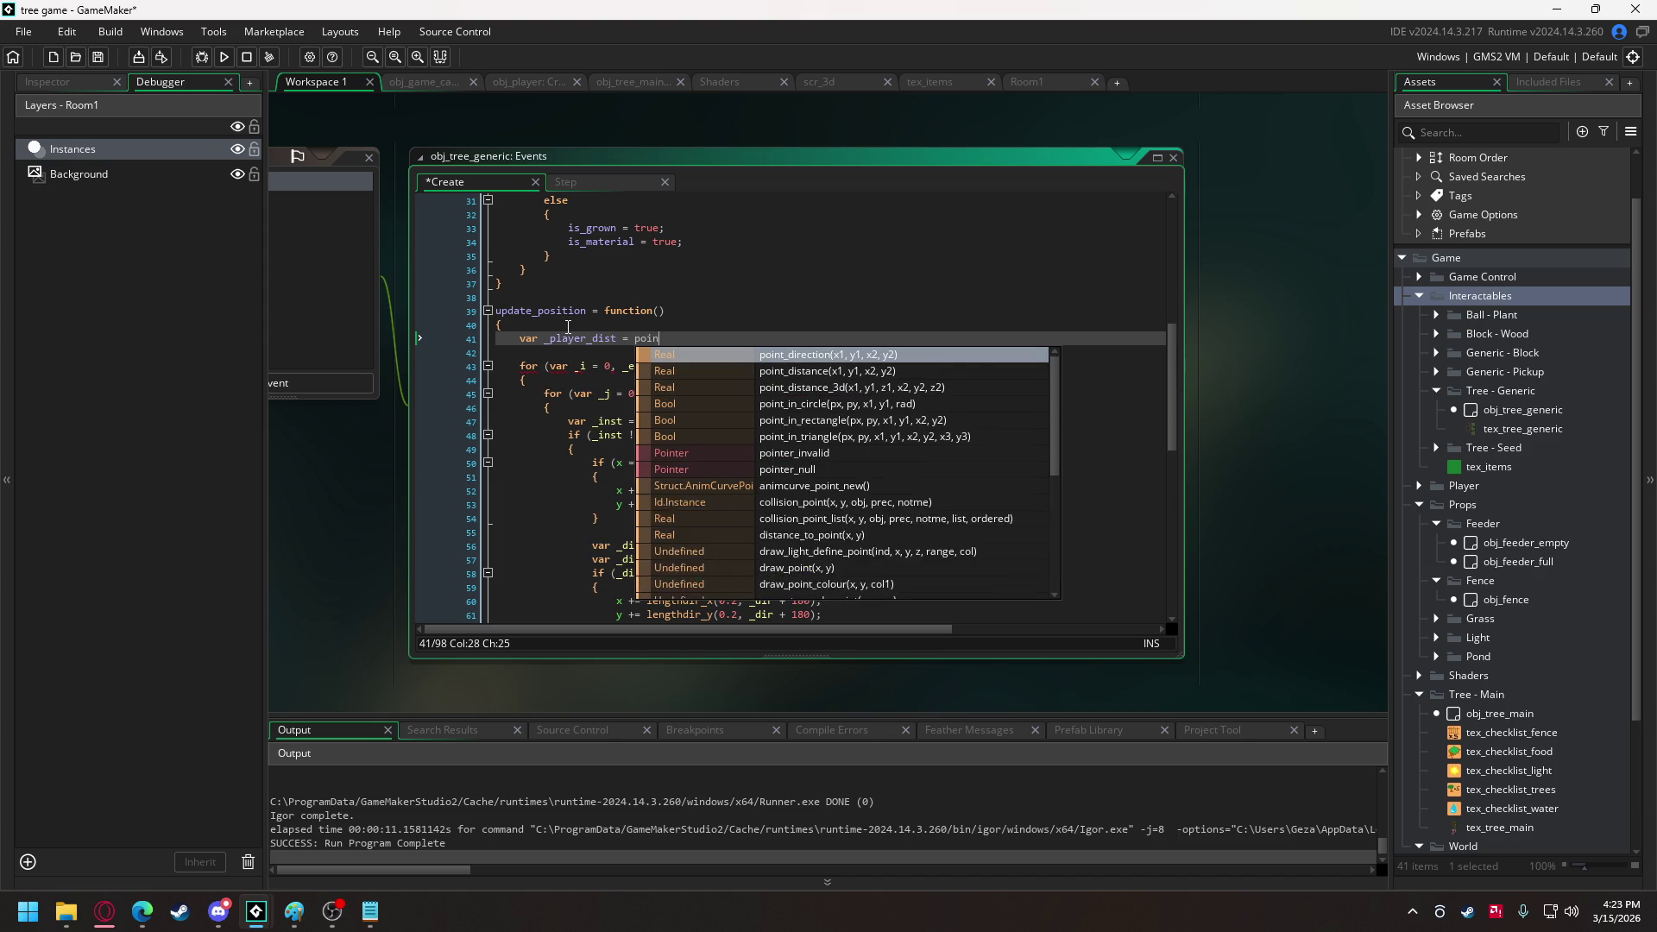
key(Down)
key(Return)
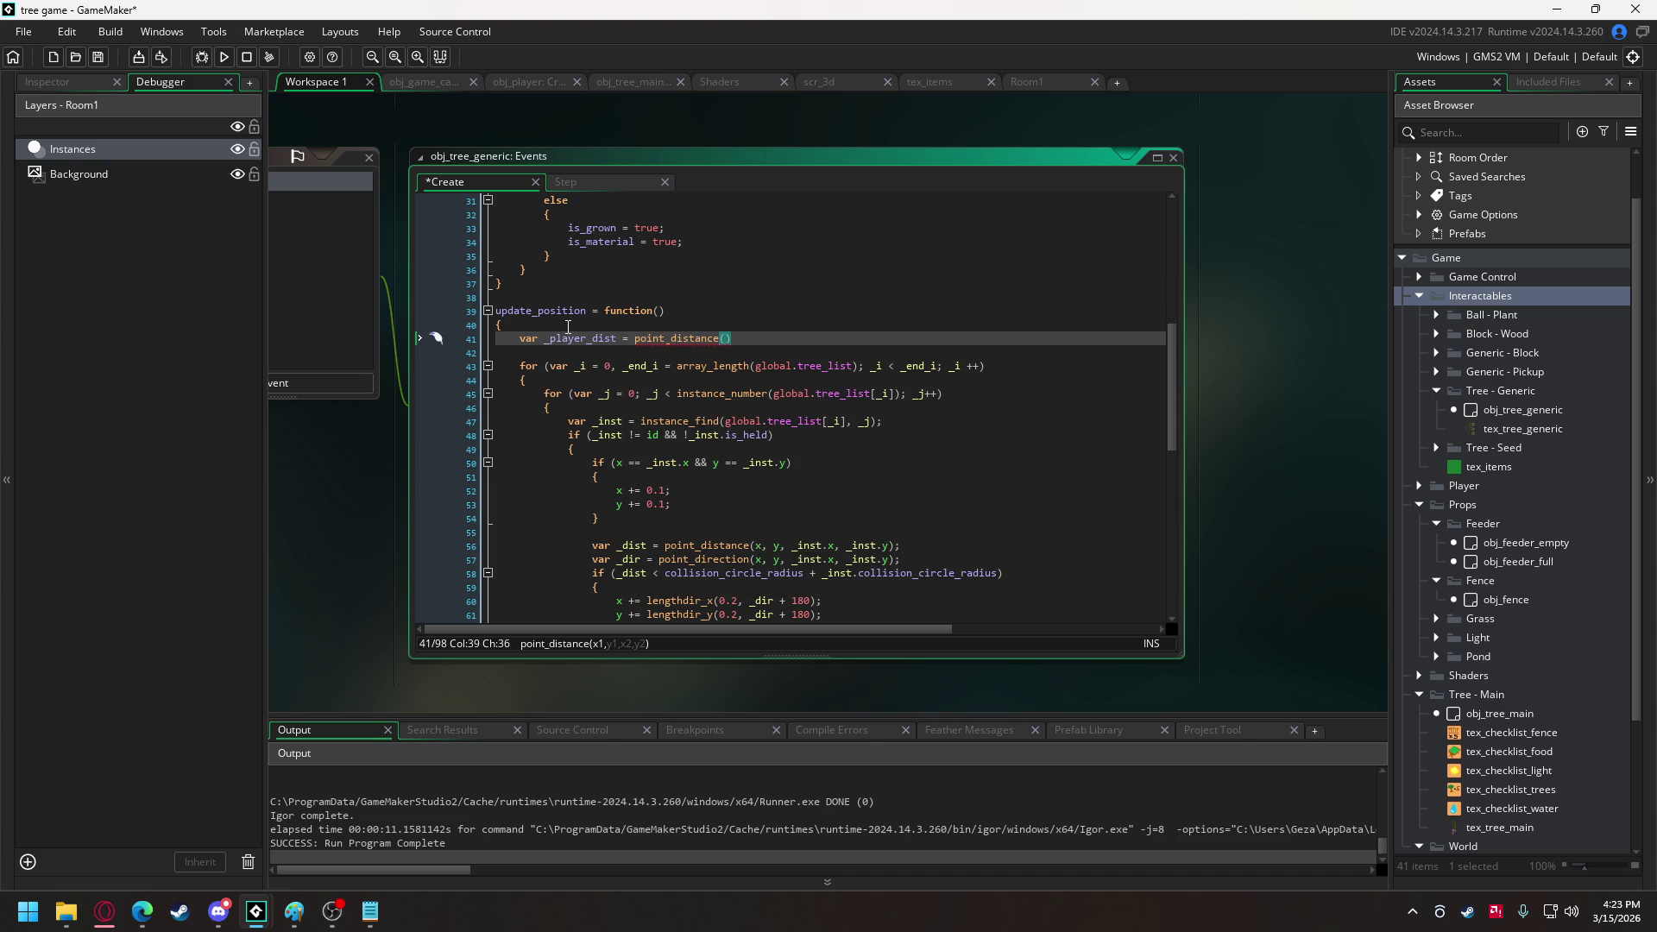
text(0)
key(BackSpace)
text(c)
key(BackSpace)
Fill in the arguments x, y, obj_player.x, obj_player.y and end the statement.
text(x, y, )
text(obj_p)
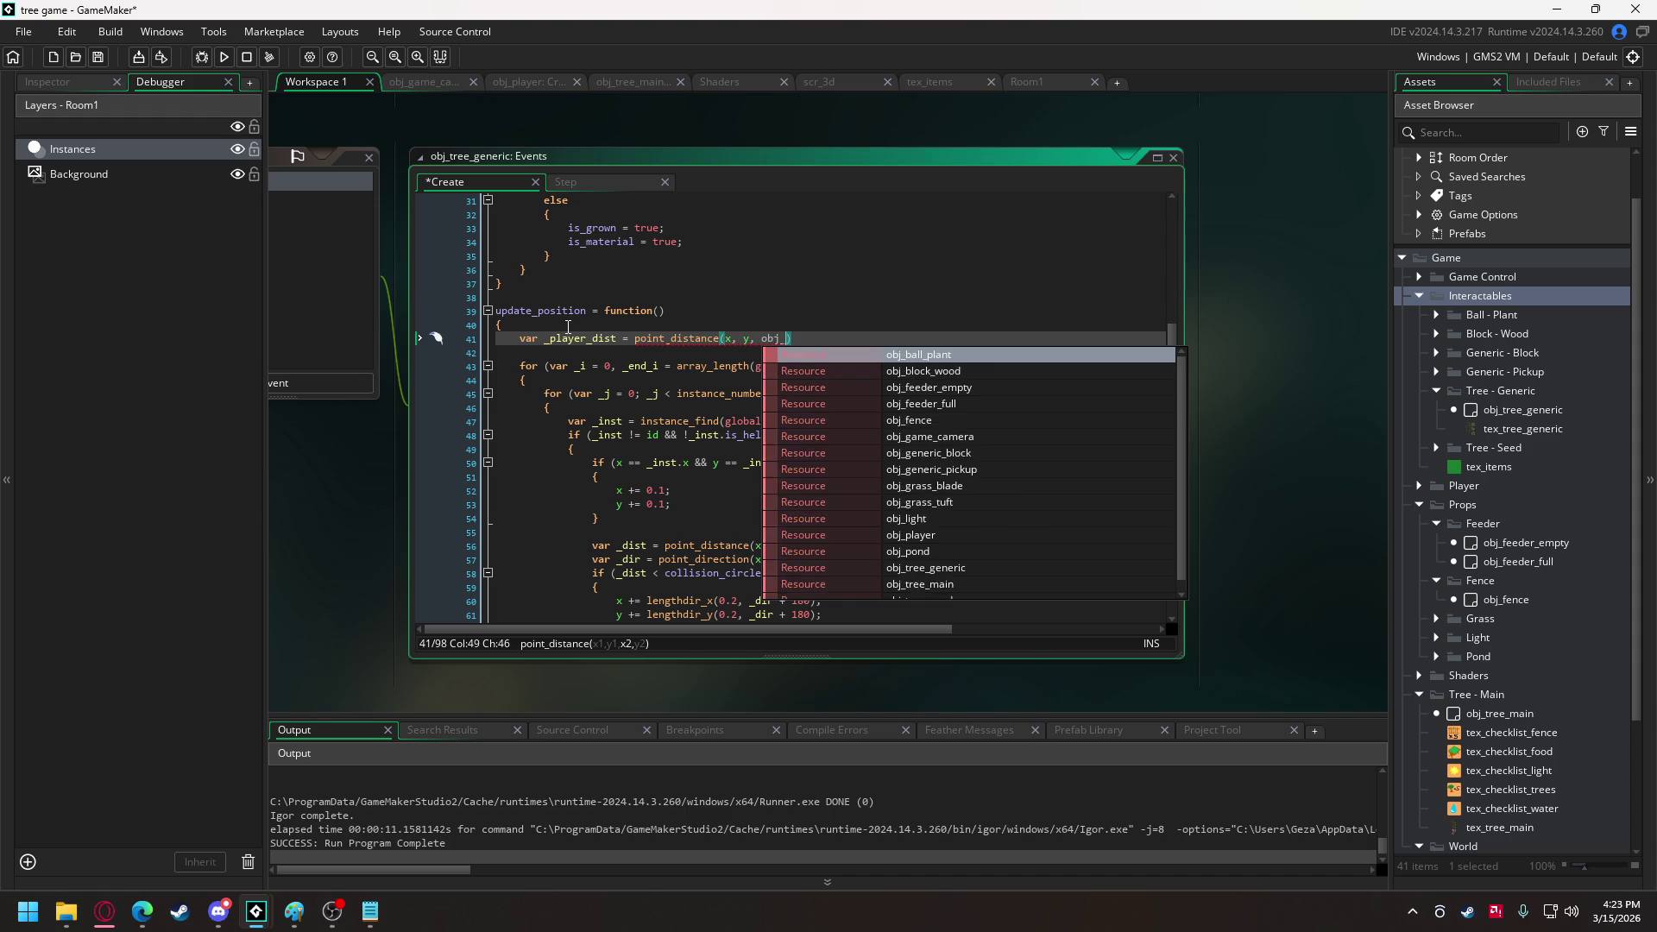
key(Return)
text(.x, )
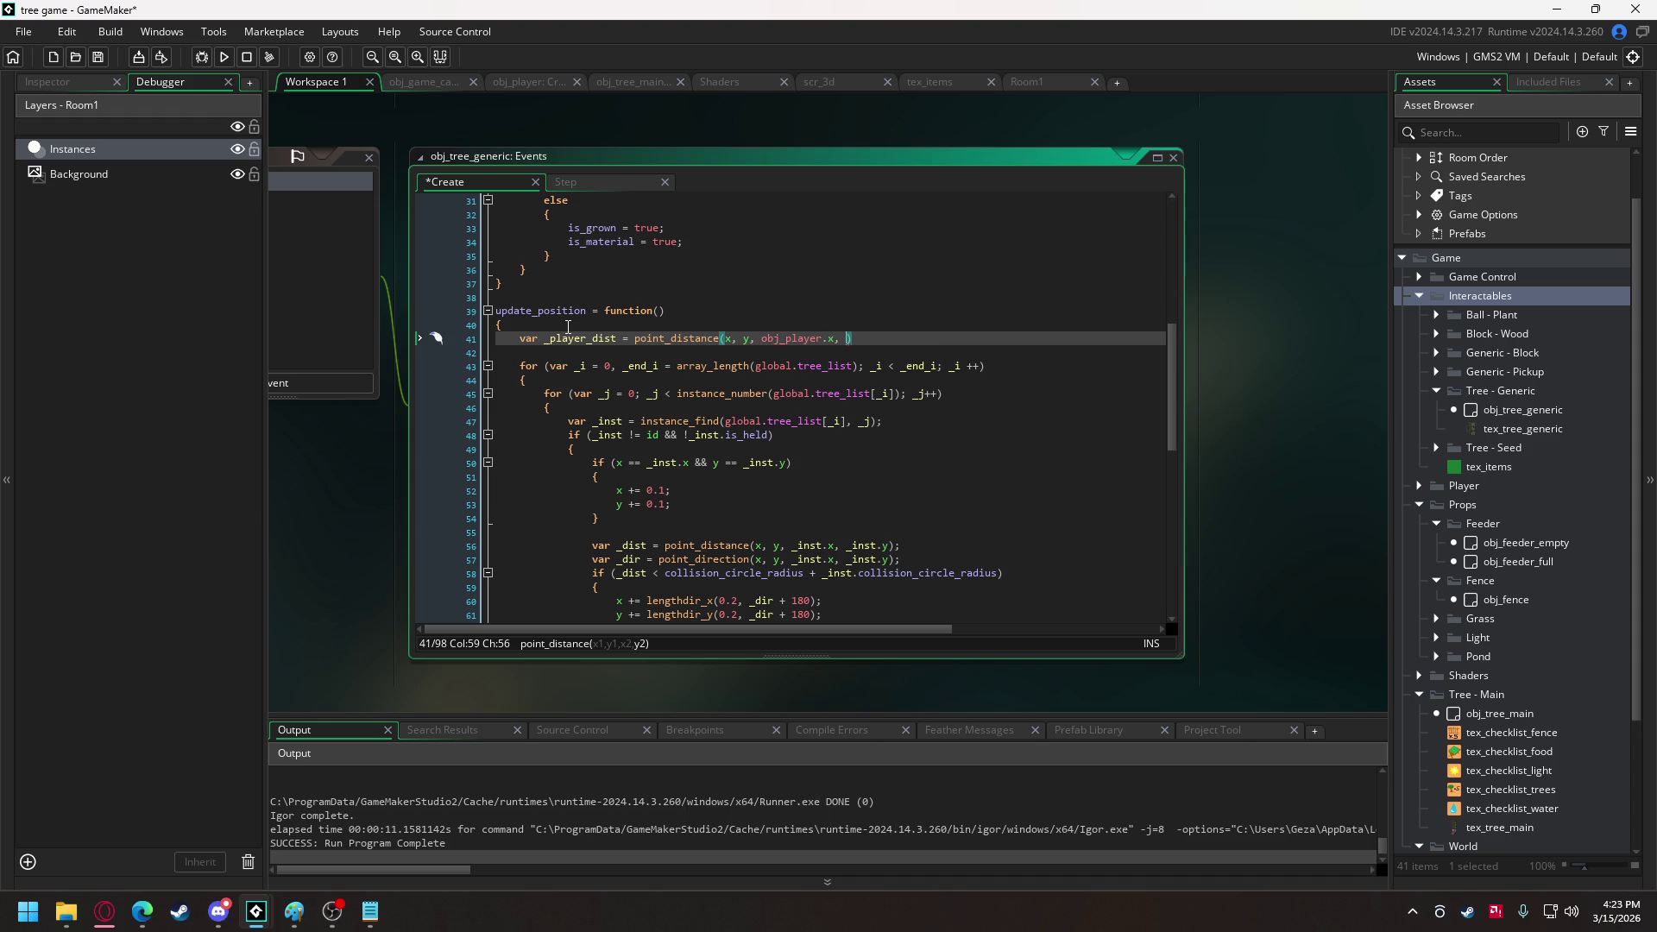
text(obj_p)
key(Return)
text(.y)
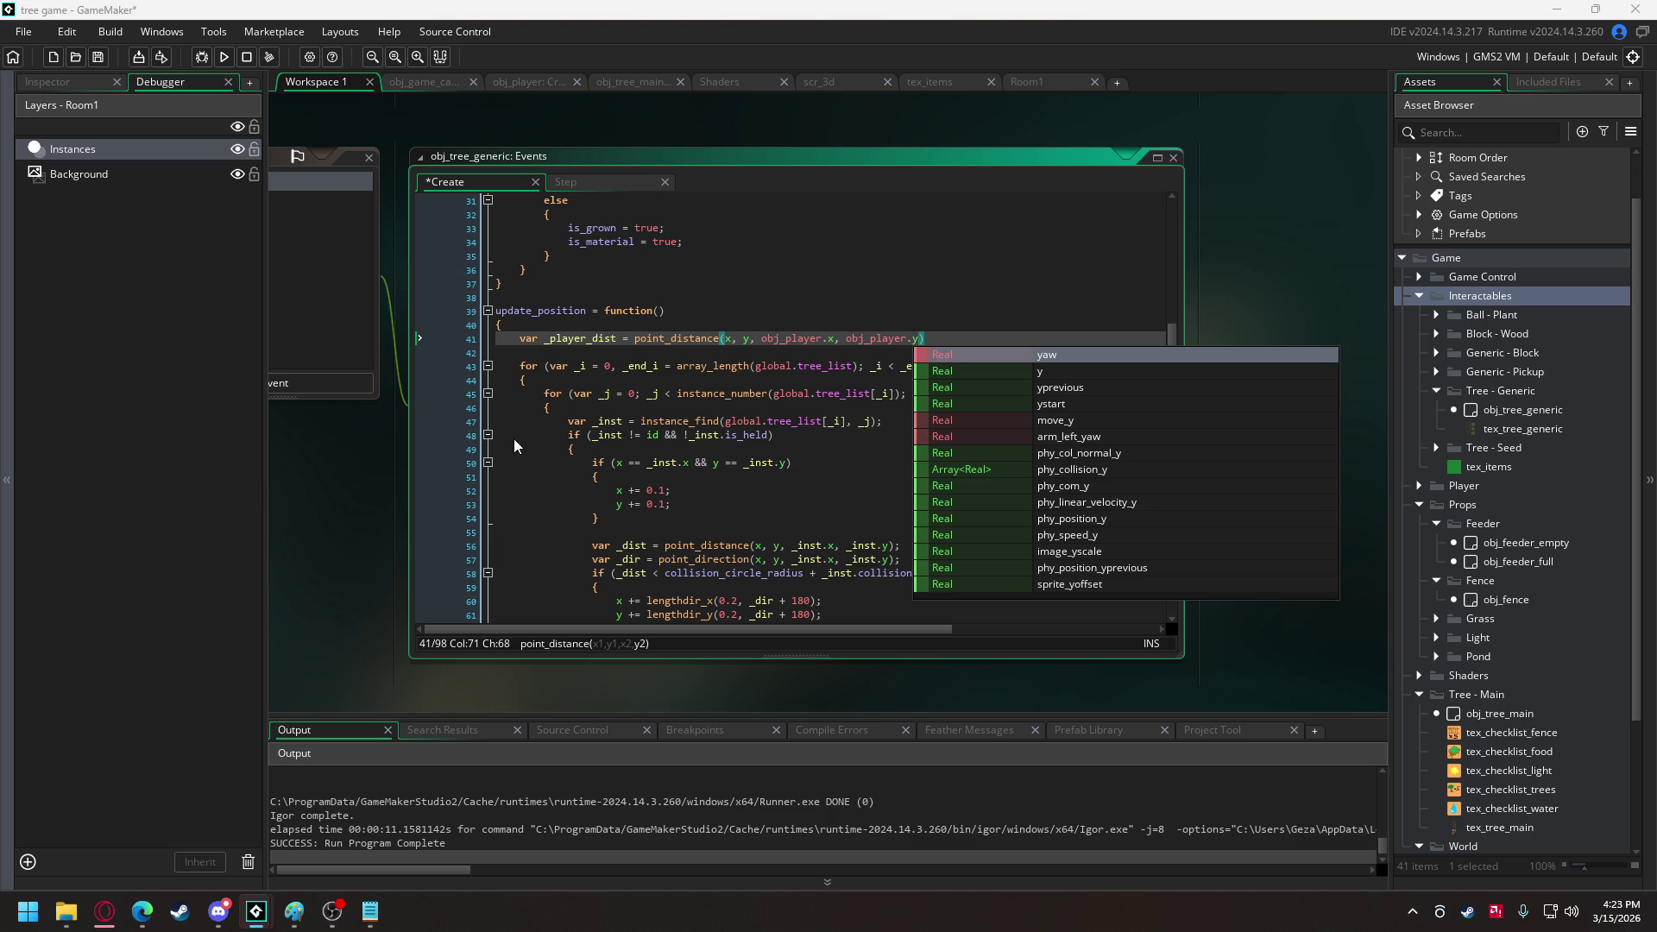
click(950, 338)
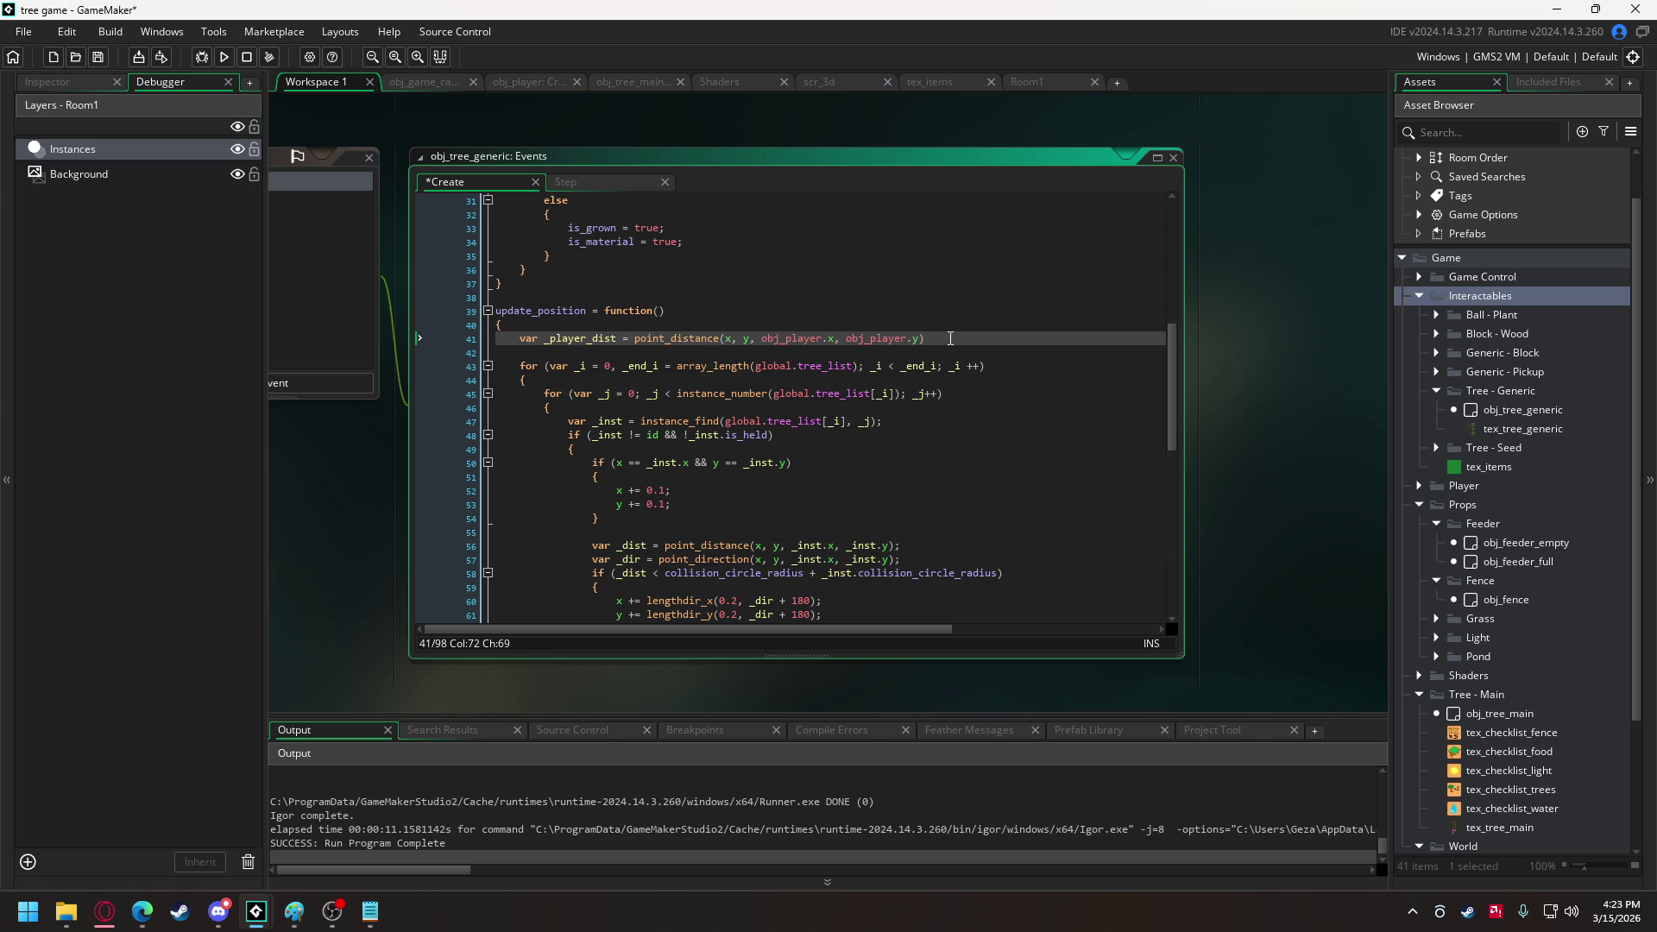
text(;)
key(Return)
Add the condition 'if (_player_dist < obj_player.active_radius)' on the next line.
text(if ()
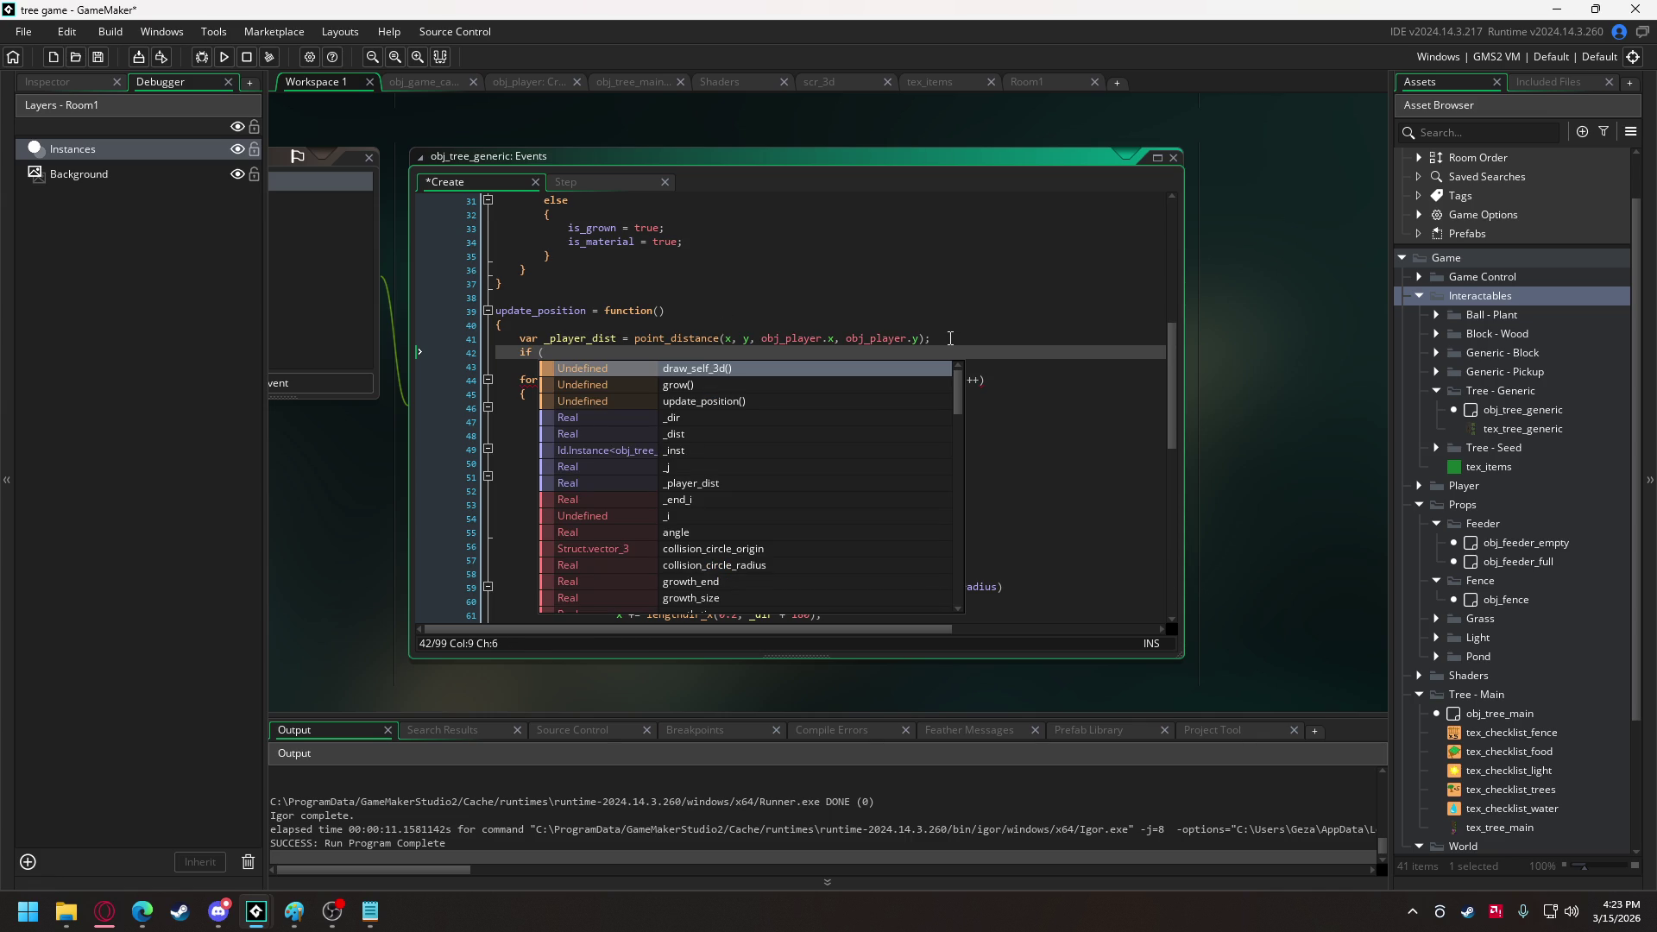
text(_p)
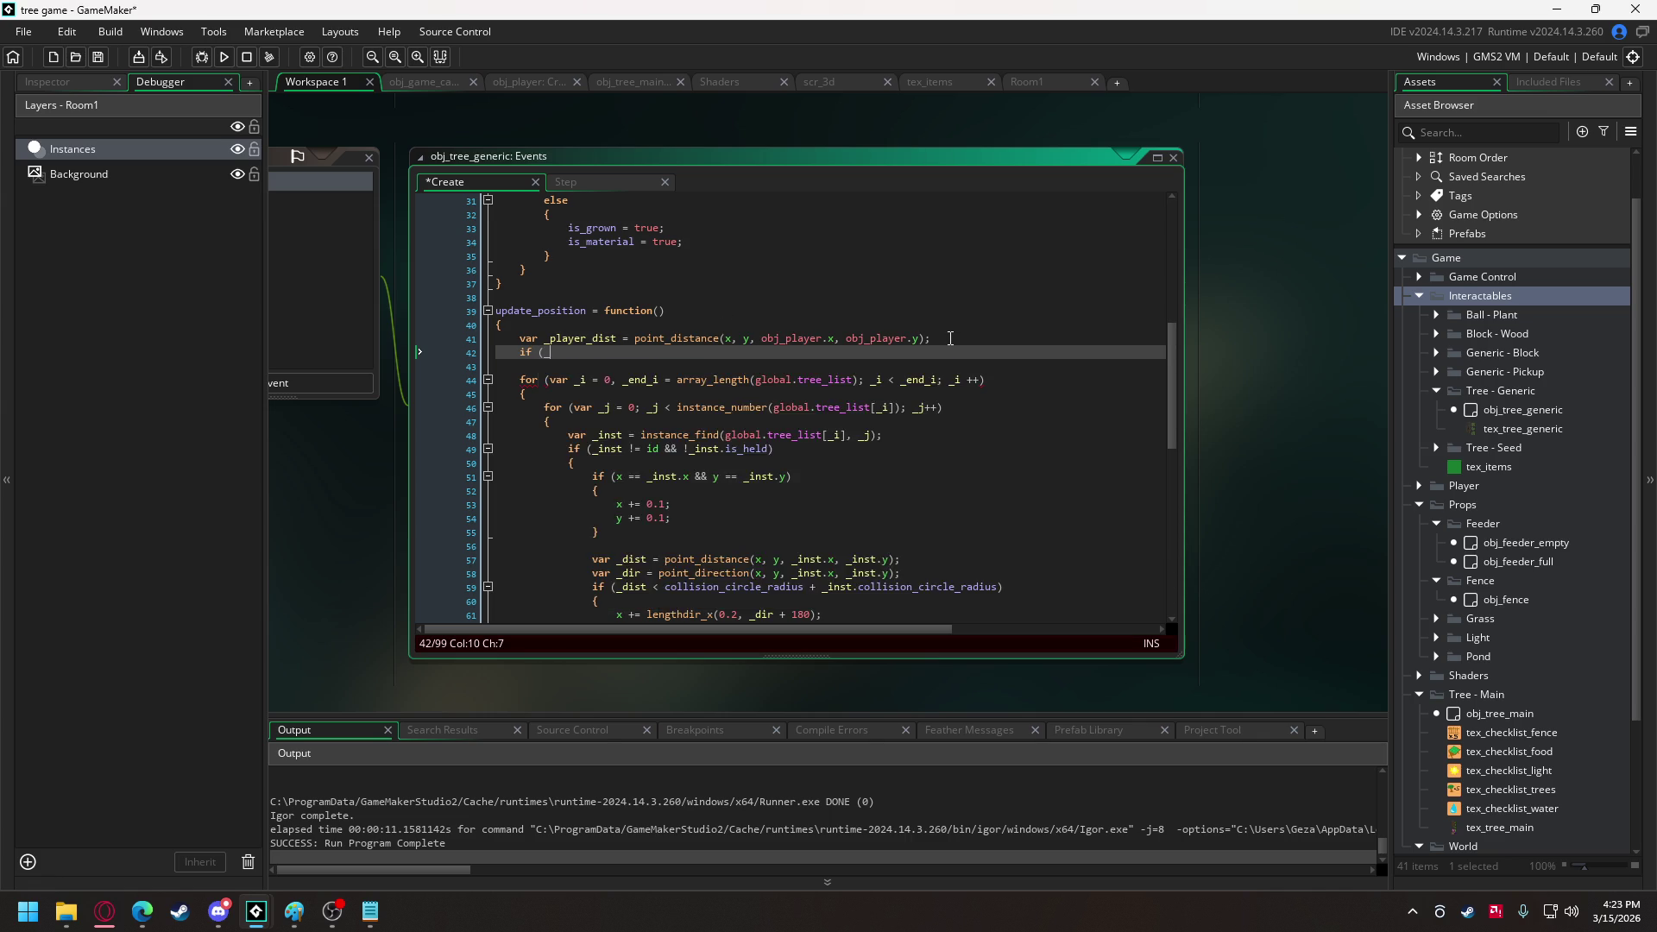
key(Return)
text(obj_player.ac)
key(Return)
text())
key(Down)
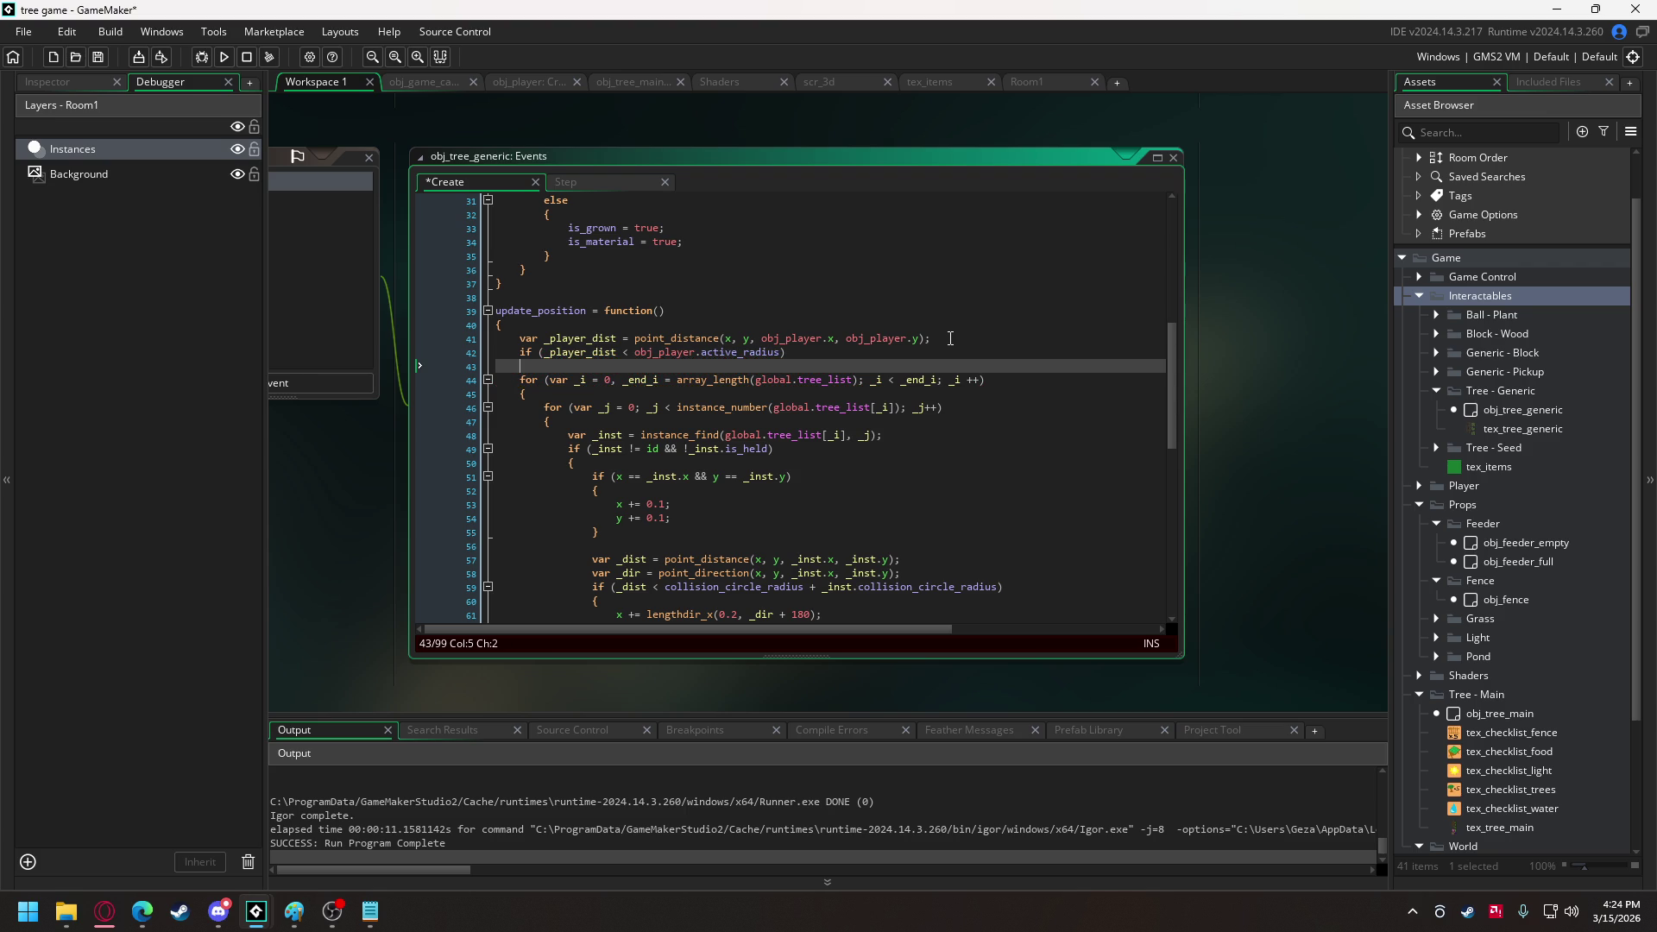
Open a new line after the collision_circle_origin.z line for the closing brace.
scroll(950, 338, down, 5)
scroll(682, 518, up, 1)
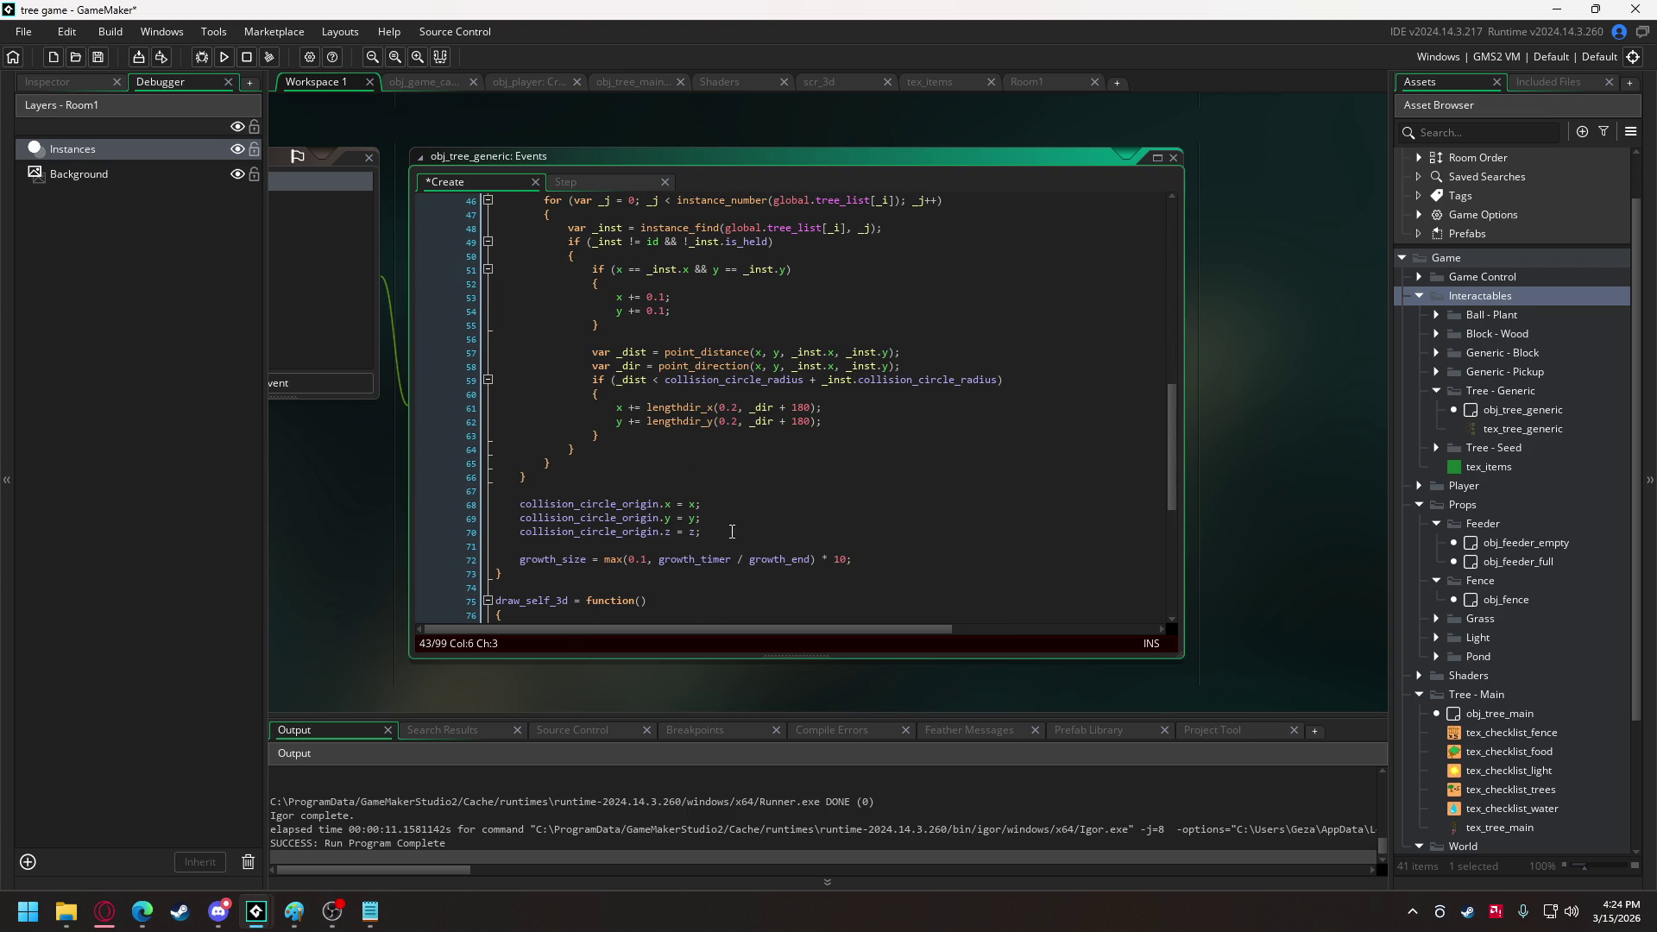
click(886, 561)
click(761, 537)
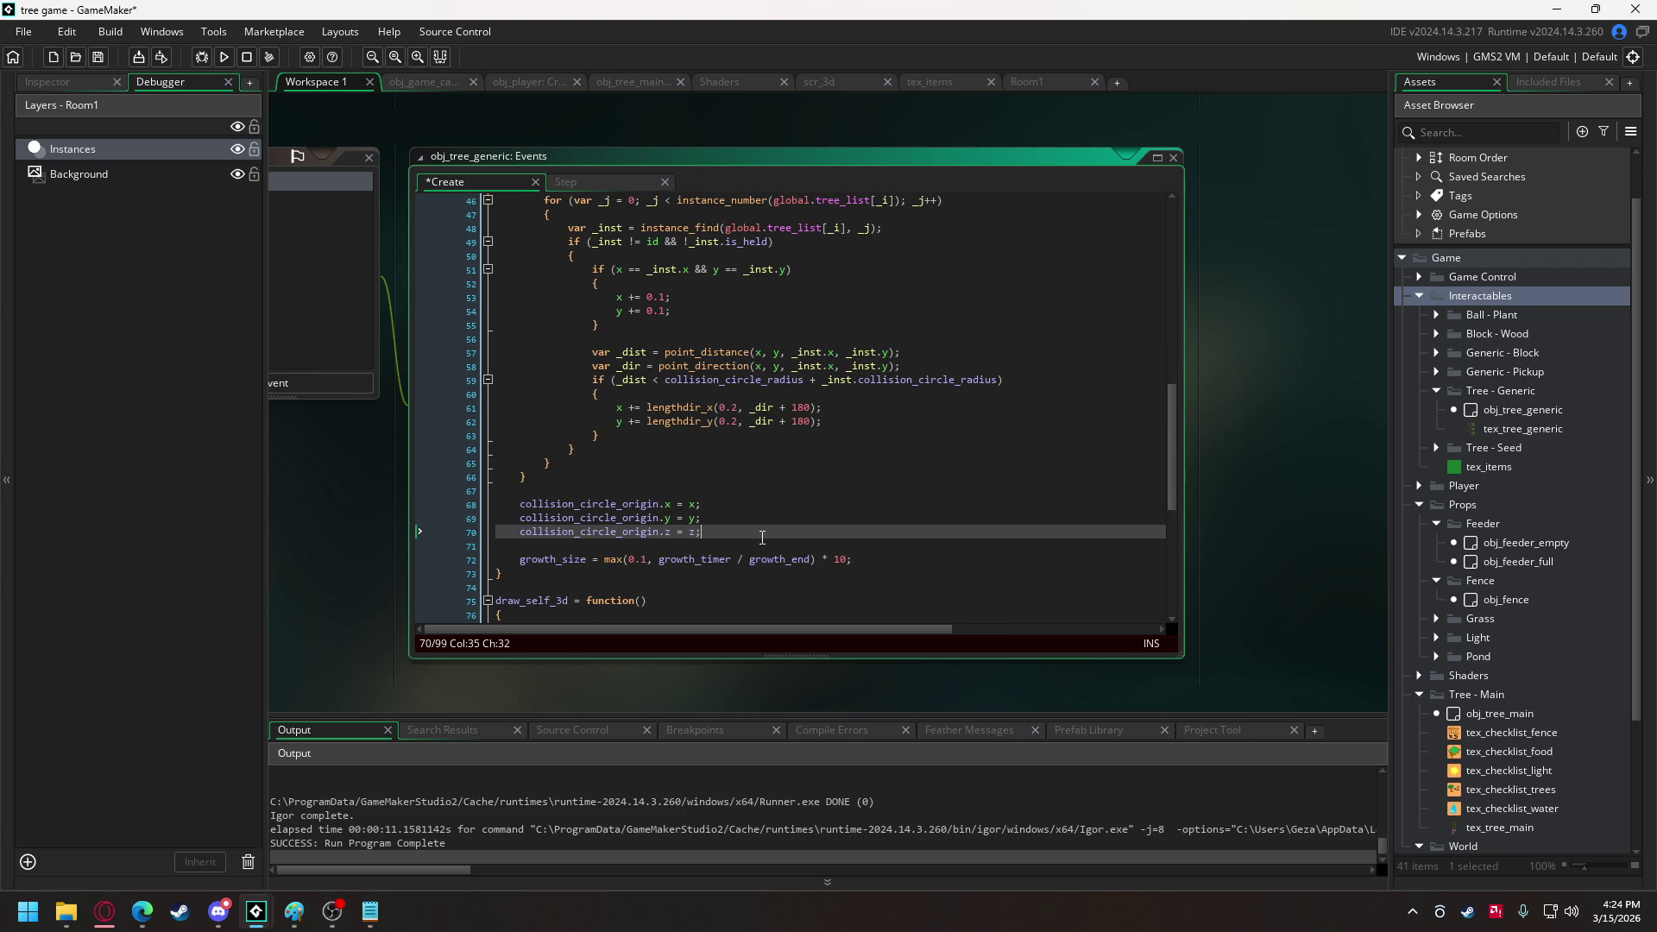
key(Return)
Place the if-block's closing brace after line 66 and remove the stray brace line.
text(})
mouse_move(759, 537)
mouse_down()
mouse_move(526, 477)
mouse_move(660, 413)
mouse_up()
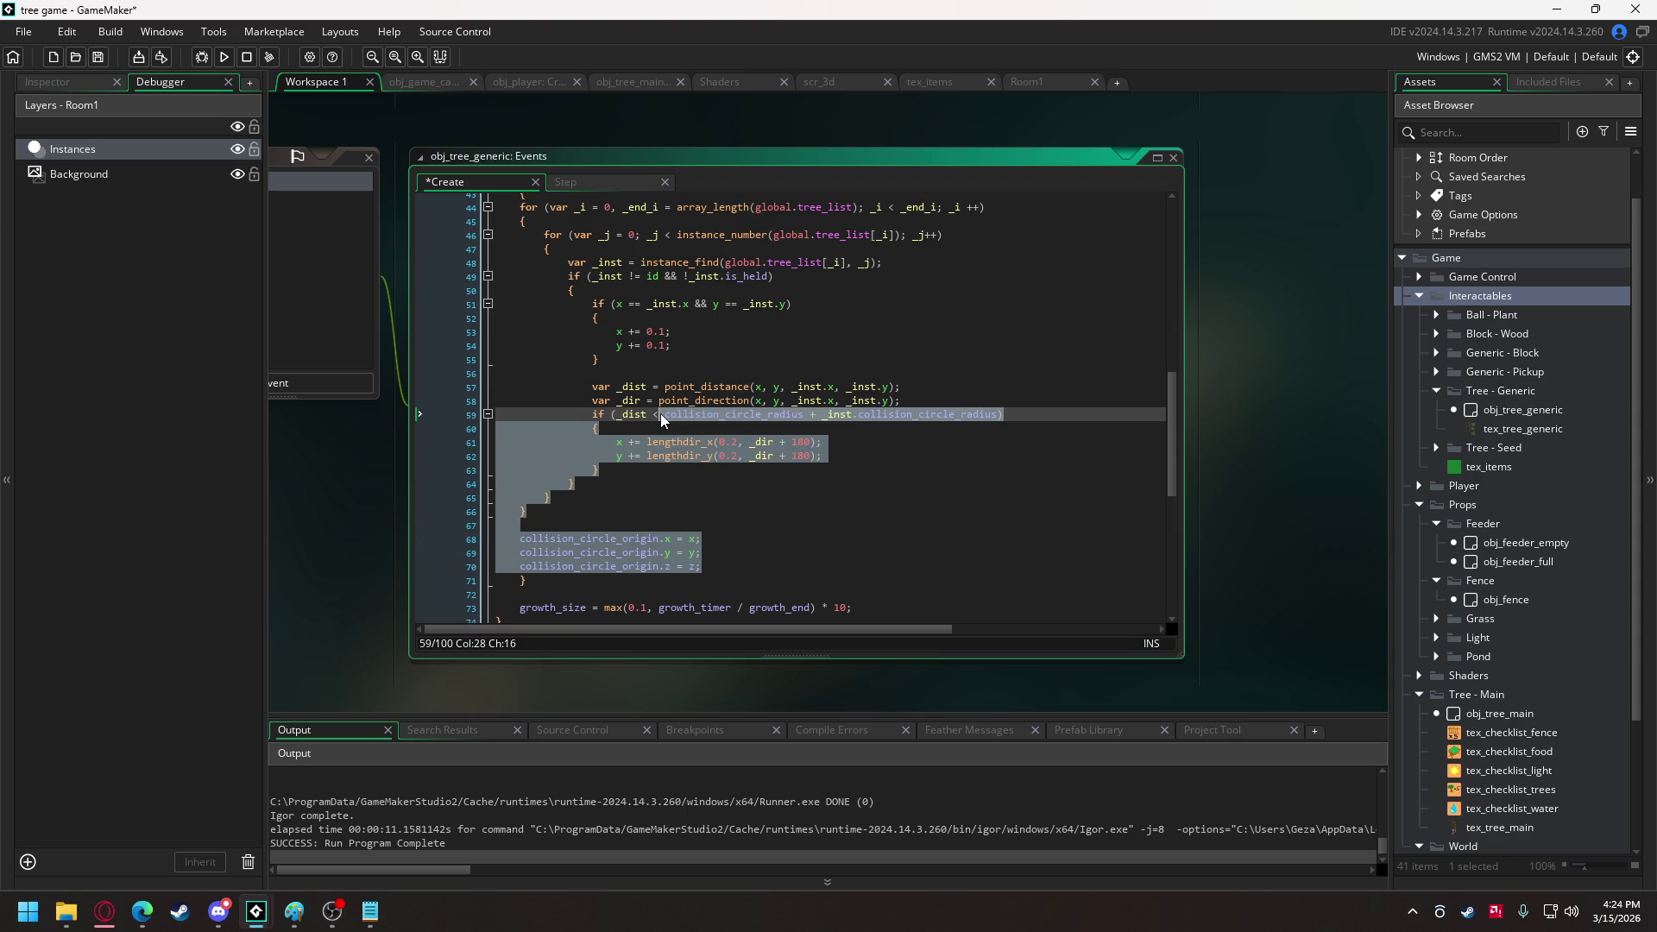
click(577, 516)
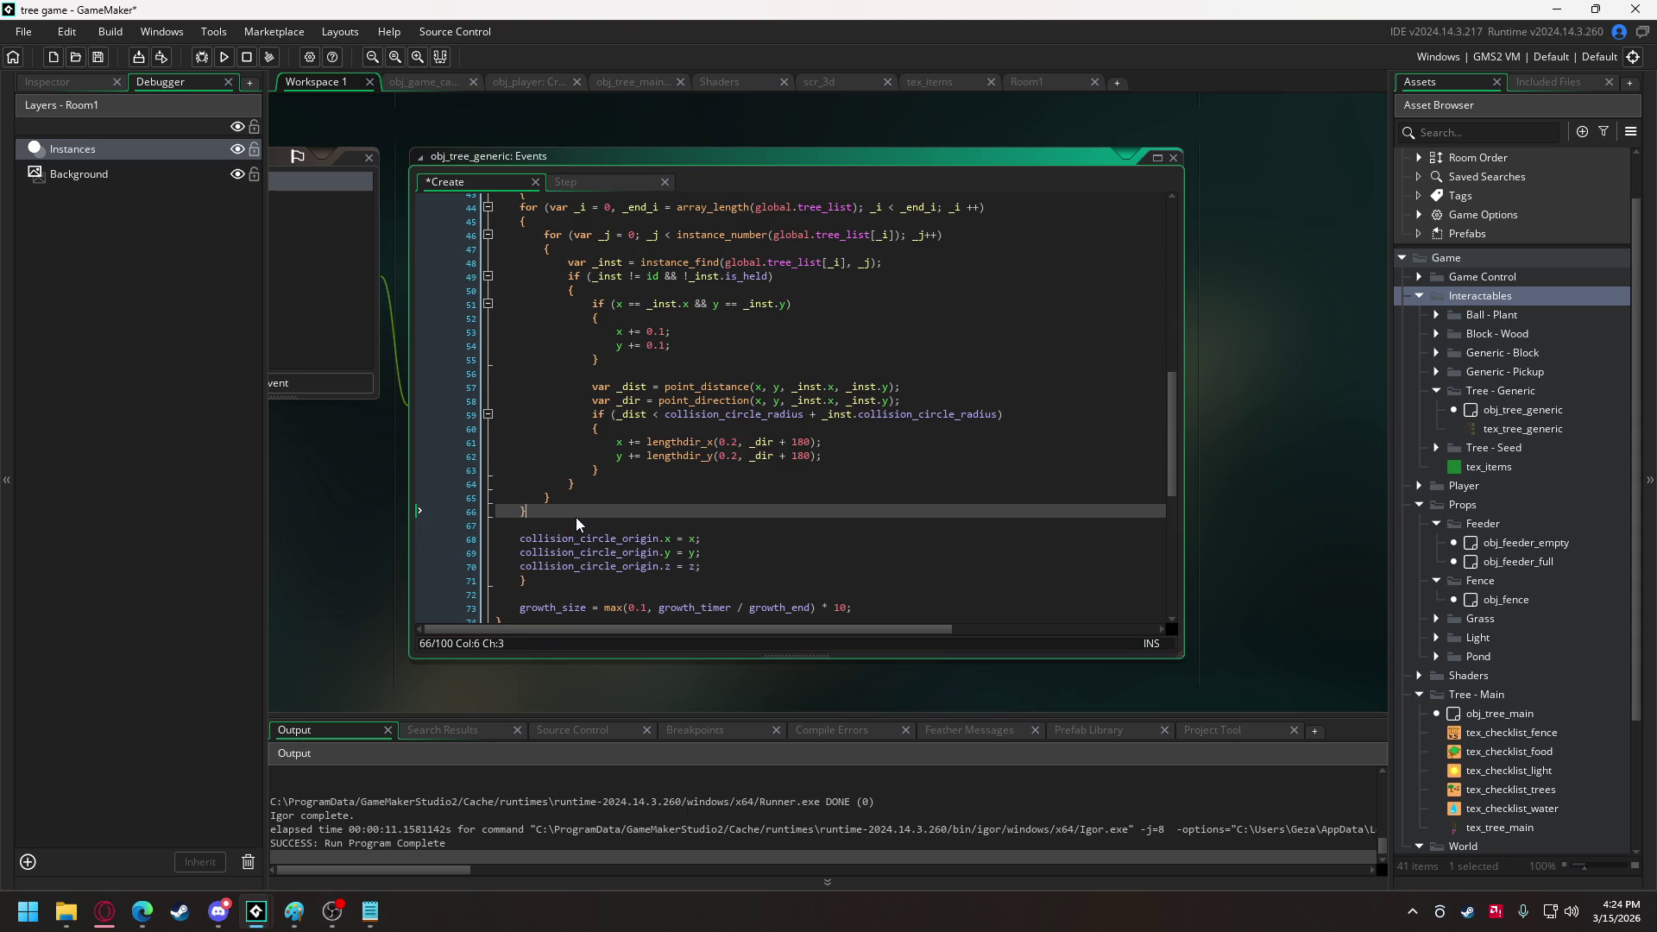
key(Return)
text(})
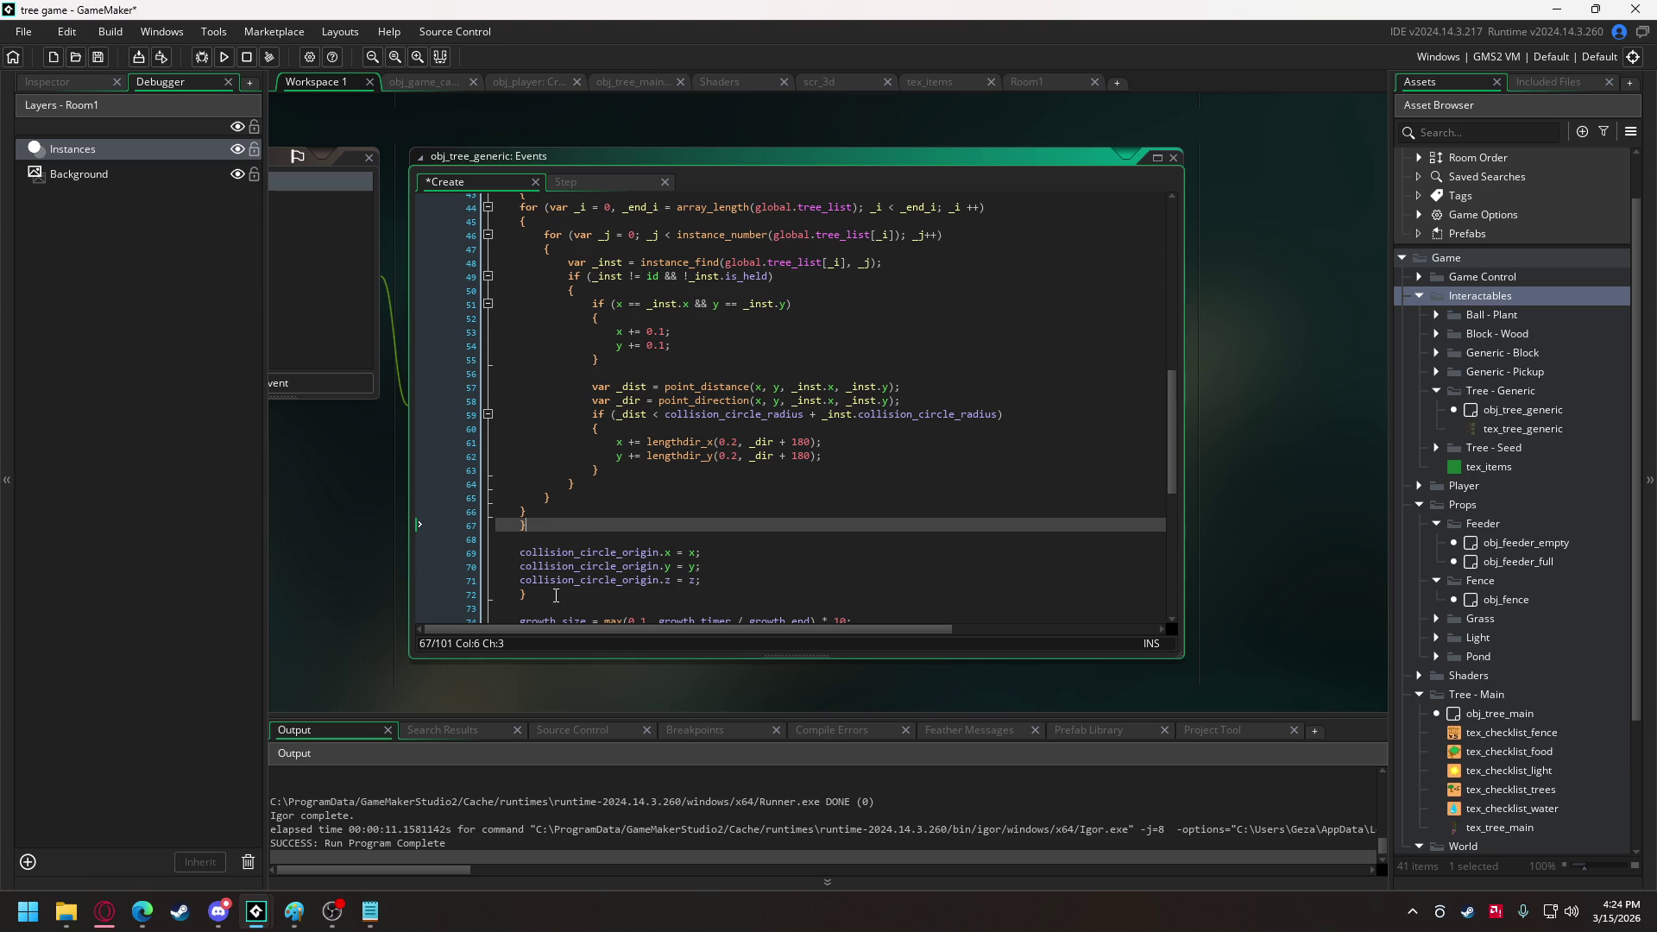
drag(534, 594, 421, 623)
key(Left)
key(BackSpace)
key(BackSpace)
key(BackSpace)
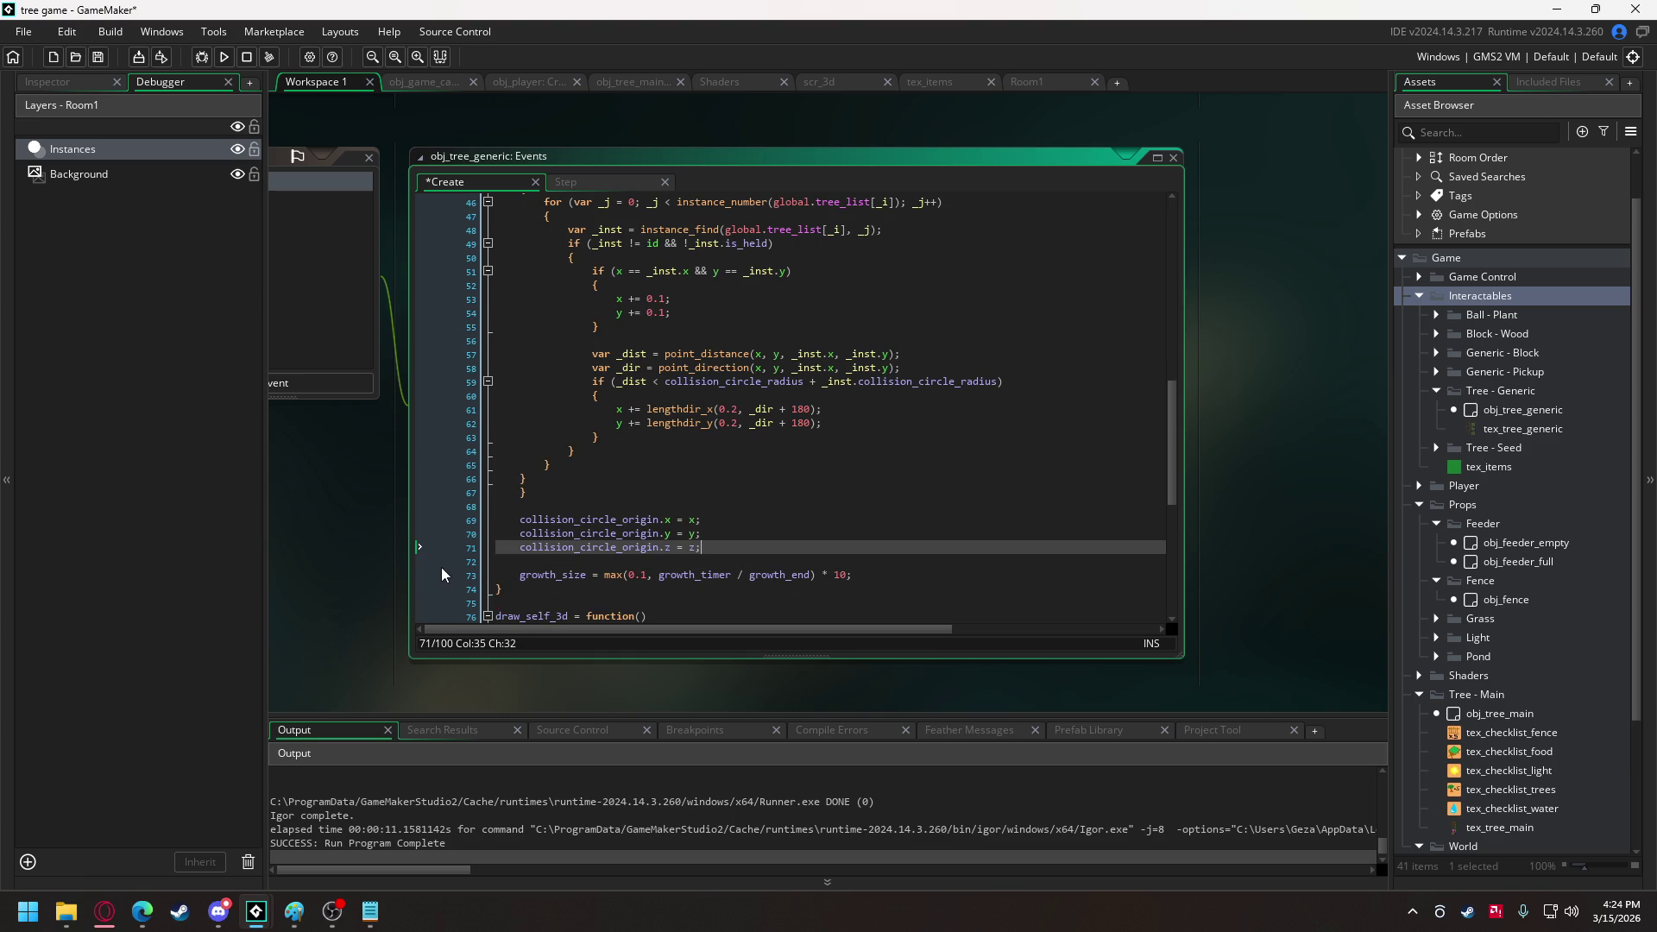
Indent lines 44–66 one level under the distance check and run the game.
drag(526, 562, 515, 229)
shift+click(525, 251)
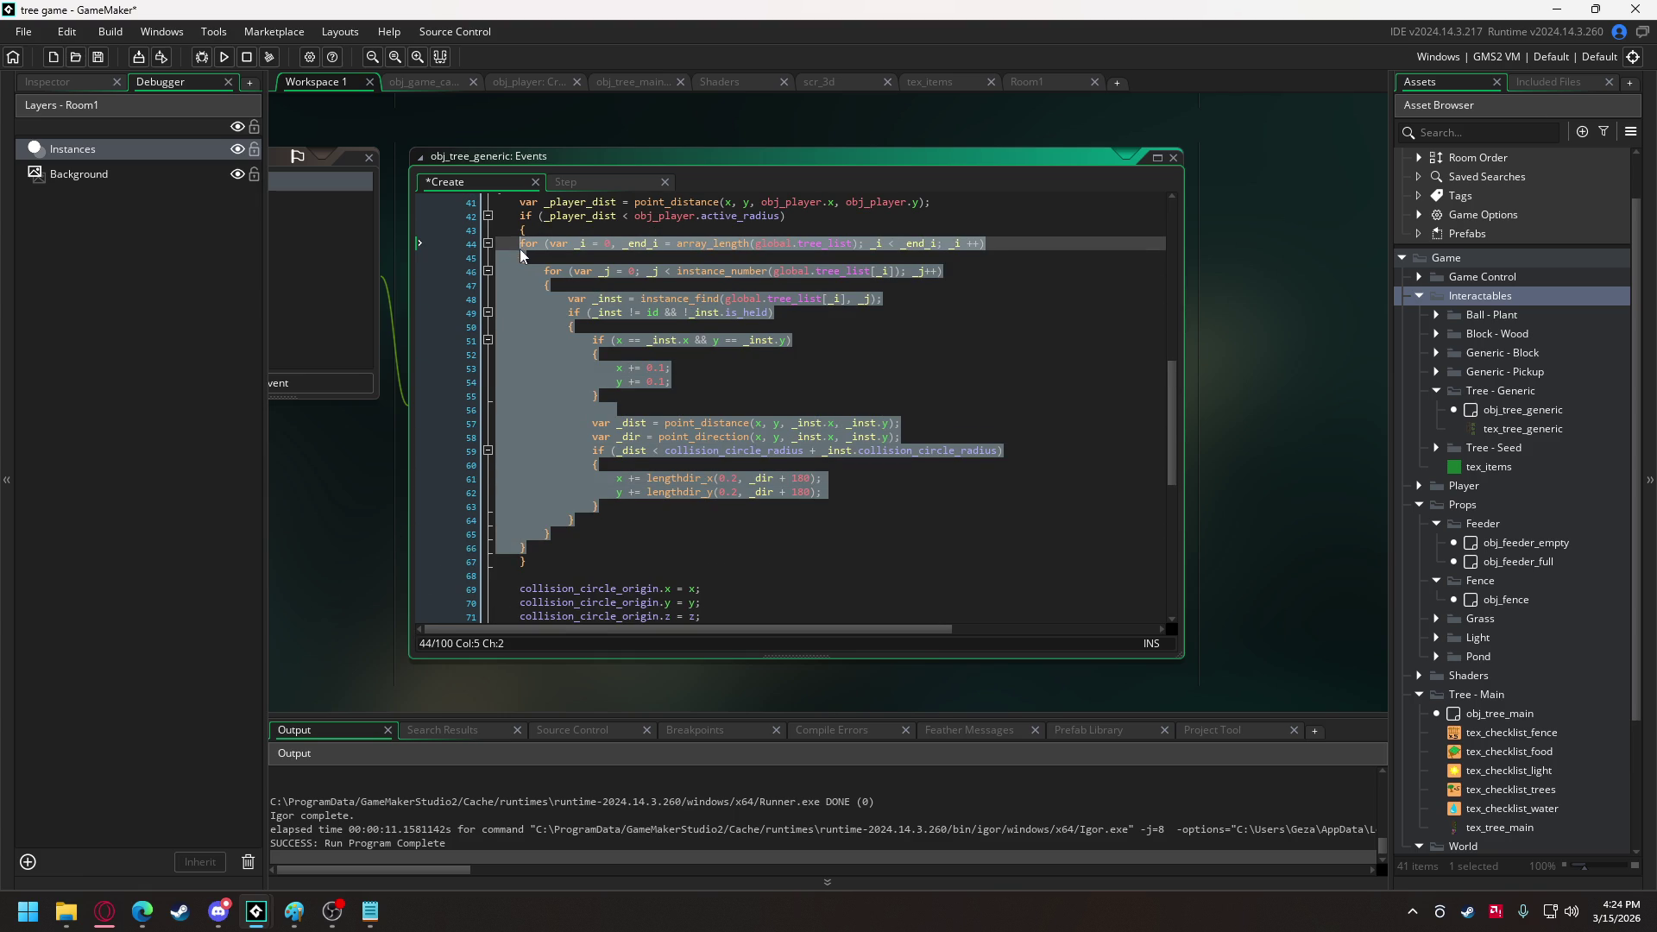
key(Tab)
click(700, 370)
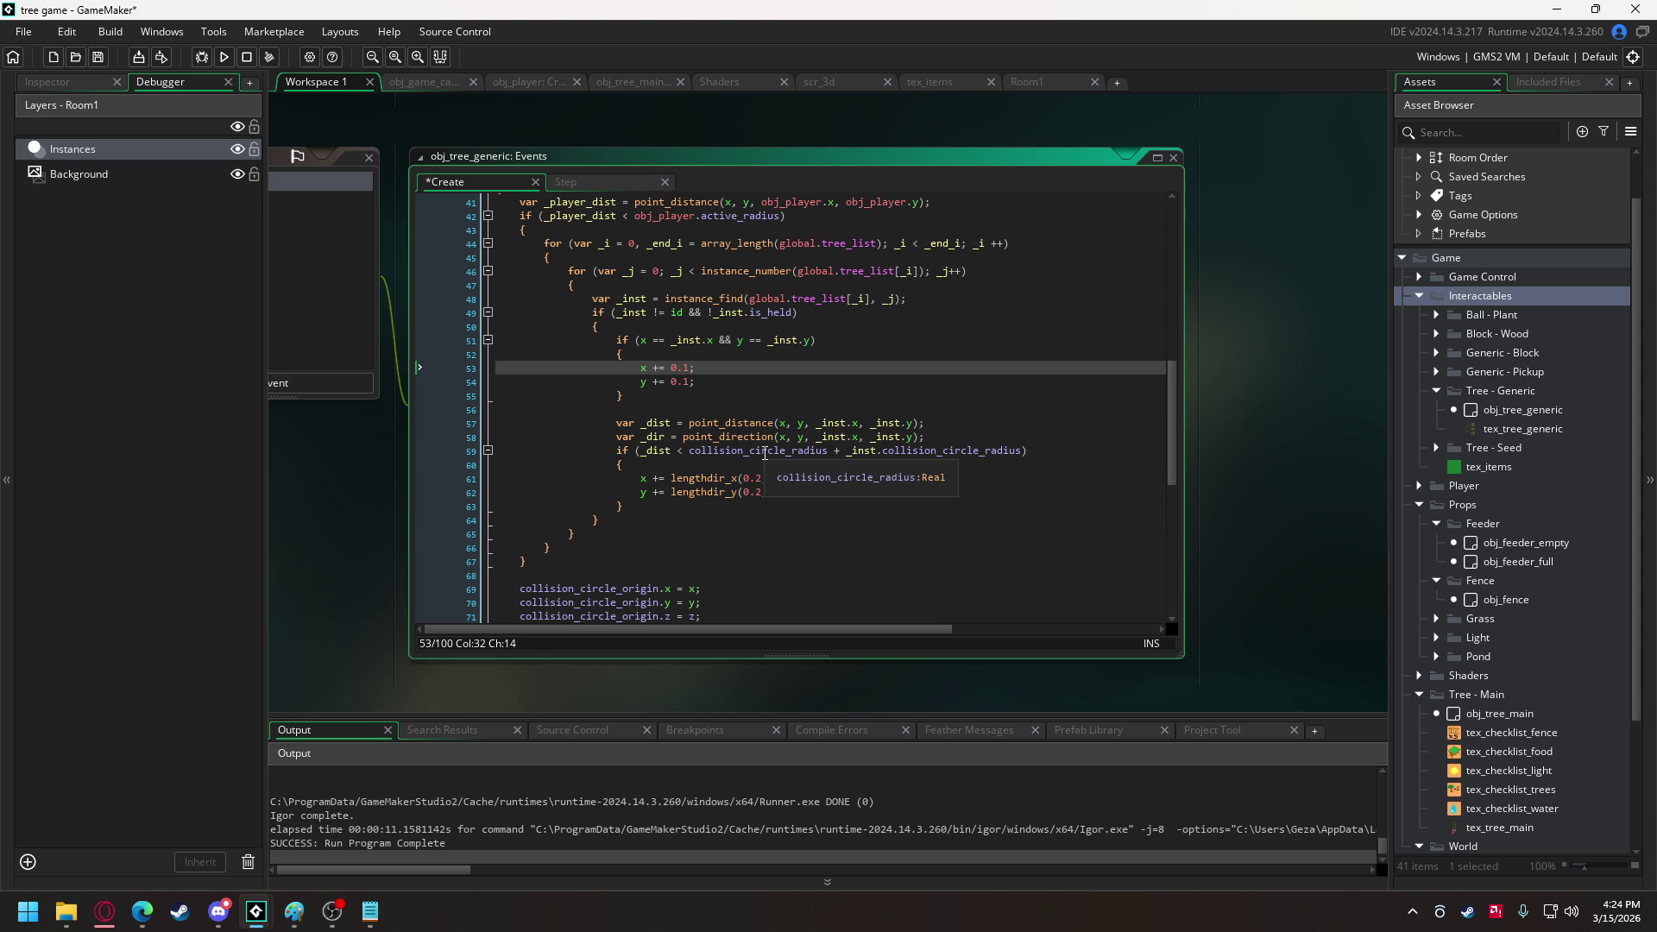
scroll(733, 443, down, 1)
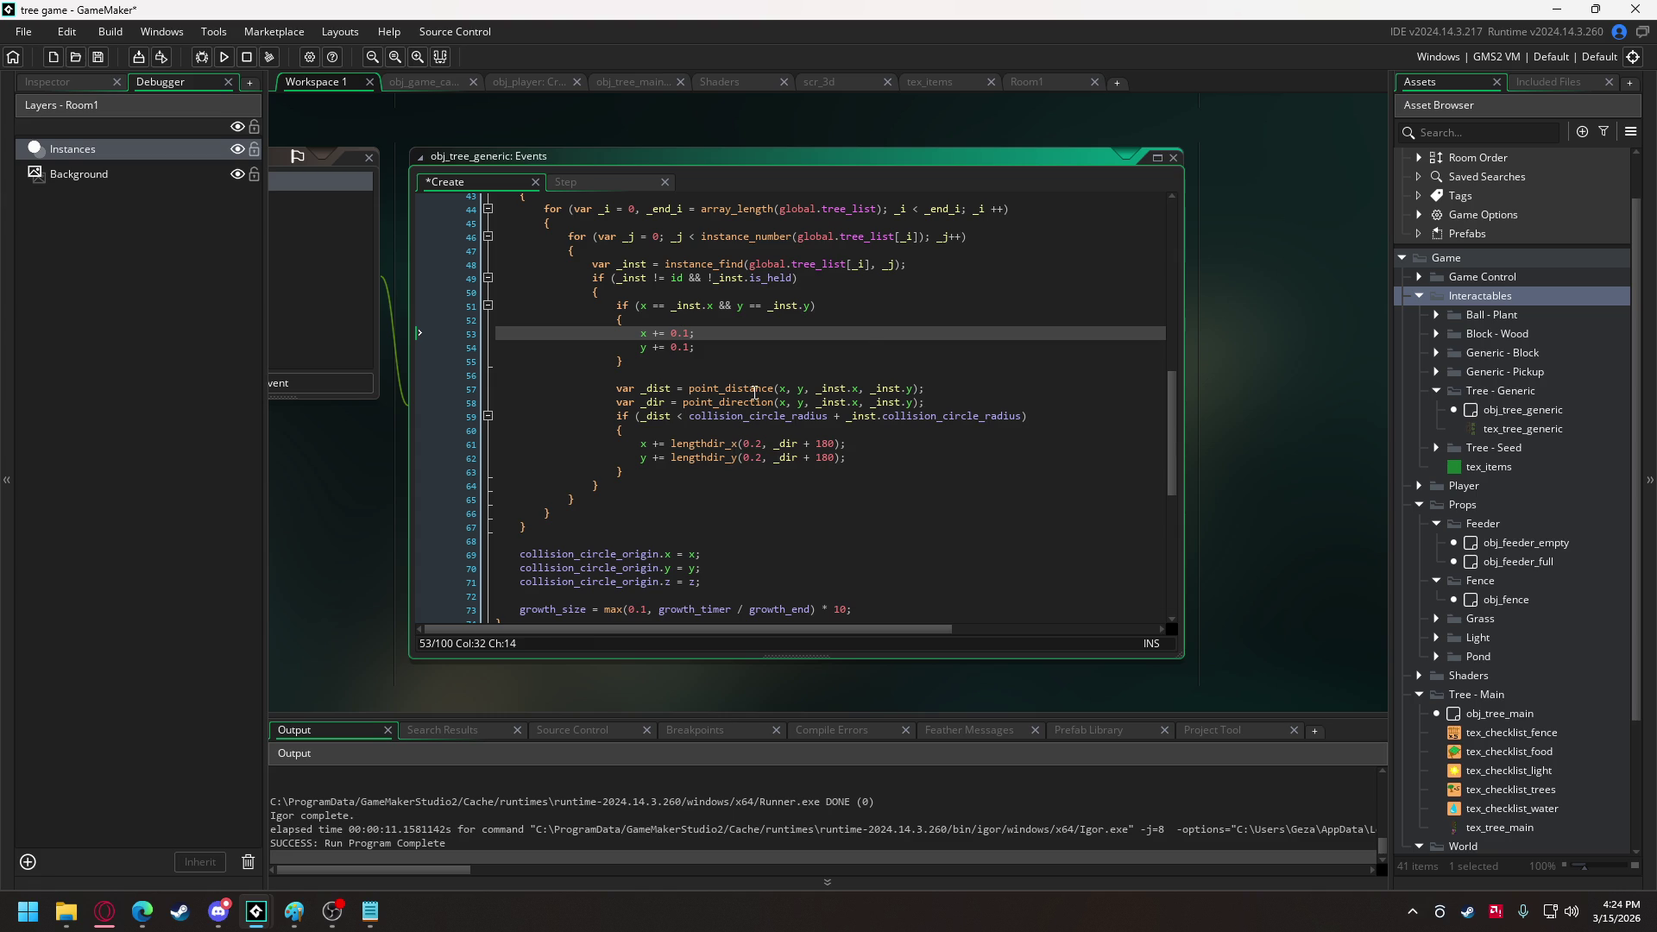
mouse_move(808, 304)
click(223, 57)
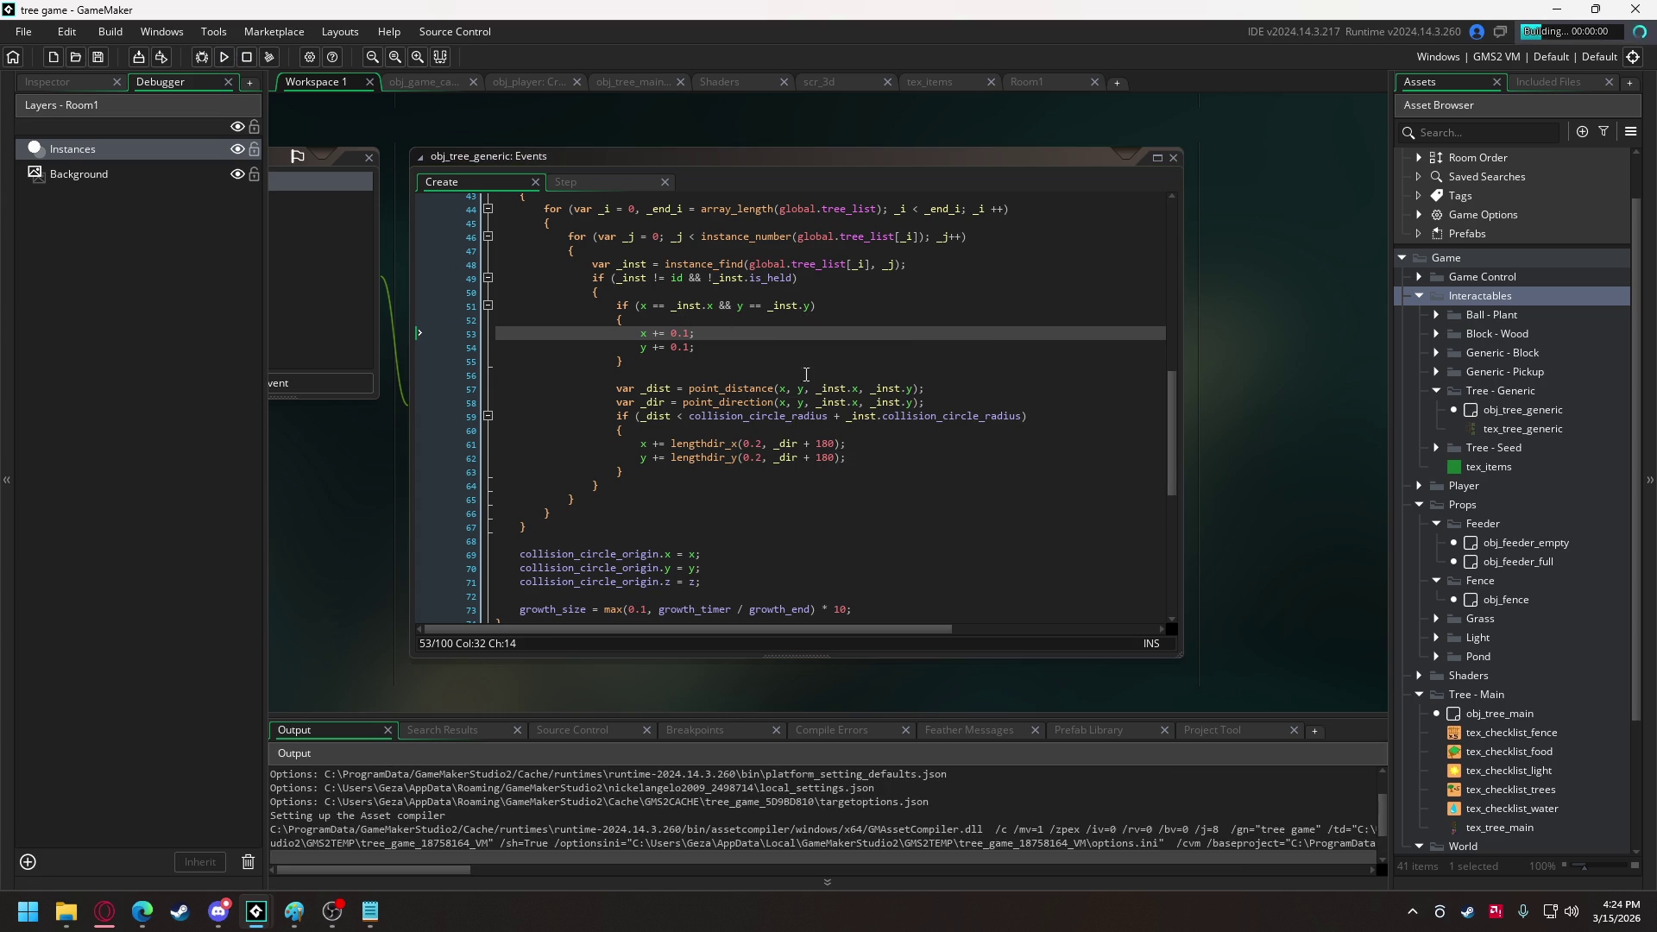
mouse_move(895, 416)
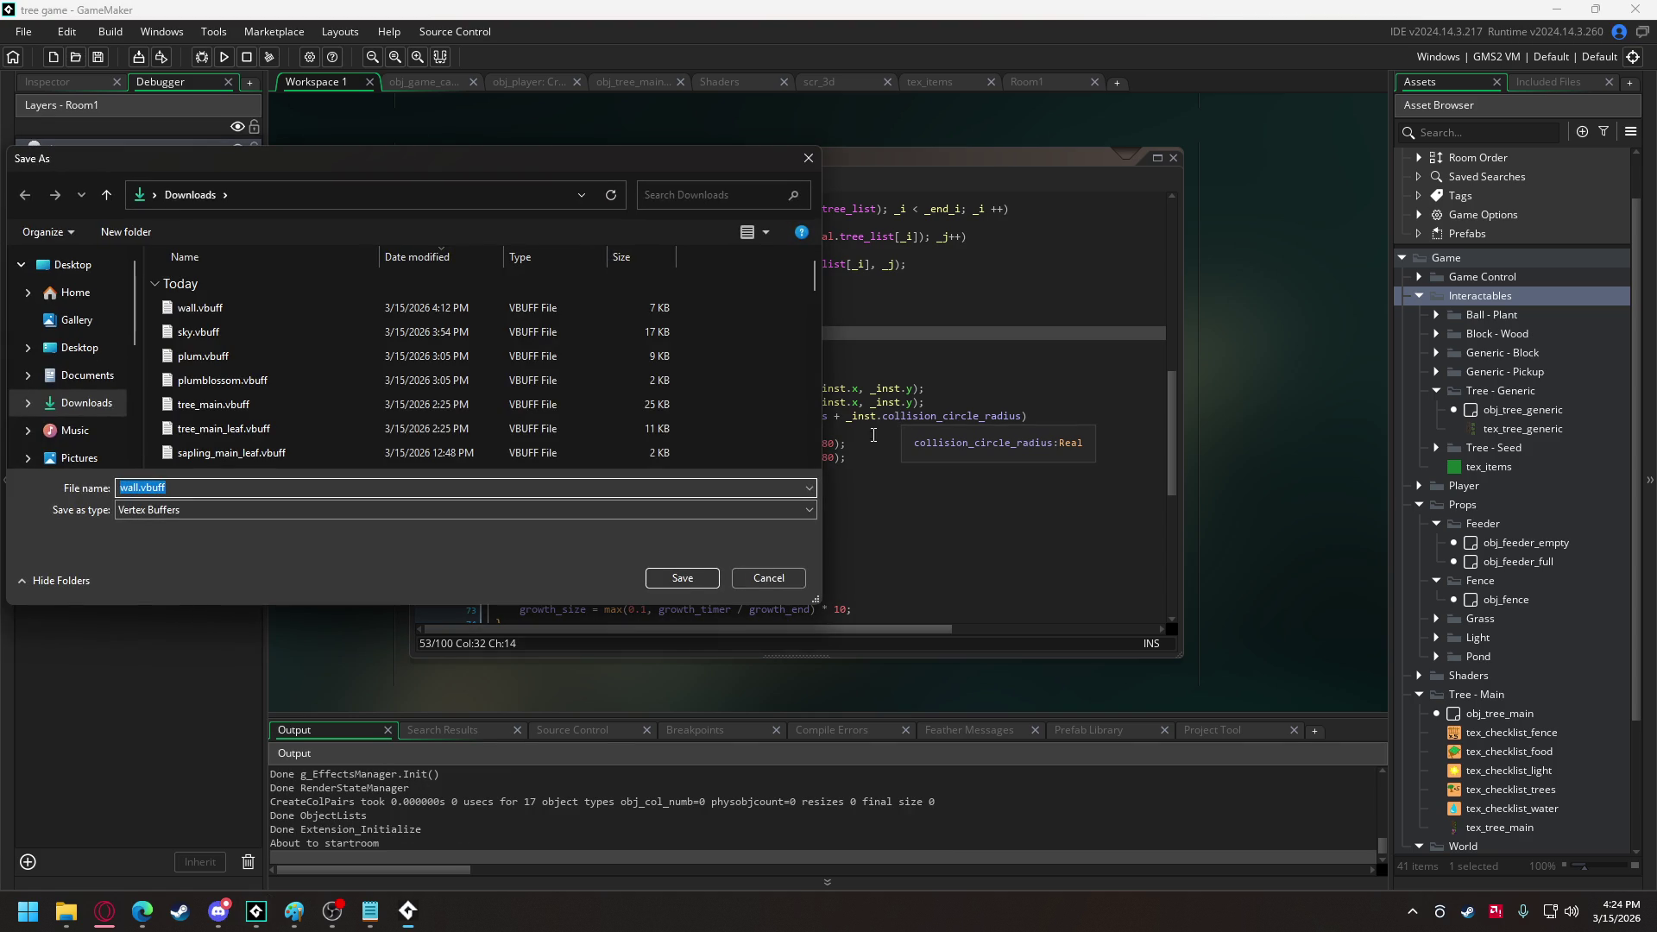
click(766, 579)
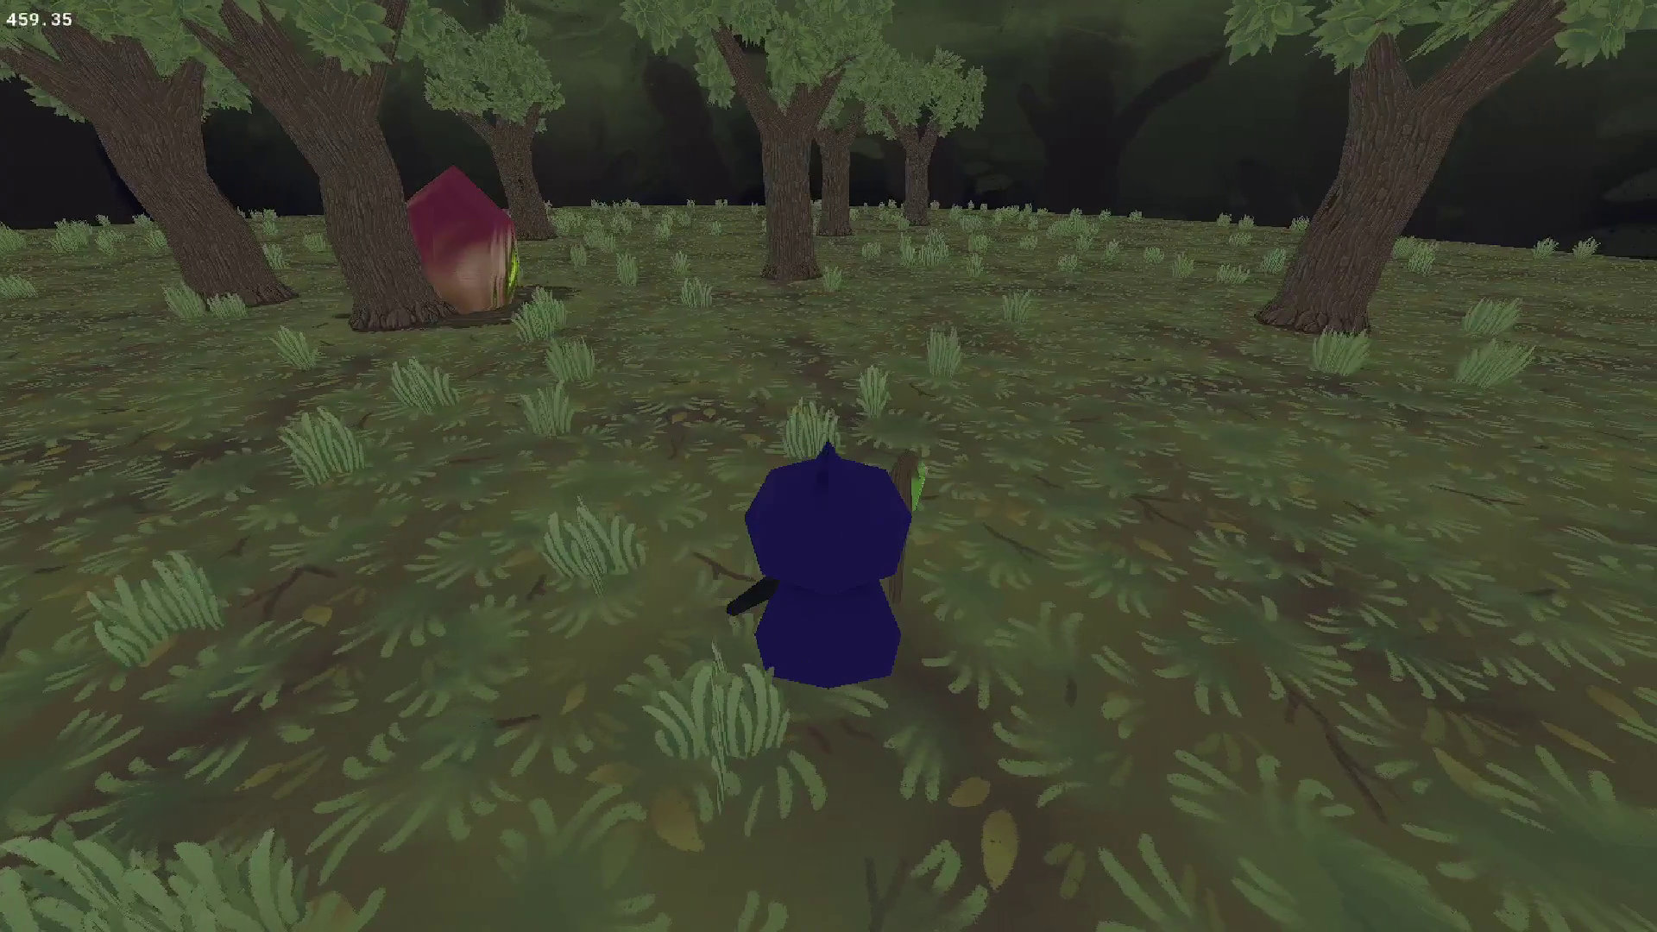
key(alt+F4)
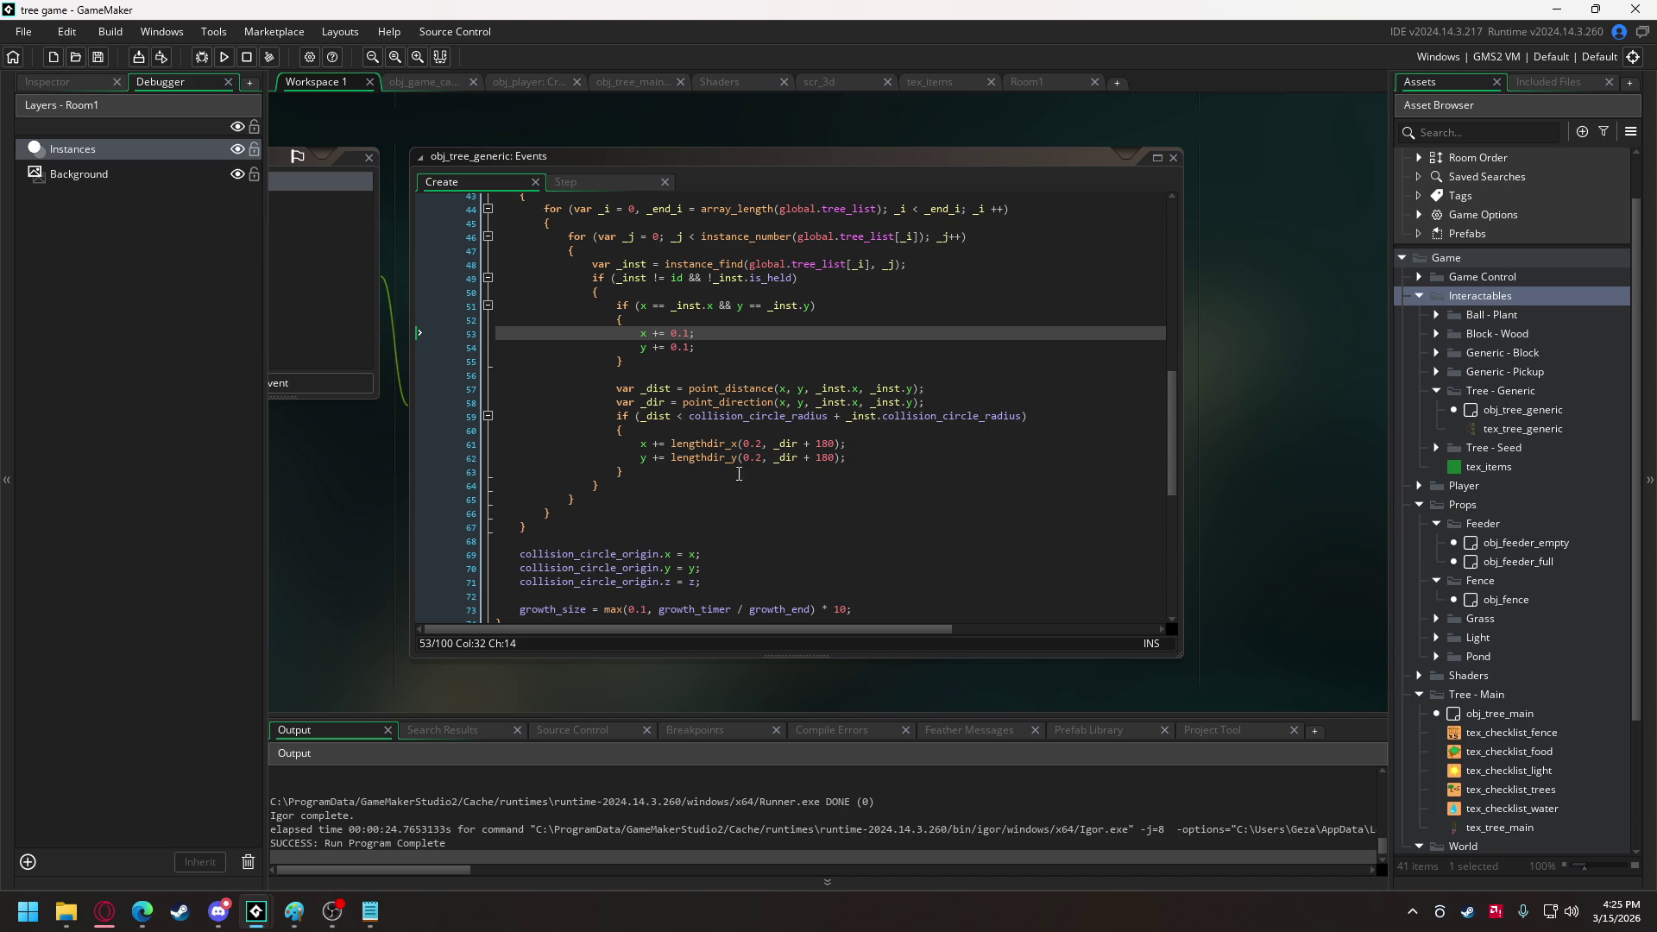
click(370, 911)
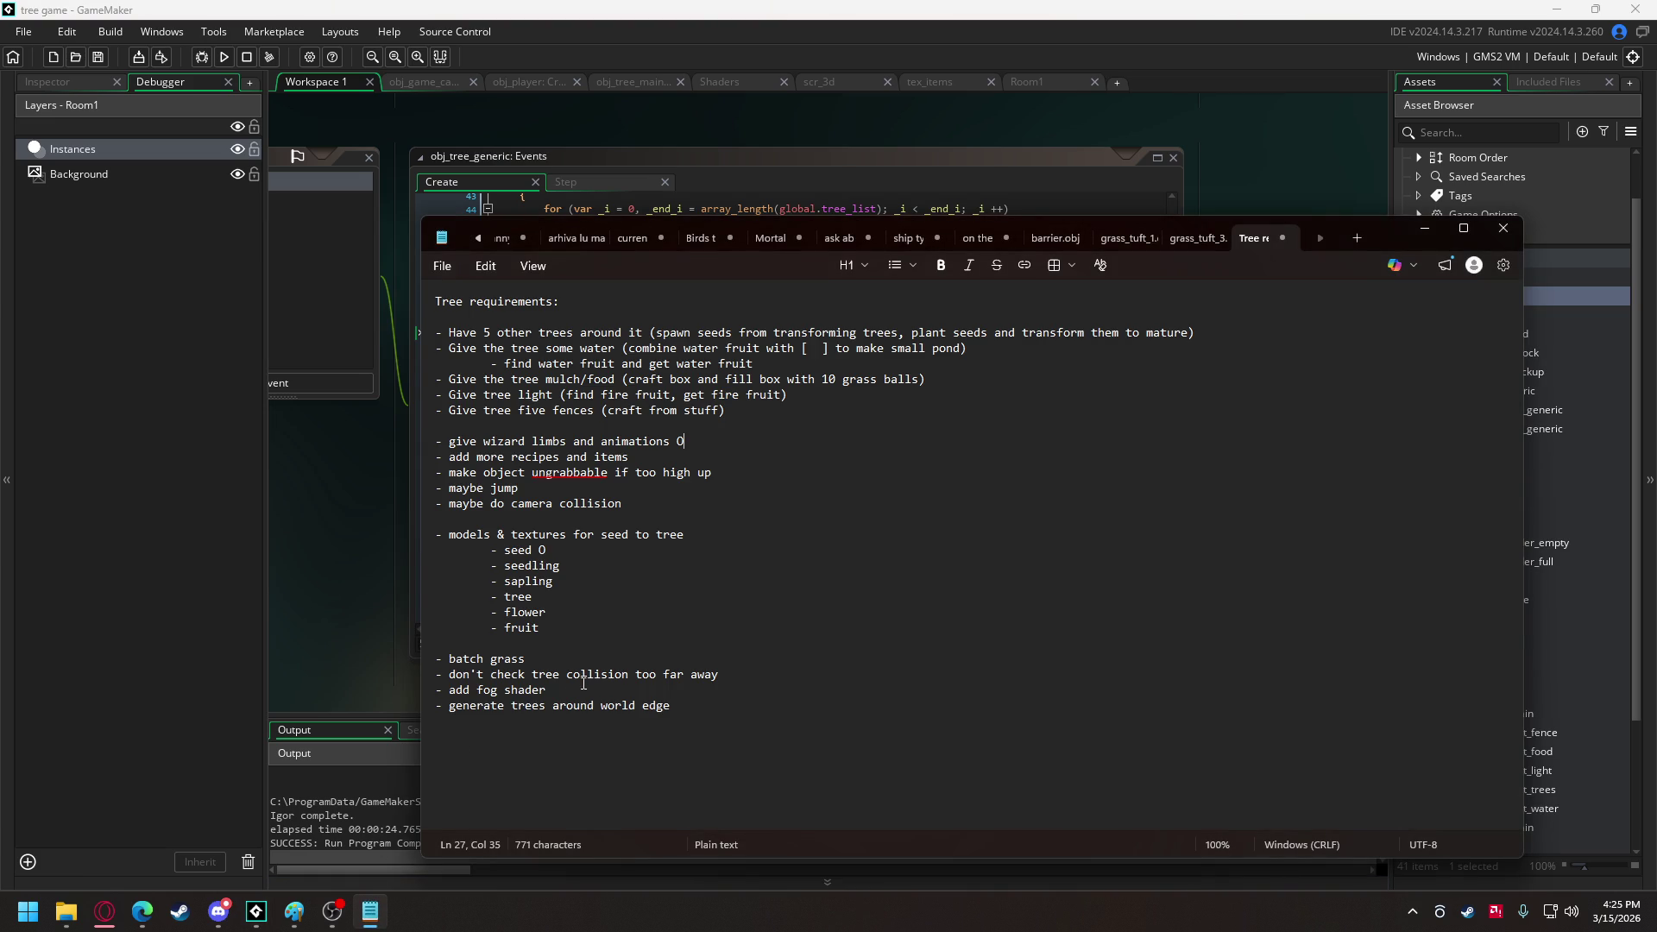
Delete the 'don't check tree collision too far away' line, then open GameMaker's scr_3d script.
drag(738, 673, 434, 675)
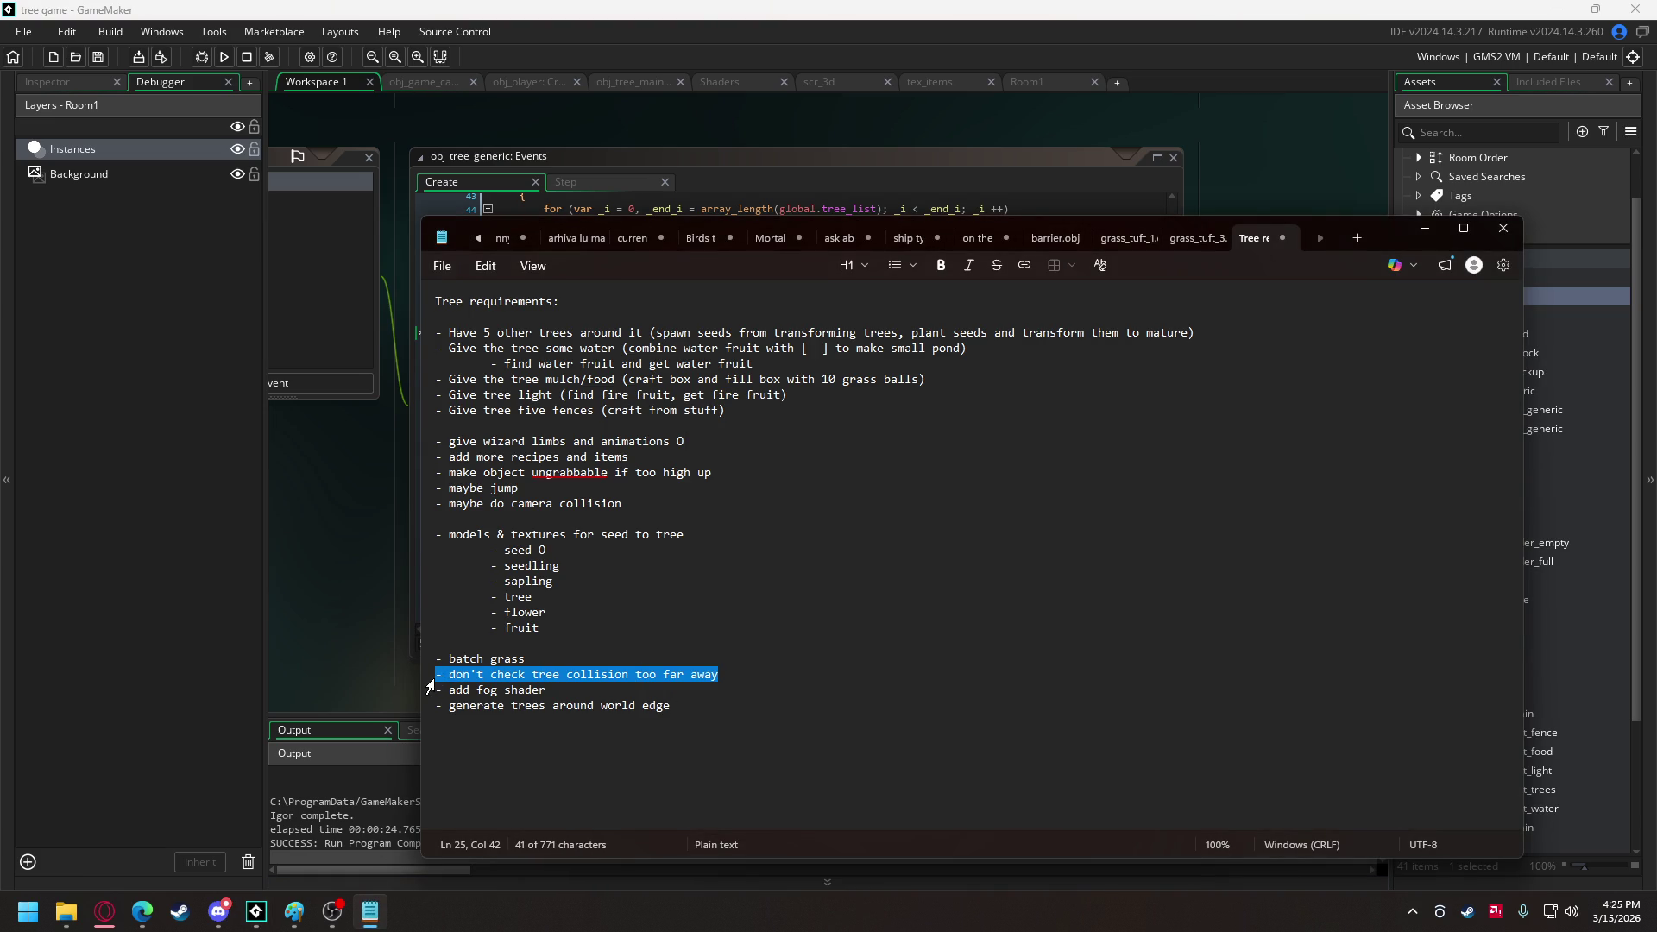
key(BackSpace)
key(BackSpace)
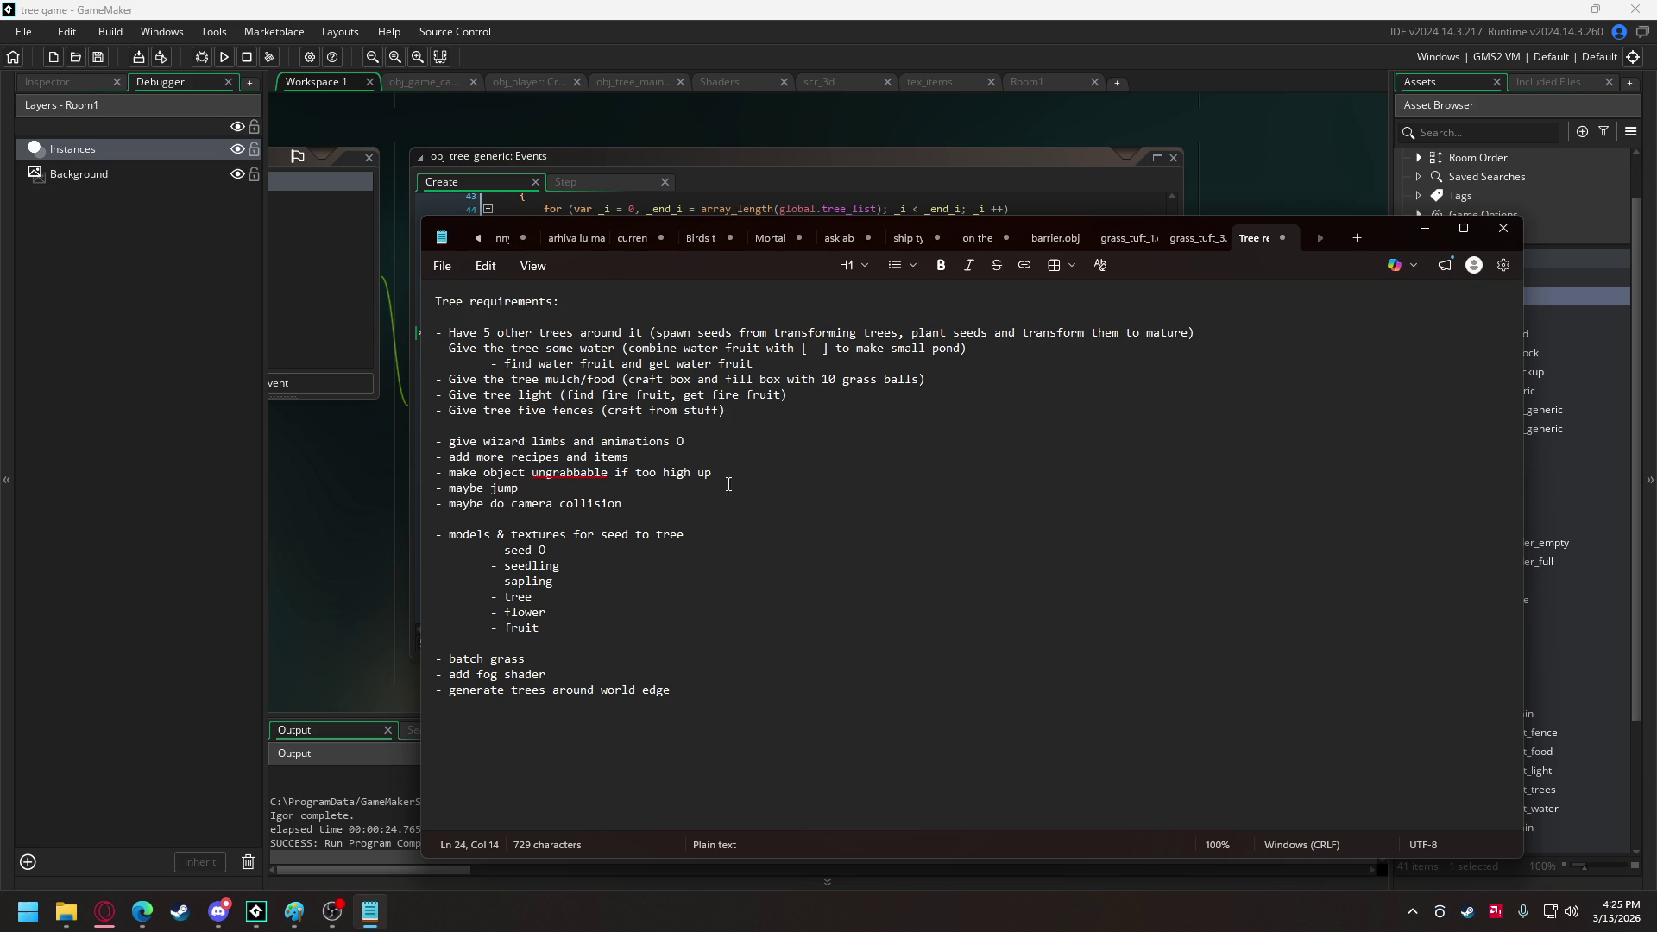
click(779, 151)
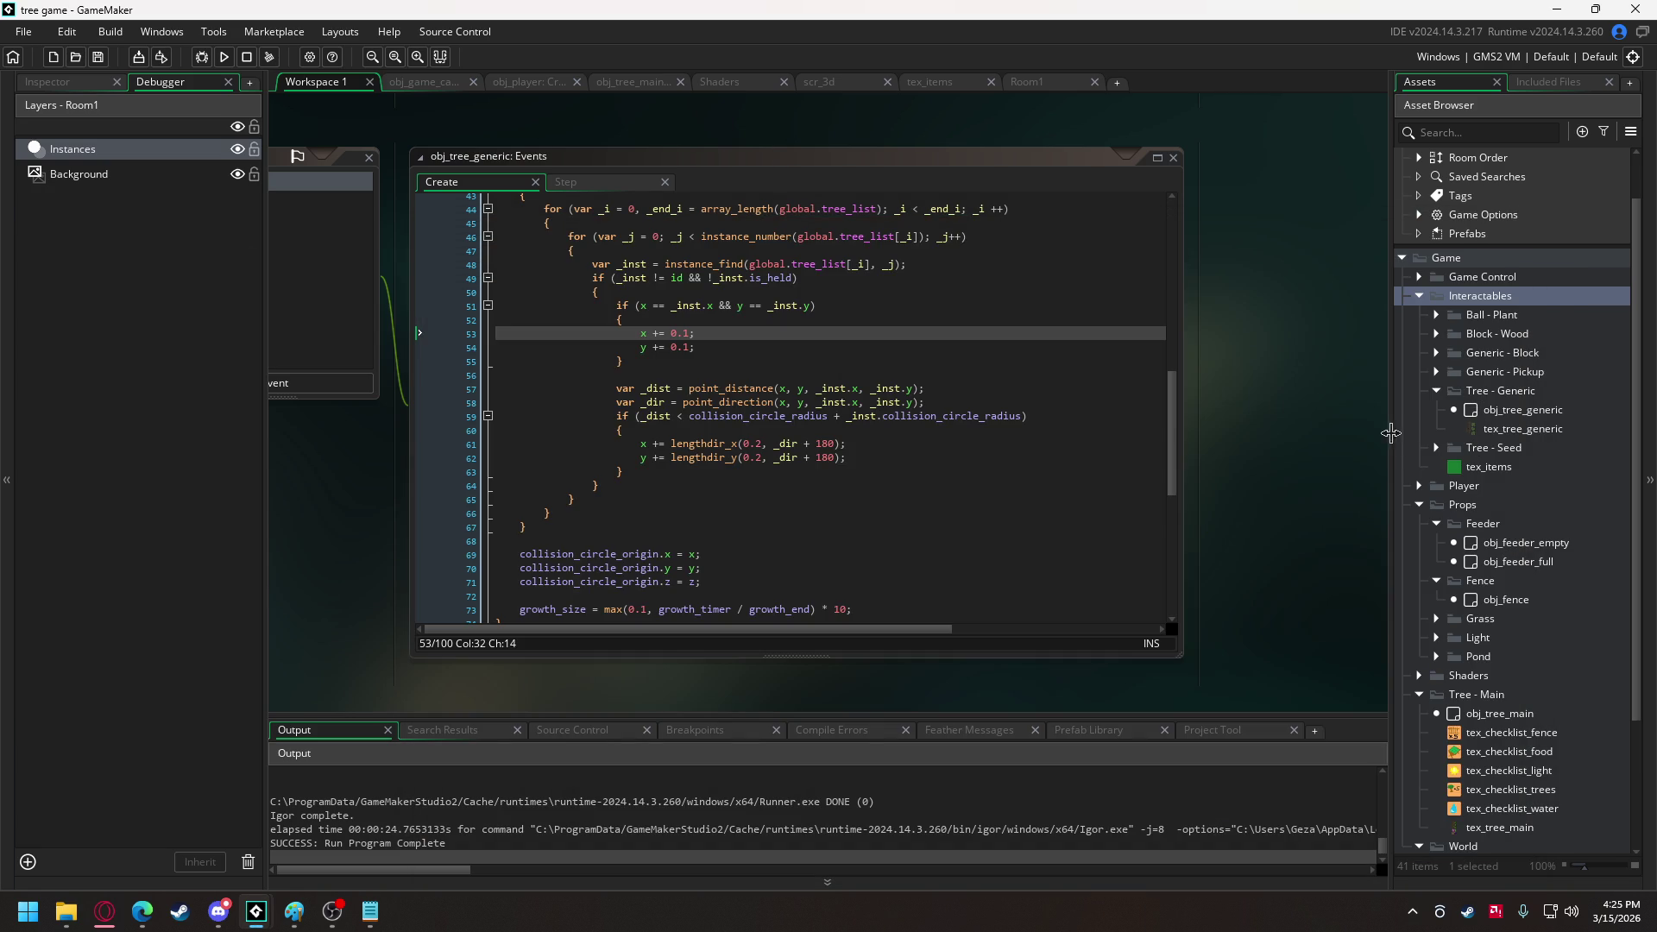
click(846, 81)
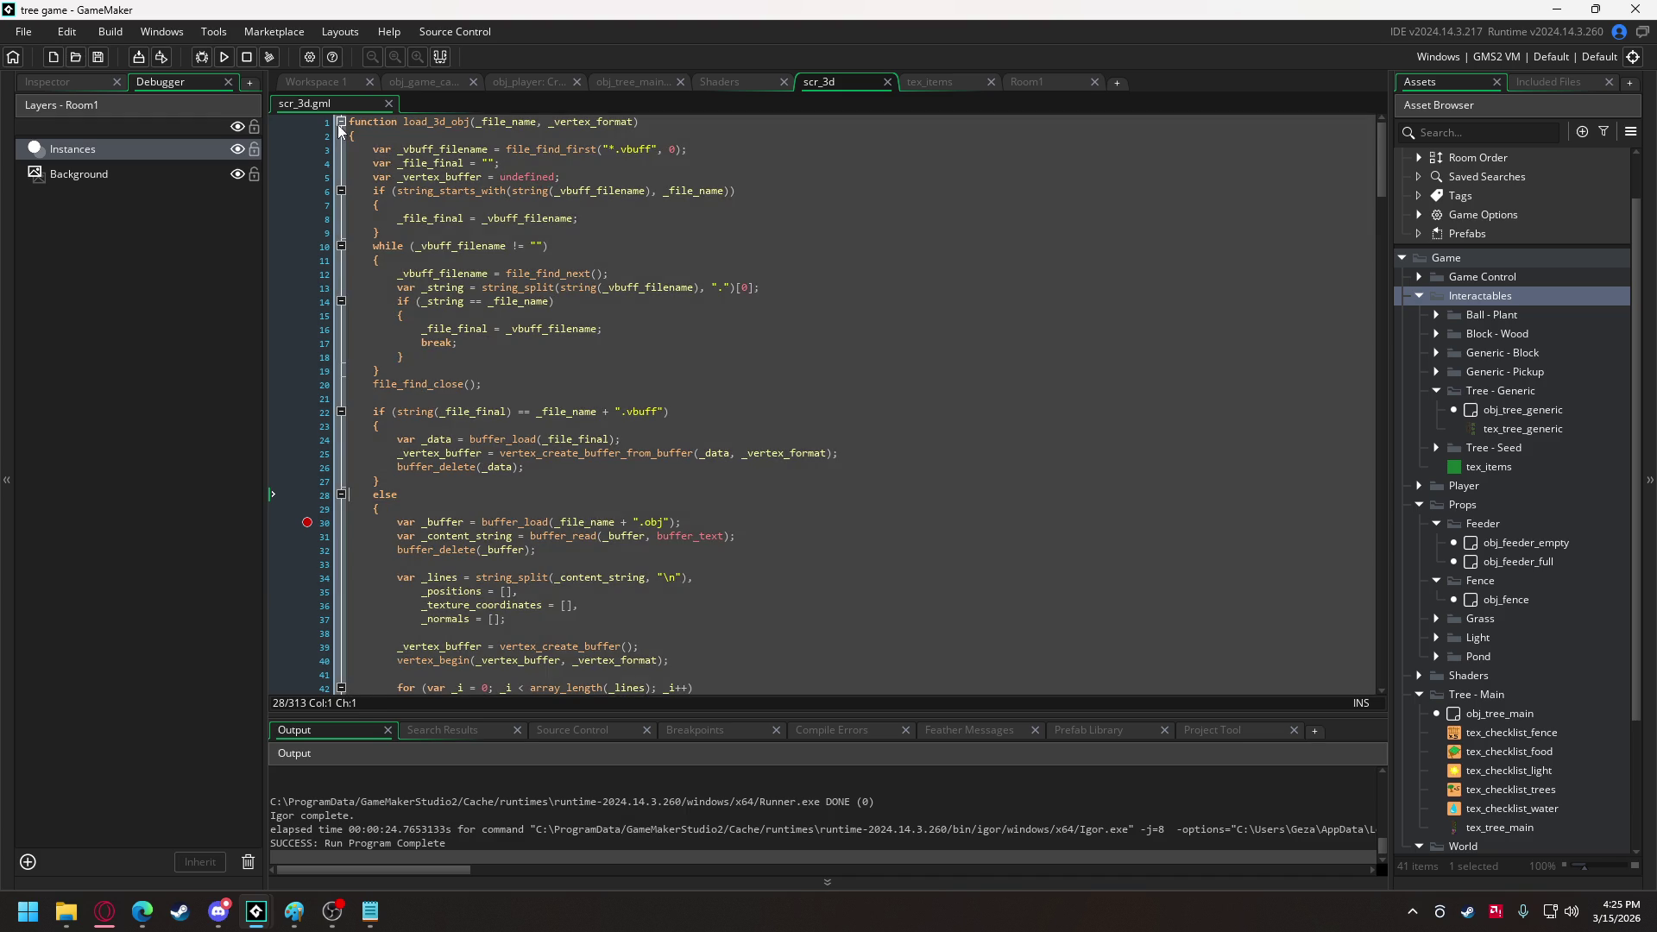
Fold load_3d_obj and vector_3 in scr_3d and insert two blank lines after line 218.
click(341, 122)
click(341, 149)
click(365, 136)
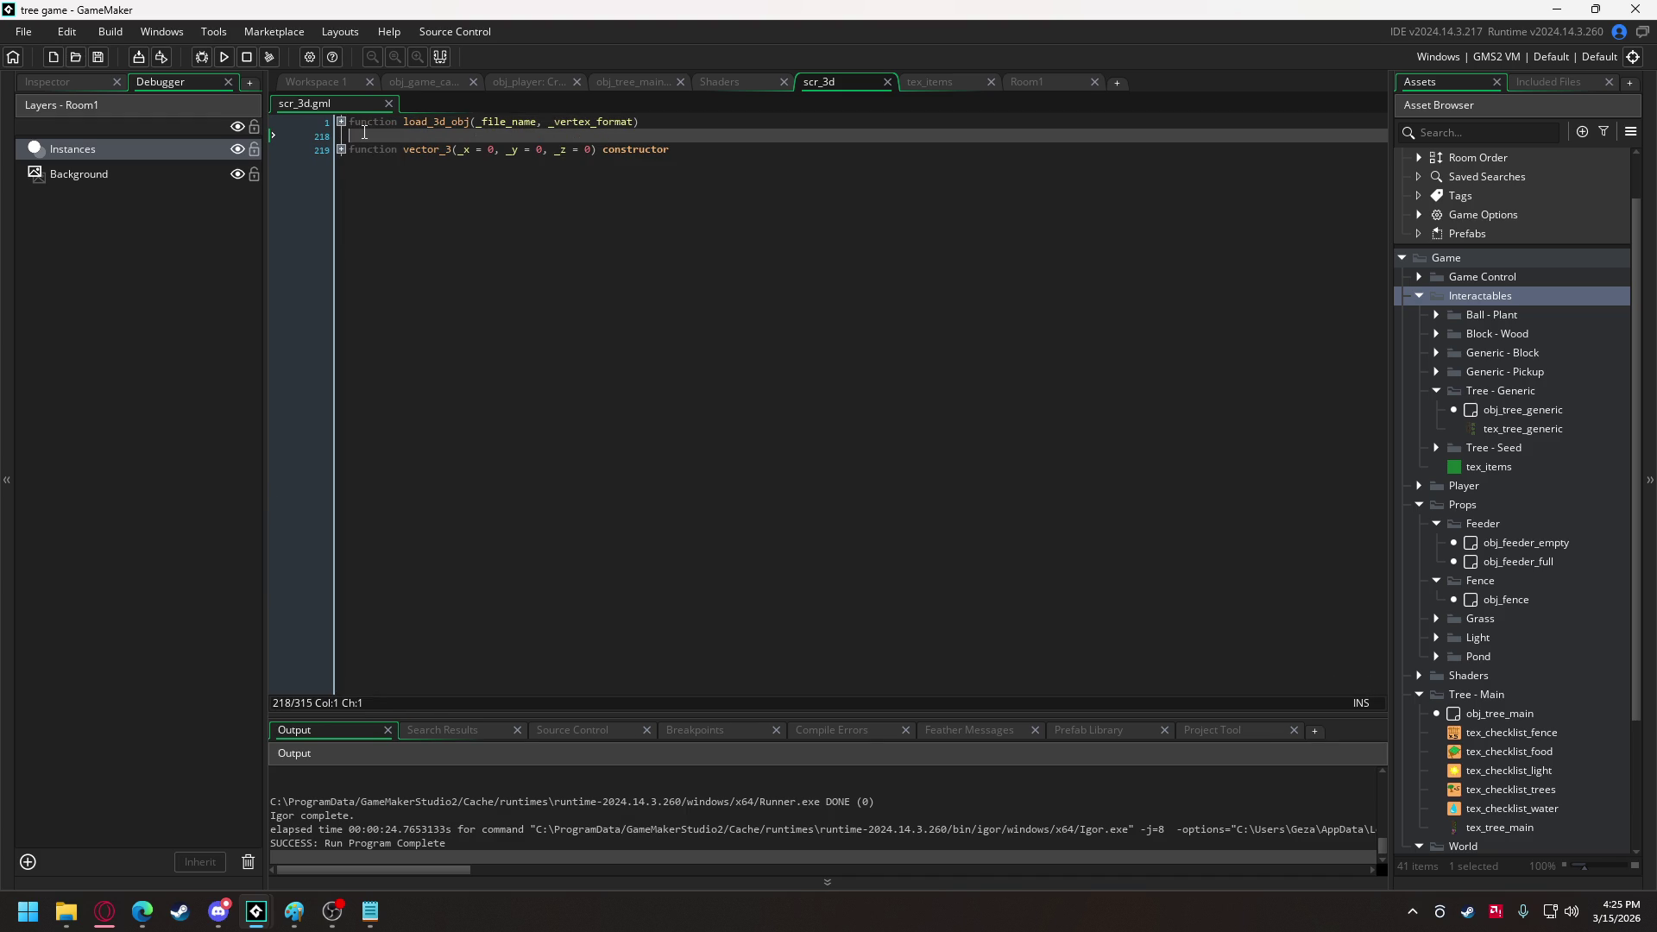
key(Return)
key(Return)
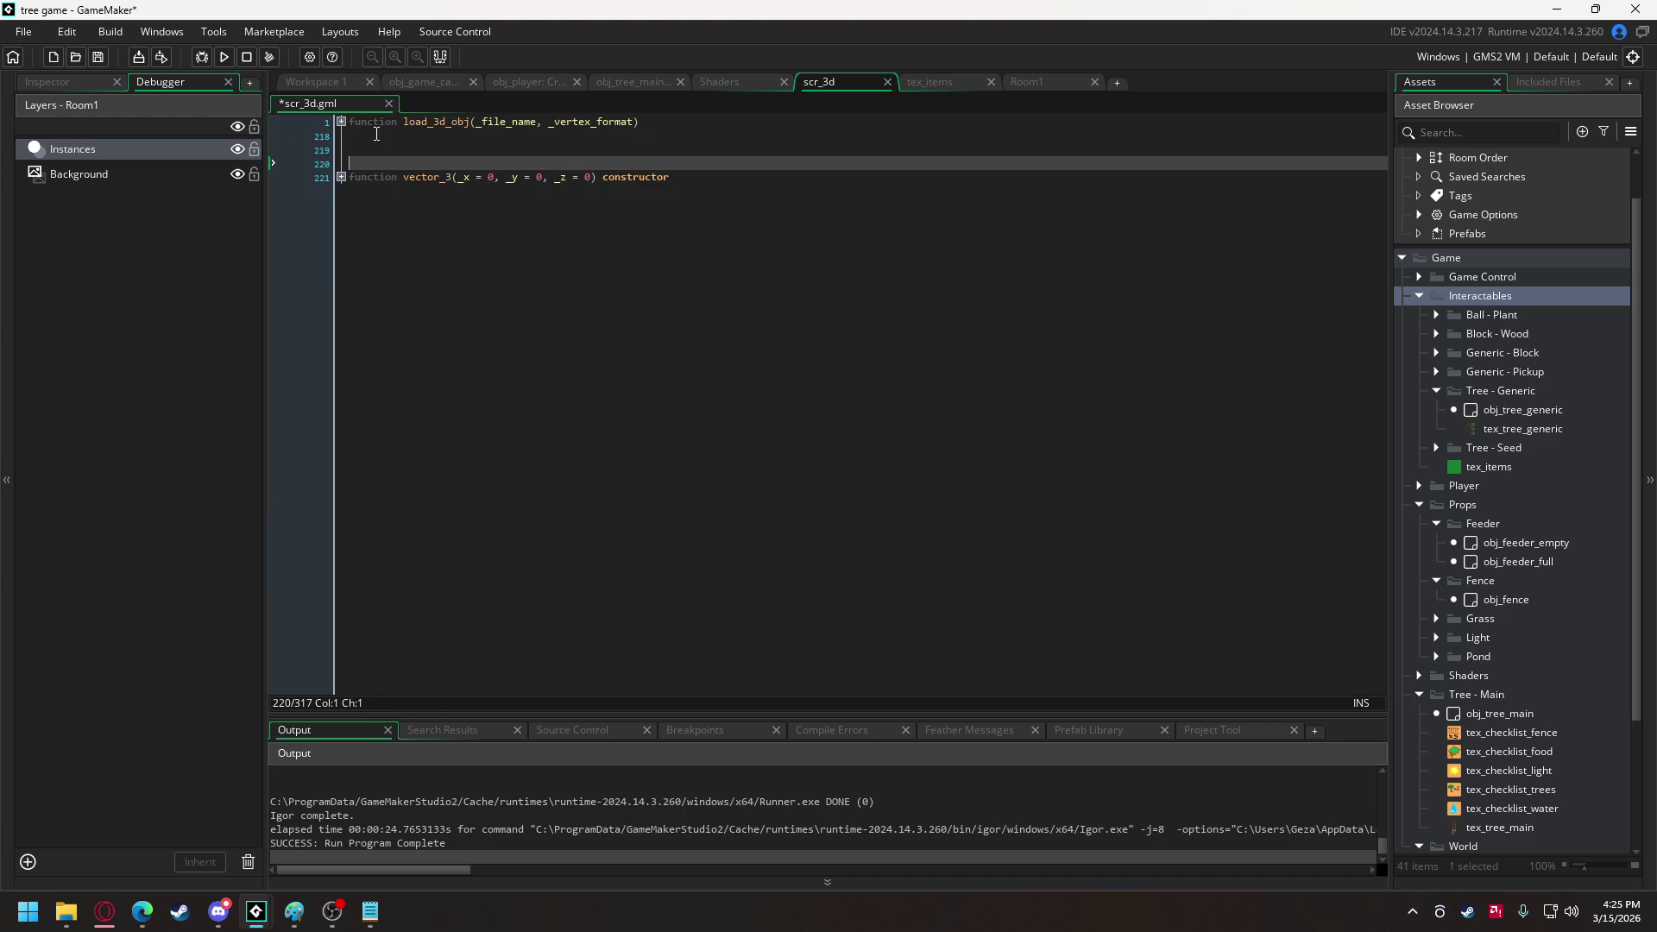
key(Up)
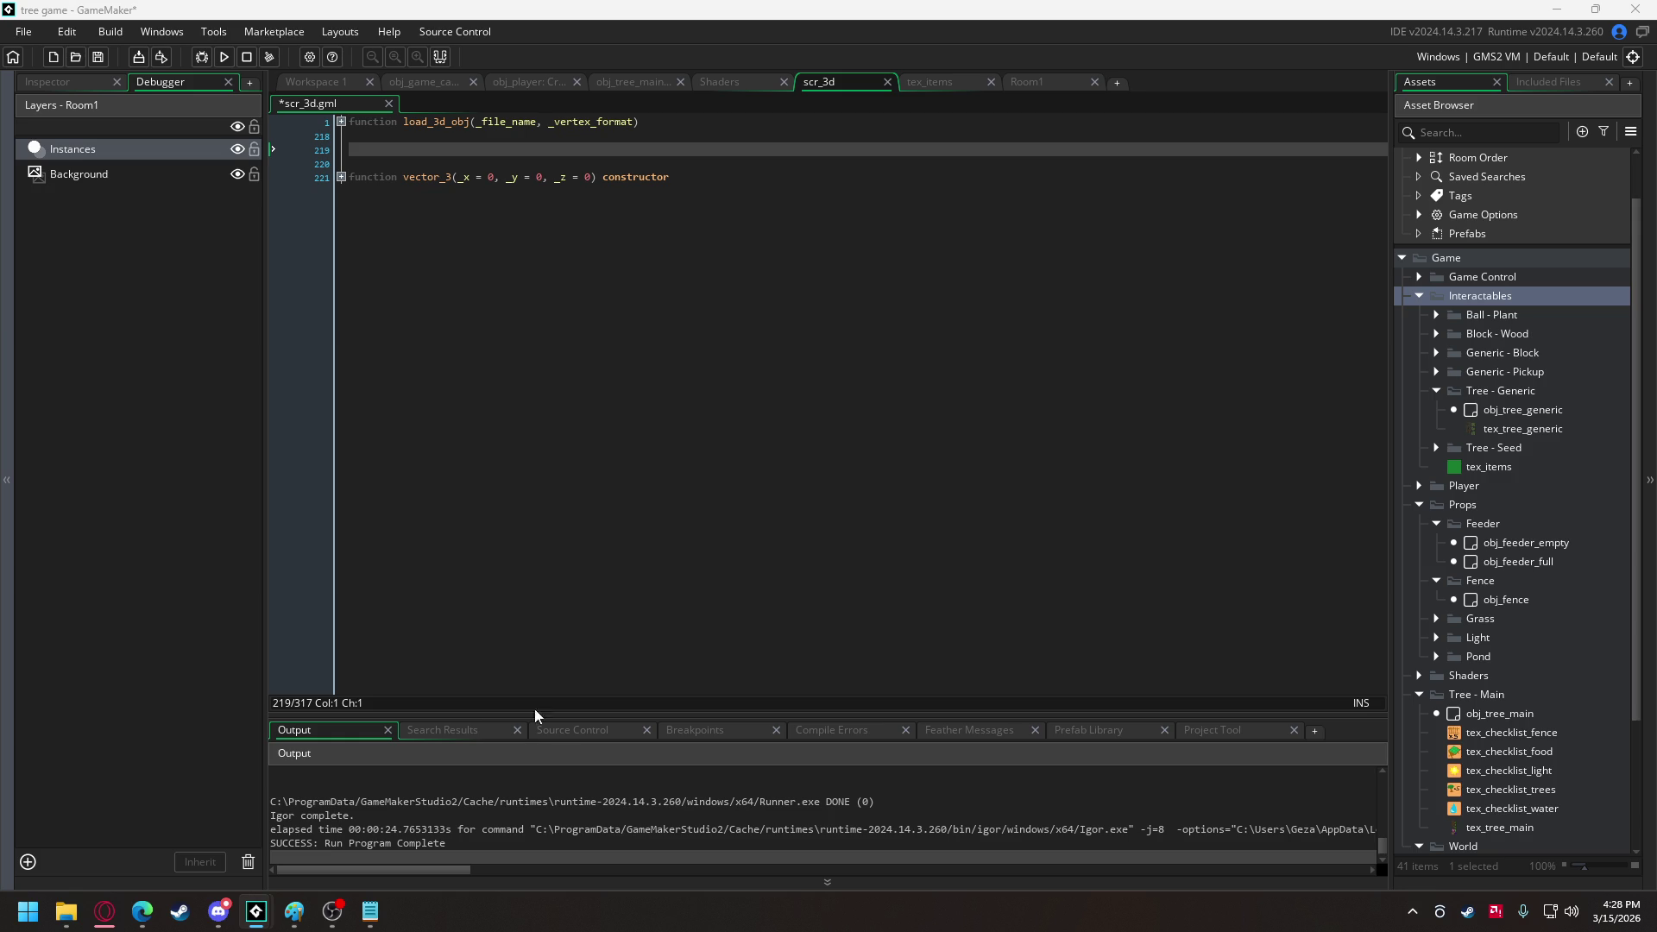
Save the Discord #art-assets magic circle image as tex_magic_circle, then return to GameMaker.
click(218, 912)
right_click(415, 701)
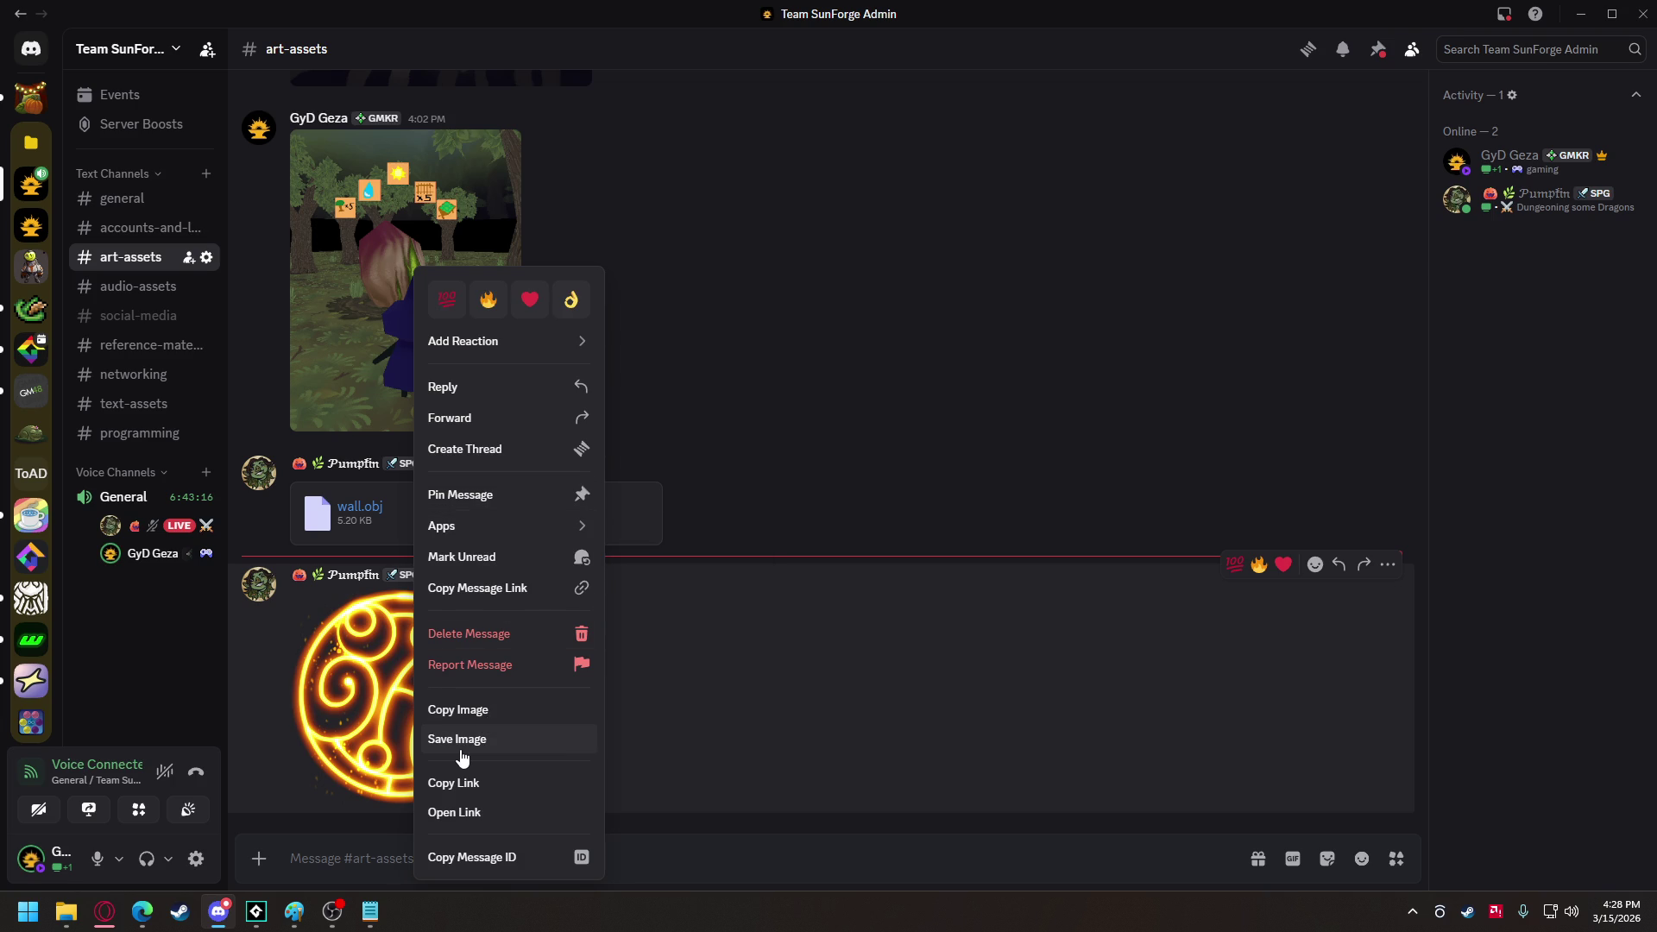
click(460, 742)
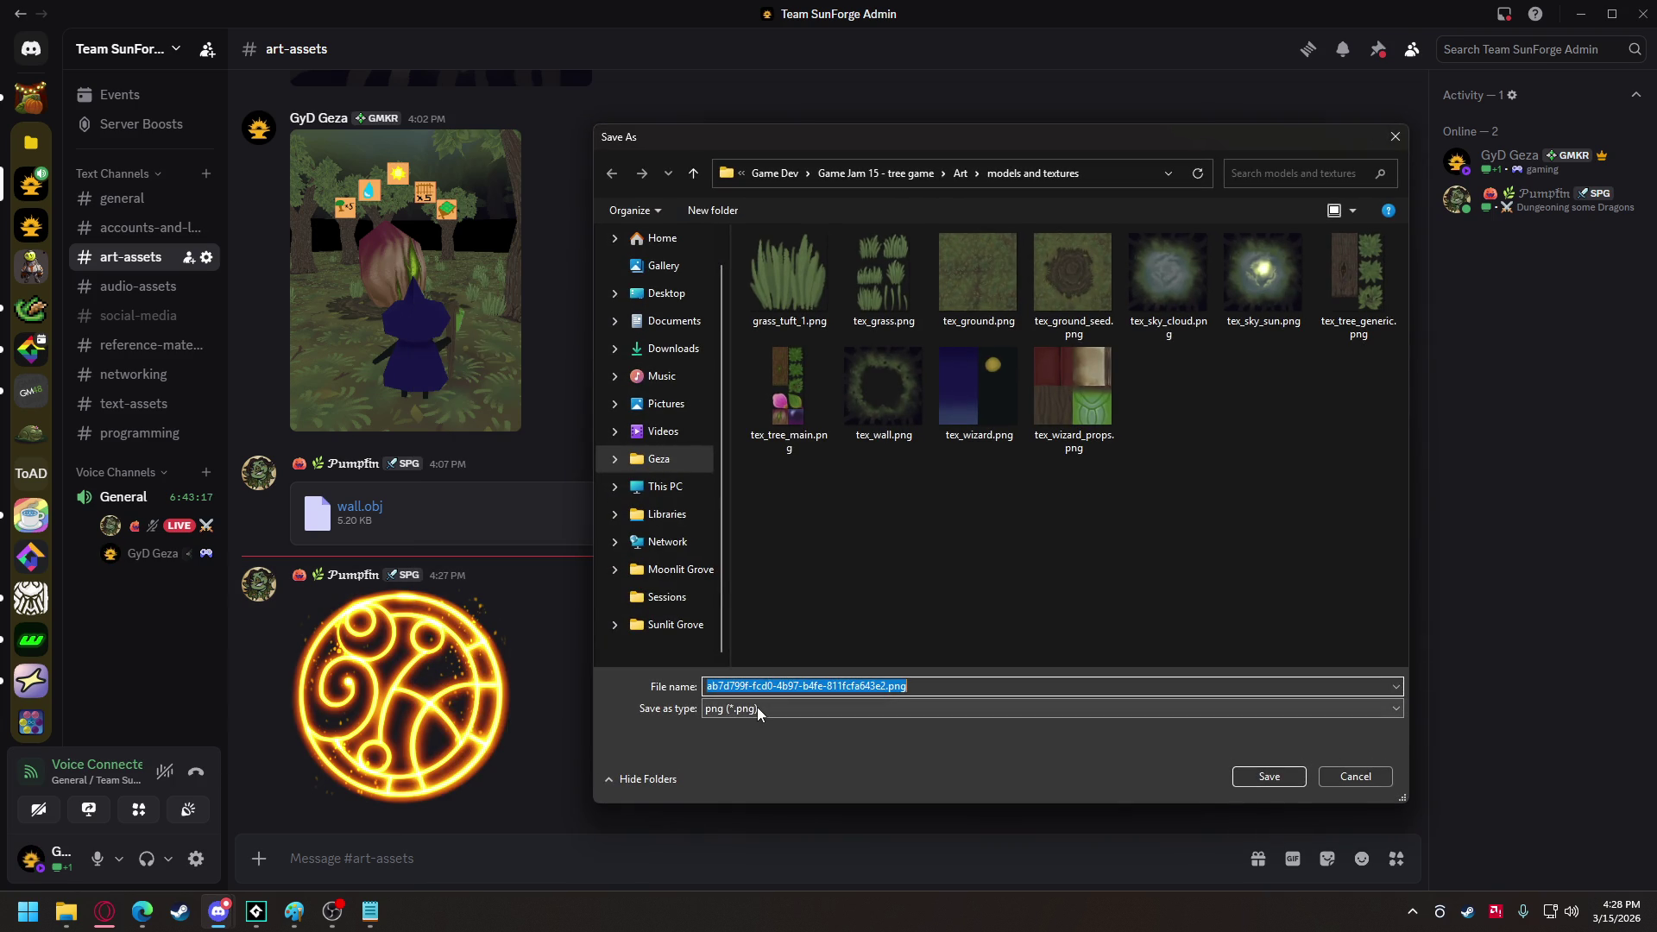
text(tex_magic_ci)
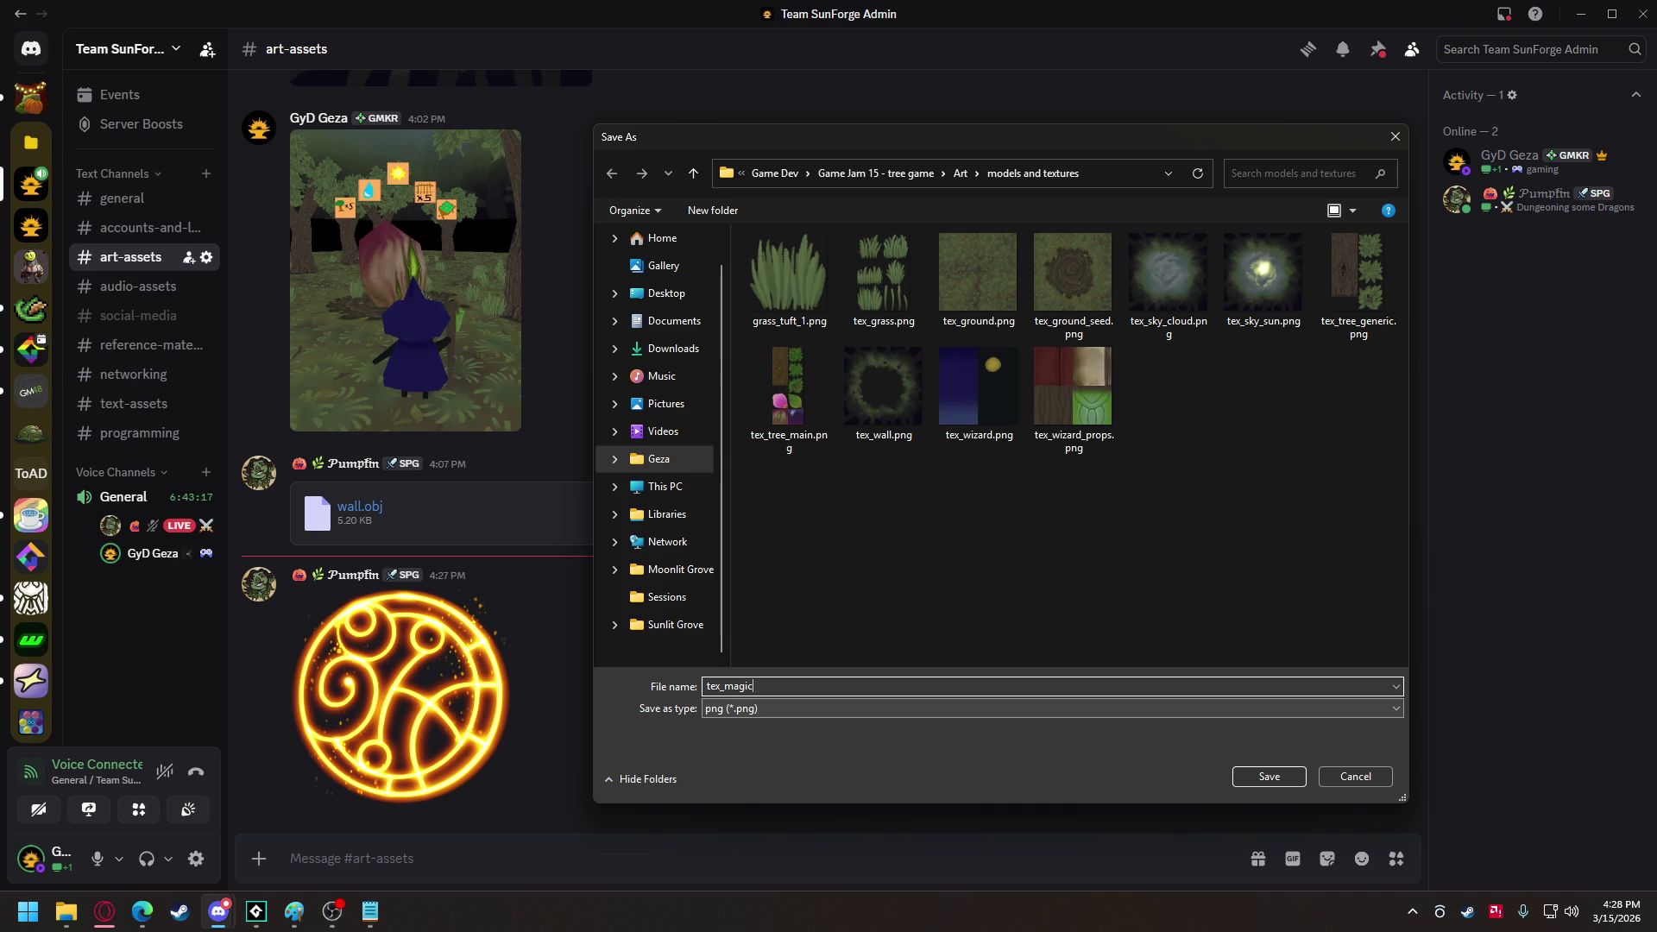
text(rcle)
key(Return)
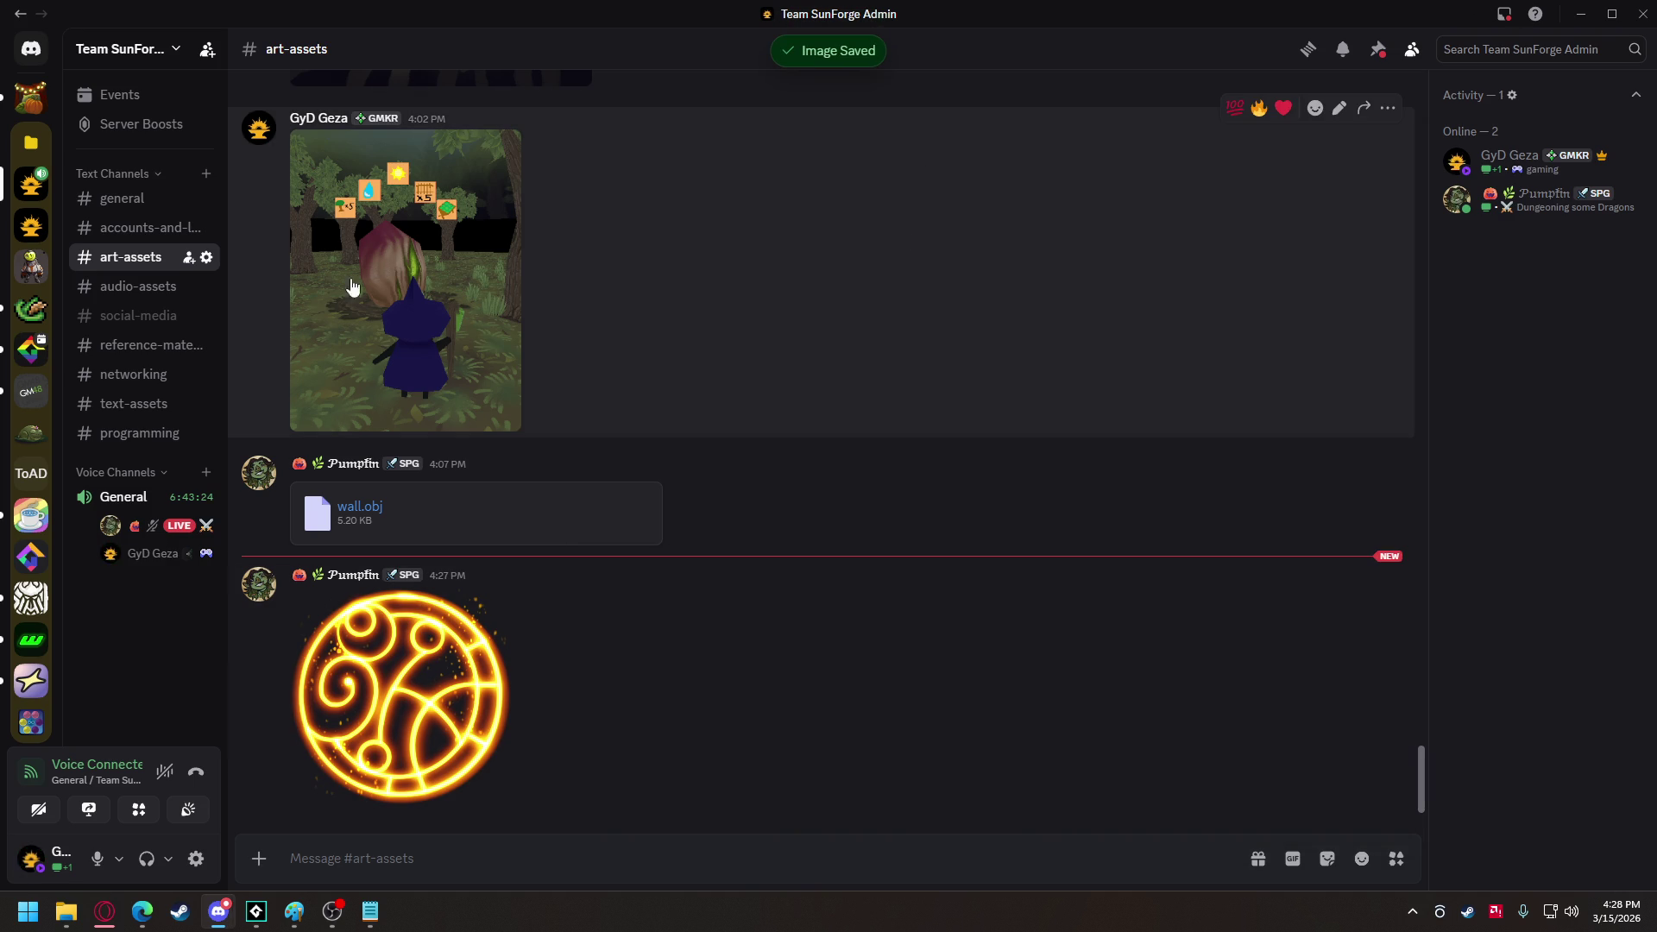
click(255, 909)
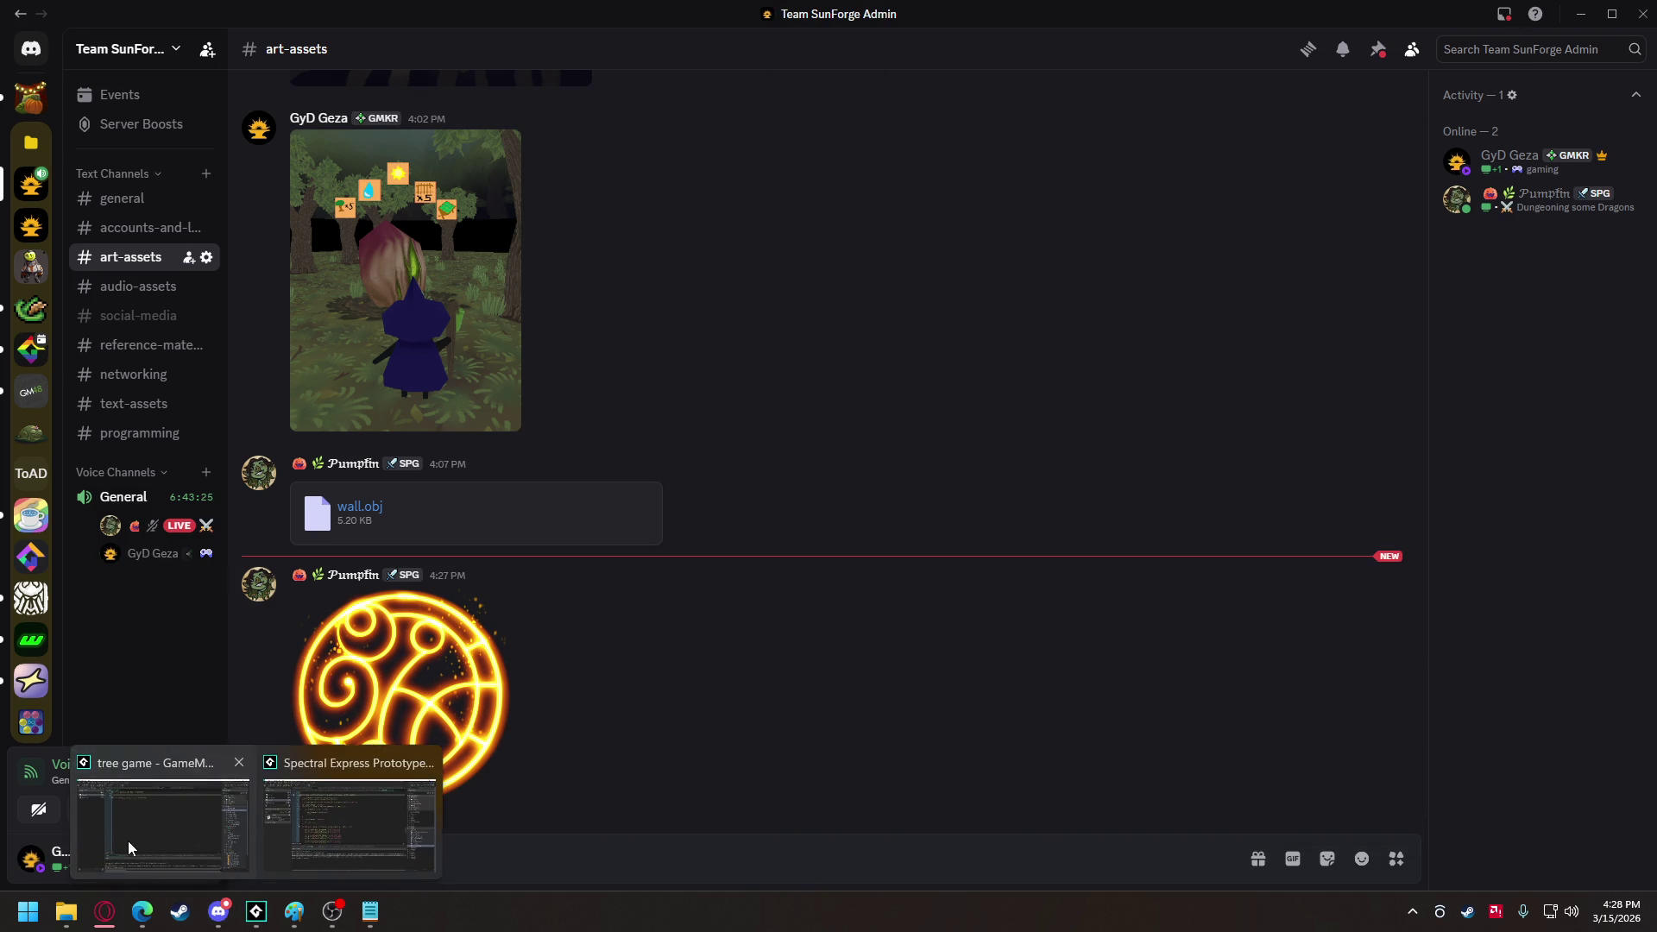
click(126, 841)
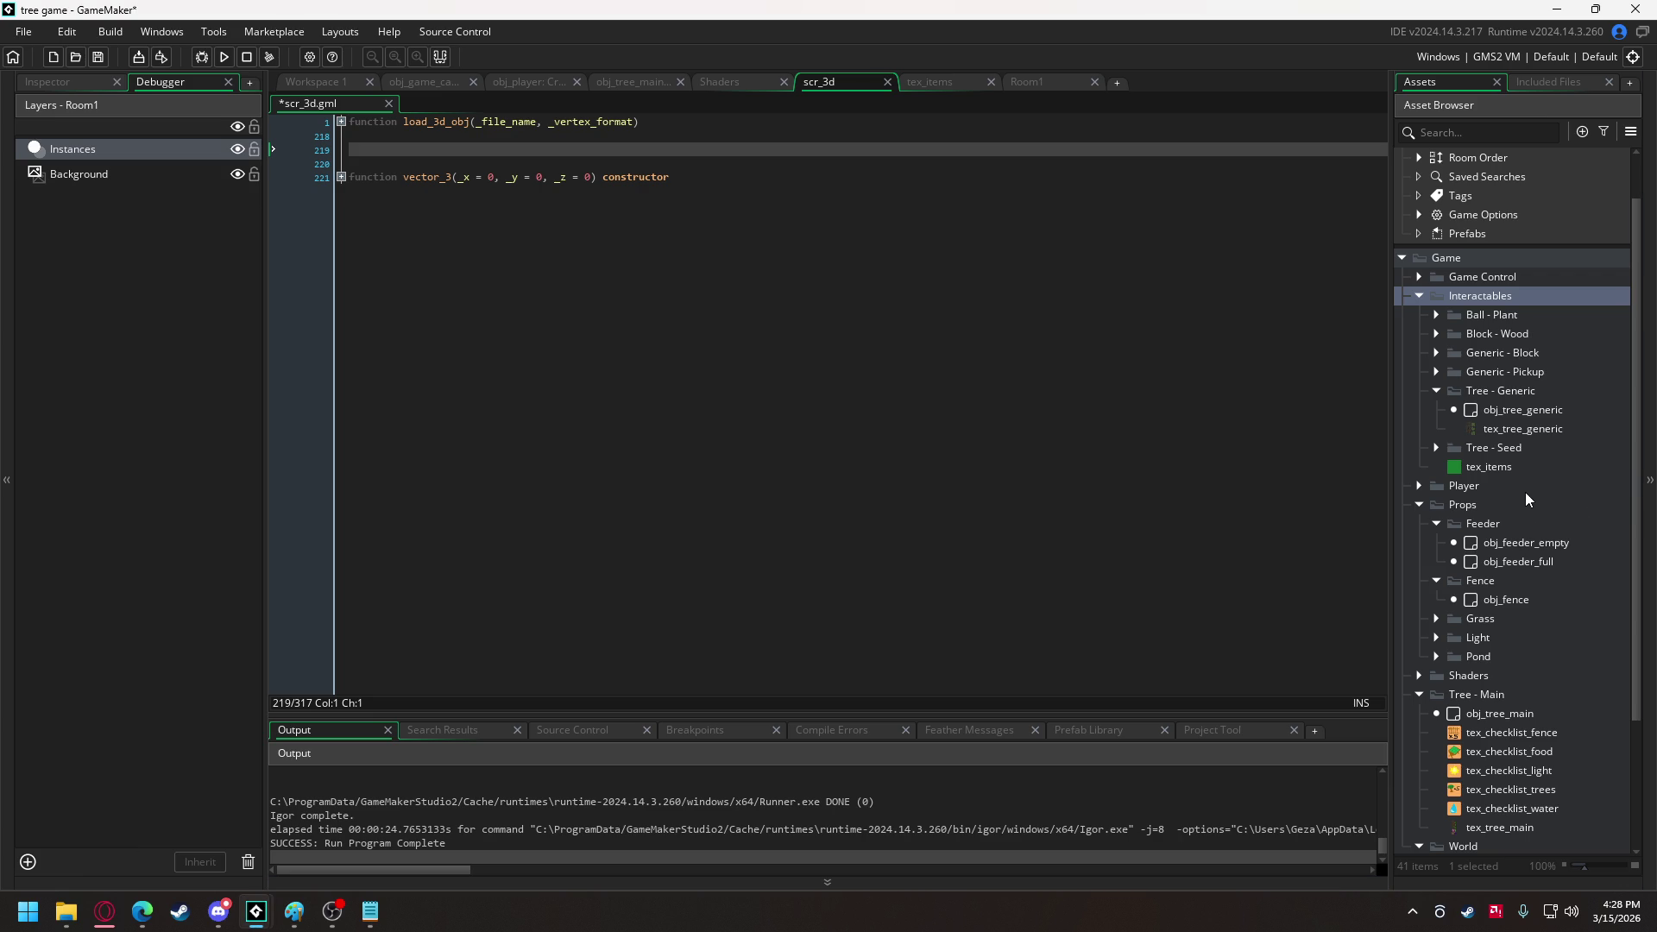
Import tex_magic_circle.png into the Player folder's tex_magic_circle sprite and run the game without saving.
scroll(1529, 585, down, 3)
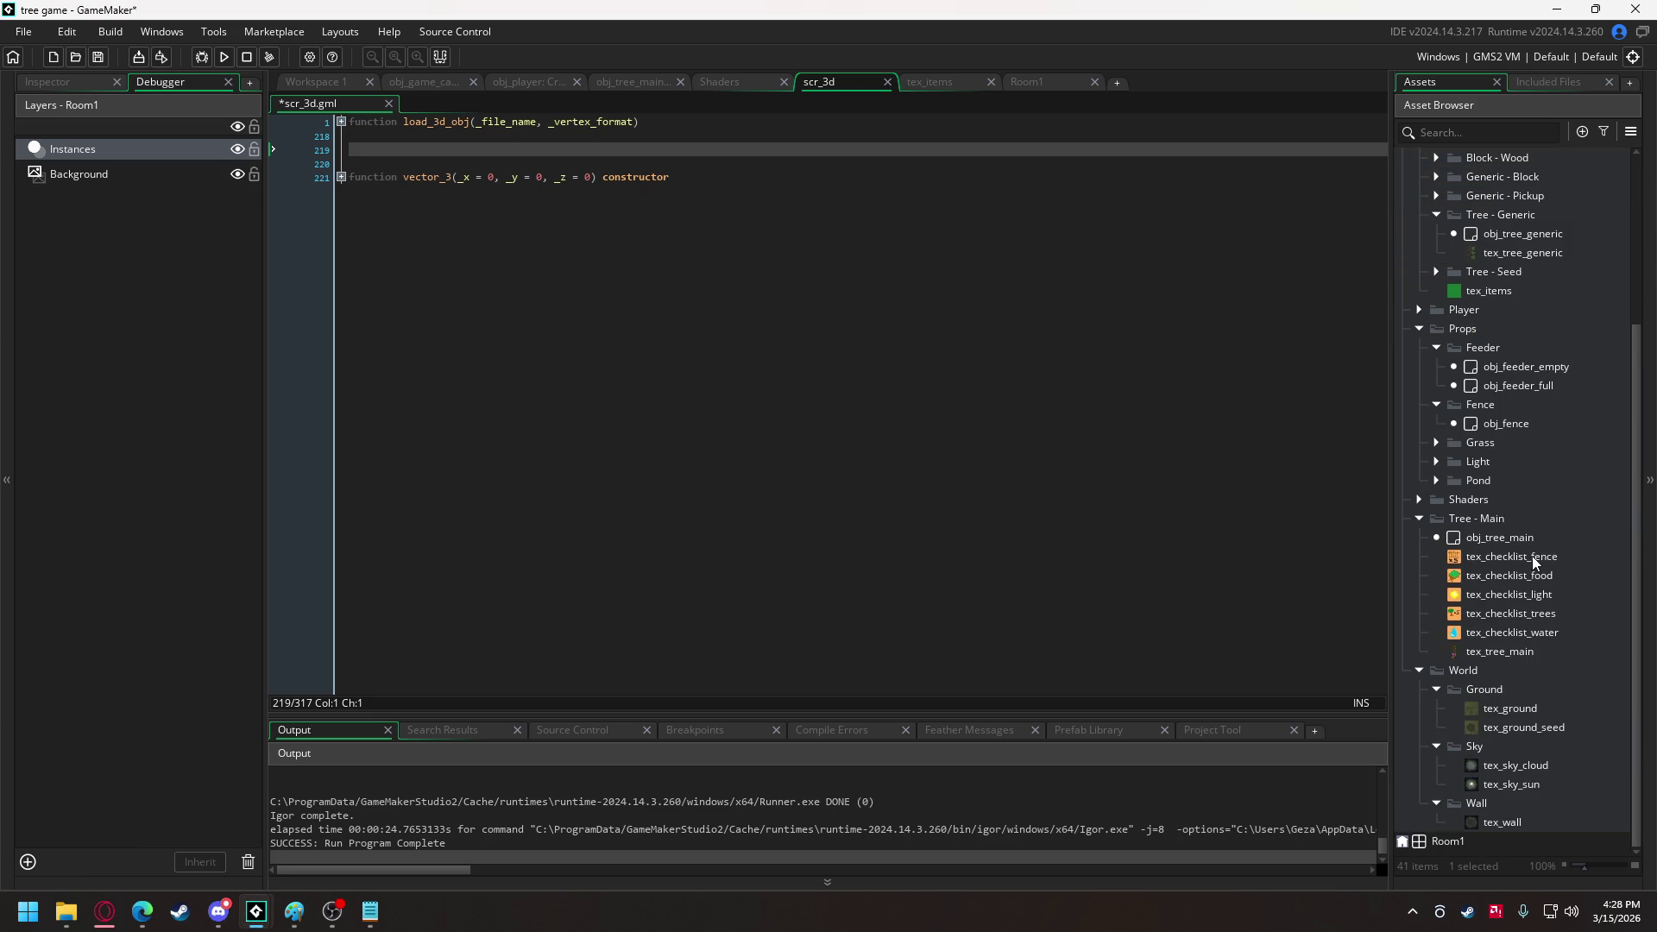
scroll(1531, 556, up, 2)
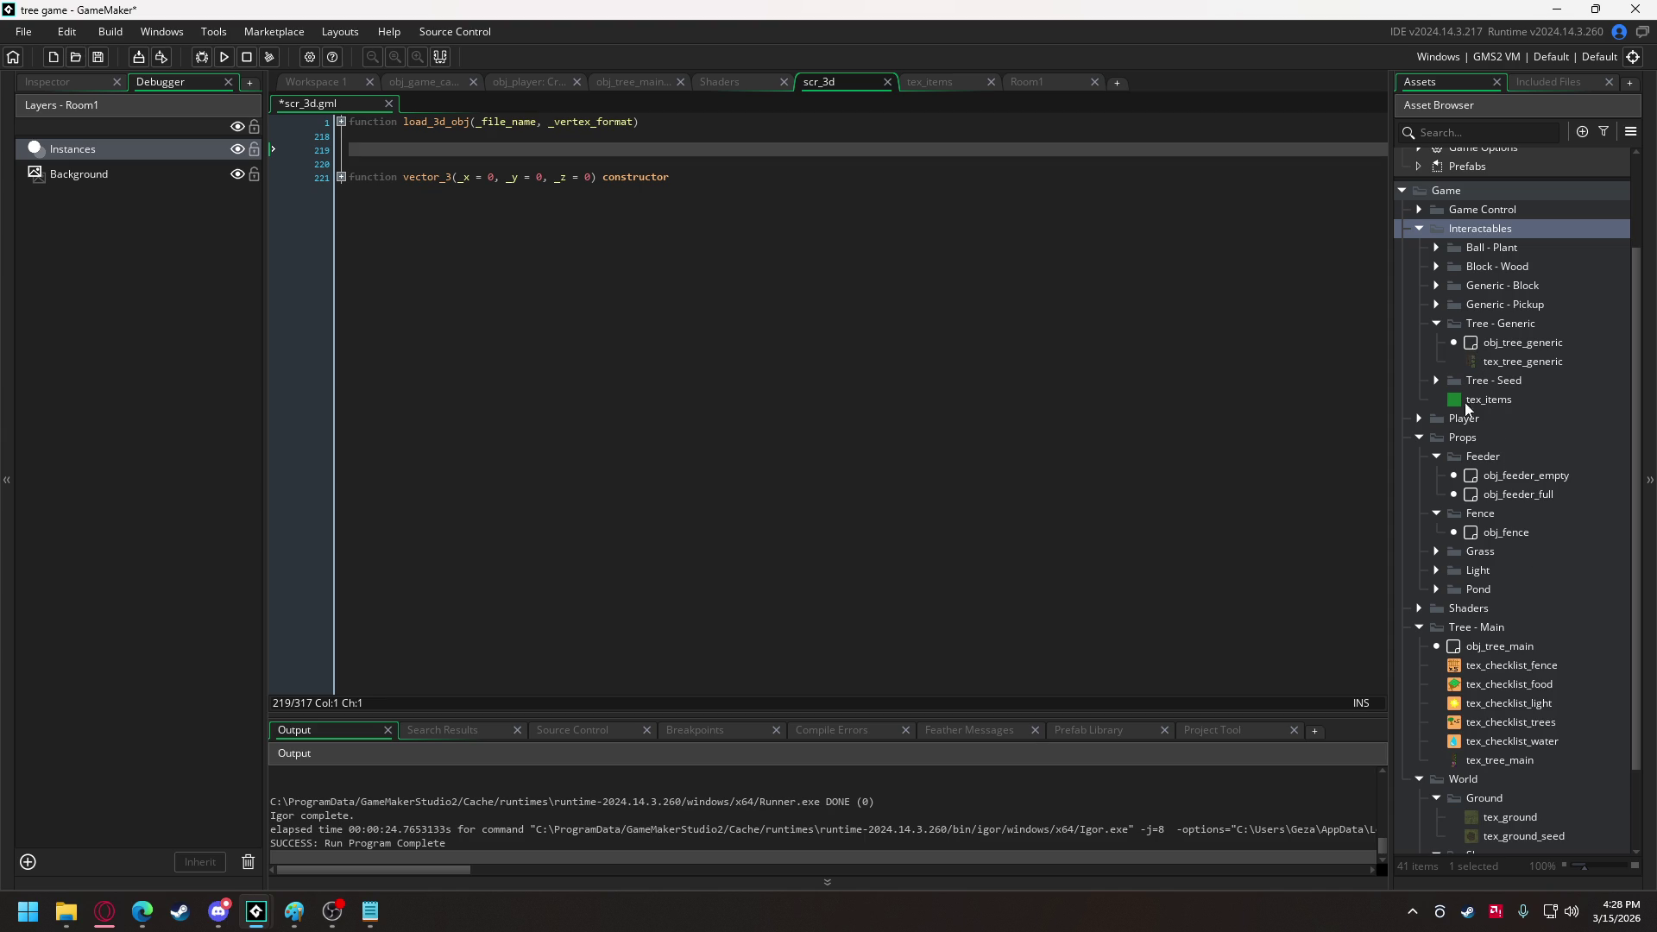
click(1418, 419)
double_click(1490, 476)
click(453, 265)
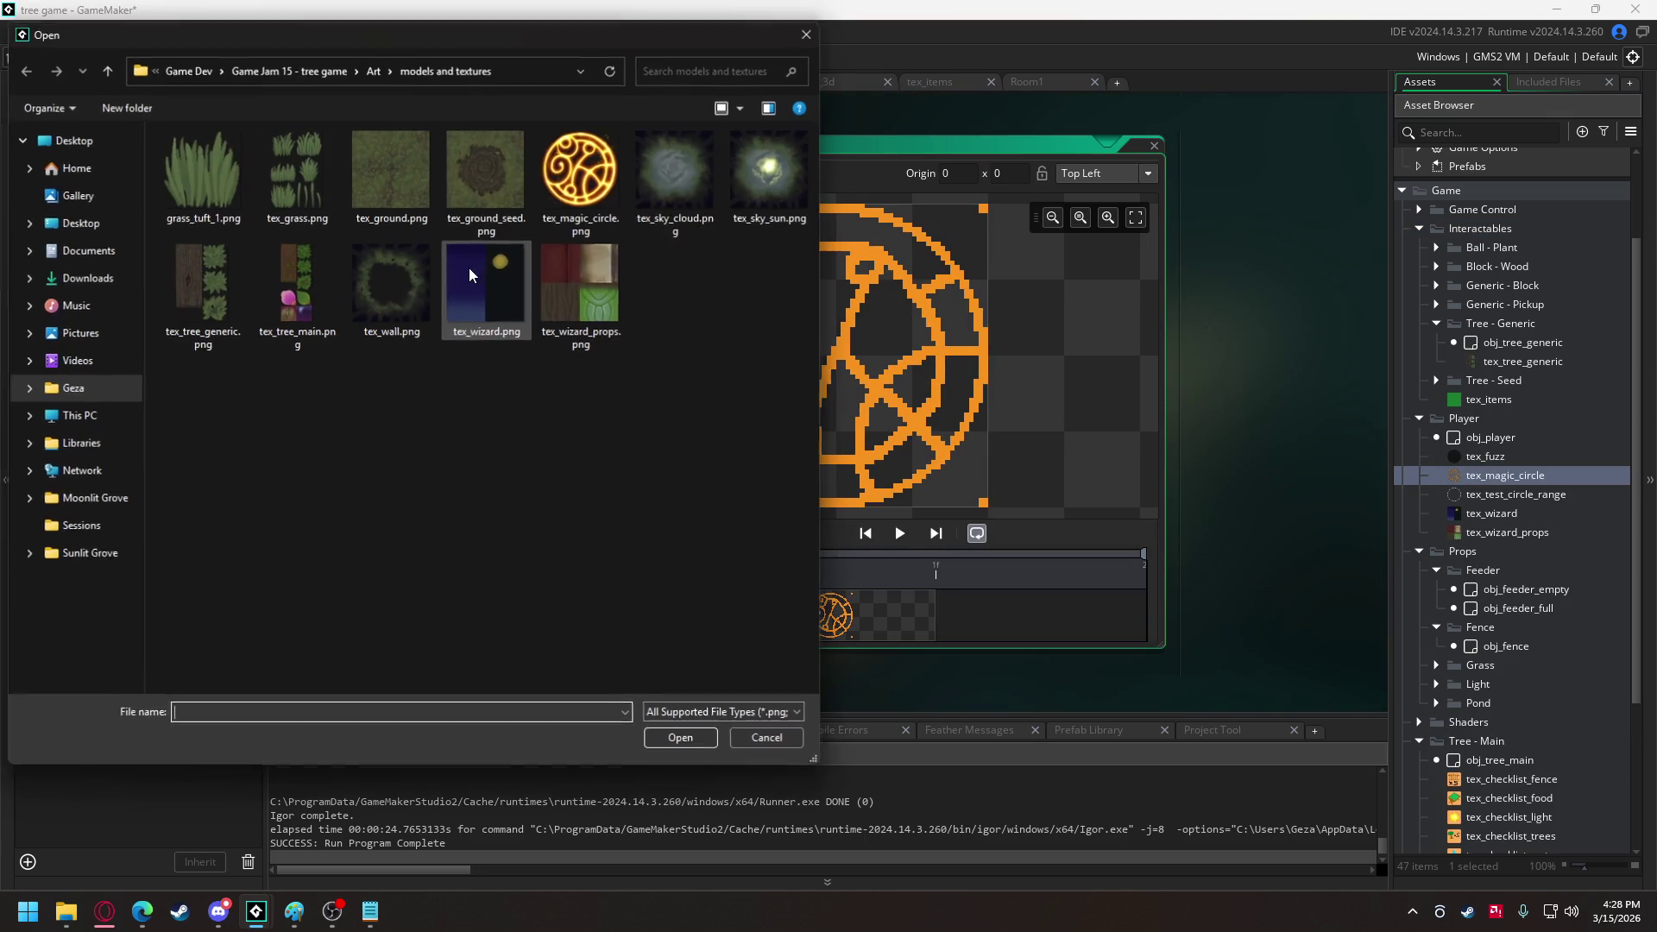
double_click(577, 172)
click(899, 485)
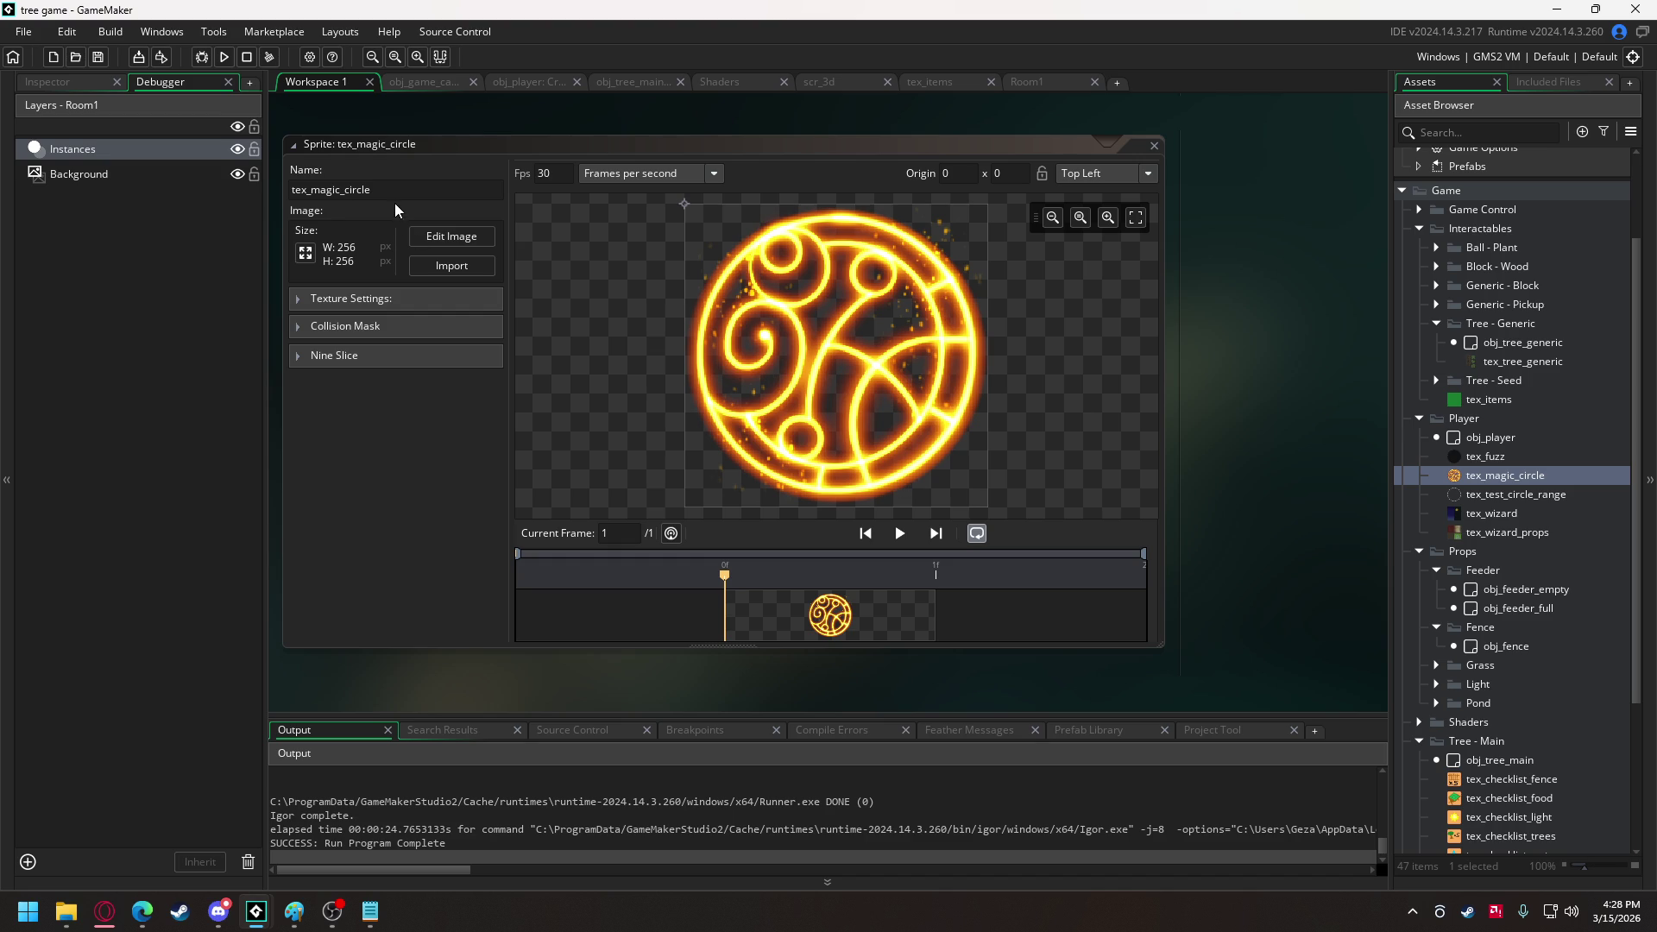
click(223, 57)
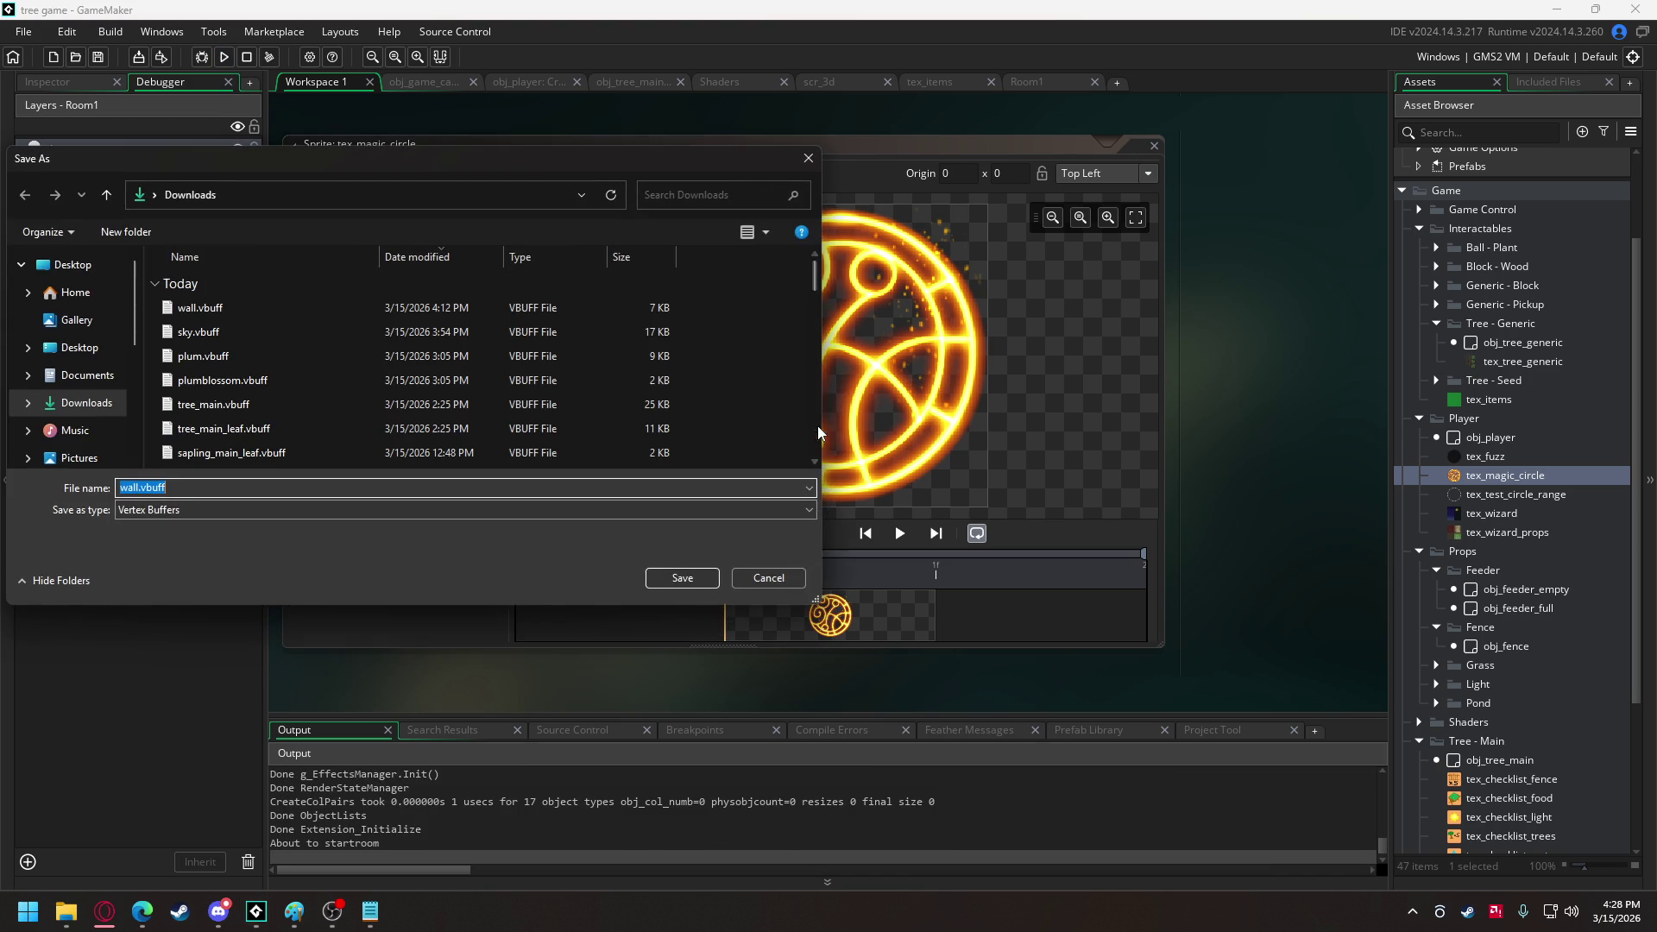
click(754, 574)
Cast the magic circle with E, place four green seed markers, then quit the game.
key(e)
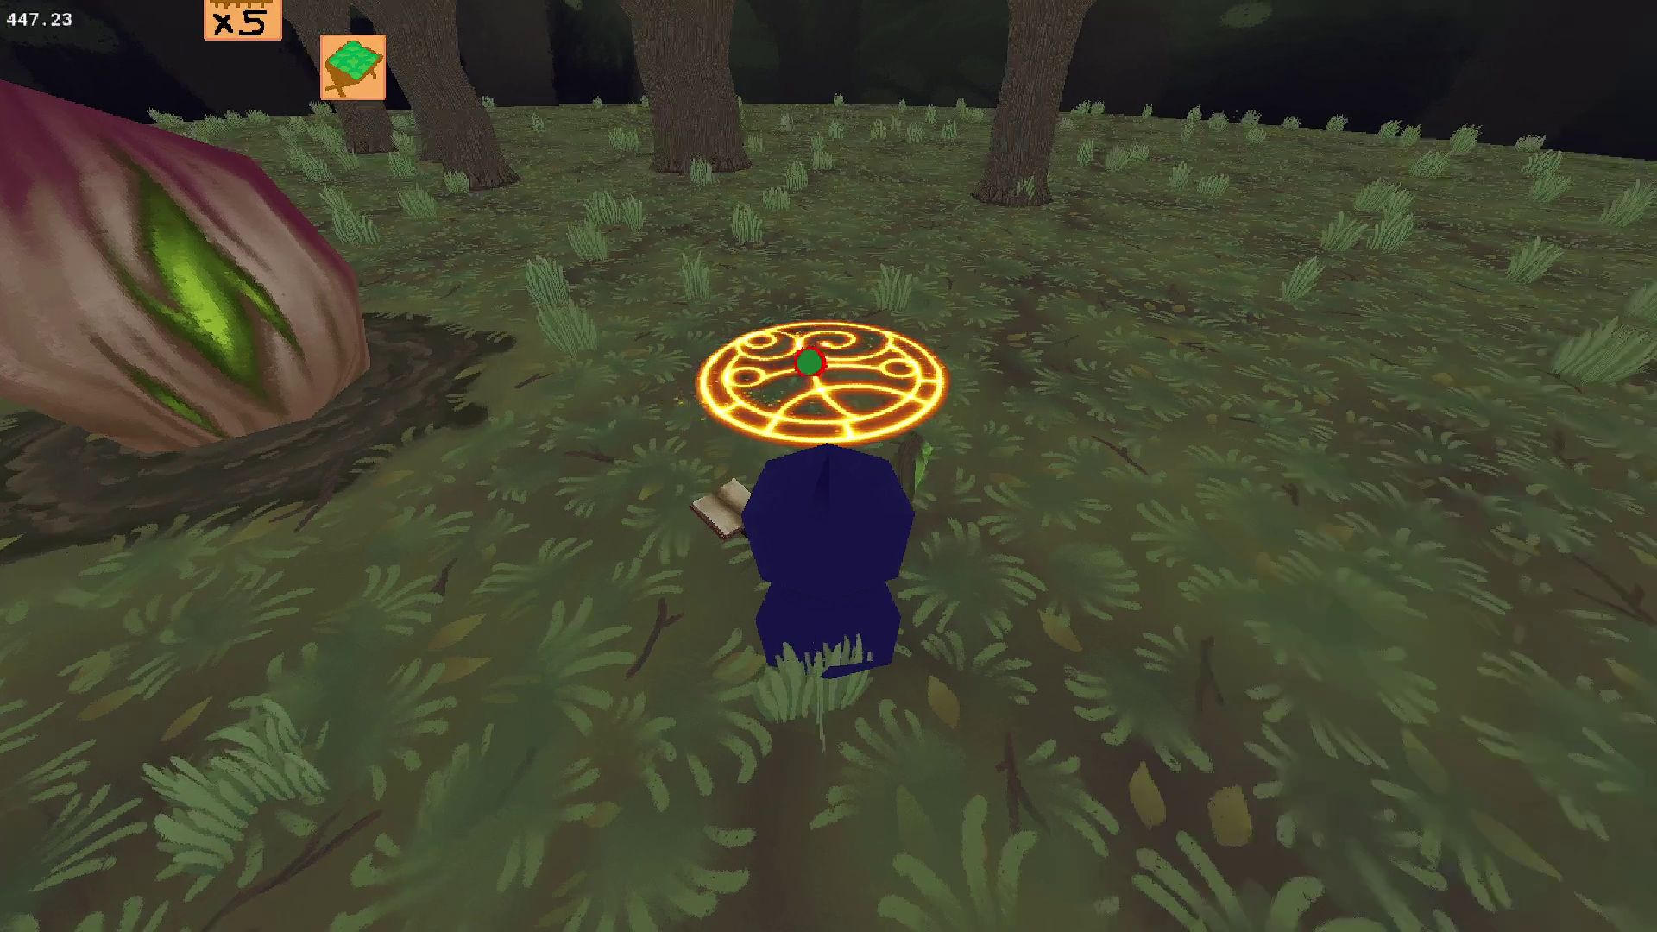
click(829, 362)
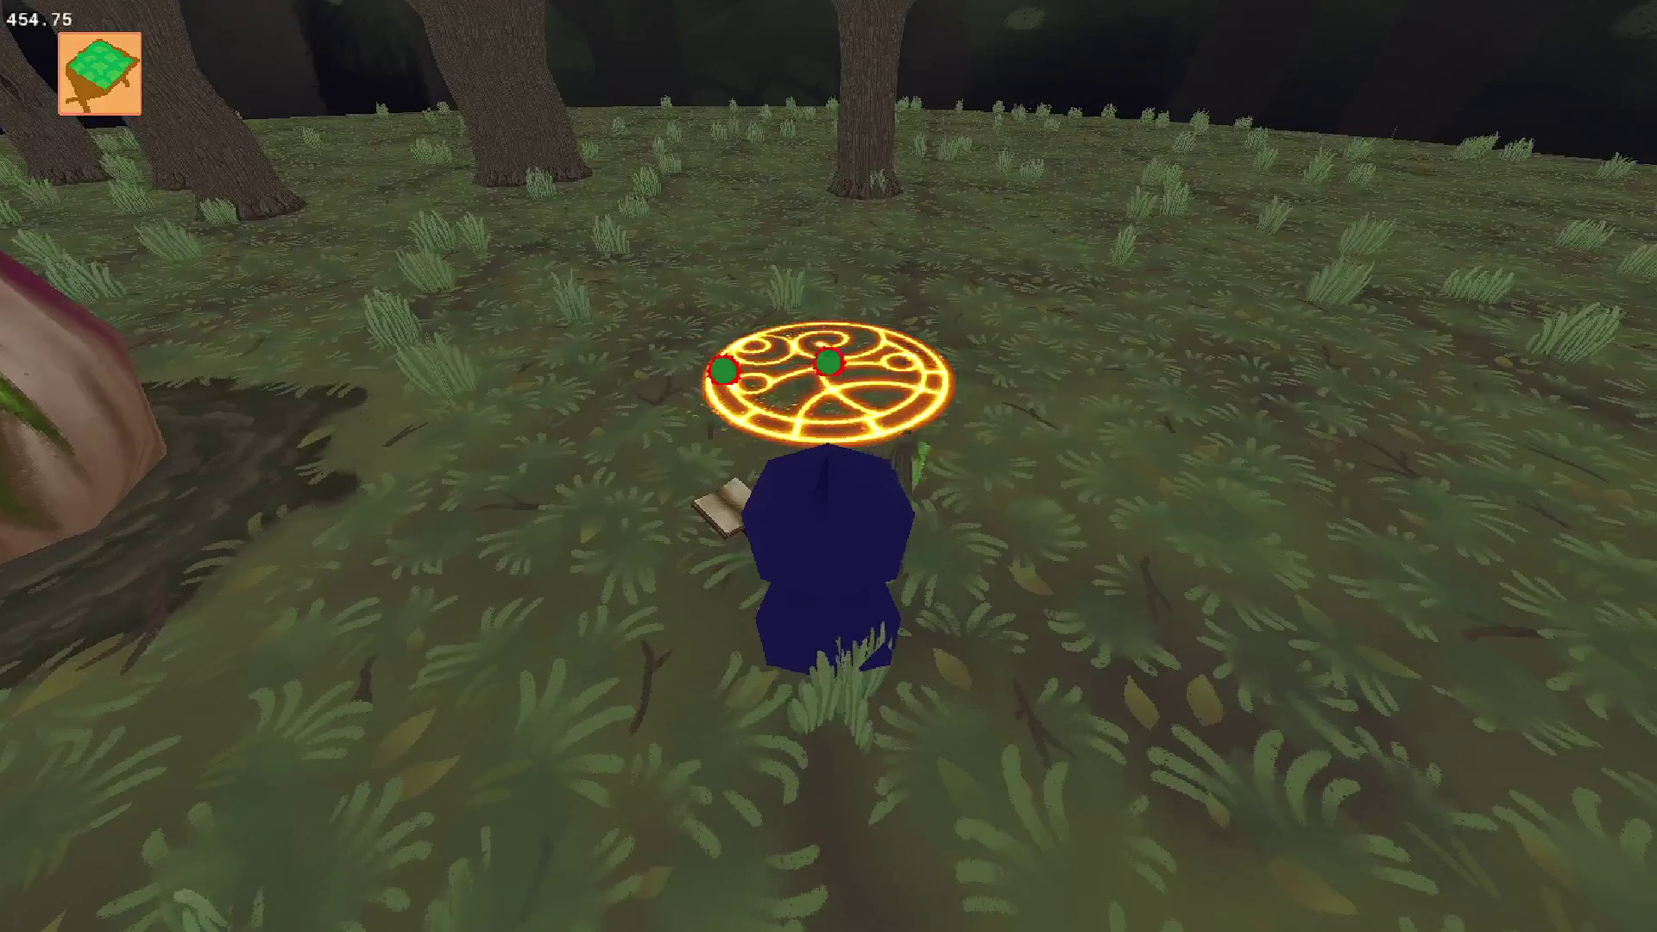
click(828, 358)
click(824, 345)
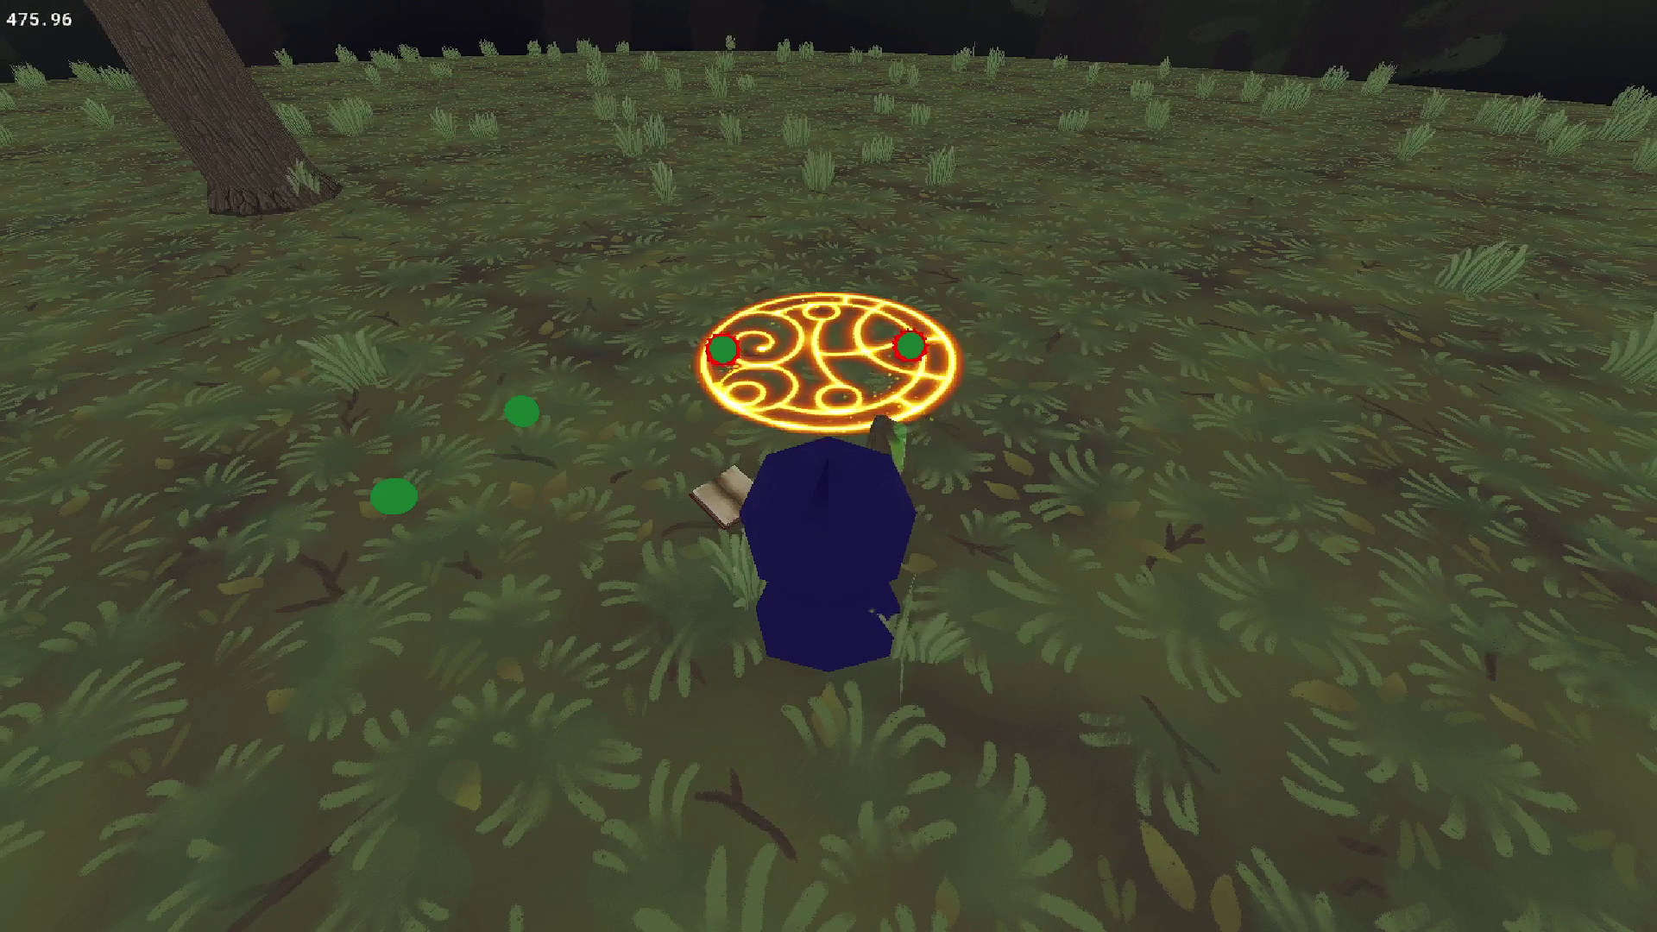
click(828, 358)
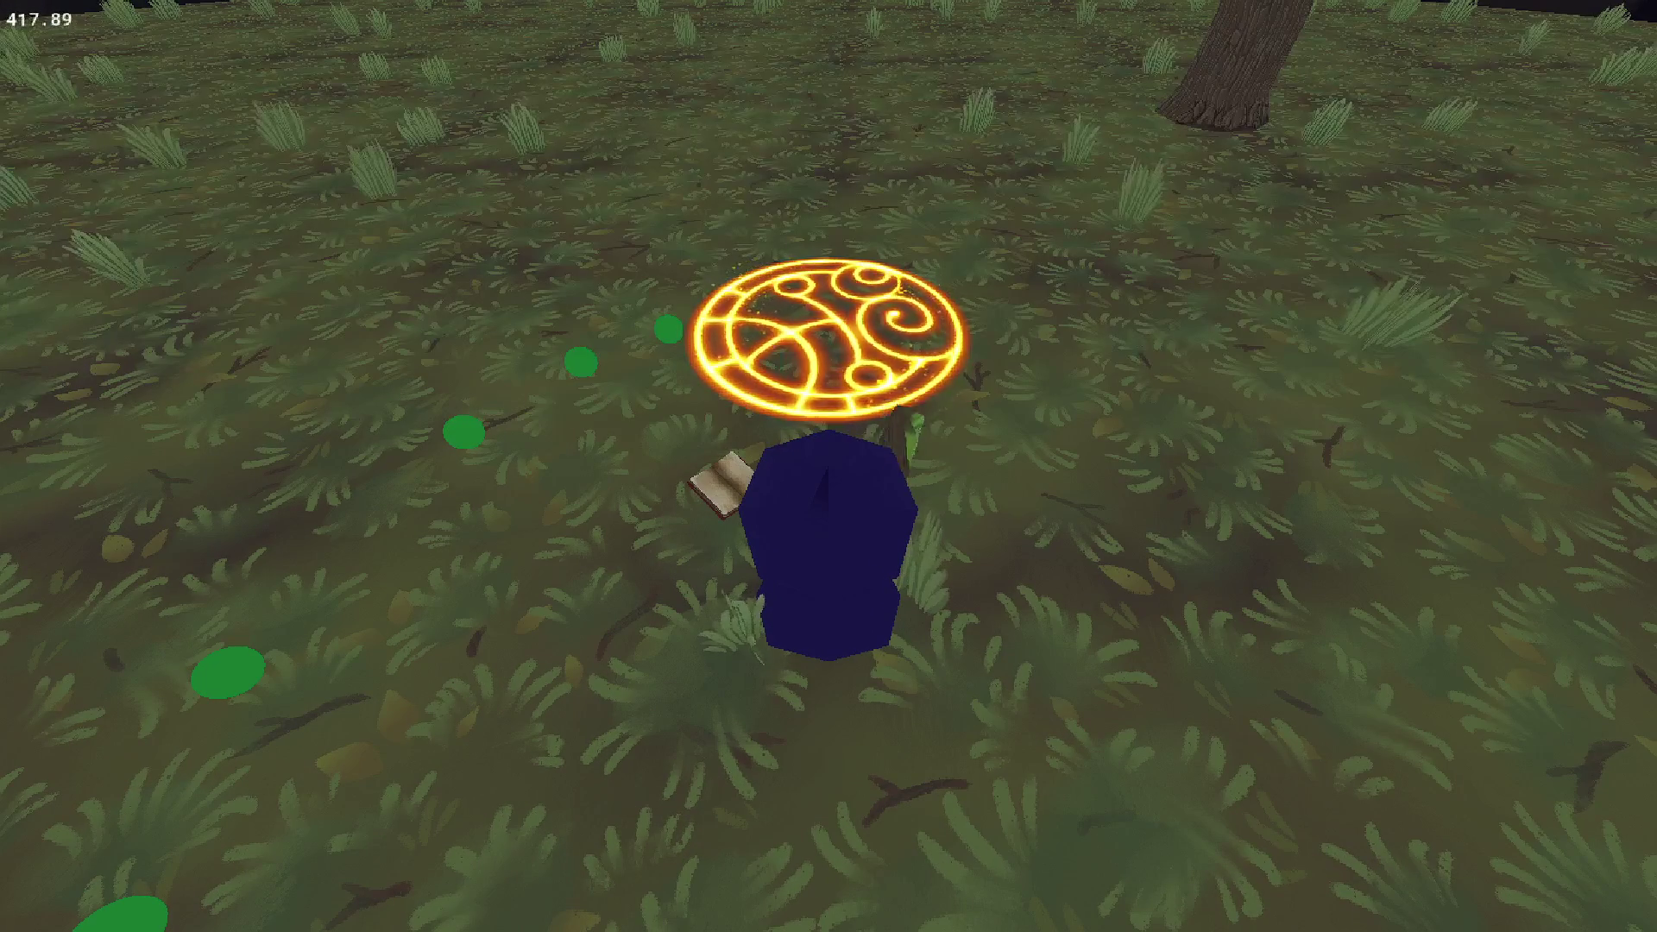
key(Escape)
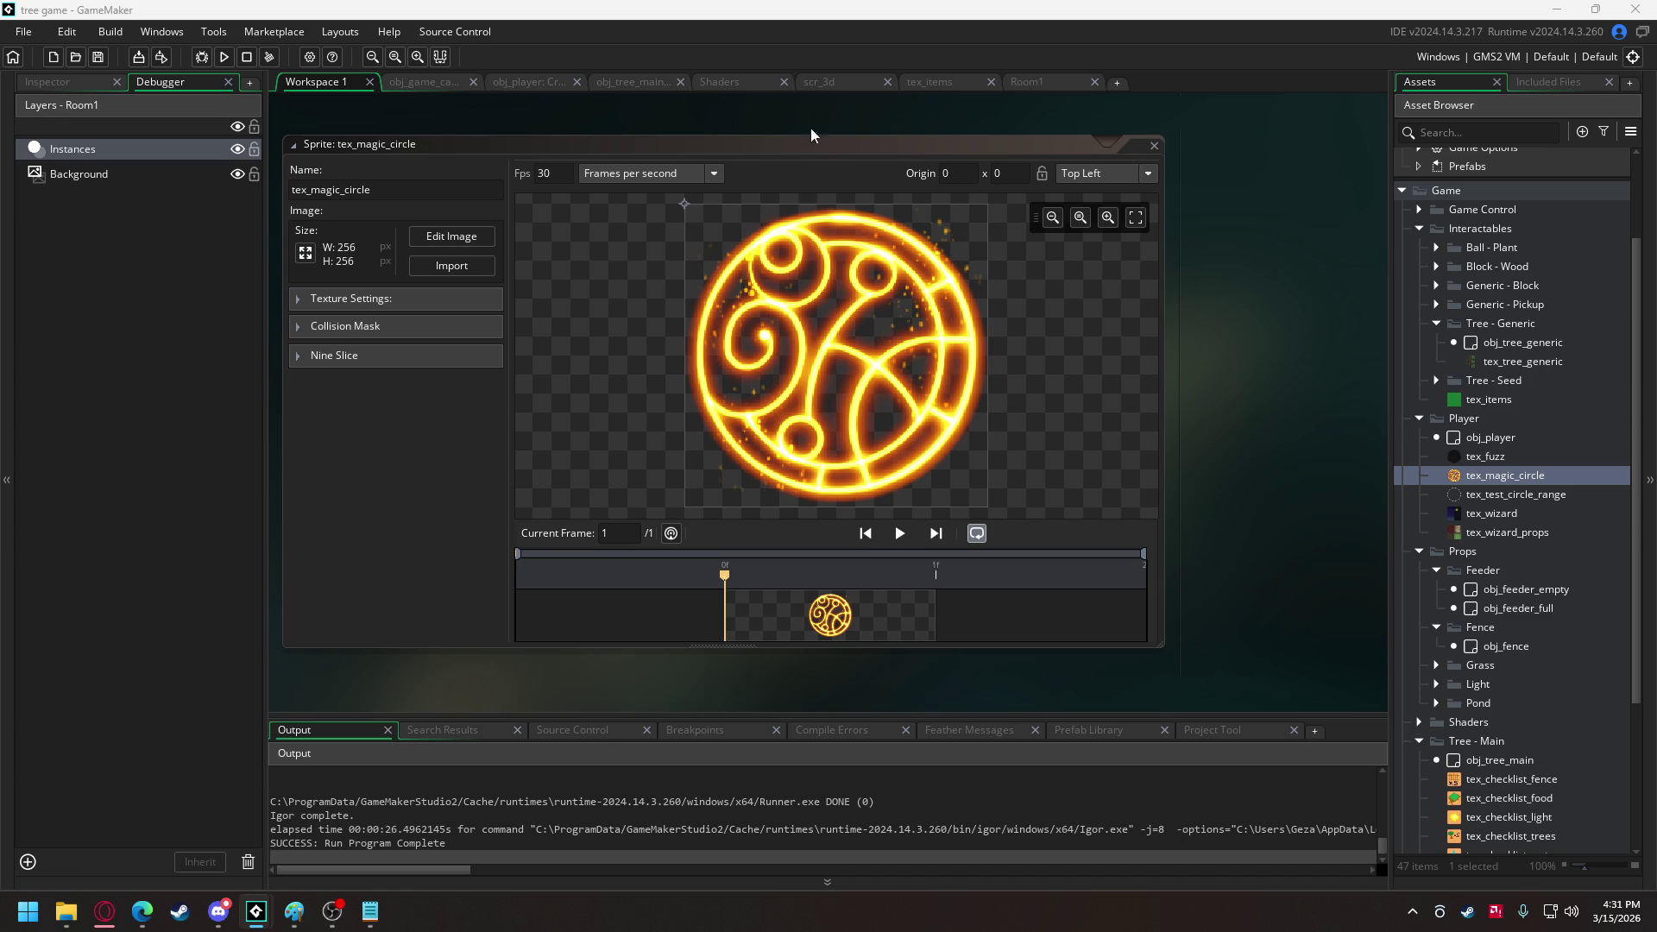
Paste the combine_models function into scr_3d and remove its _metadata parameter.
click(829, 83)
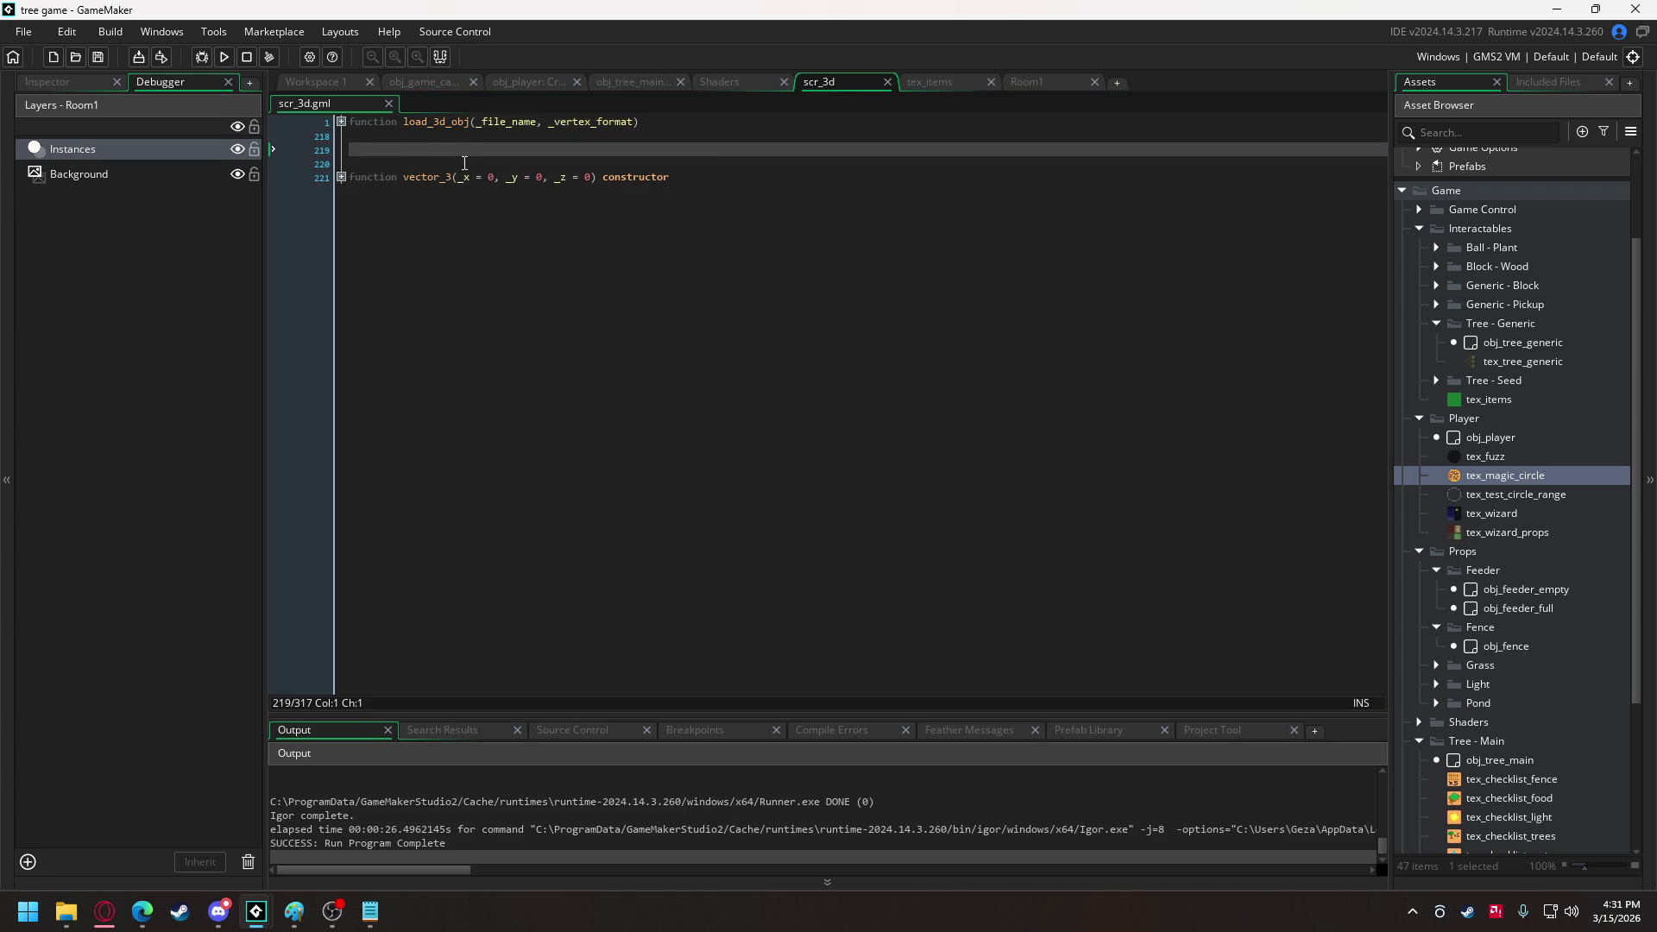
key(ctrl+v)
scroll(565, 259, up, 10)
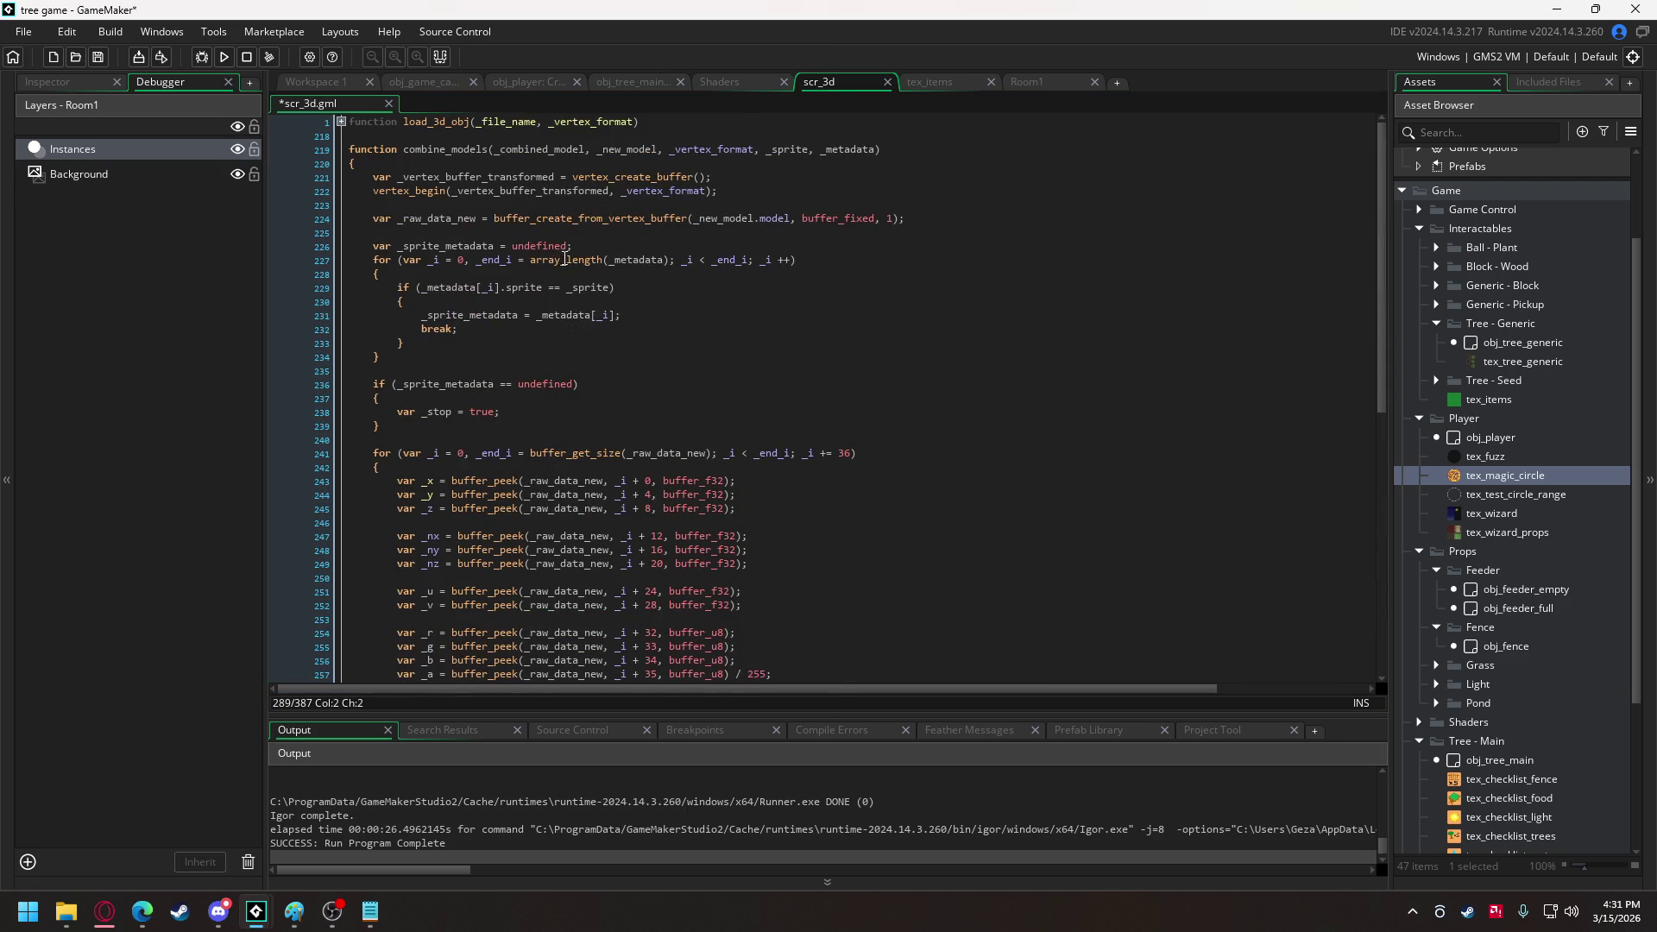
double_click(855, 151)
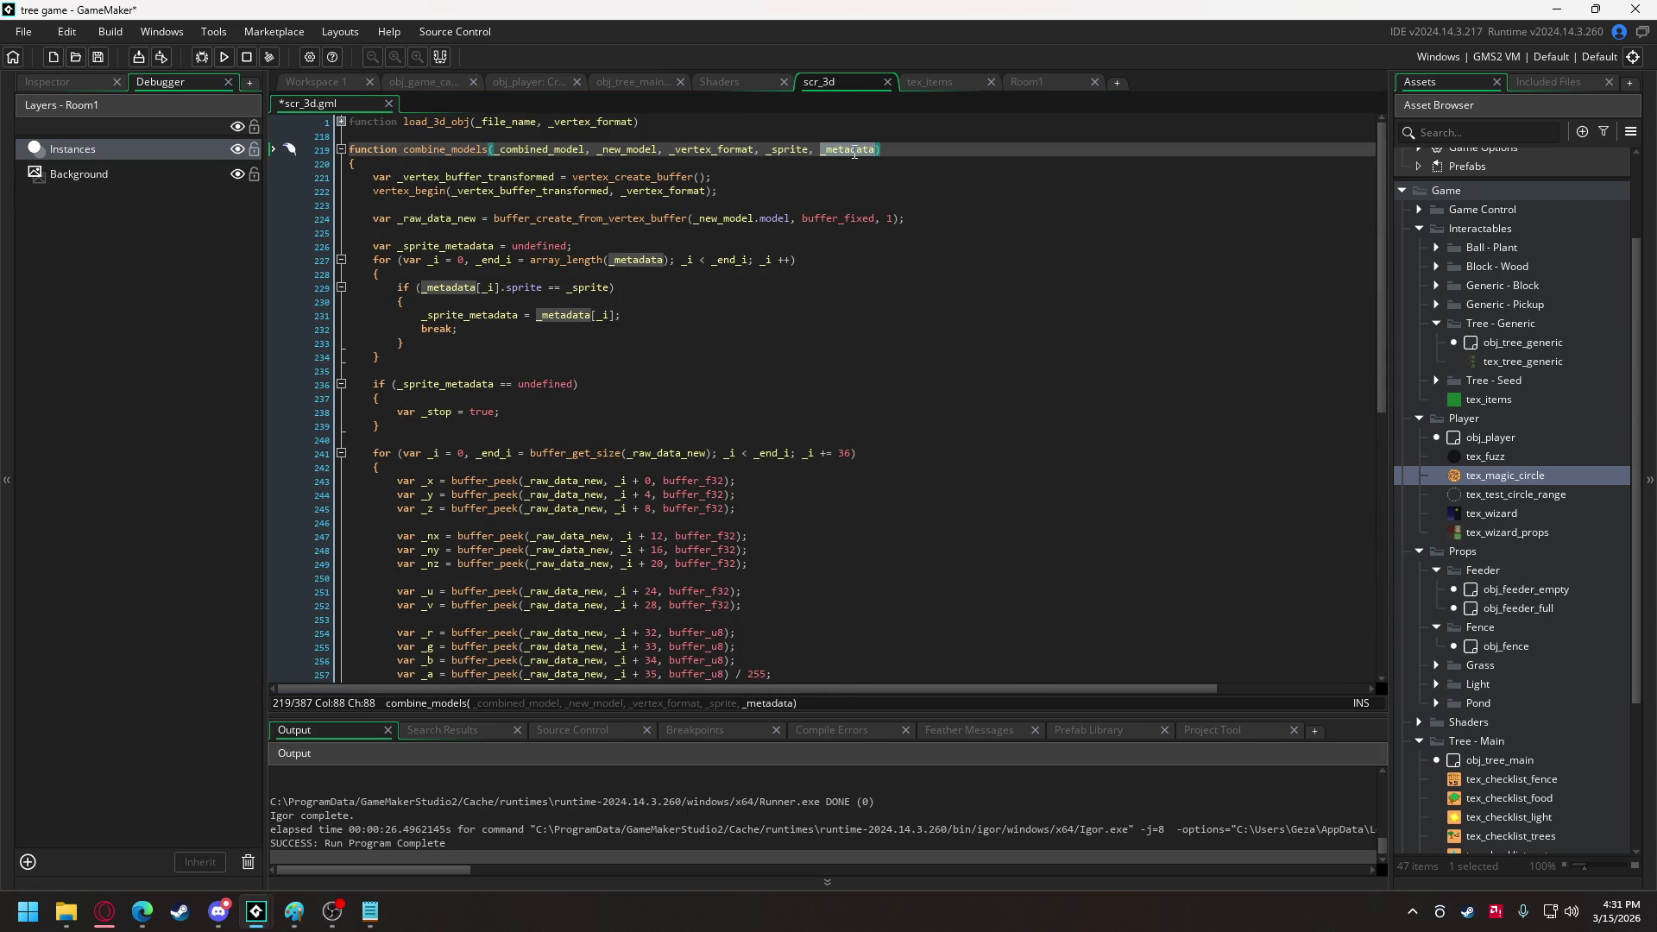
key(BackSpace)
key(BackSpace)
key(BackSpace)
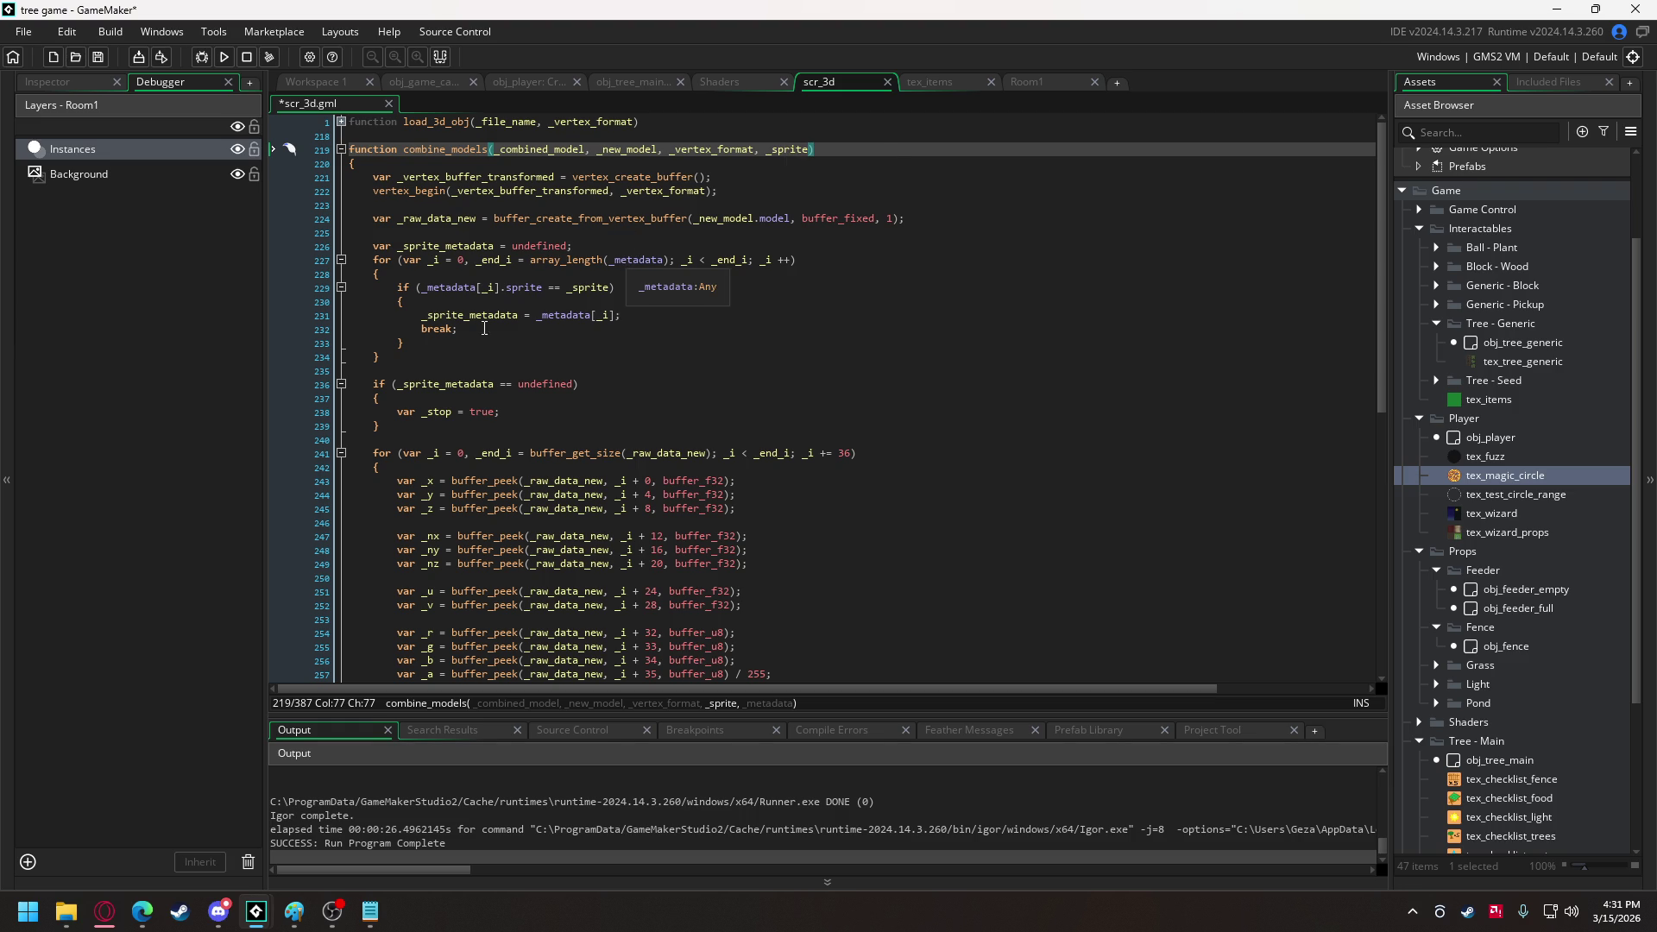
Delete the sprite-metadata lookup loop along with its leftover empty line.
drag(379, 357, 350, 246)
key(Delete)
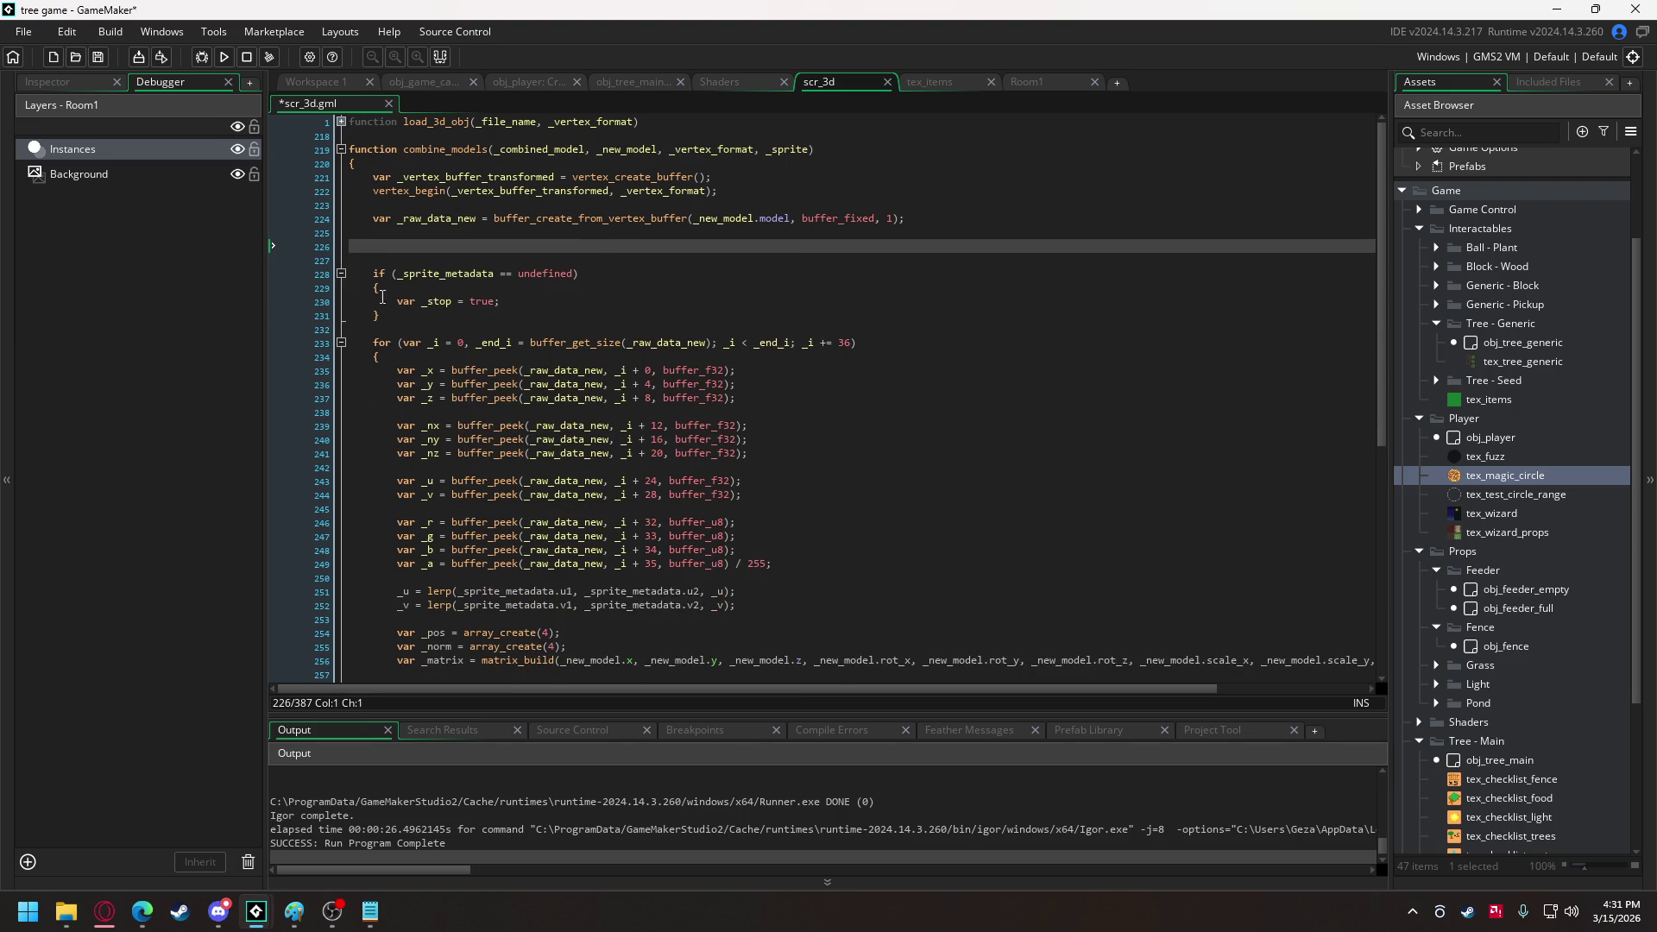
key(BackSpace)
key(BackSpace)
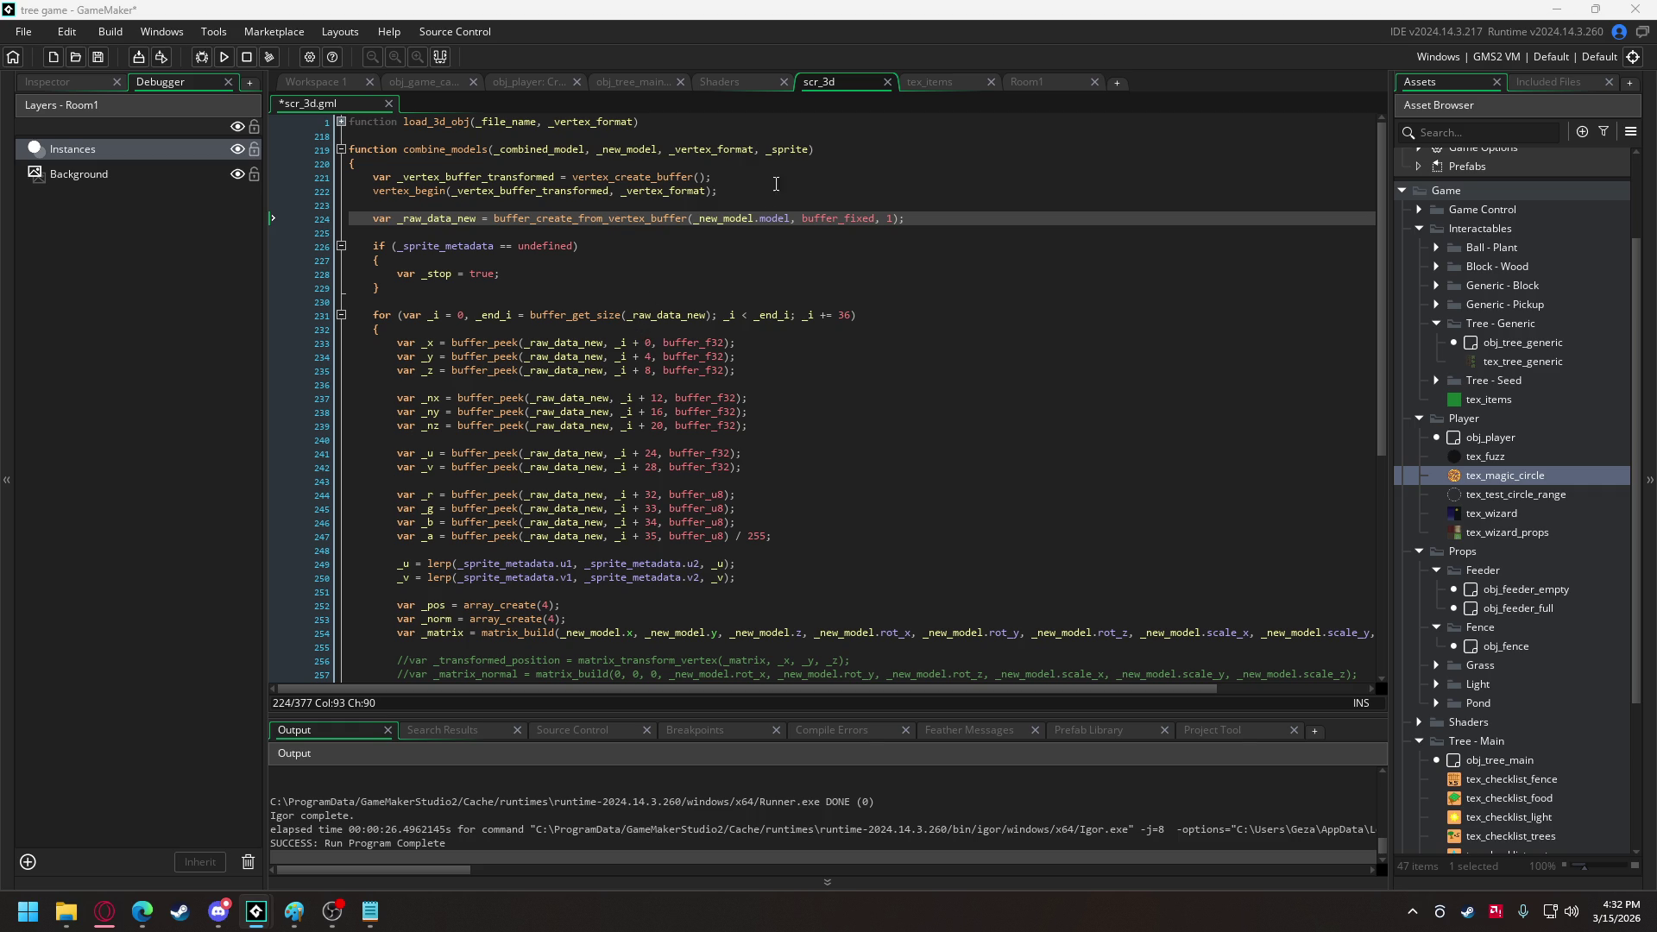
click(809, 149)
Remove the _sprite parameter and rename every _combined_model to _model_total.
key(BackSpace)
key(BackSpace)
key(BackSpace)
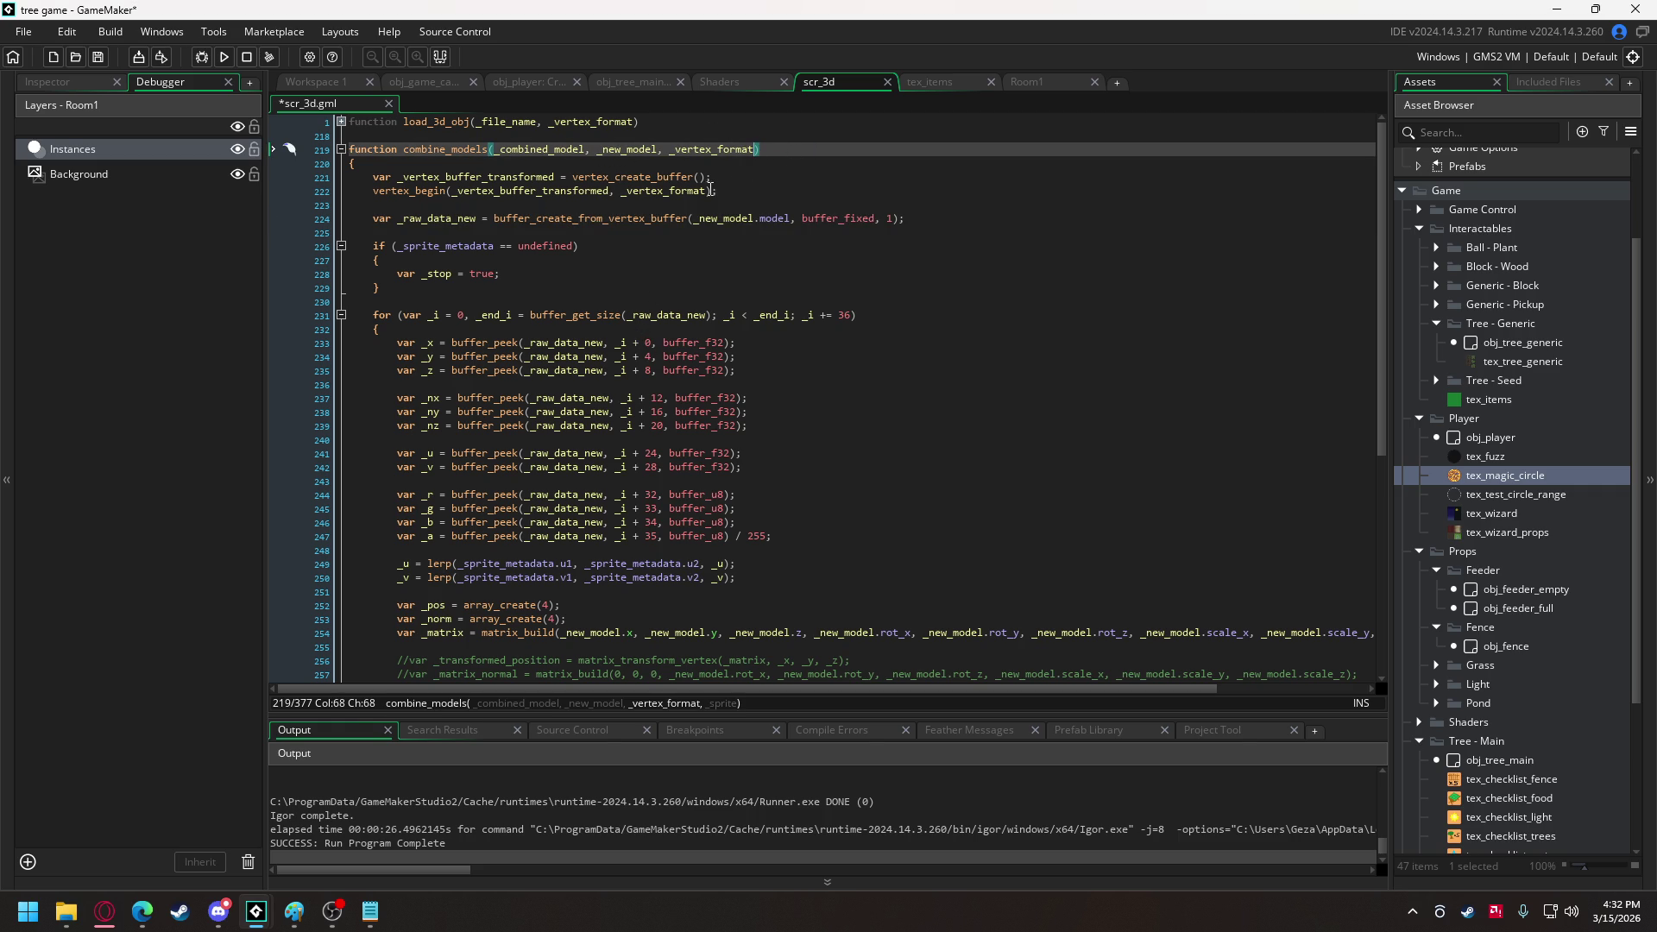
click(620, 218)
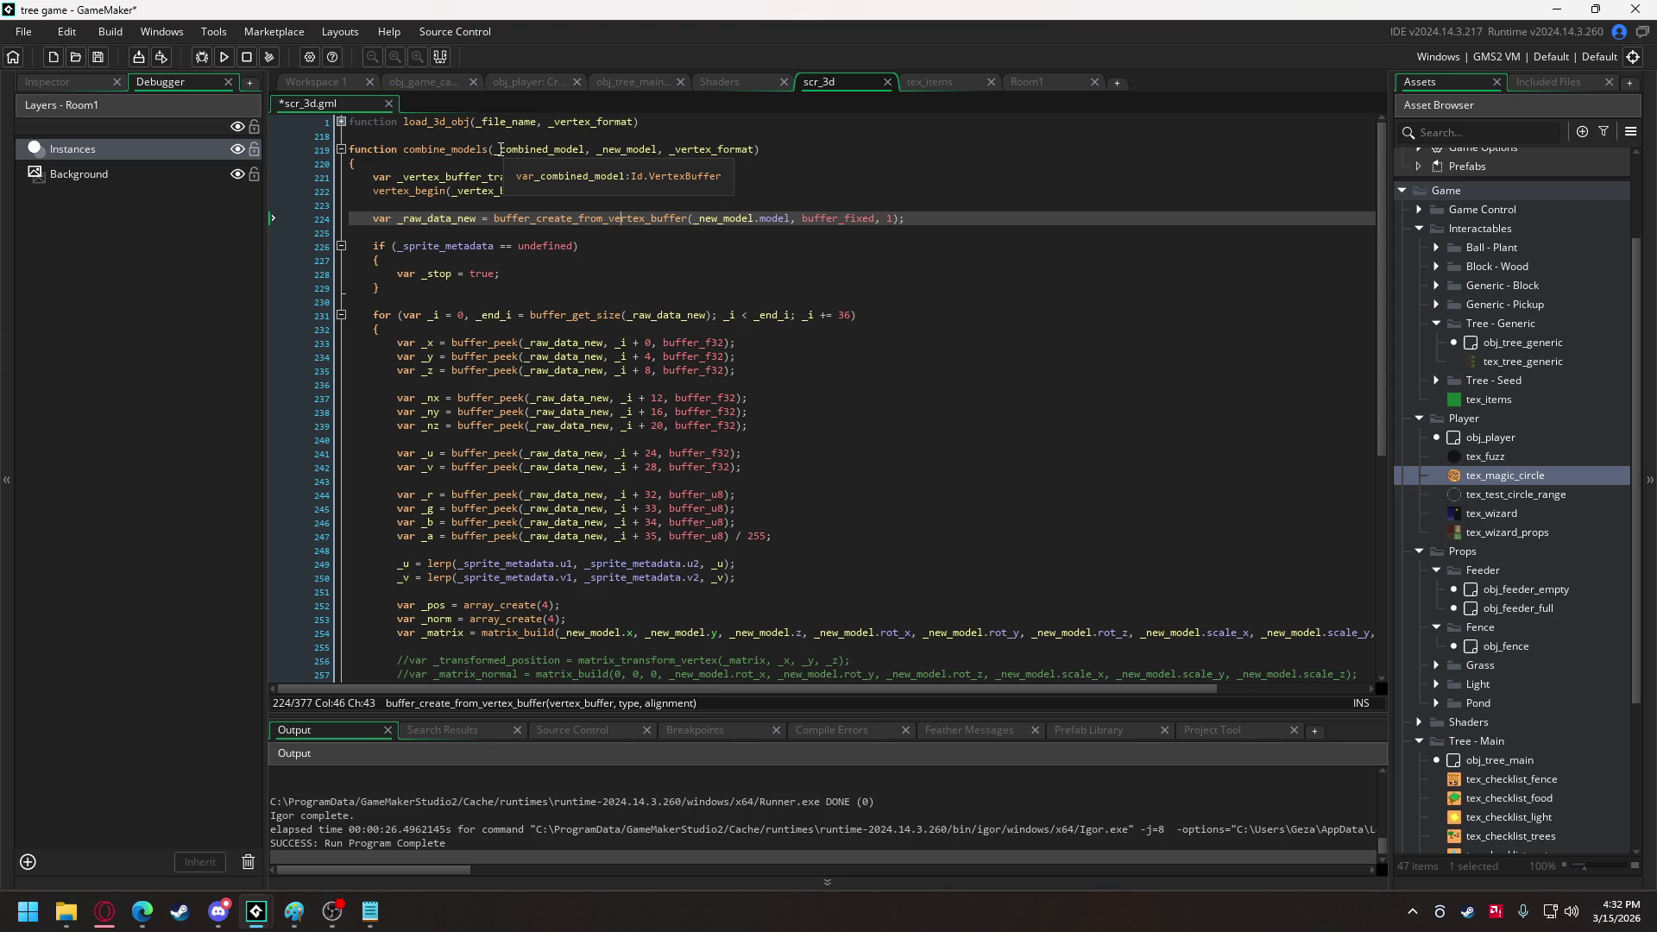
double_click(501, 149)
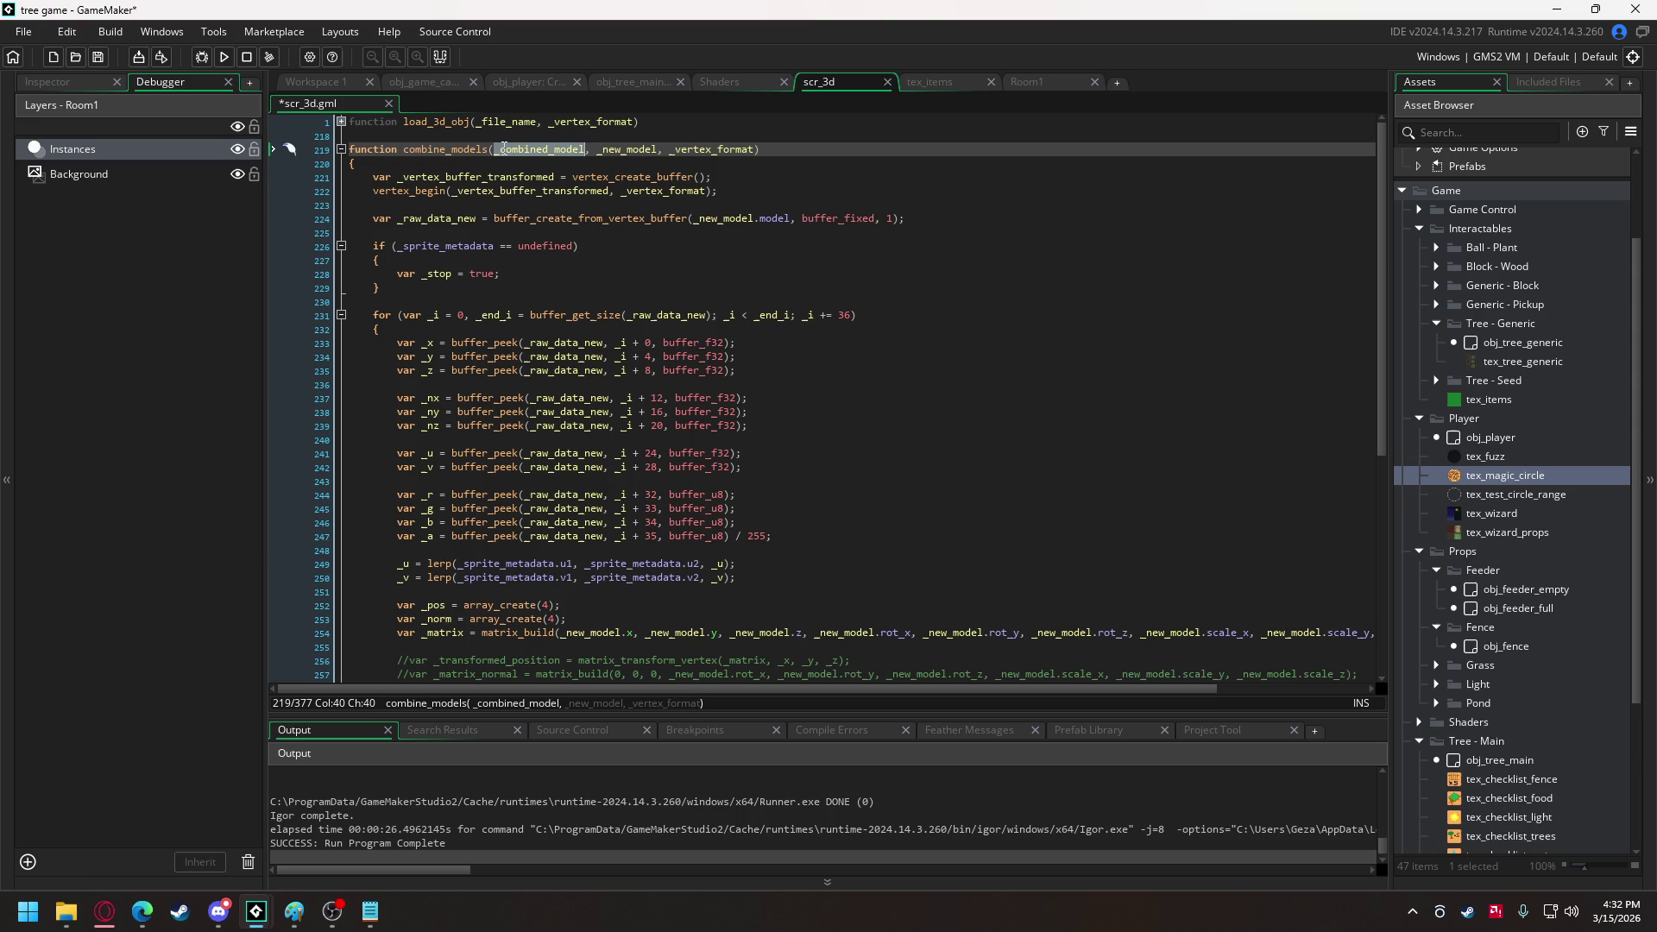
key(super)
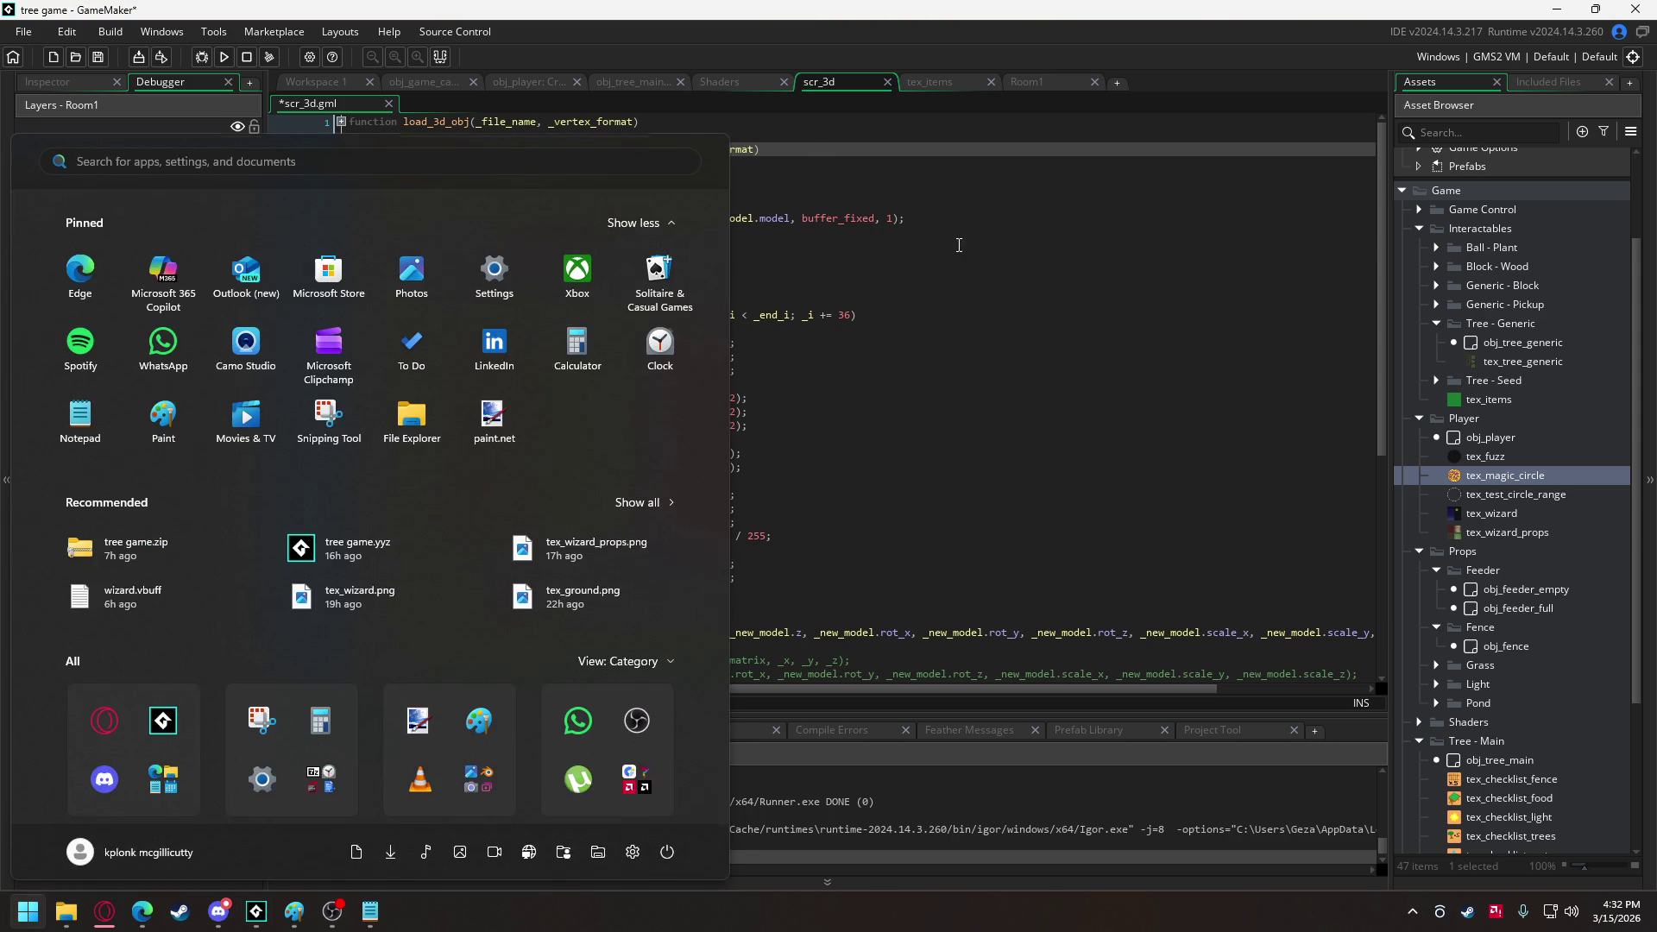
key(Escape)
click(567, 151)
double_click(568, 151)
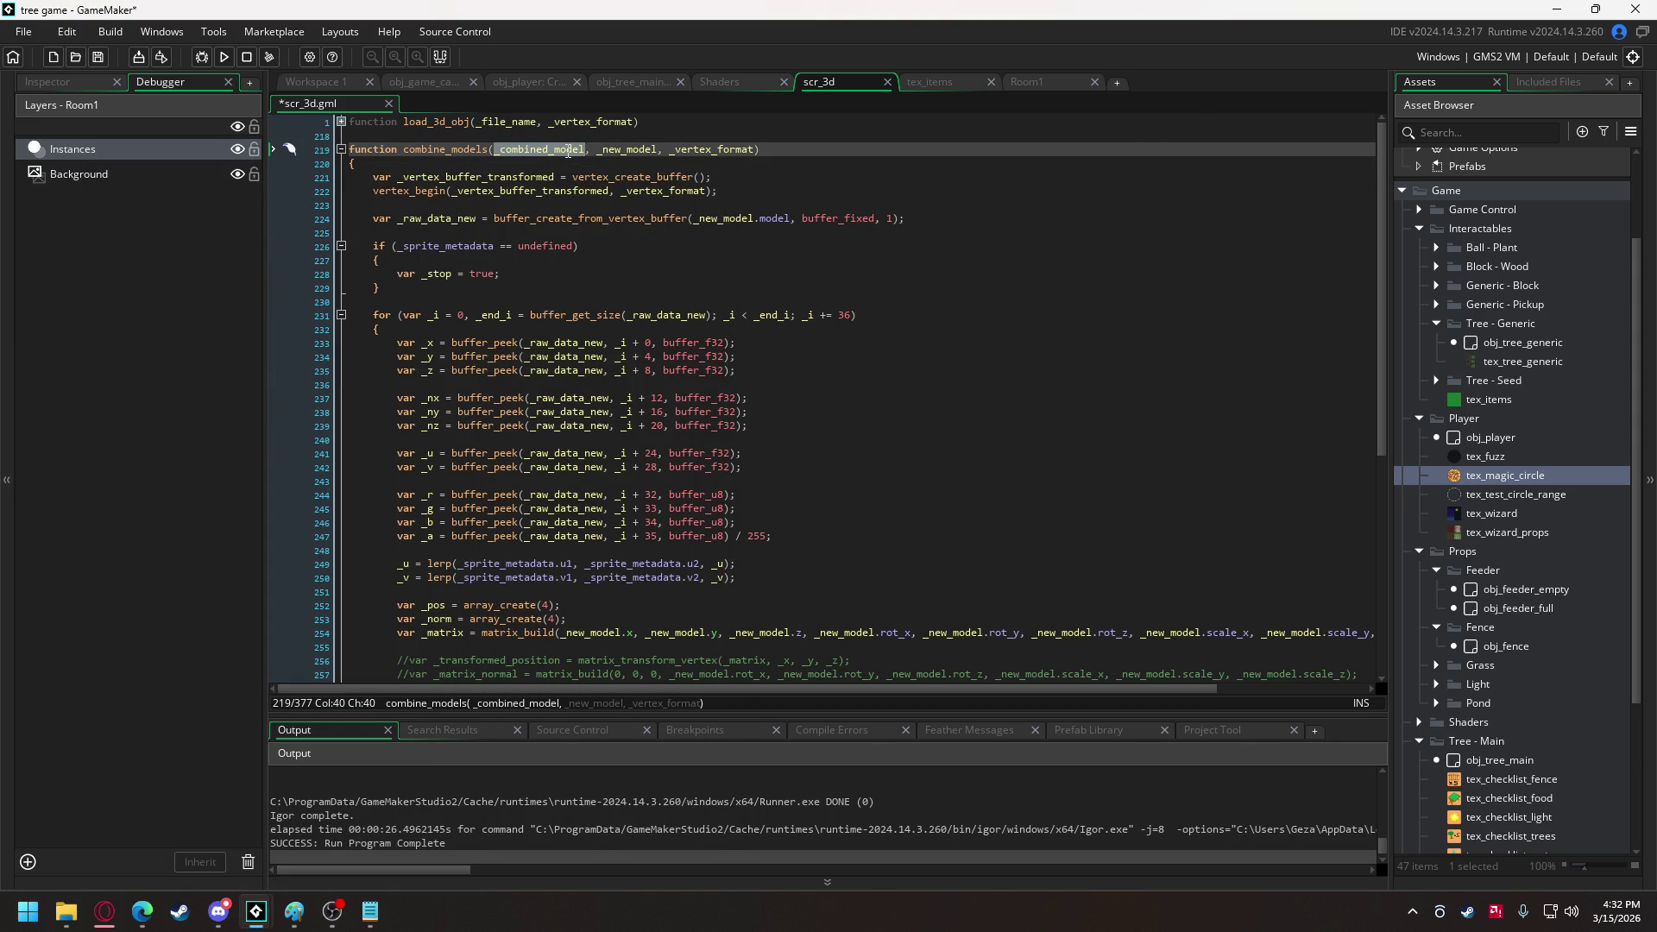
key(ctrl+h)
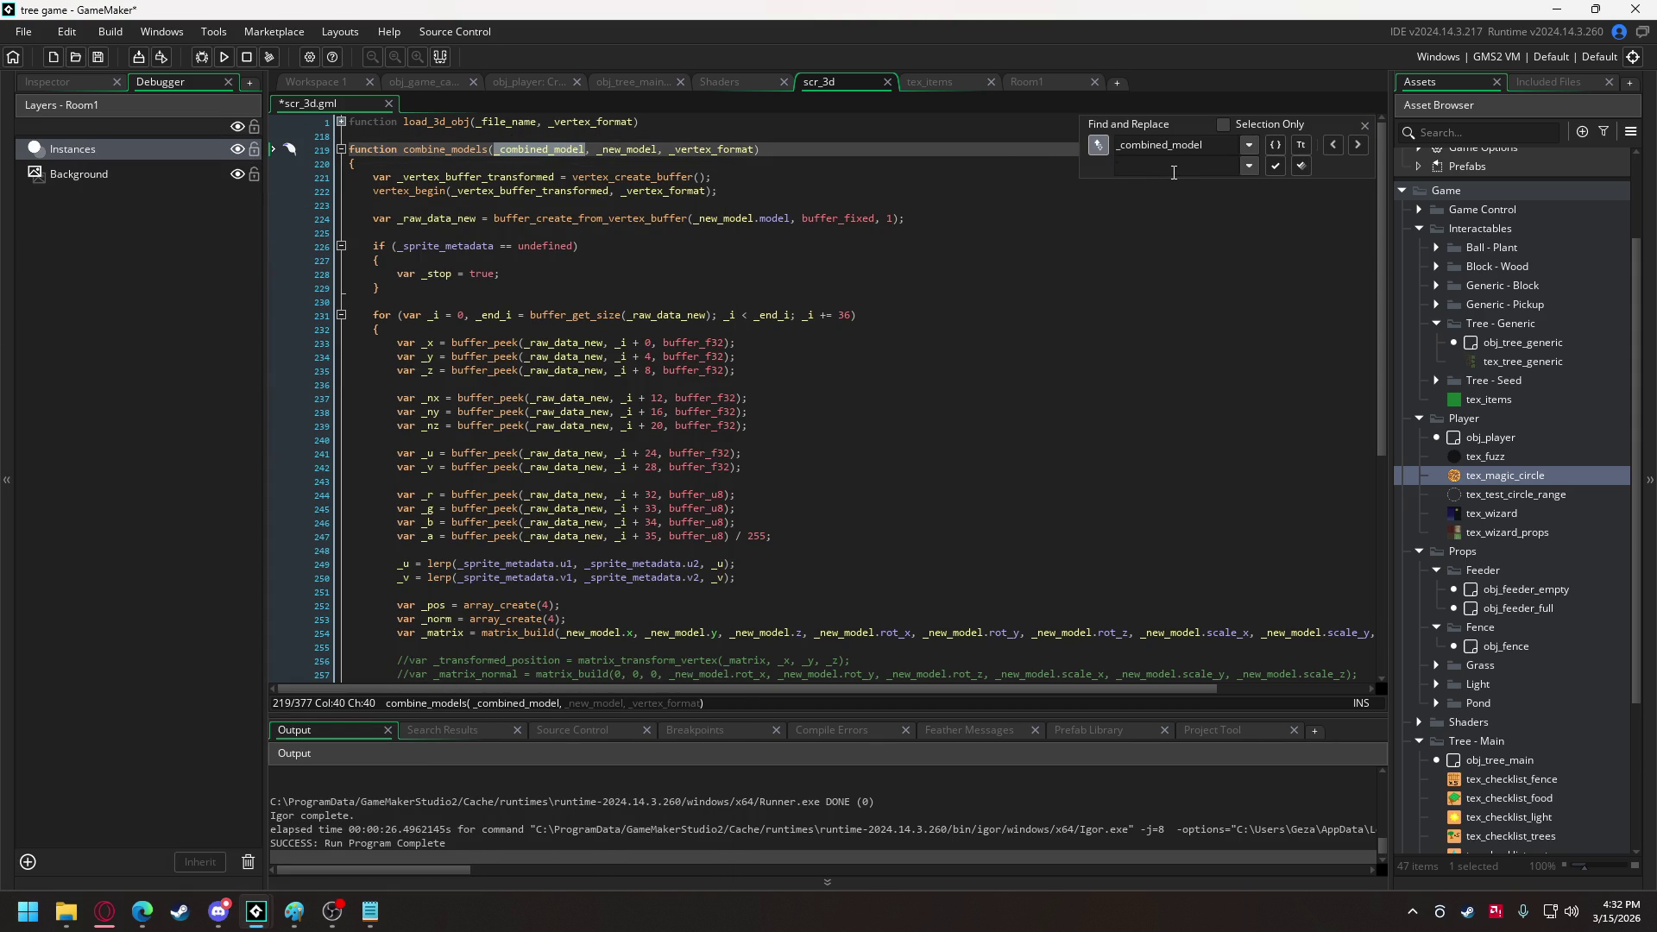
text(_tota)
key(BackSpace)
key(BackSpace)
key(BackSpace)
text(model_tota)
click(1301, 165)
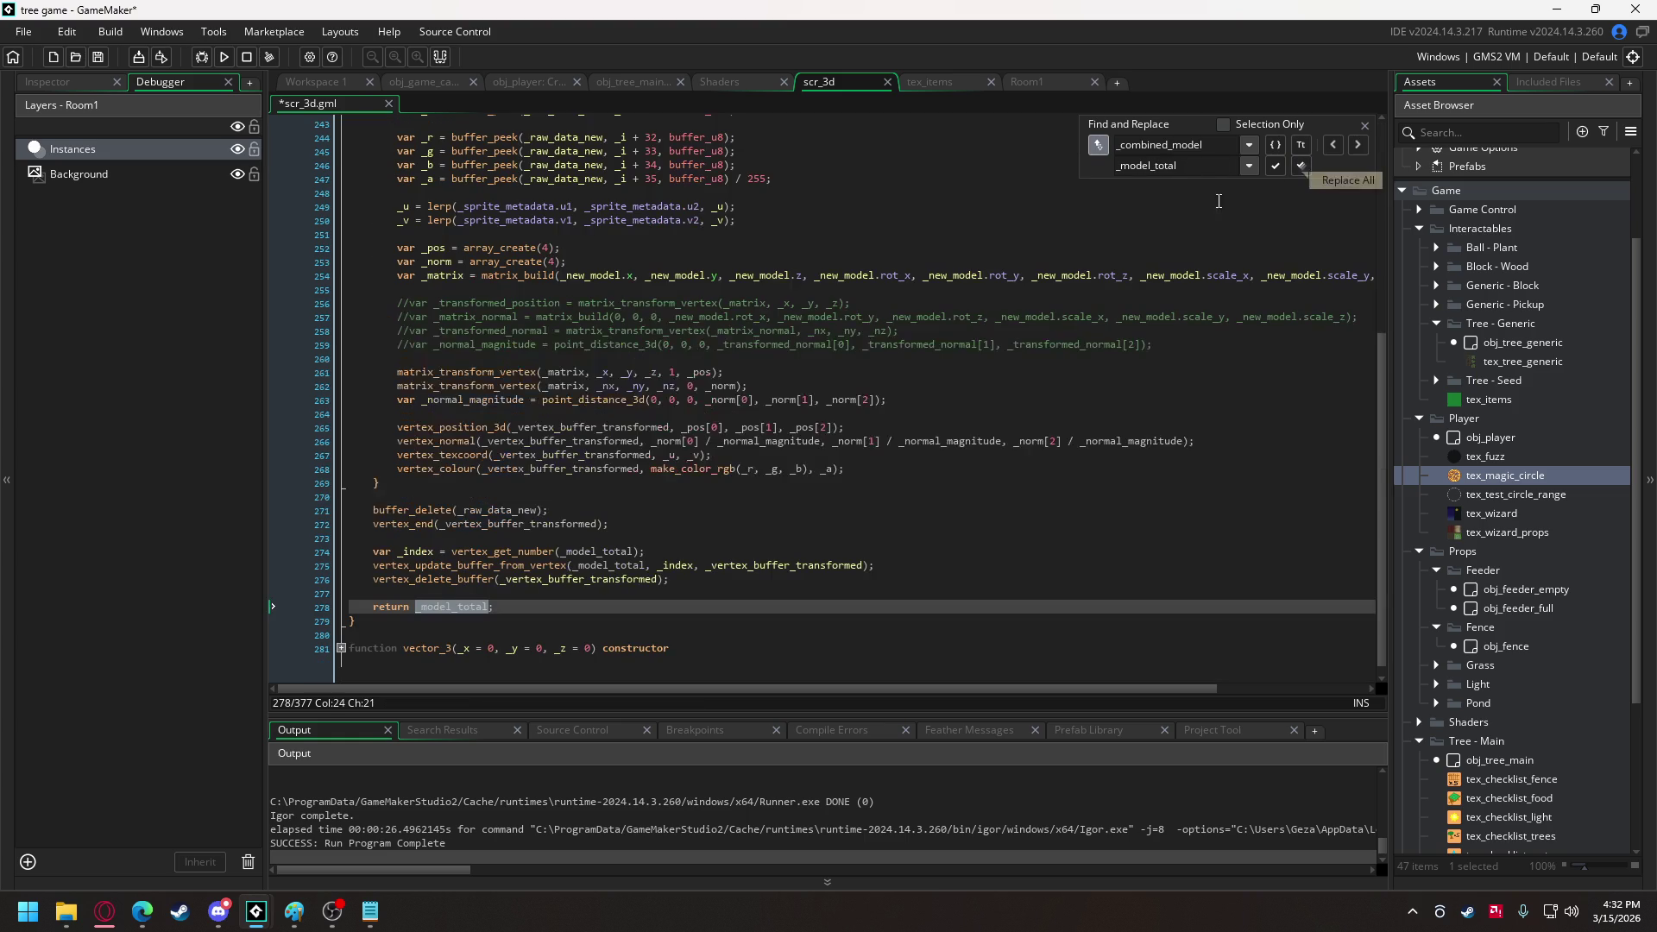
Rename every _new_model occurrence to _model_to_add with Replace All.
scroll(560, 328, up, 9)
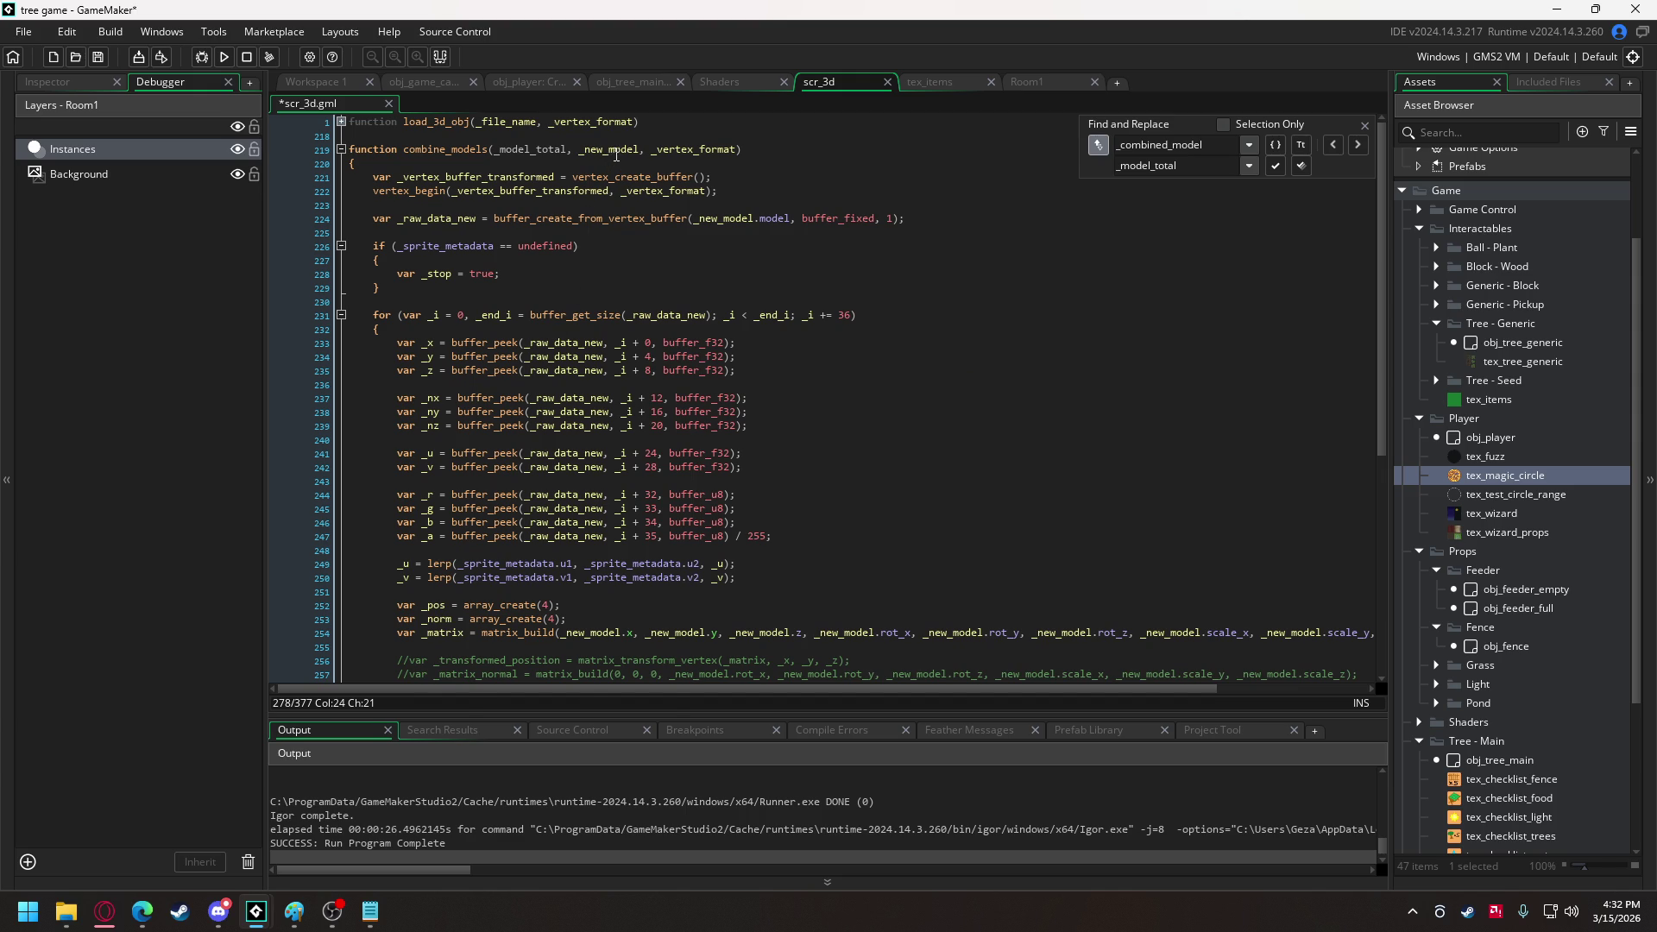
double_click(614, 151)
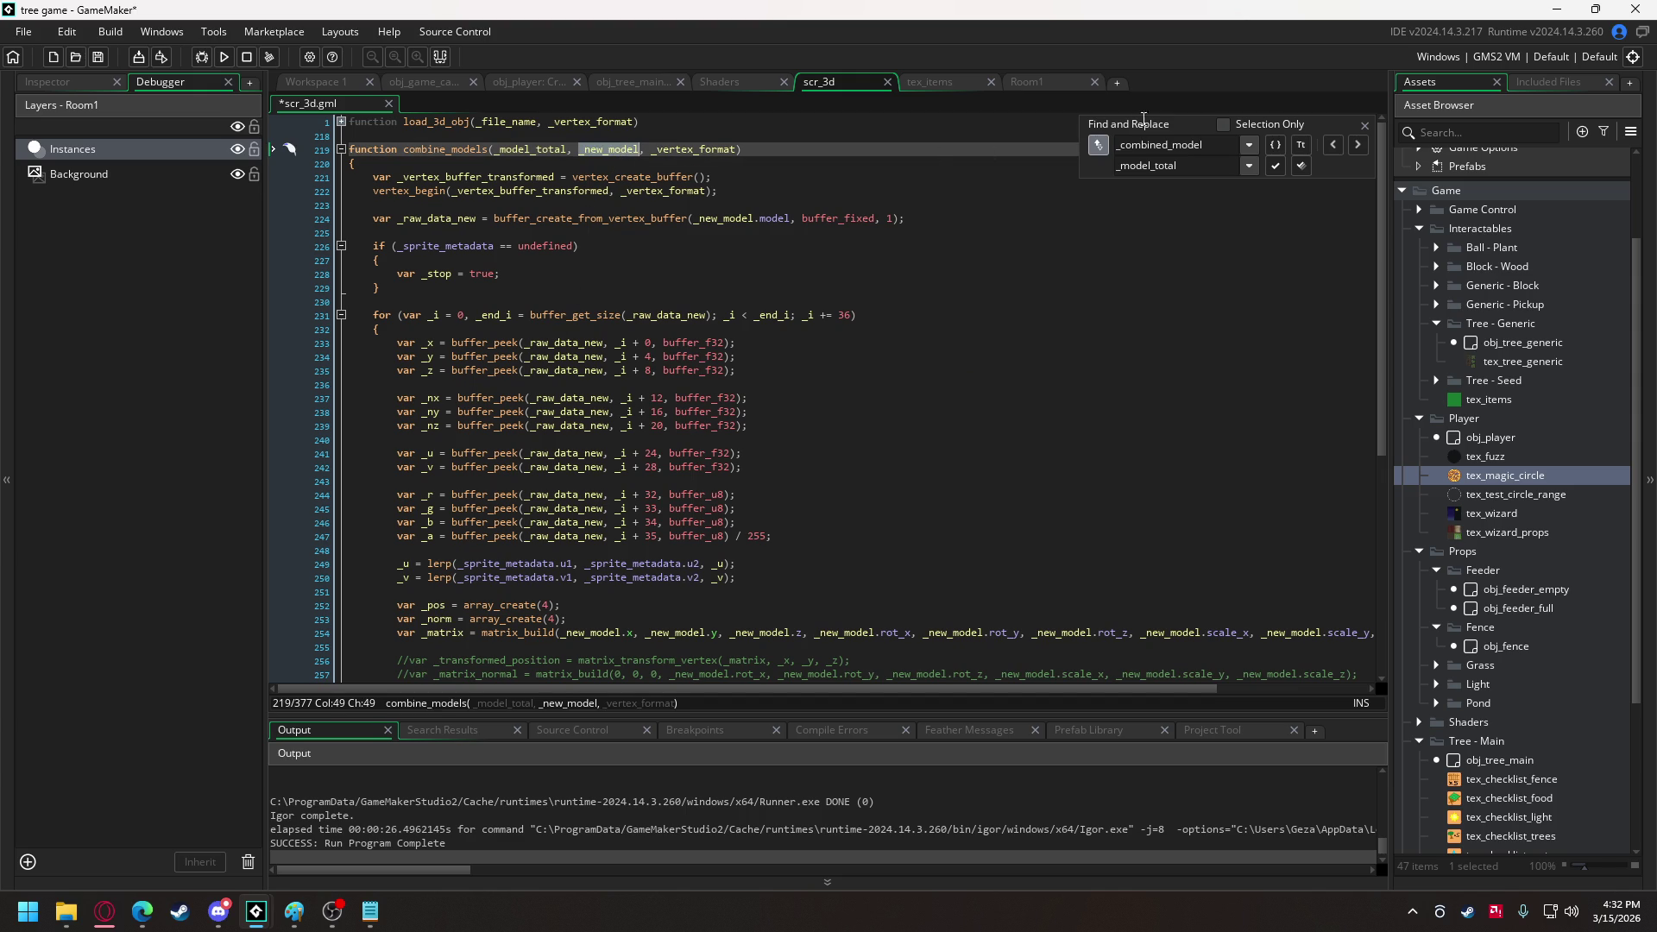
key(ctrl+f)
drag(1179, 169, 1165, 173)
text(_add)
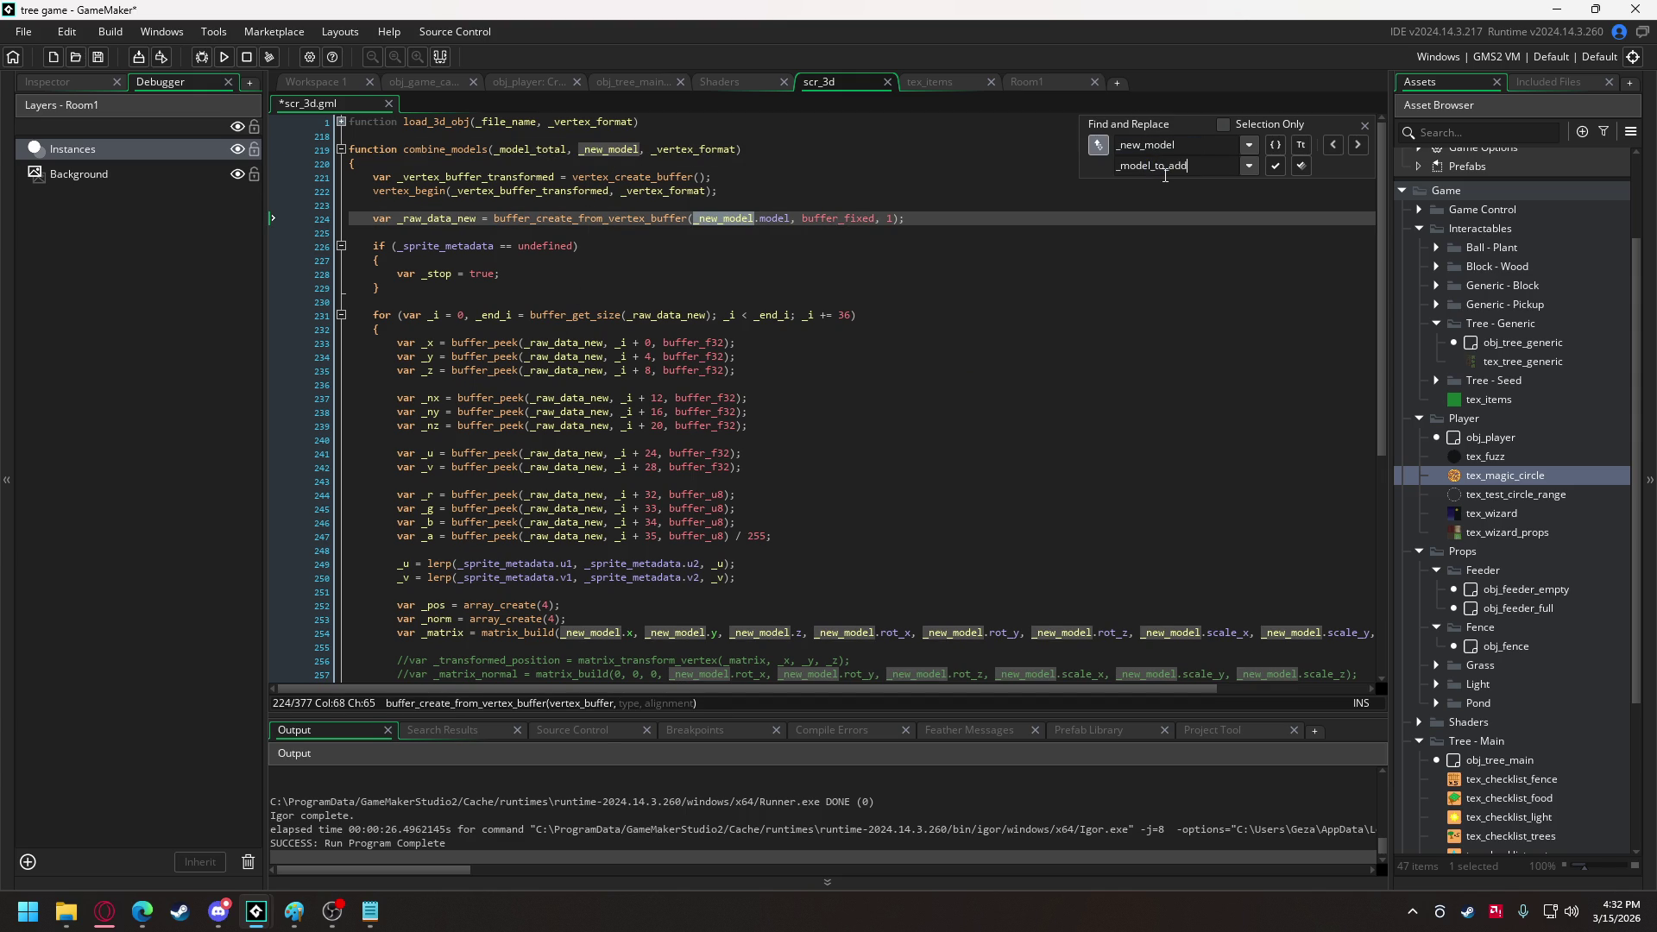
click(1301, 165)
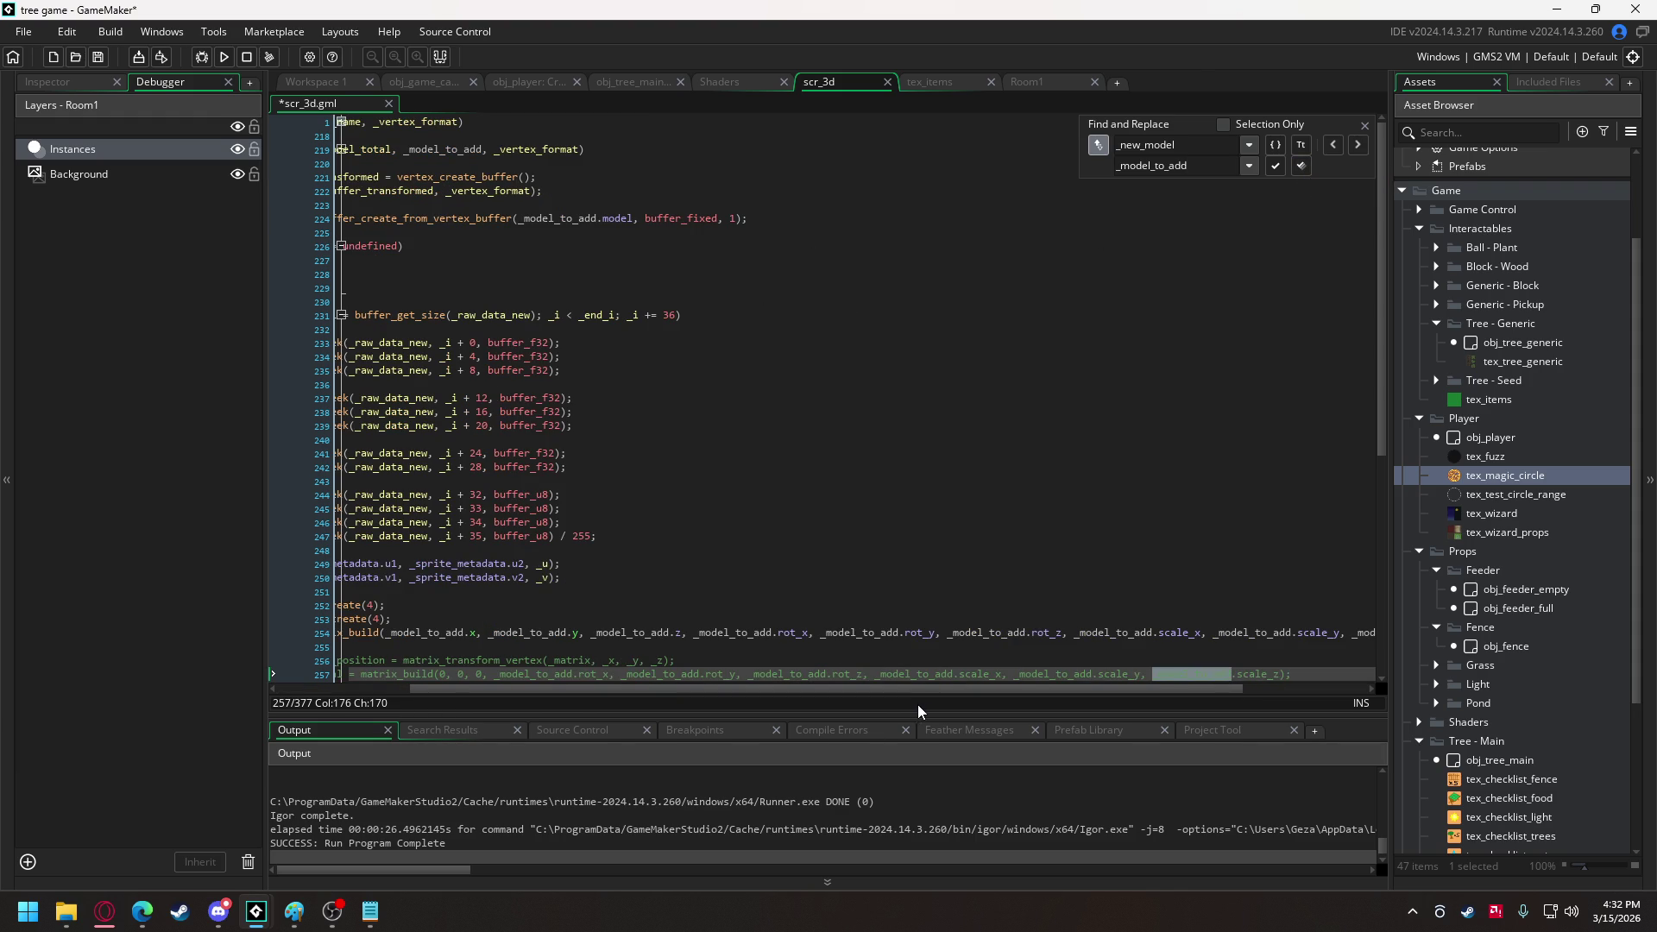
drag(918, 690, 727, 693)
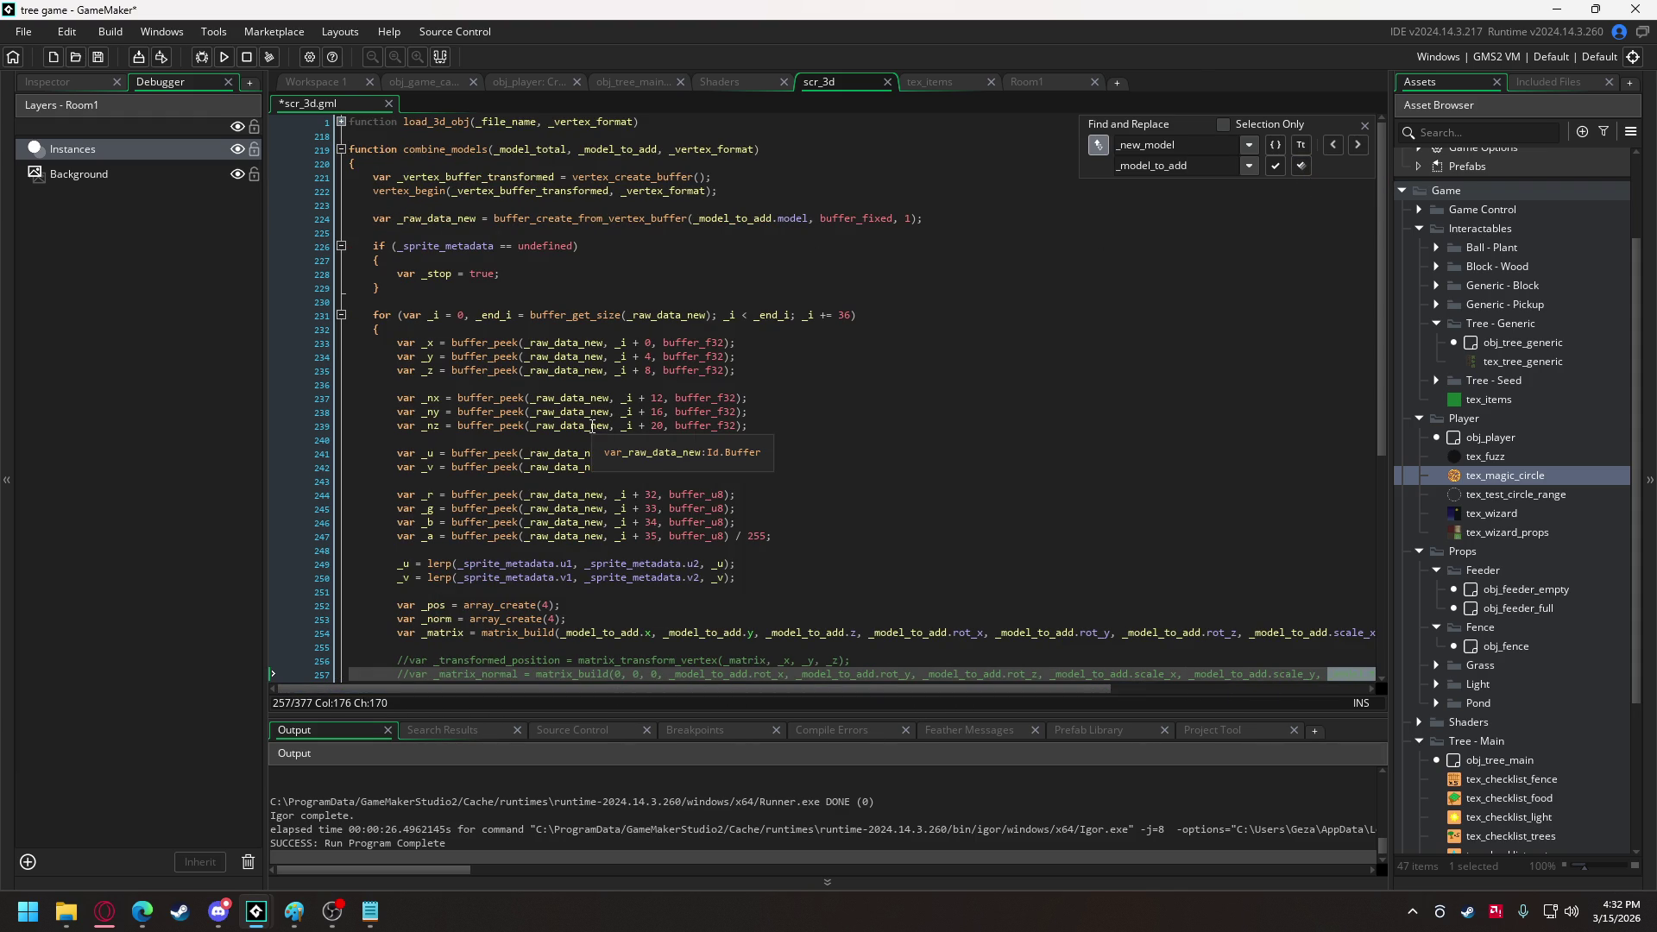